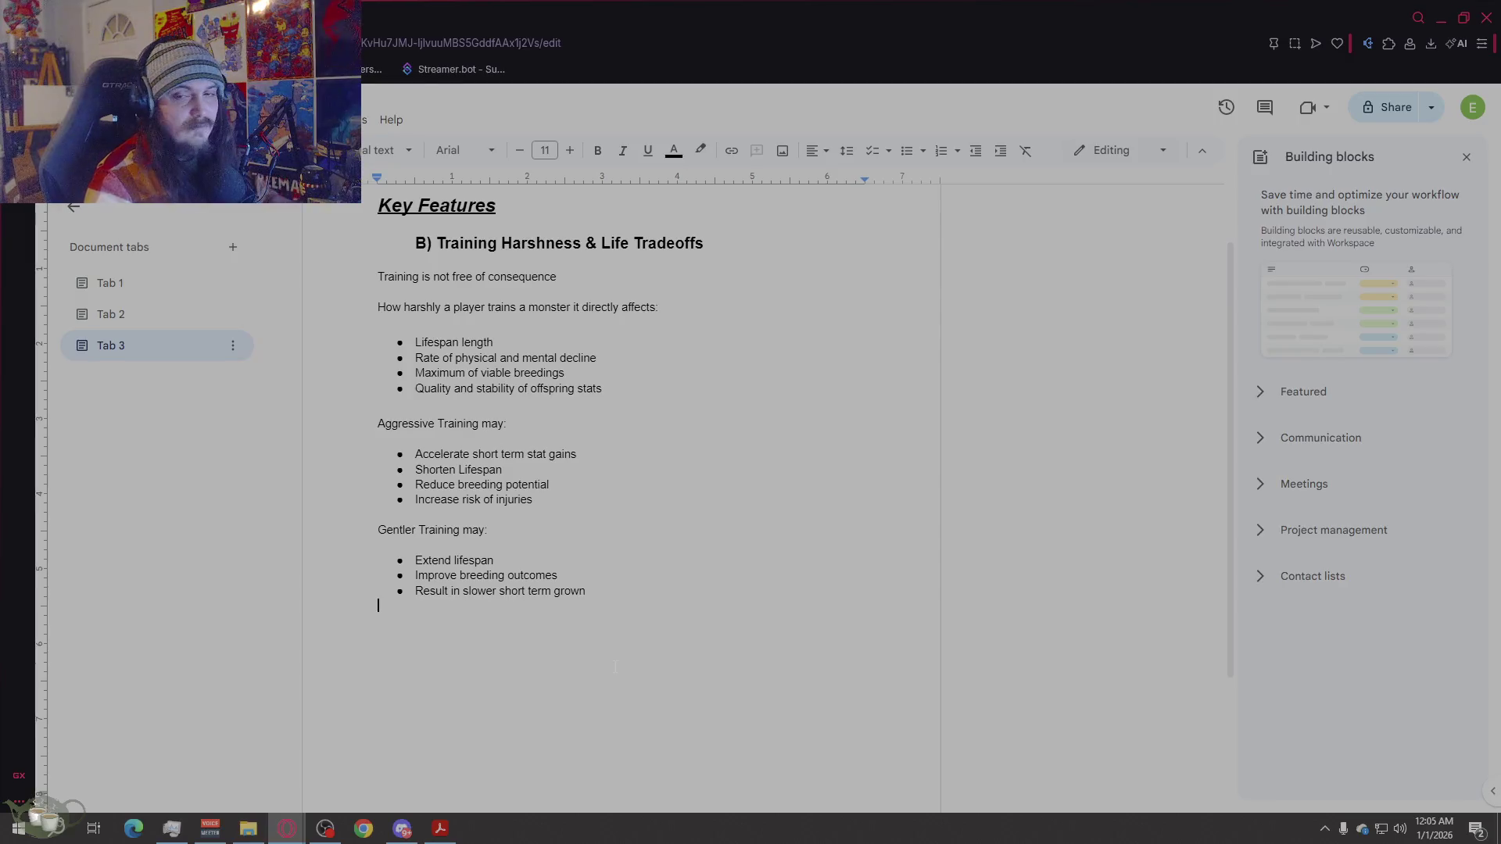
Step: Add the line 'This creates meaningful tension between:' below the last bullet
key("Return")
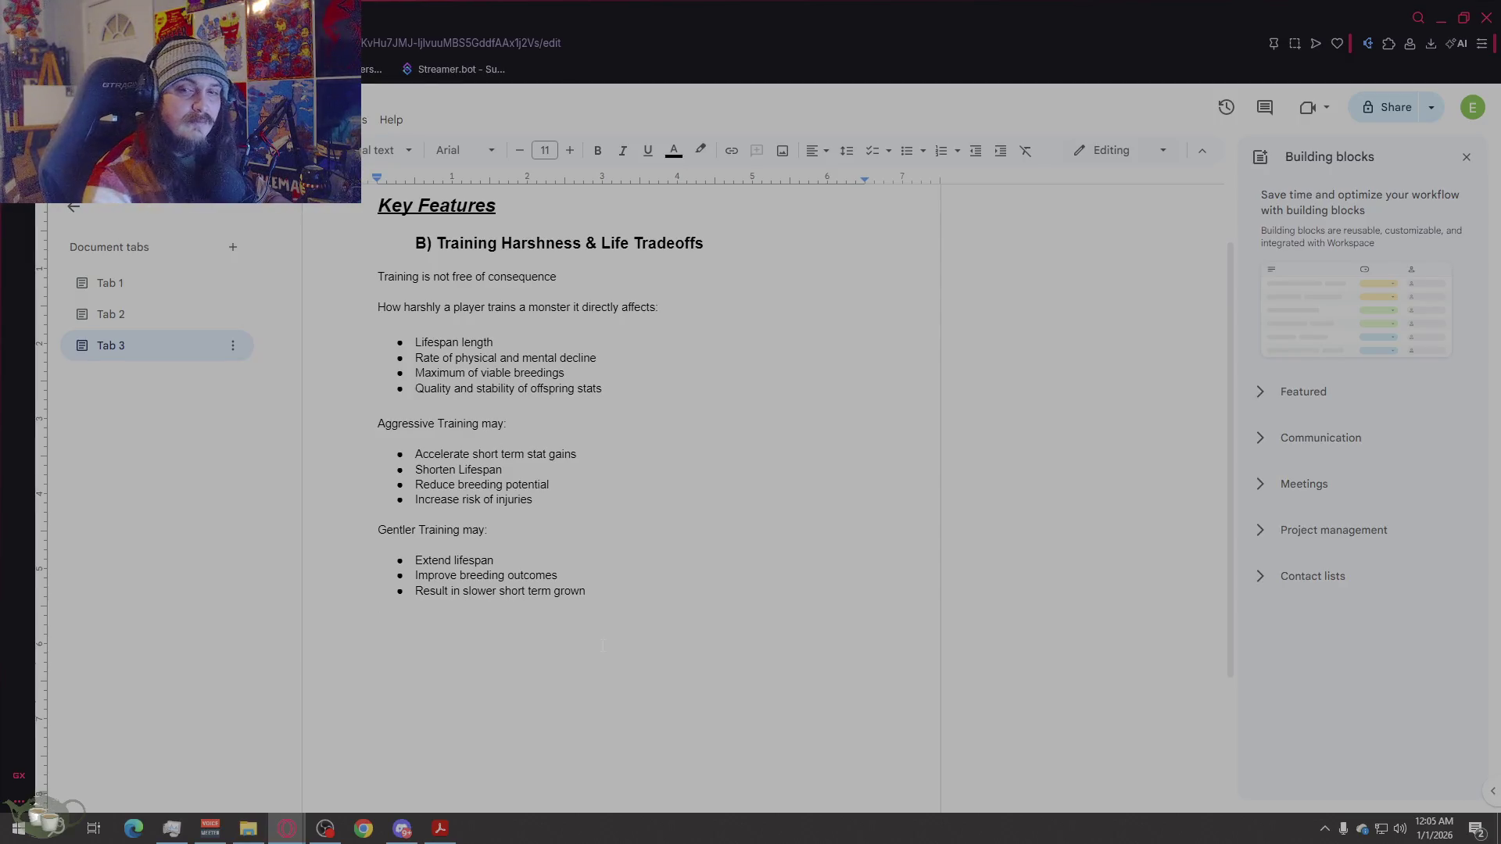
type("This ")
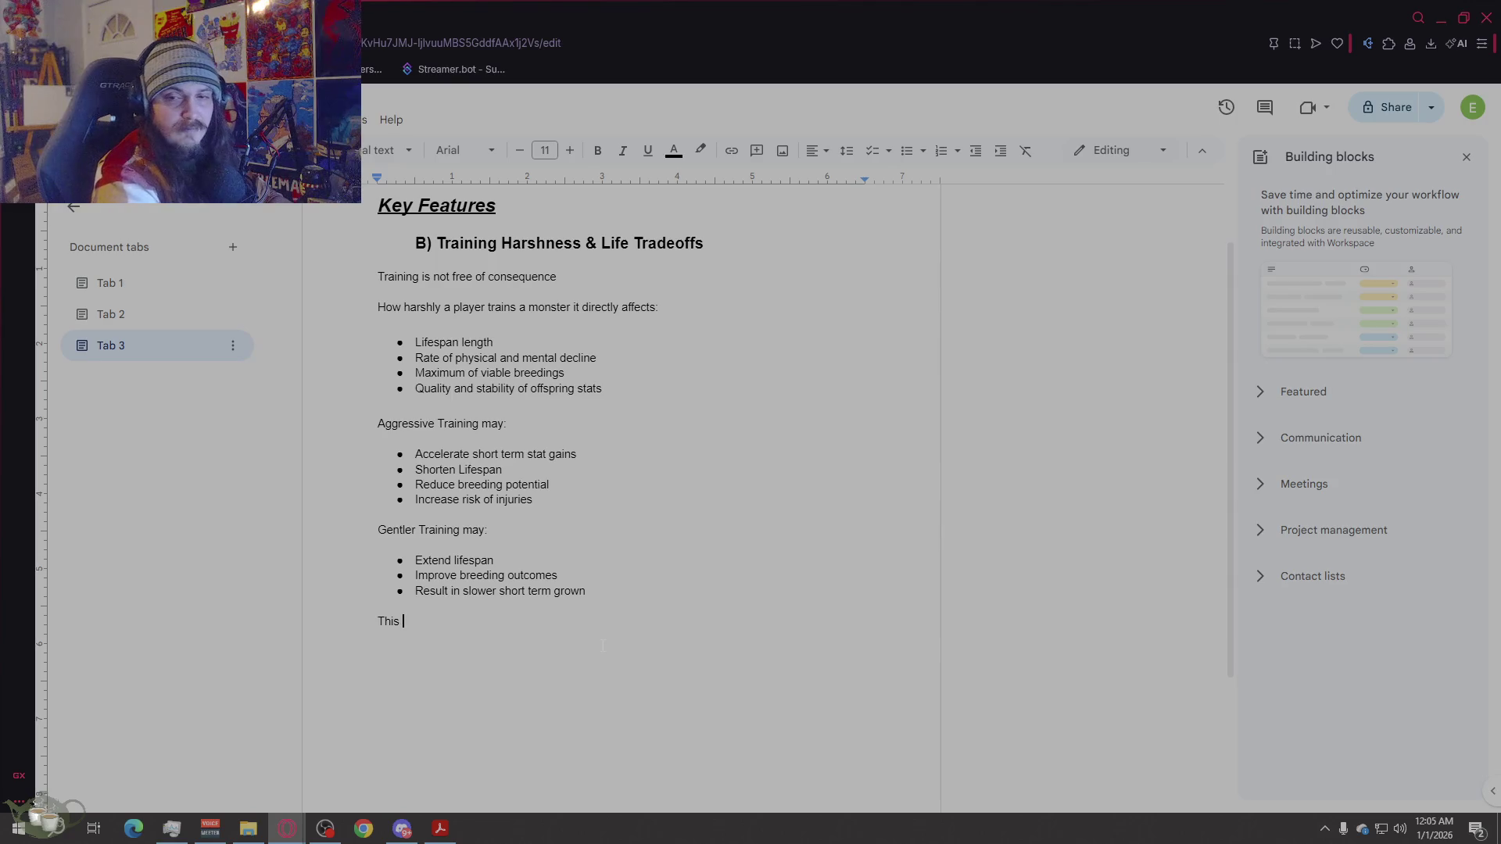
type("creates mea")
type("nin")
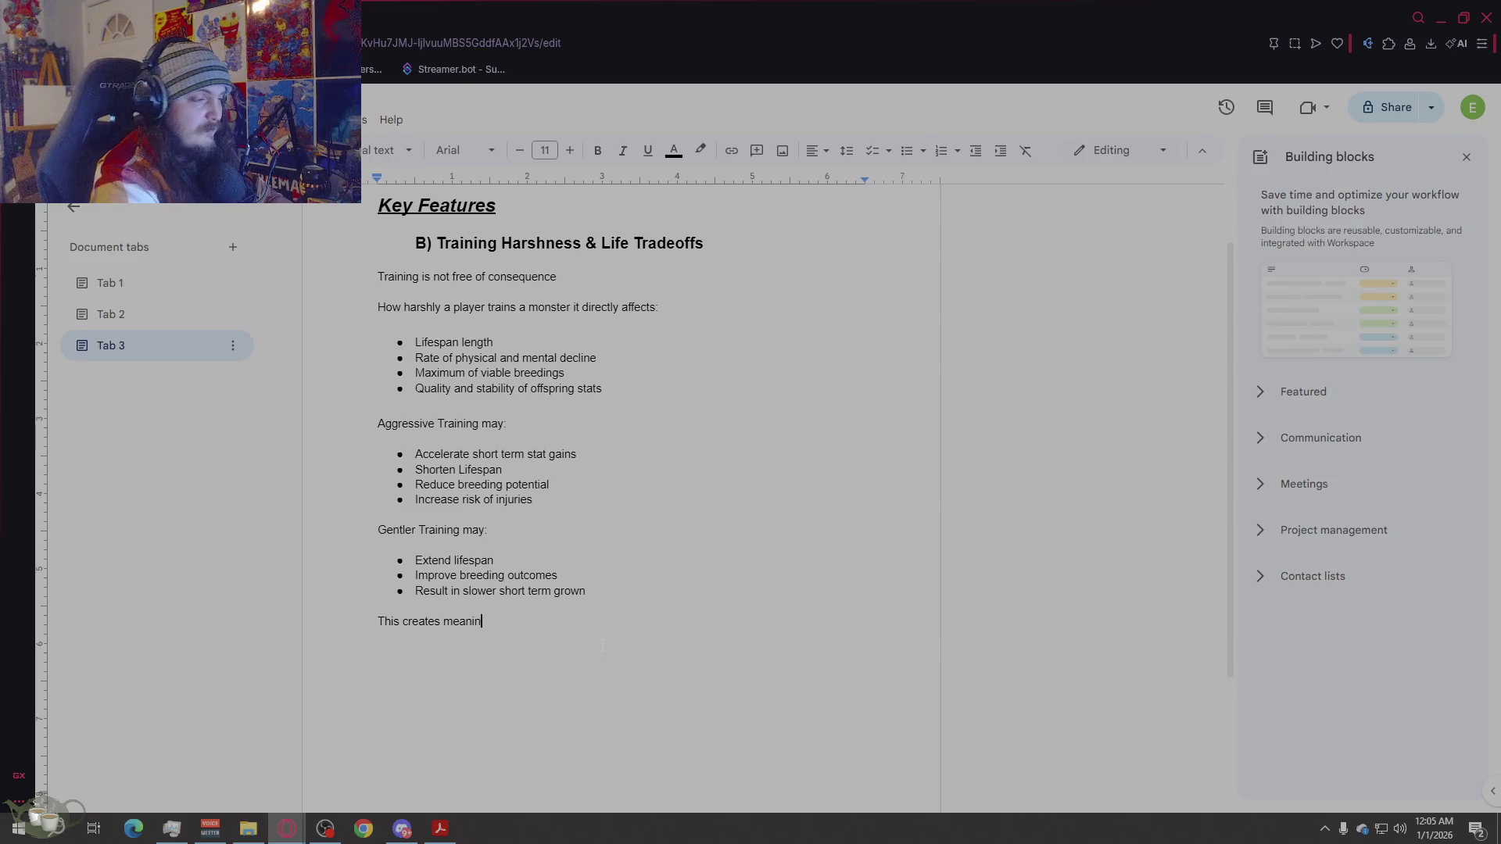
type("gful ten")
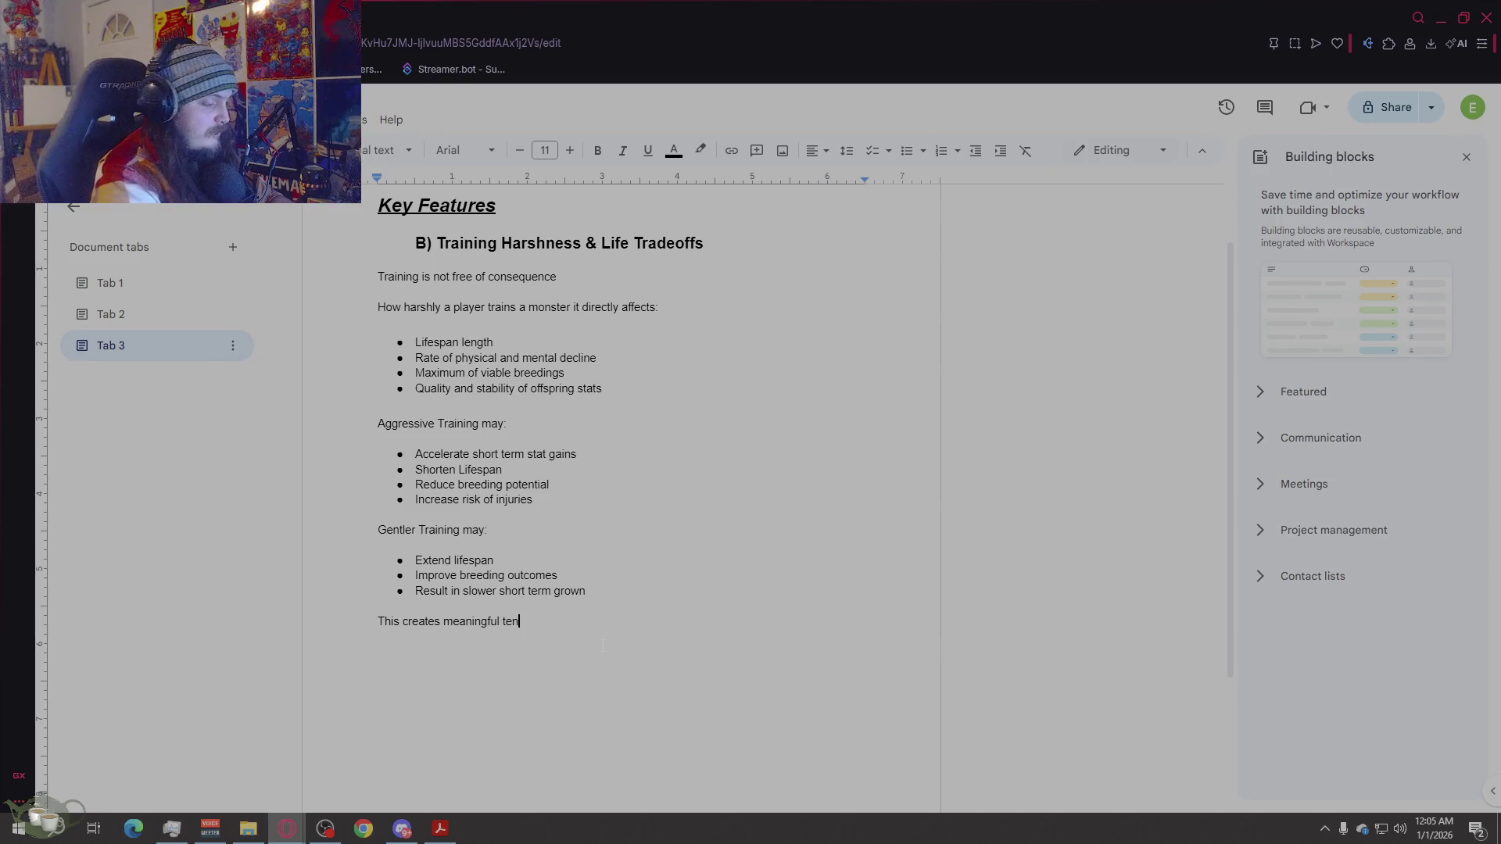
type("sion betw")
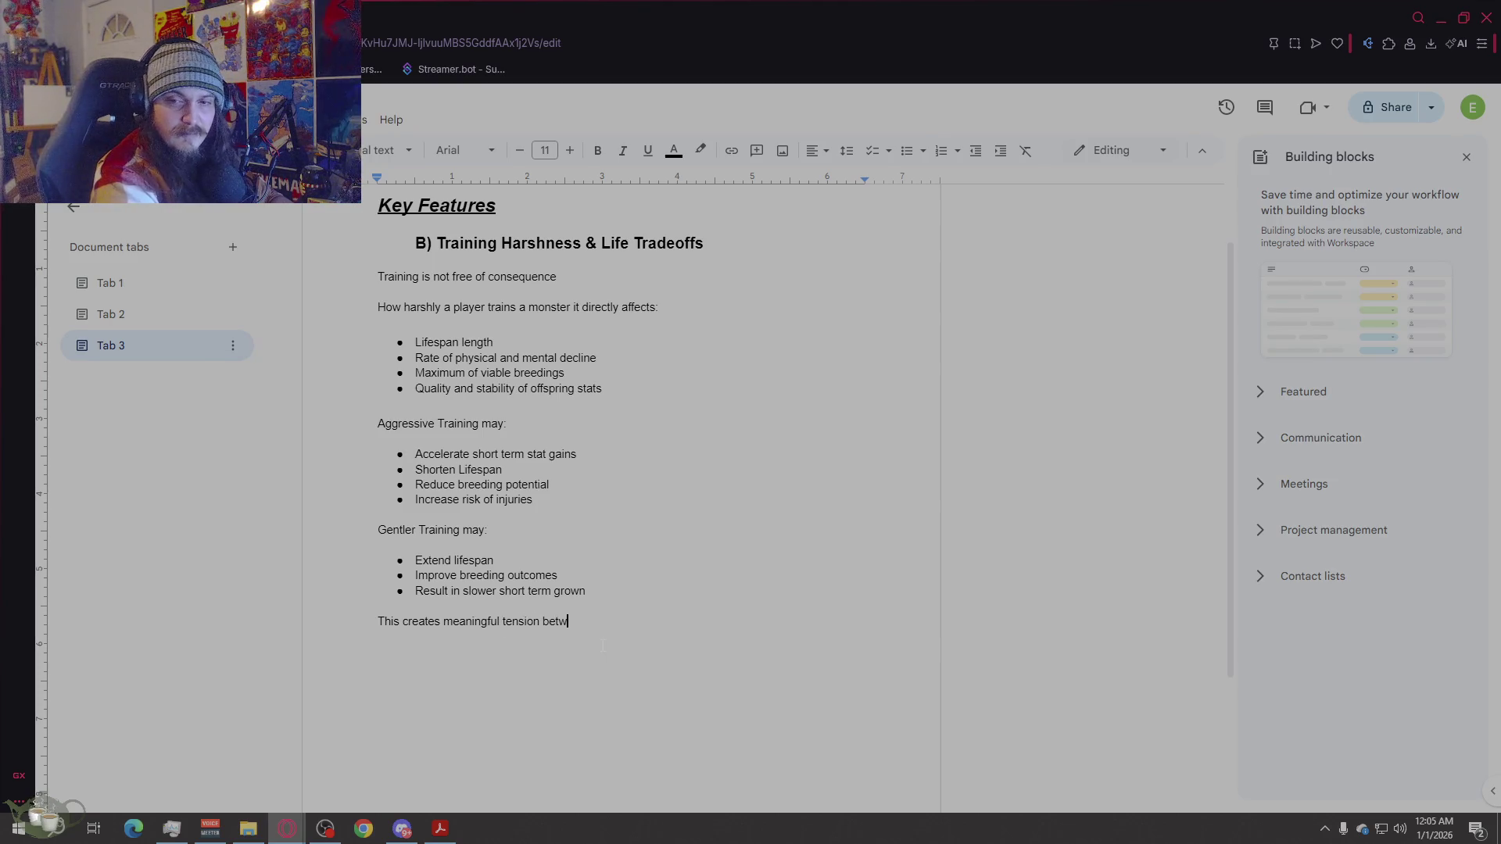
type("een:")
key("Return")
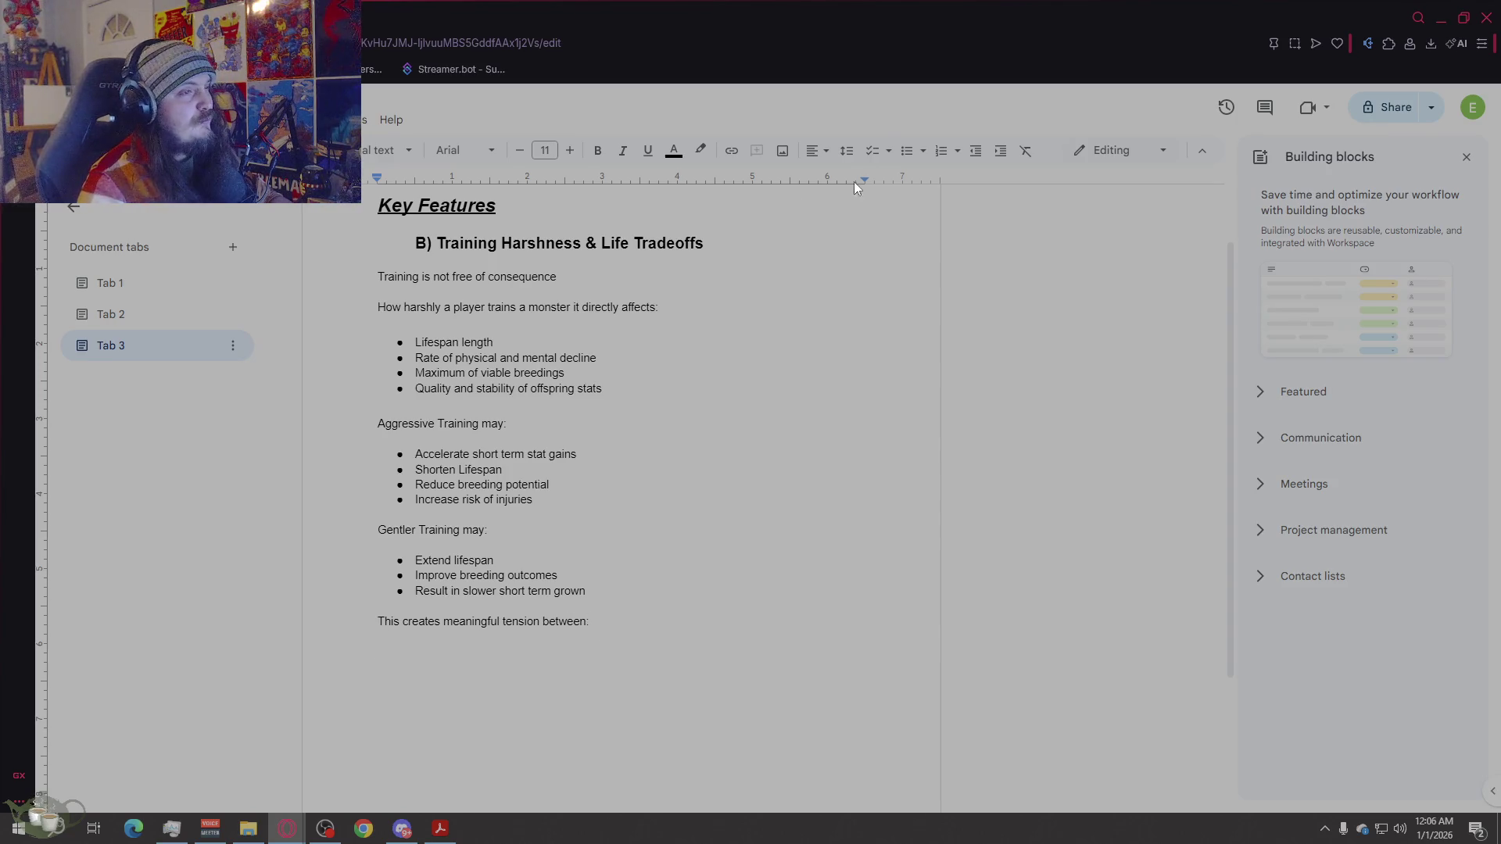
Step: List the bullets 'Immediate competitive success' and 'Long term genetic investment' under it
left_click(907, 150)
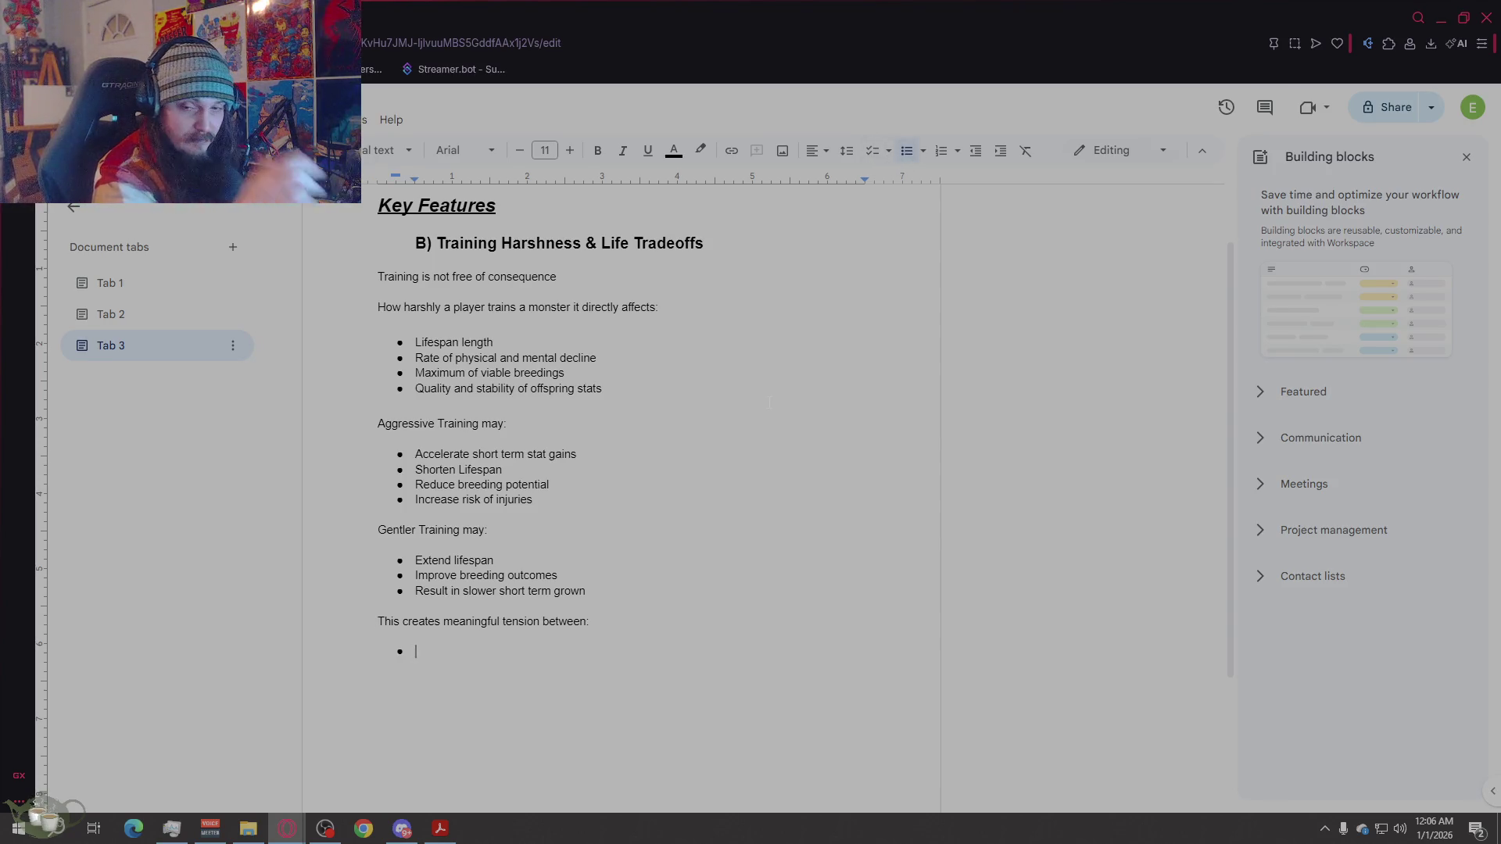
type("Immedi")
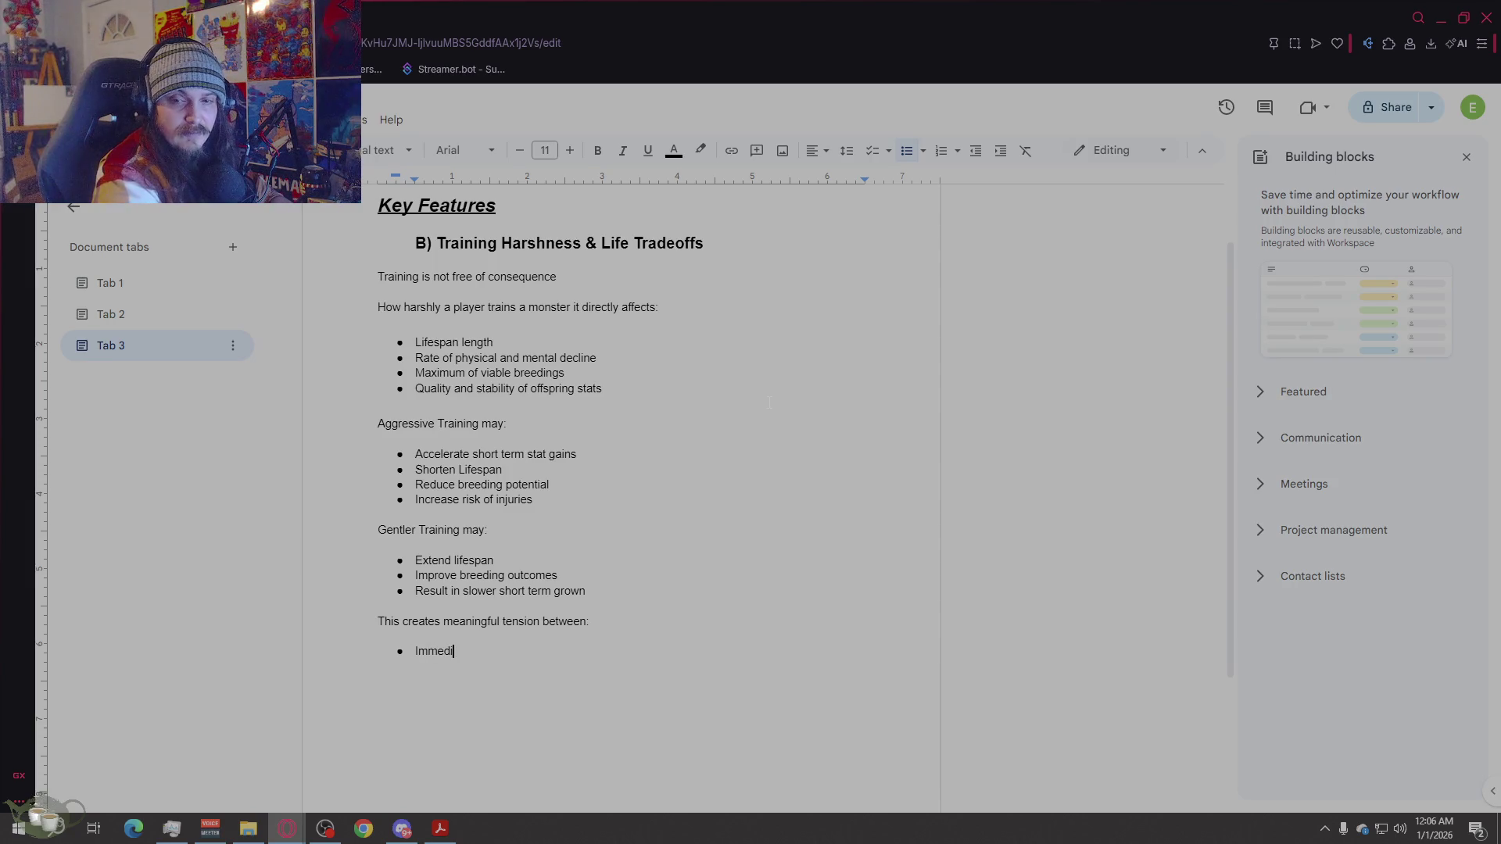
type("ate compet")
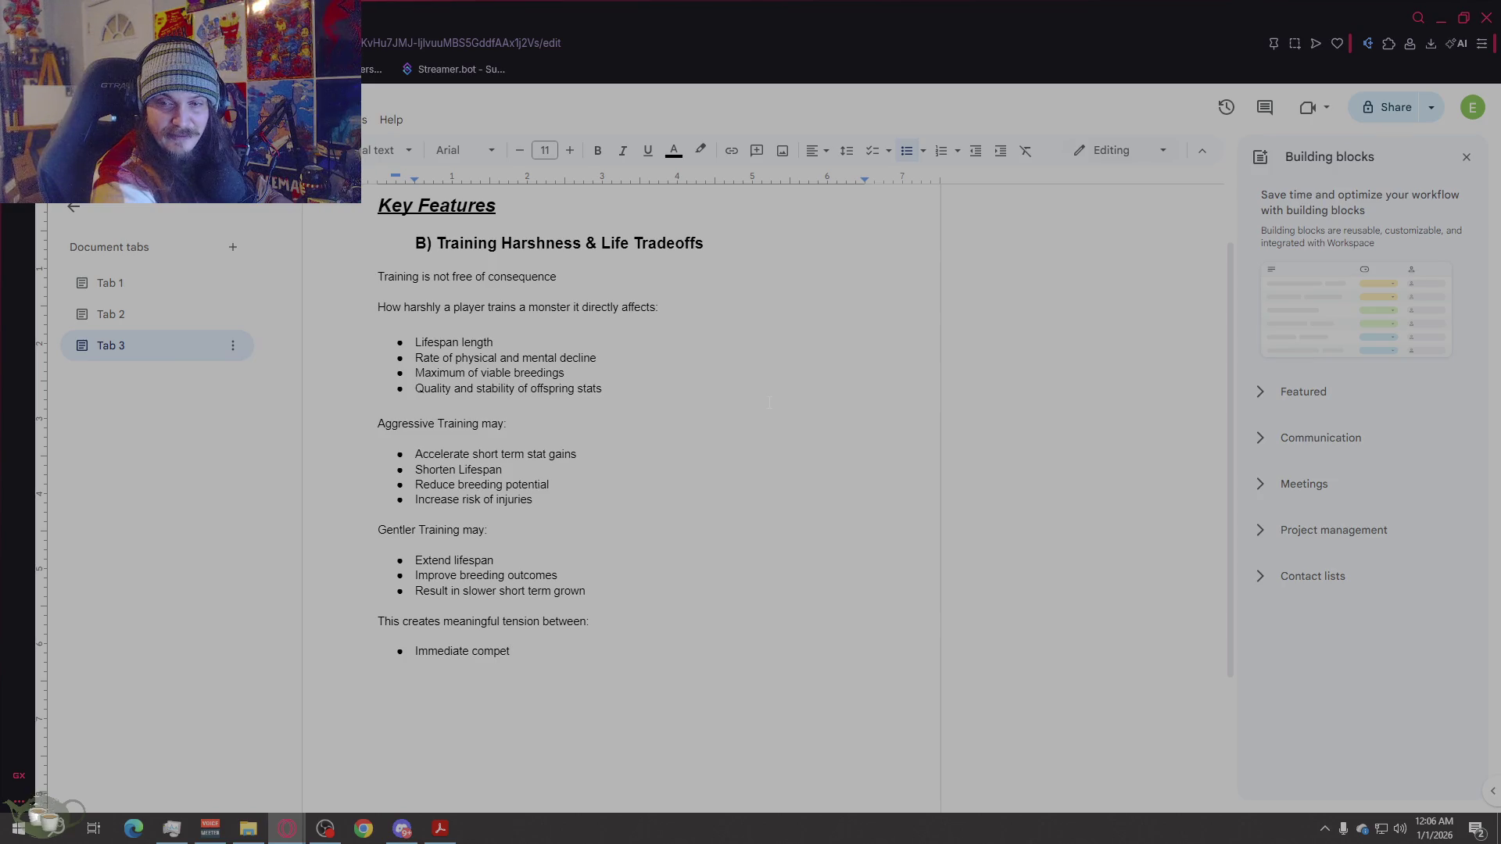
type("itive succe")
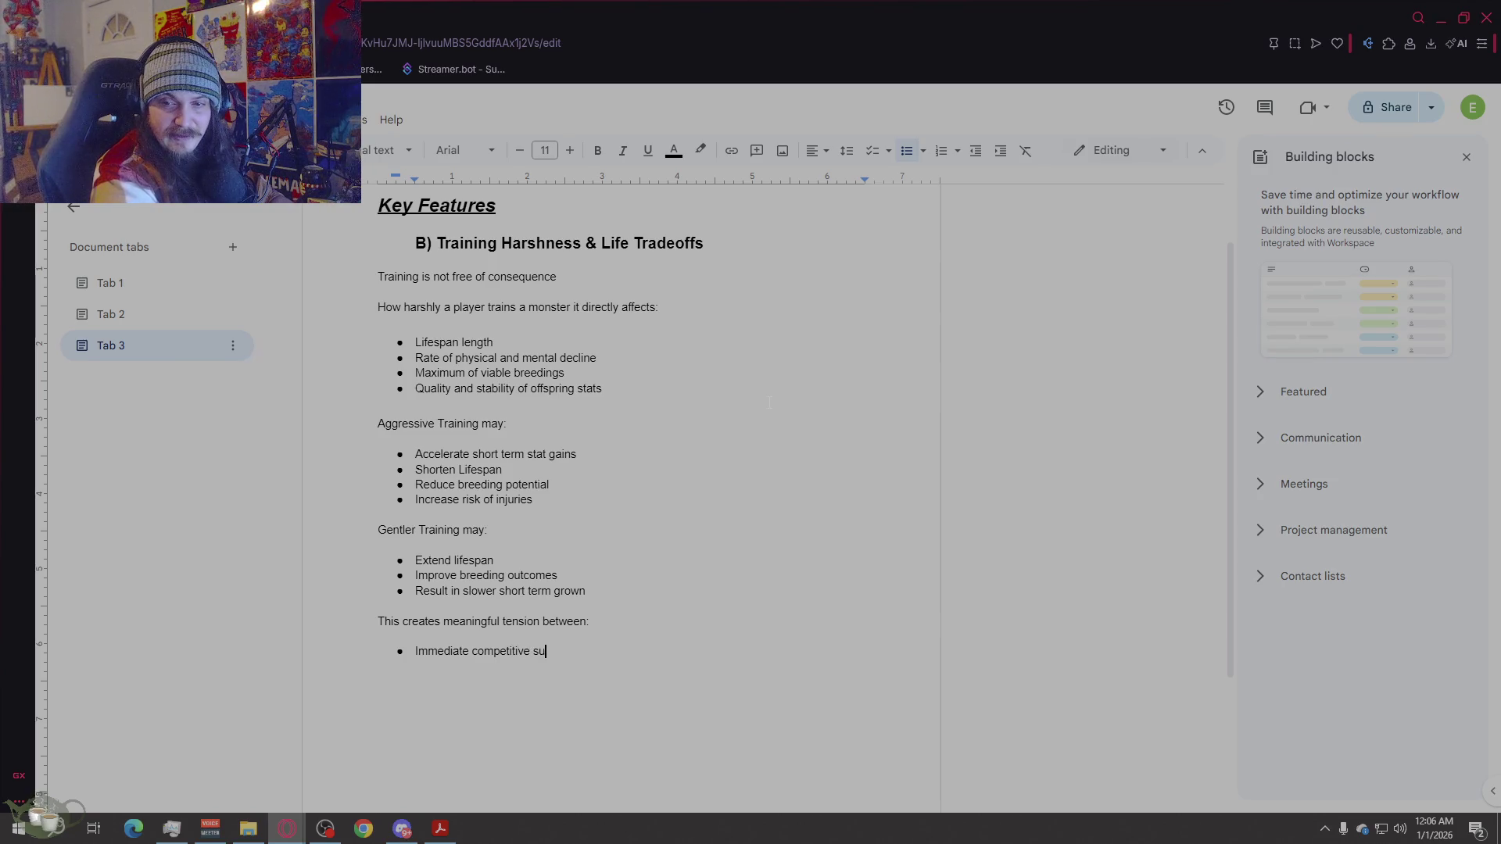
type("ss")
key("Return")
type("Long")
type(" term ")
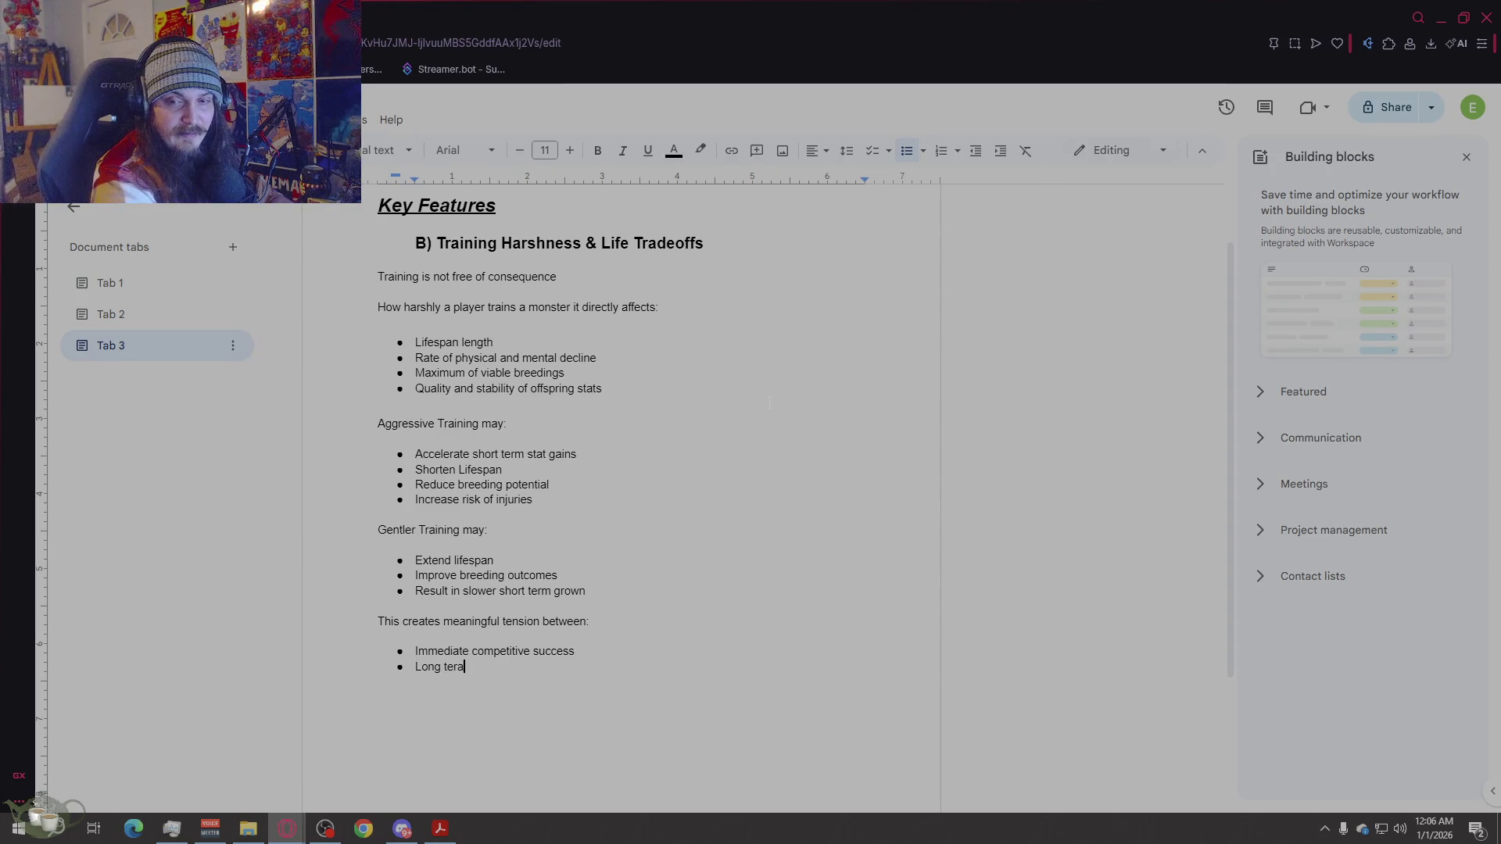
type("genetic ")
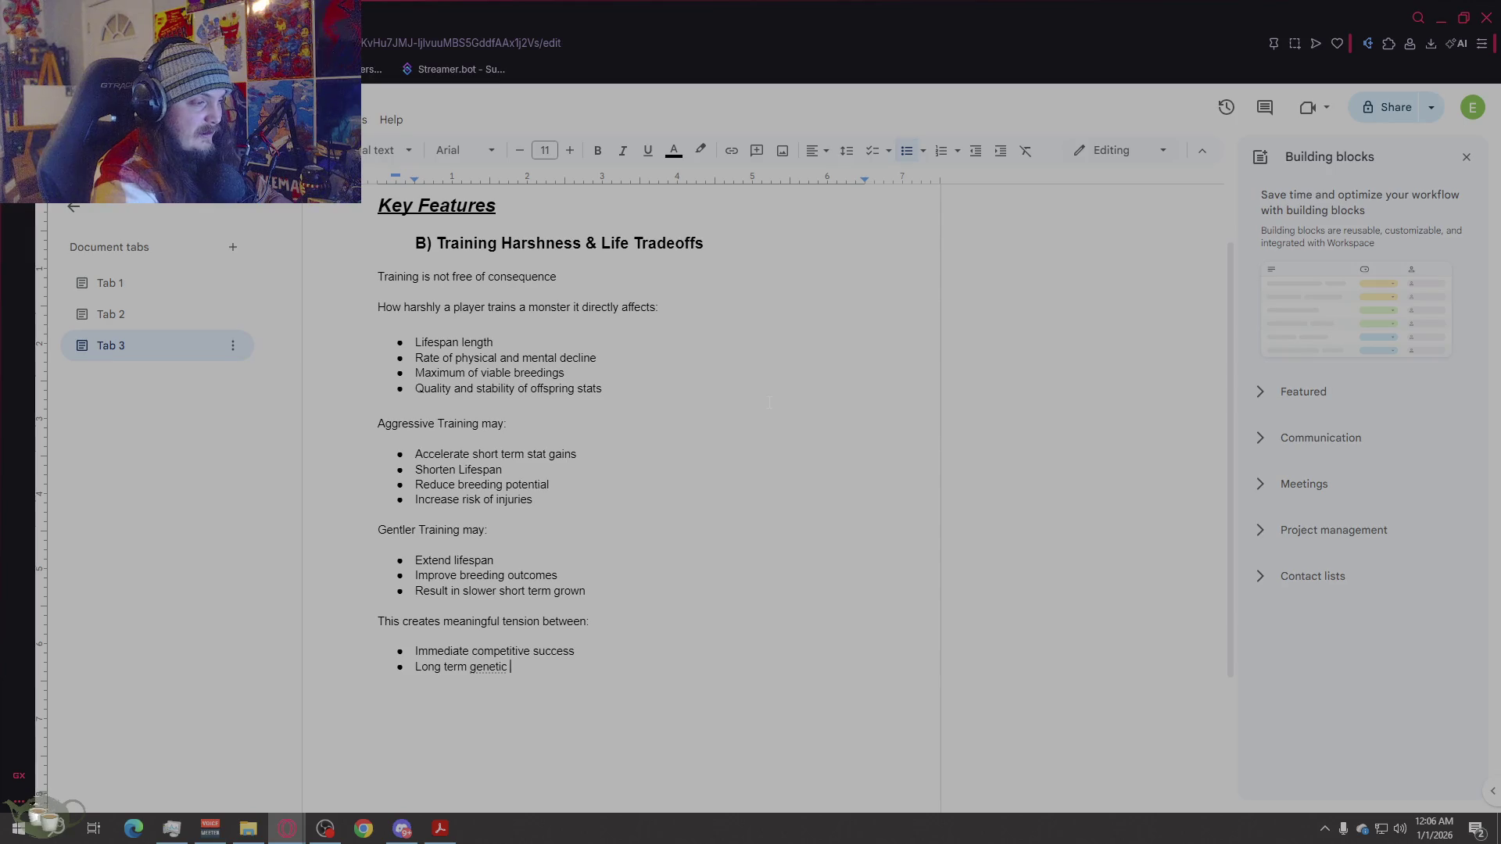
type("invest")
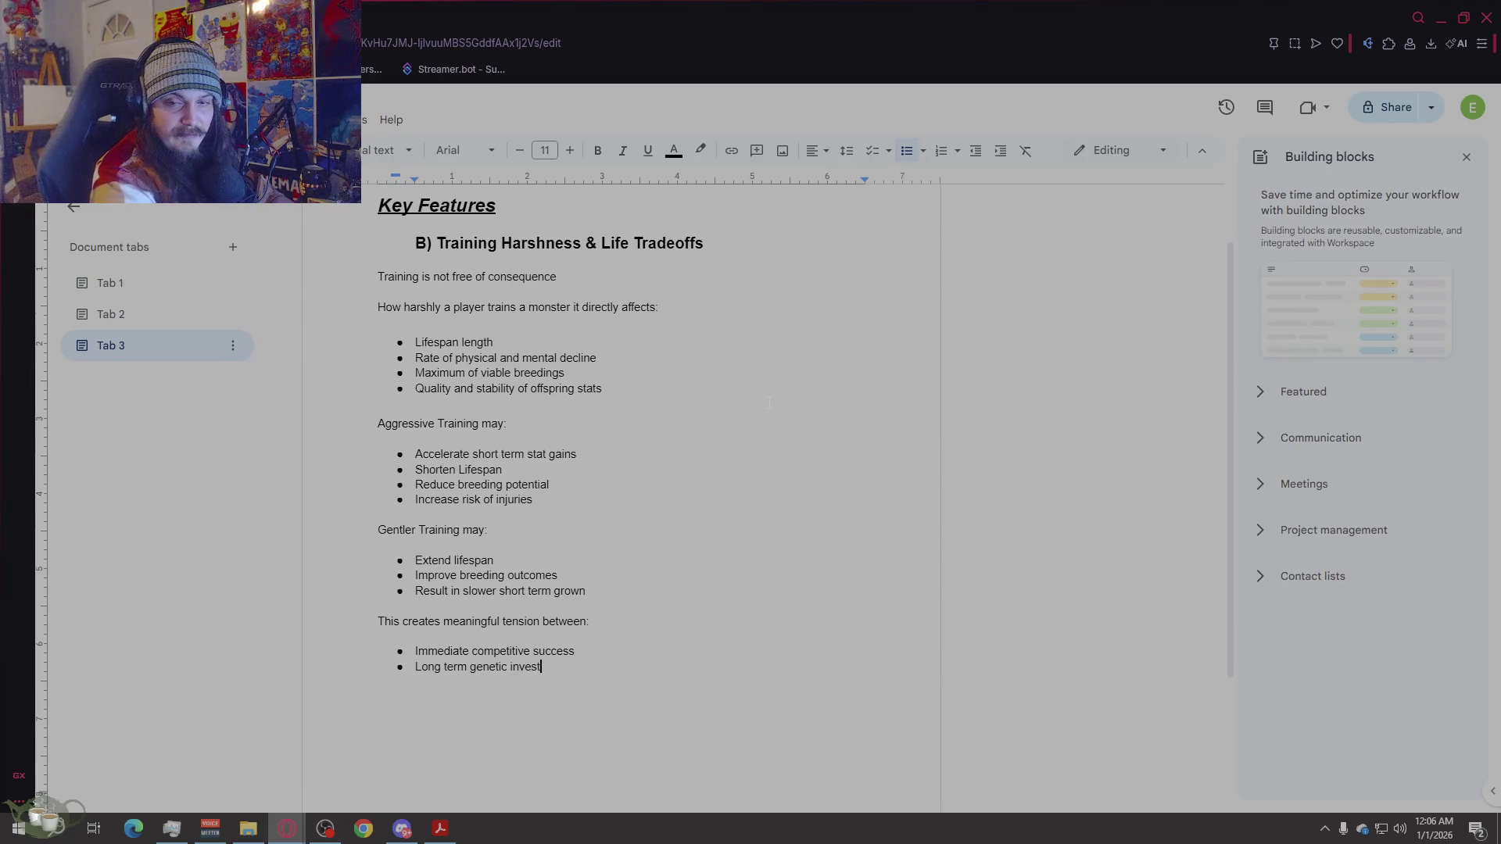
type("ment")
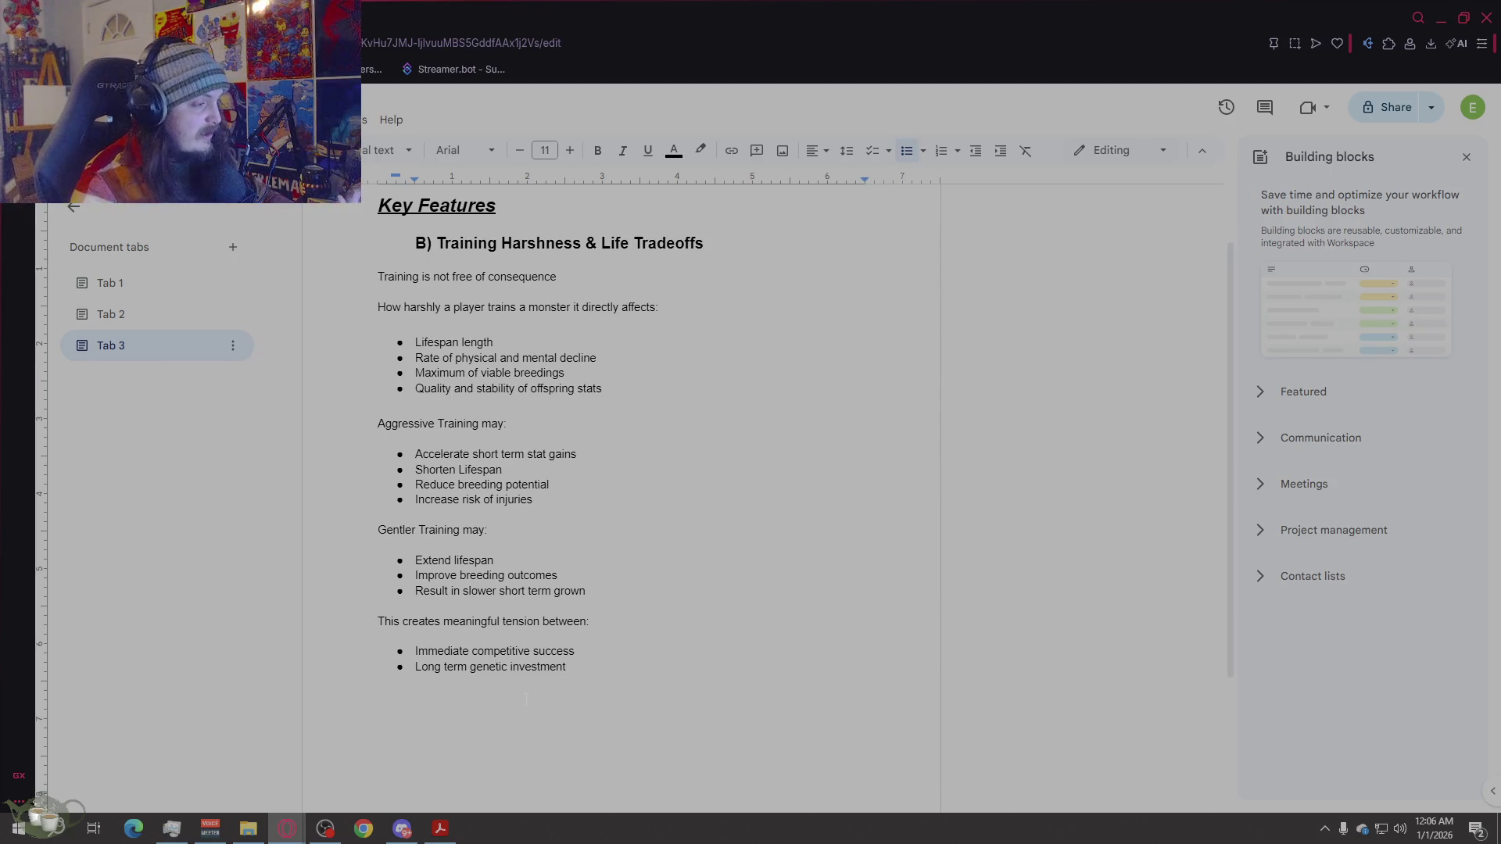
scroll(623, 764, "down", 2)
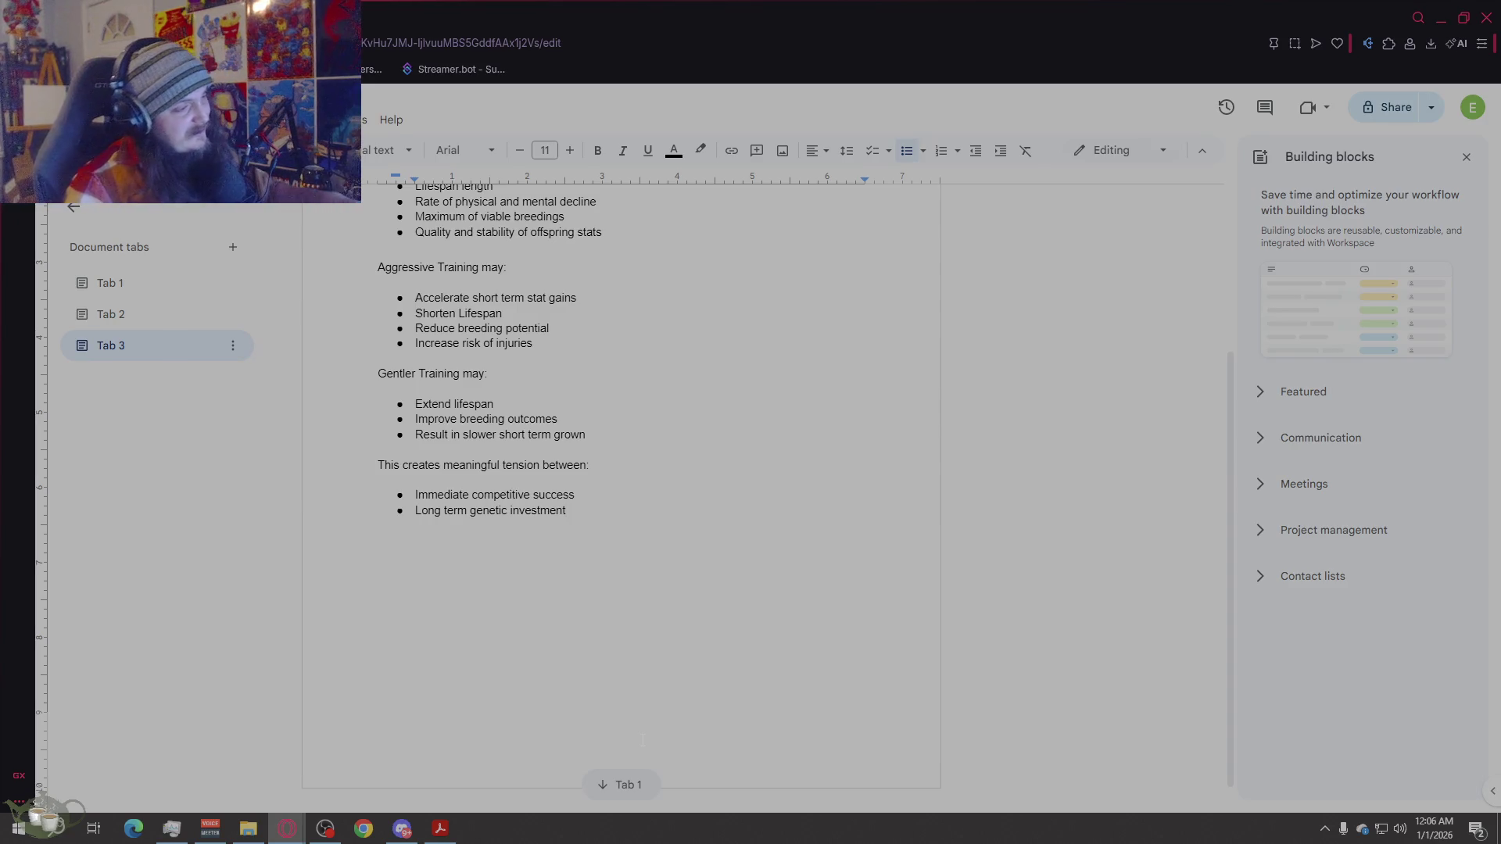
scroll(653, 701, "up", 3)
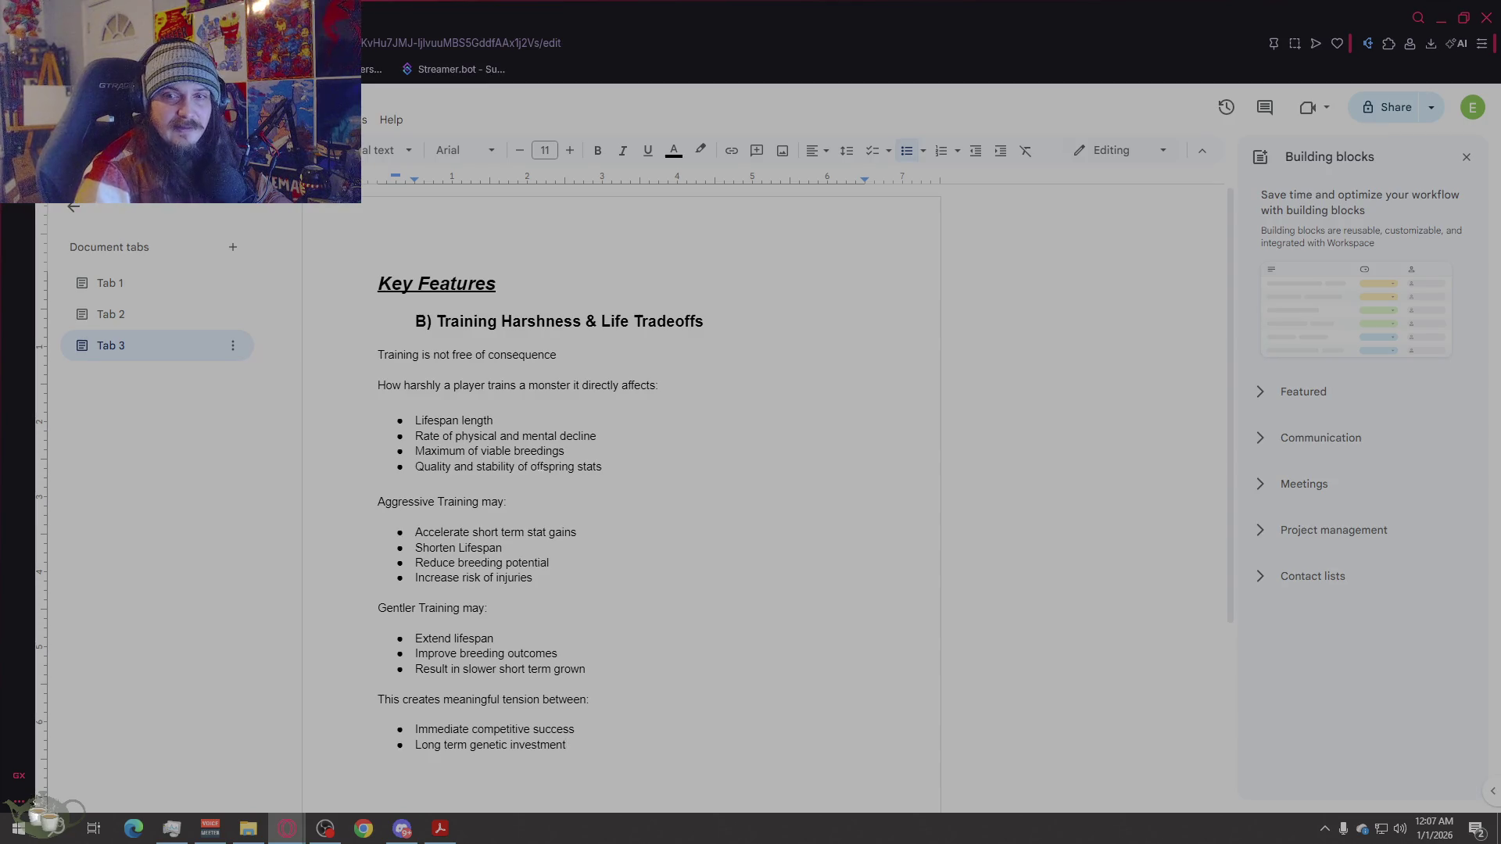
scroll(1162, 537, "down", 3)
scroll(749, 587, "up", 3)
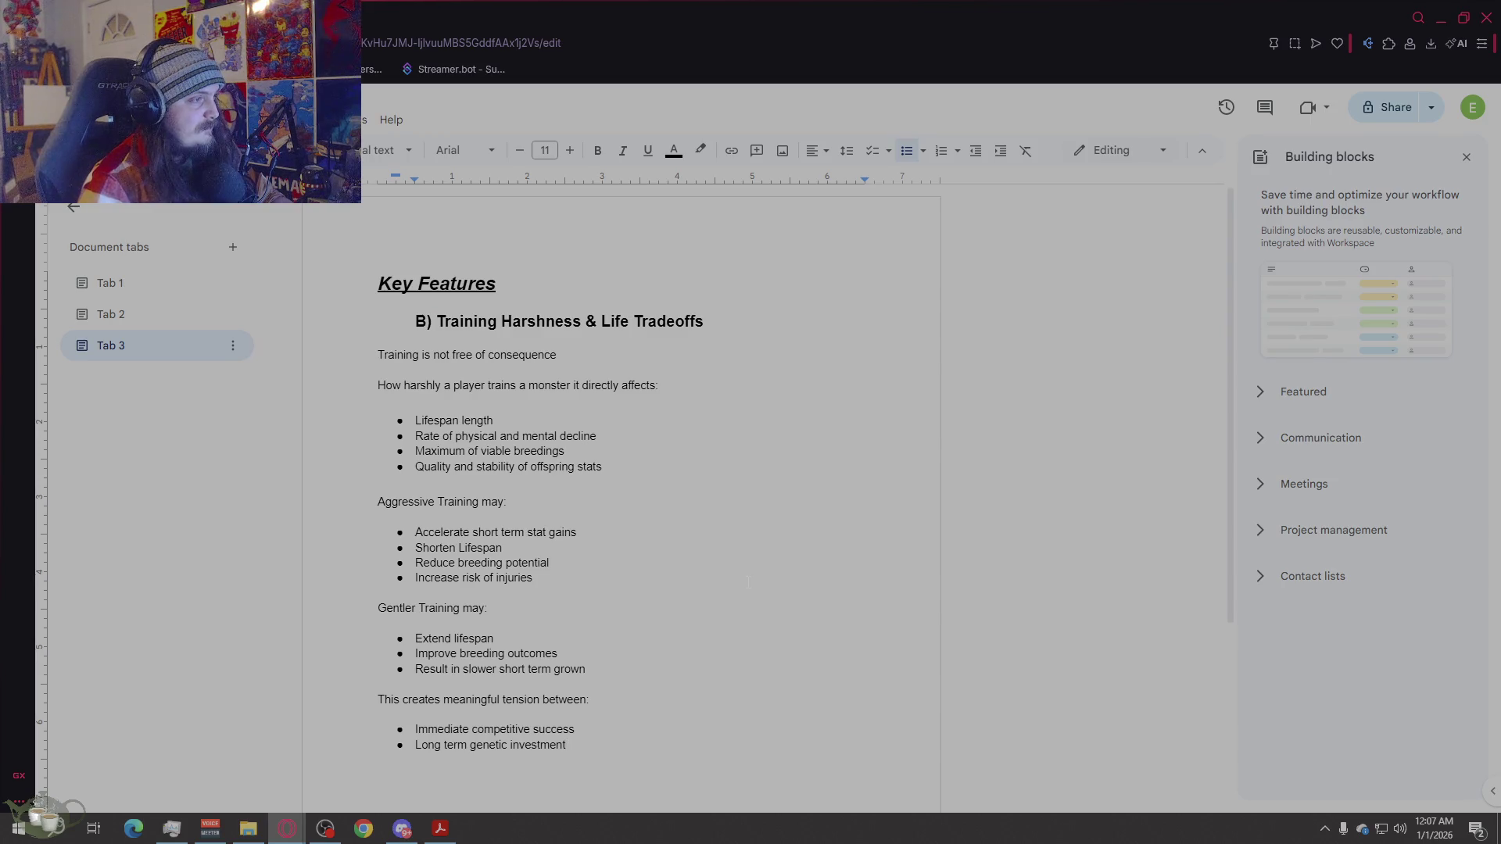
Step: Paste a copy of the B) Training Harshness heading on a new line below the tension list
triple_click(708, 322)
key("ctrl+c")
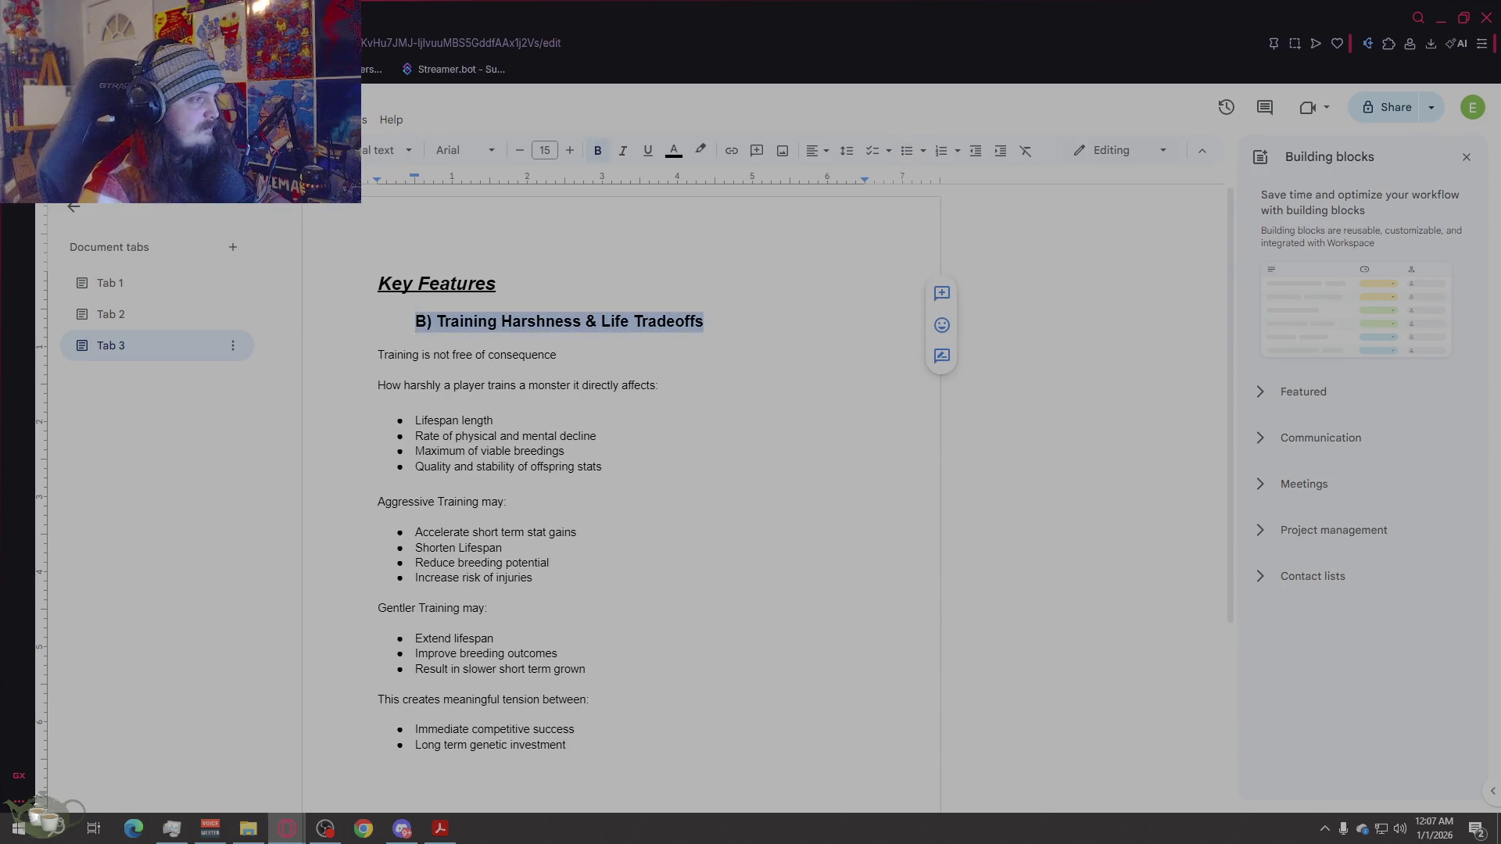
scroll(684, 520, "down", 2)
left_click(664, 568)
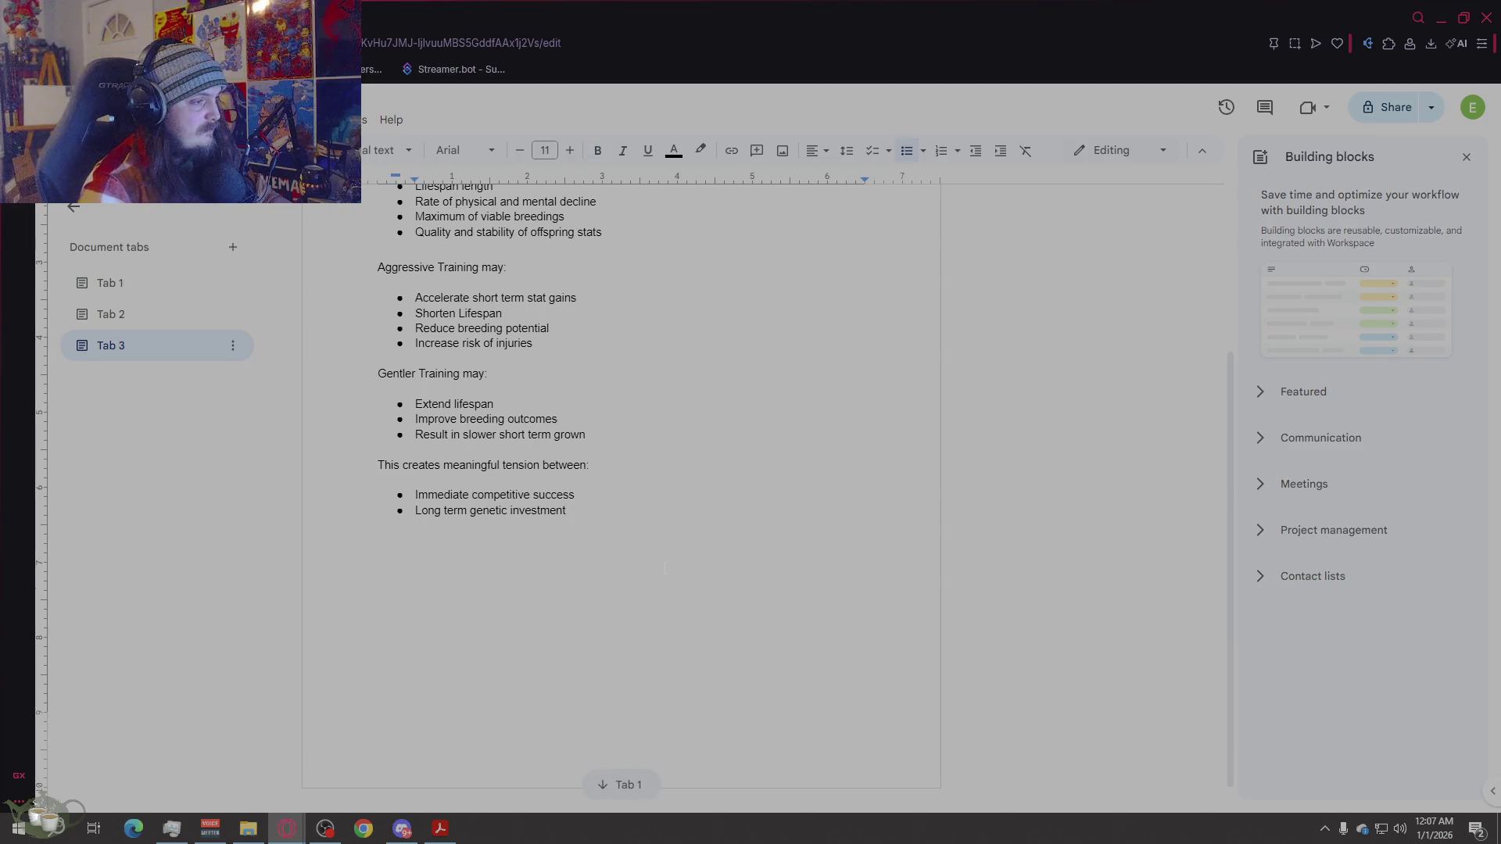
key("Return")
key("Return")
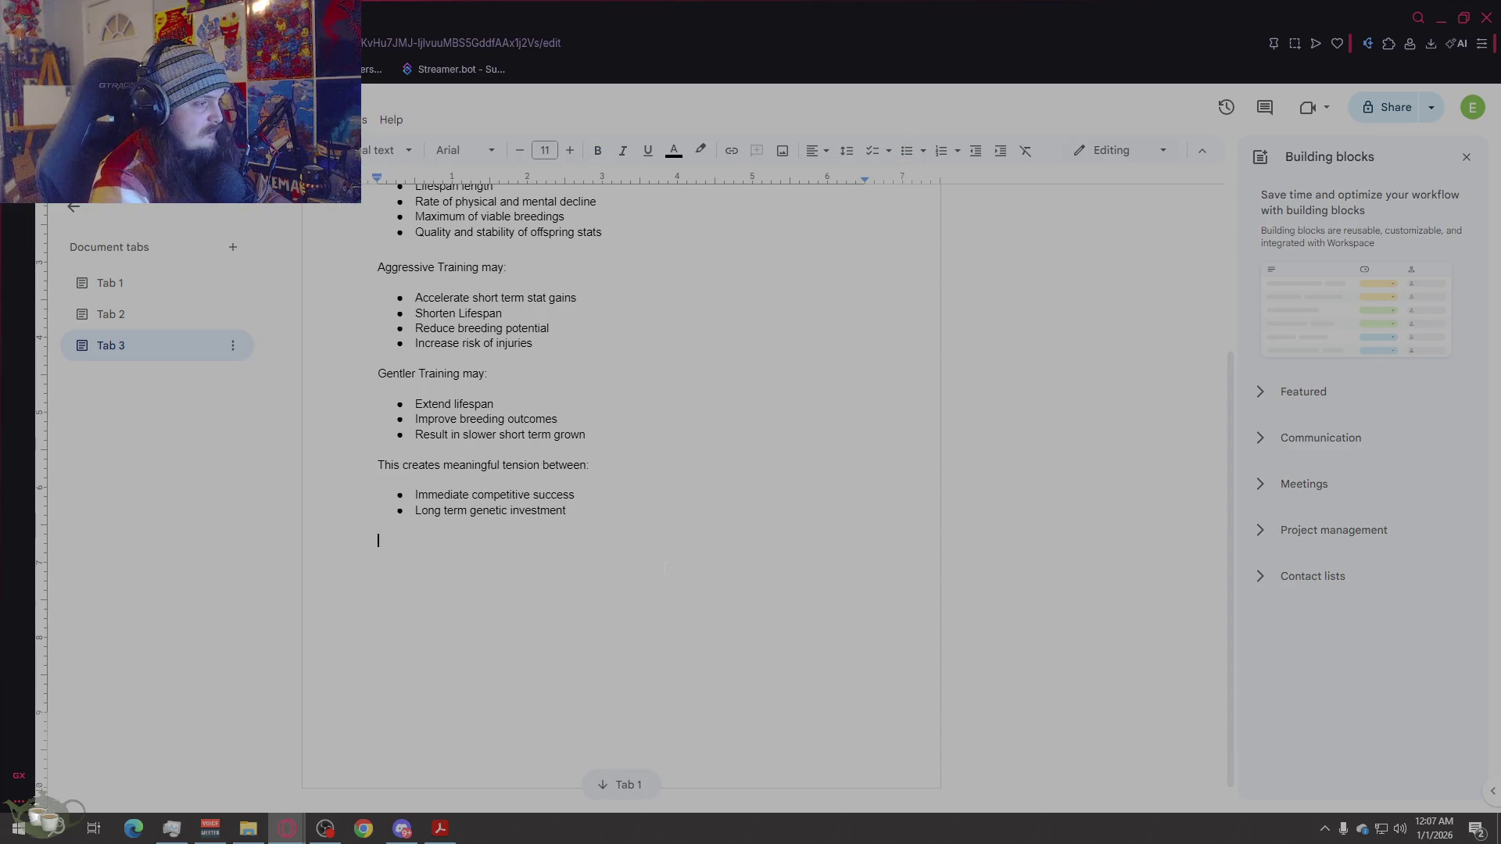
key("ctrl+v")
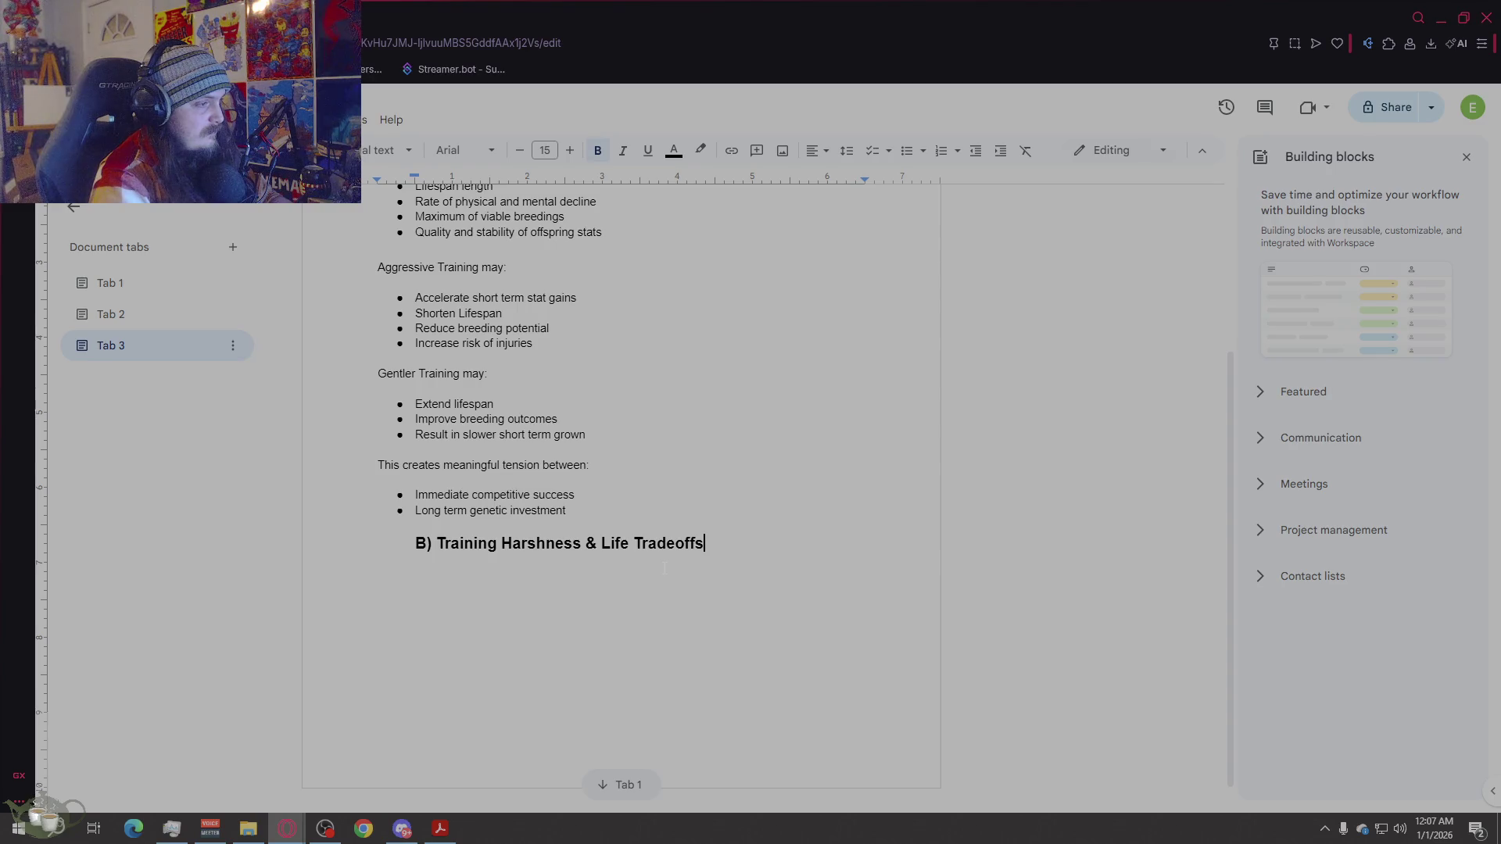
Step: Retitle the pasted heading to 'C) Economy & Progression'
key("Home")
key("shift+Right")
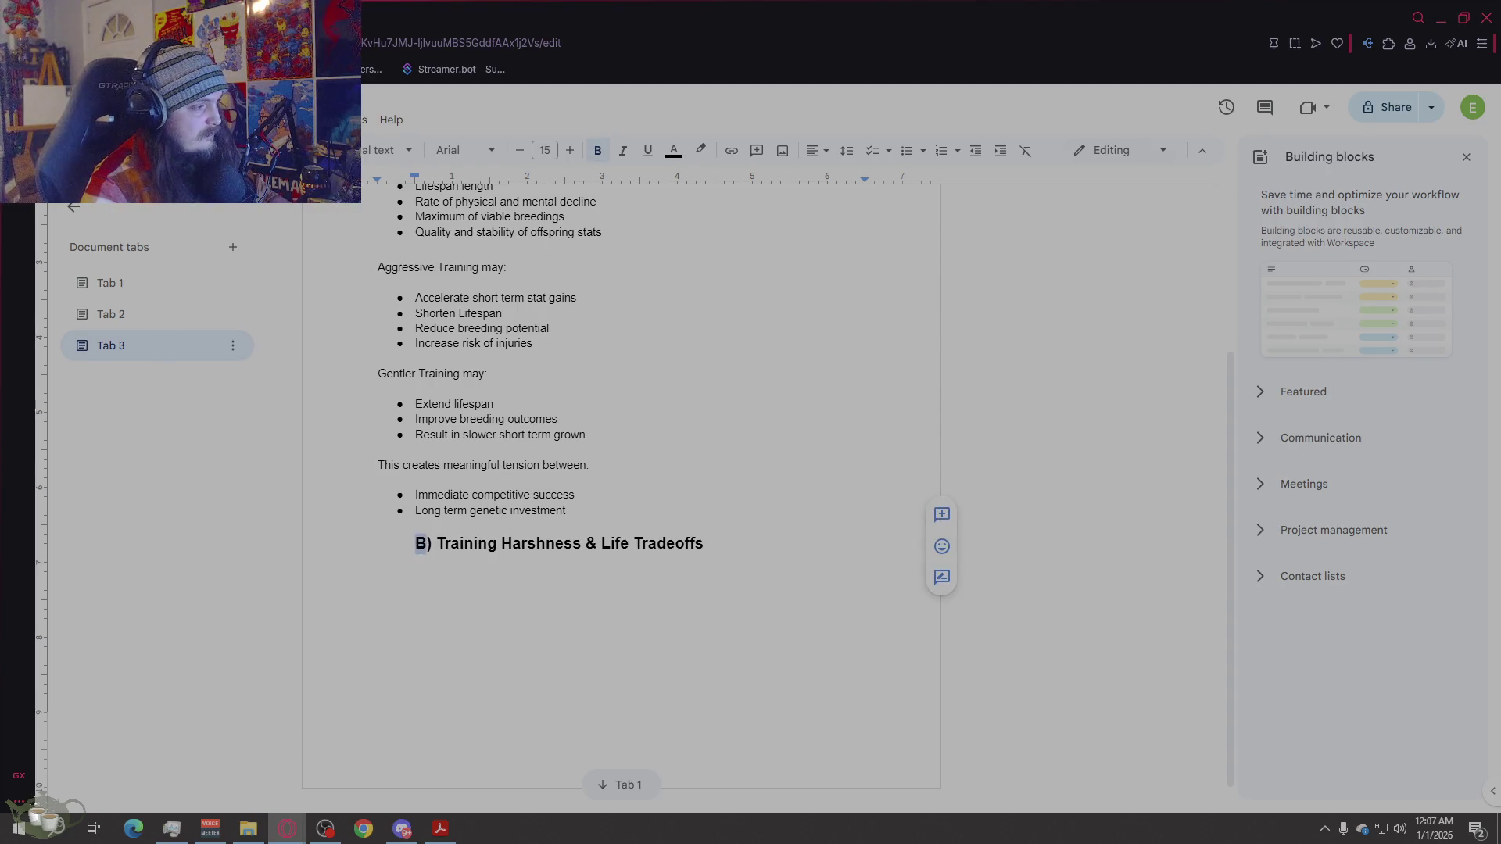
type("C")
key("End")
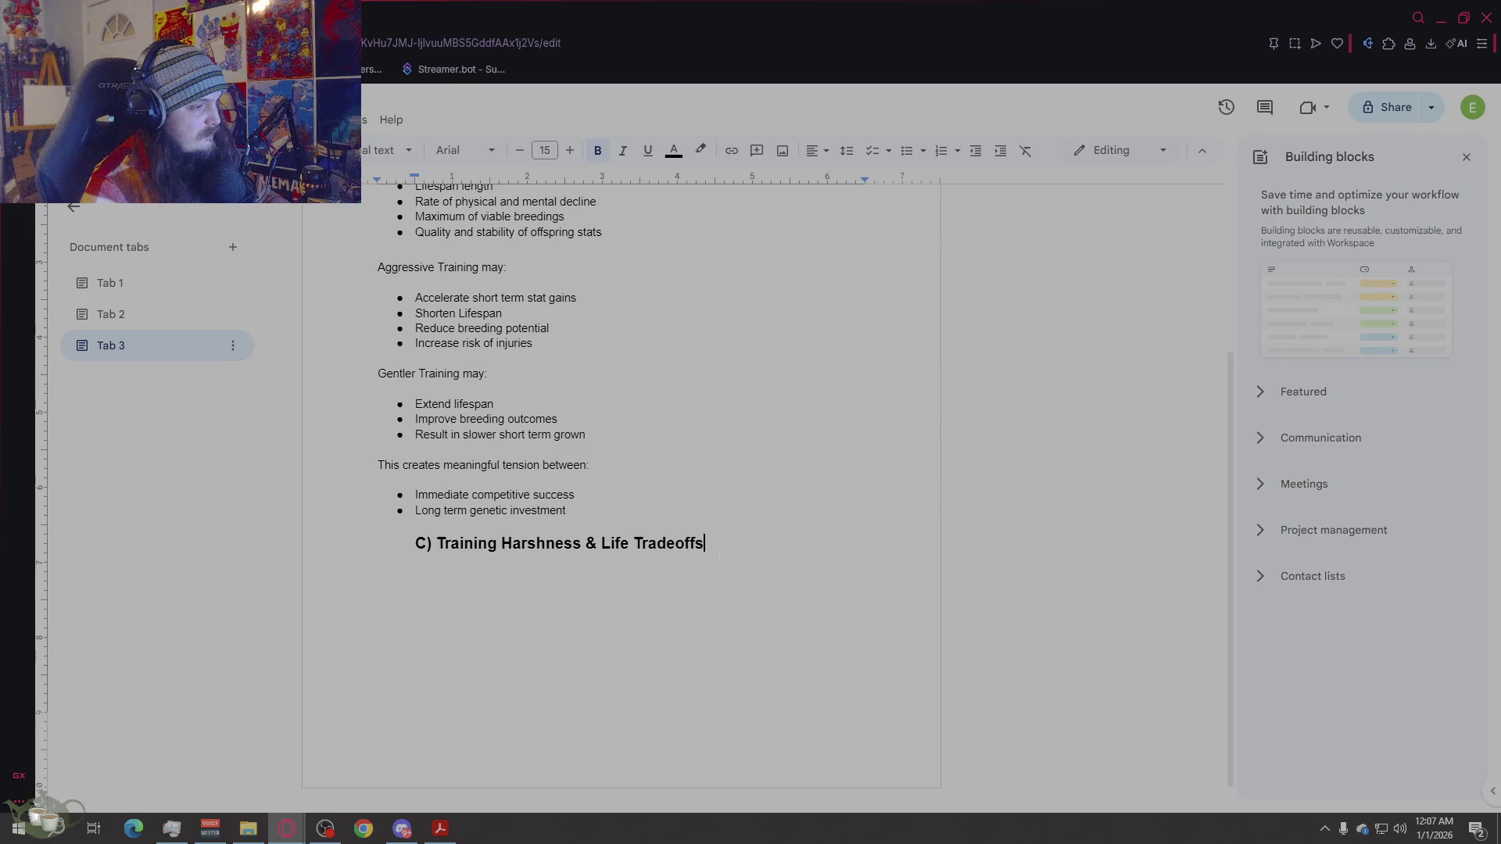
scroll(751, 559, "up", 3)
scroll(752, 559, "down", 2)
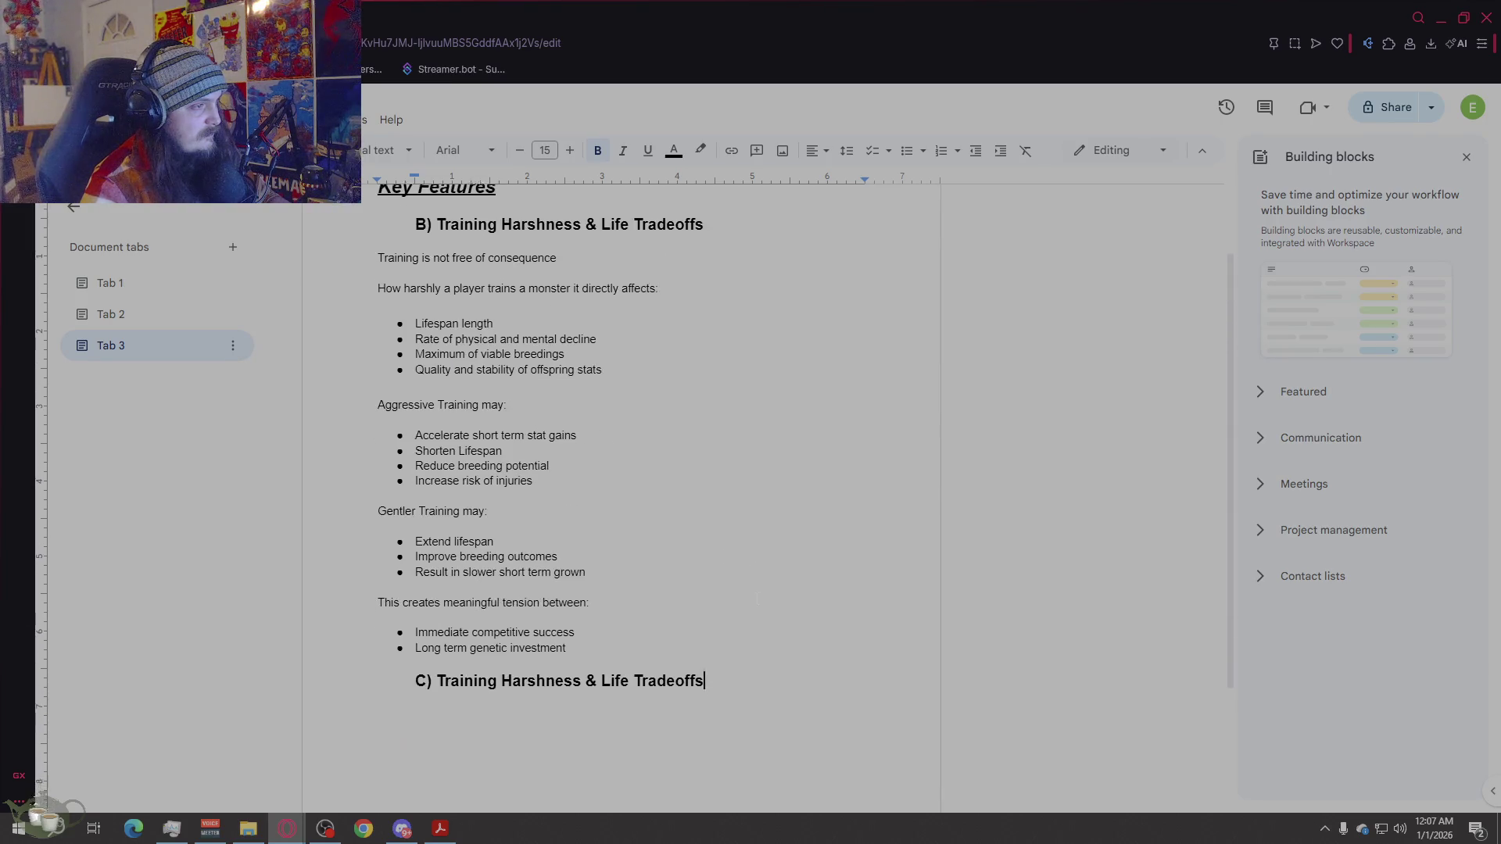
left_click_drag(704, 622, 440, 622)
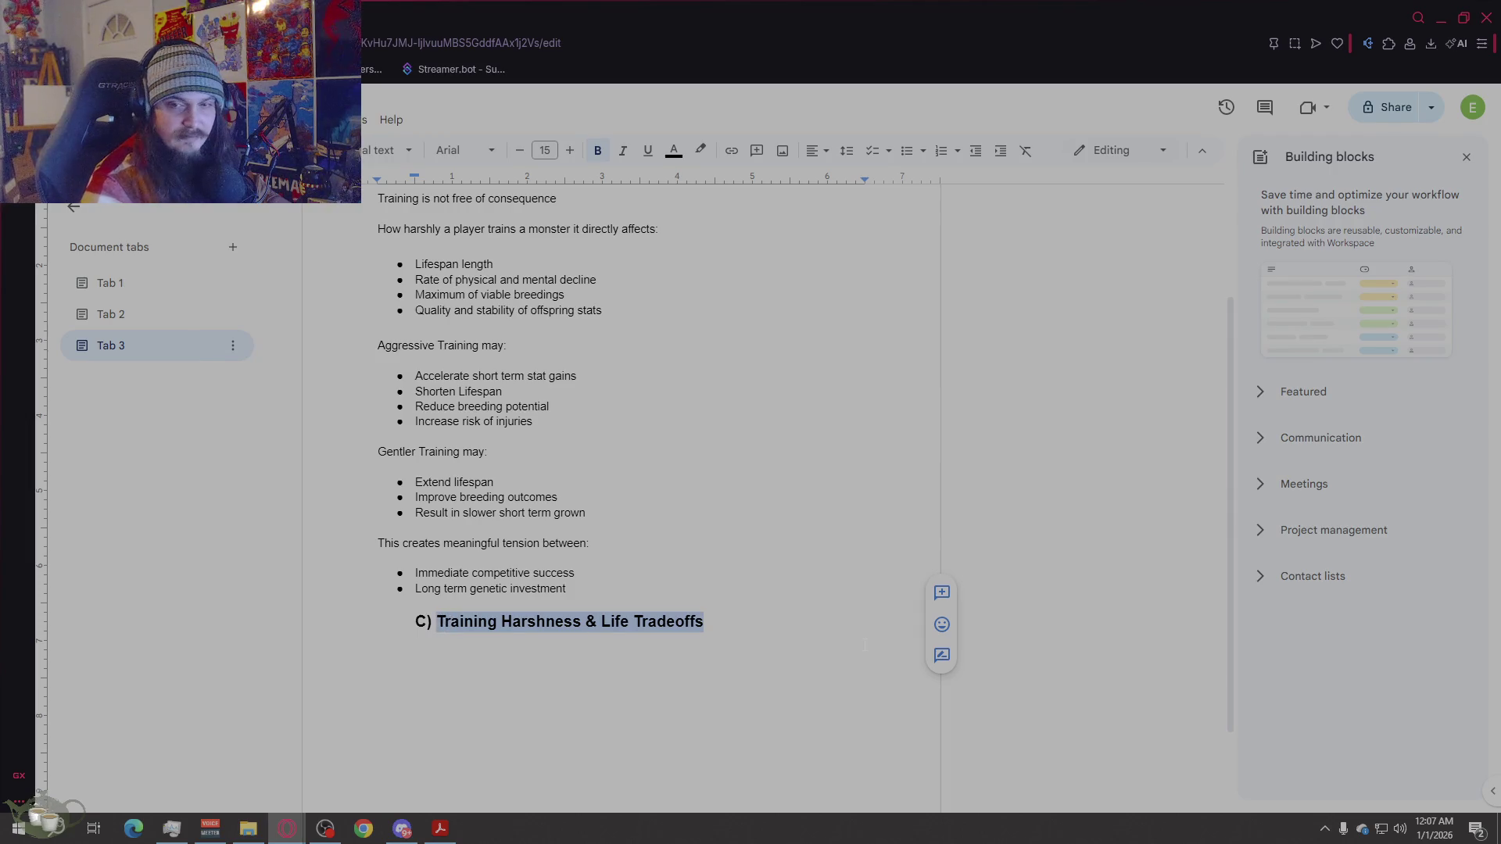
type("E")
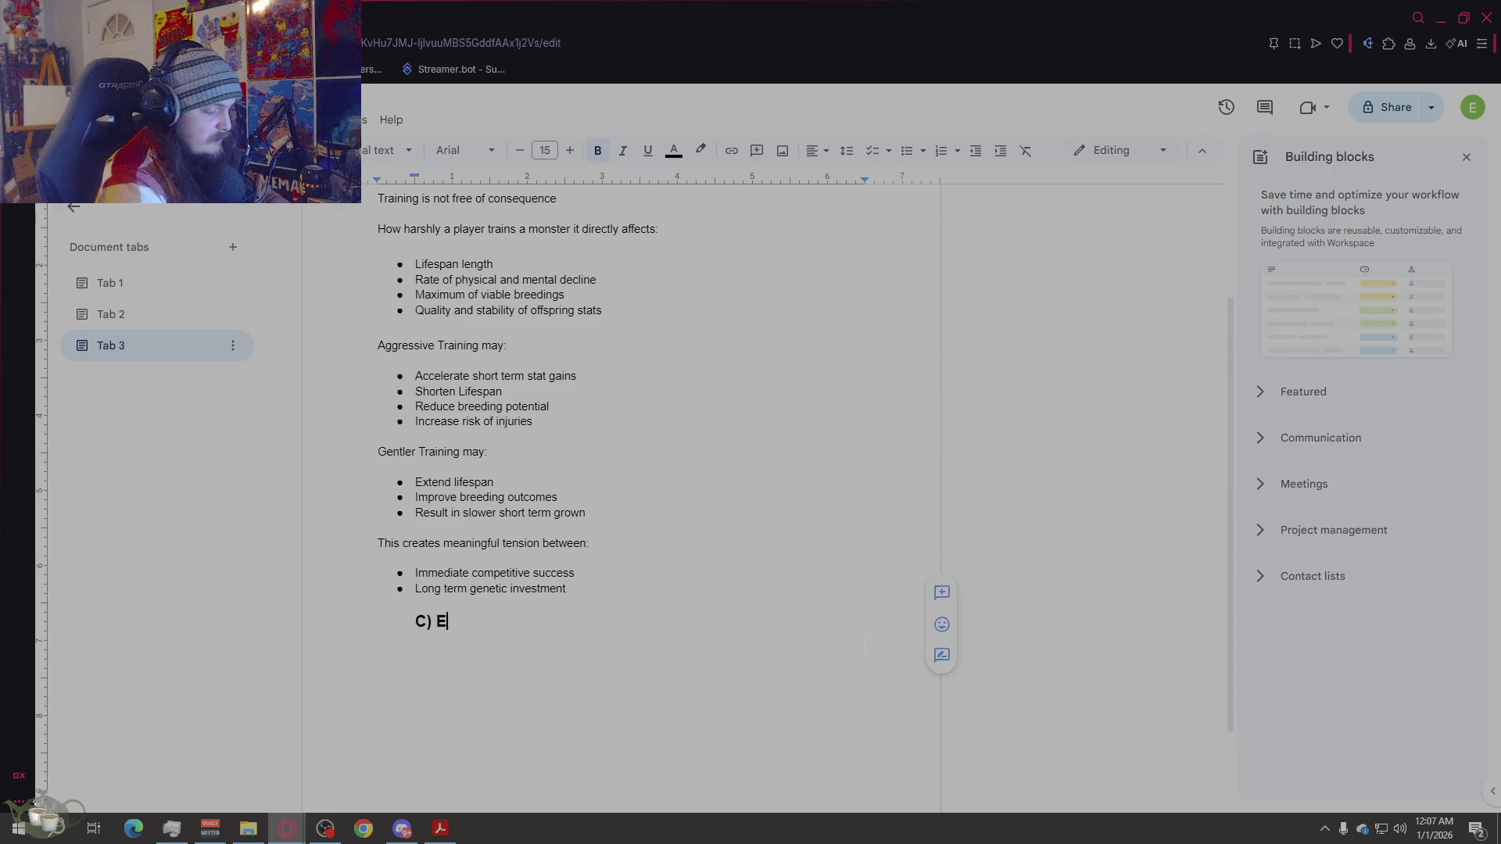
type("conomy &")
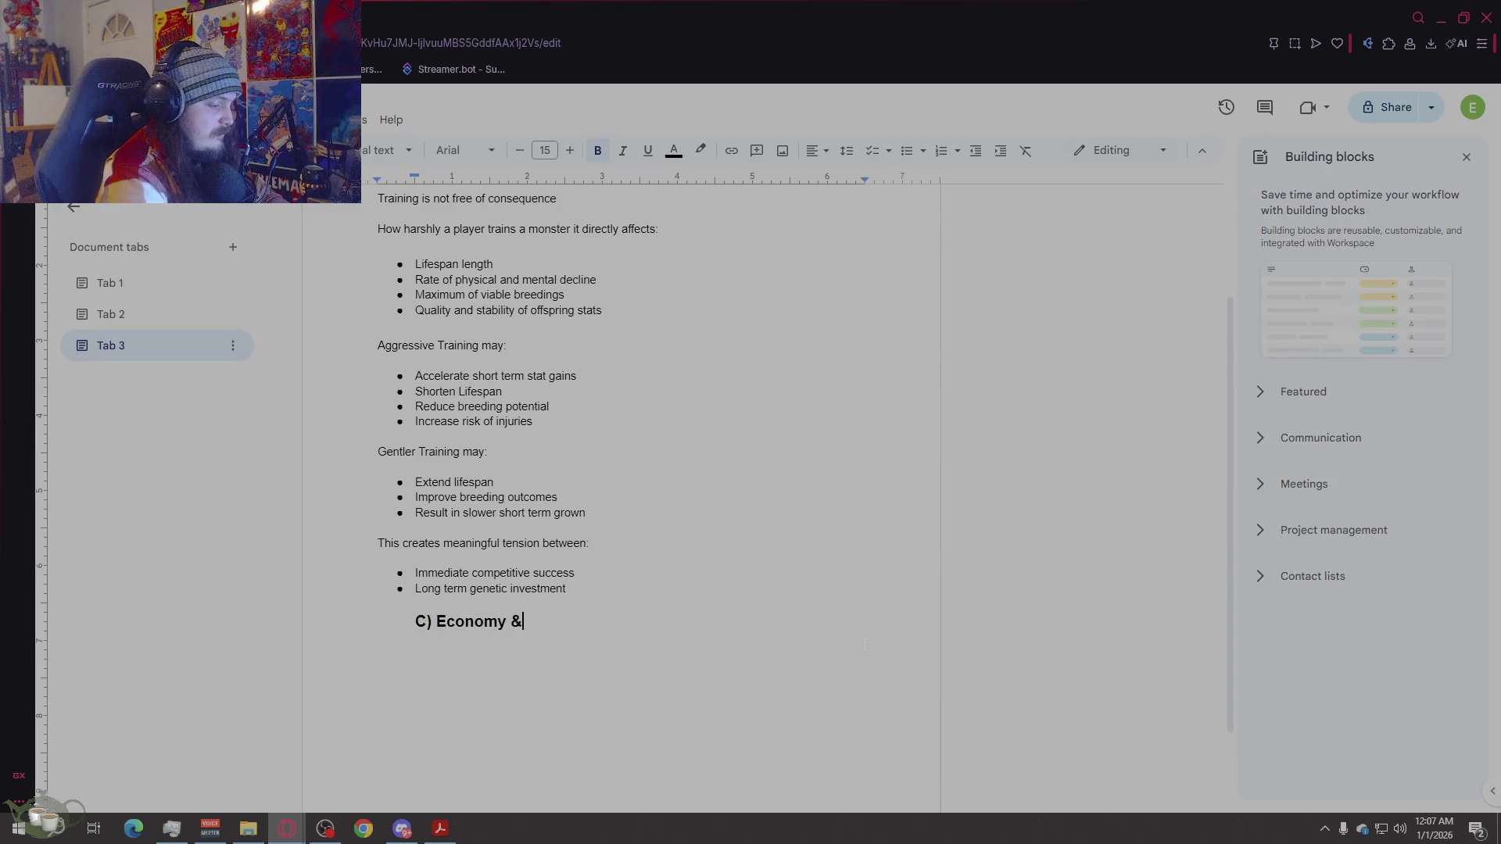
type(" Progression")
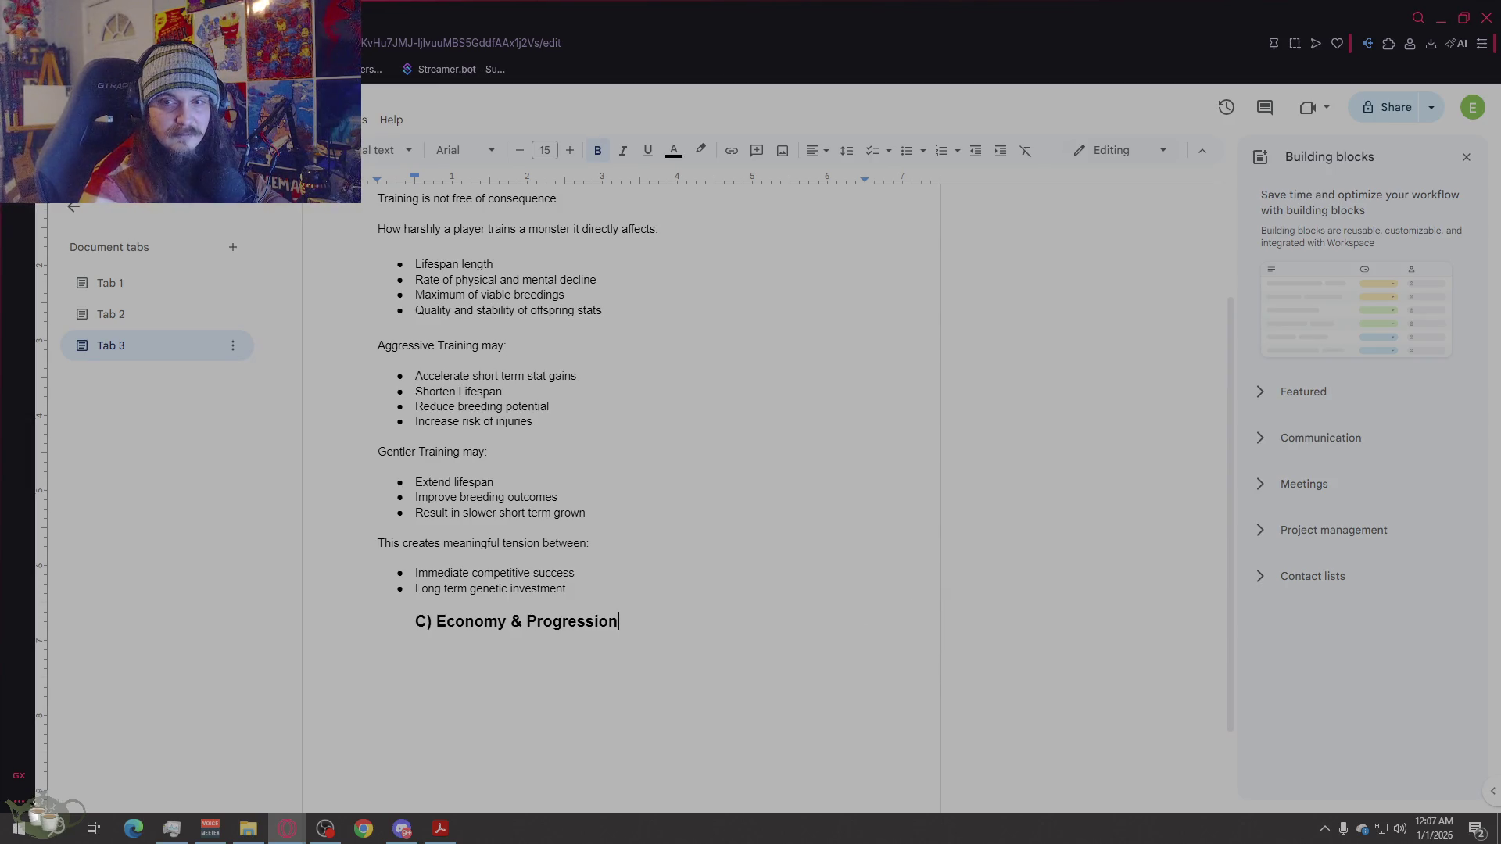
left_click(614, 588)
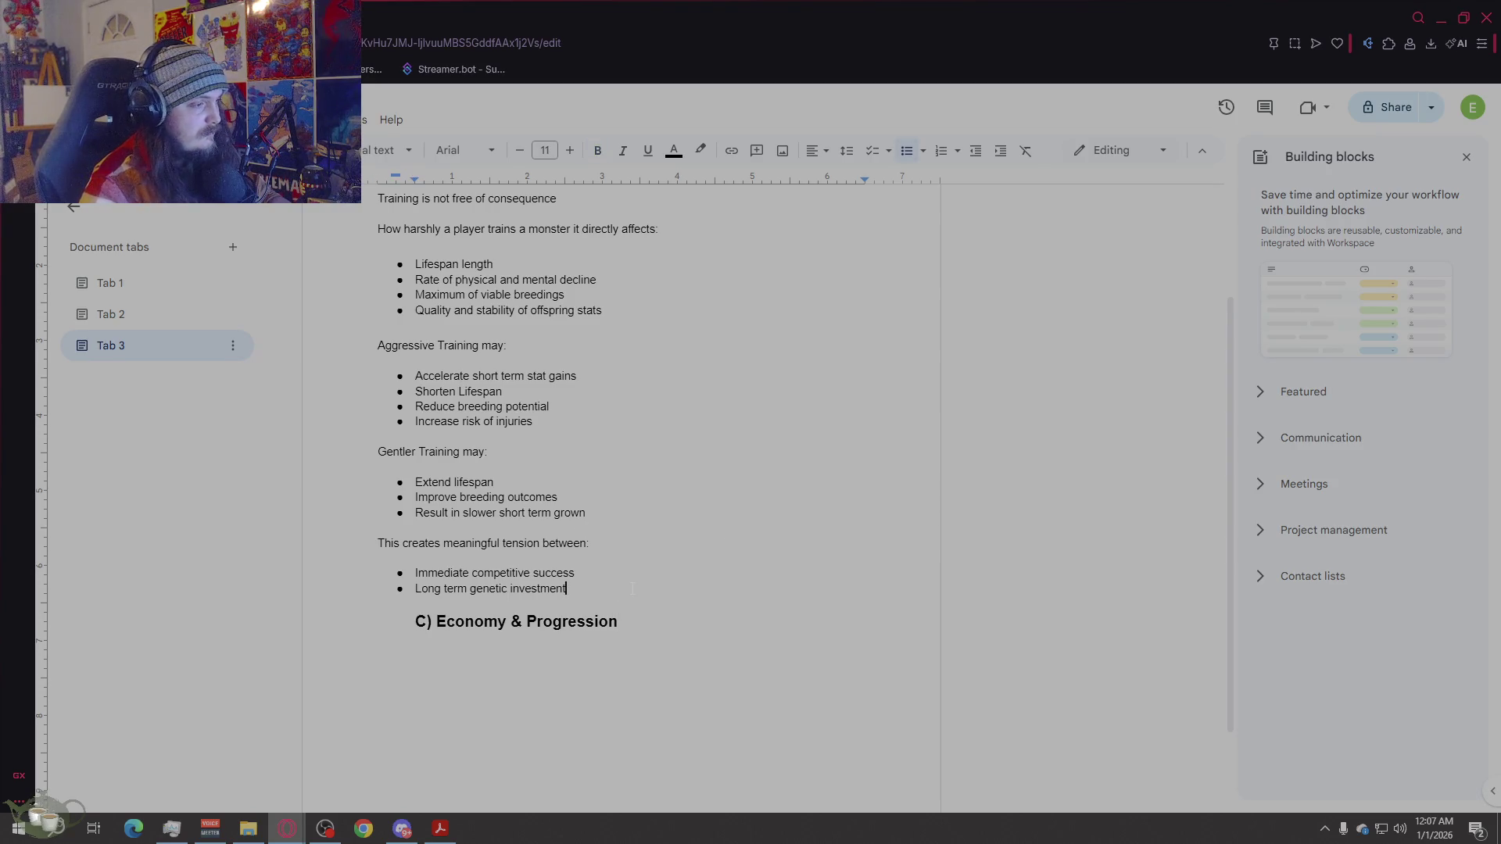
Step: Write 'Players are encouraged to decide whether a monster is a fighter, a breeder, or a balance of both'
key("Return")
key("Return")
type("This i")
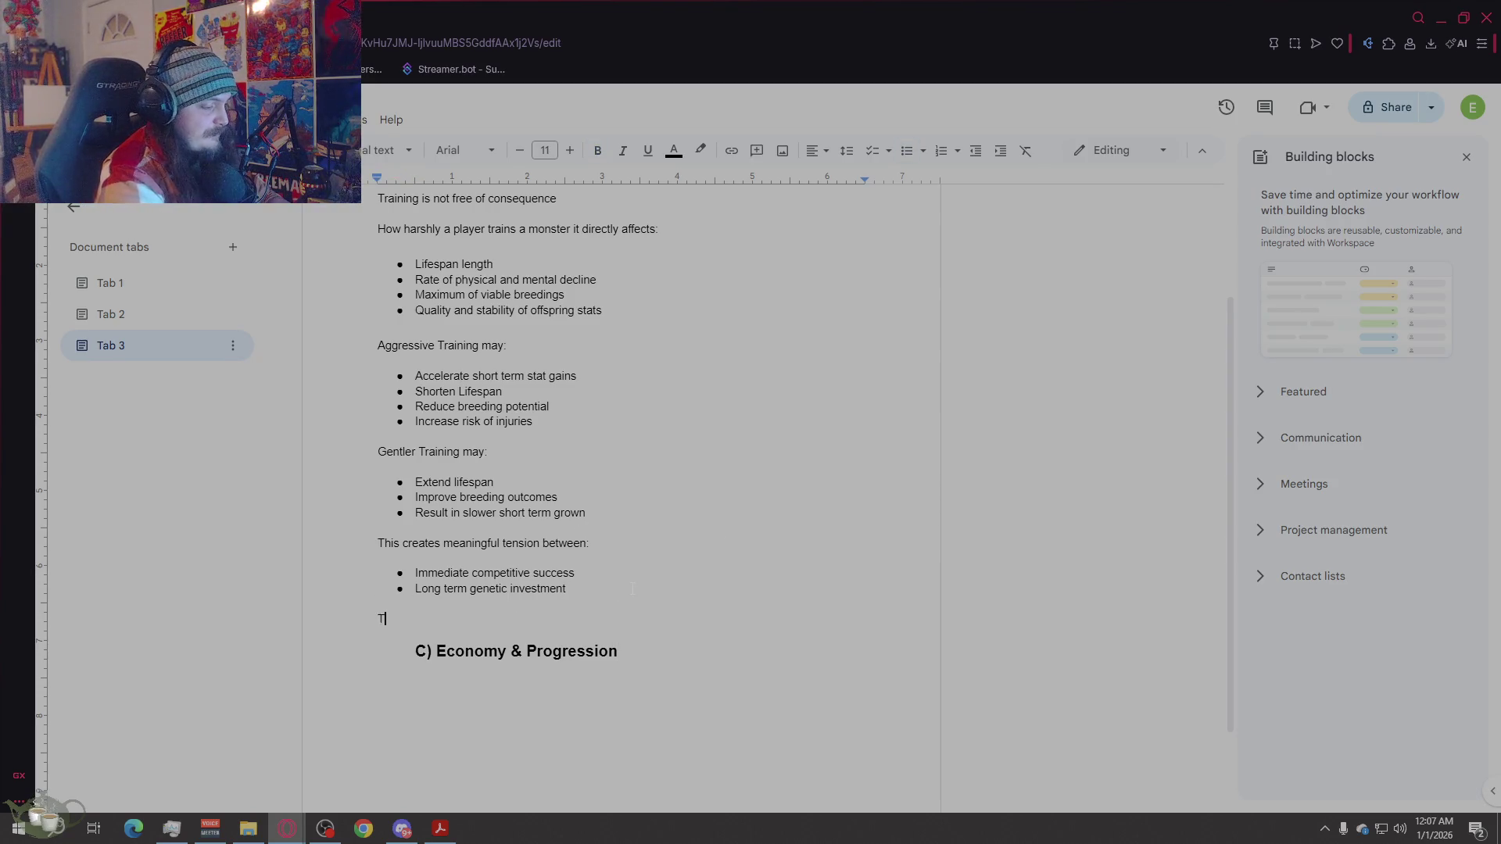
key("BackSpace")
key("BackSpace")
key("BackSpace")
key("BackSpace")
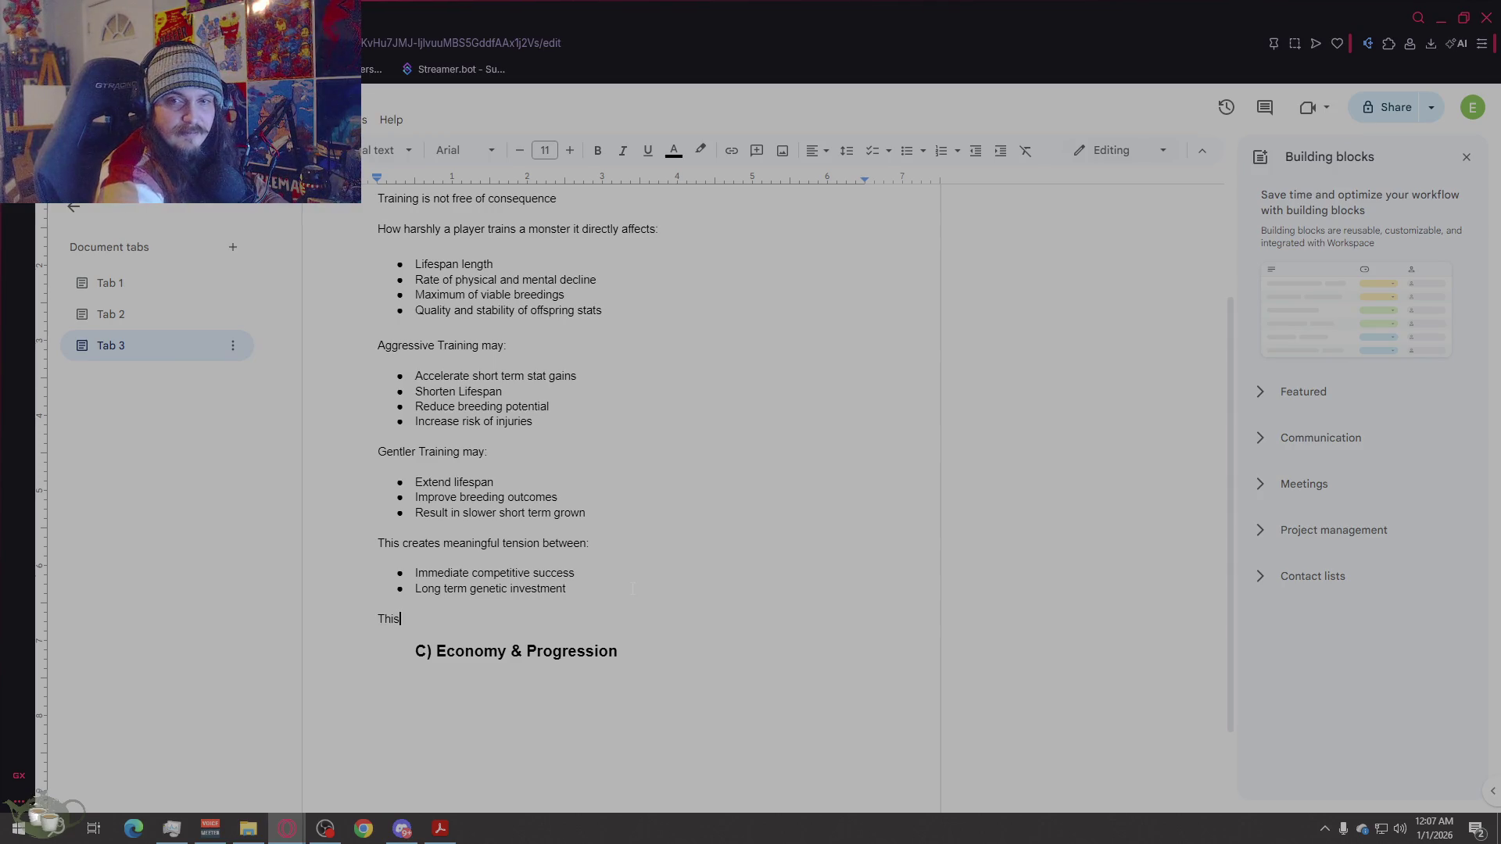
key("BackSpace")
key("BackSpace")
type("Pl")
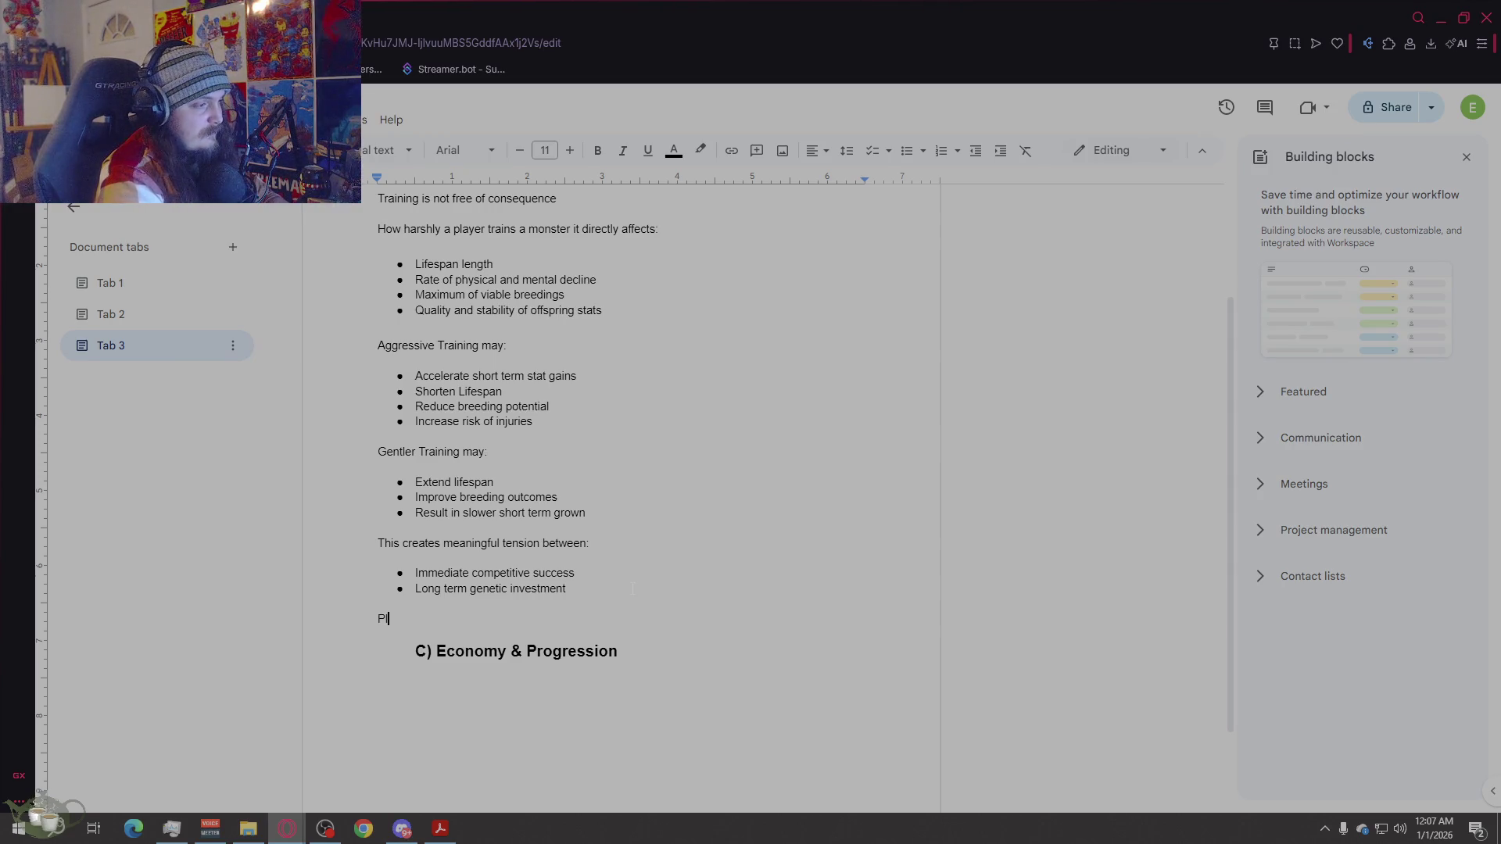
type("ayers are encour")
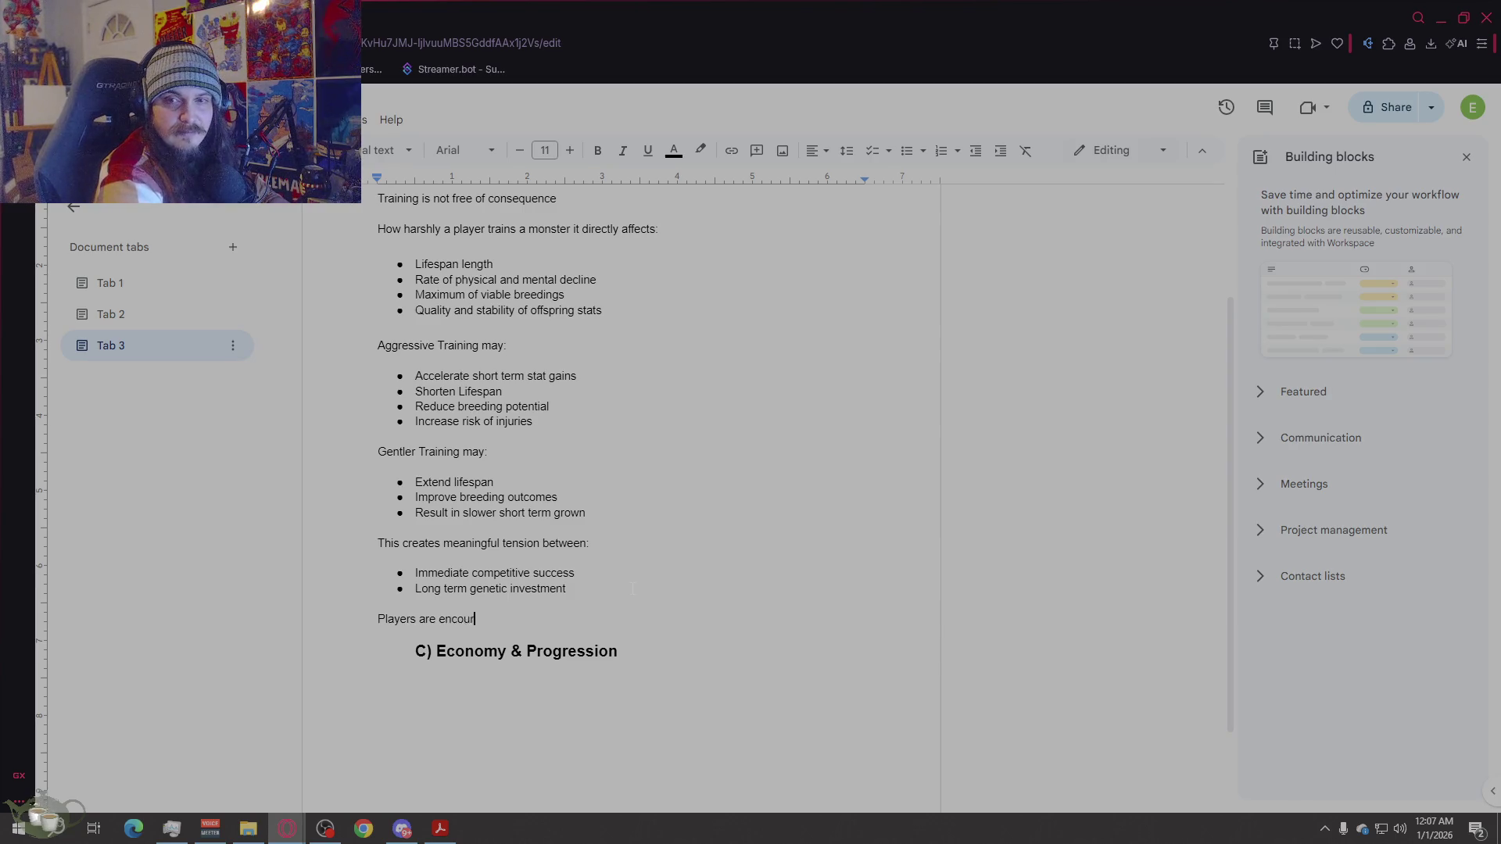
type("aged to decide ")
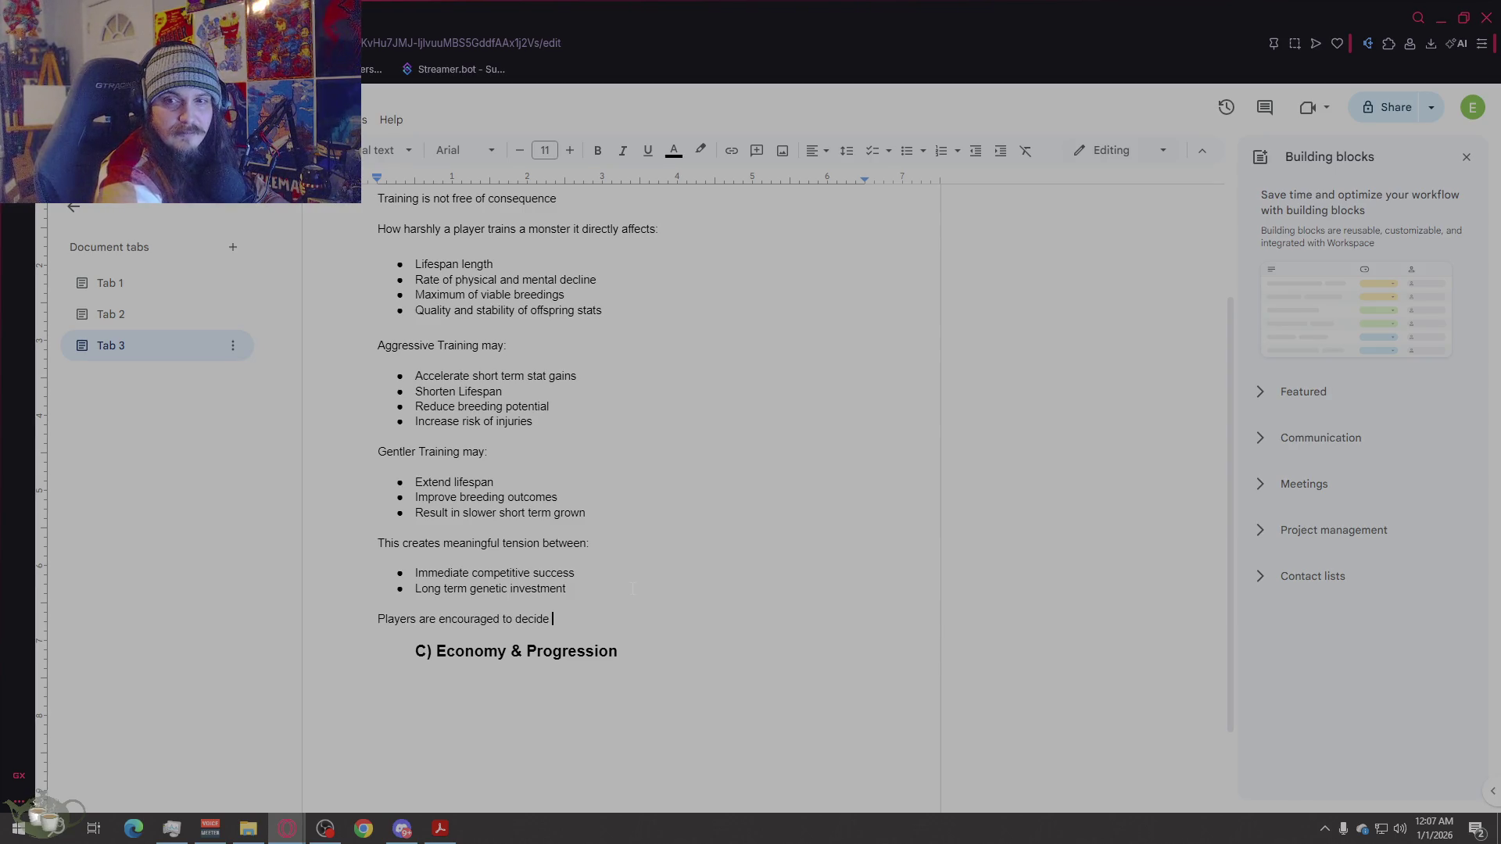
type("wheth")
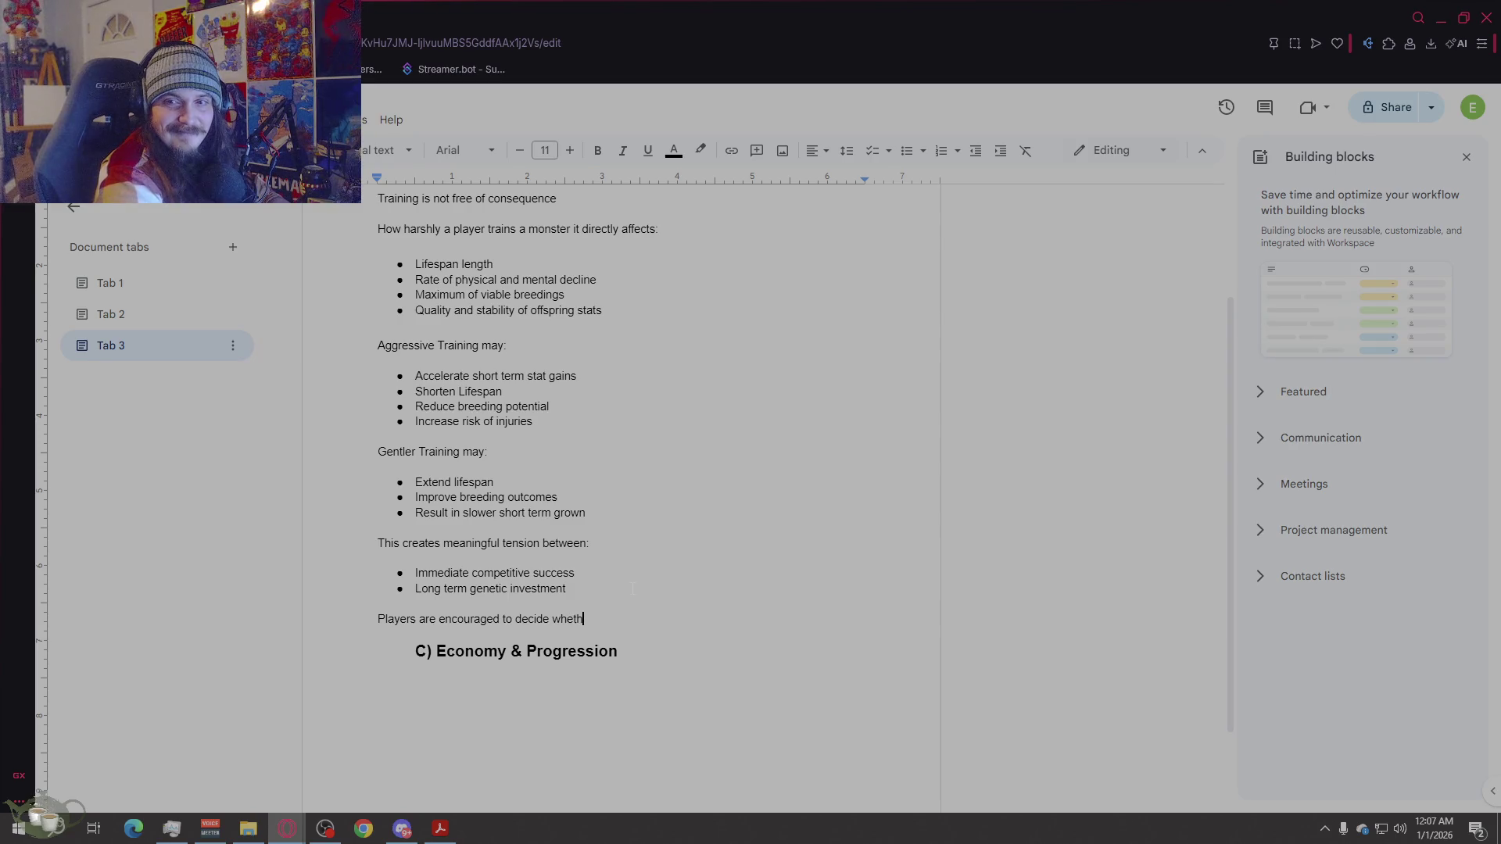
type("er a monster is a fighter")
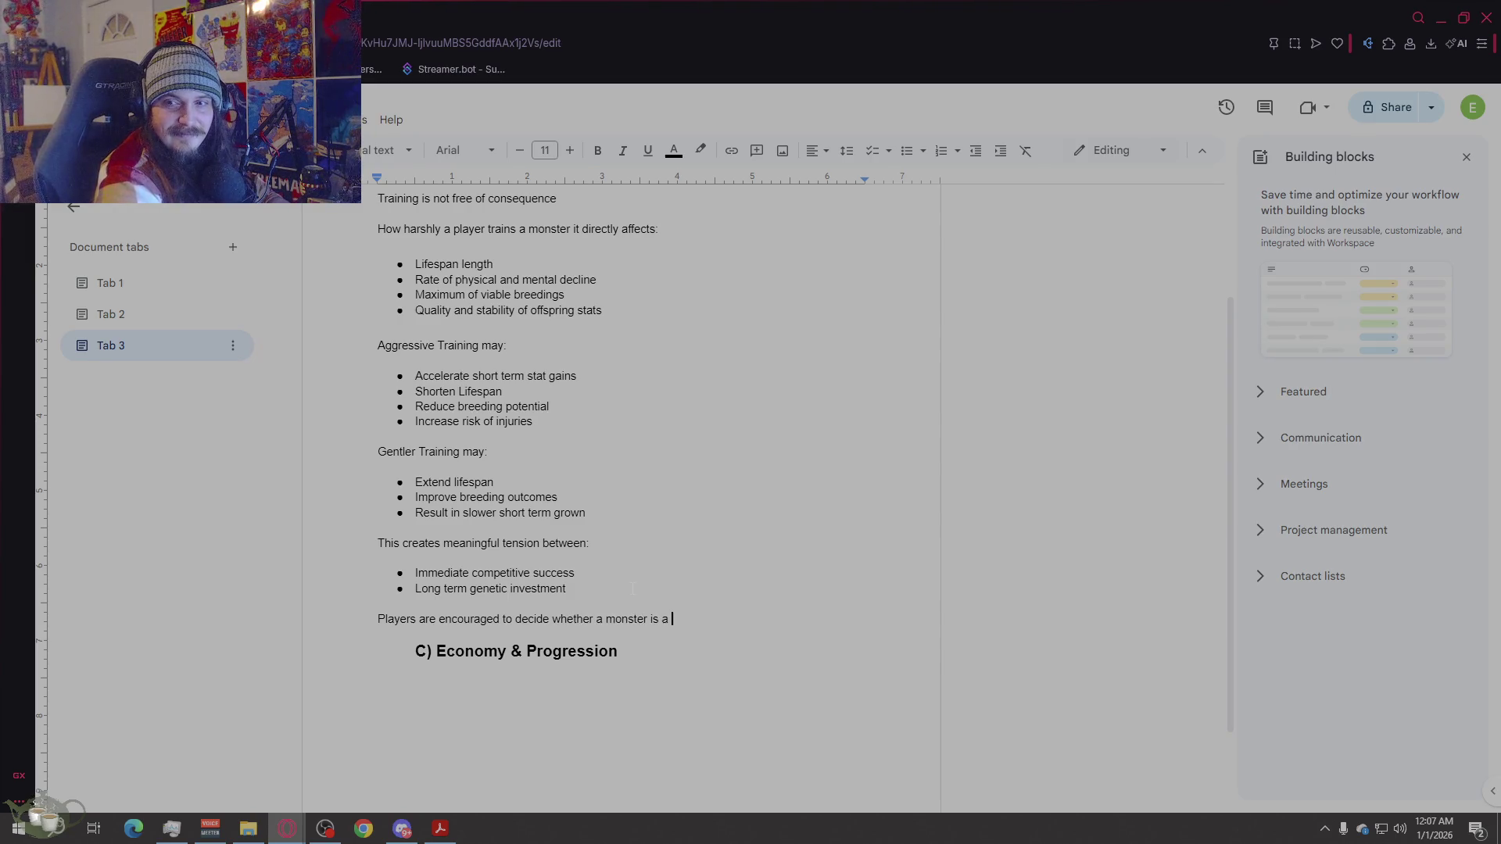
key("BackSpace")
type(", a breeder.")
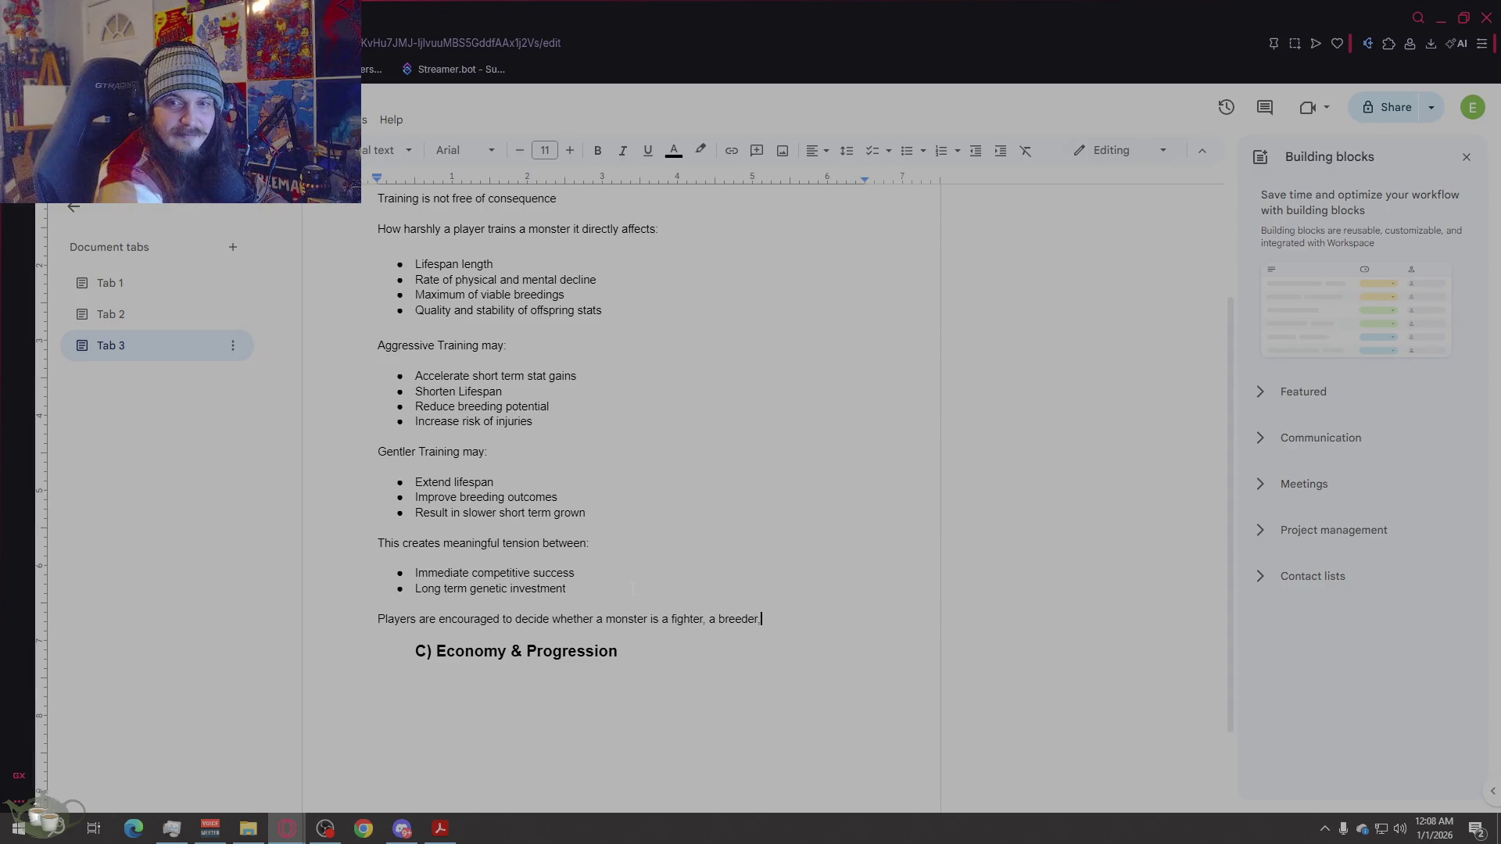
key("BackSpace")
type(", or a balance of both")
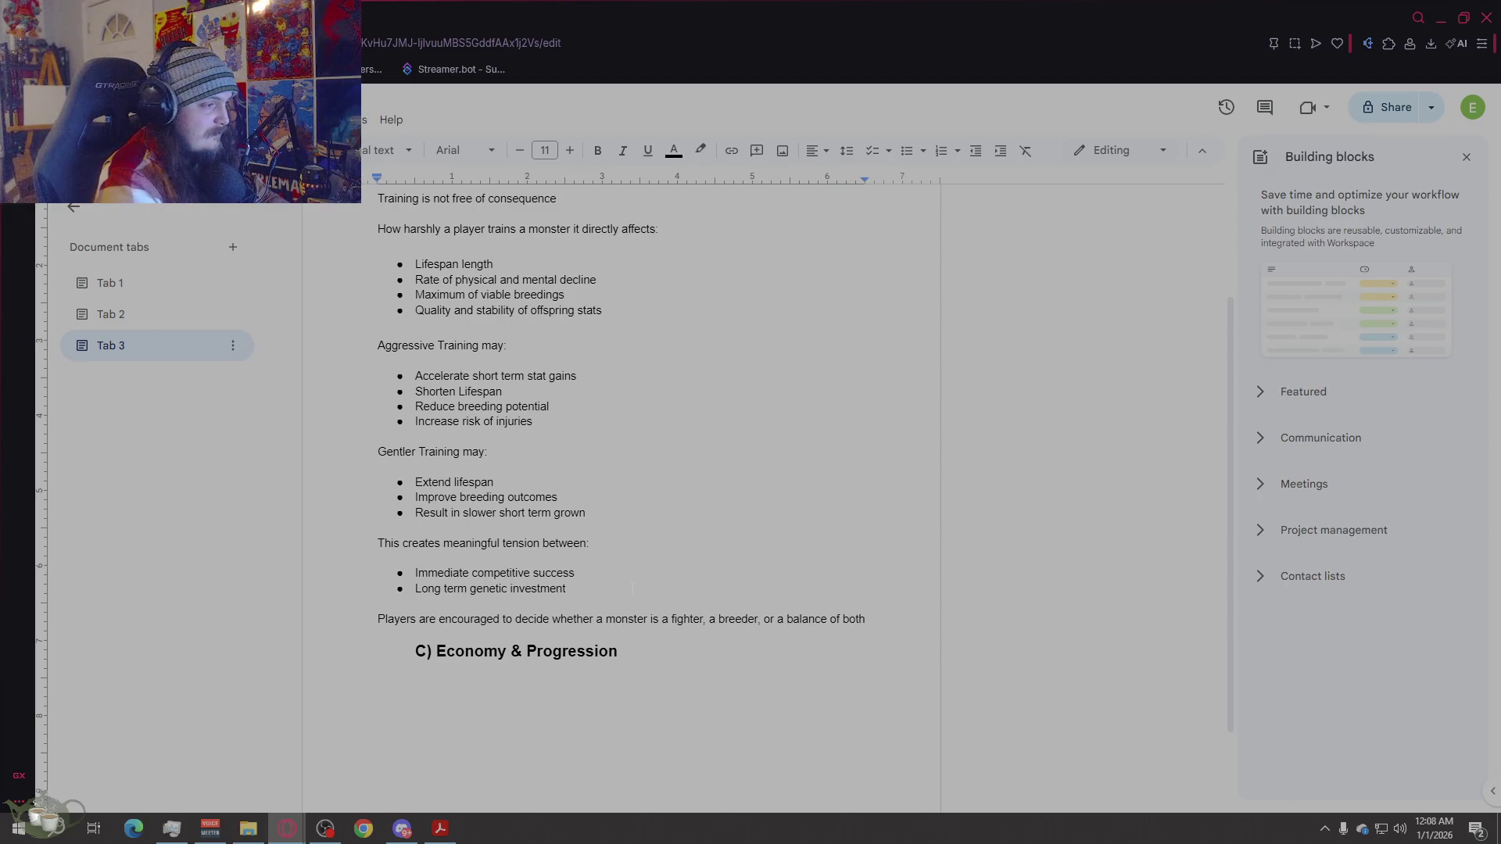
scroll(621, 469, "down", 1)
left_click(619, 541)
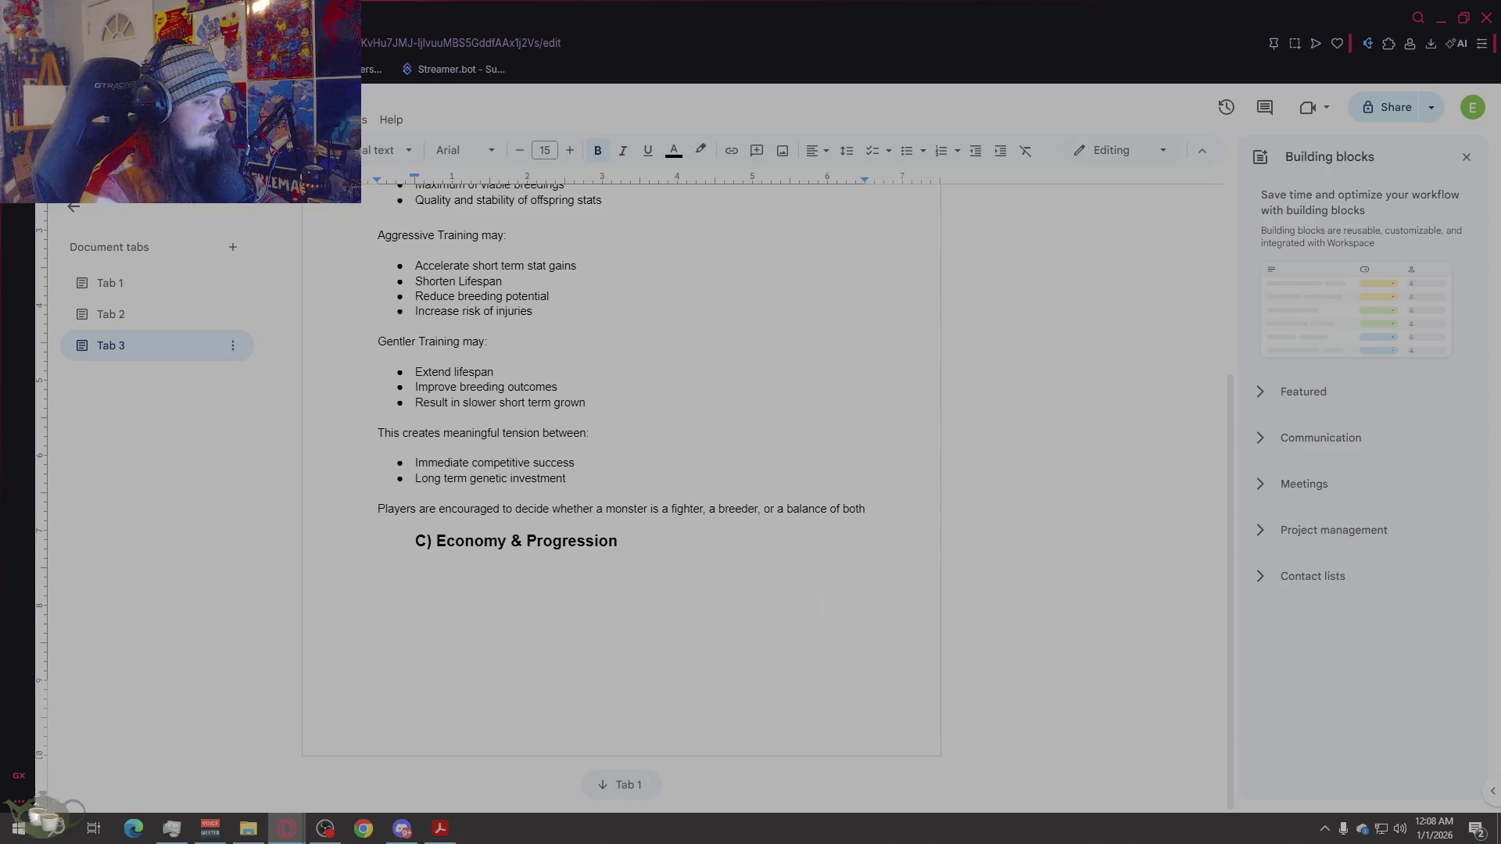
Step: Under the C) heading, write the smaller-font paragraph 'Progression is primarily driven by money, earned through battles and tournaments…'
key("Return")
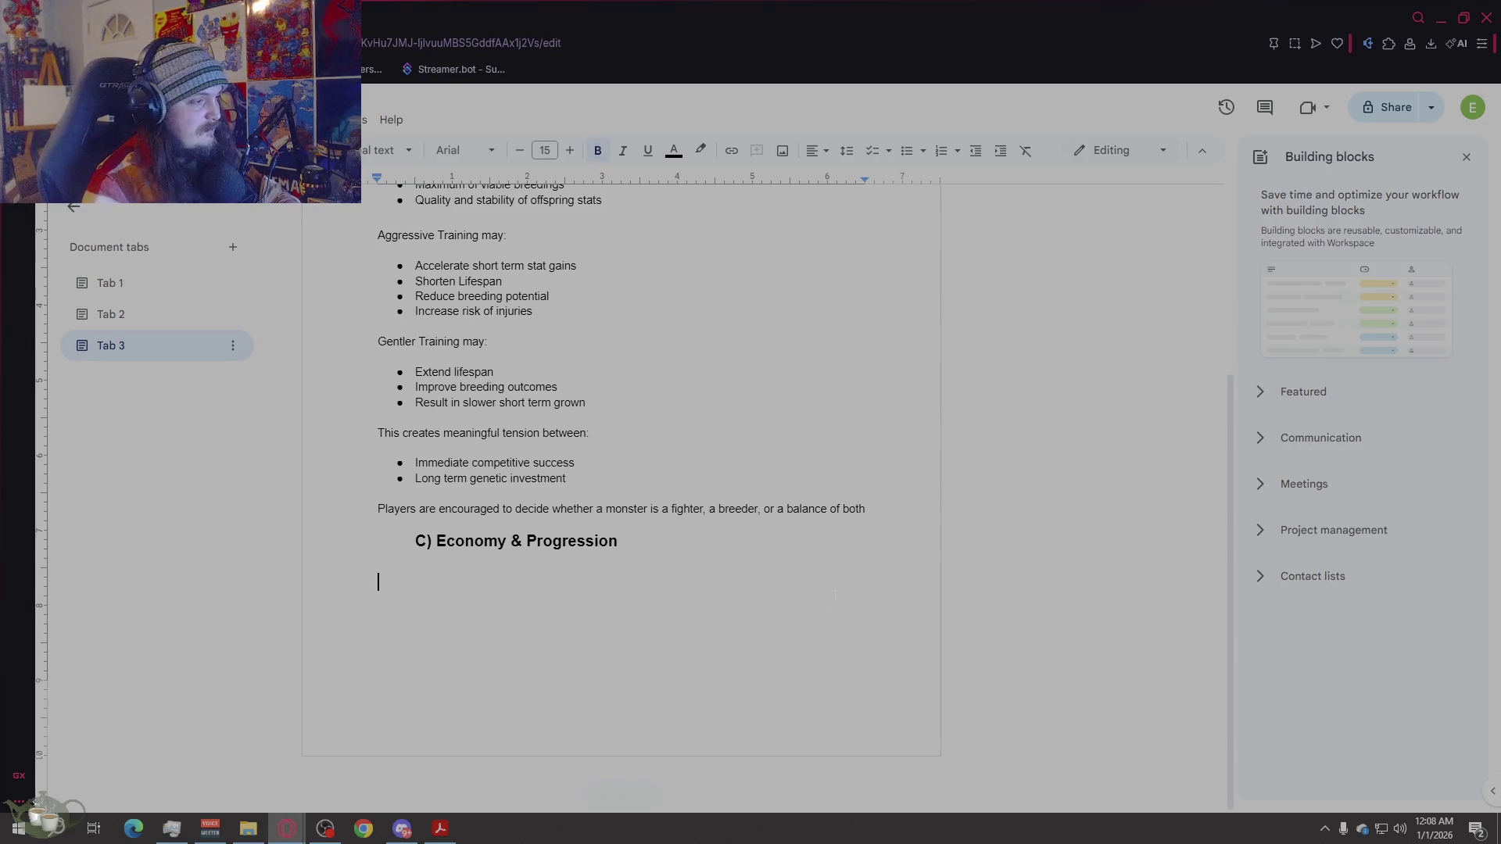
left_click(517, 151)
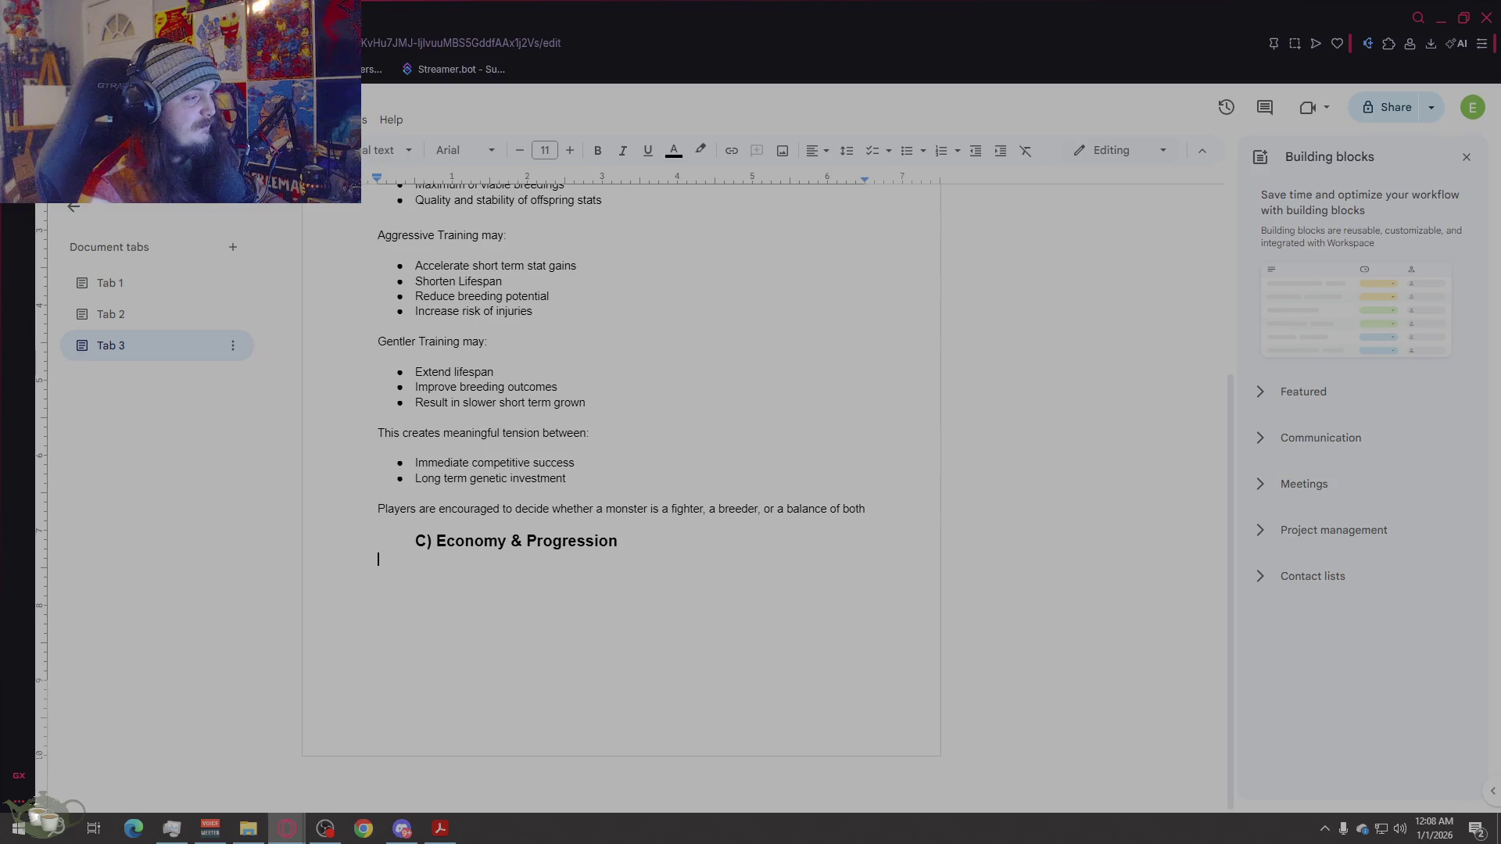
key("Return")
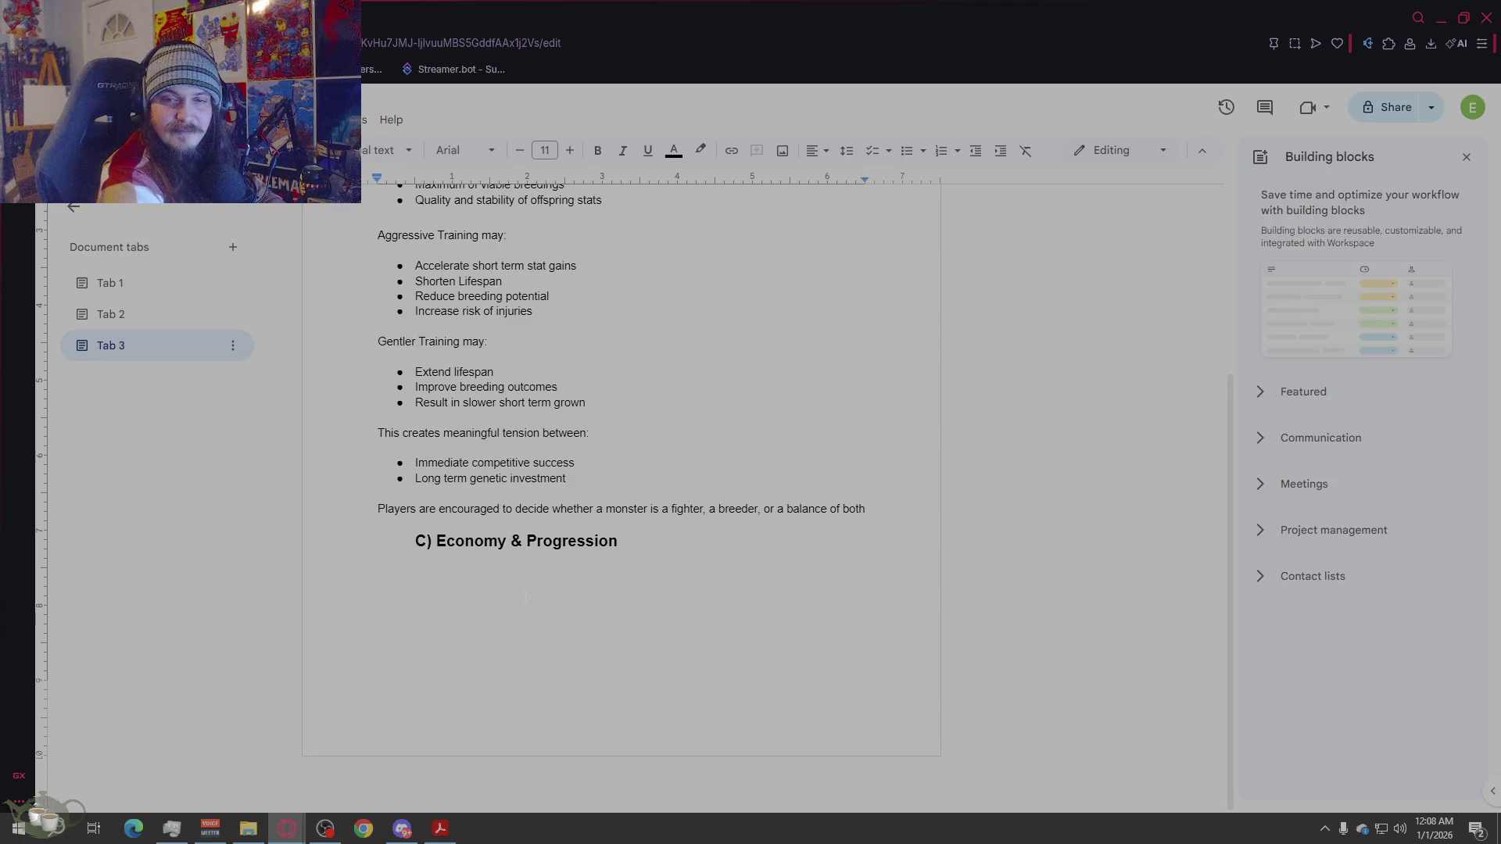
type("Progression ")
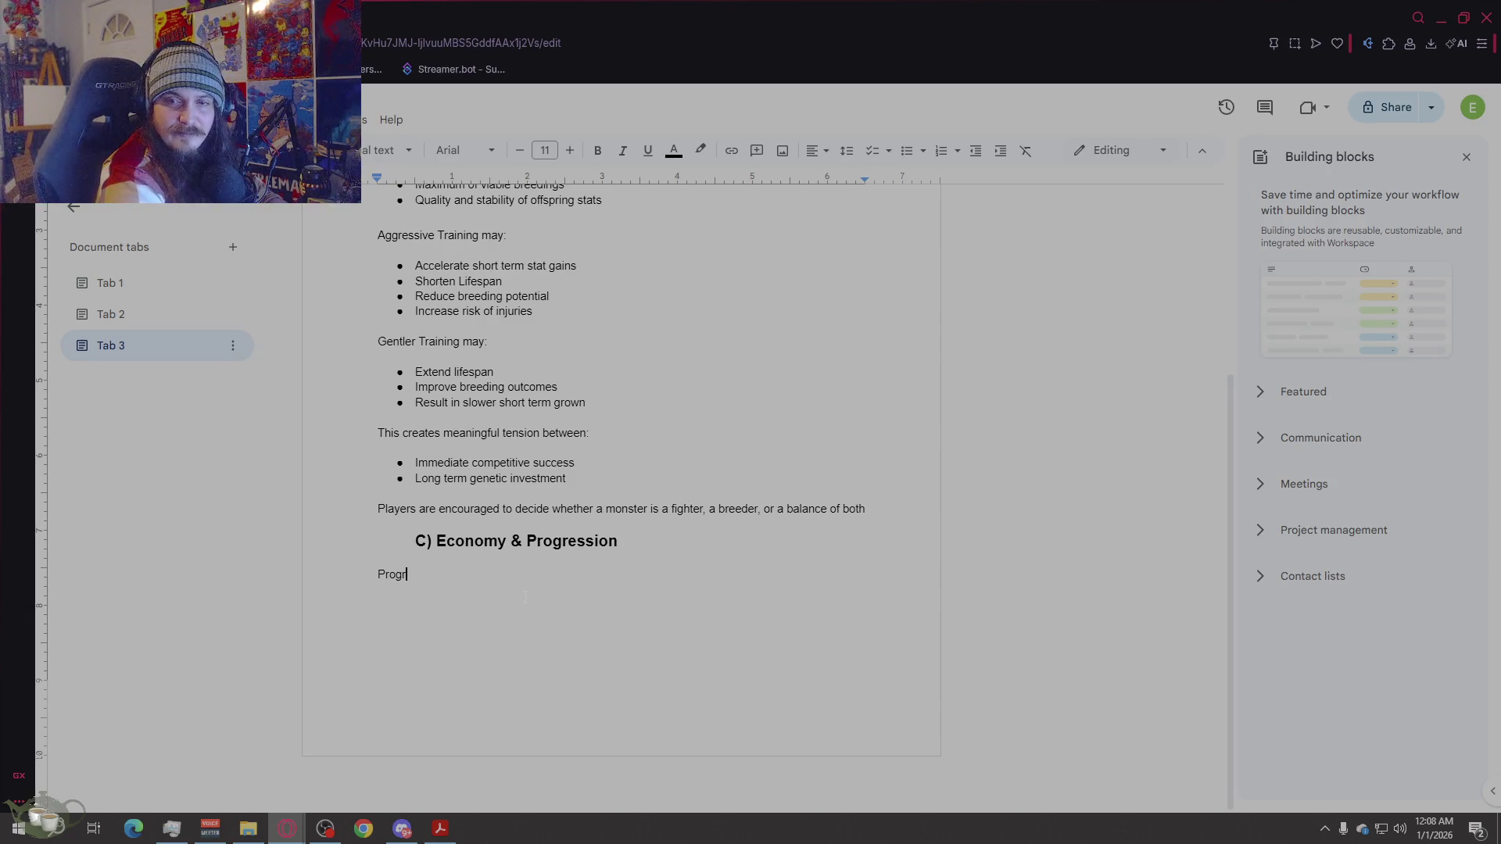
type("is pri")
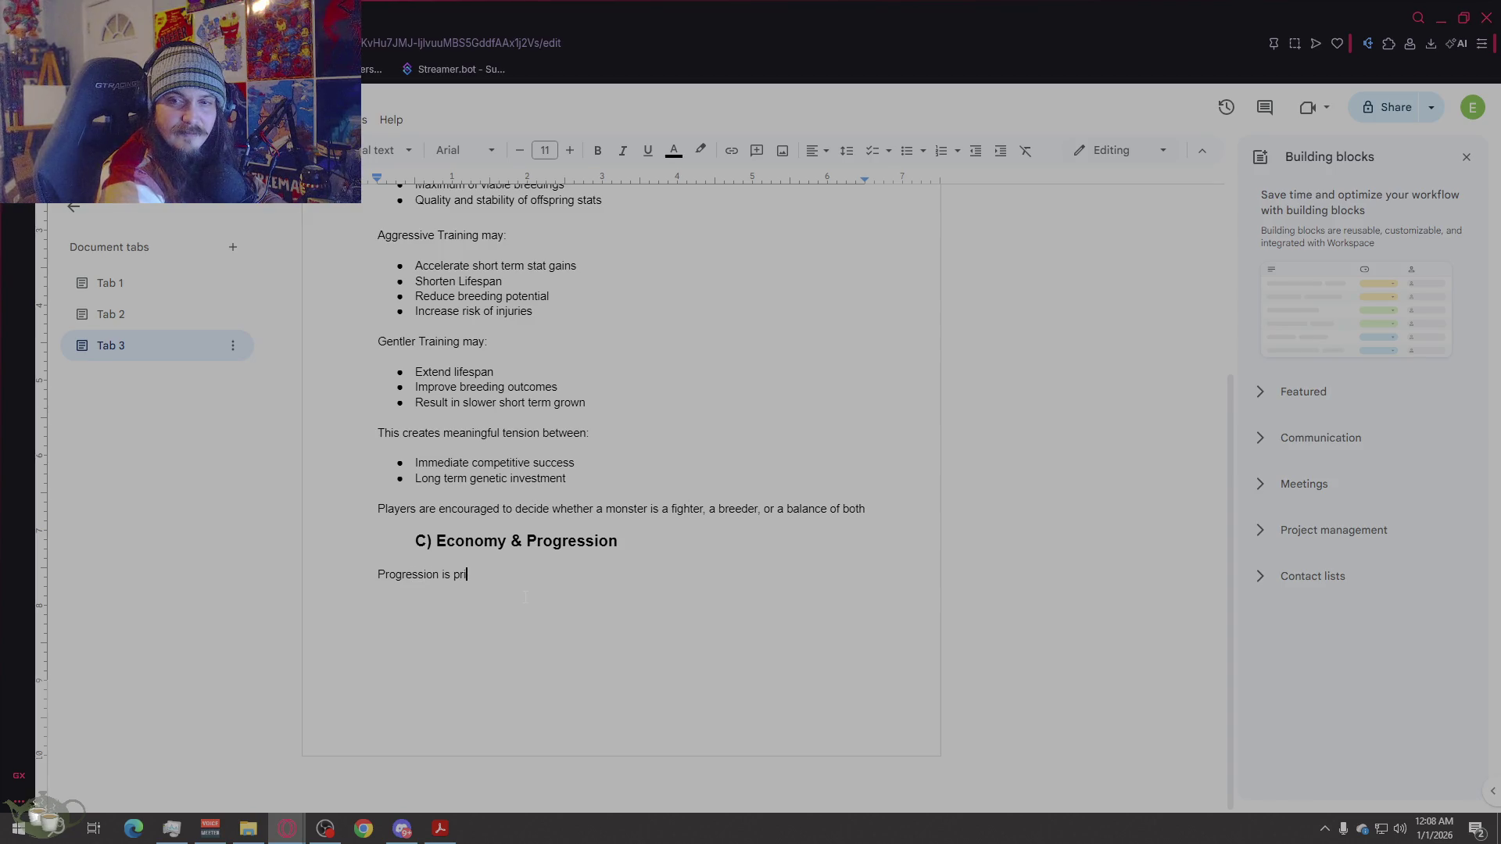
type("marily drive")
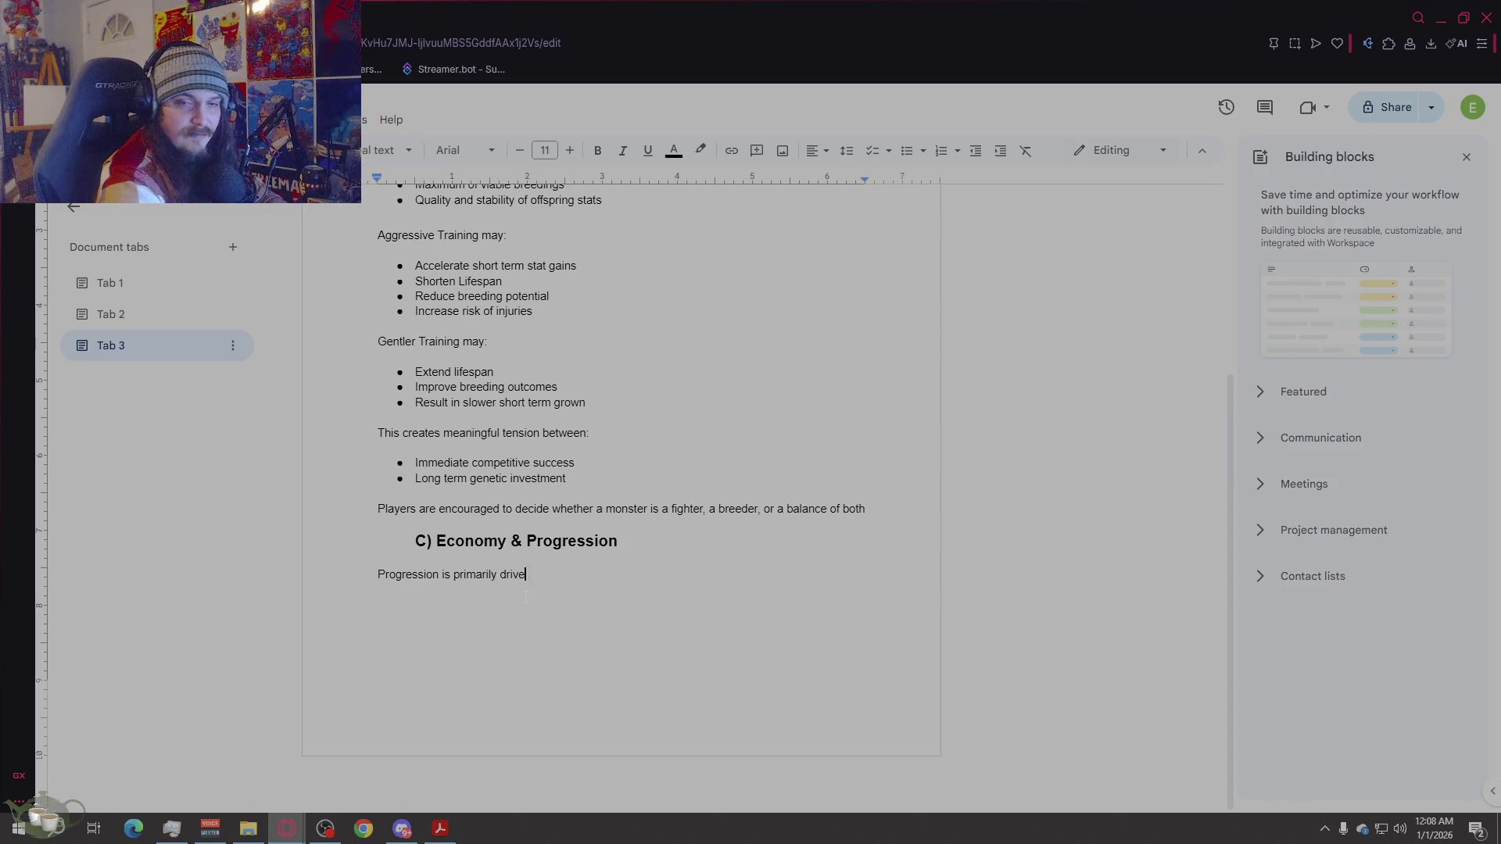
type("n by money, earned through battles and tournaments. Curren")
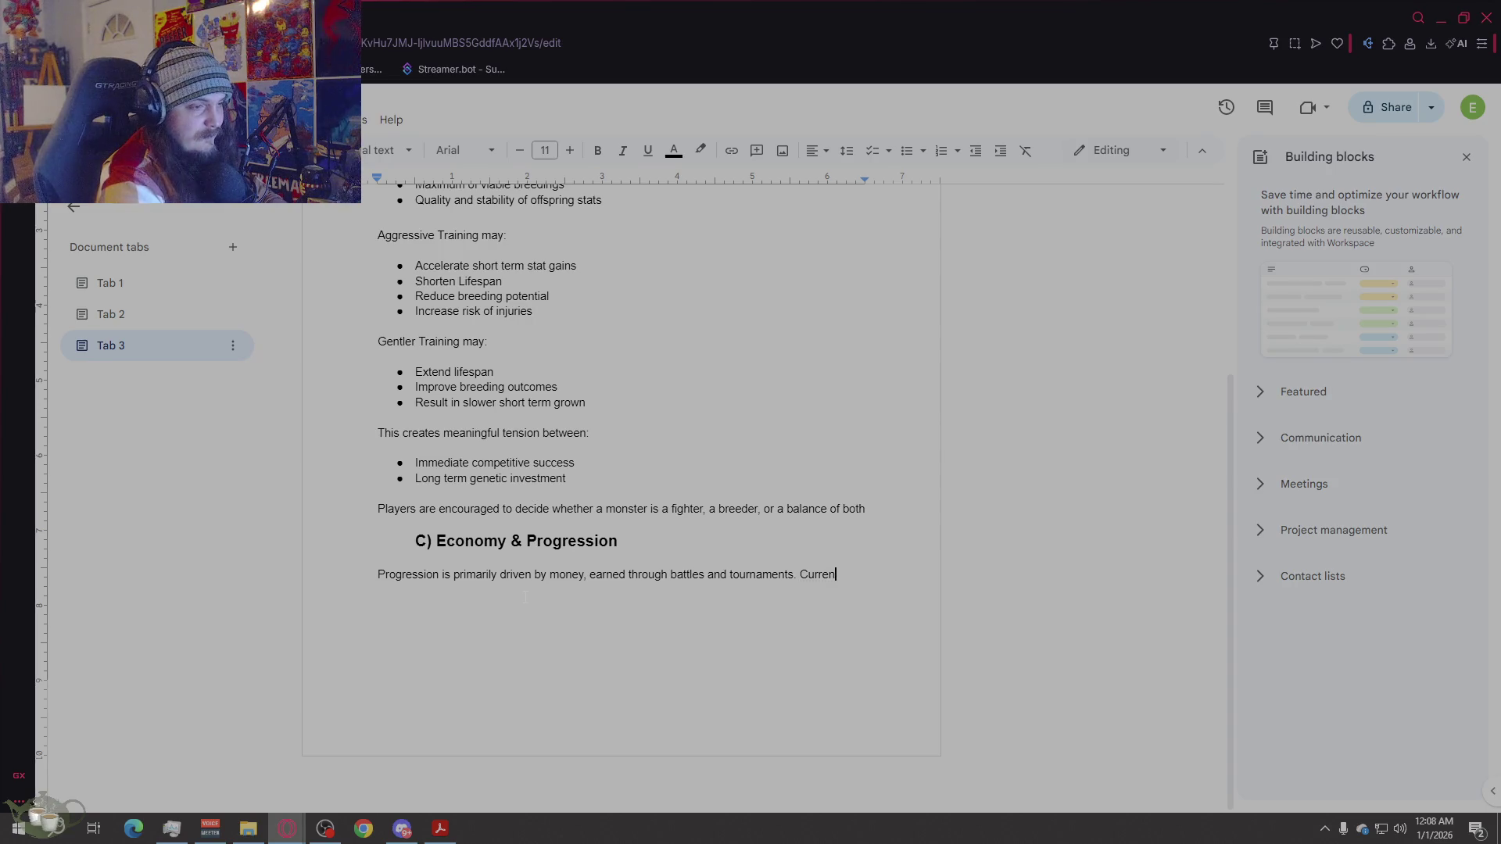
type("cy is reinvested into ")
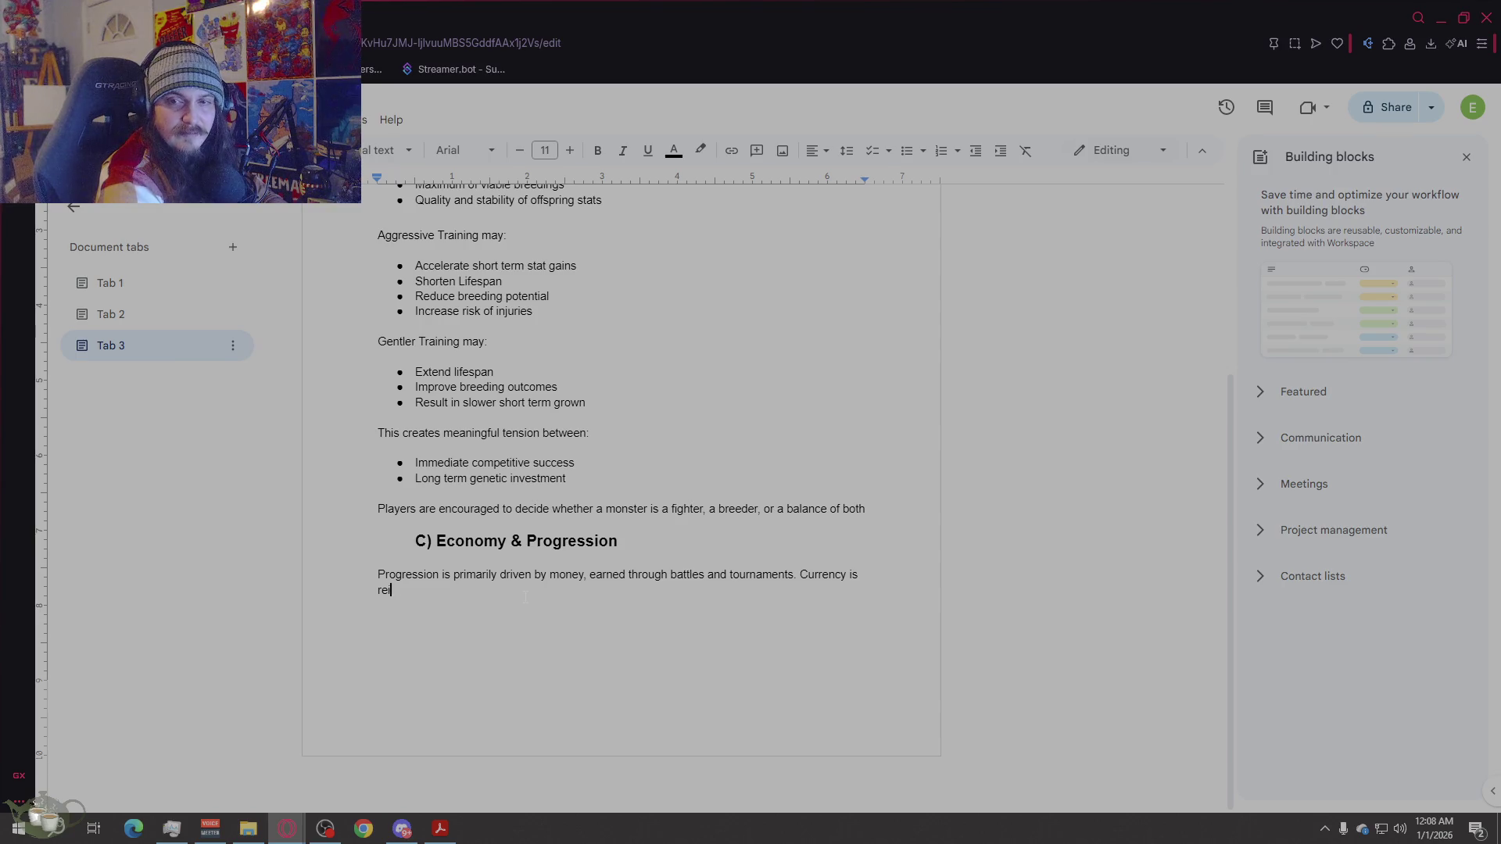
type("system that di")
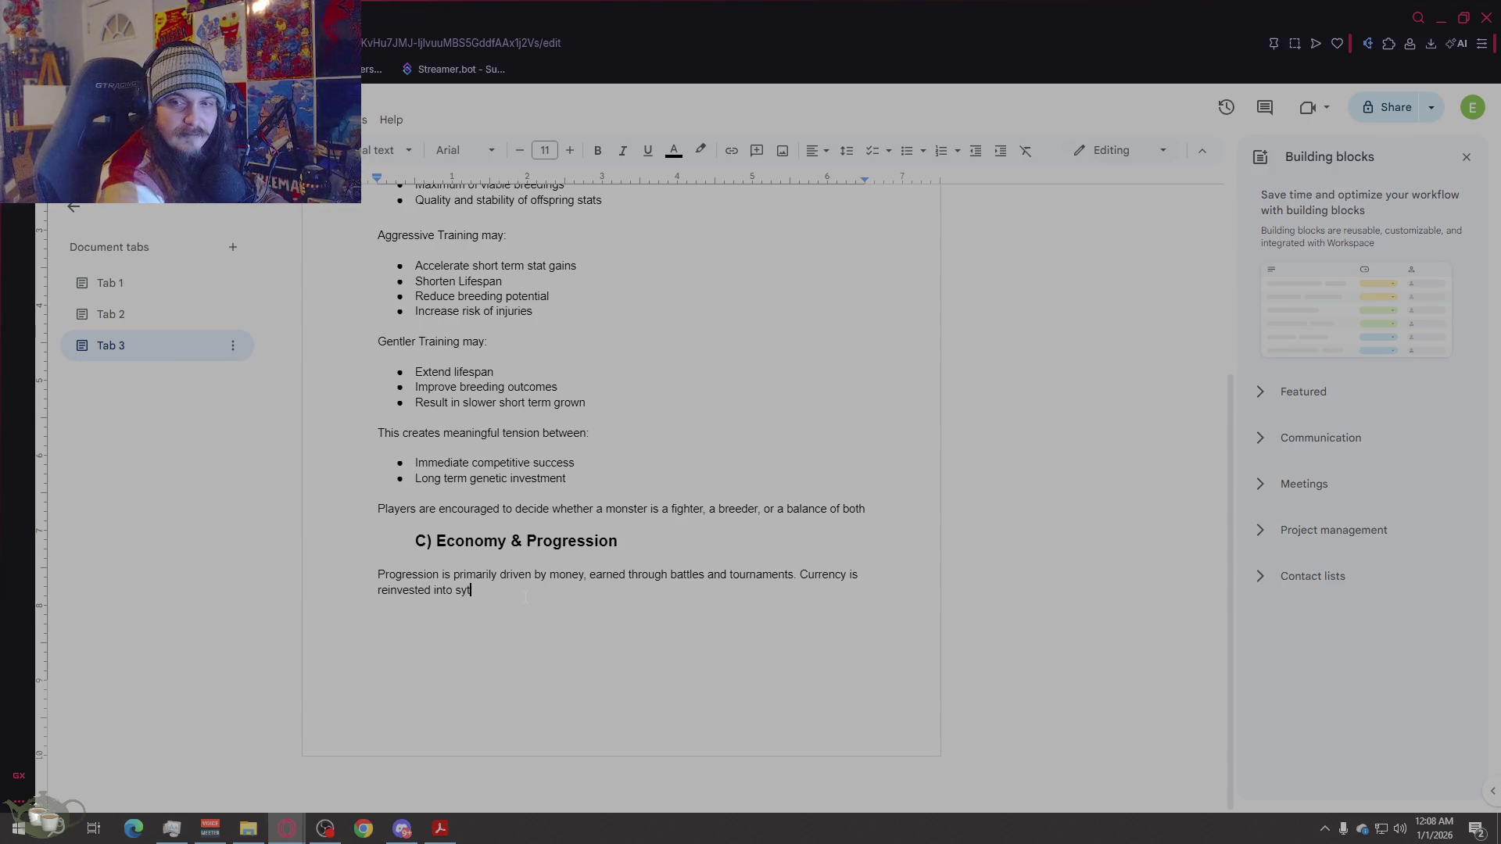
type("rec")
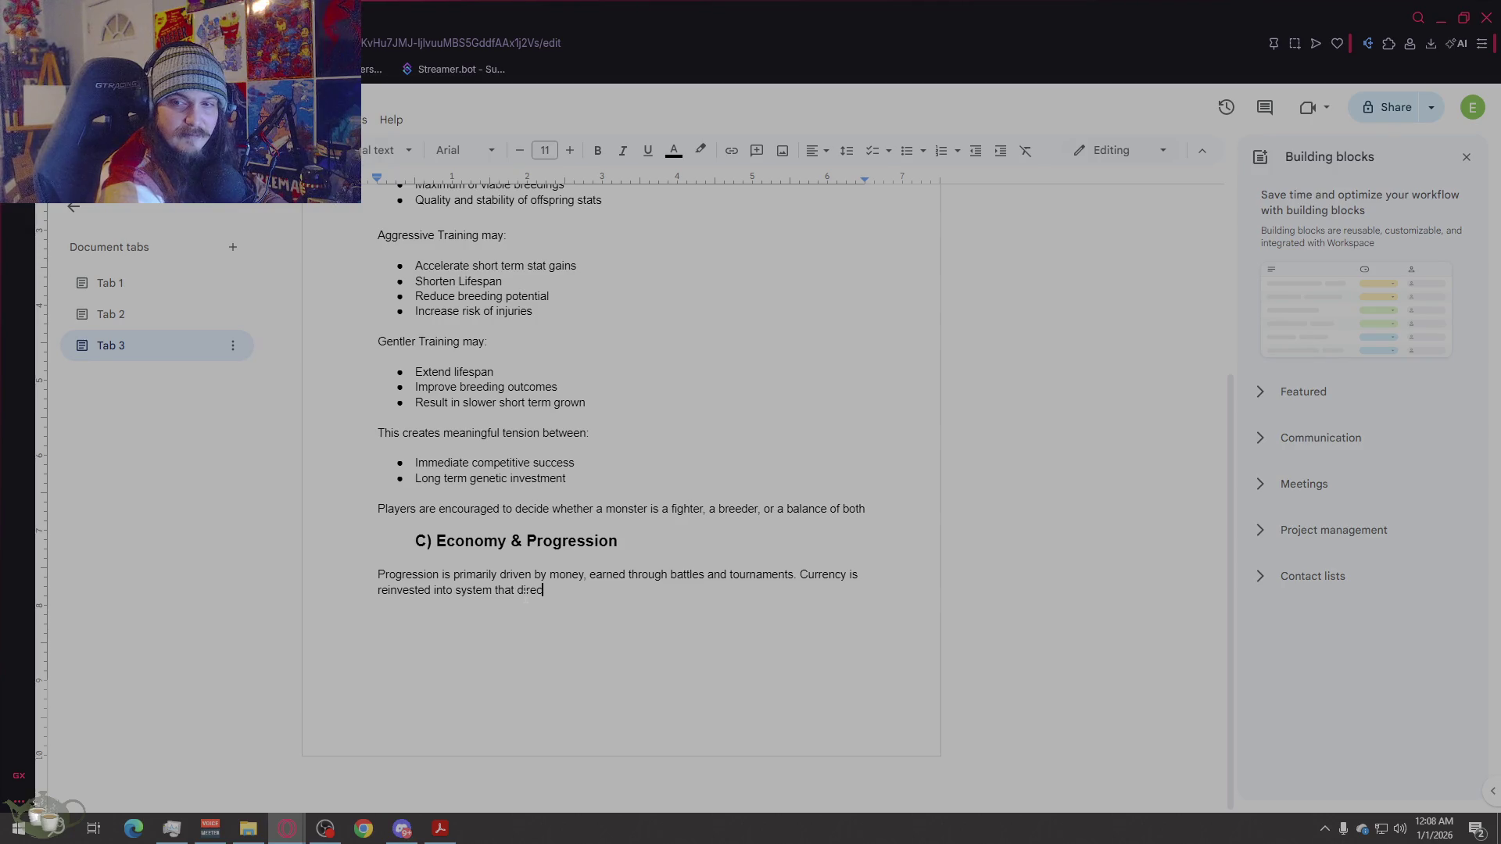
type("tly affect ")
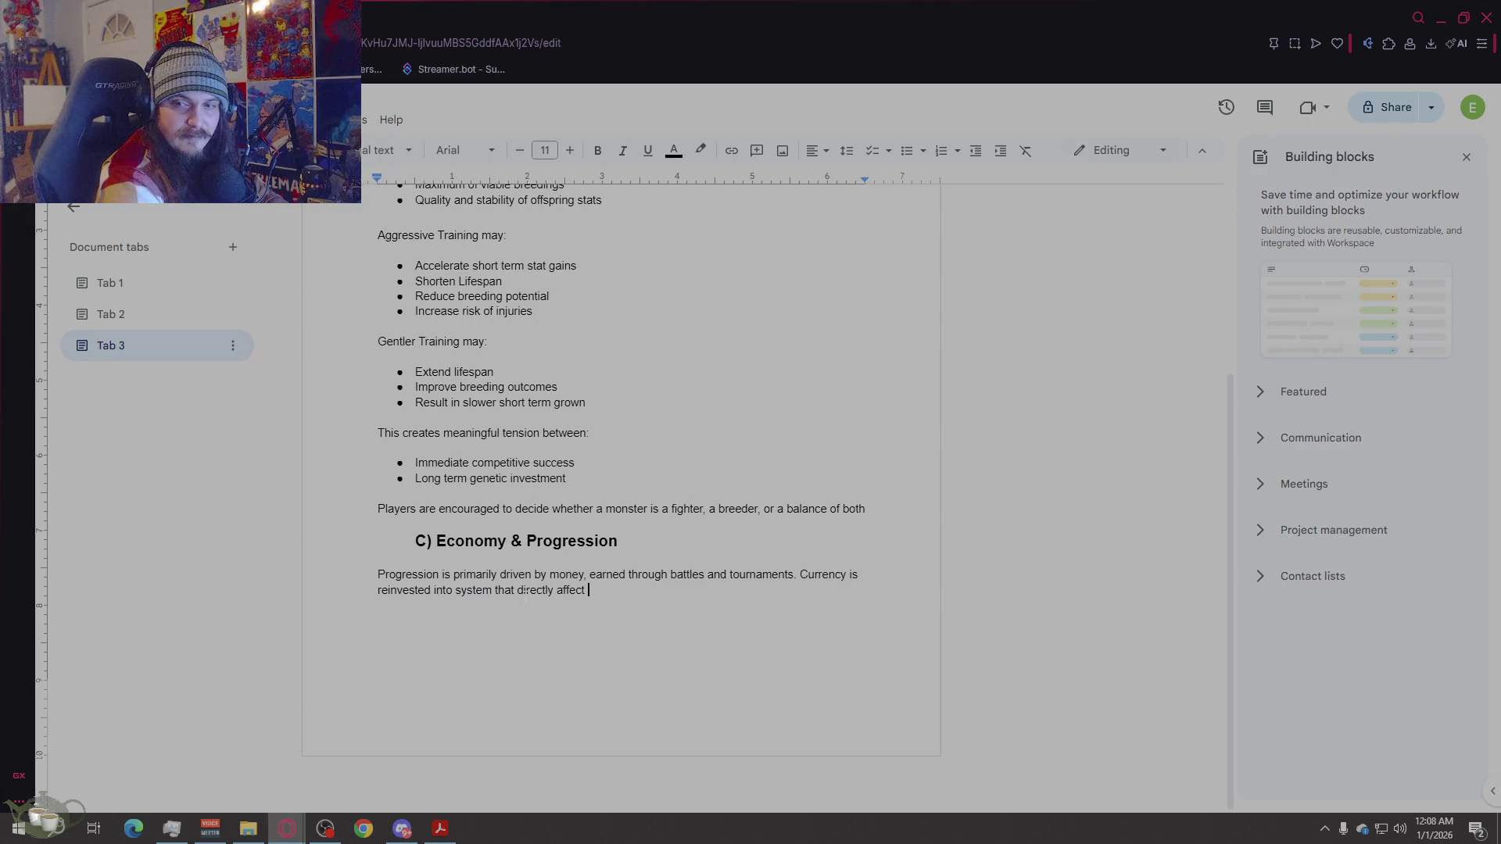
type("monster l")
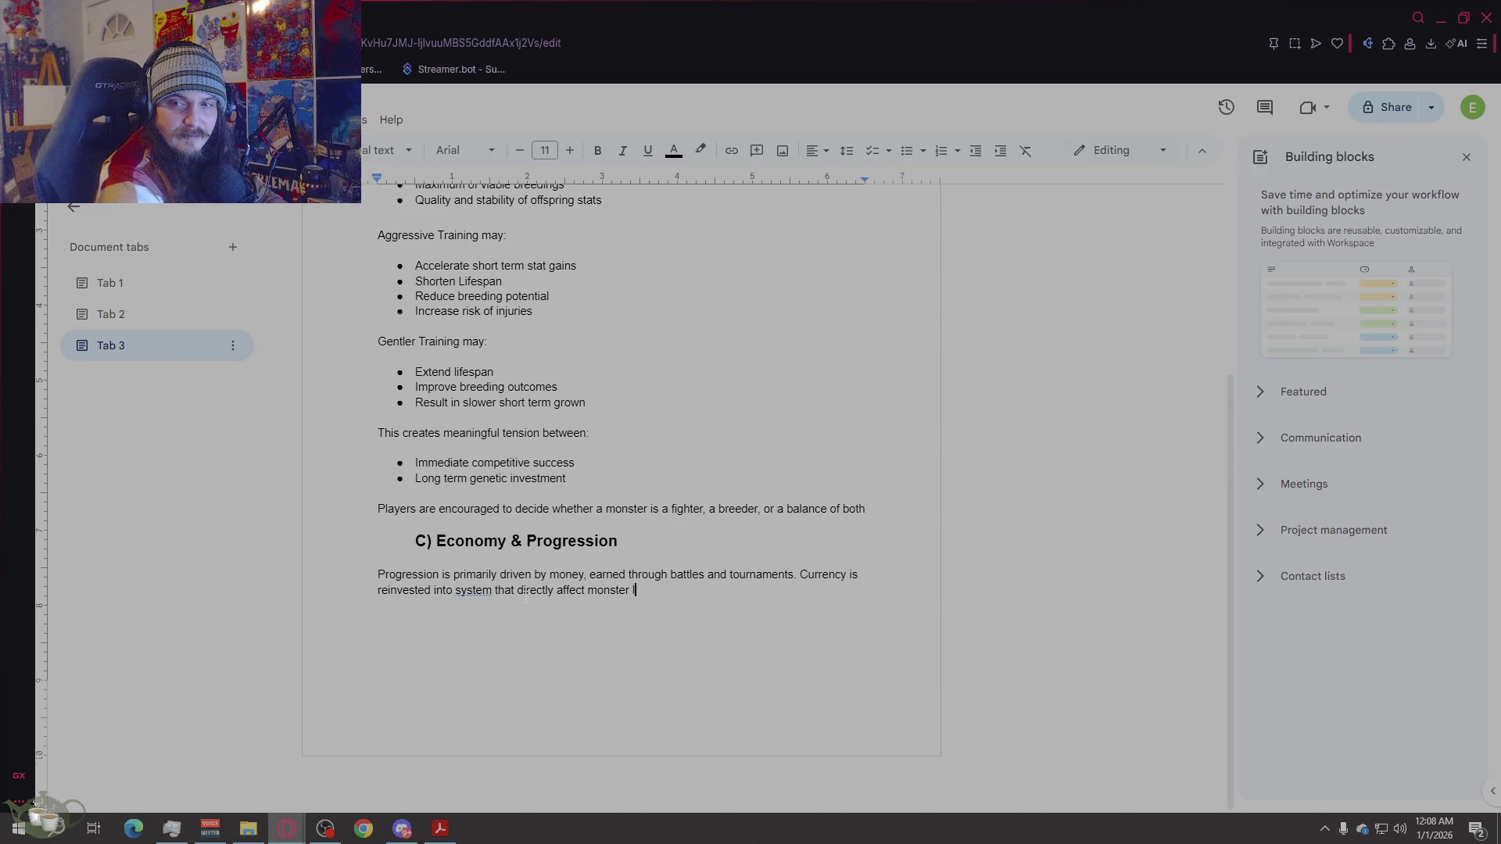
type("ongevity and performance")
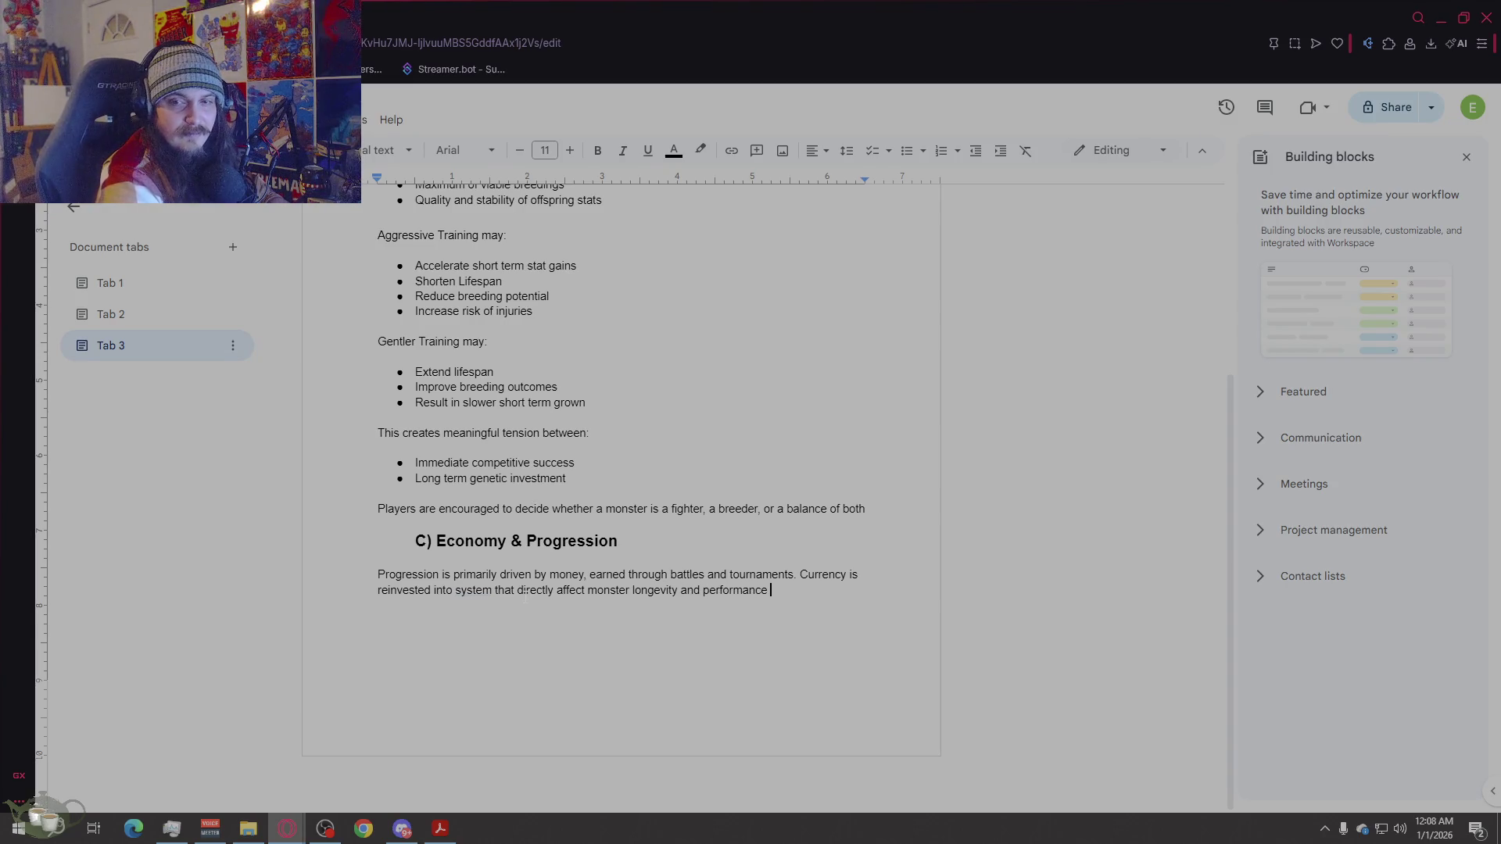
type(", including:")
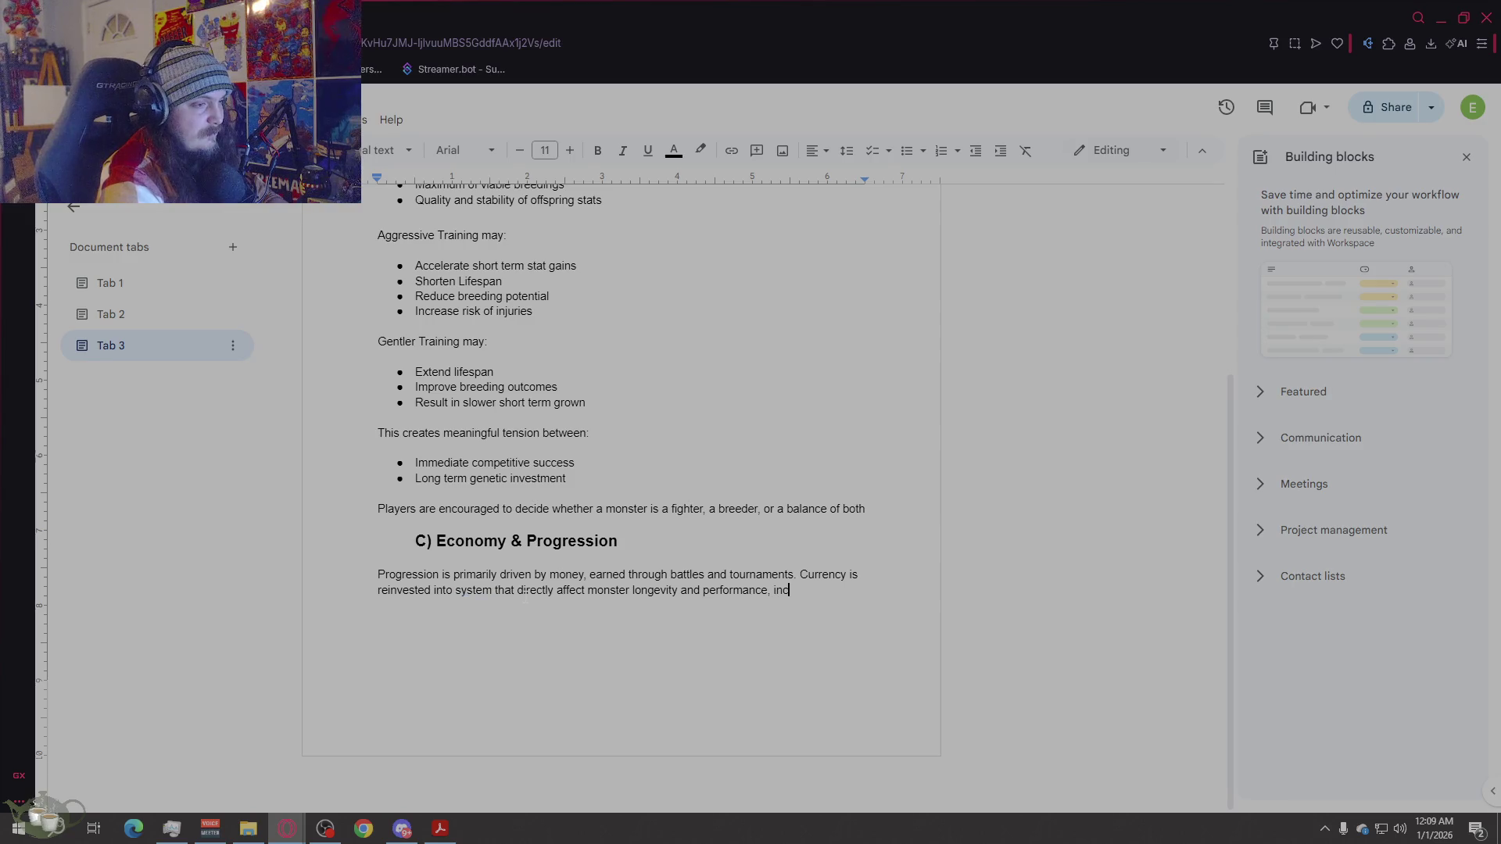
key("Return")
key("Return")
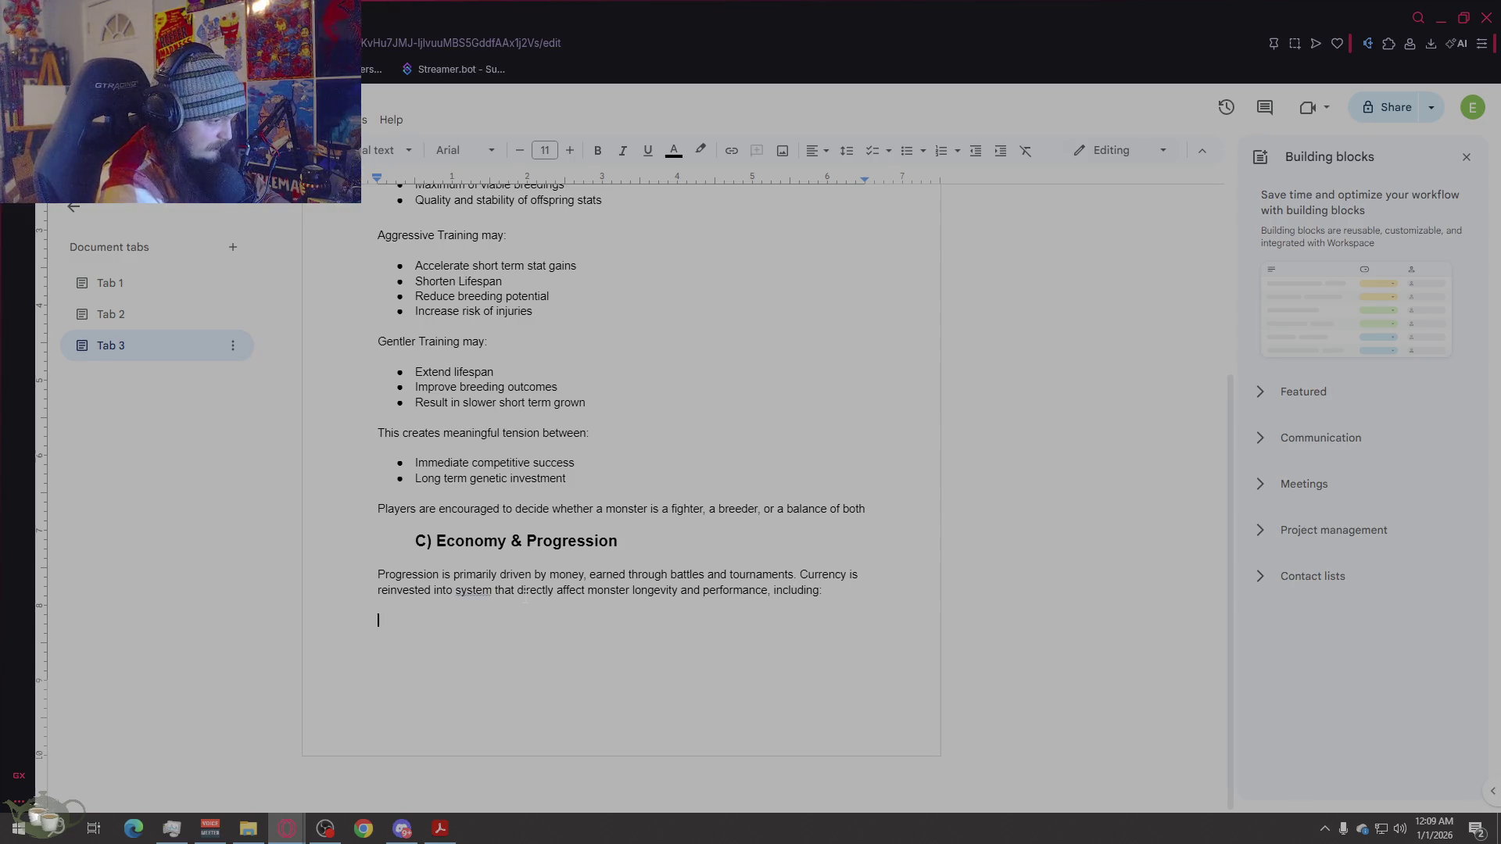
Step: Start a bullet below the Economy paragraph and correct 'system' to 'systems'
left_click(905, 152)
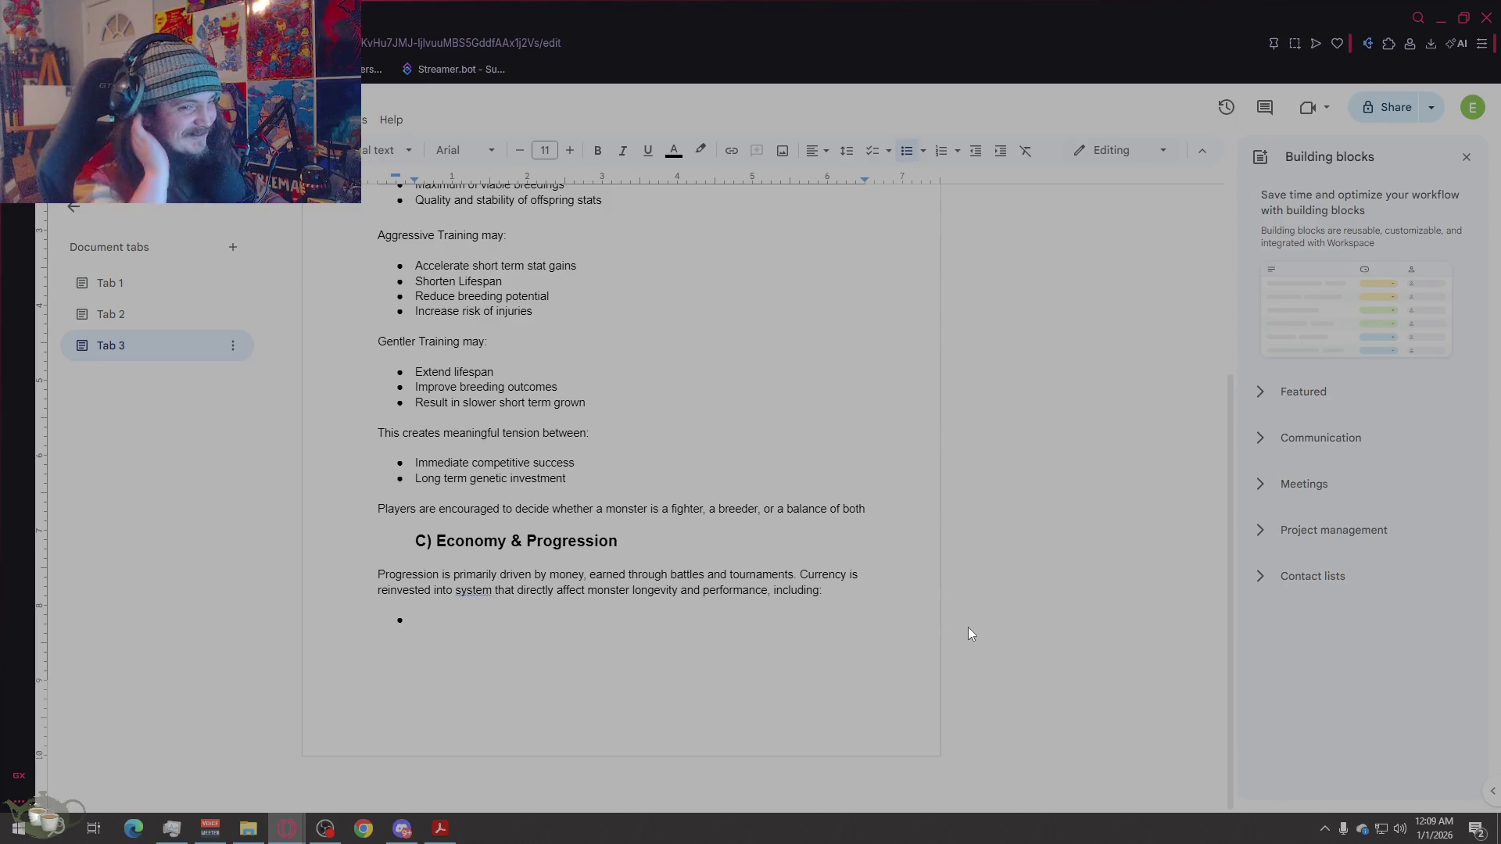
left_click(475, 590)
key("Up")
key("Up")
left_click(475, 590)
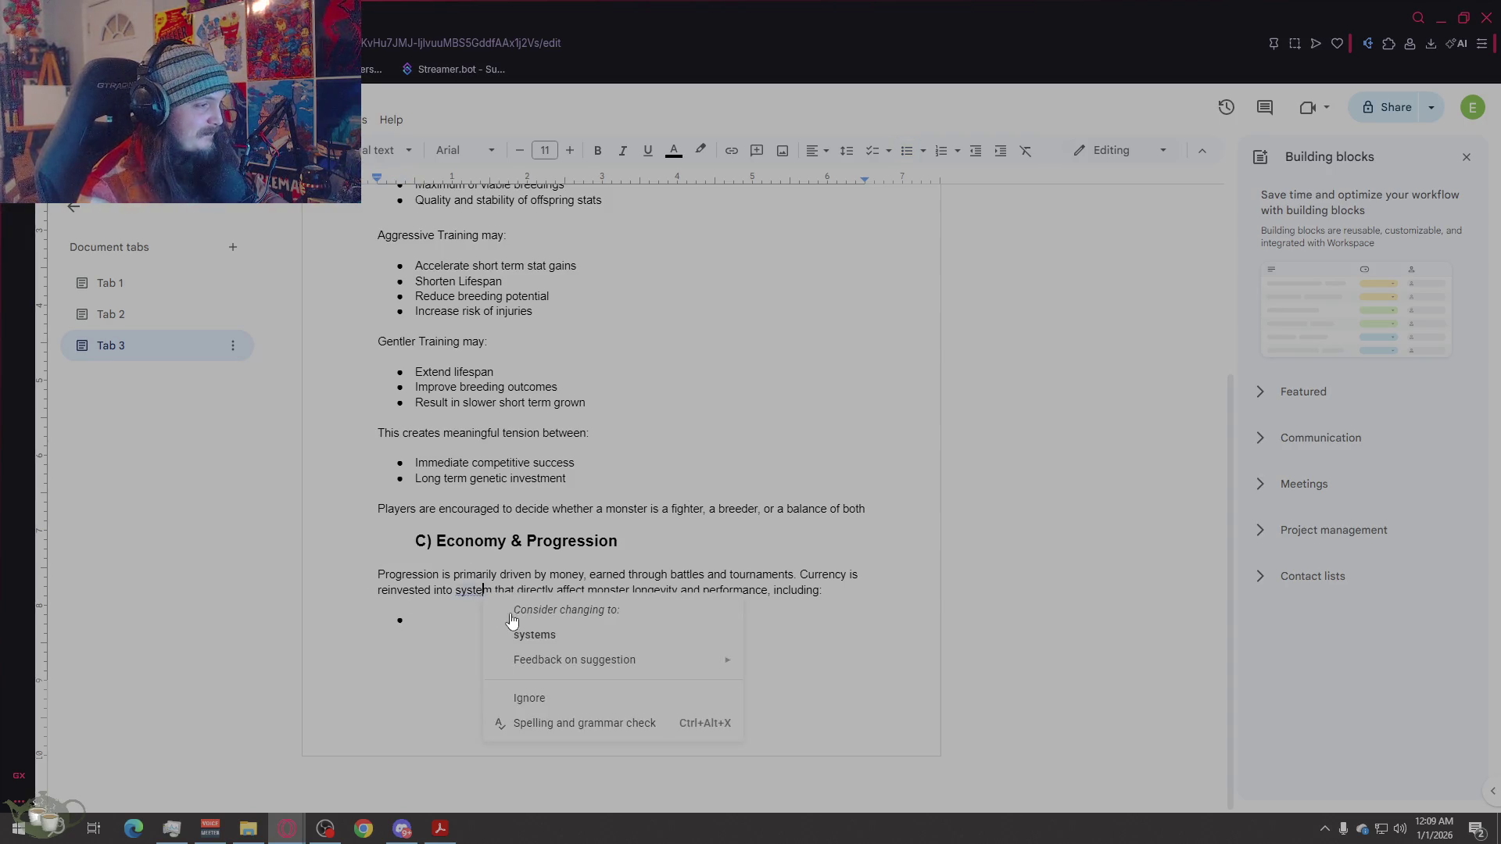
left_click(532, 635)
left_click(545, 618)
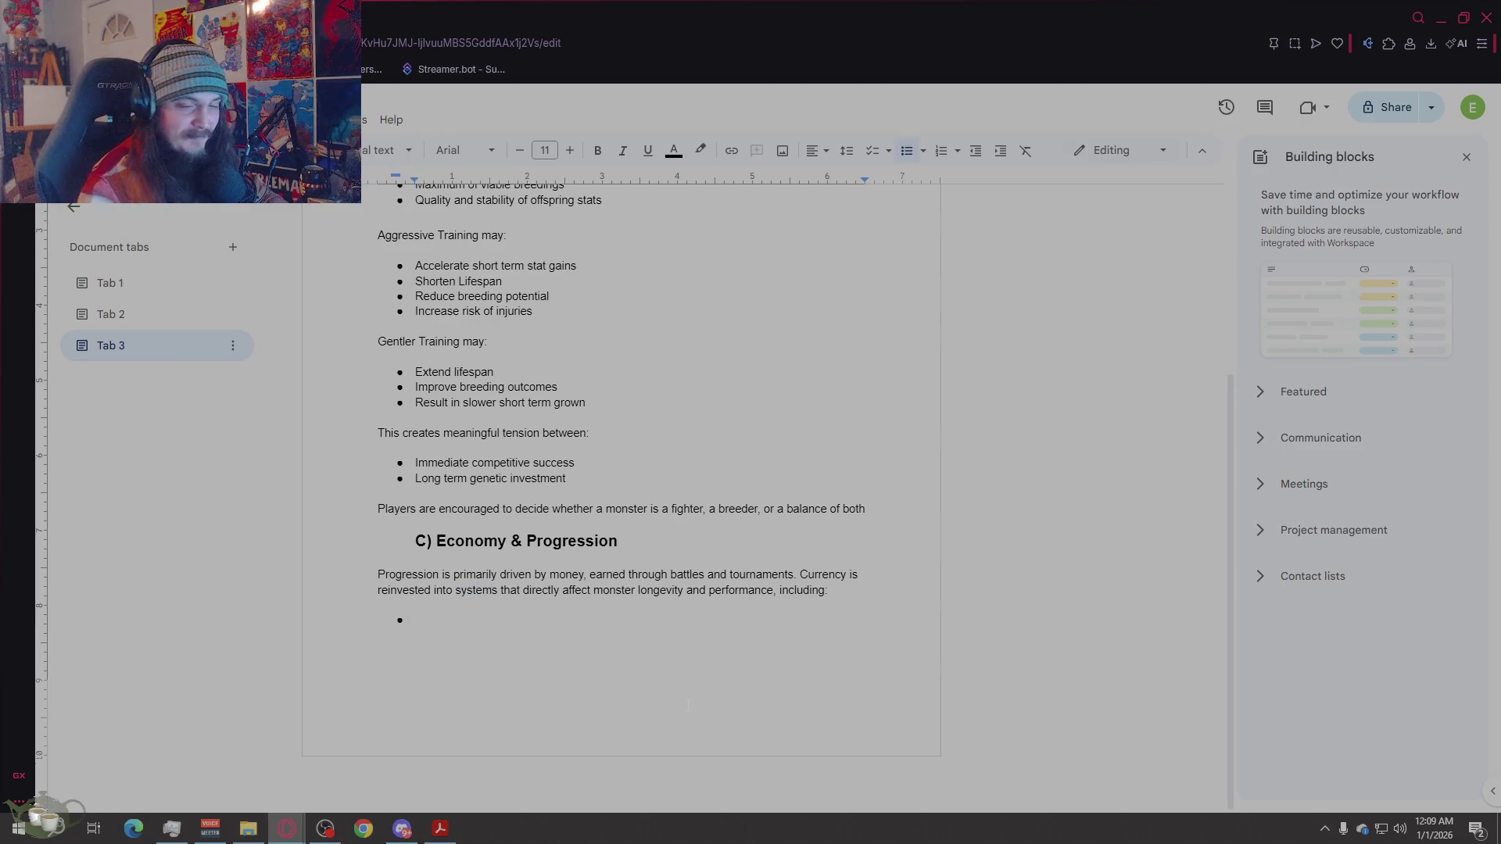
Step: Add bullets 'Purchasing spawn stones to generate new monsters' and 'Hiring specialized NPCs, such as a nurse to act as a midwife for breeding'
type("purhs")
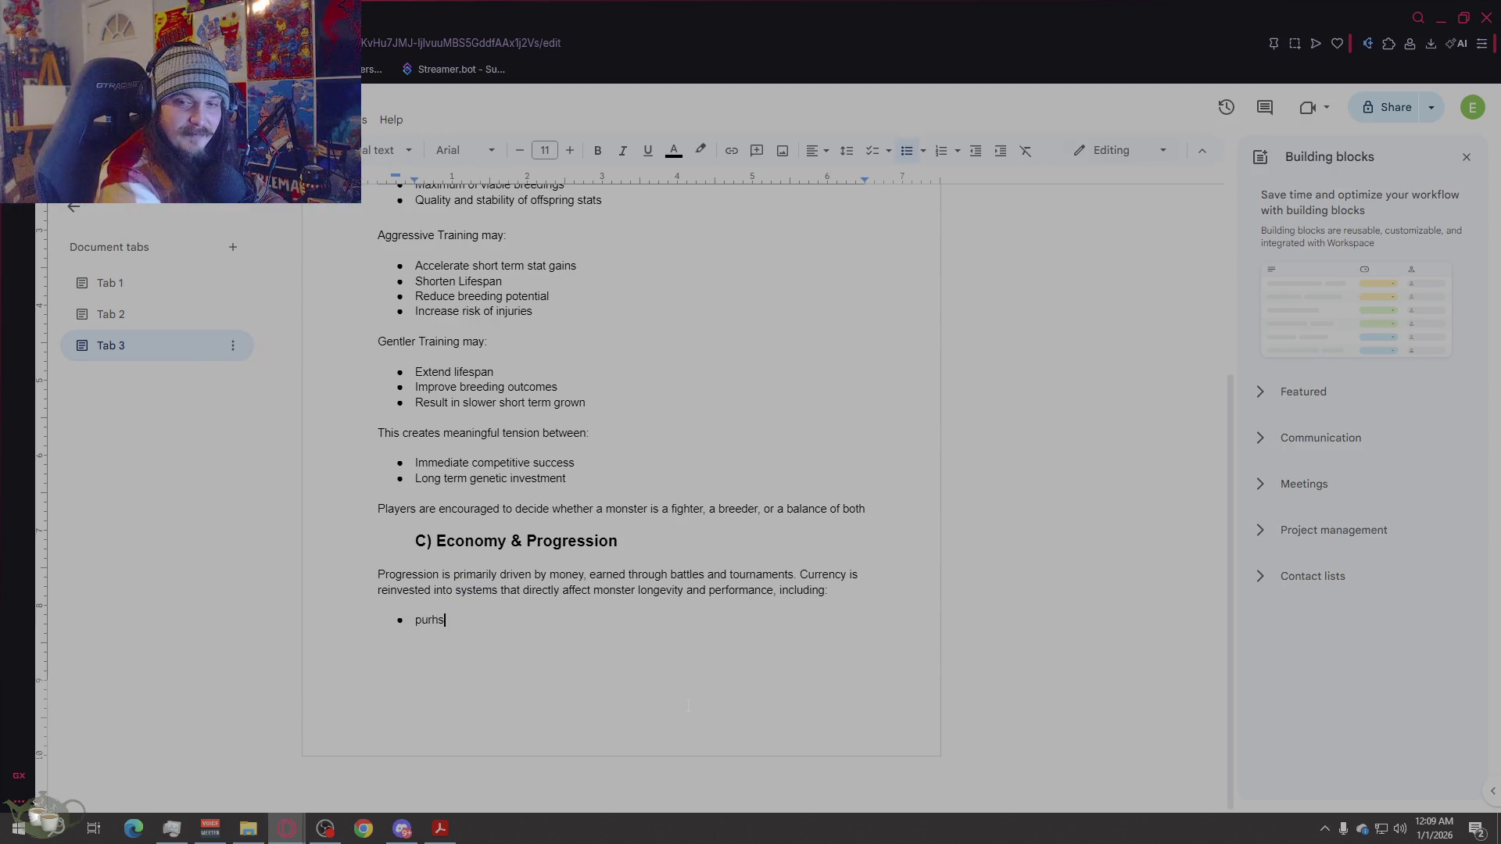
key("BackSpace")
key("BackSpace")
type("cha")
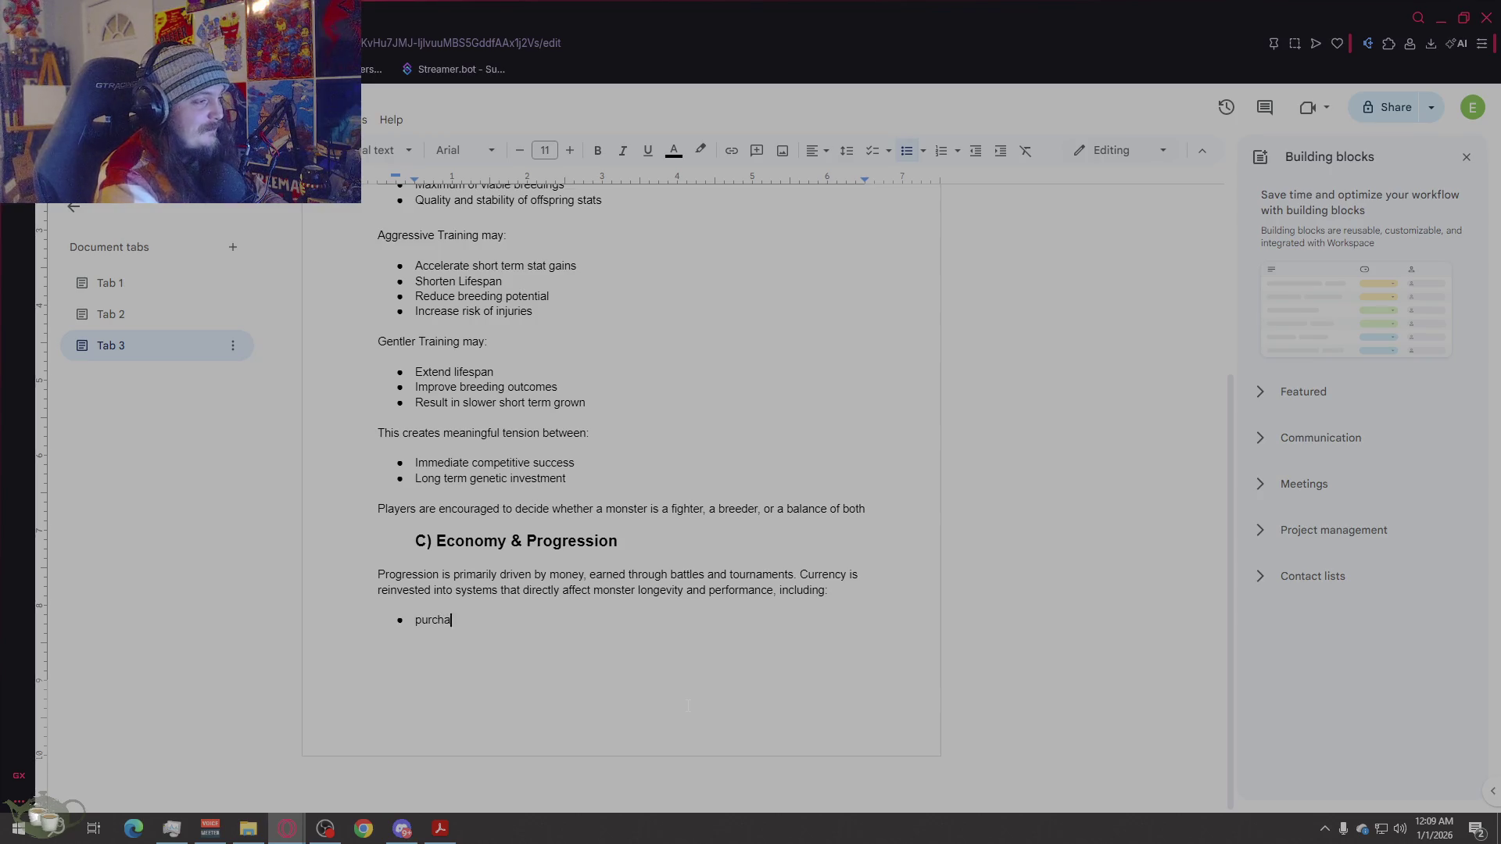
type("sing spa")
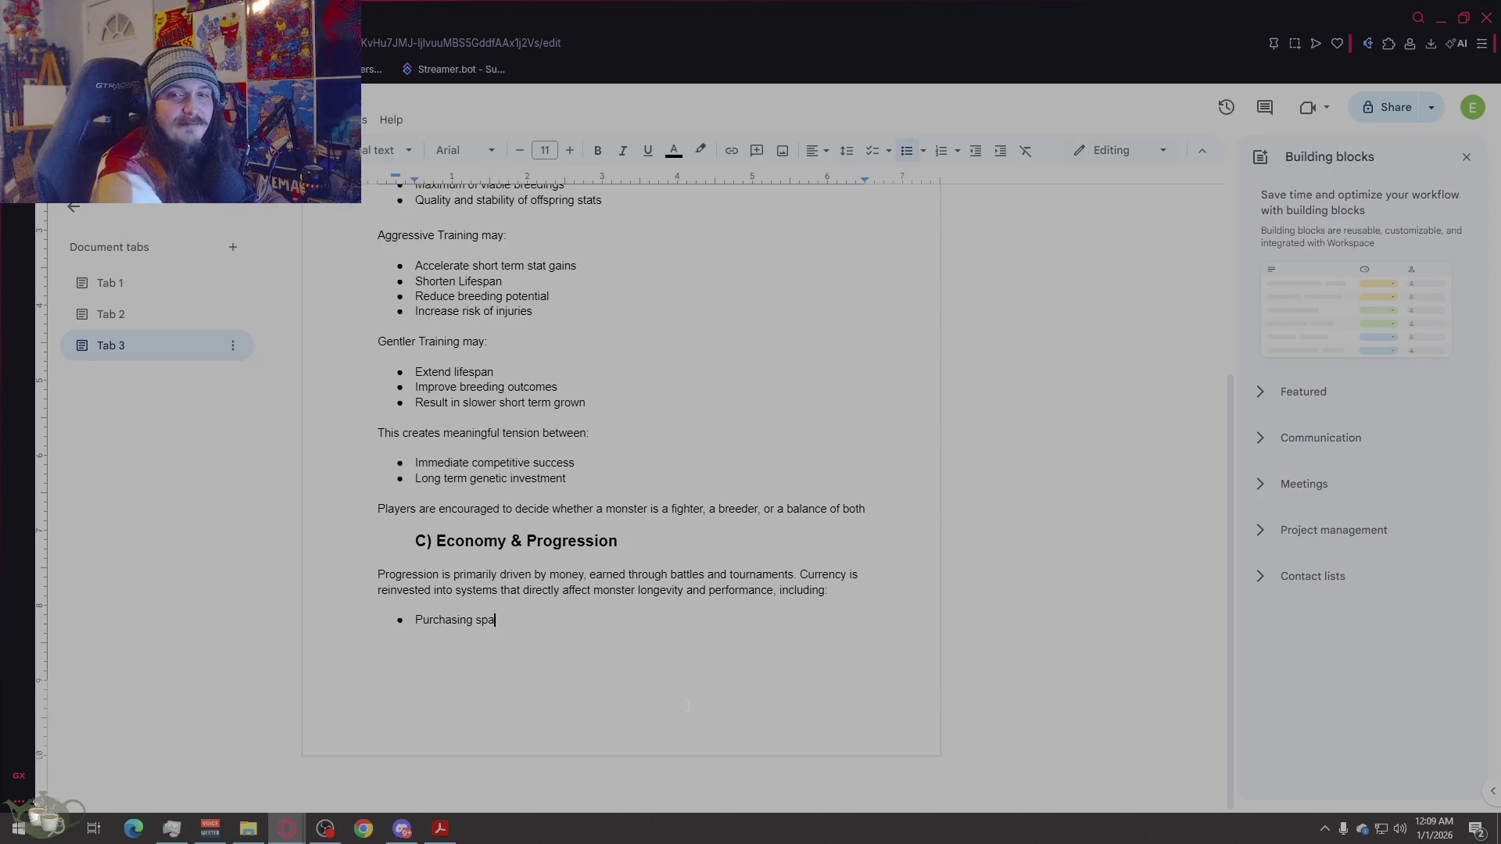
type("wn stones to ge")
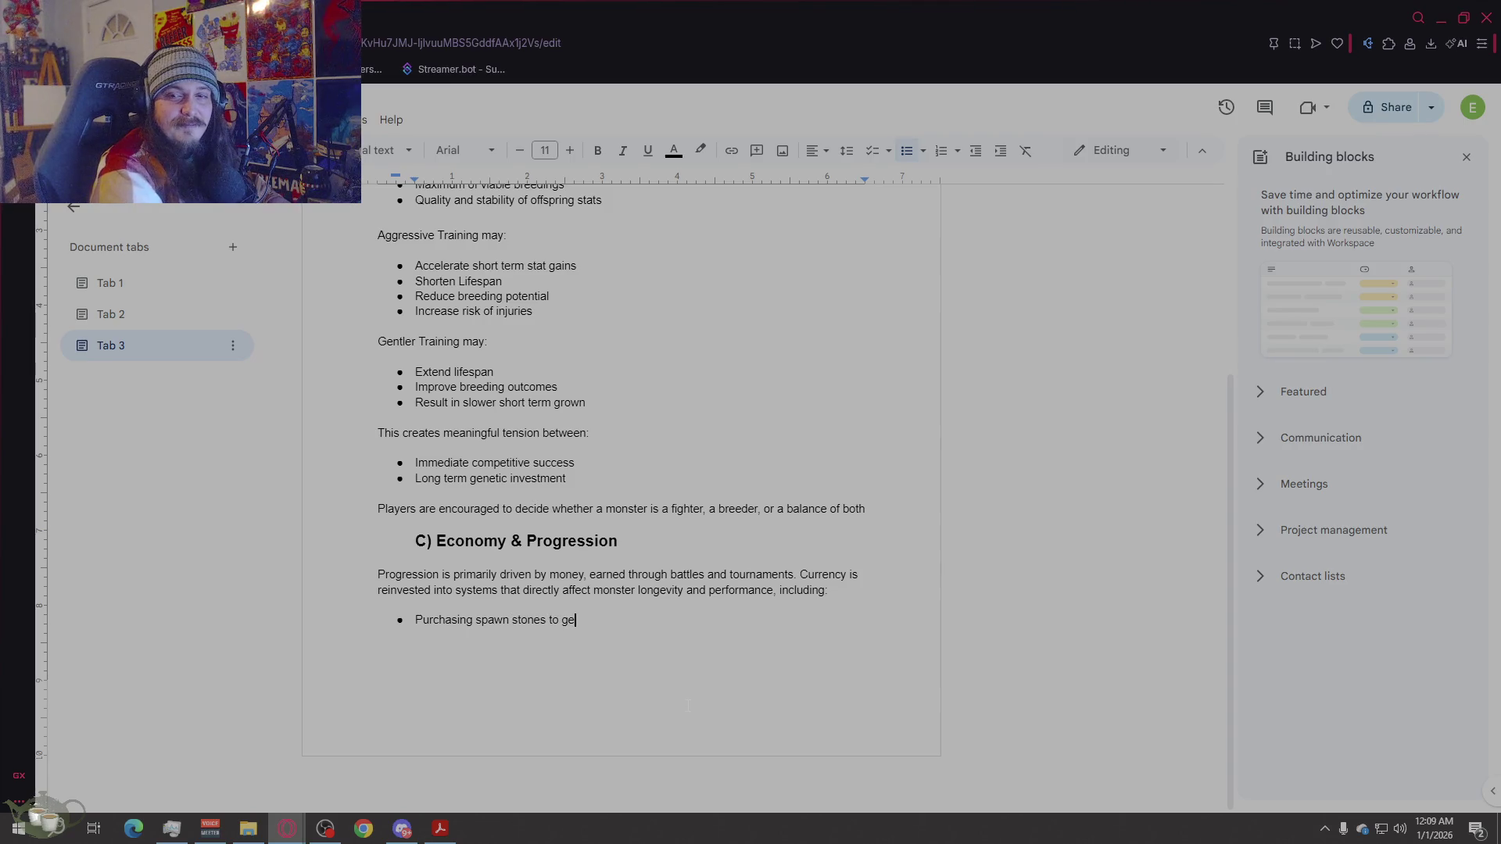
type("nerate new monsters")
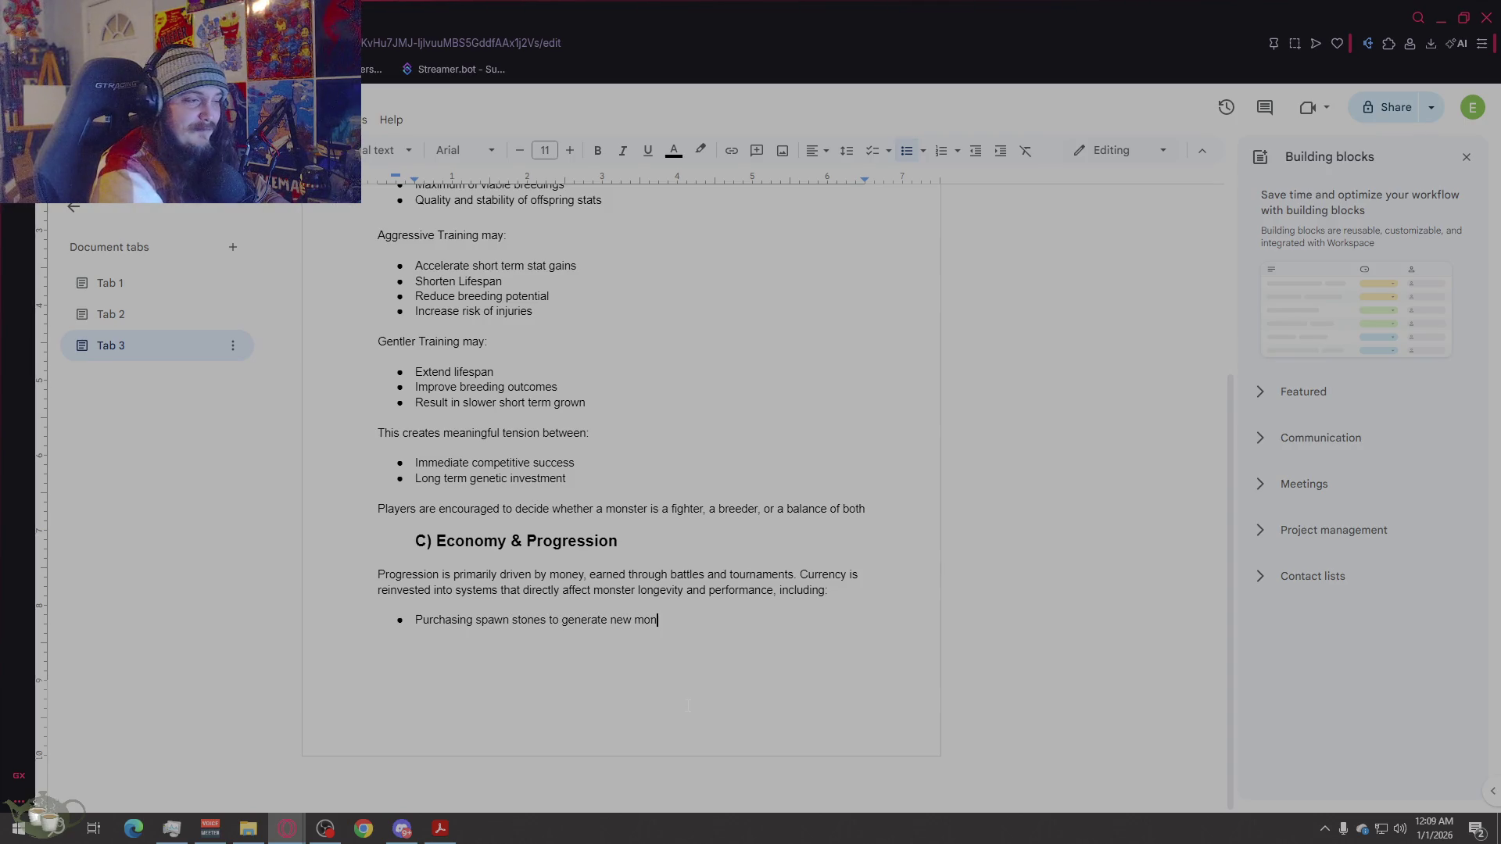
key("Return")
type("H")
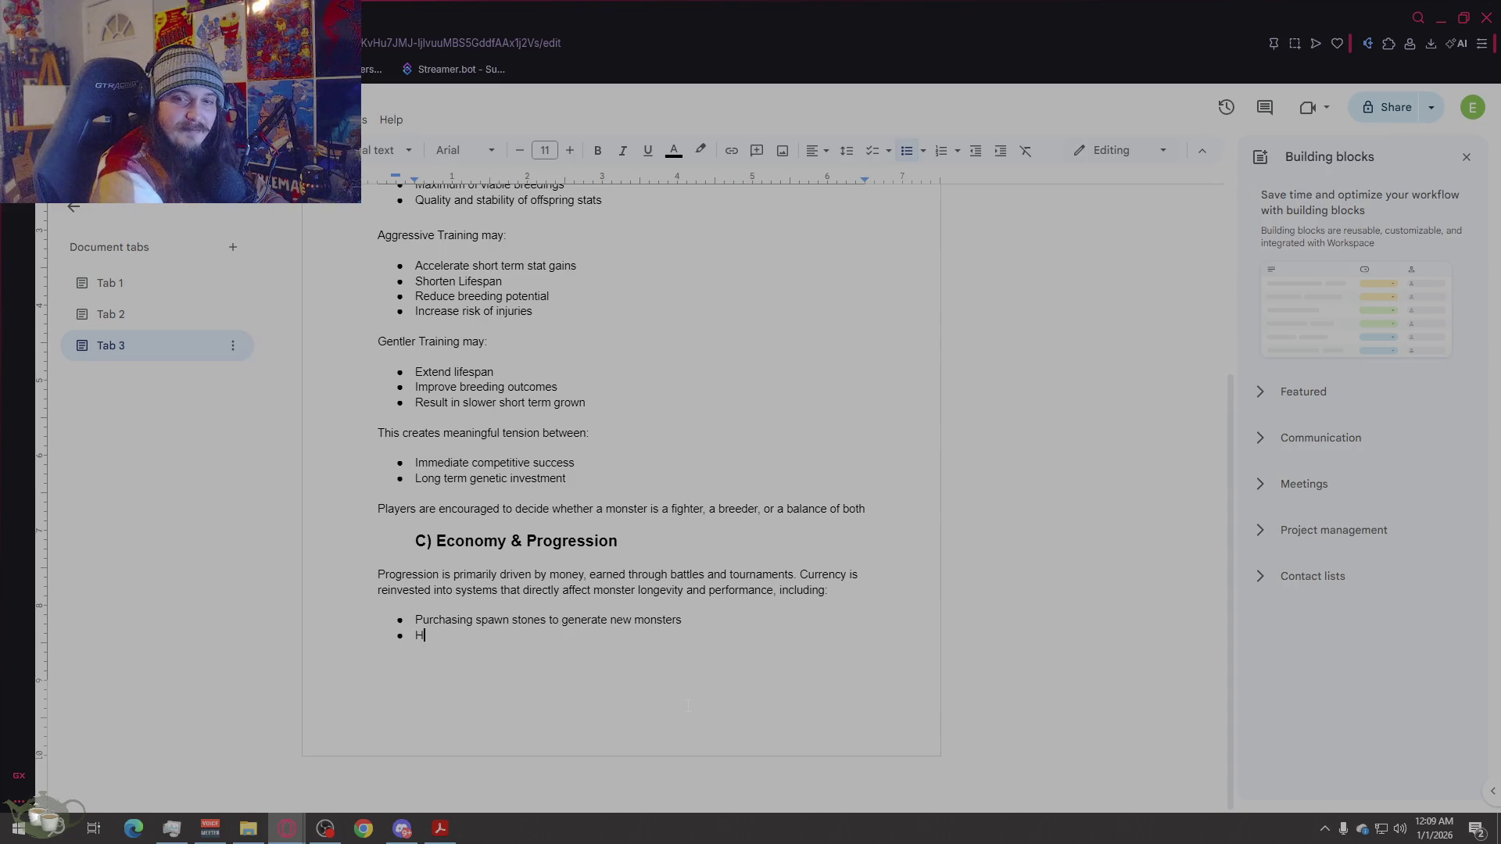
type("iring spec")
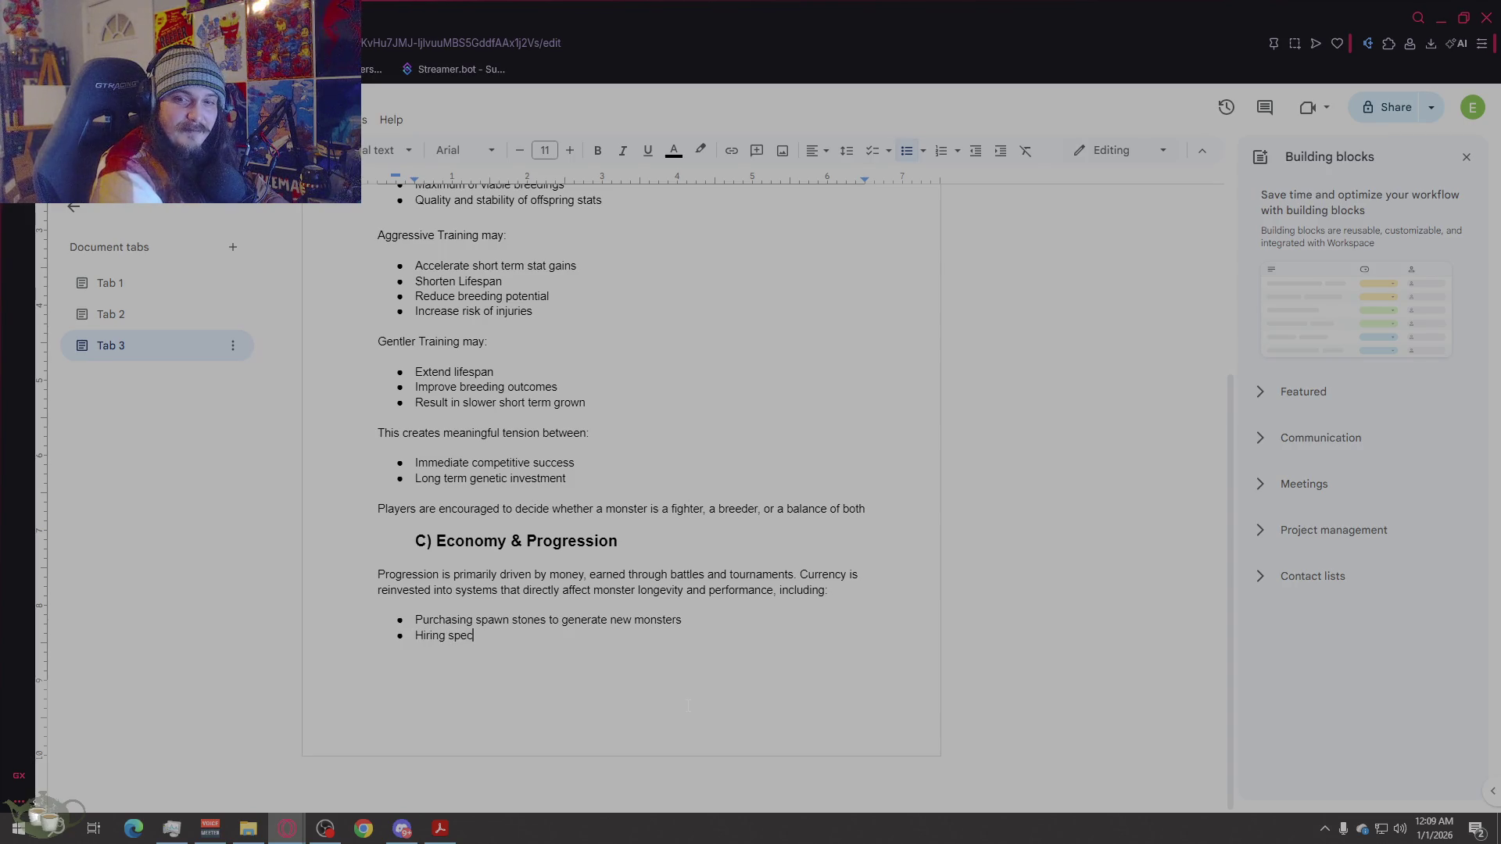
type("ialized CP")
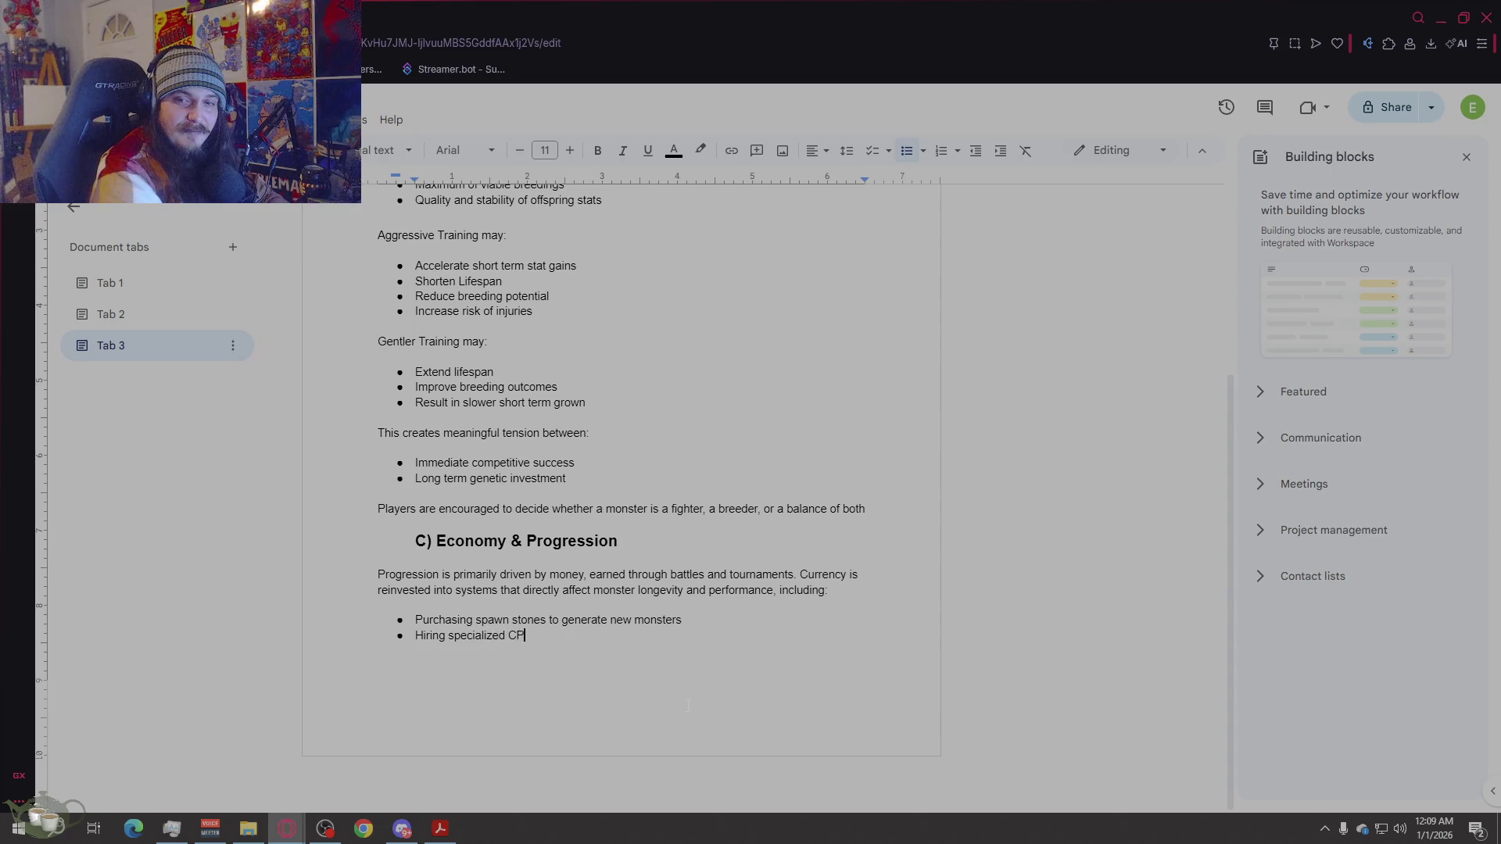
key("BackSpace")
key("BackSpace")
type("NPC")
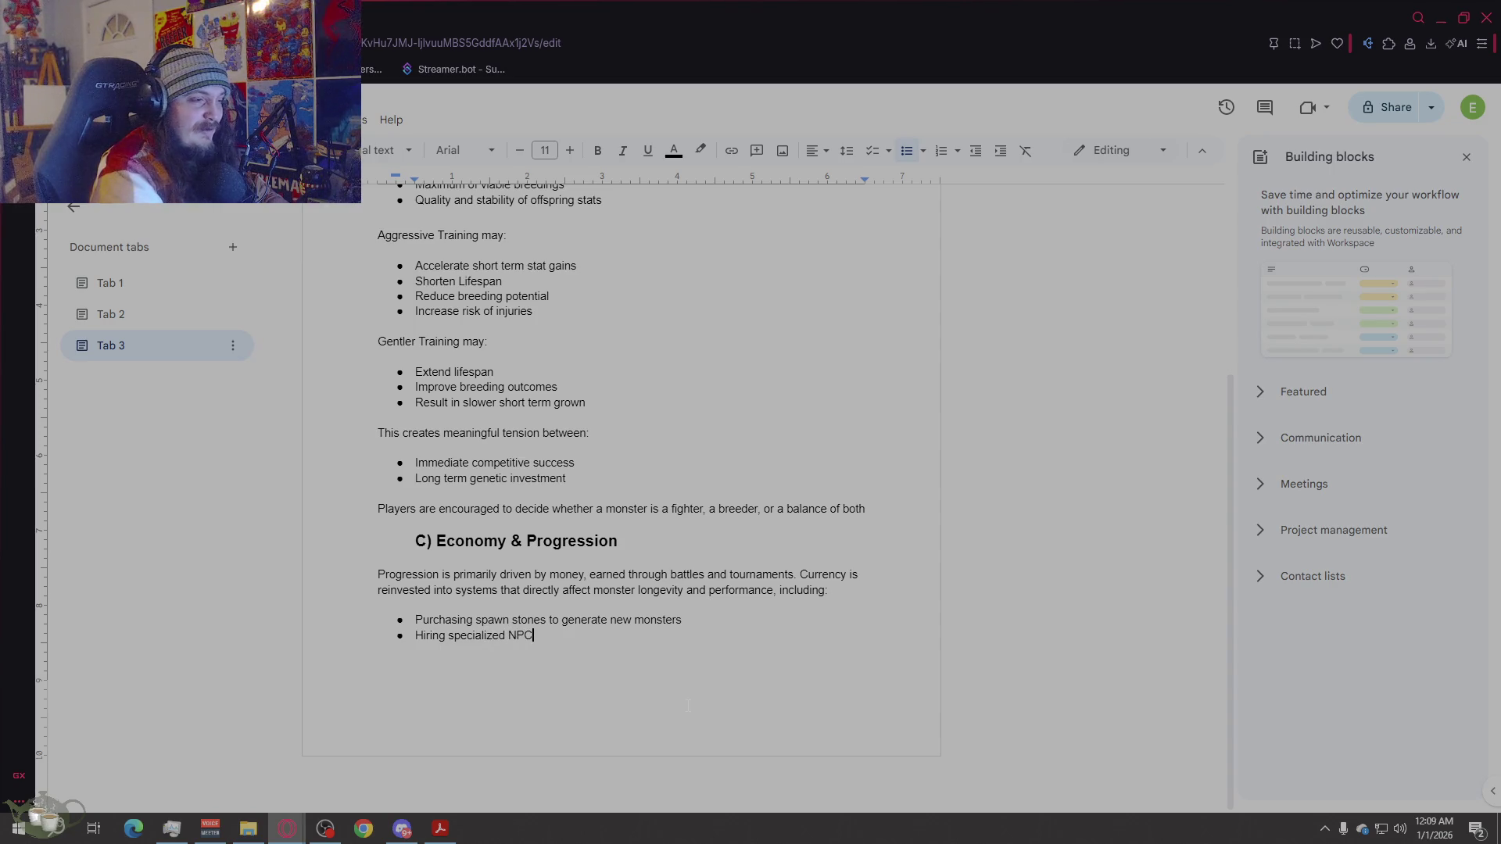
type("s, ")
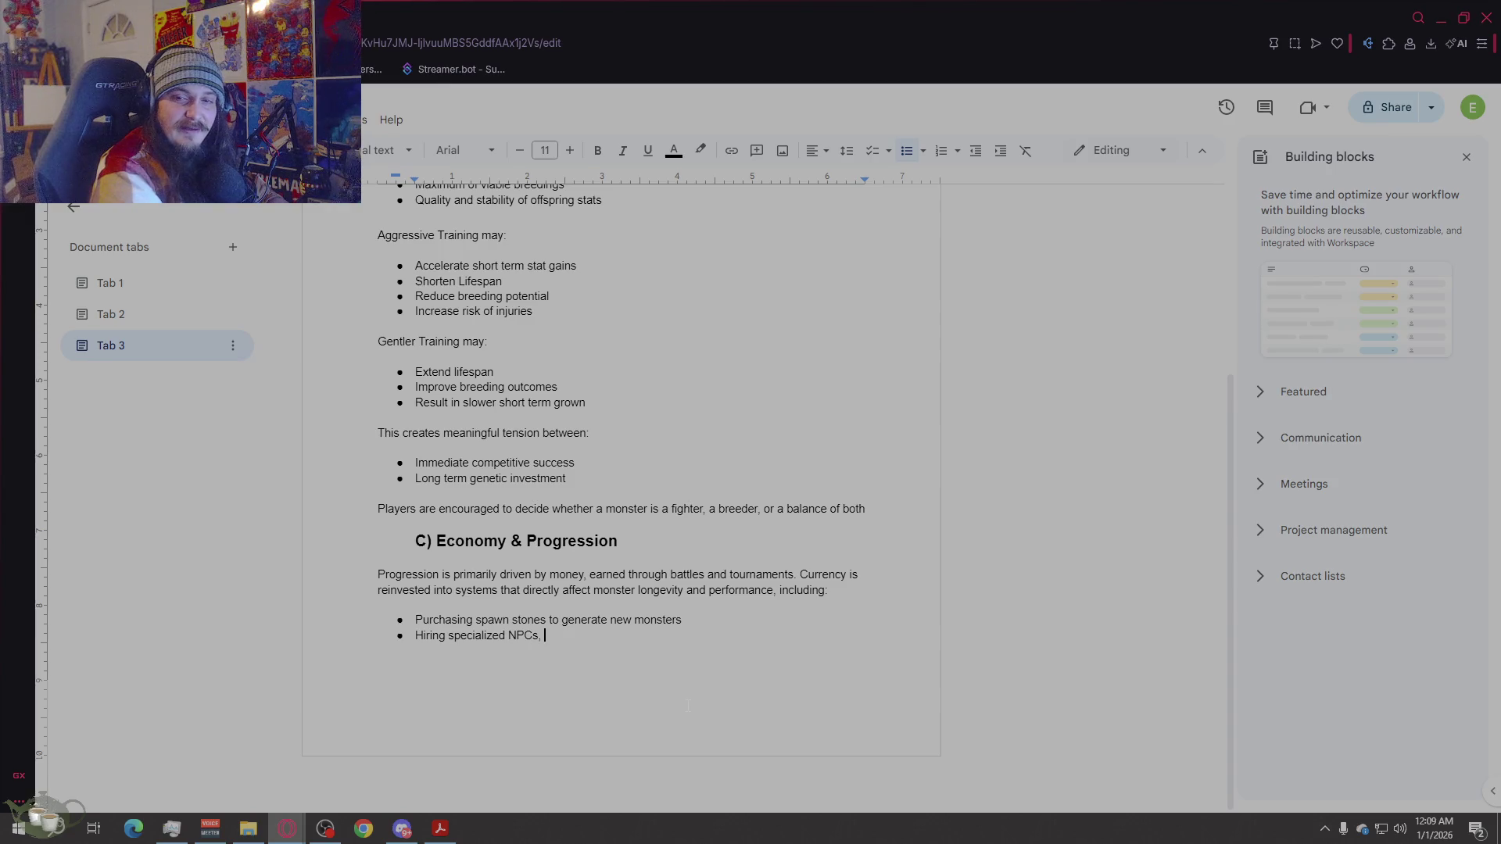
type("such as a nurse to act as a midwi")
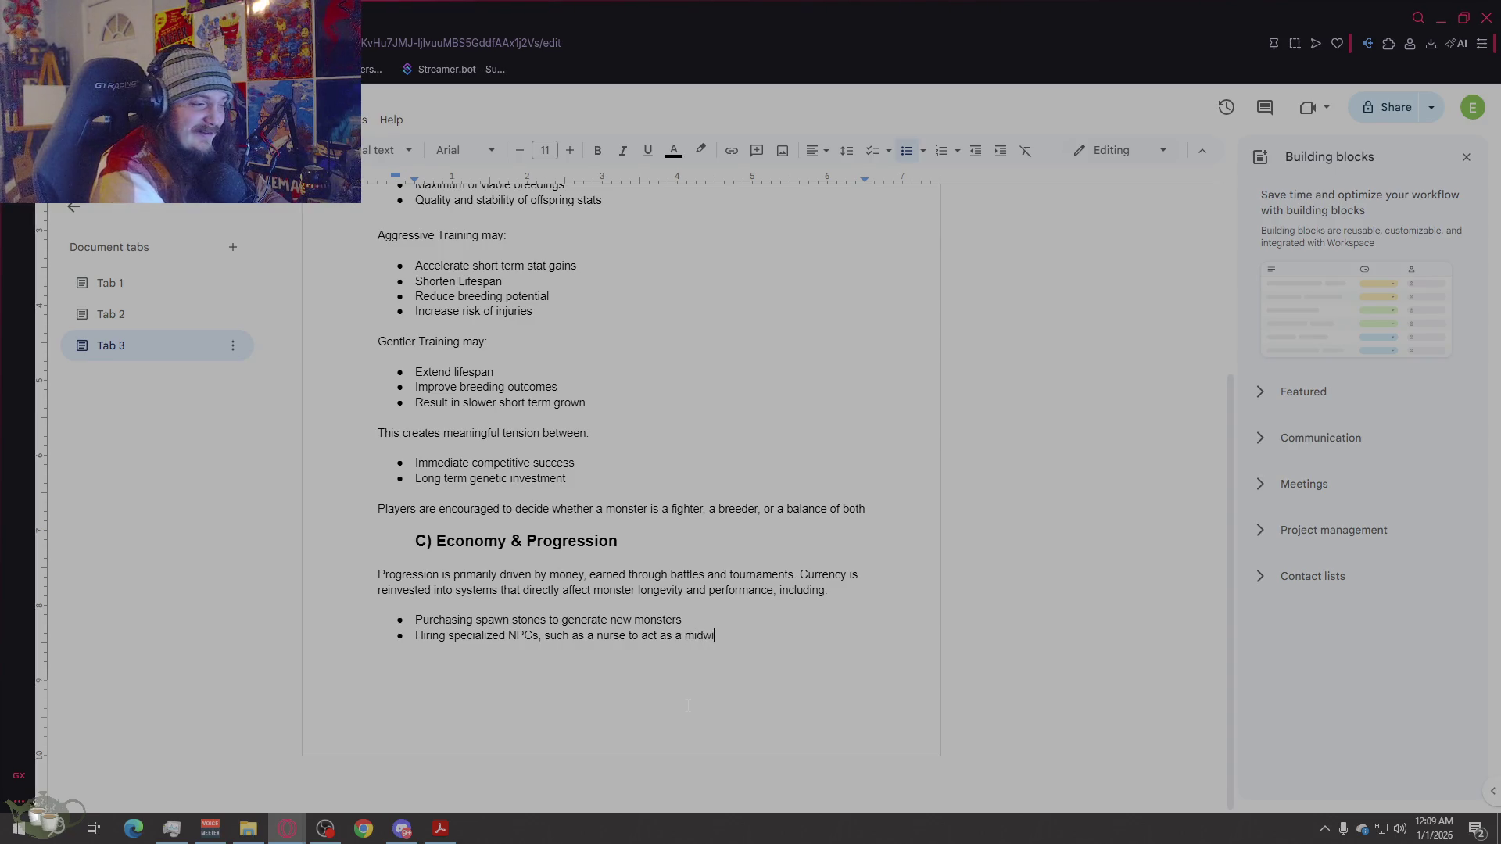
type("fe for breeding")
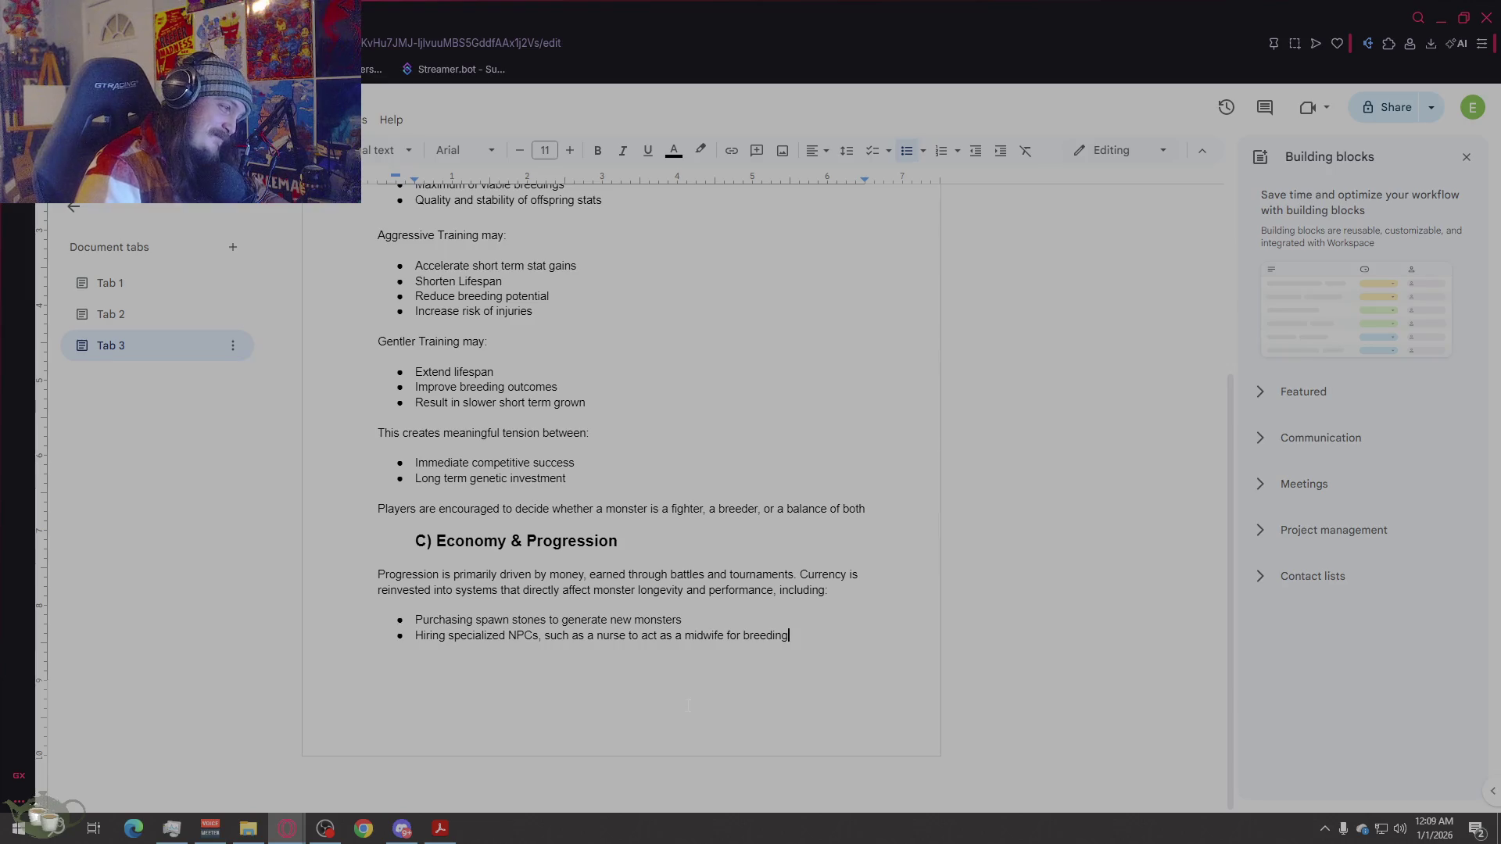
key("Return")
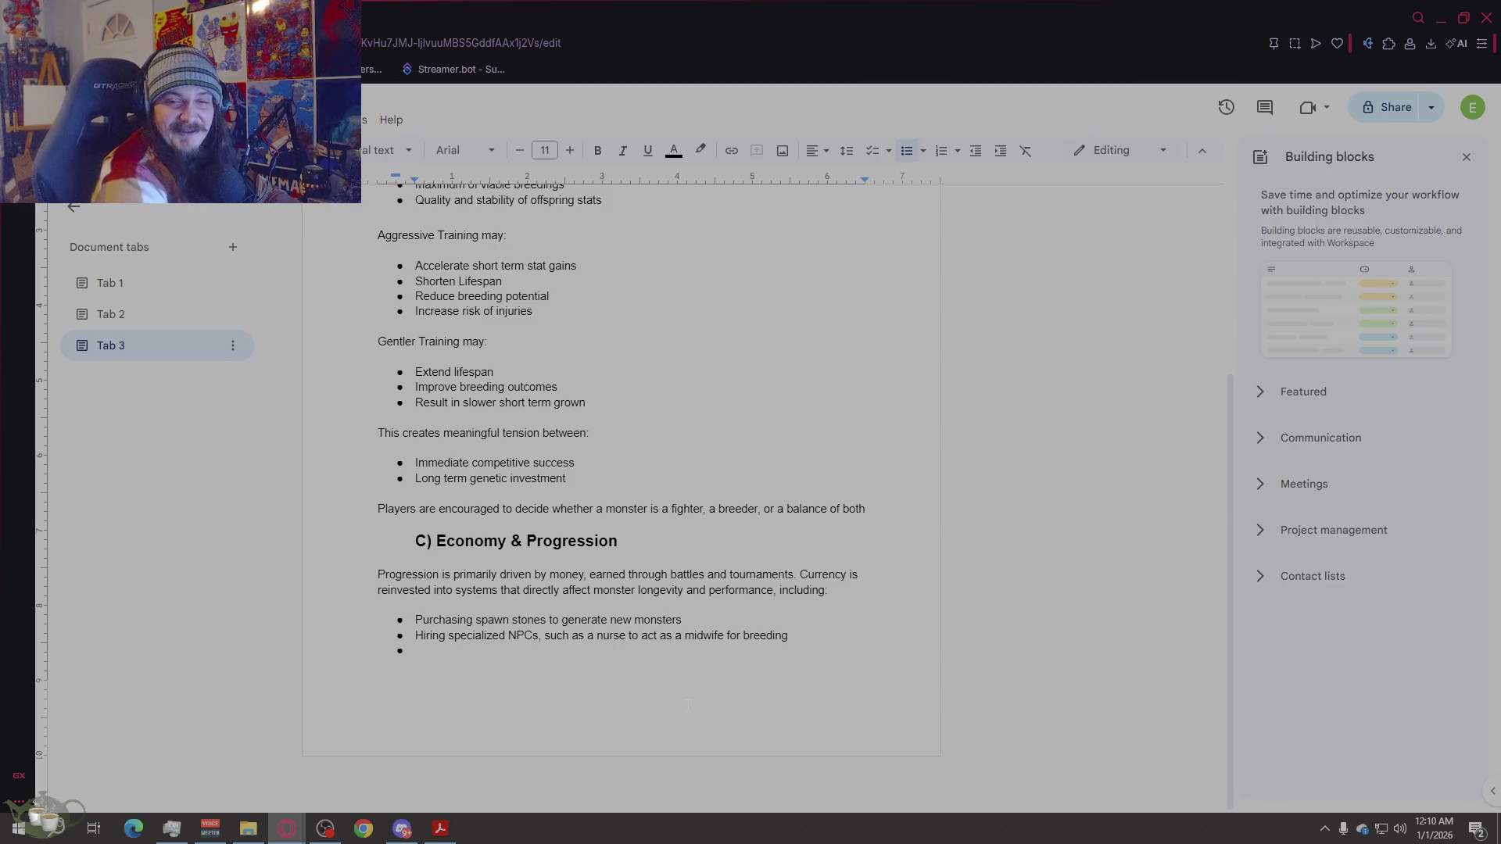
Step: Add bullets 'Buying train devices that improve a stat gain or reduce strain' and 'Acquiring items that mitigate injuries or slow aging', then end the list
type("Bu")
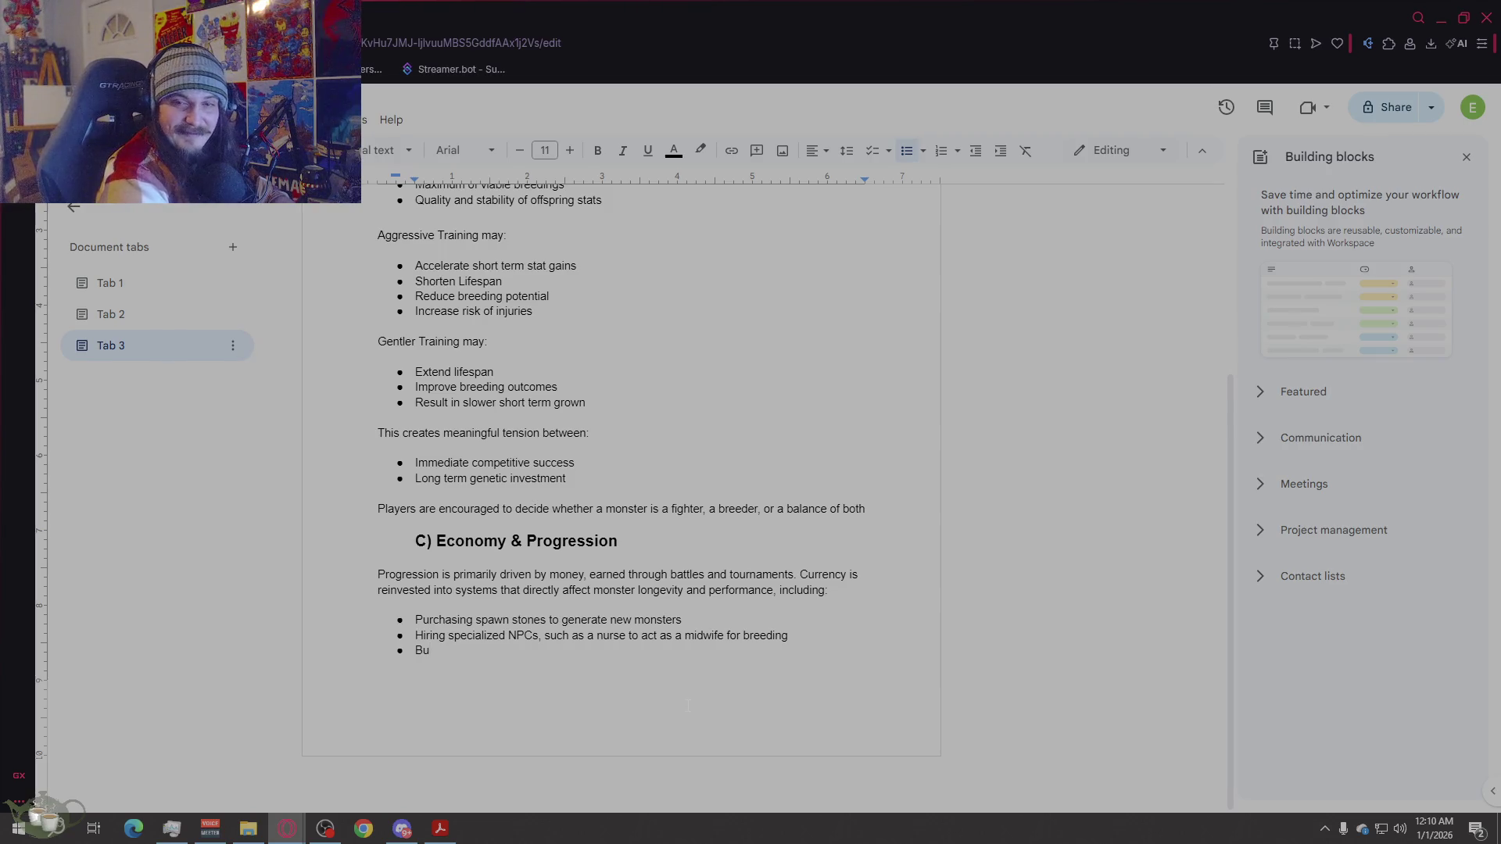
type("ying trai")
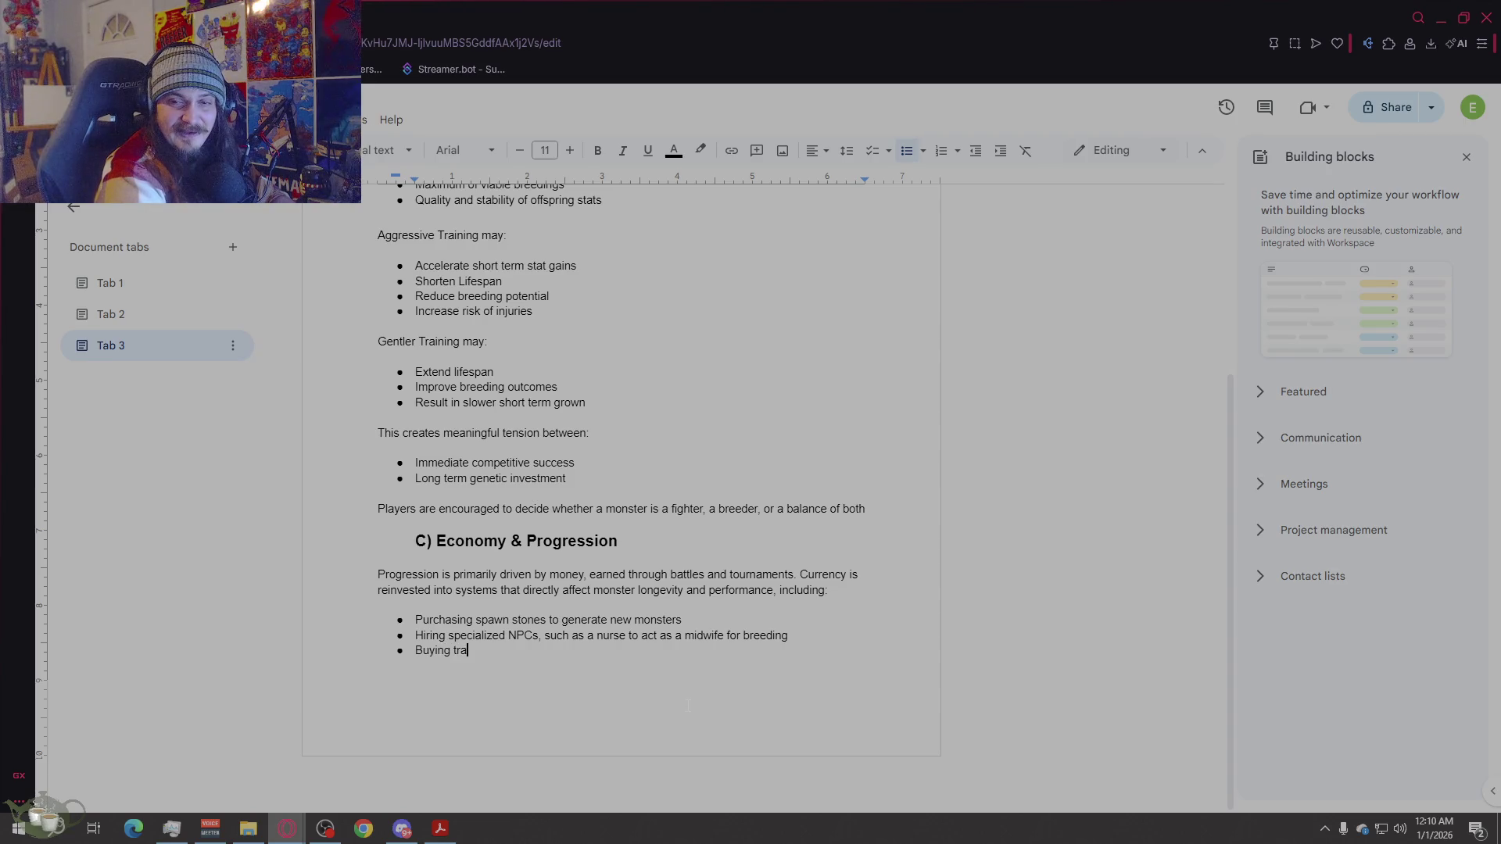
type("n")
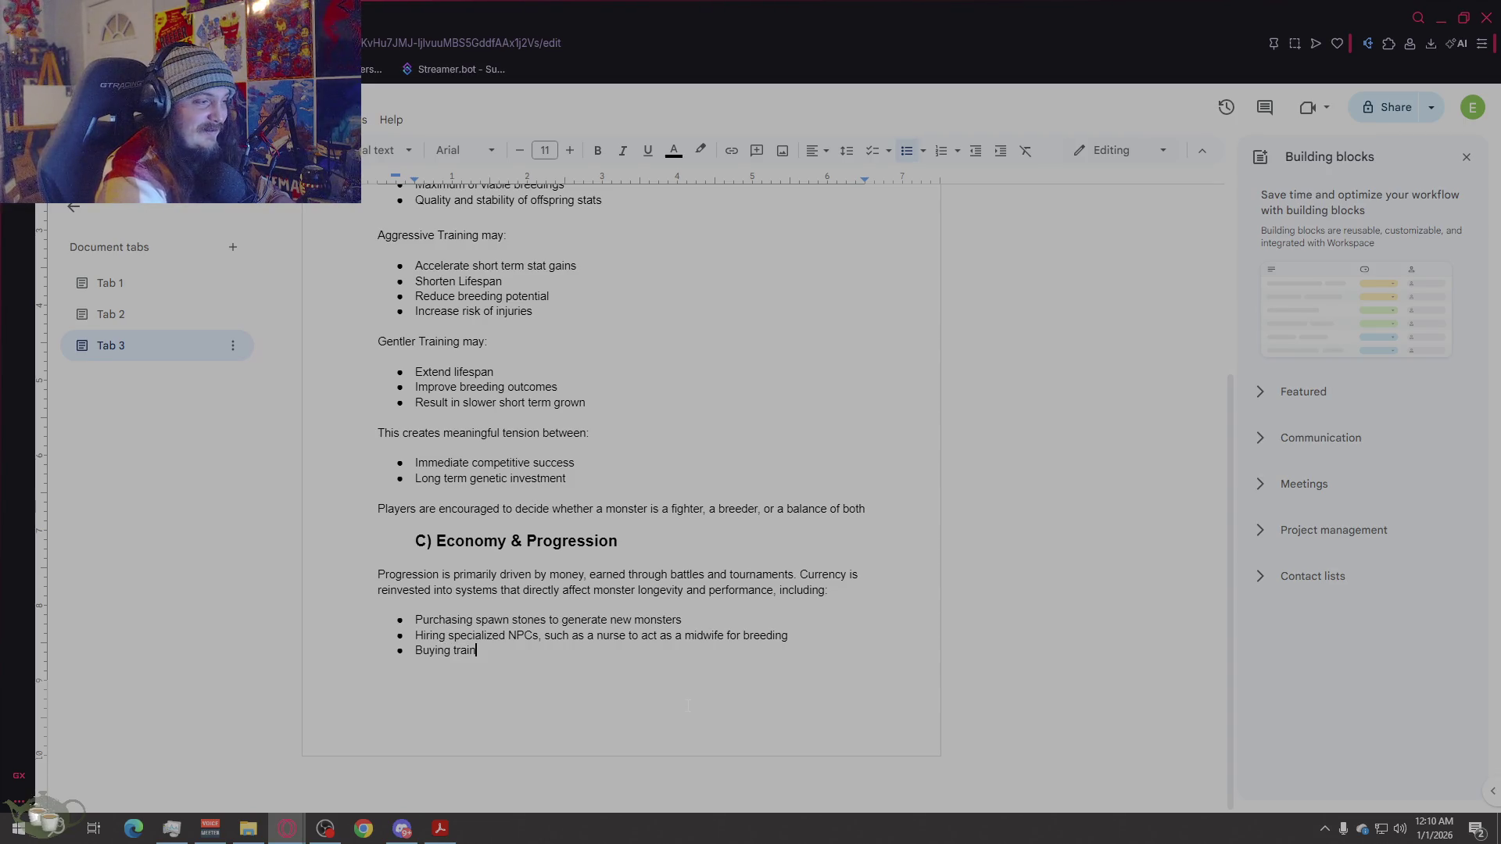
type(" devices ")
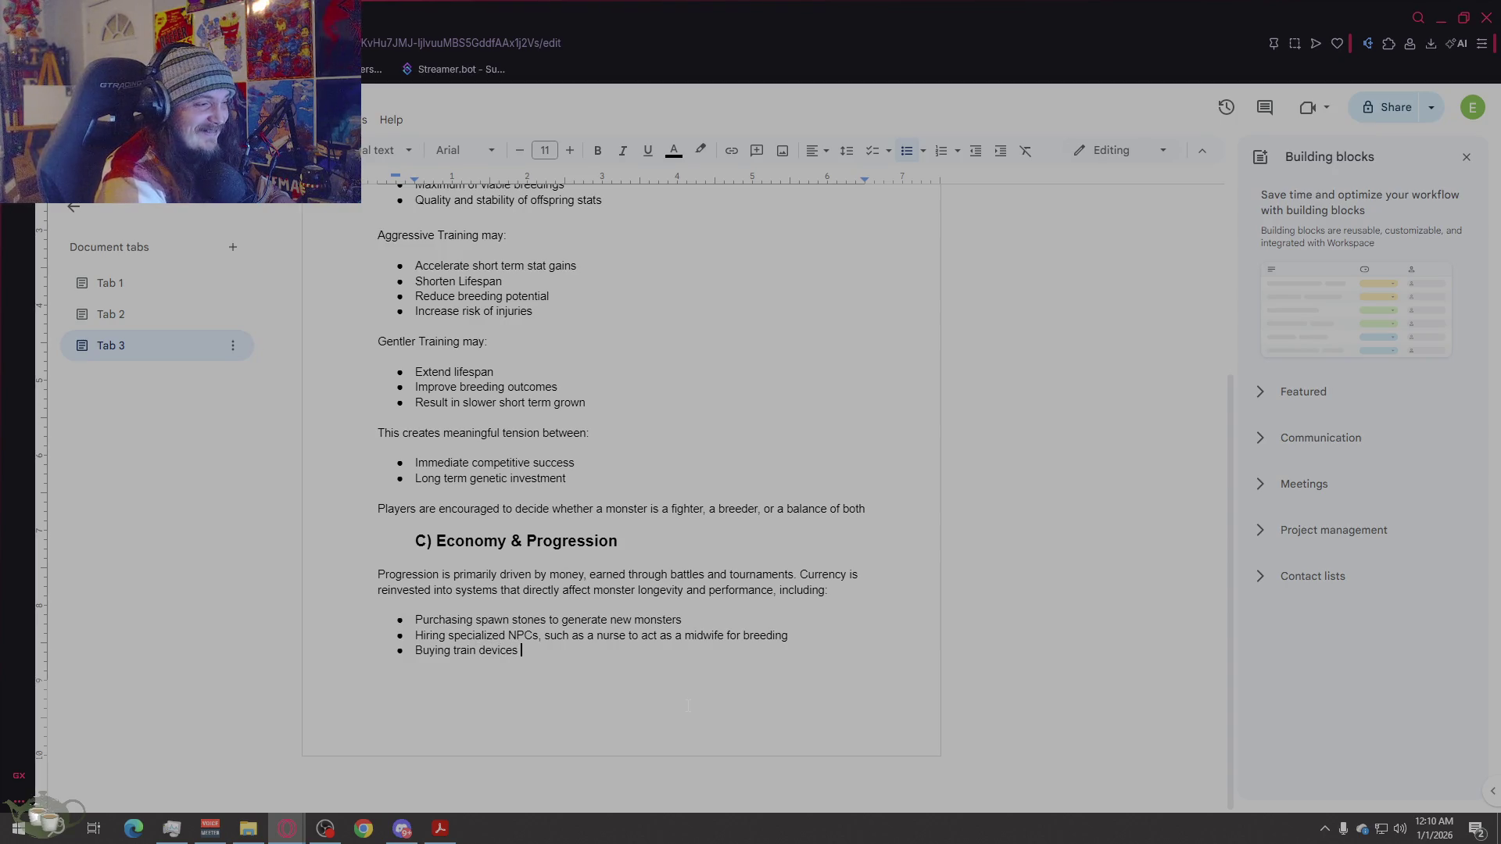
type("that impro")
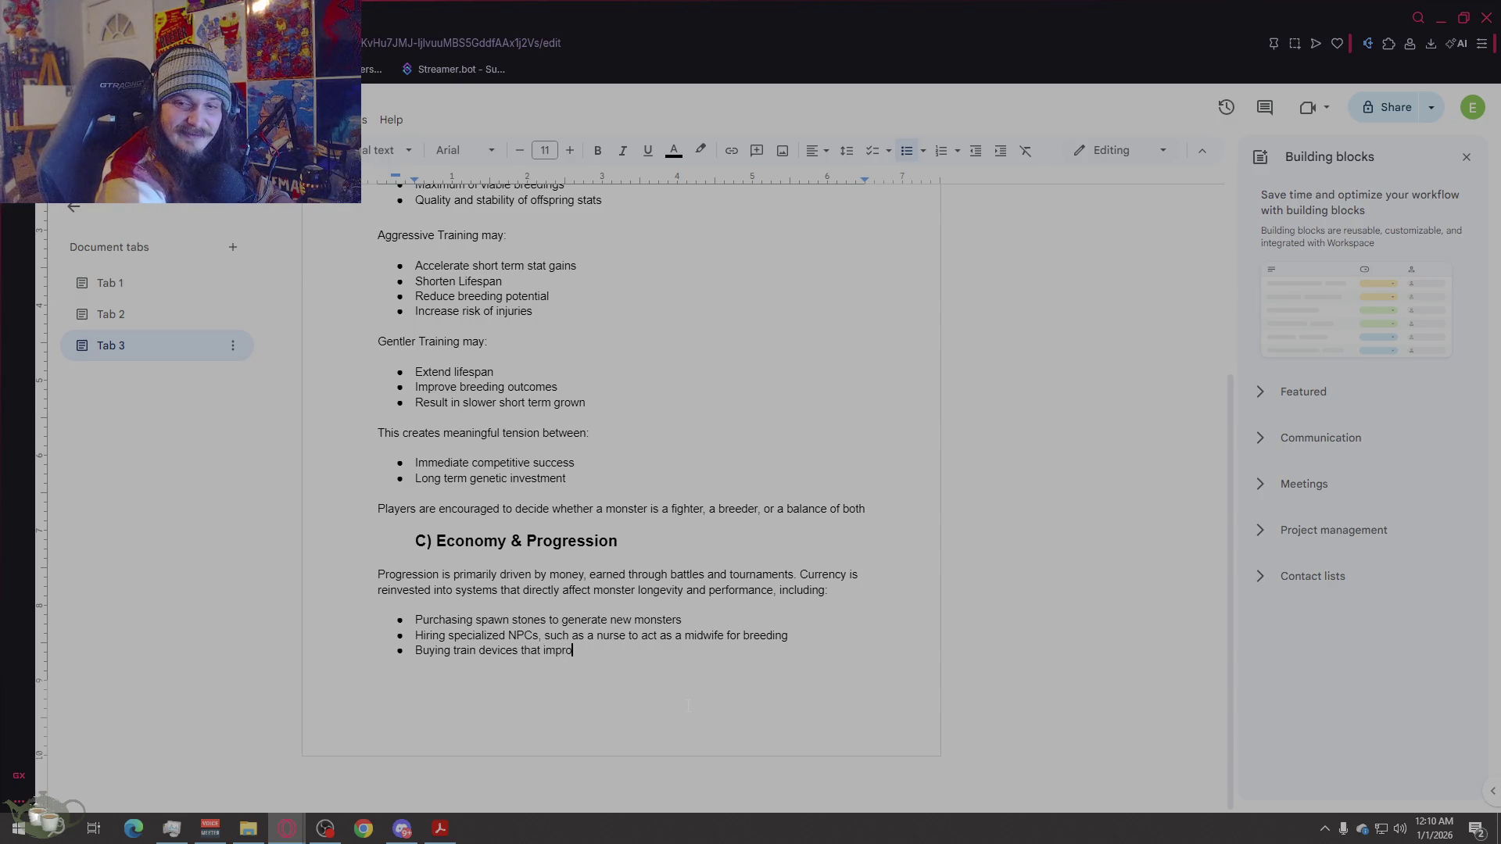
type("ve a stat ")
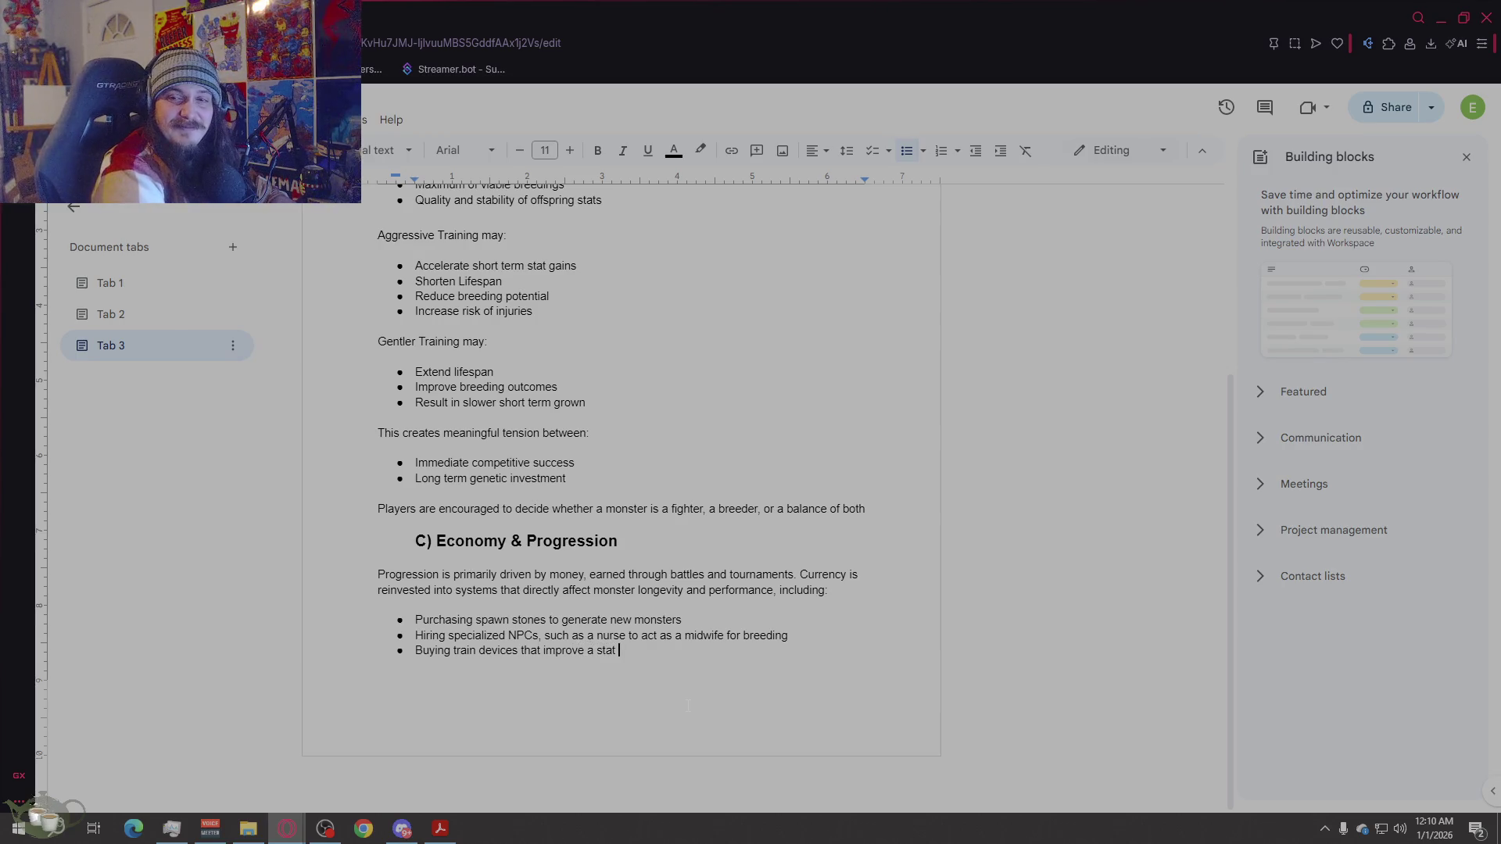
type("gain or re")
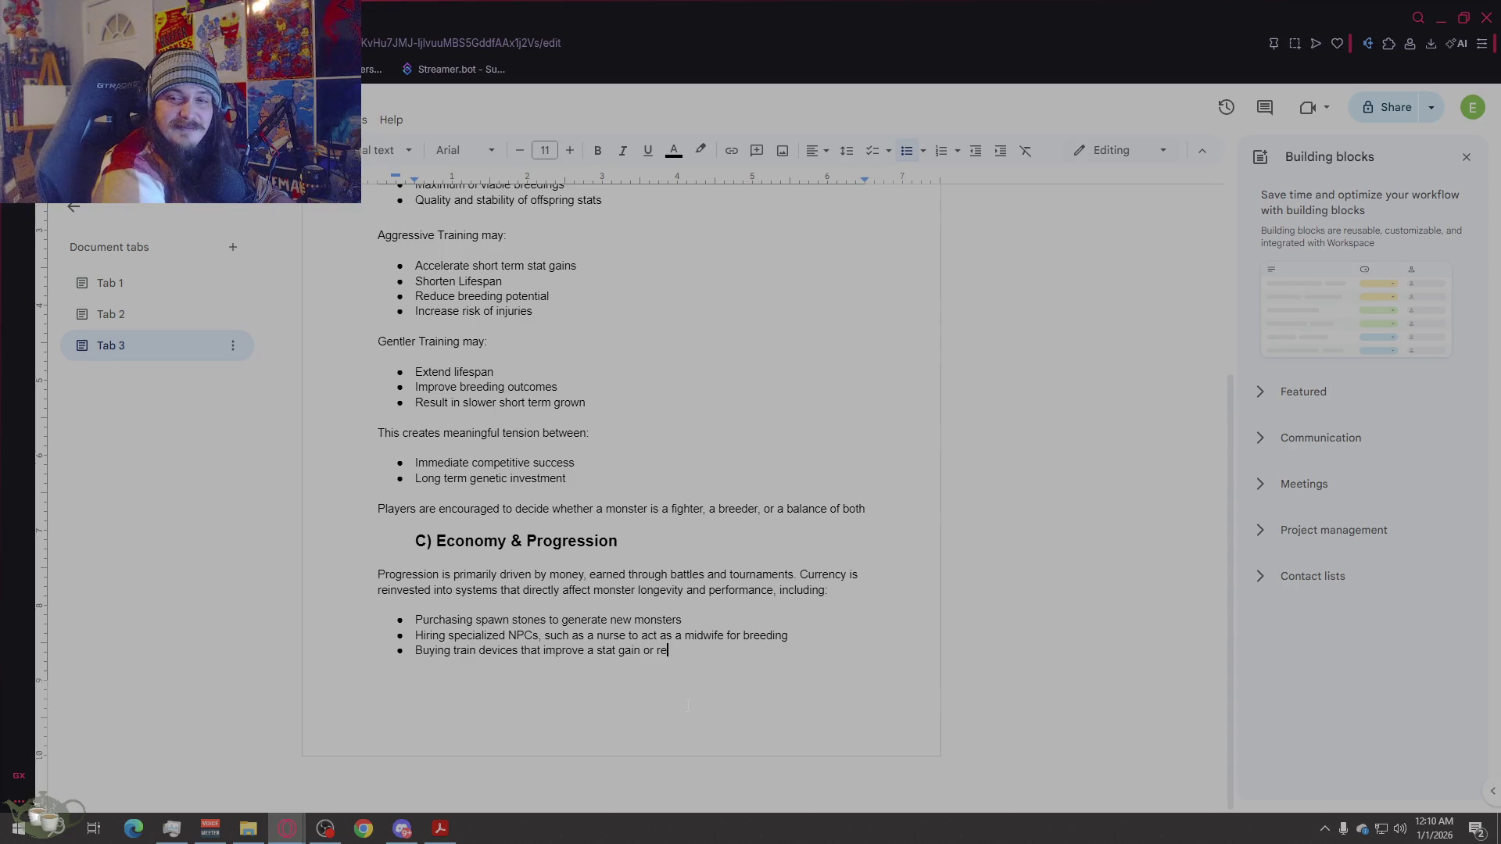
type("duce strain")
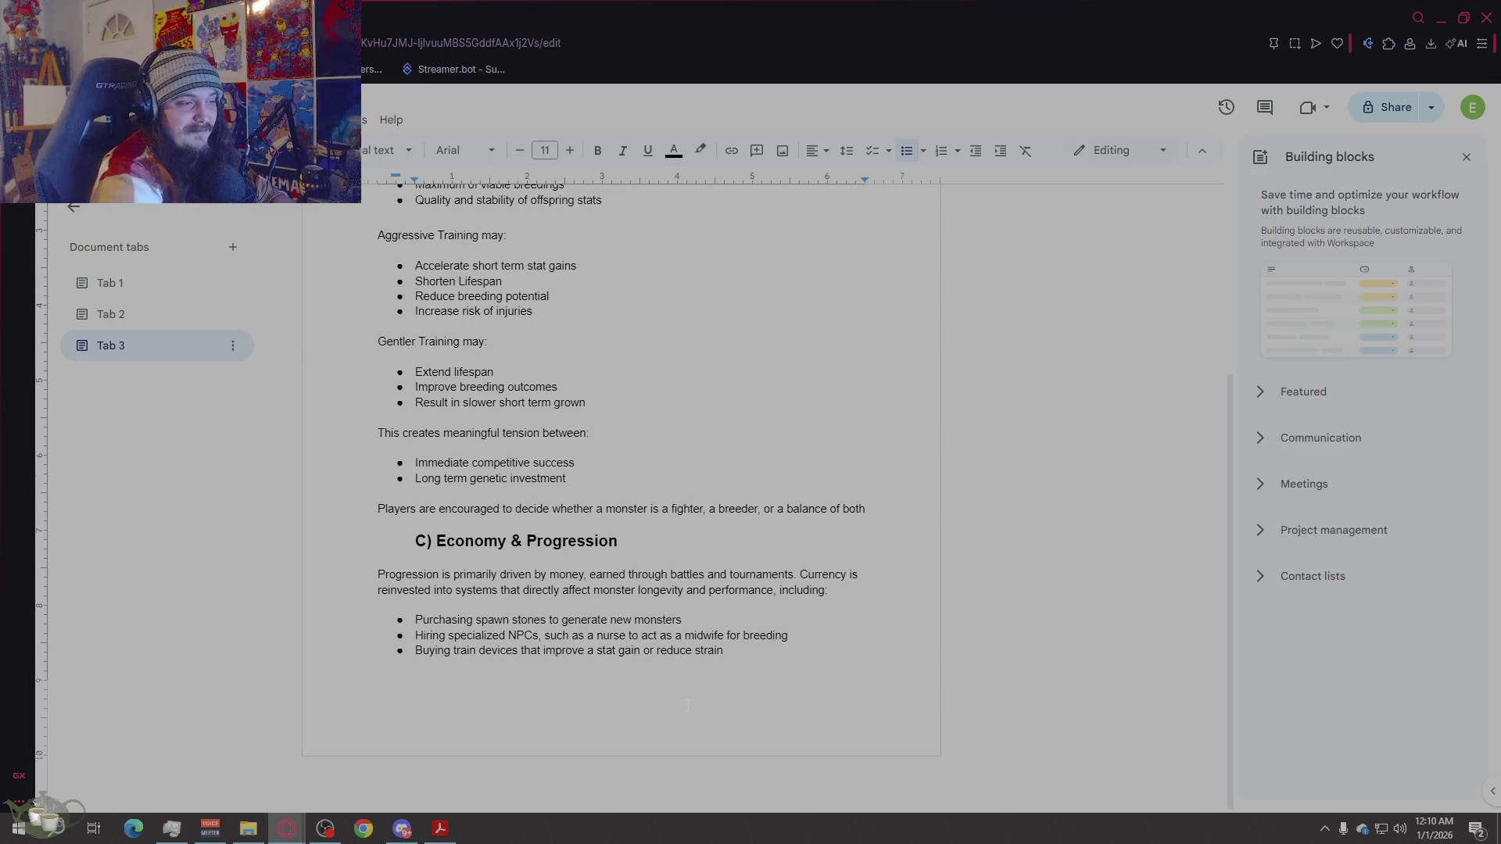
key("Return")
type("Aquirining")
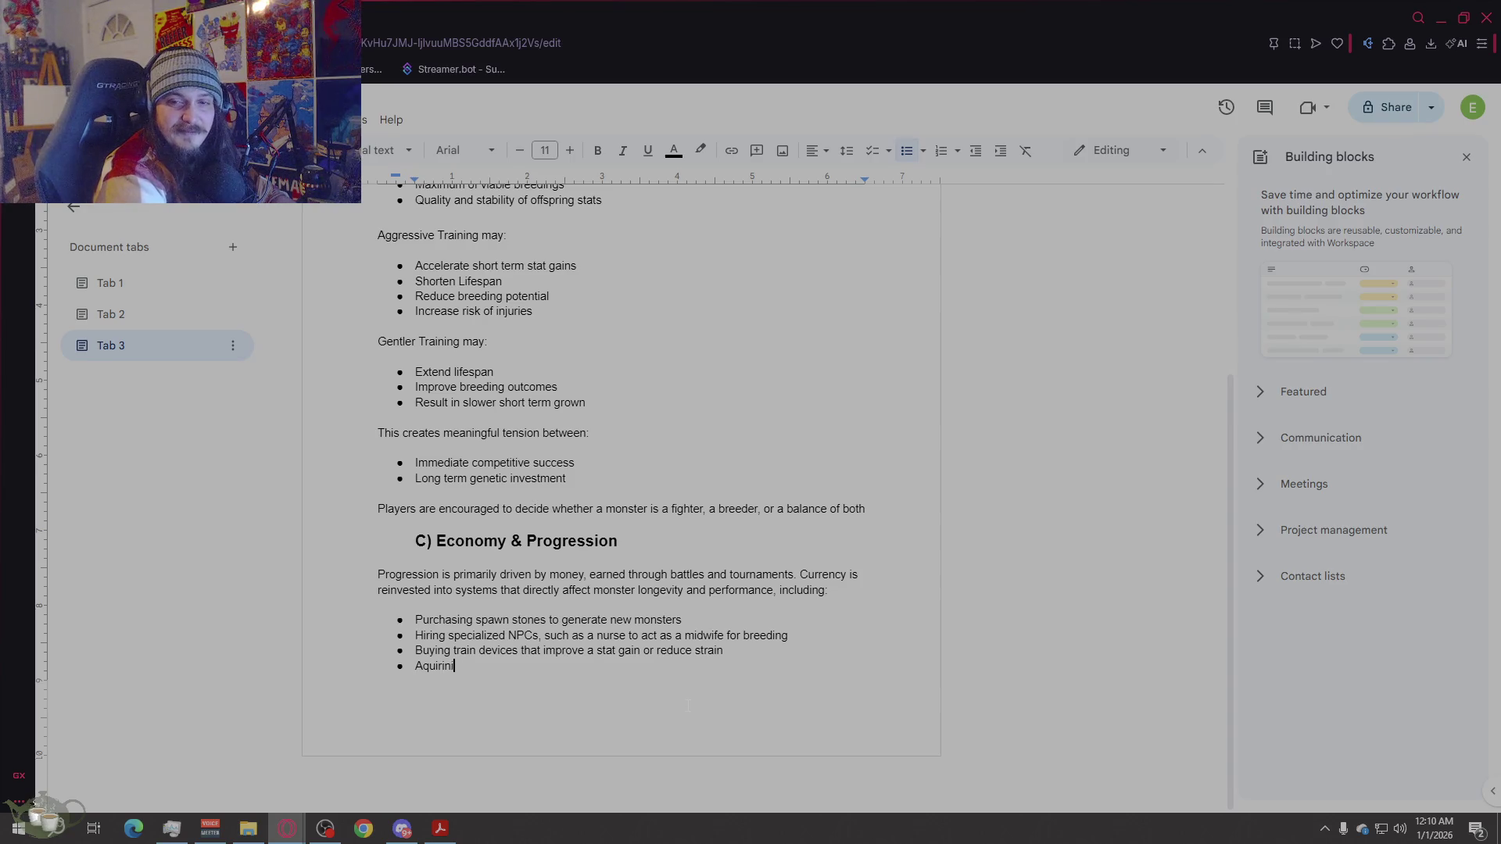
key("BackSpace")
key("BackSpace")
key("BackSpace")
type("iring items")
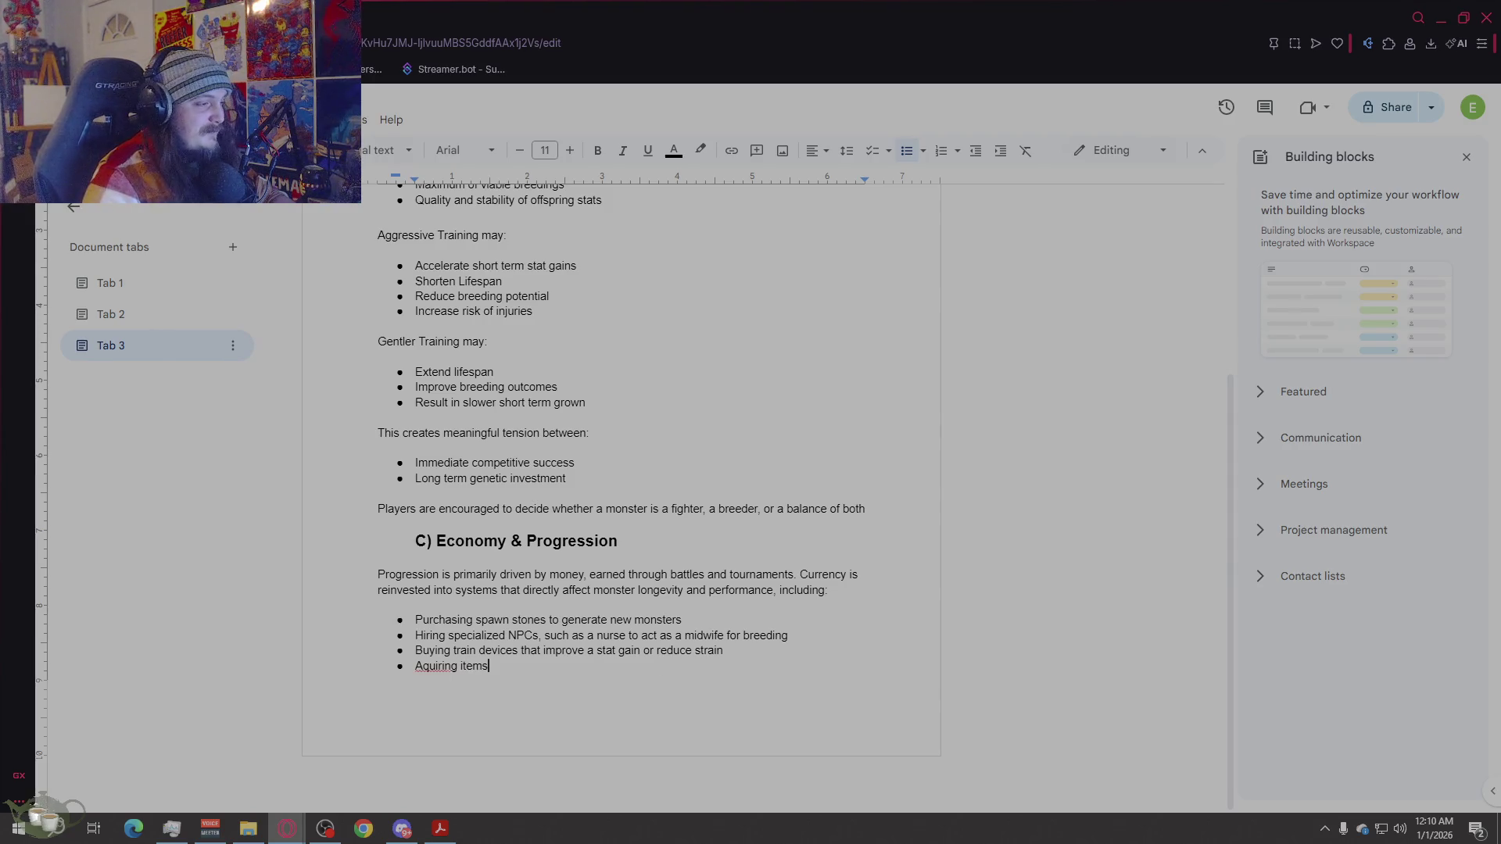
right_click(450, 666)
left_click(504, 494)
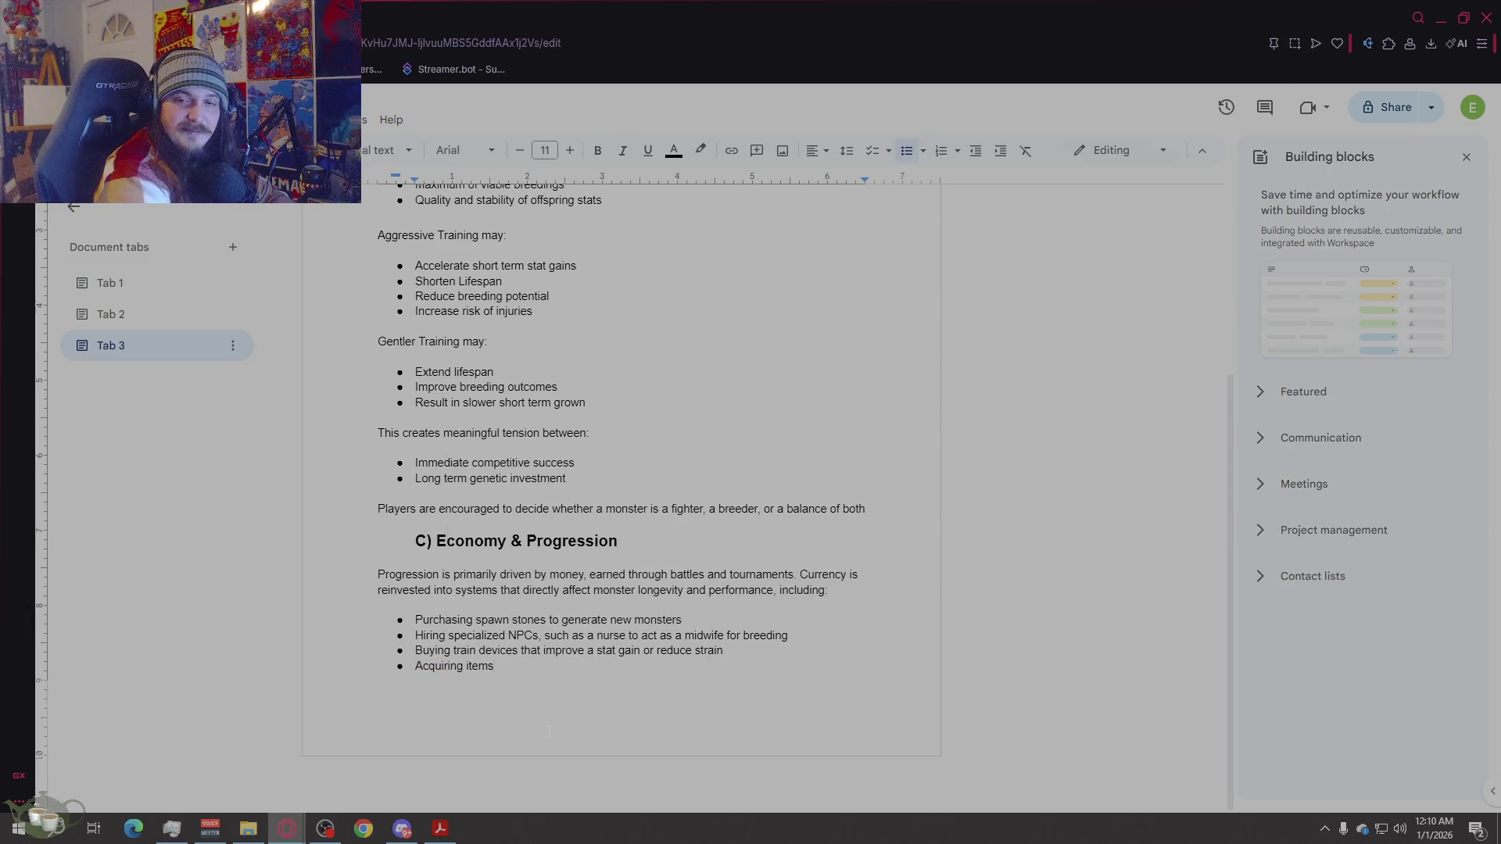
type(" ta=")
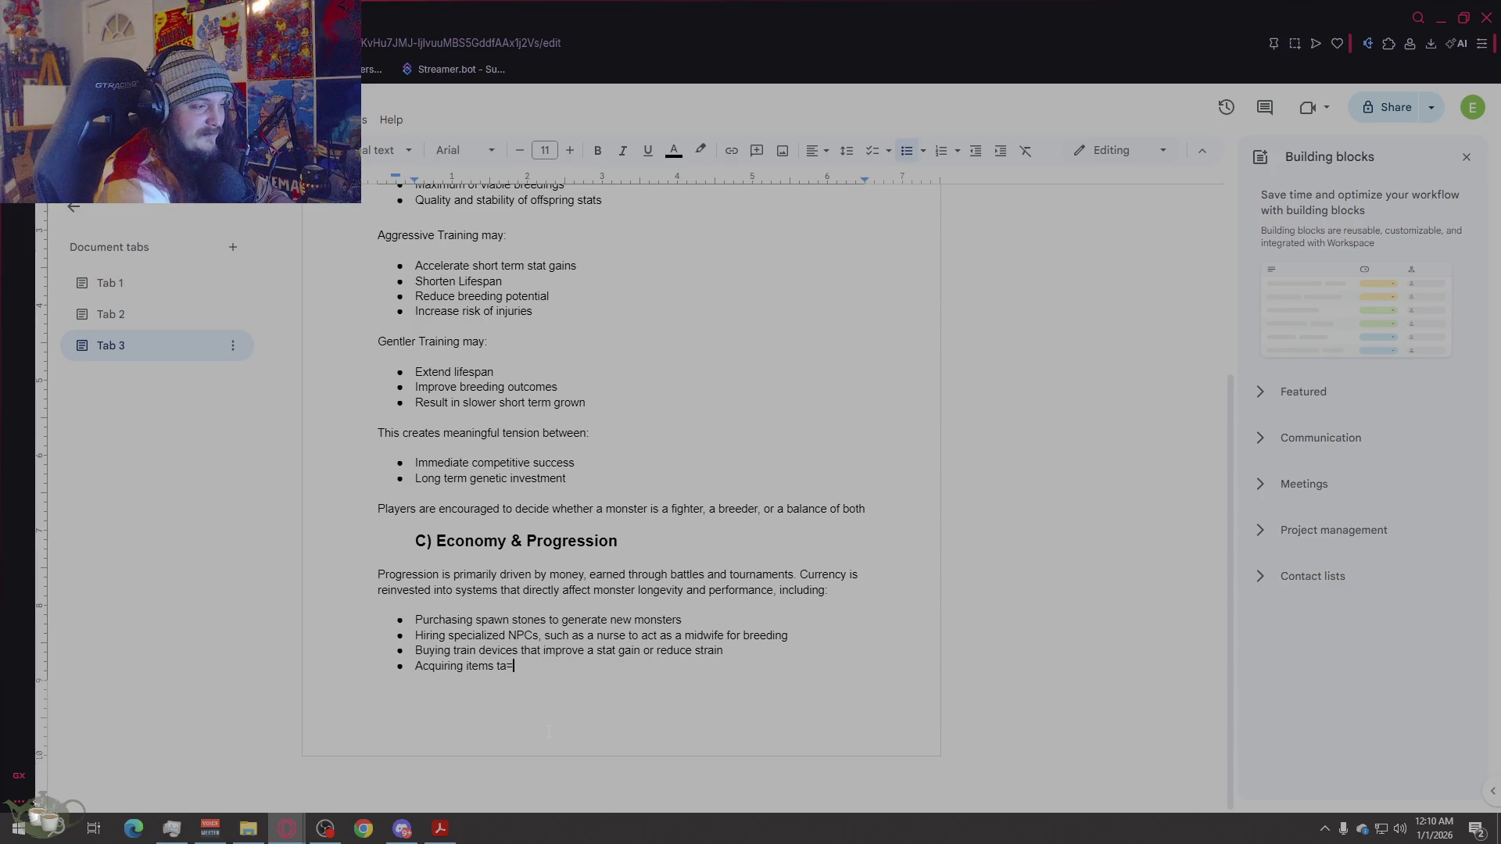
key("BackSpace")
key("BackSpace")
type("hat mi")
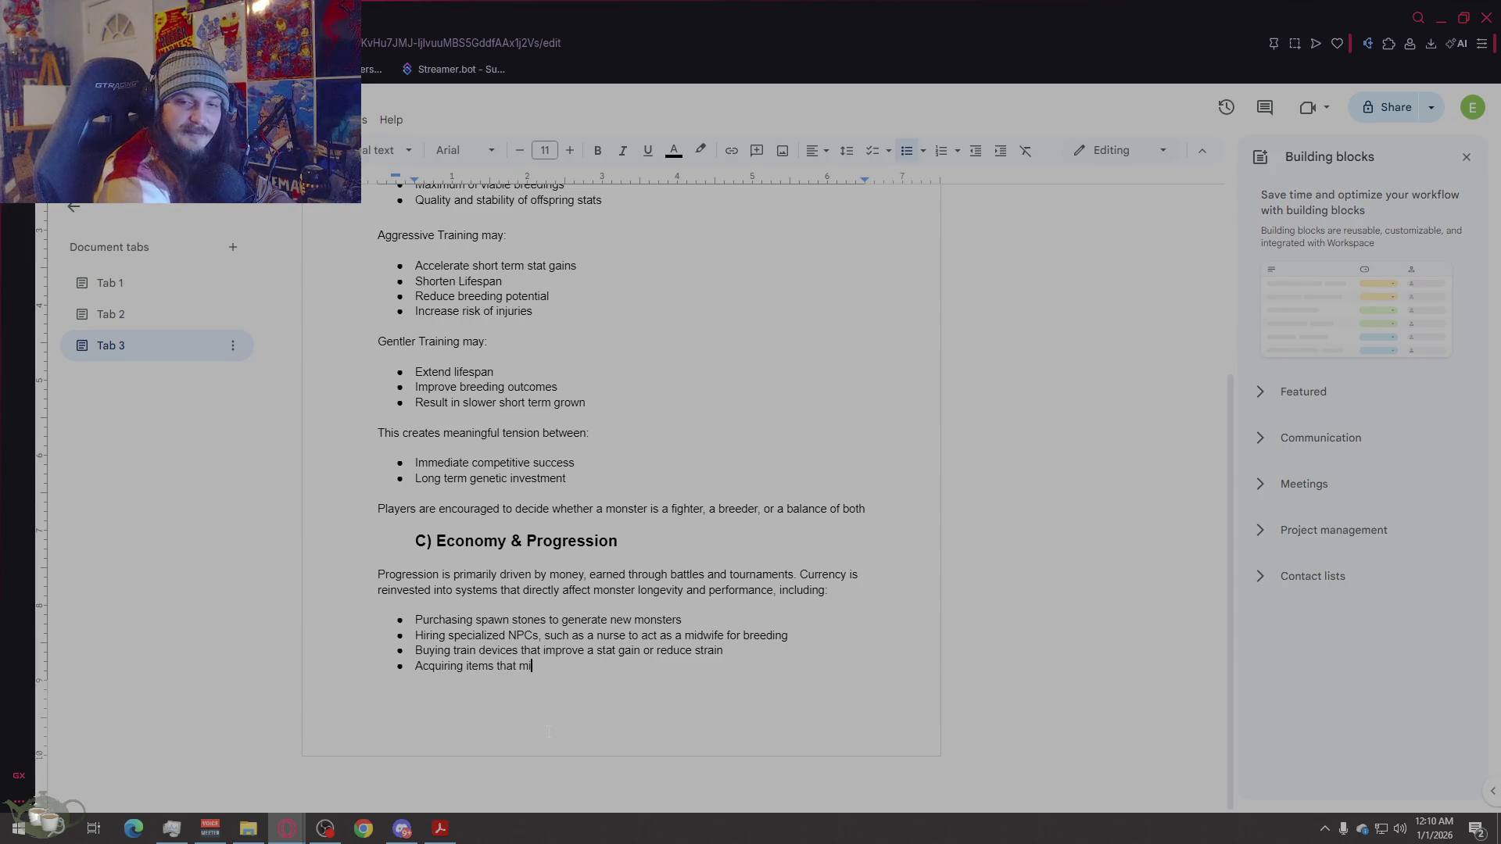
type("tigate in")
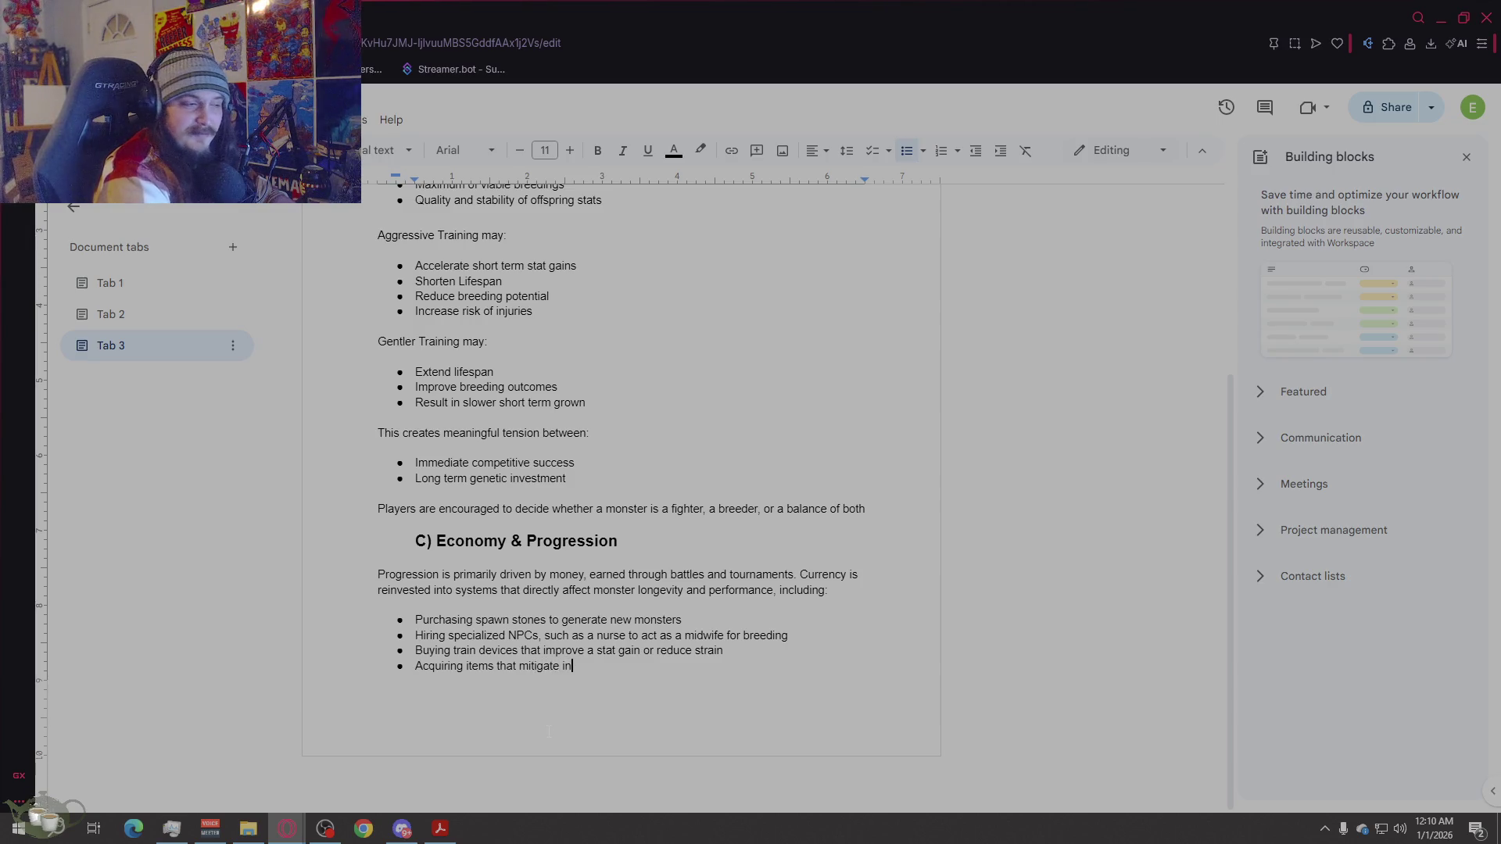
type("juris")
key("BackSpace")
type("es ")
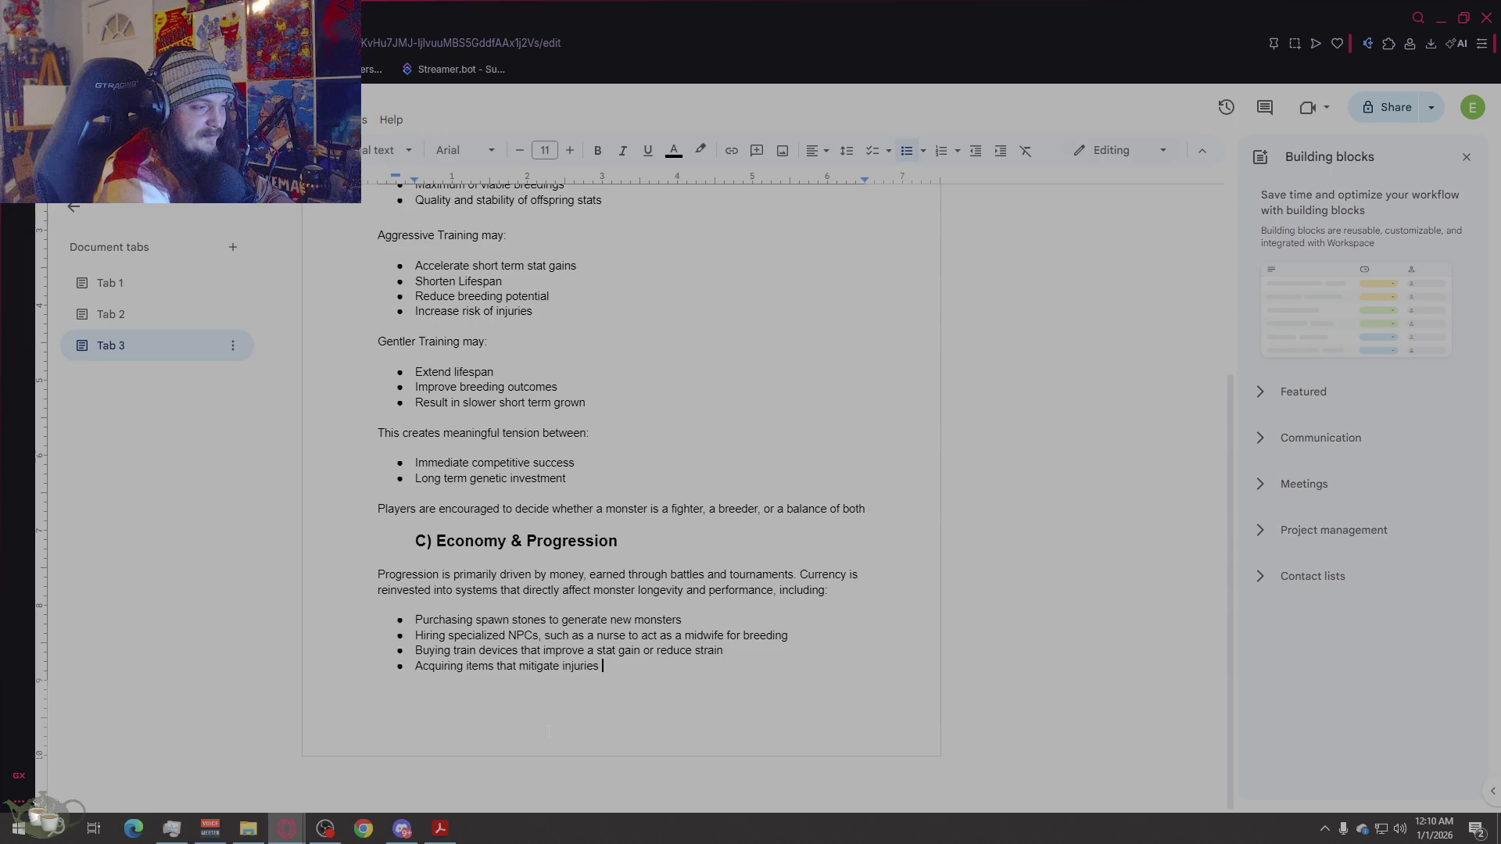
type("or ")
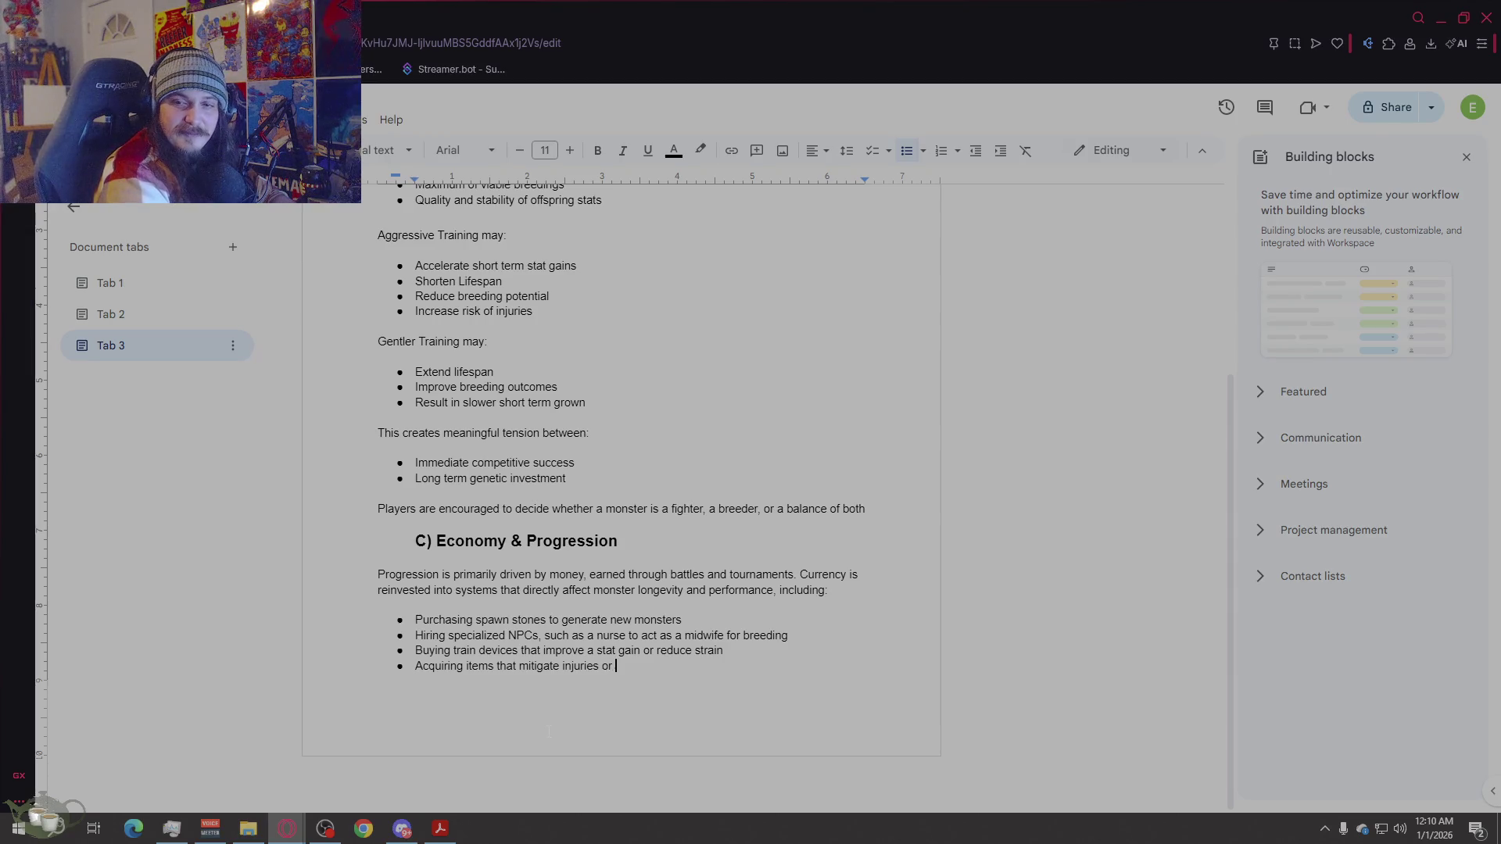
type("slow agining")
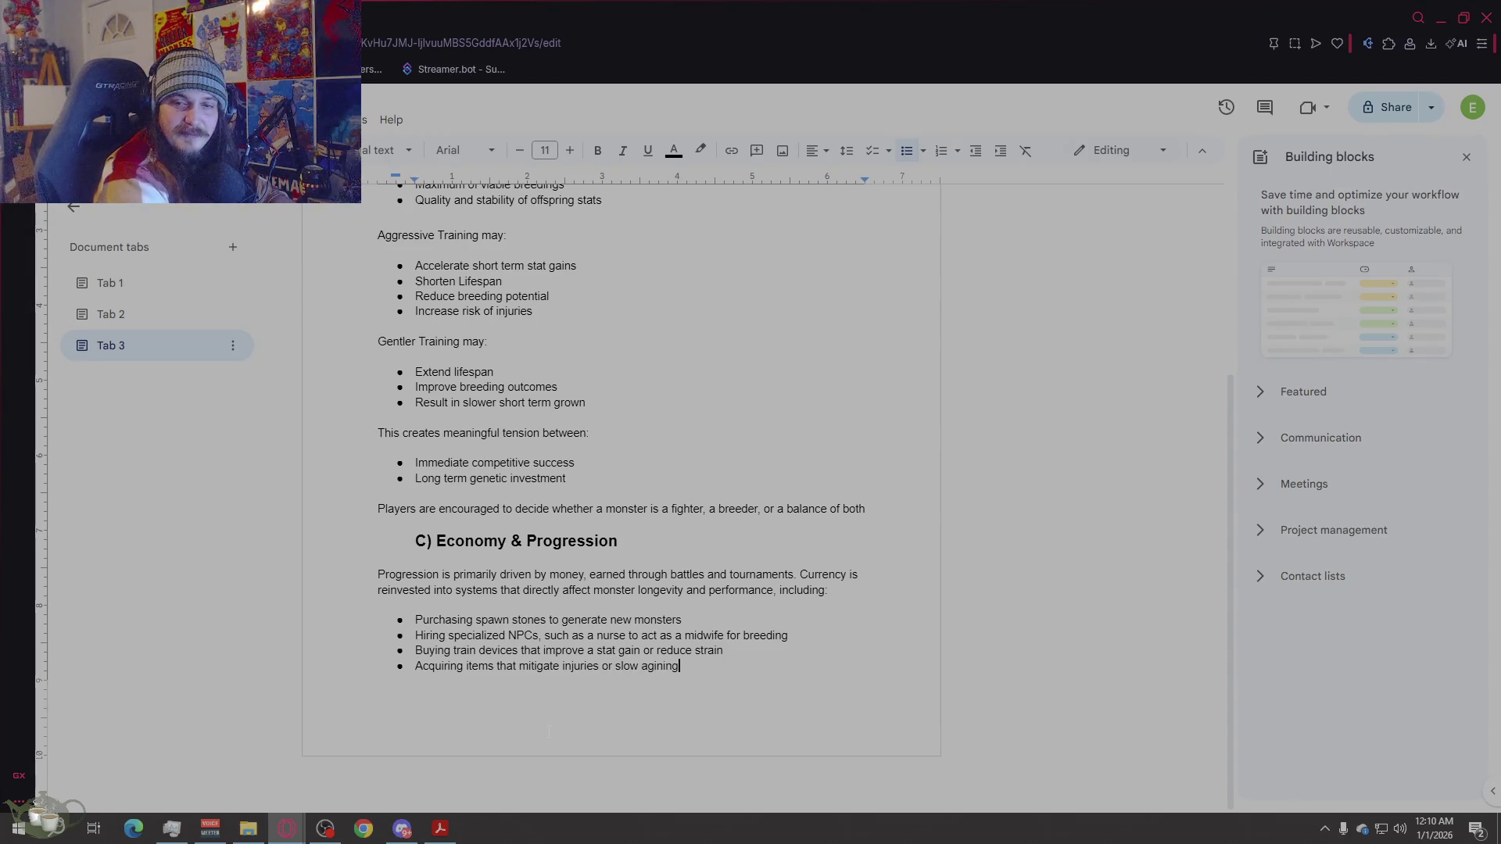
key("Return")
key("BackSpace")
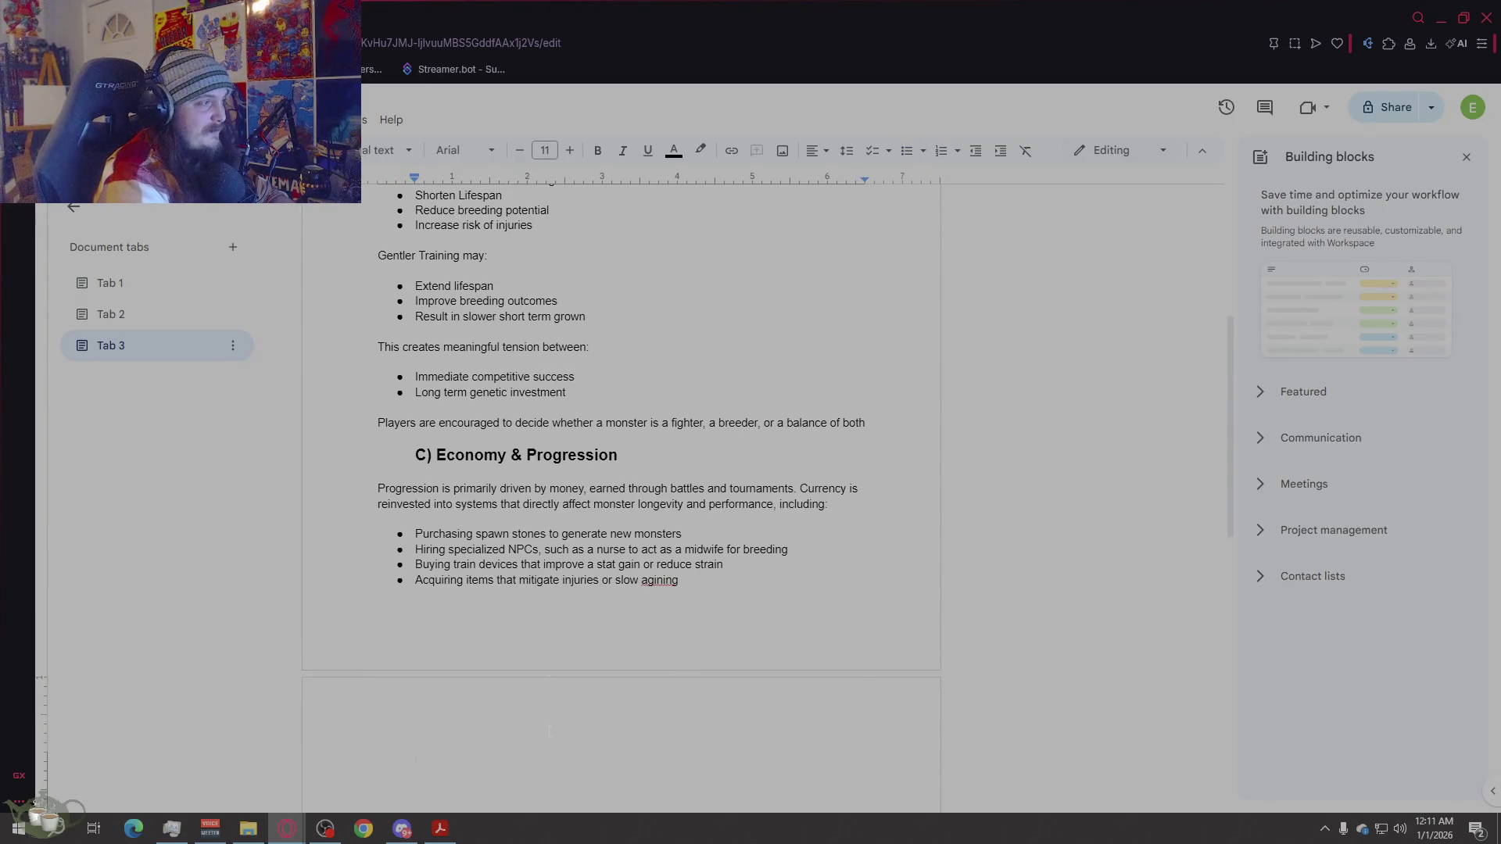
key("BackSpace")
key("BackSpace")
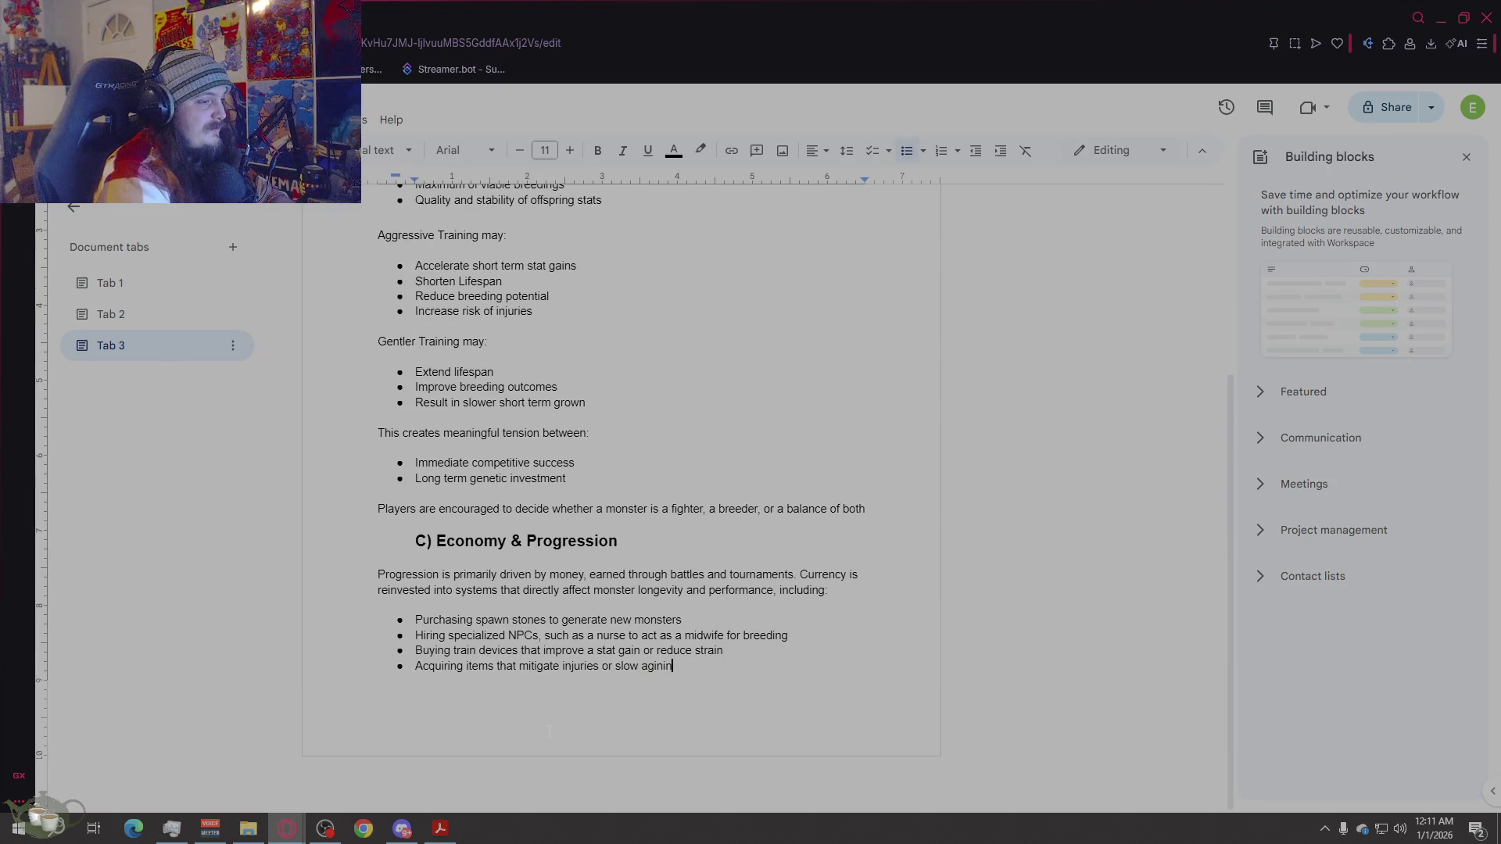
Step: Copy the B) and C) sections from Tab 3 and paste them into Tab 2 below the Lifespan section
type("g")
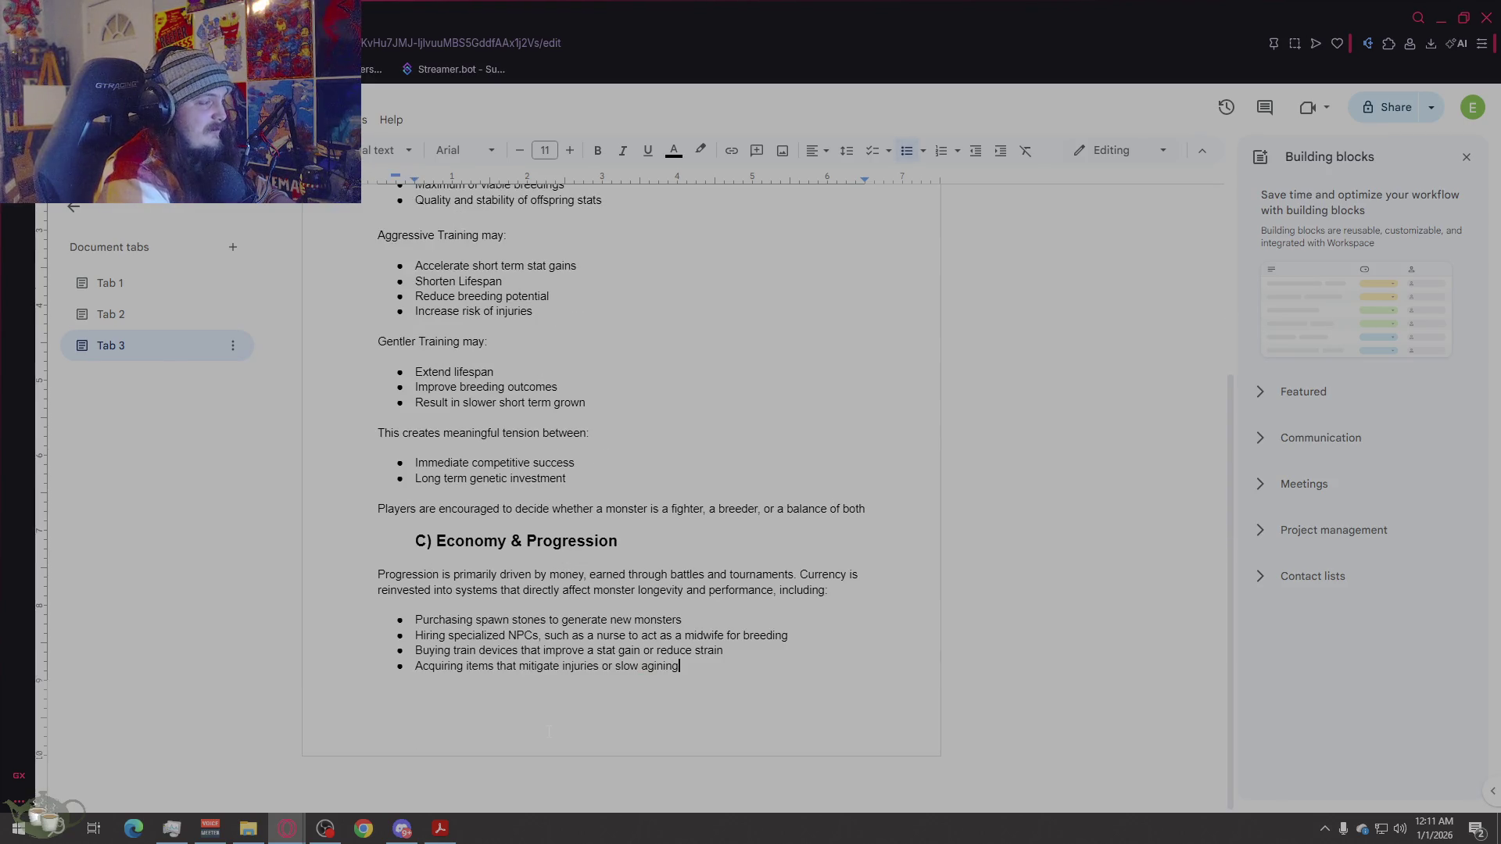
key("ctrl+shift+Up")
key("ctrl+shift+Up")
key("ctrl+shift+Up")
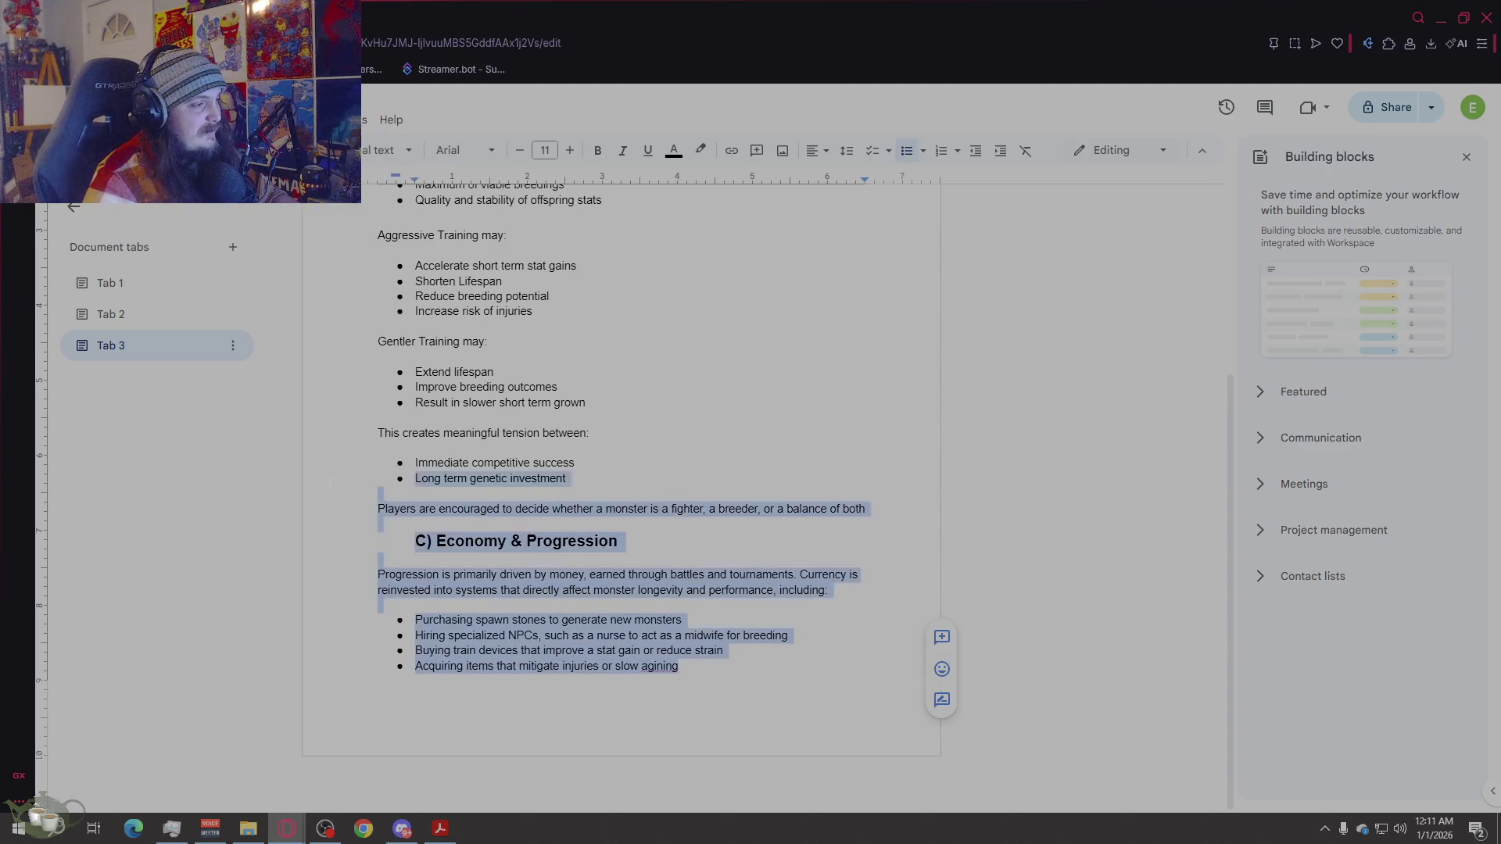
key("ctrl+shift+Up")
key("ctrl+shift+Up")
key("ctrl+shift+Up")
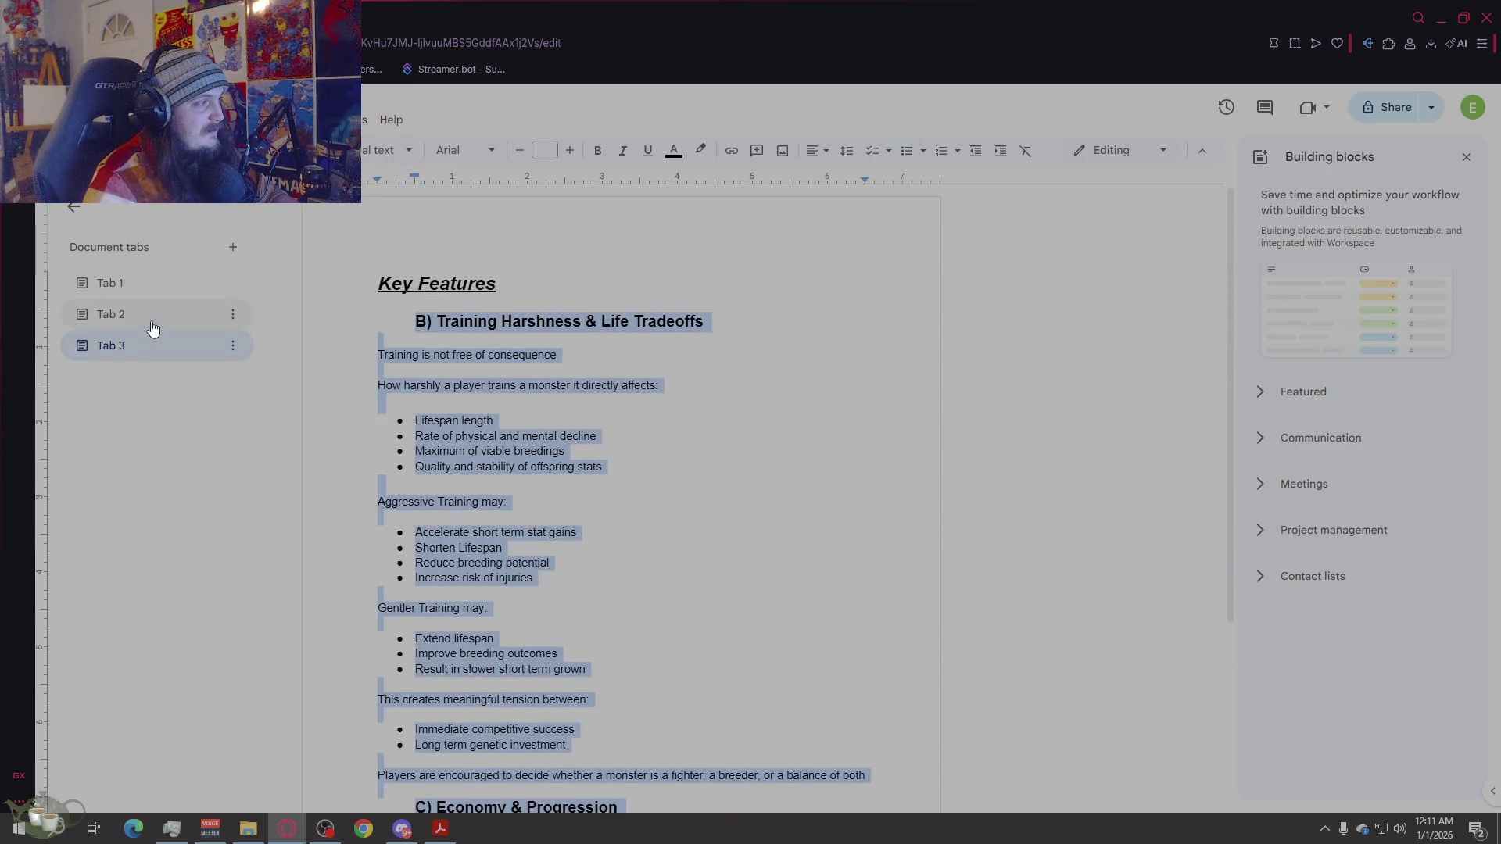
left_click(152, 327)
scroll(738, 648, "down", 3)
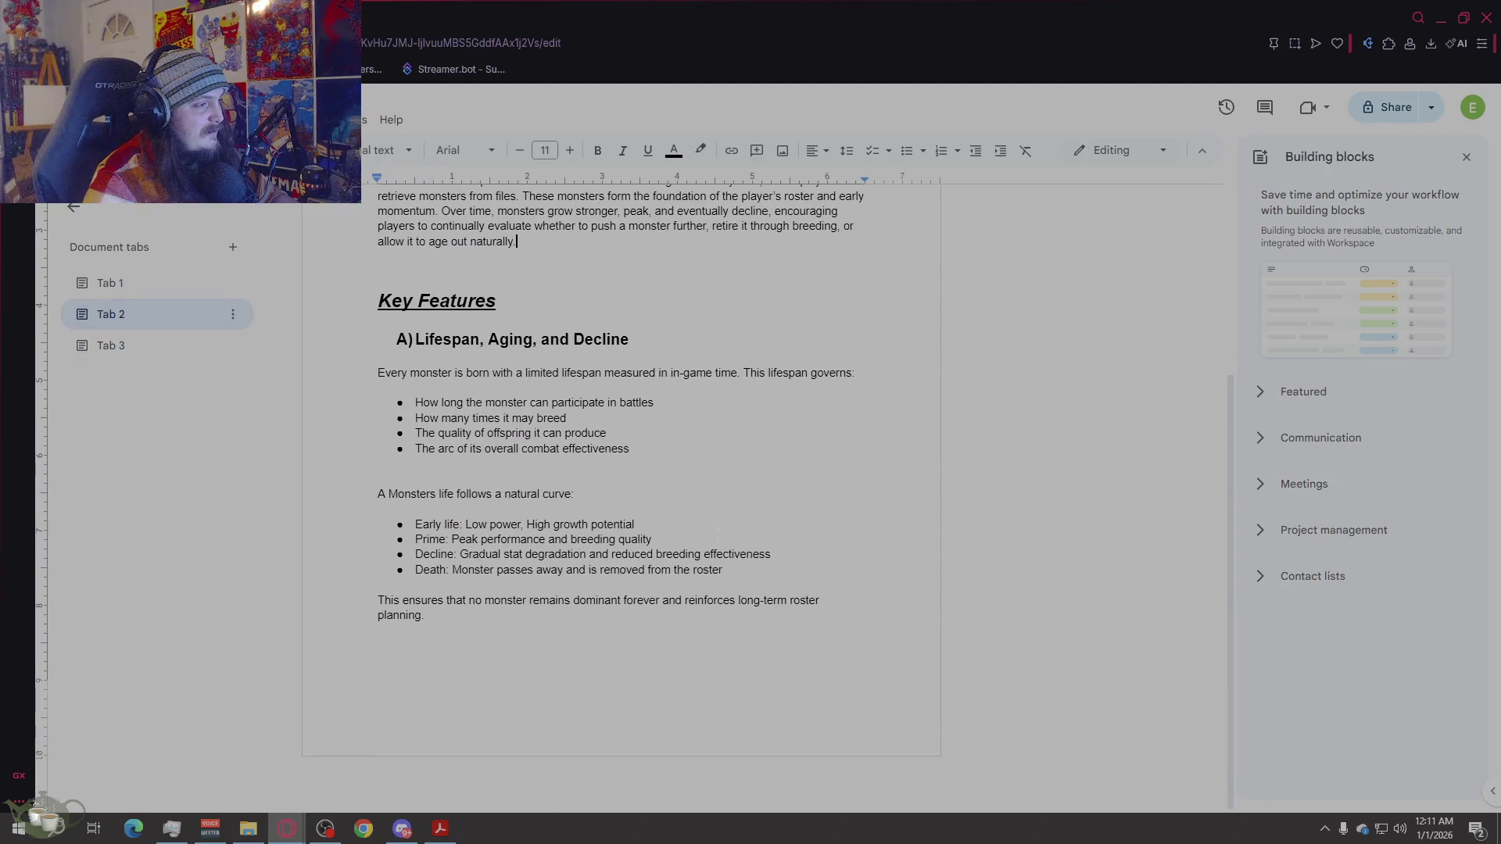
left_click(739, 648)
key("ctrl+v")
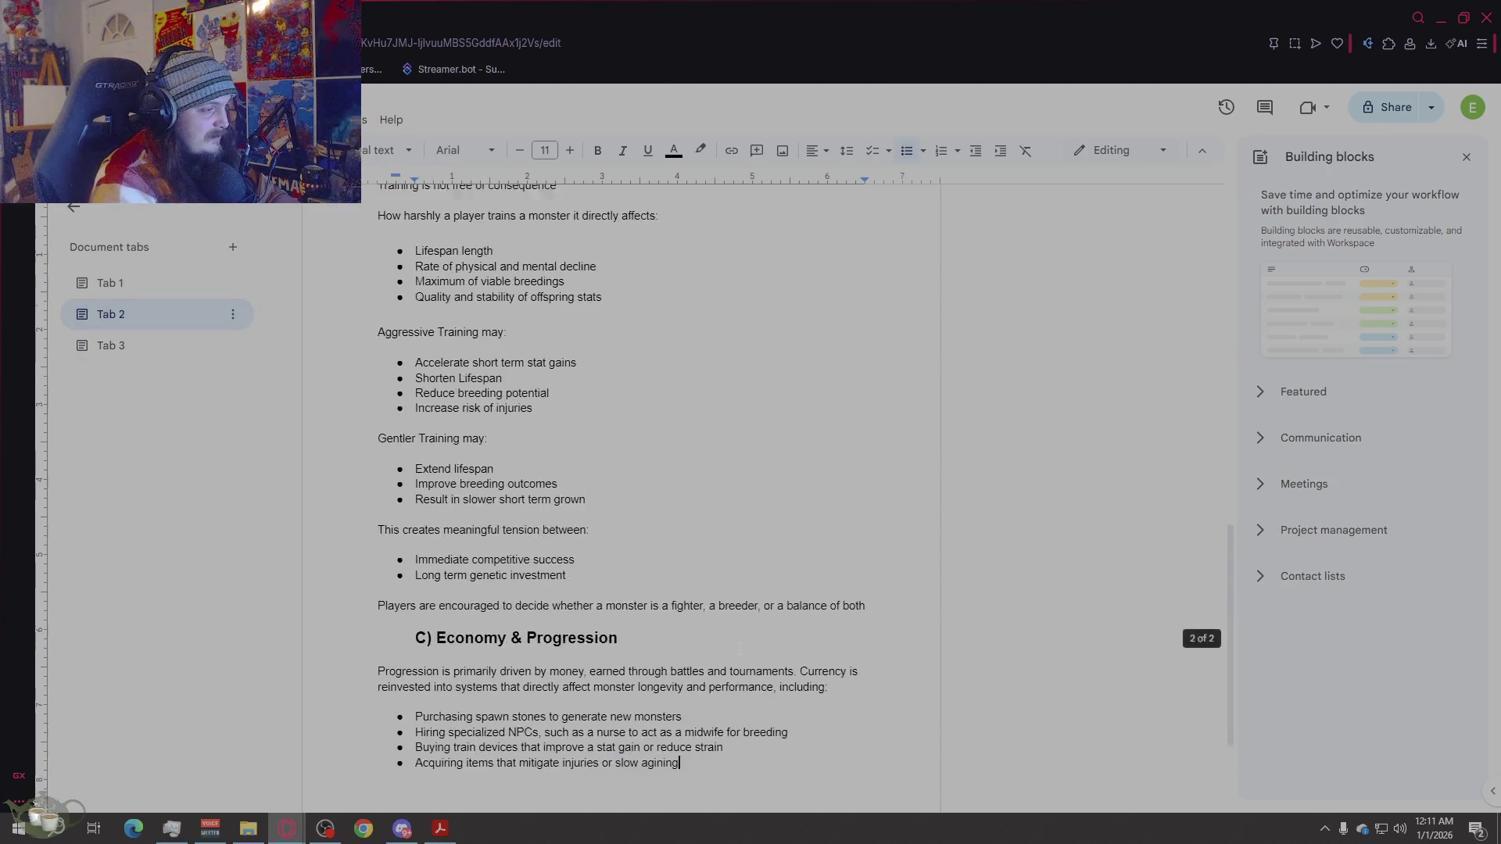
Step: Push the B) Training Harshness & Life Tradeoffs heading in Tab 2 to the top of page 2
scroll(739, 648, "up", 6)
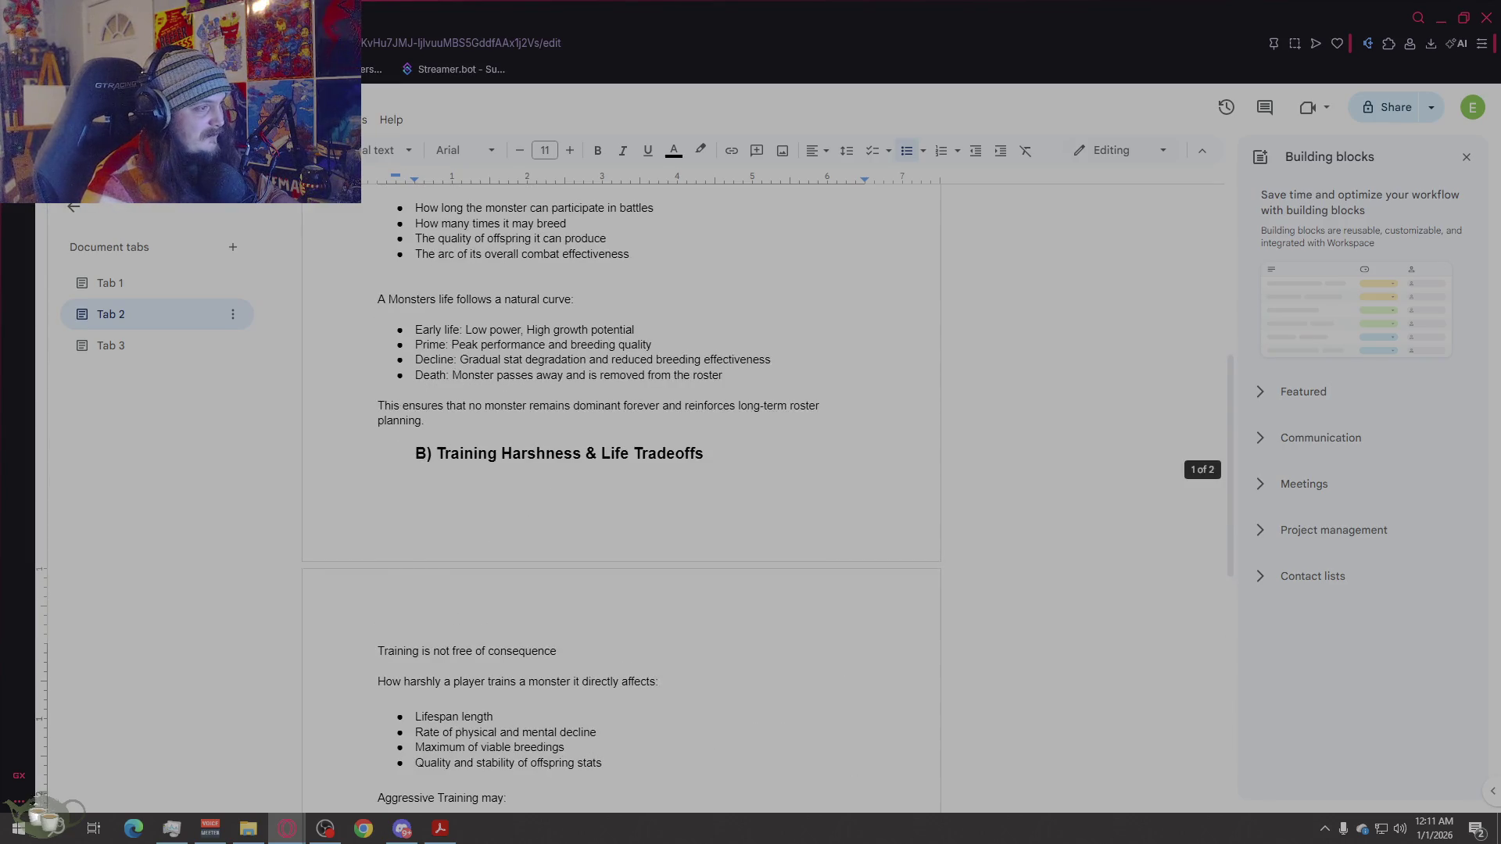
left_click(420, 453)
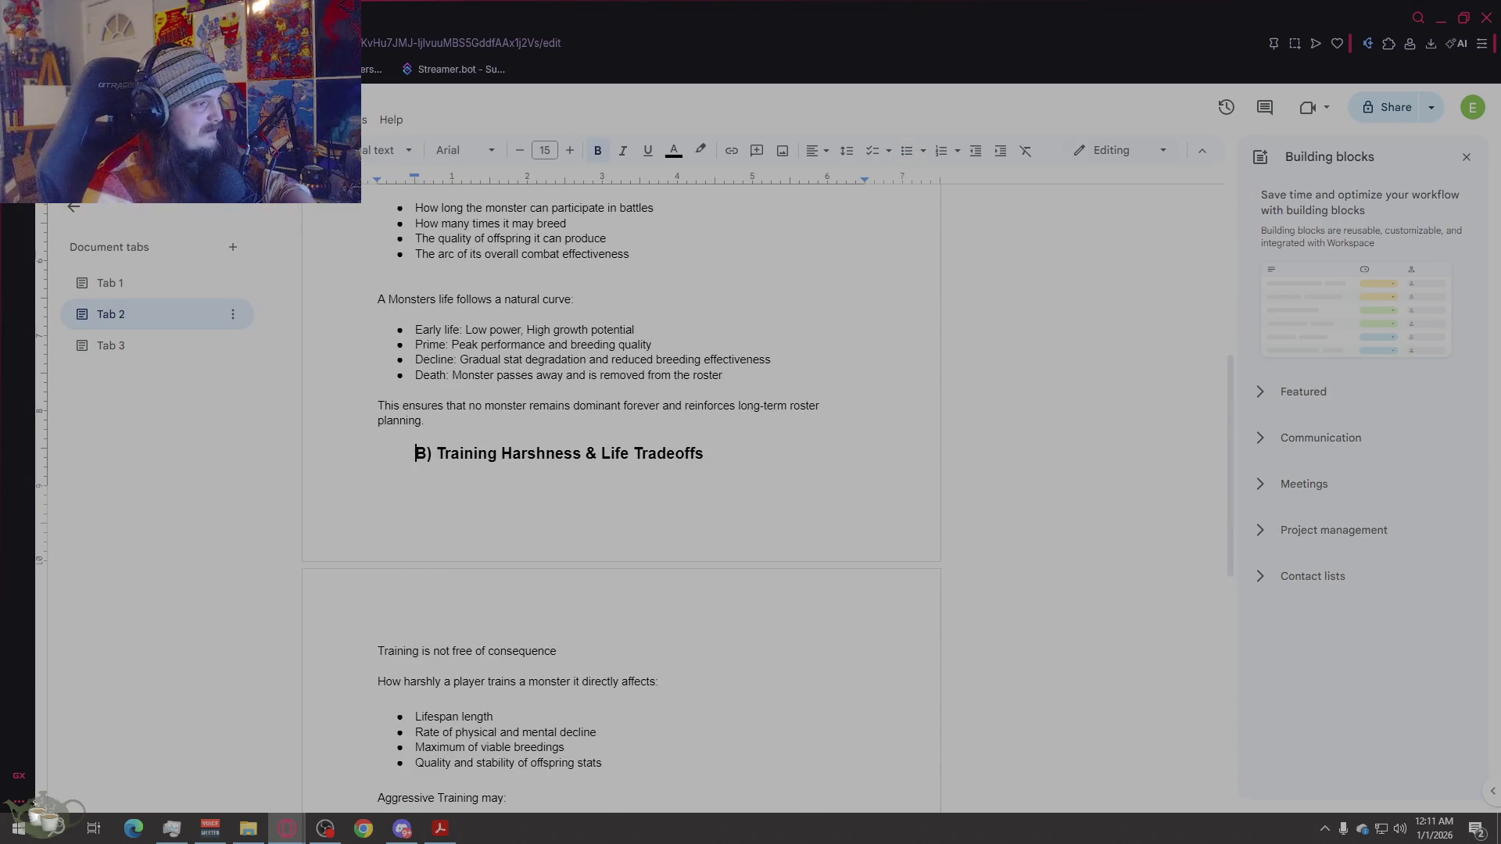
key("Return")
scroll(661, 645, "up", 6)
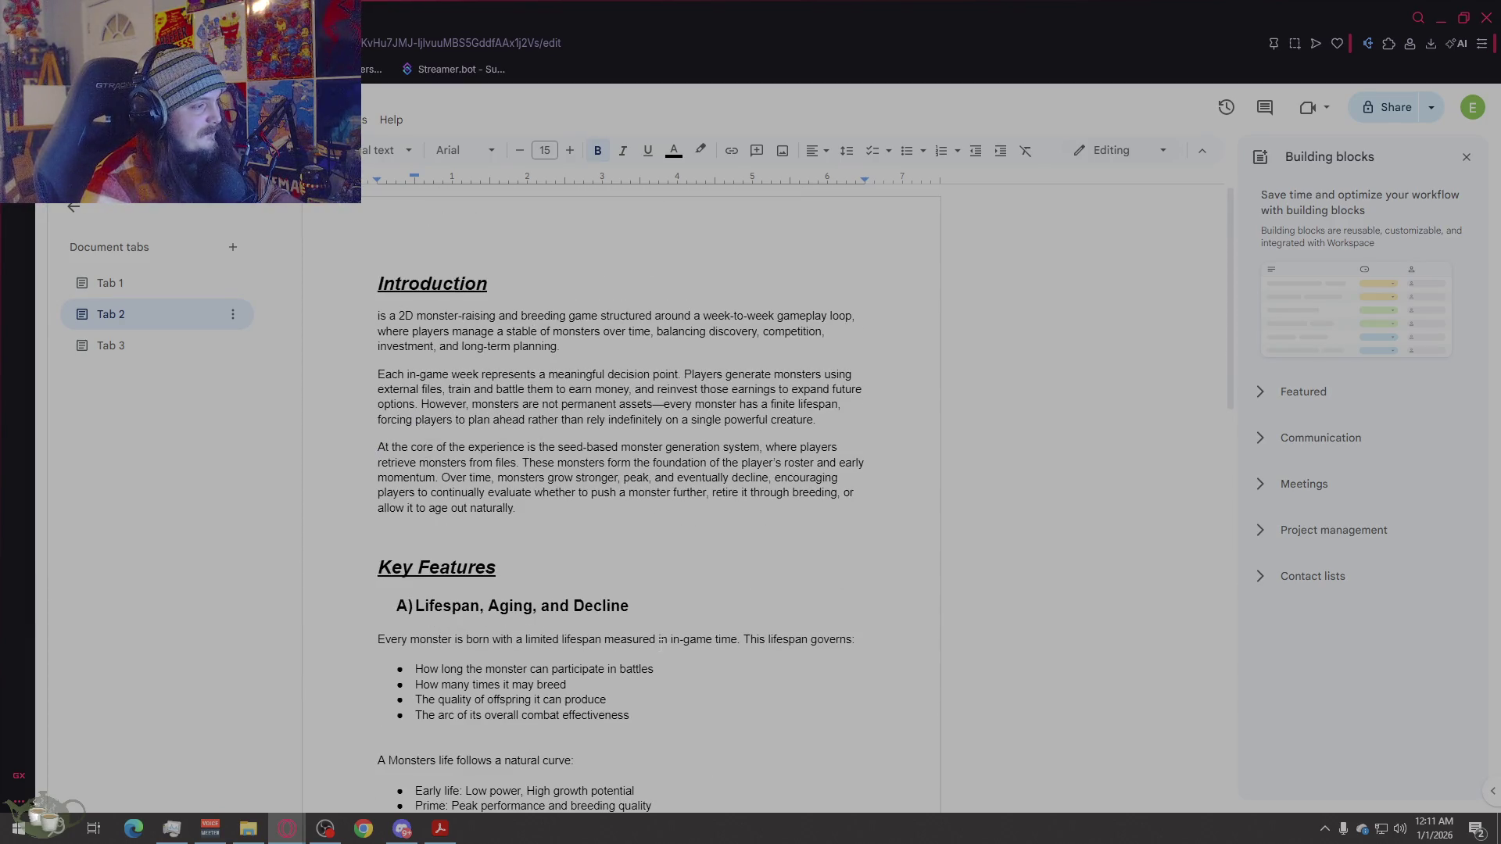
scroll(661, 645, "down", 12)
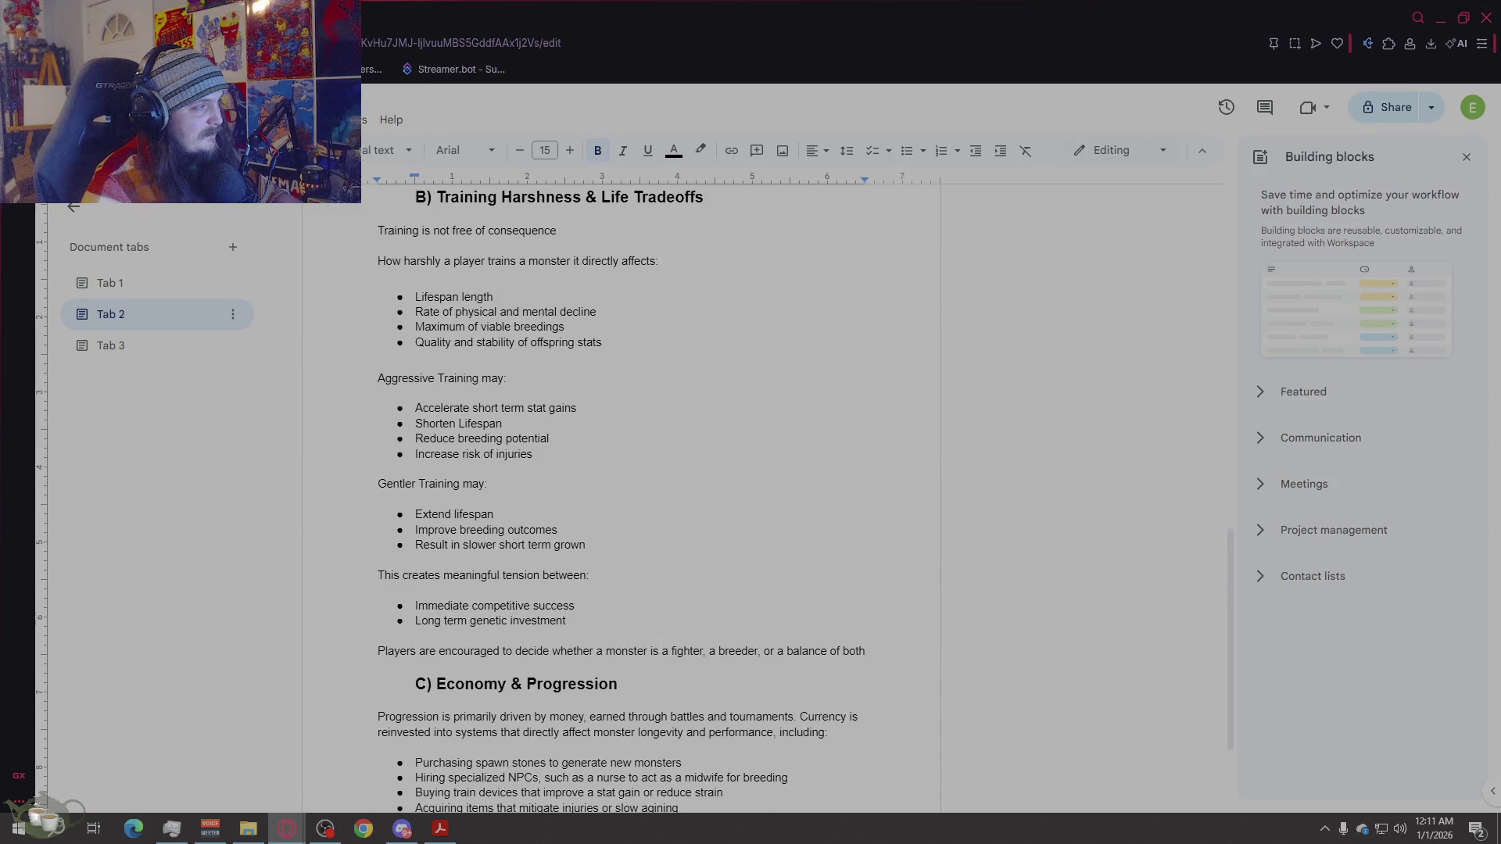
scroll(661, 646, "up", 12)
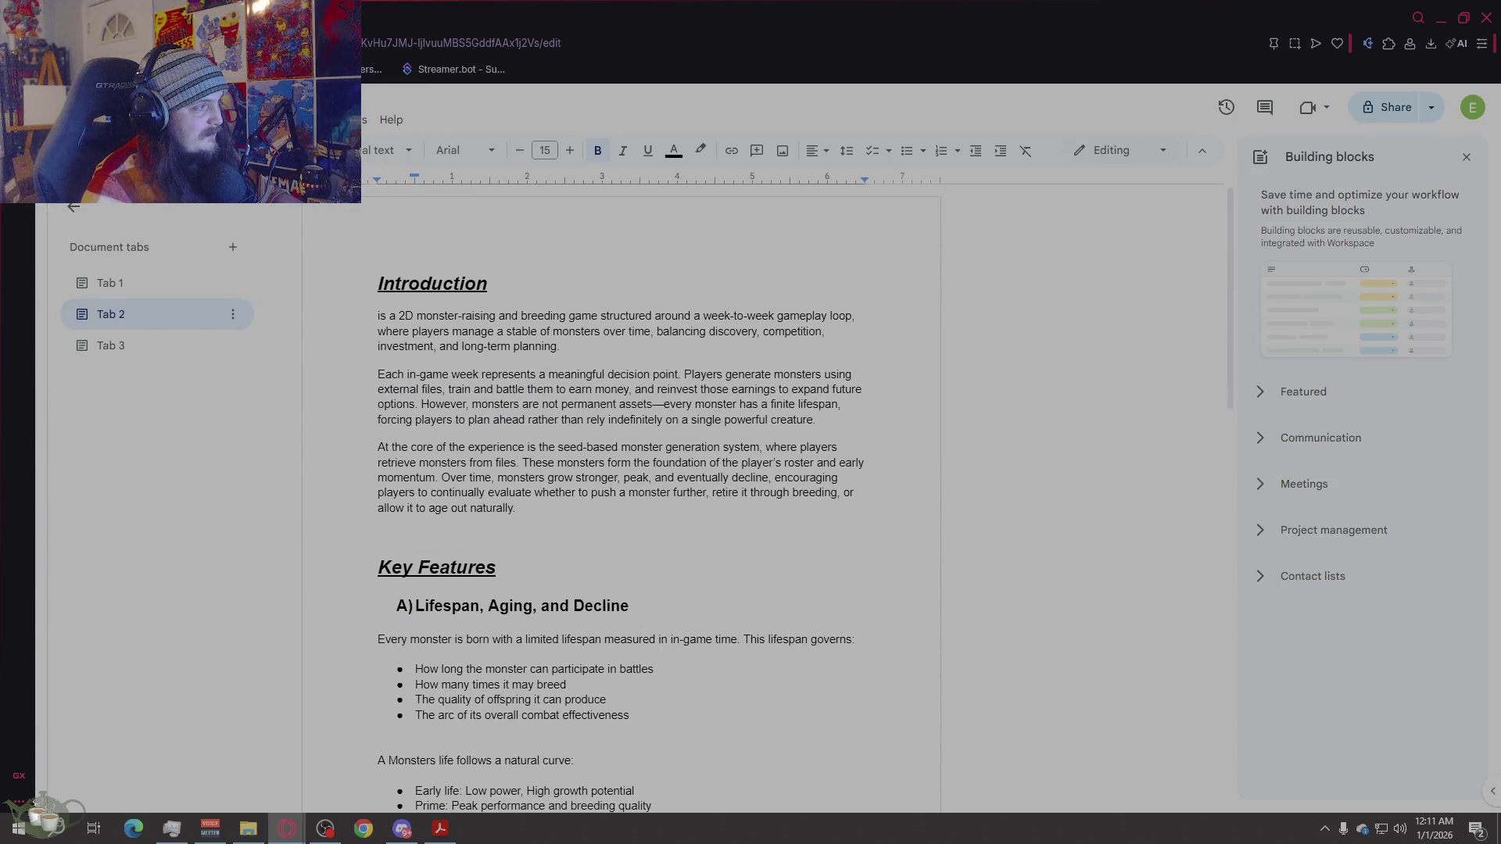
scroll(661, 500, "down", 12)
Step: Check Tab 1's table of contents down to the Sound & Music entry
mouse_move(378, 489)
left_mouse_down()
mouse_move(679, 646)
mouse_move(378, 462)
left_mouse_up()
left_click(141, 283)
scroll(547, 563, "down", 3)
left_click(695, 702)
scroll(695, 701, "up", 3)
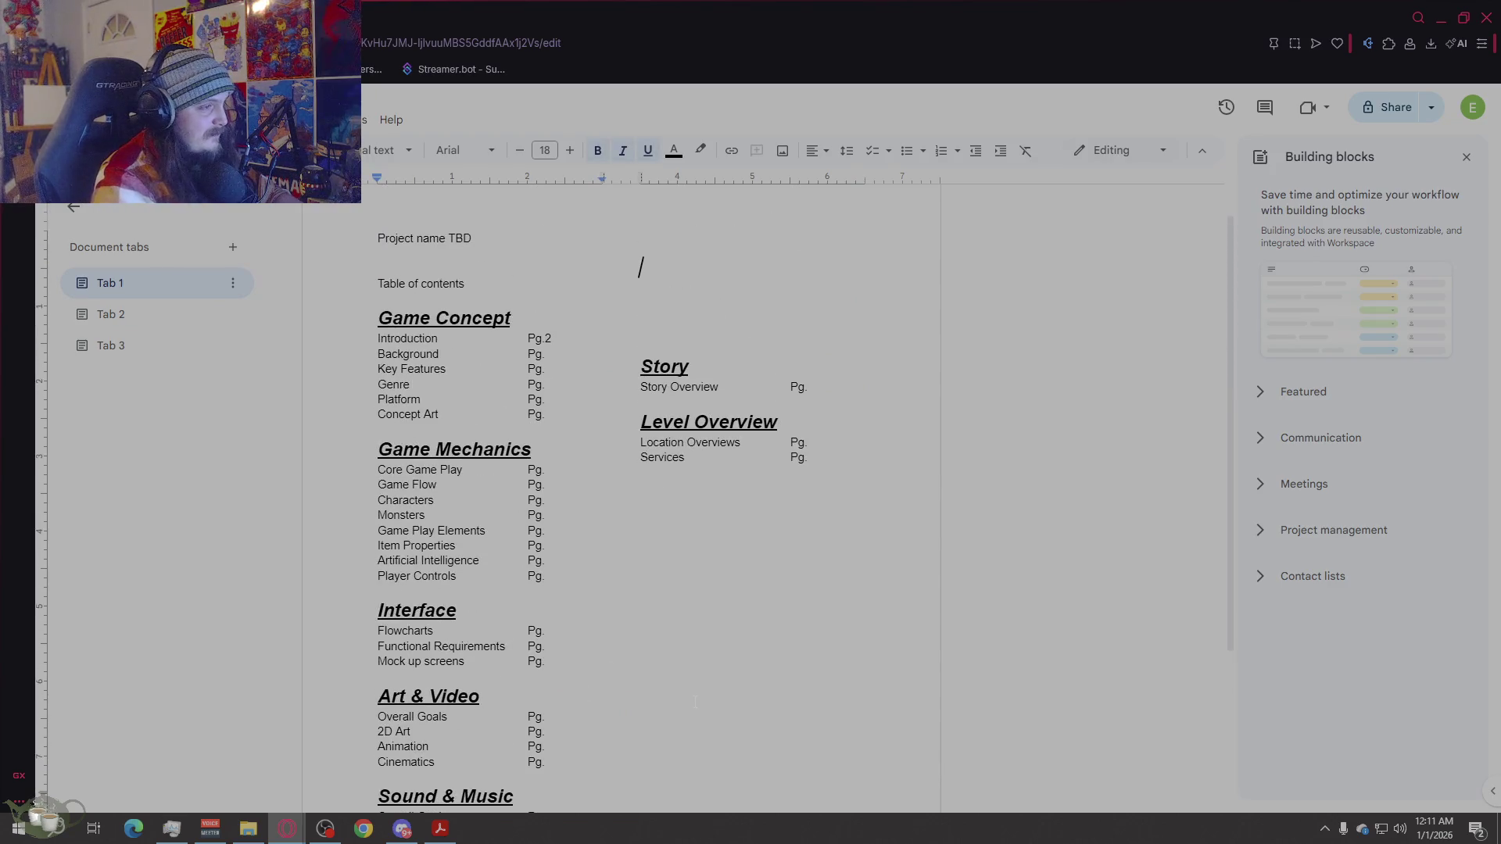
scroll(695, 701, "down", 2)
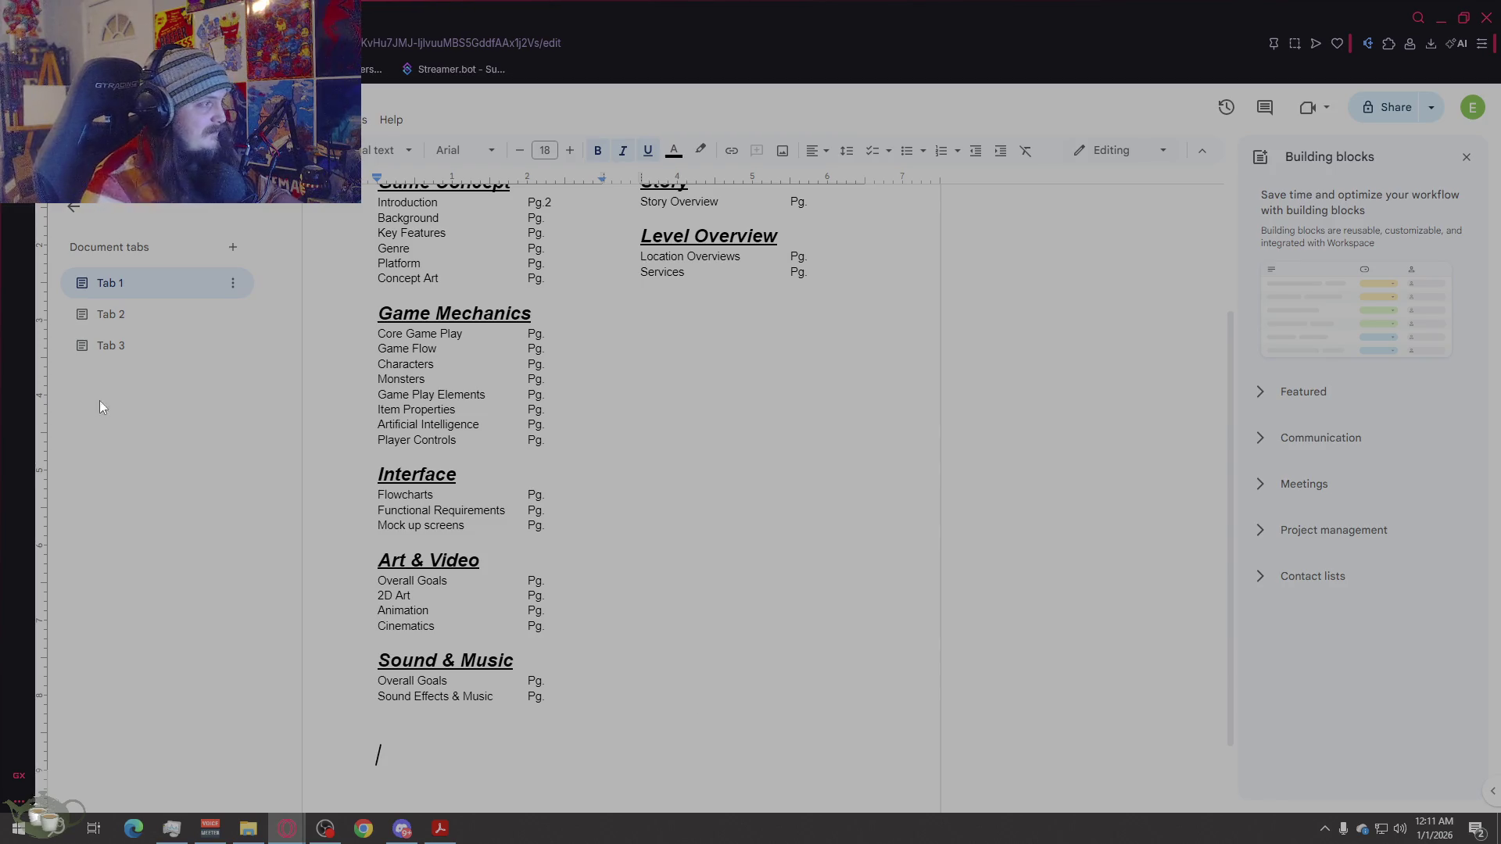
Step: Review the pasted sections and their spelling in Tab 2, then return to Tab 3
left_click(111, 314)
left_click(828, 529)
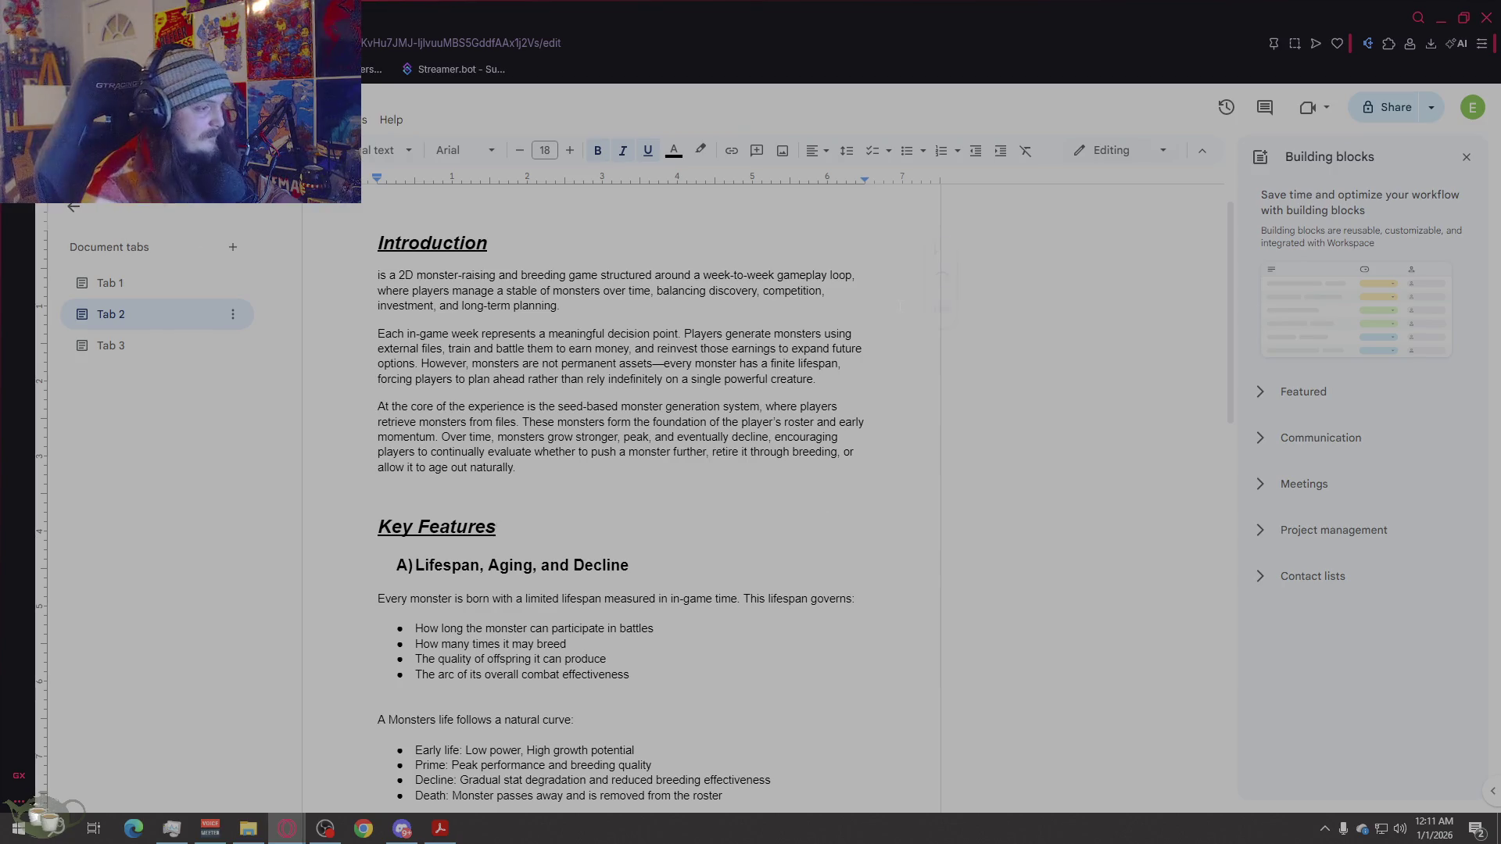
scroll(640, 490, "down", 15)
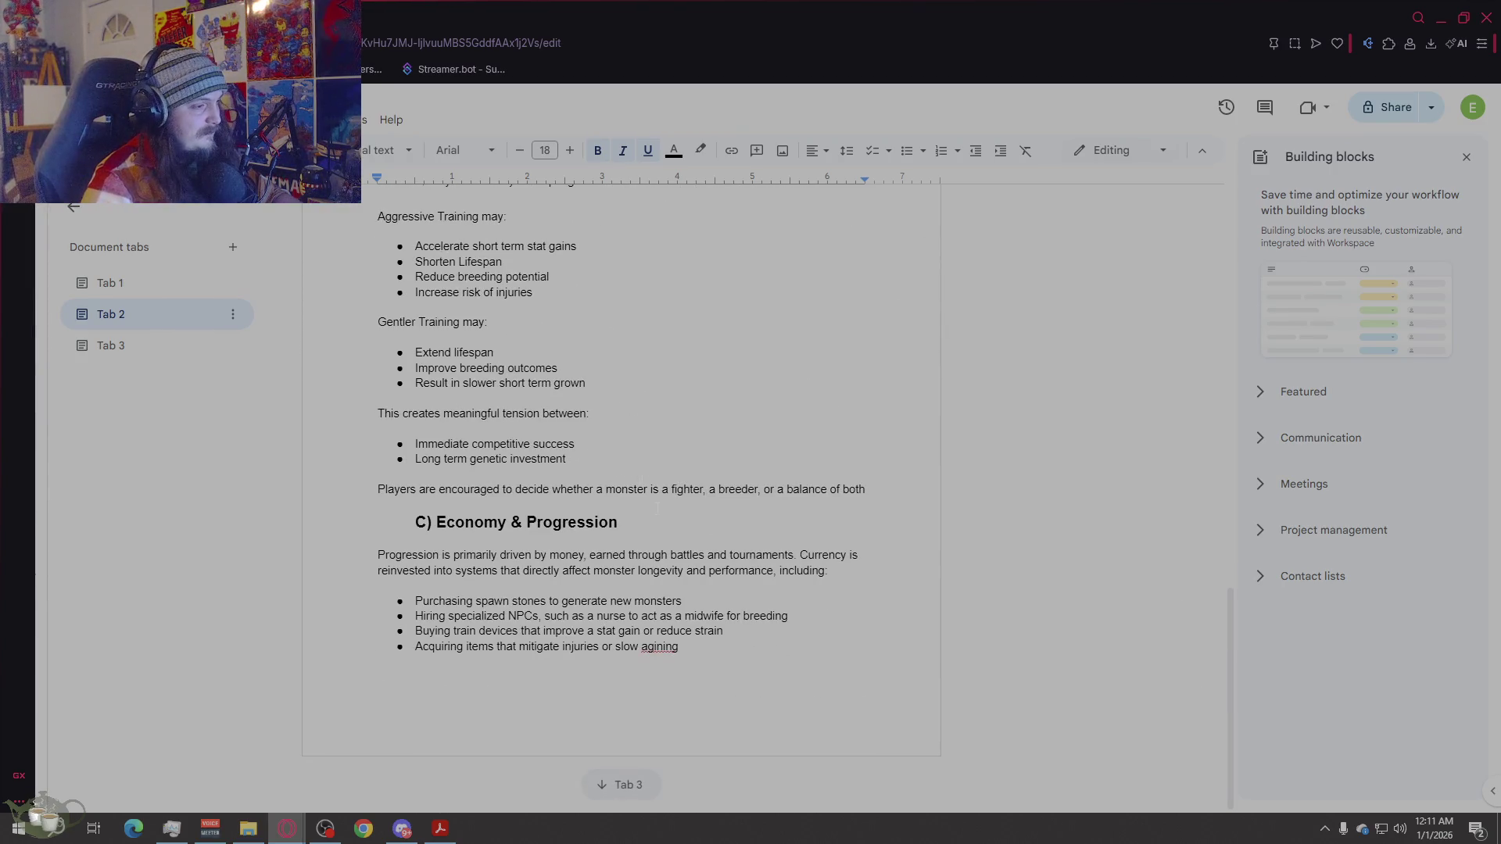
scroll(656, 509, "up", 10)
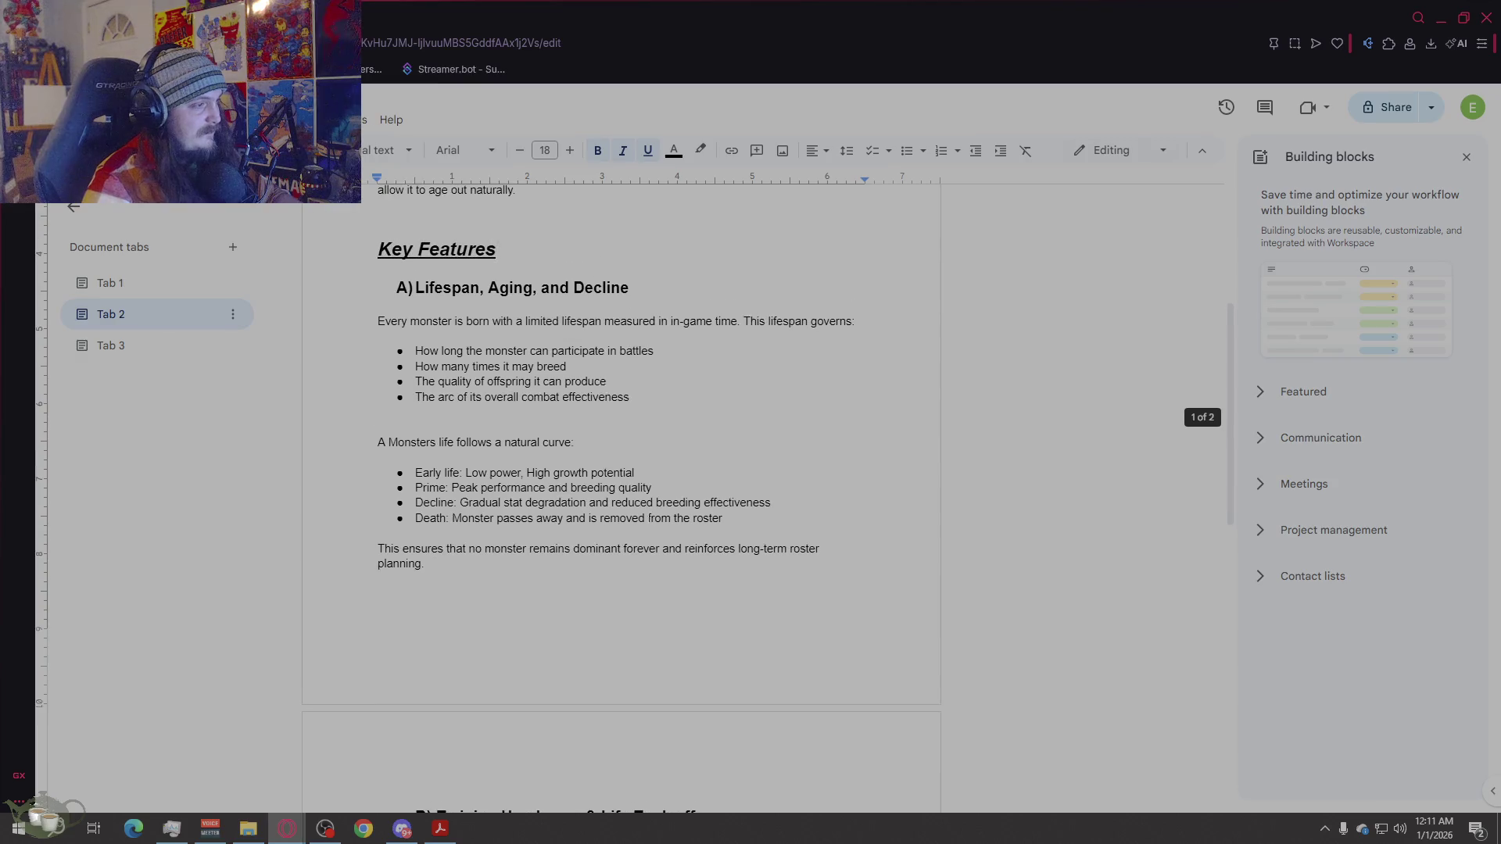
scroll(648, 518, "down", 5)
scroll(648, 517, "down", 5)
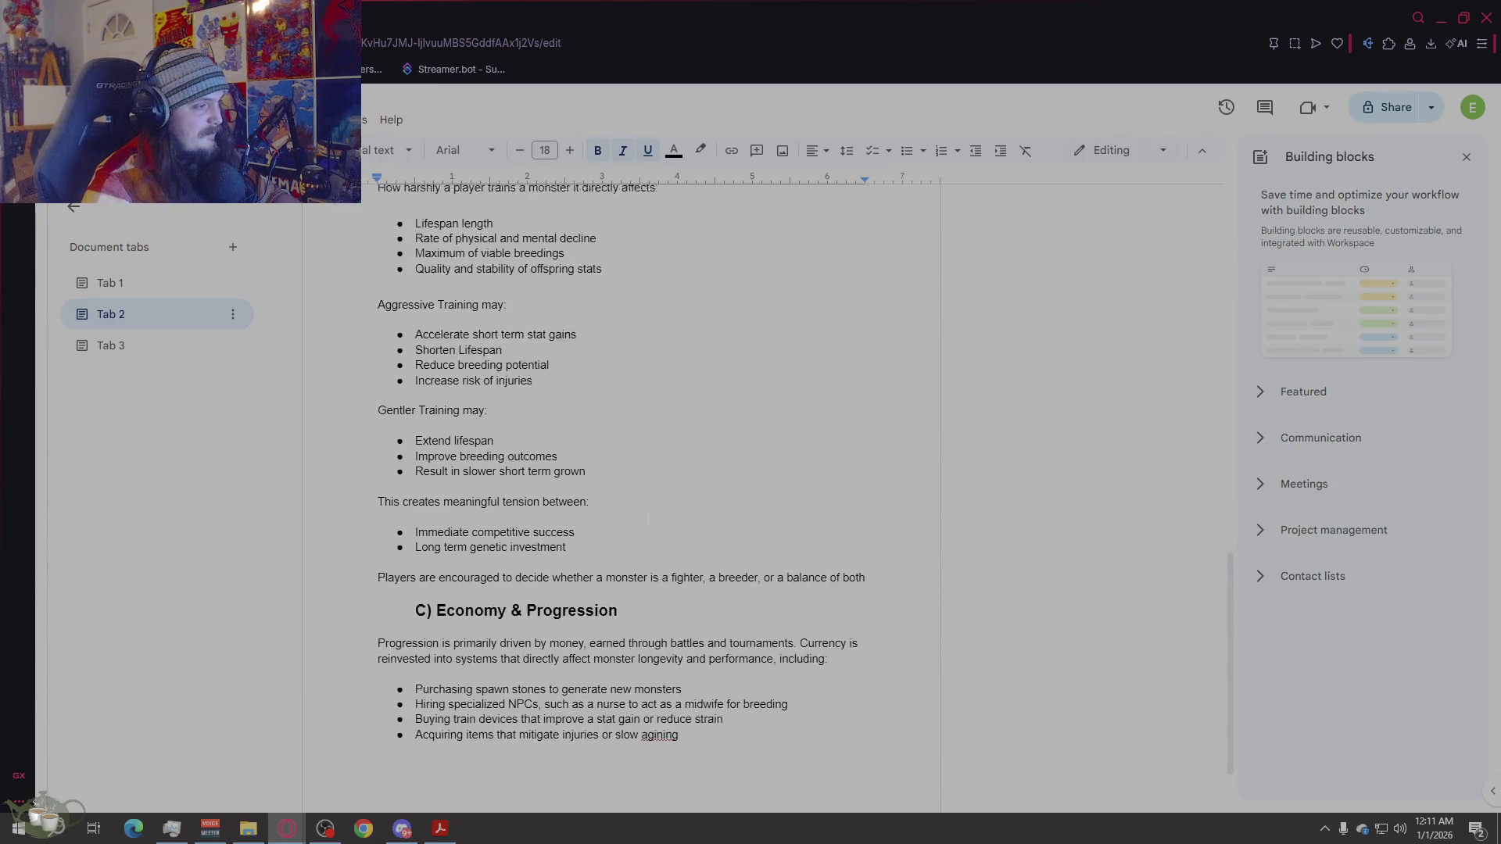
left_click(757, 663)
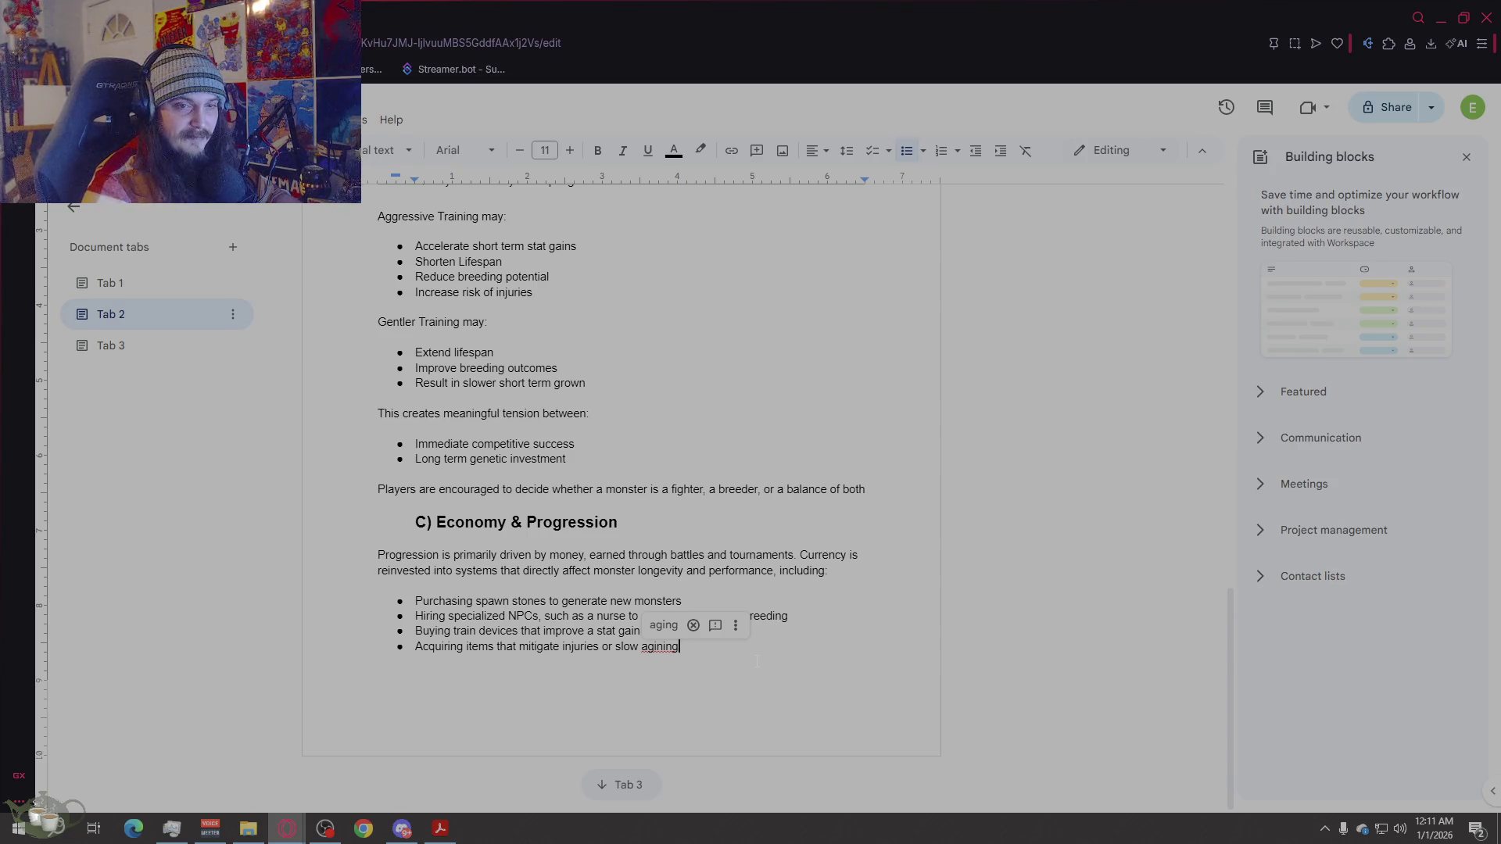
left_click(497, 646)
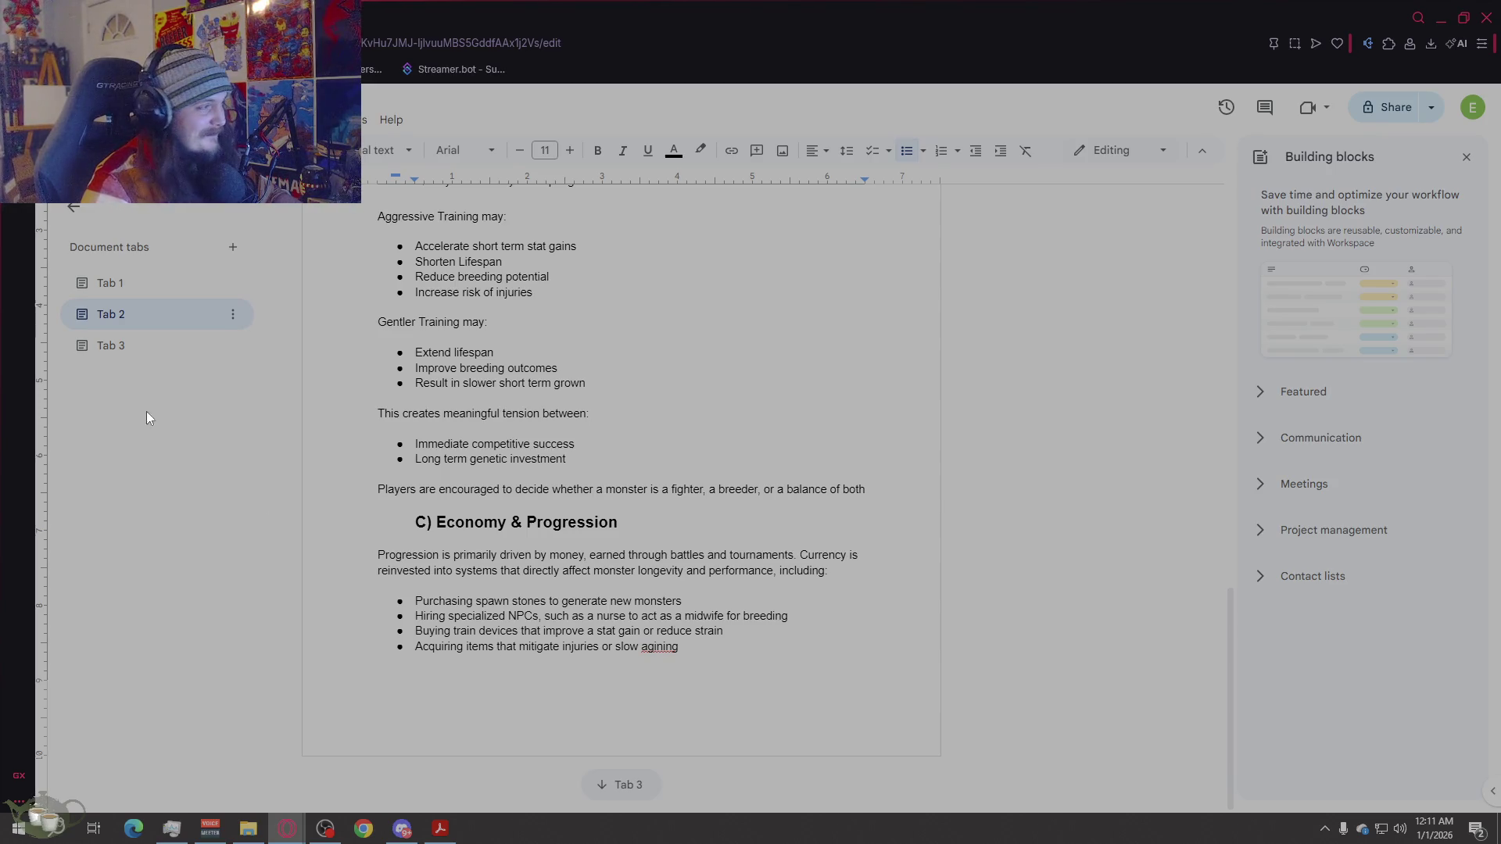
left_click(149, 346)
Step: Delete Tab 3 from the document
left_click(587, 588)
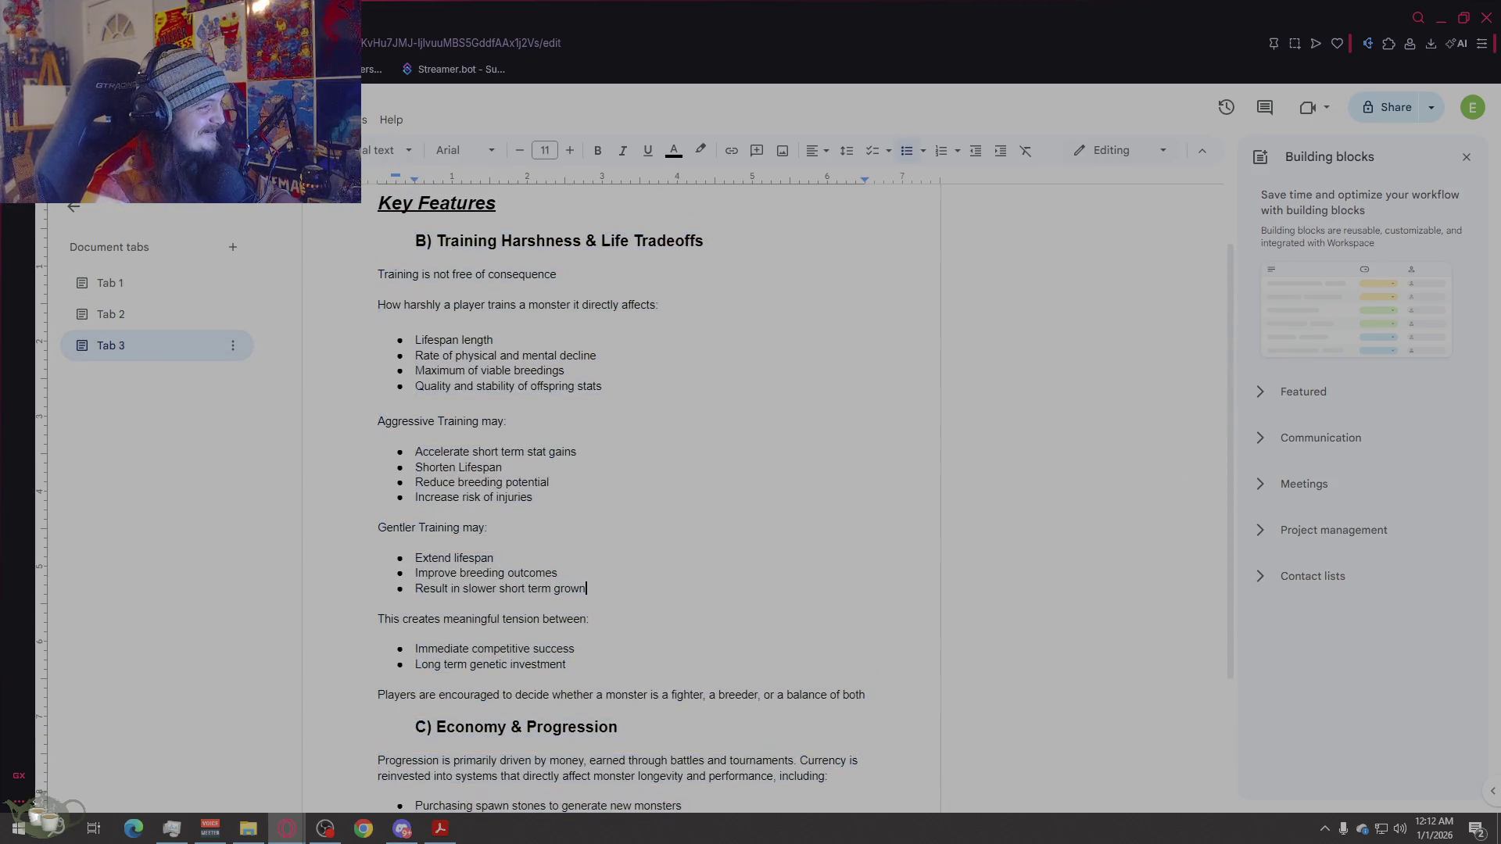
left_click(233, 345)
left_click(81, 349)
left_click(232, 346)
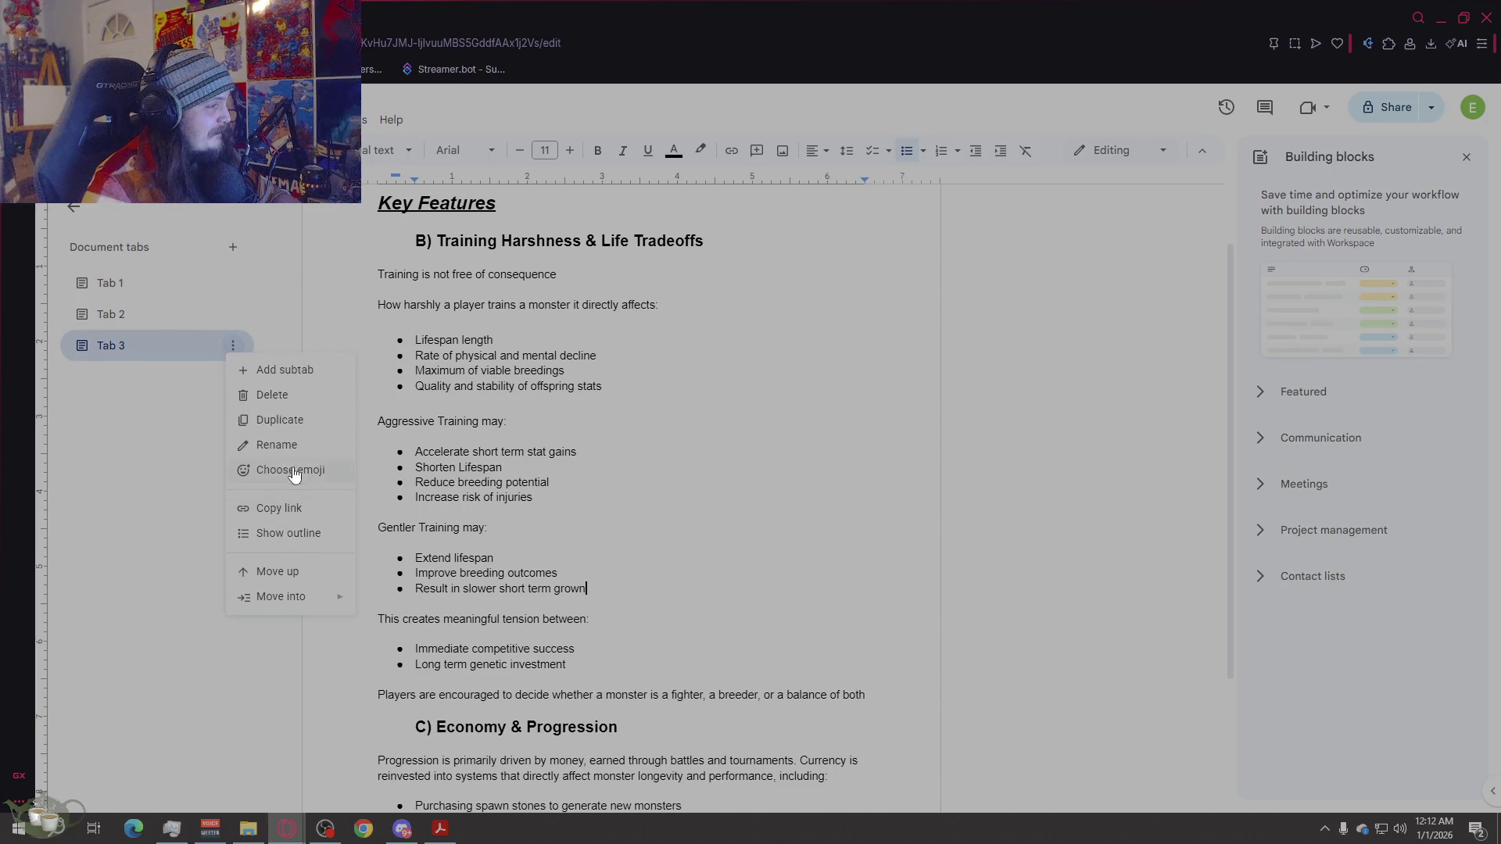
left_click(273, 395)
left_click(851, 485)
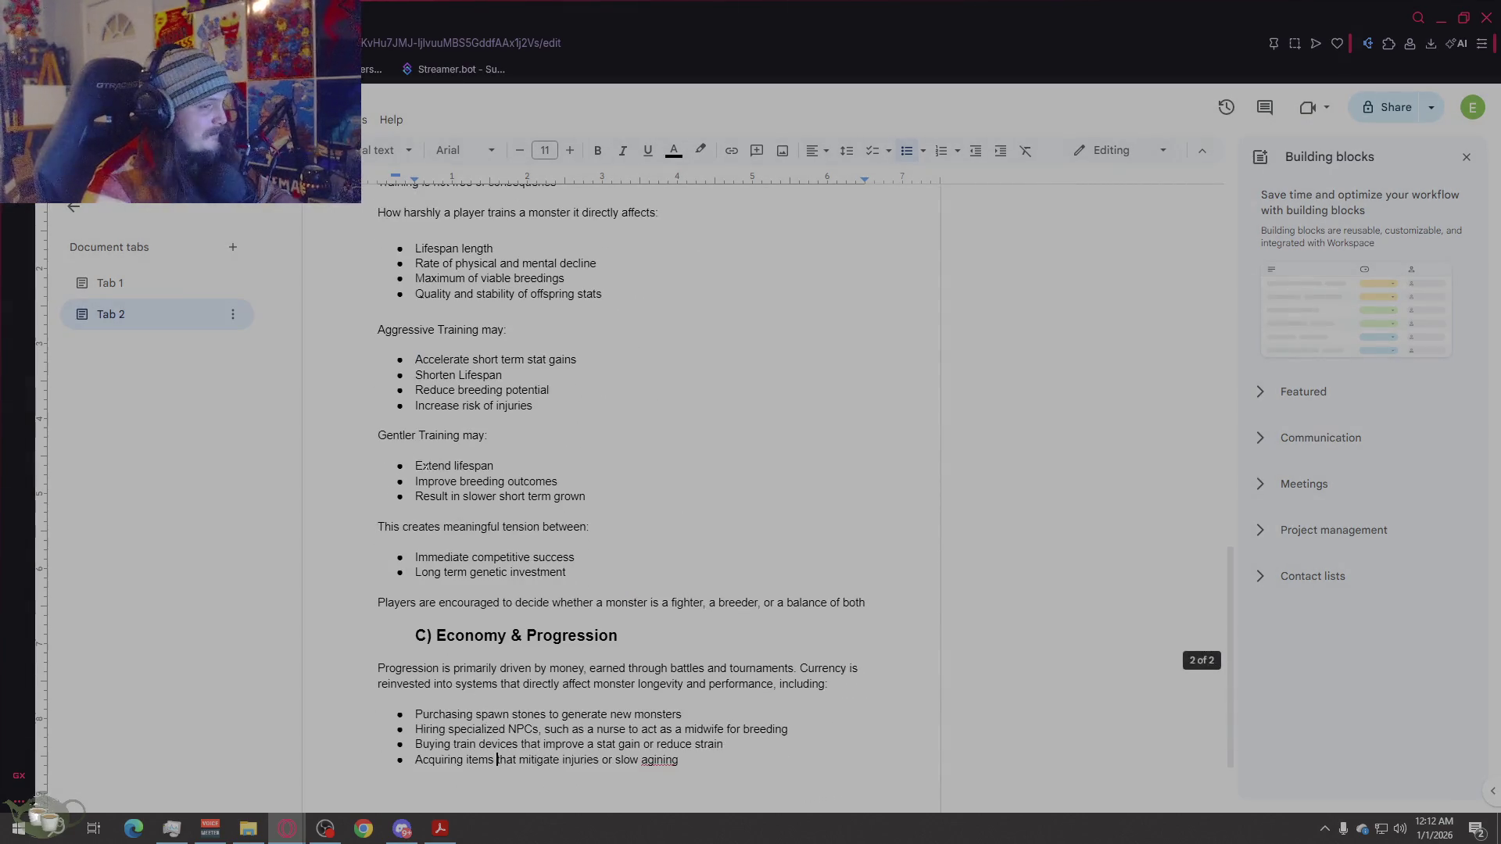
Step: Correct 'agining' to 'aging' in Tab 2 and place the cursor at the end of that bullet
scroll(640, 571, "down", 2)
left_click(805, 670)
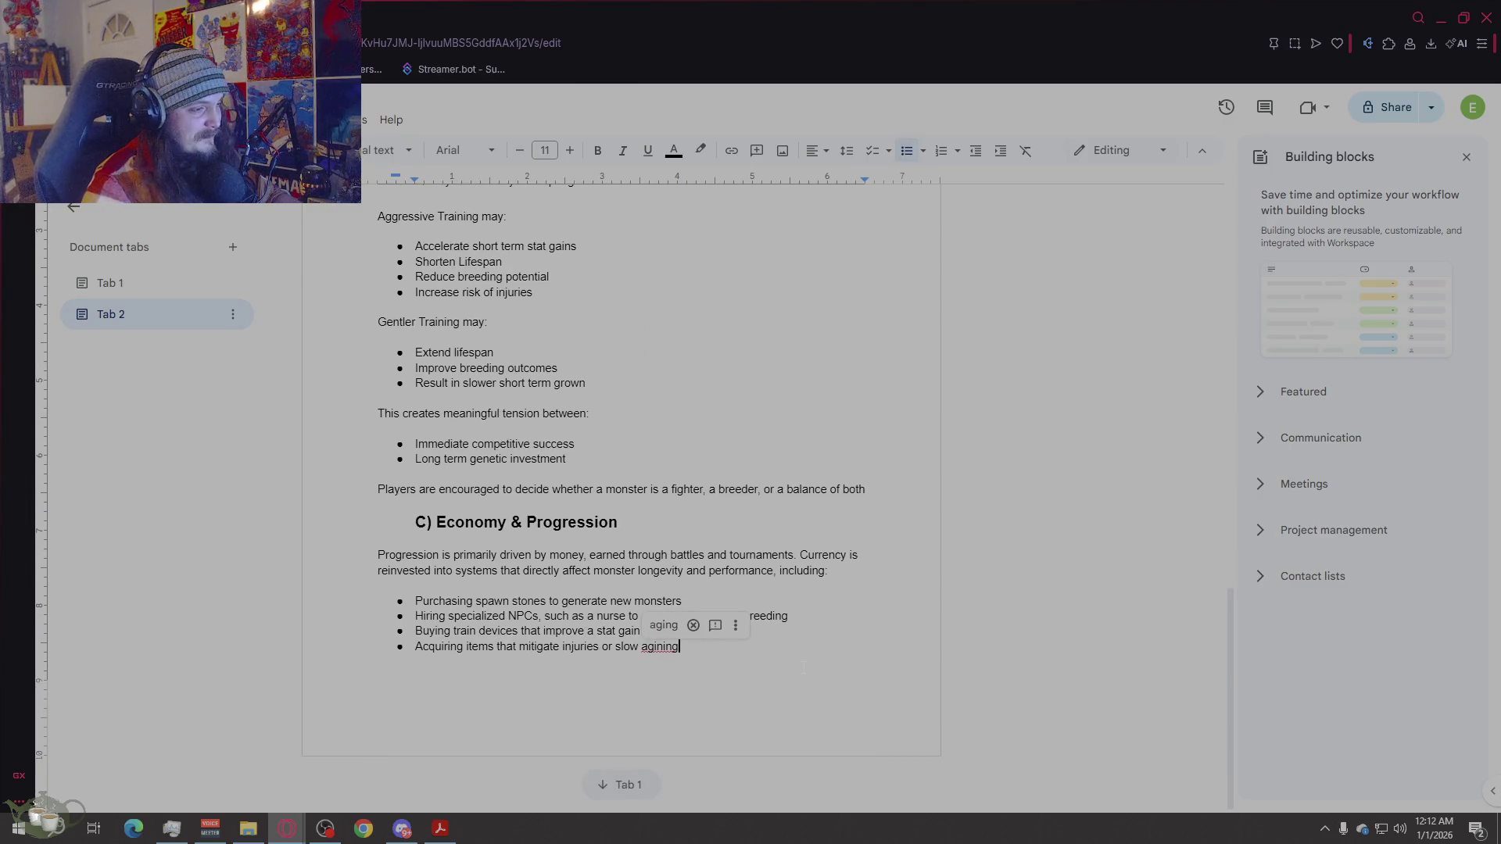
left_click(735, 626)
left_click(733, 485)
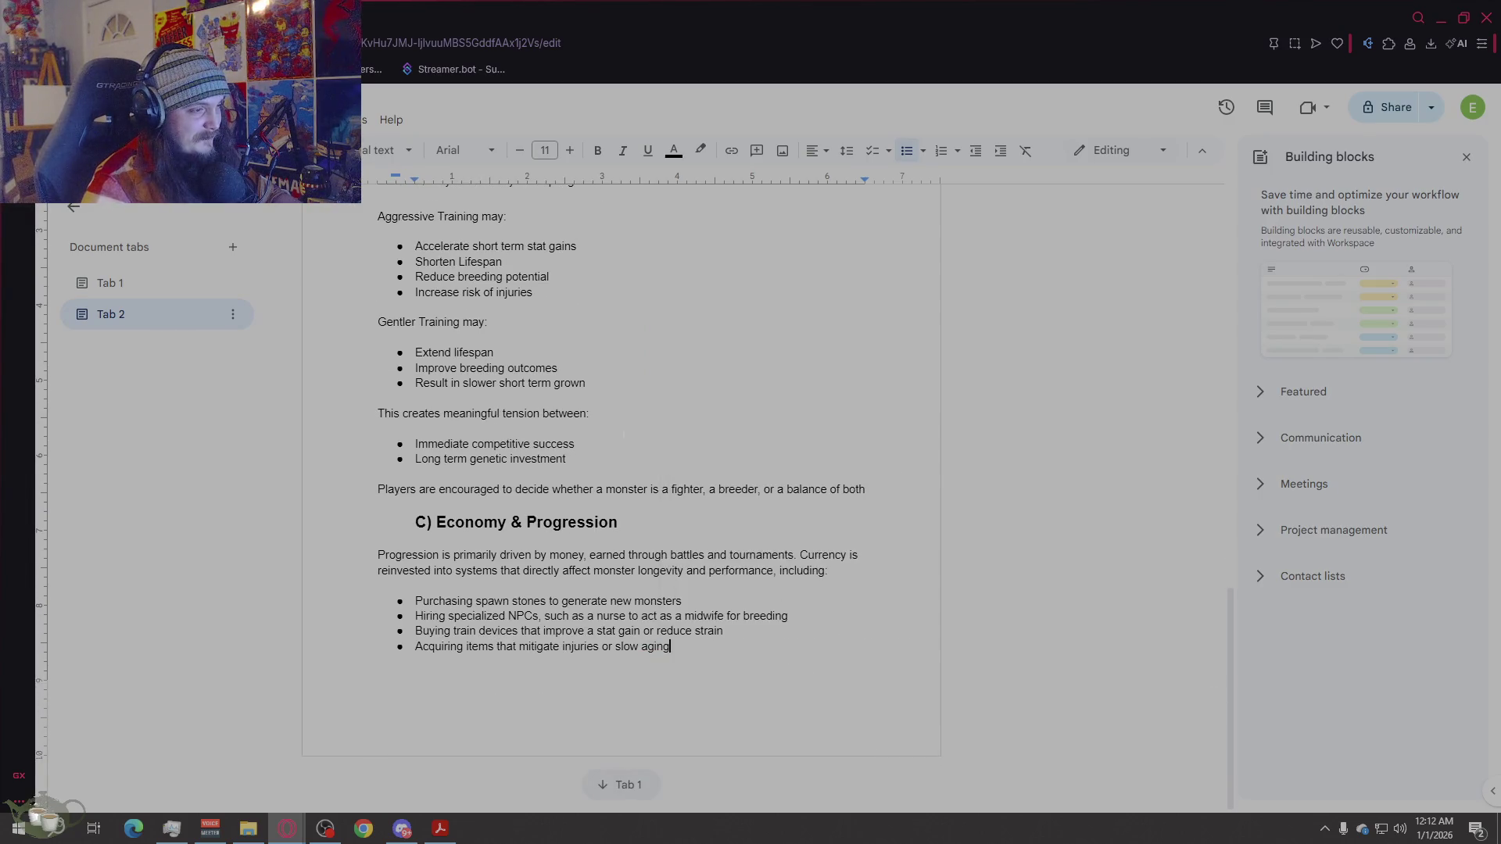
scroll(849, 516, "up", 5)
left_click(850, 517)
scroll(849, 516, "up", 8)
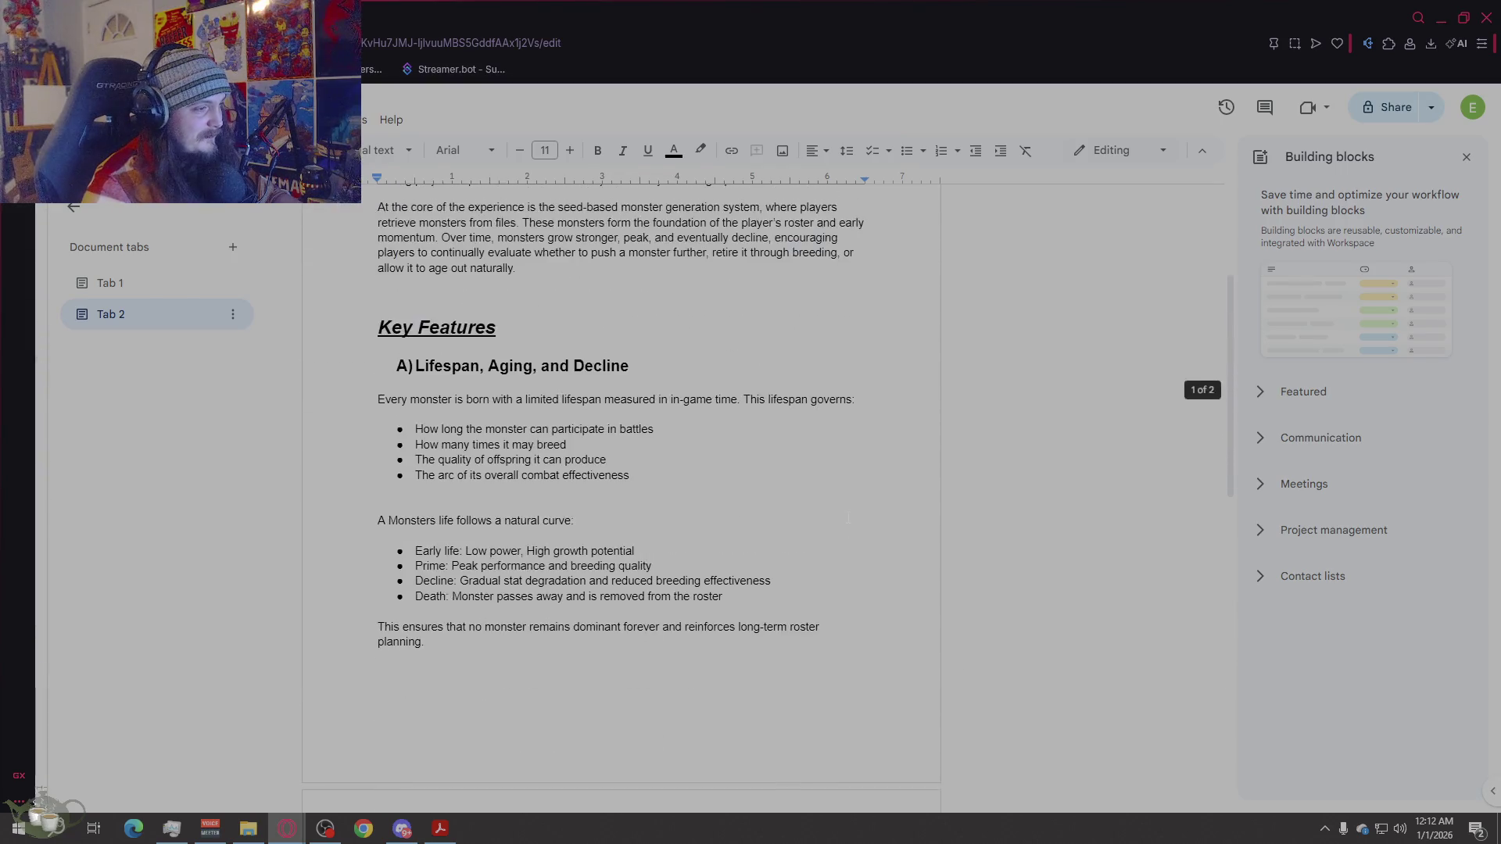
scroll(824, 534, "down", 10)
scroll(824, 534, "down", 4)
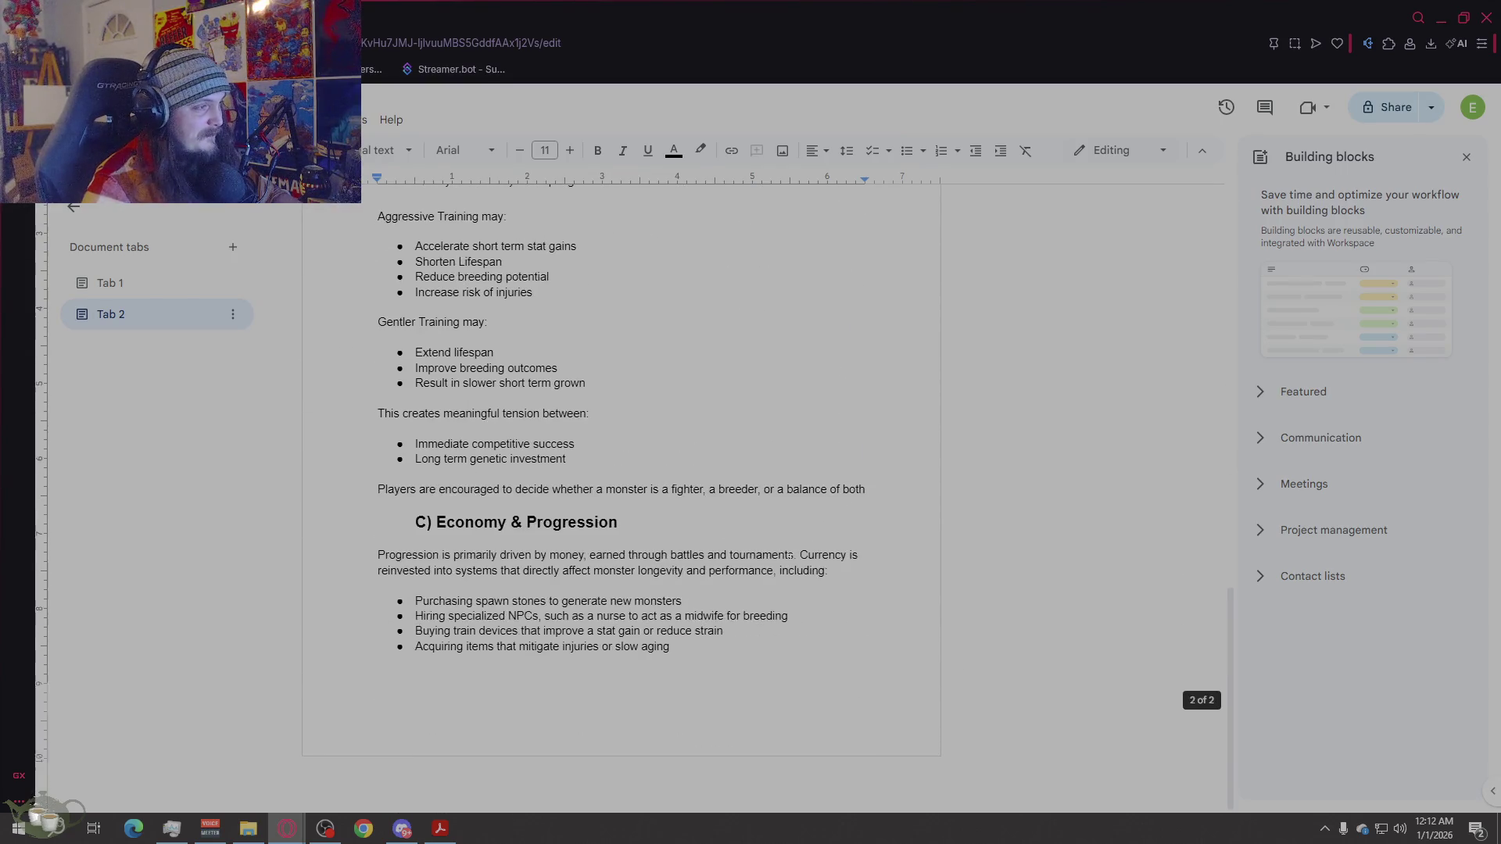
left_click(753, 672)
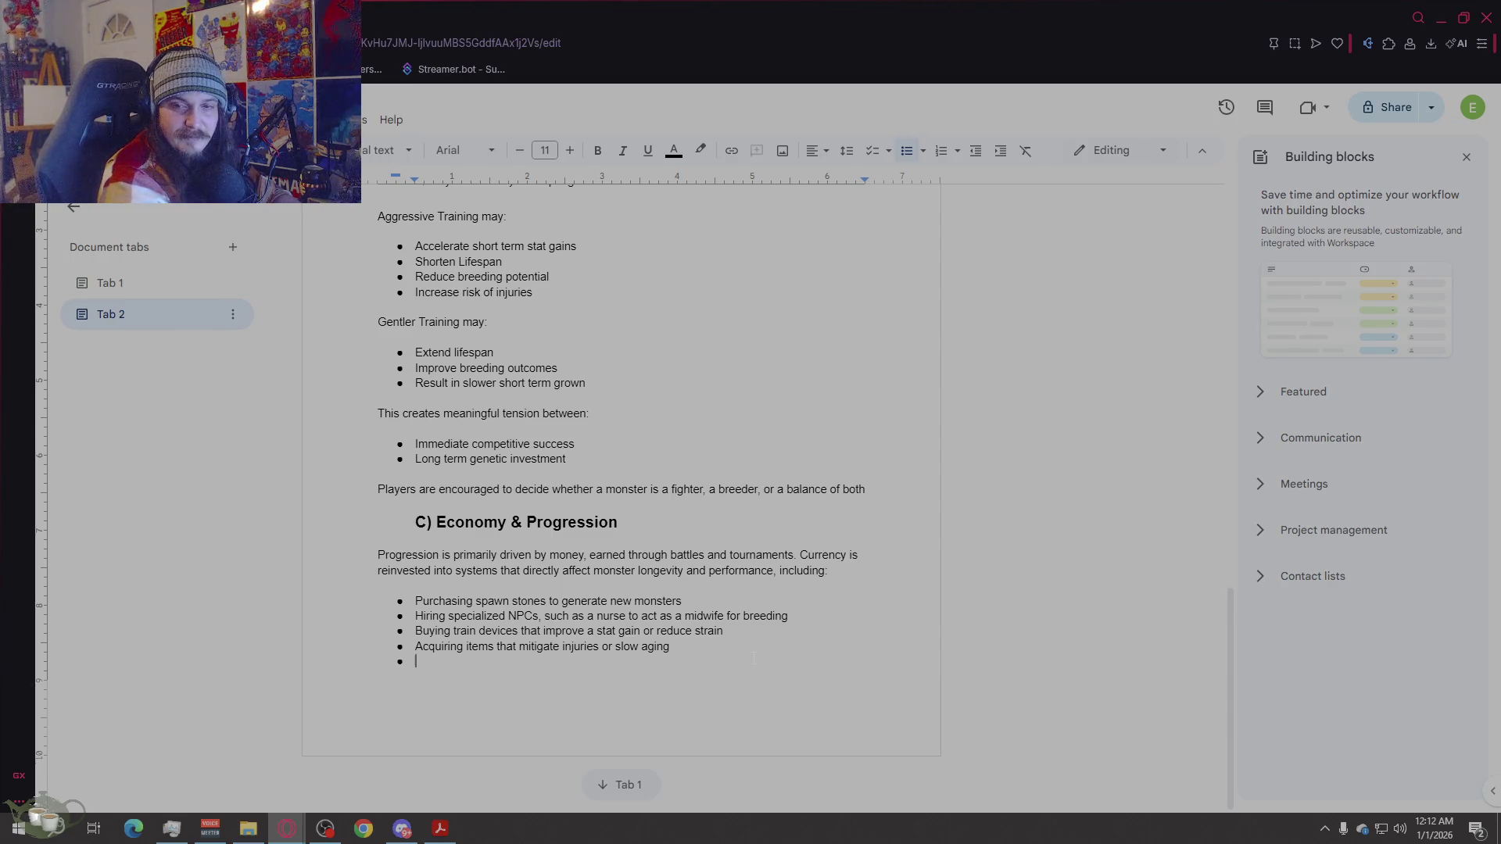
Step: Add the bullet 'Paying entry fees for tournaments' without leaving an extra page at the end
type("Paying ")
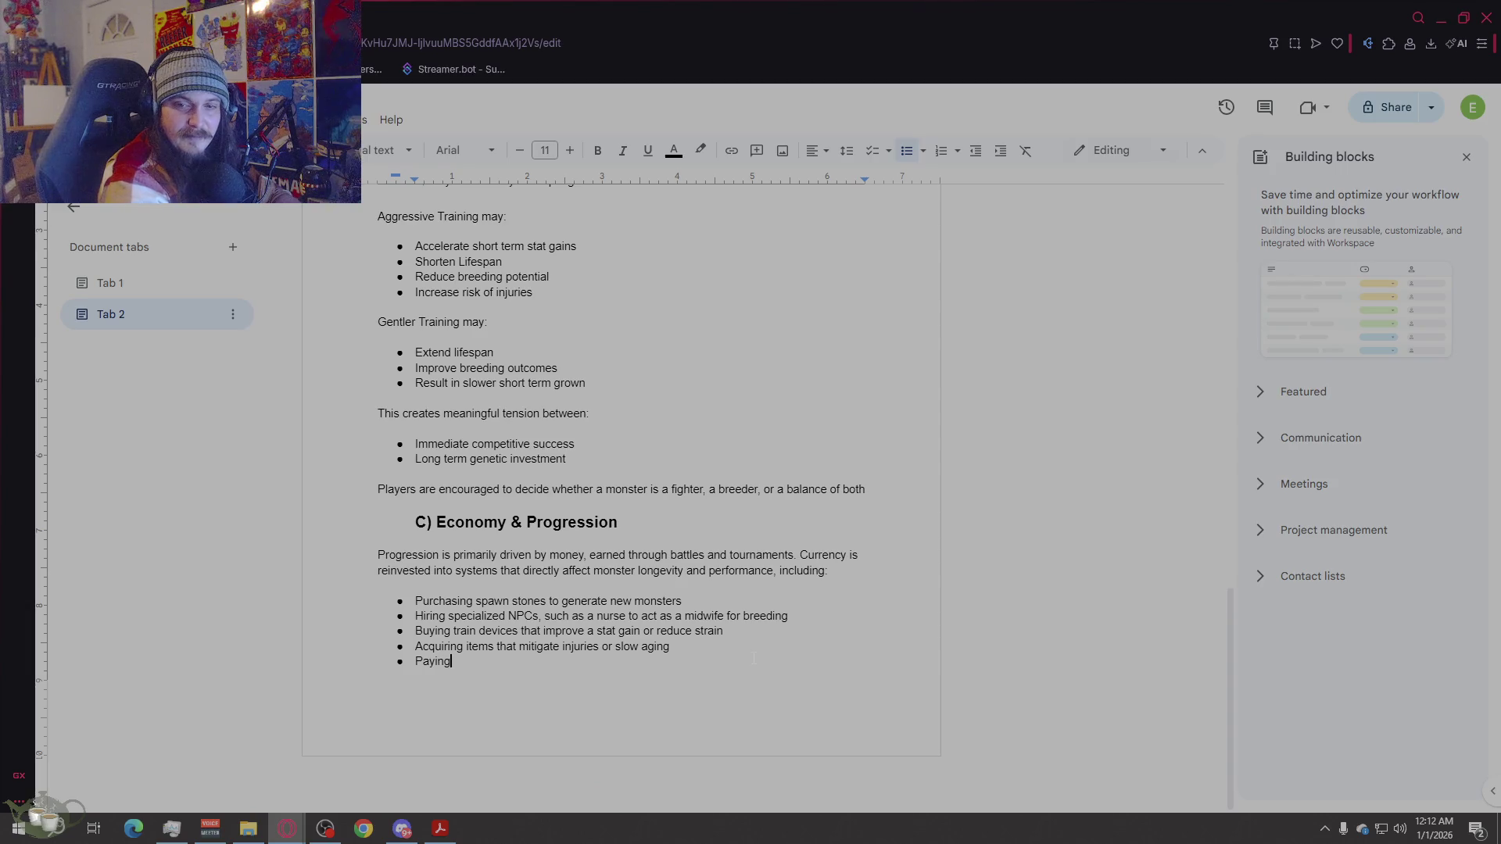
type("en")
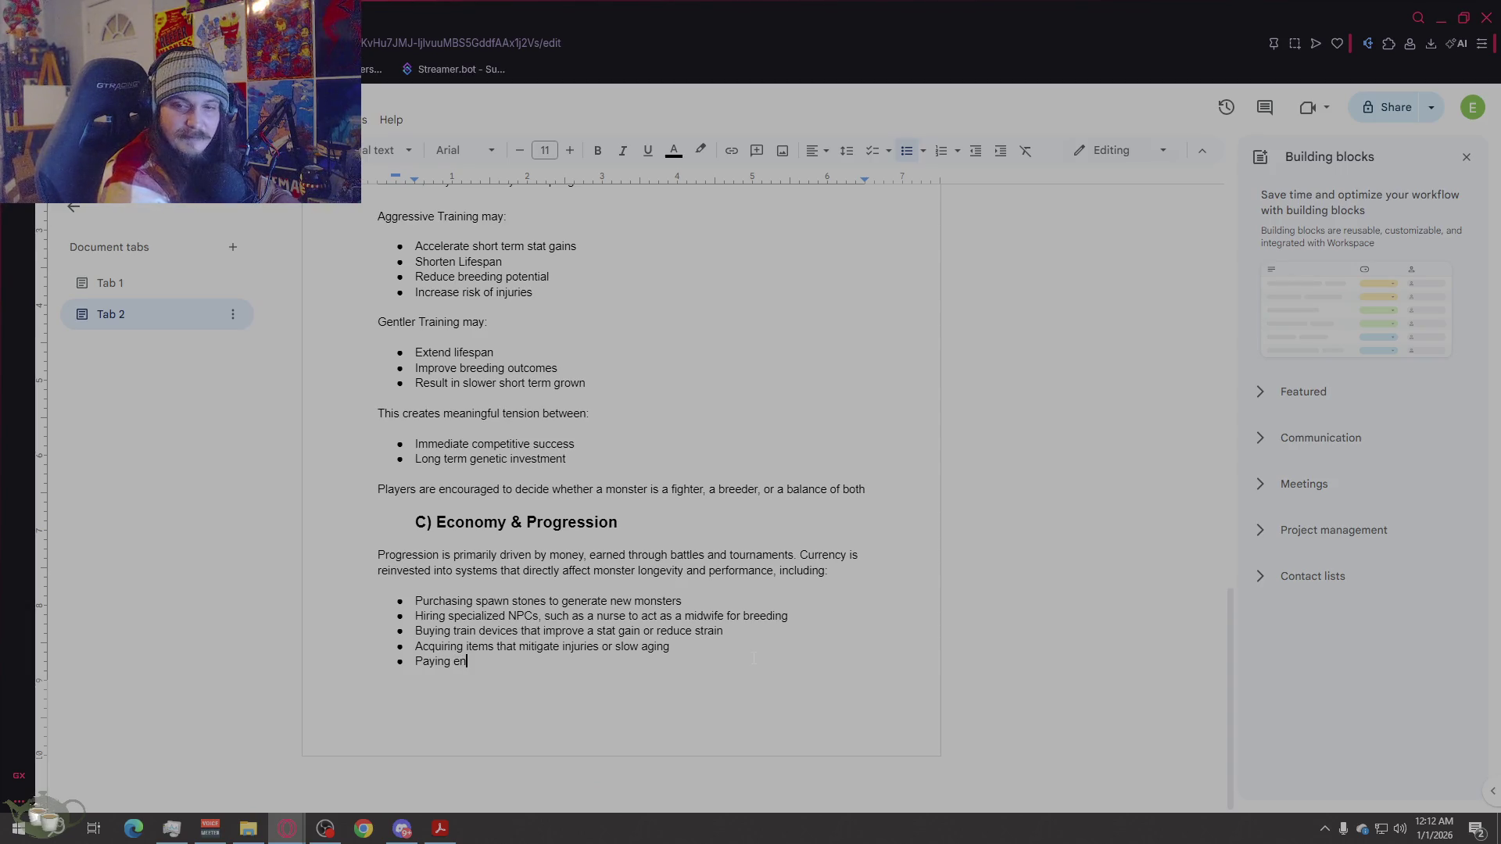
type("try fes")
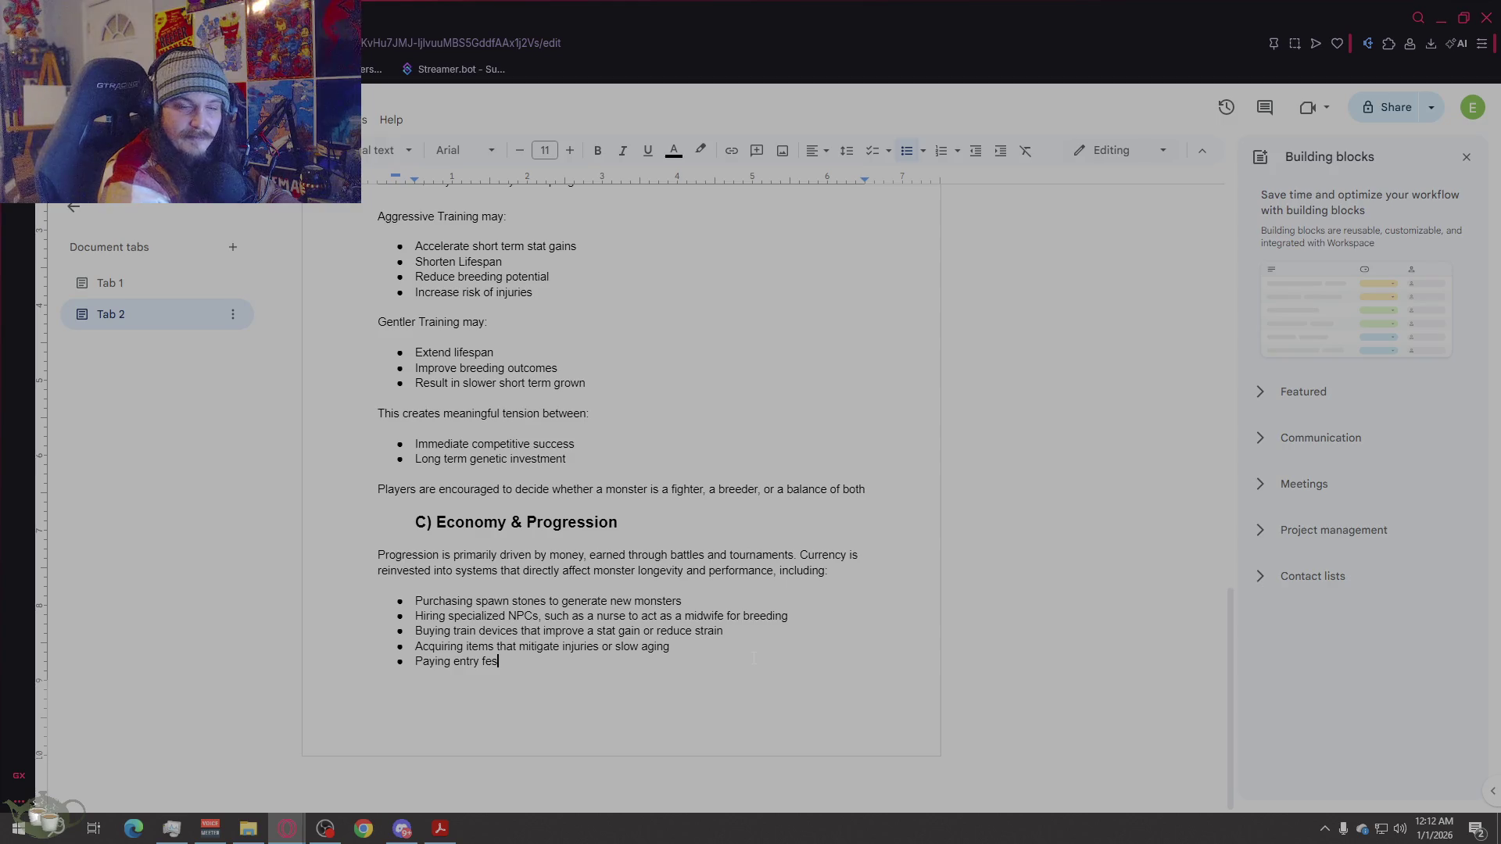
key("BackSpace")
type("es for tourna")
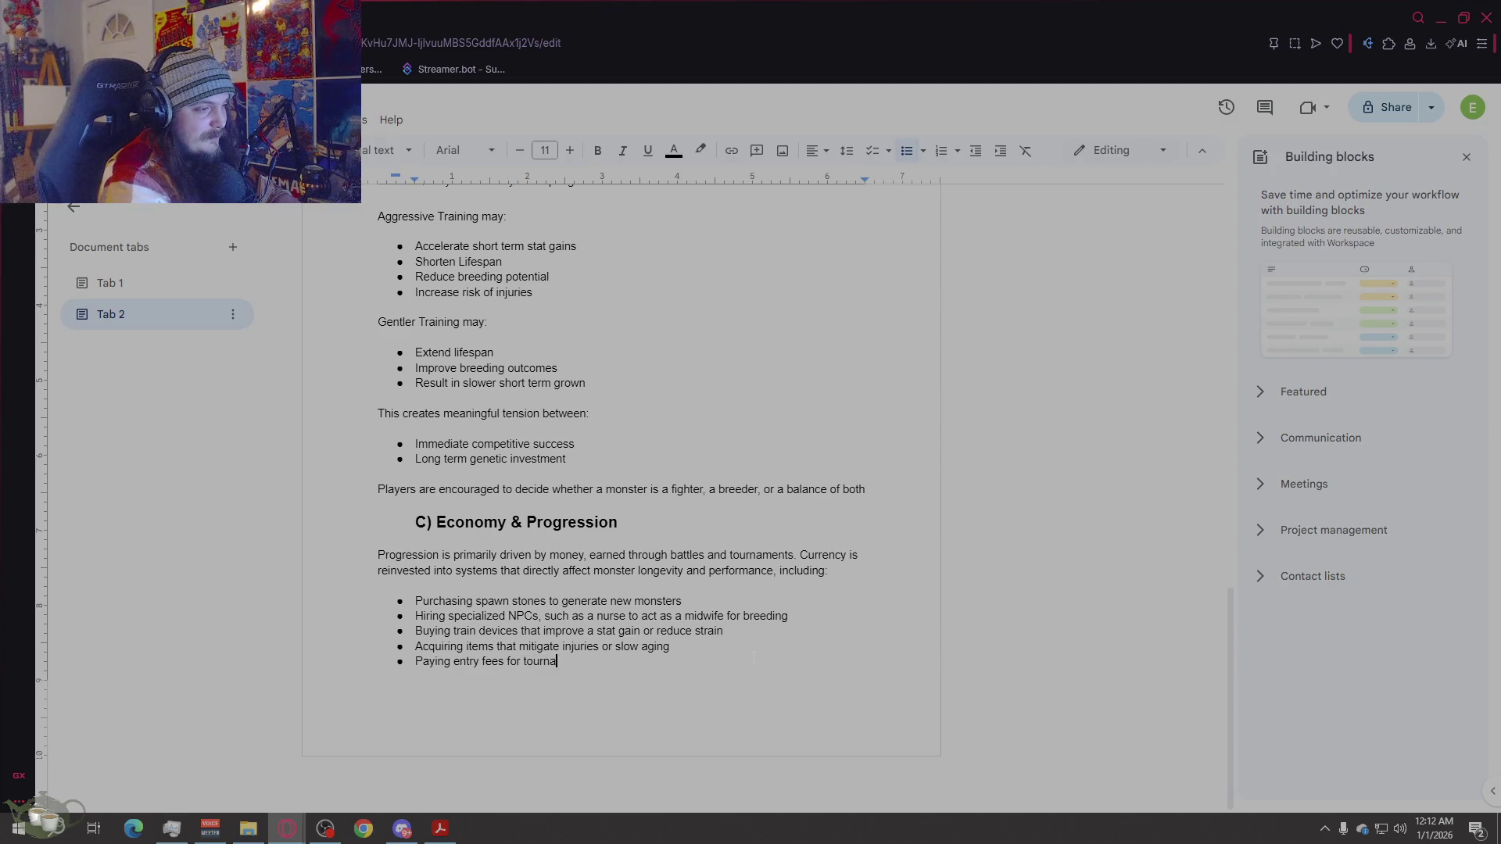
type("ments")
key("ctrl+Return")
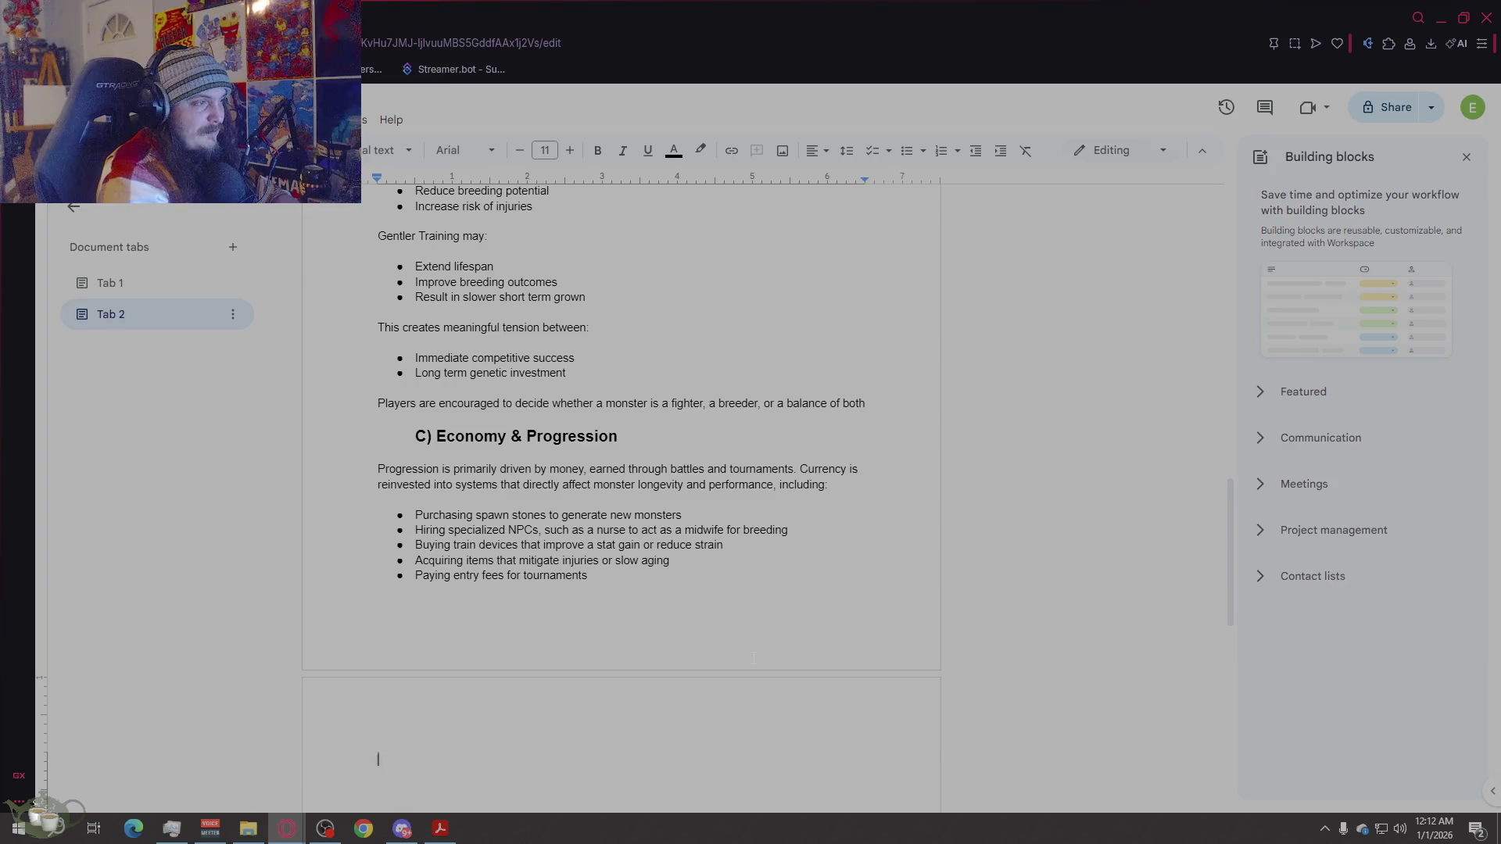
key("BackSpace")
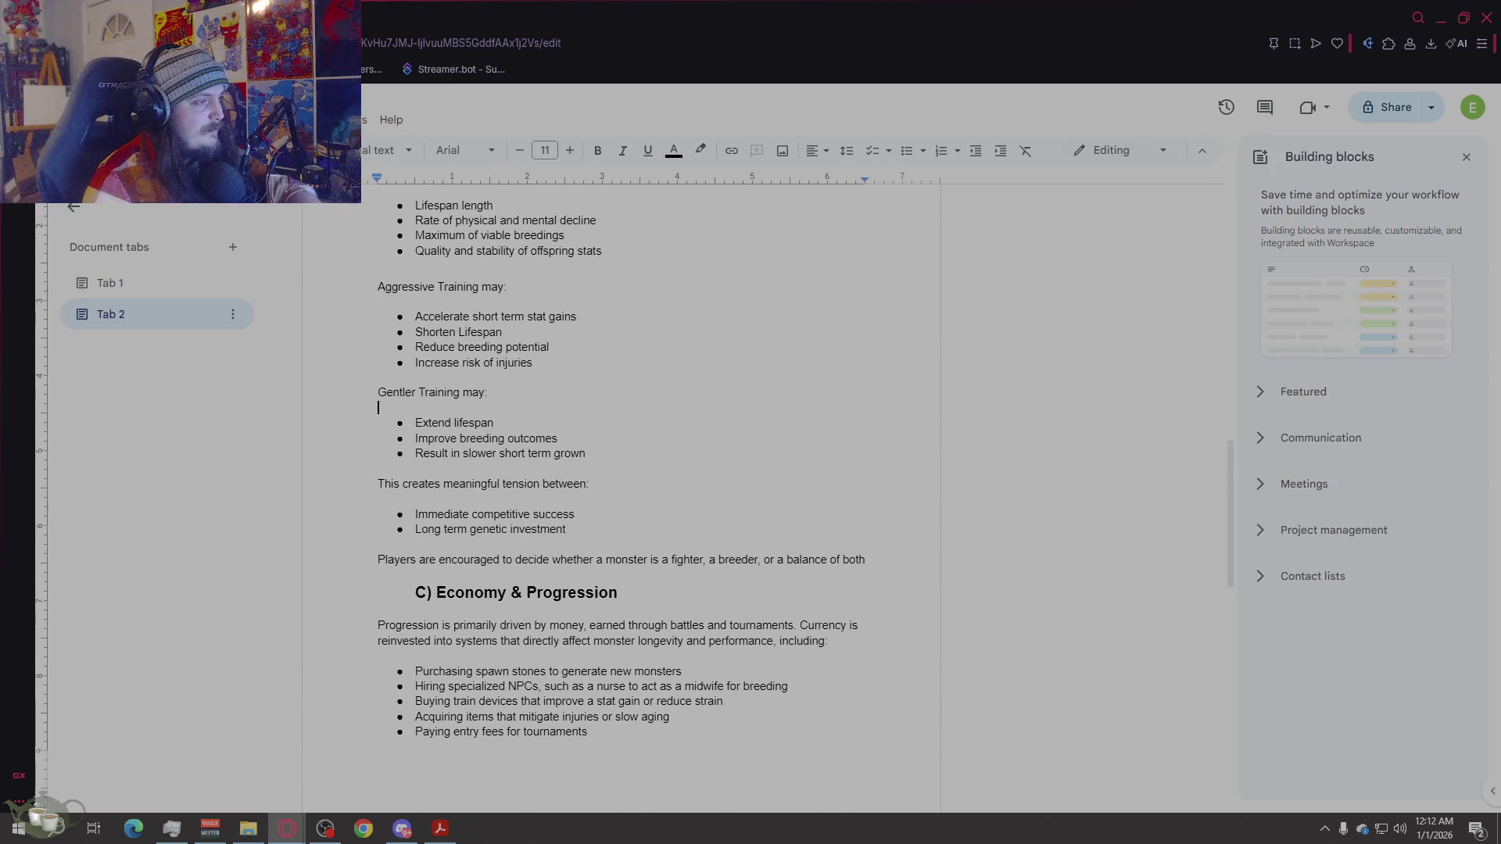
Step: Remove the blank lines above the training bullet lists and the colon after 'between'
left_click(488, 392)
key("Delete")
left_click(378, 301)
key("BackSpace")
left_click(445, 468)
key("BackSpace")
key("BackSpace")
scroll(445, 468, "up", 4)
double_click(465, 504)
key("BackSpace")
Step: Put the cursor on the empty line below the last Economy bullet
scroll(466, 505, "down", 5)
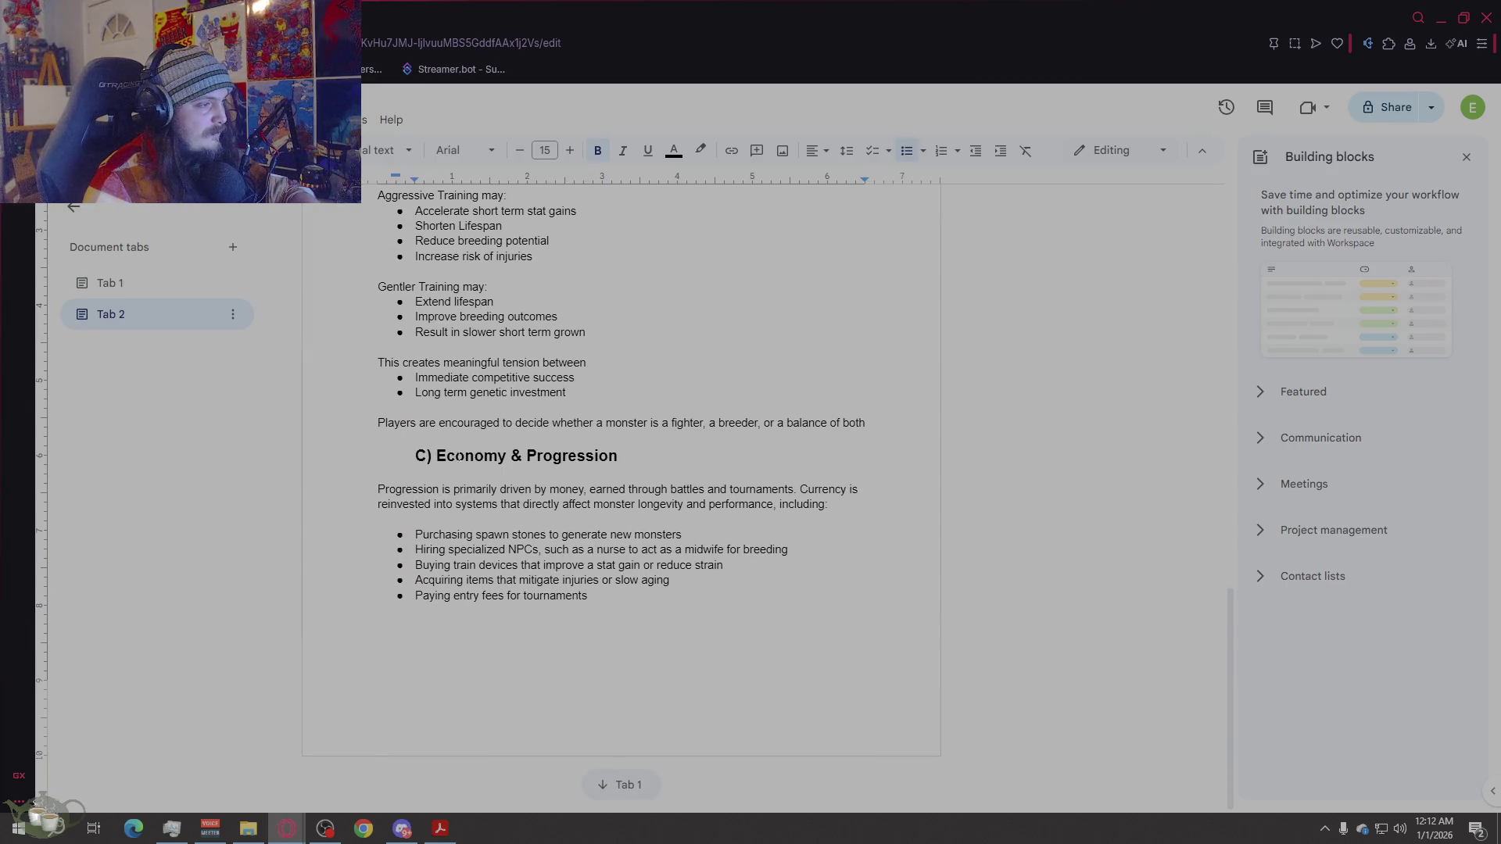
scroll(459, 457, "up", 4)
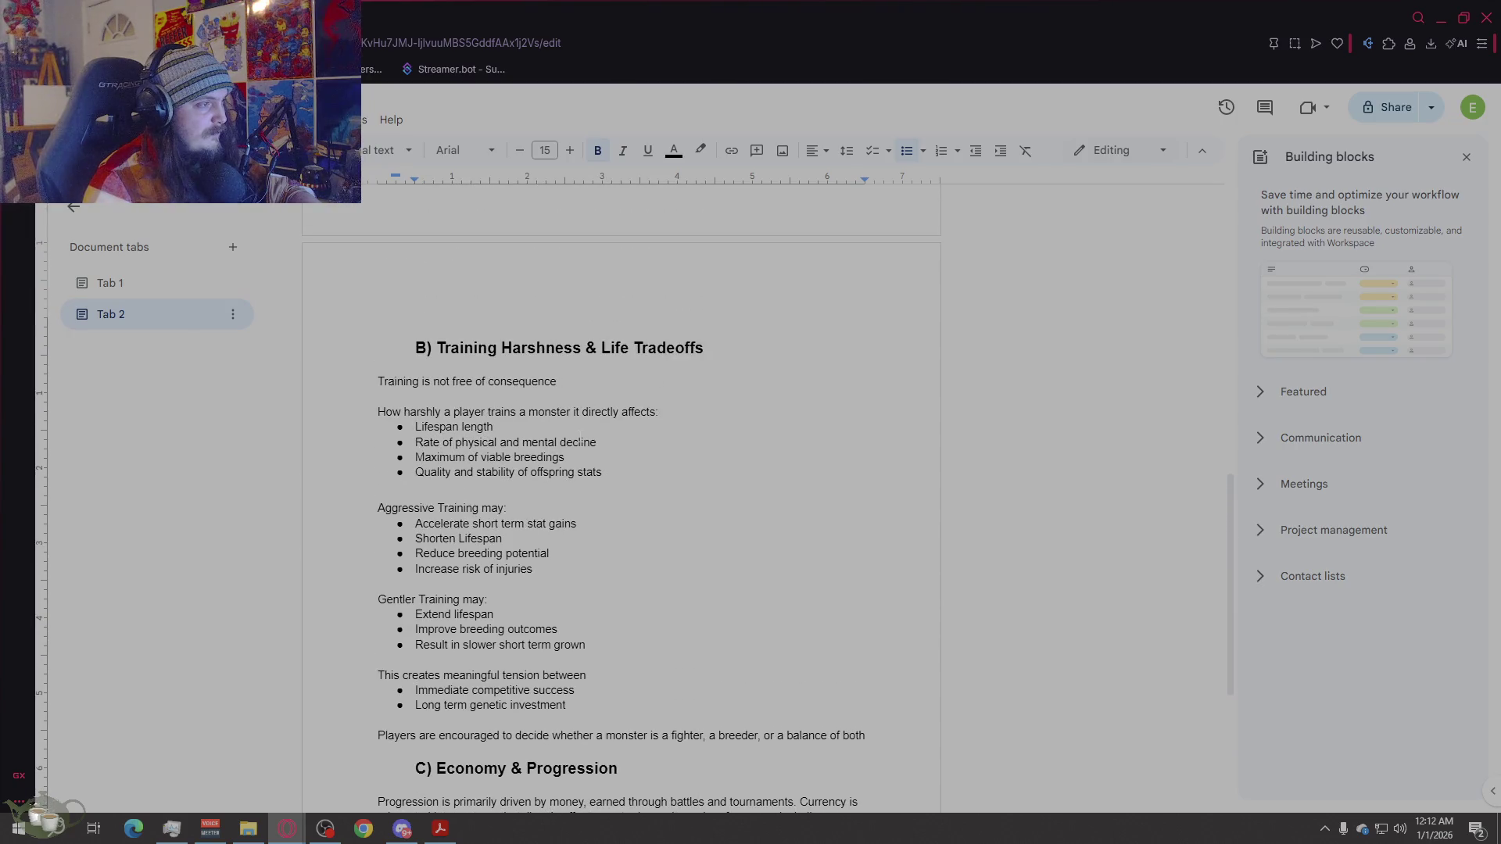
scroll(653, 534, "up", 15)
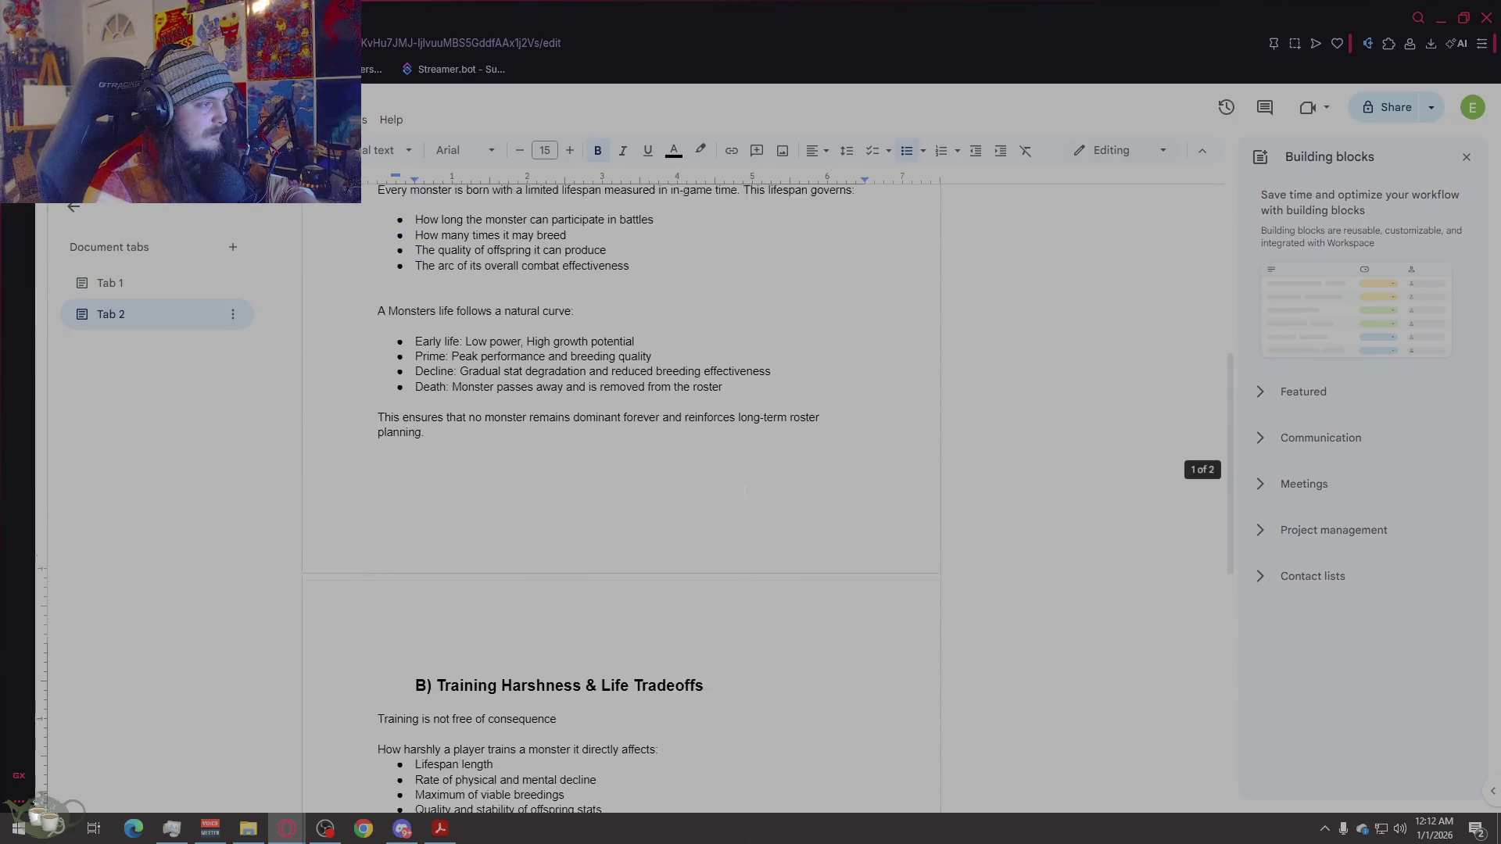
scroll(653, 534, "down", 18)
left_click(678, 633)
left_click(675, 666)
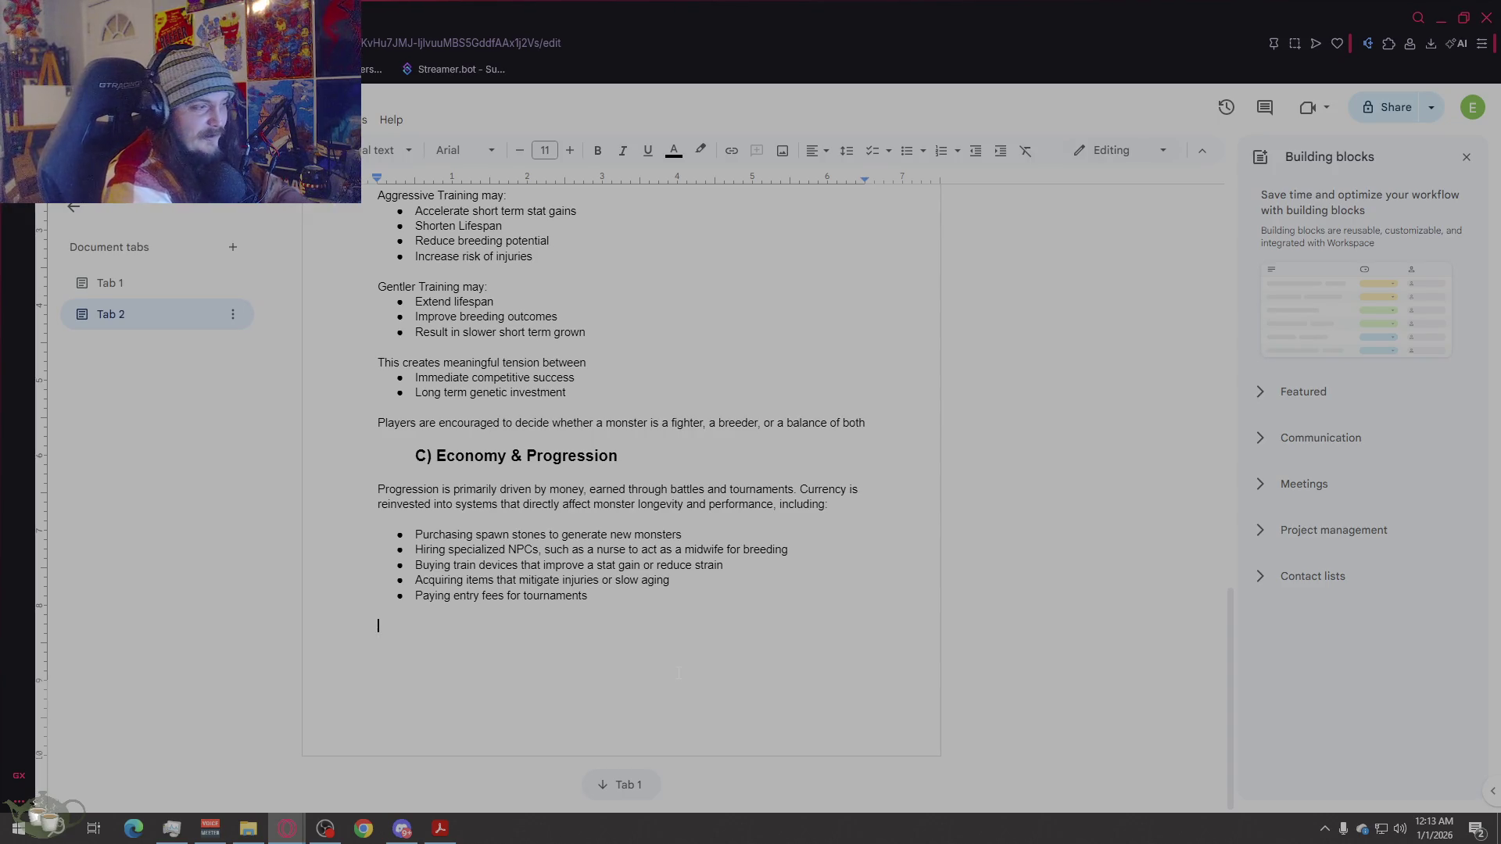
Step: Type the paragraph 'Monsters age and die, player must continuously invest… preventing stagnation and encouraging experimentation'
type("Mon")
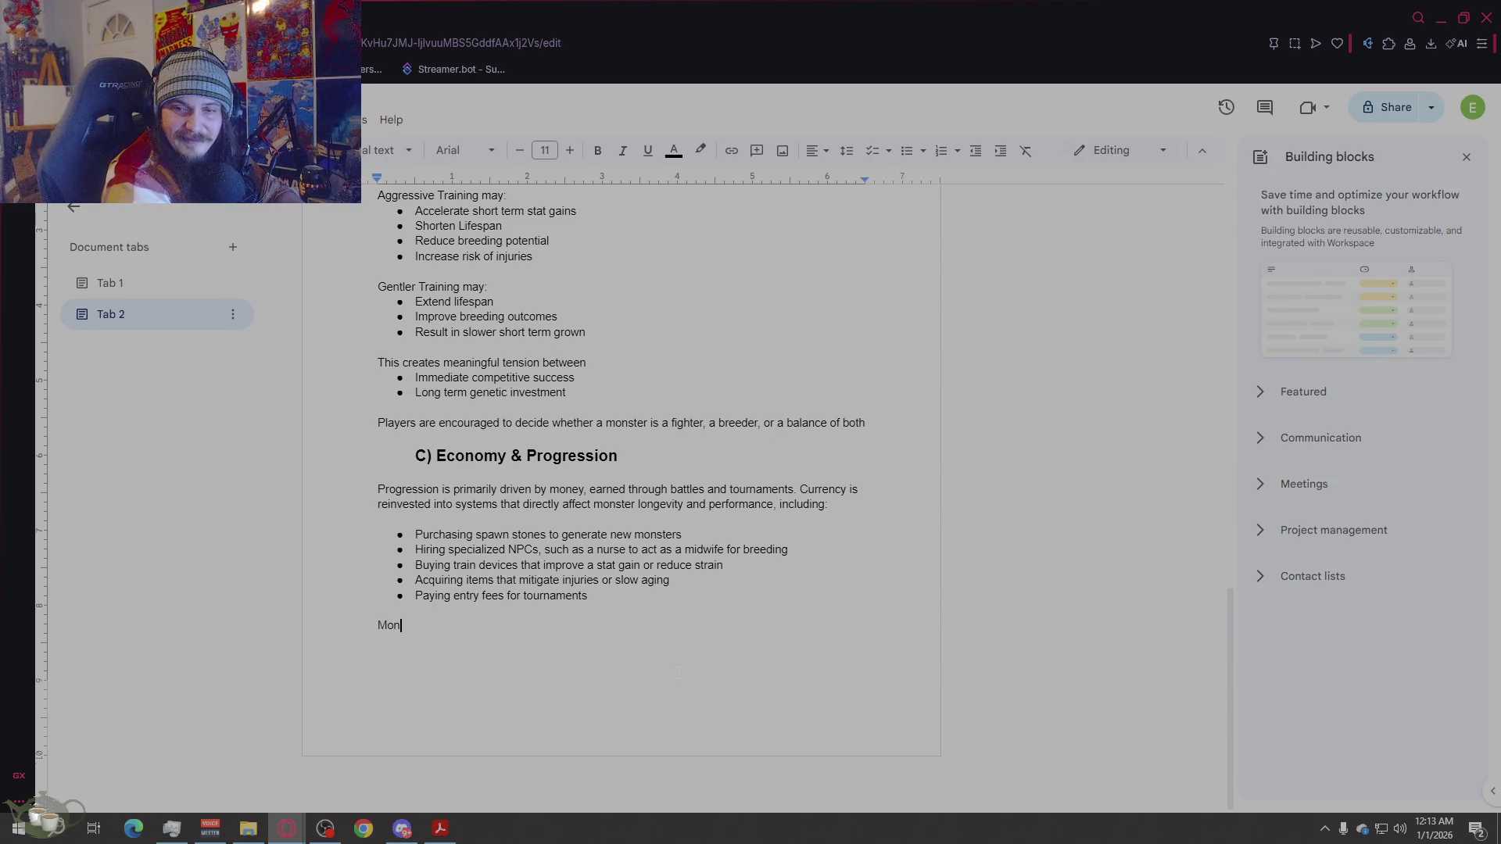
type("sters age ")
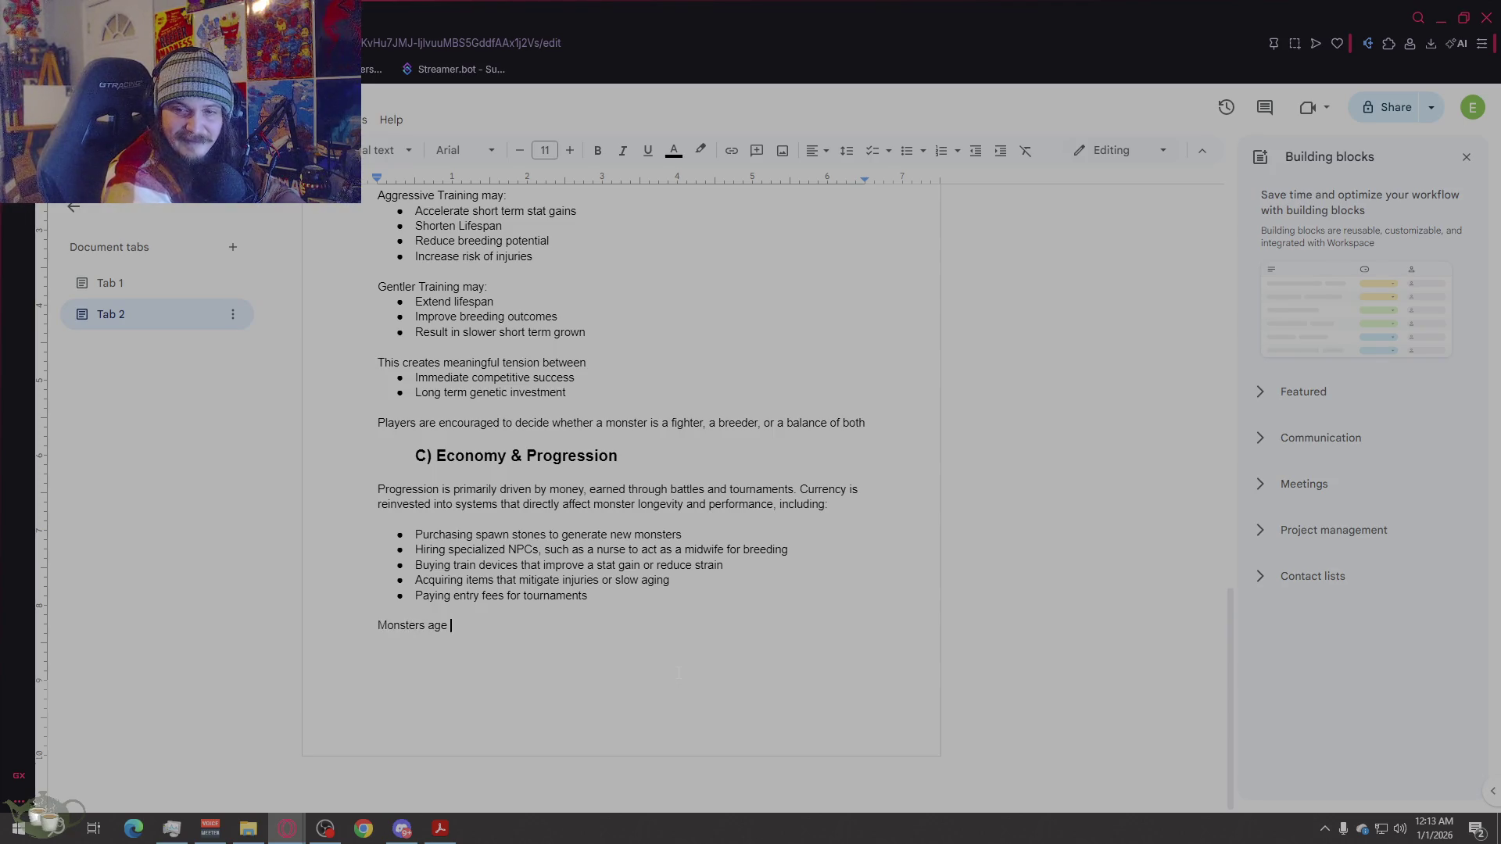
type("and die, player")
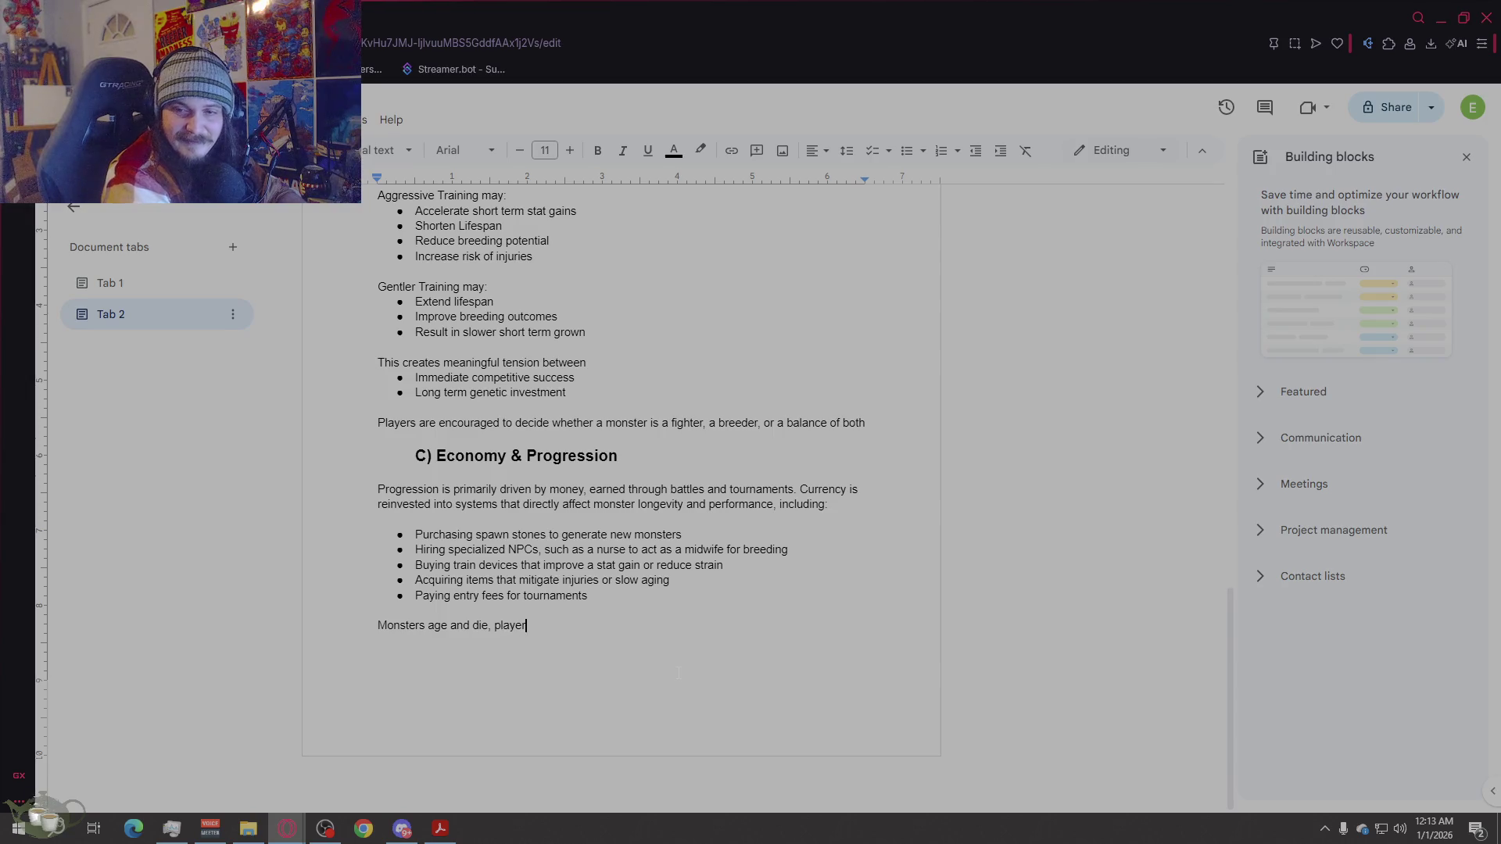
type(" must continue")
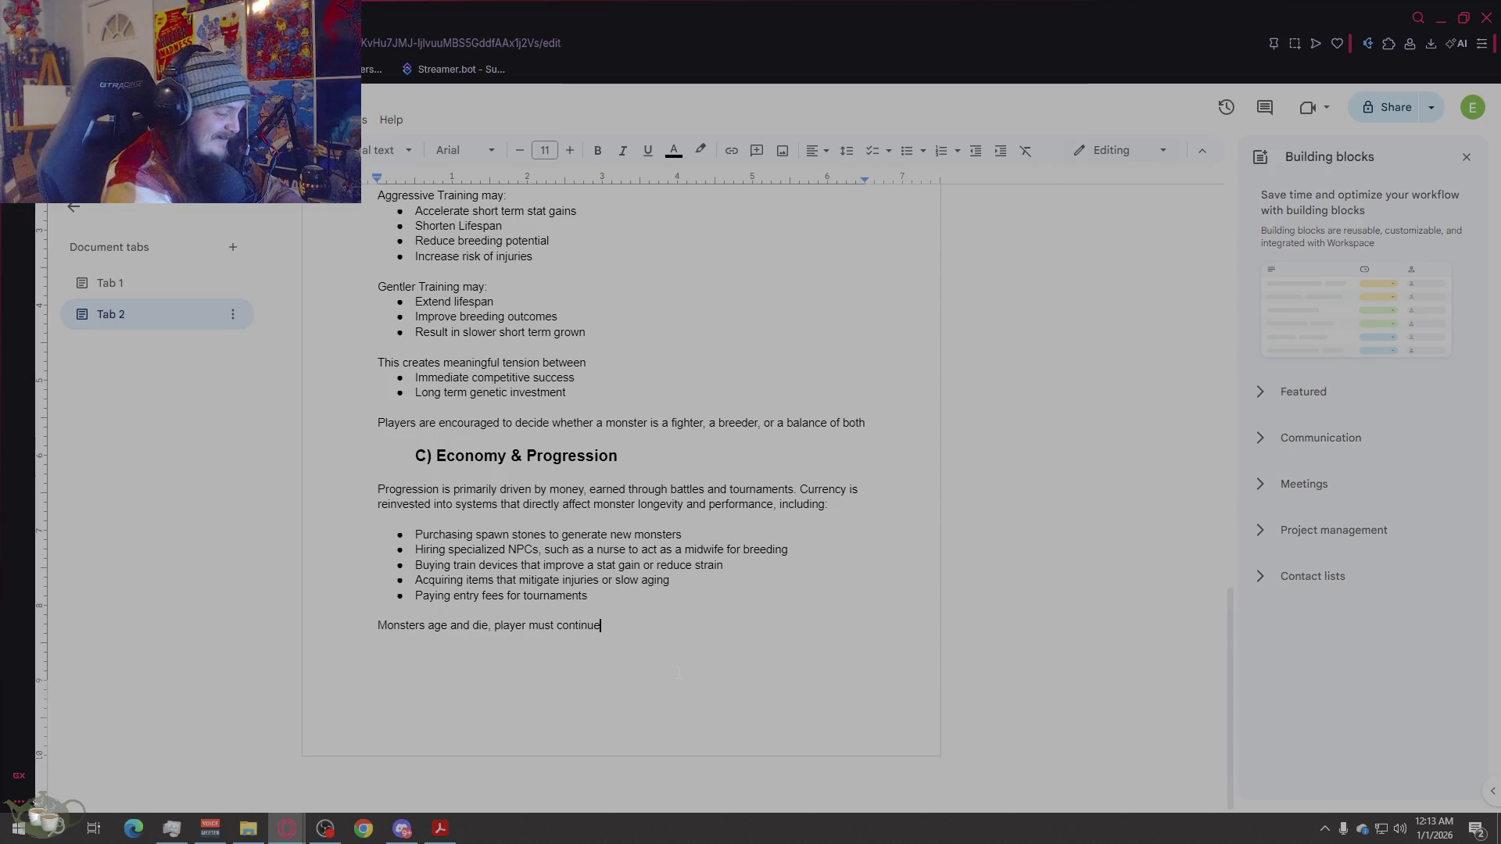
type("sly inve")
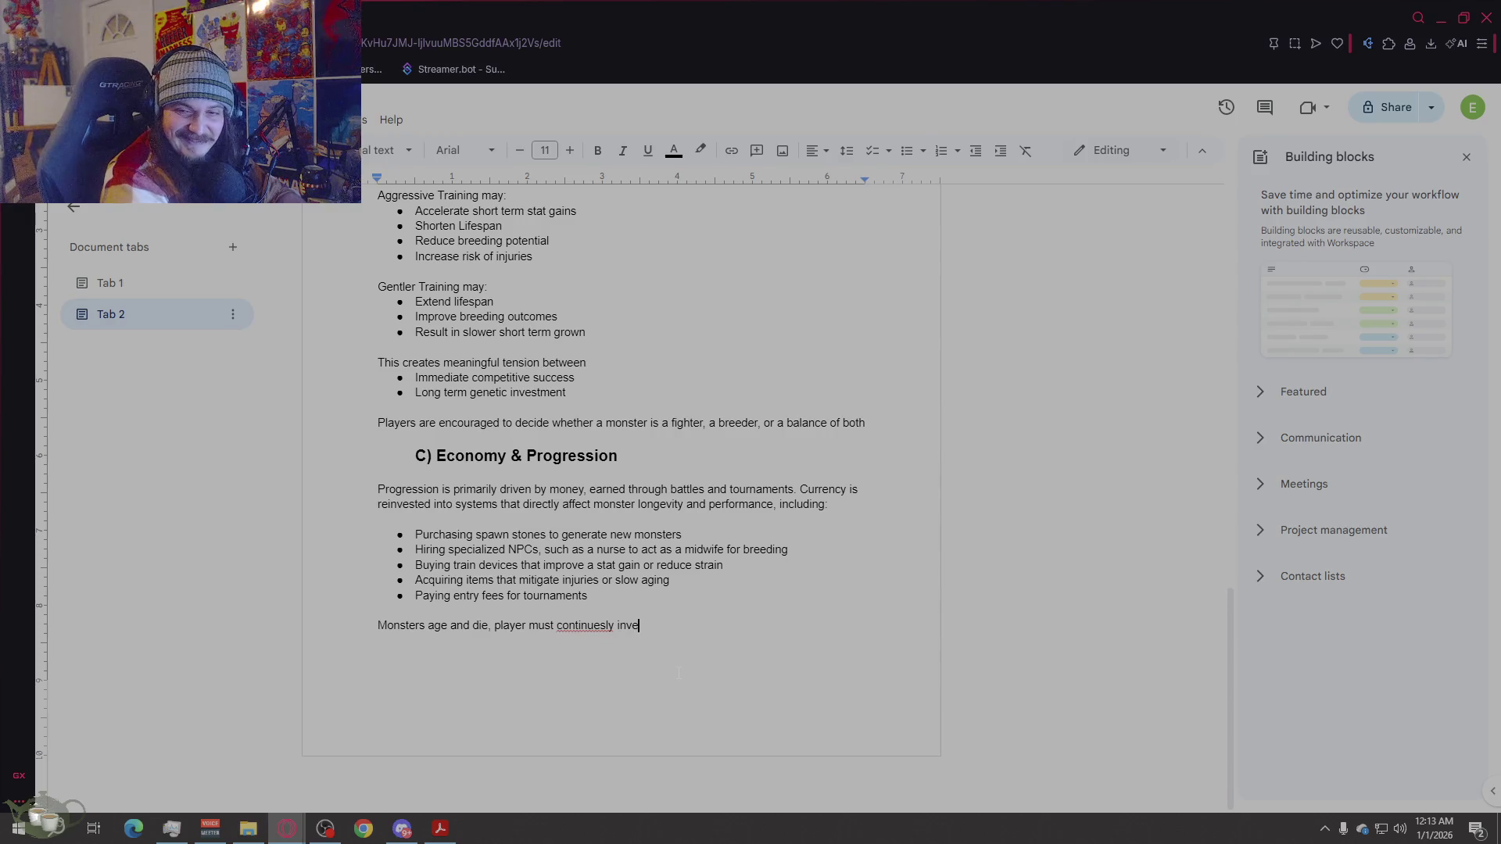
type("st in futu")
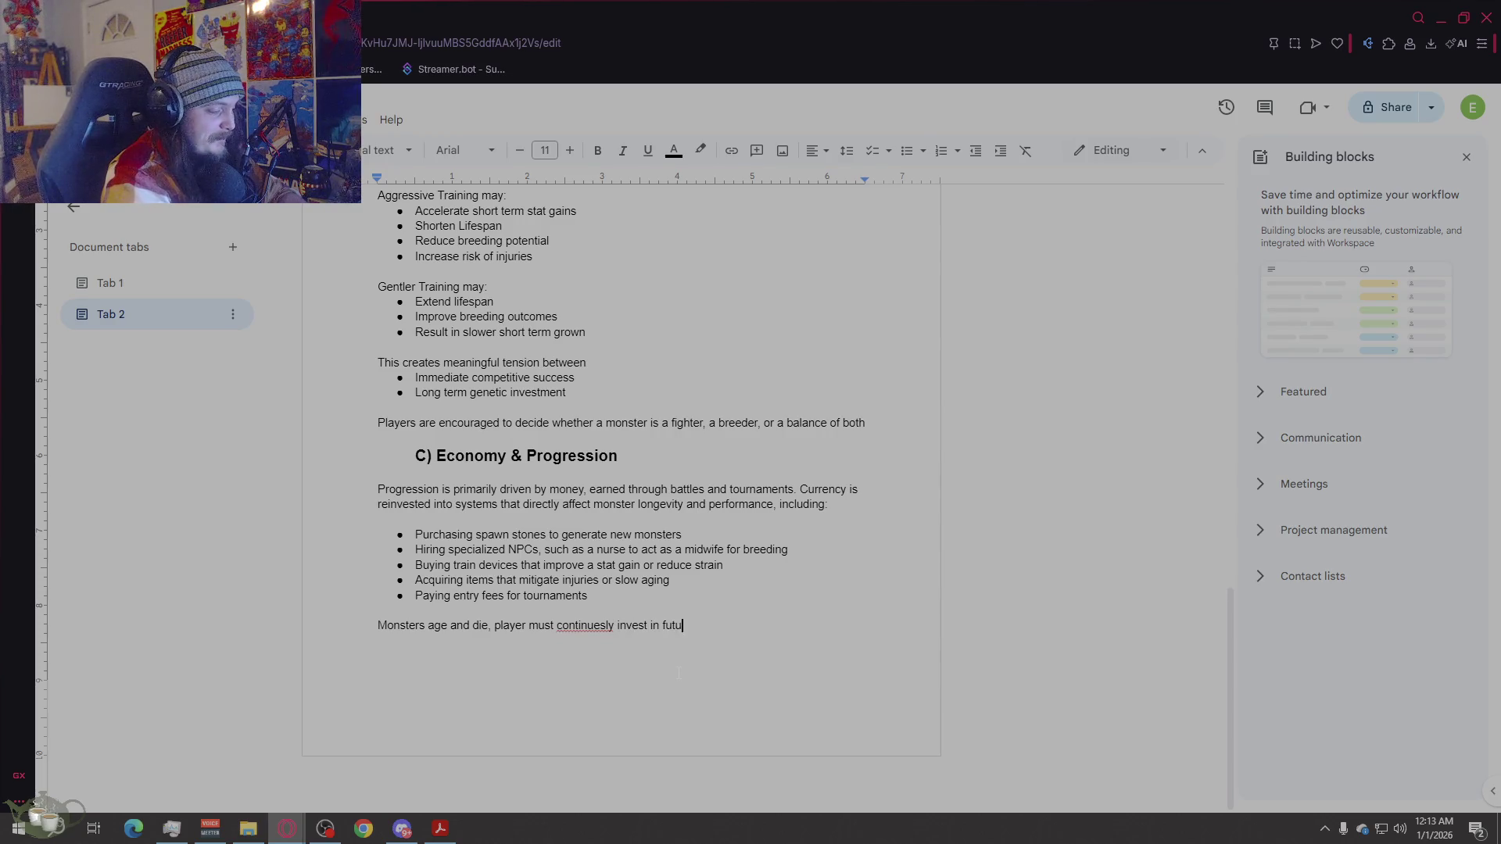
type("re generations prevene")
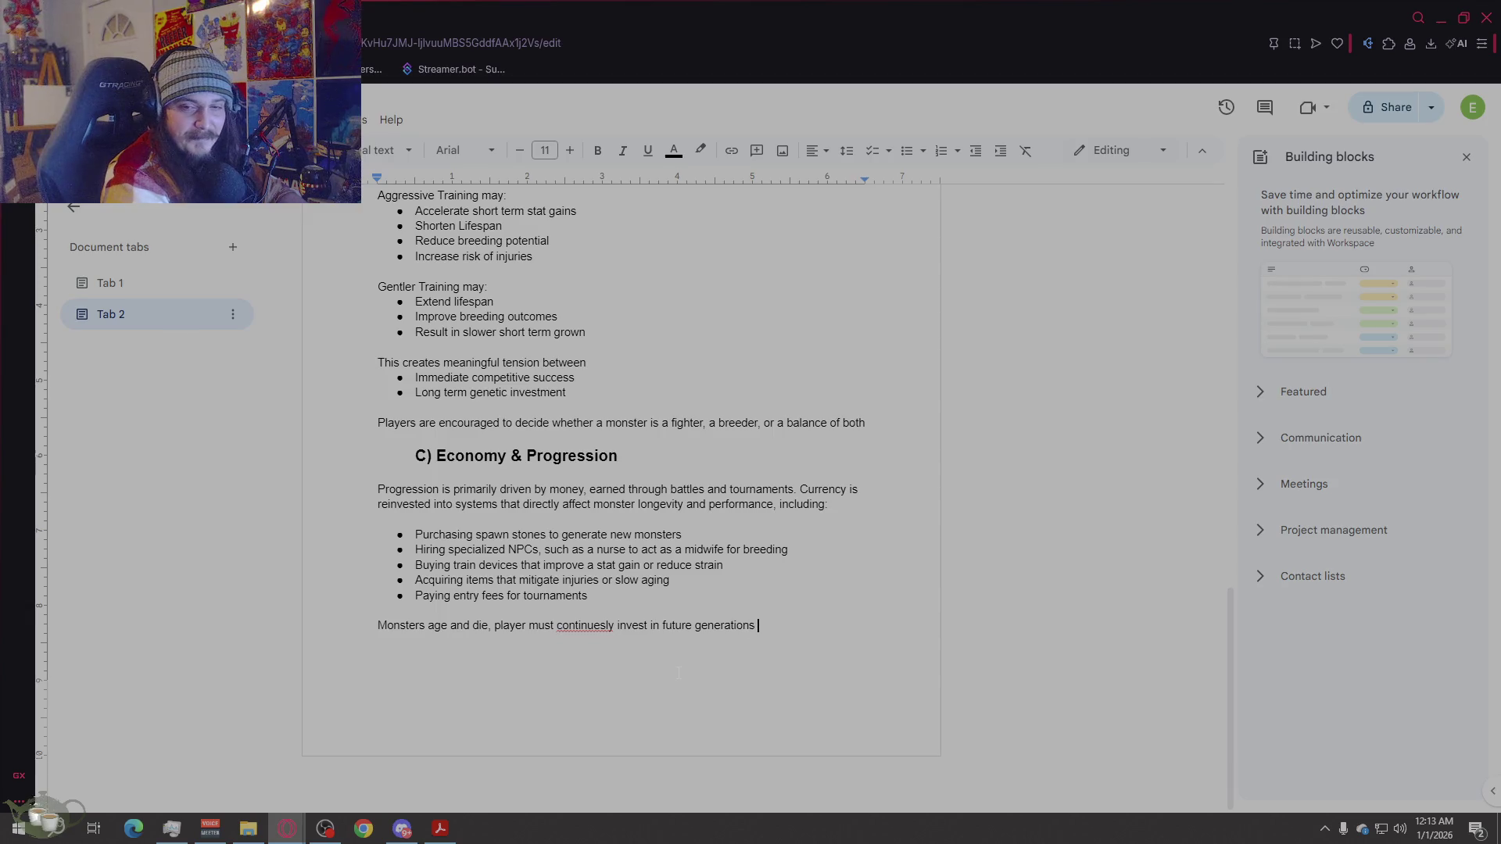
key("BackSpace")
type("ting stag")
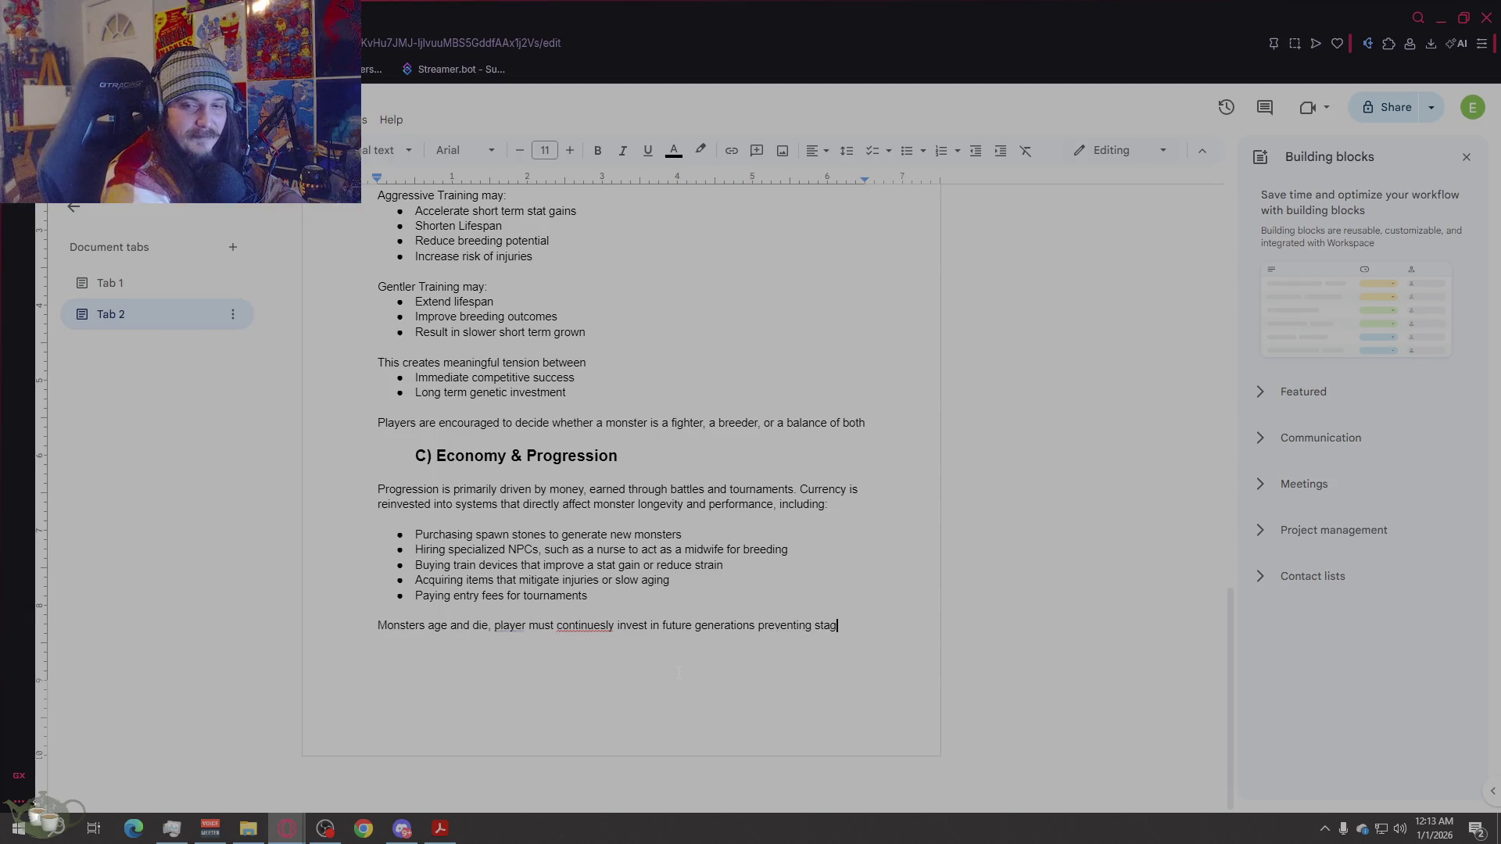
type("nation and encoura")
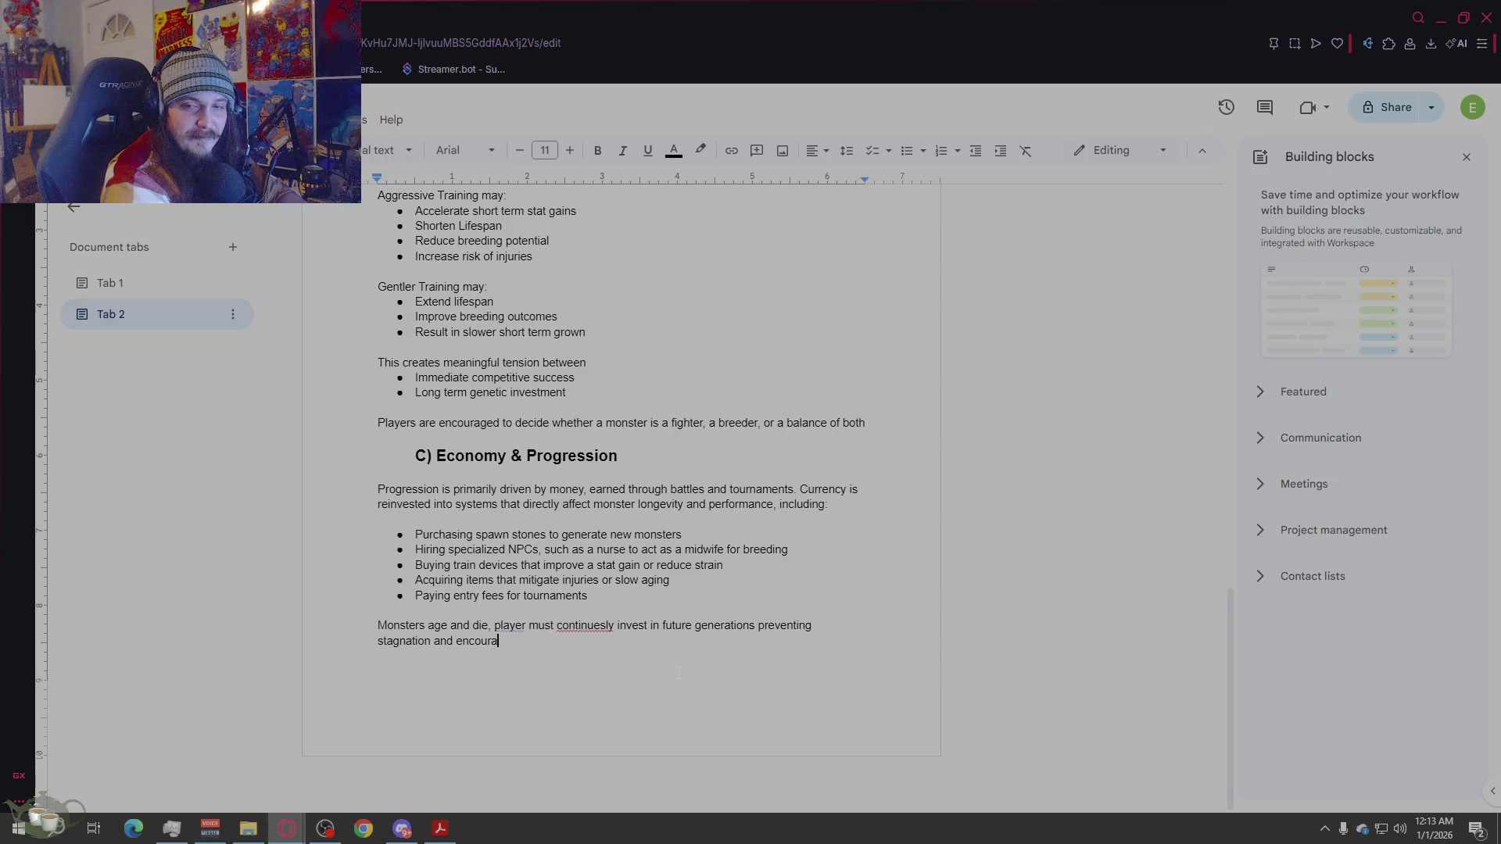
type("ging experme")
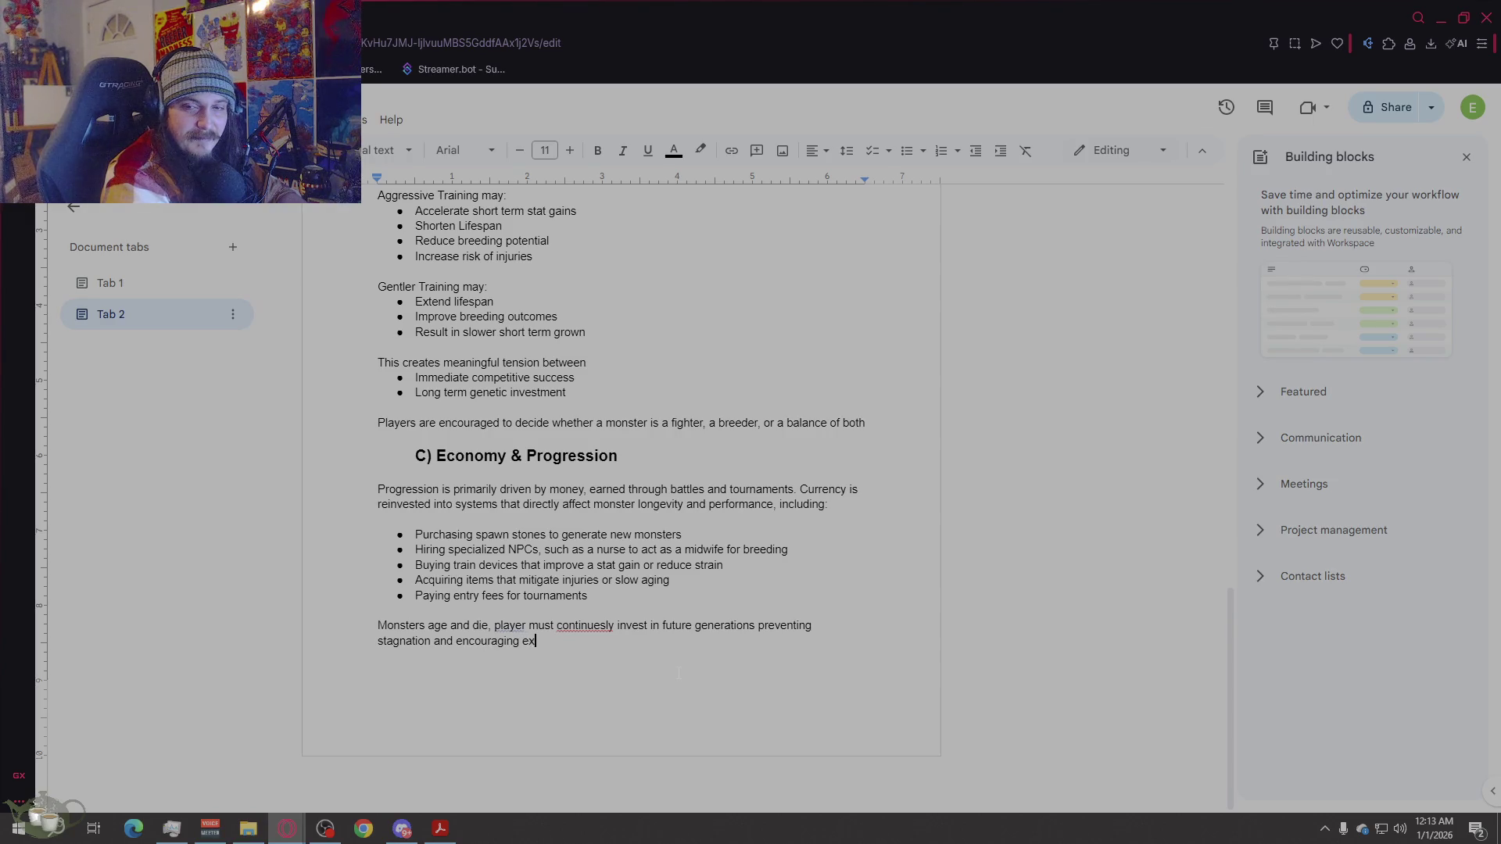
key("BackSpace")
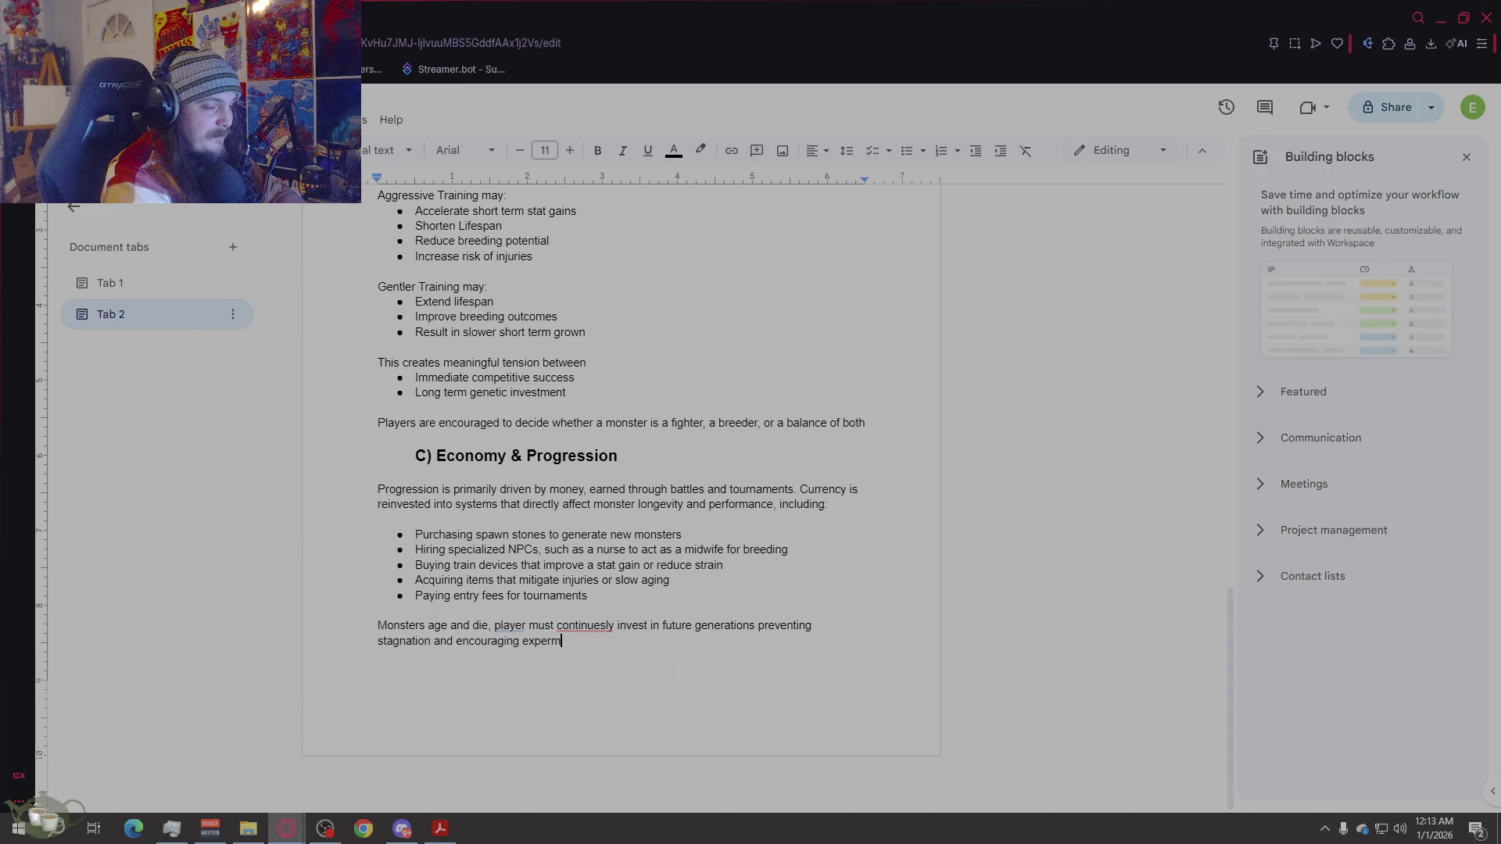
type("imentation")
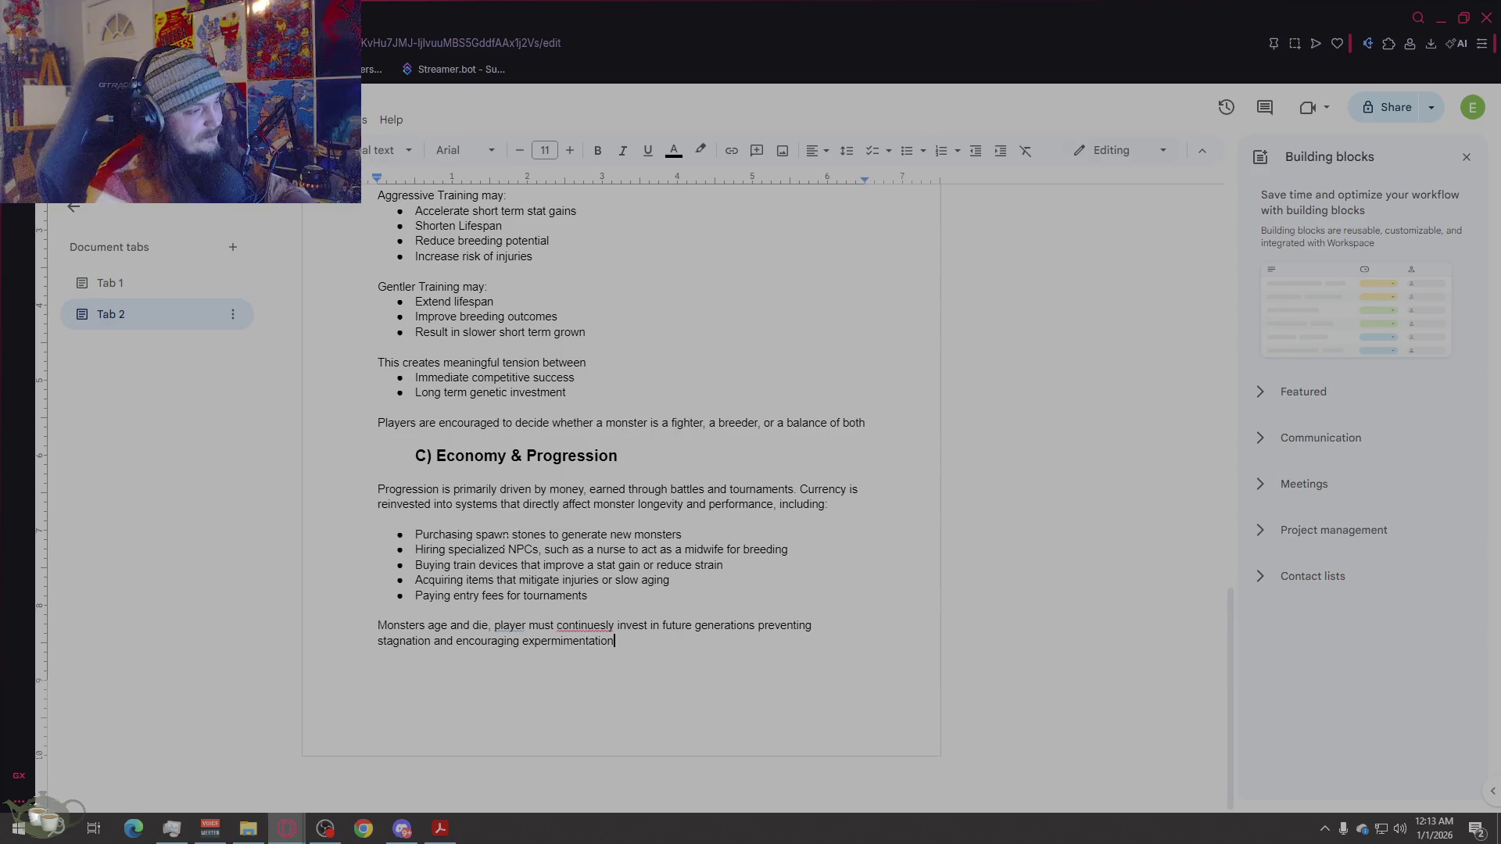
Step: Correct 'continuously', 'experimentation' and 'players' from spelling suggestions, then insert a page break
right_click(594, 626)
left_click(665, 455)
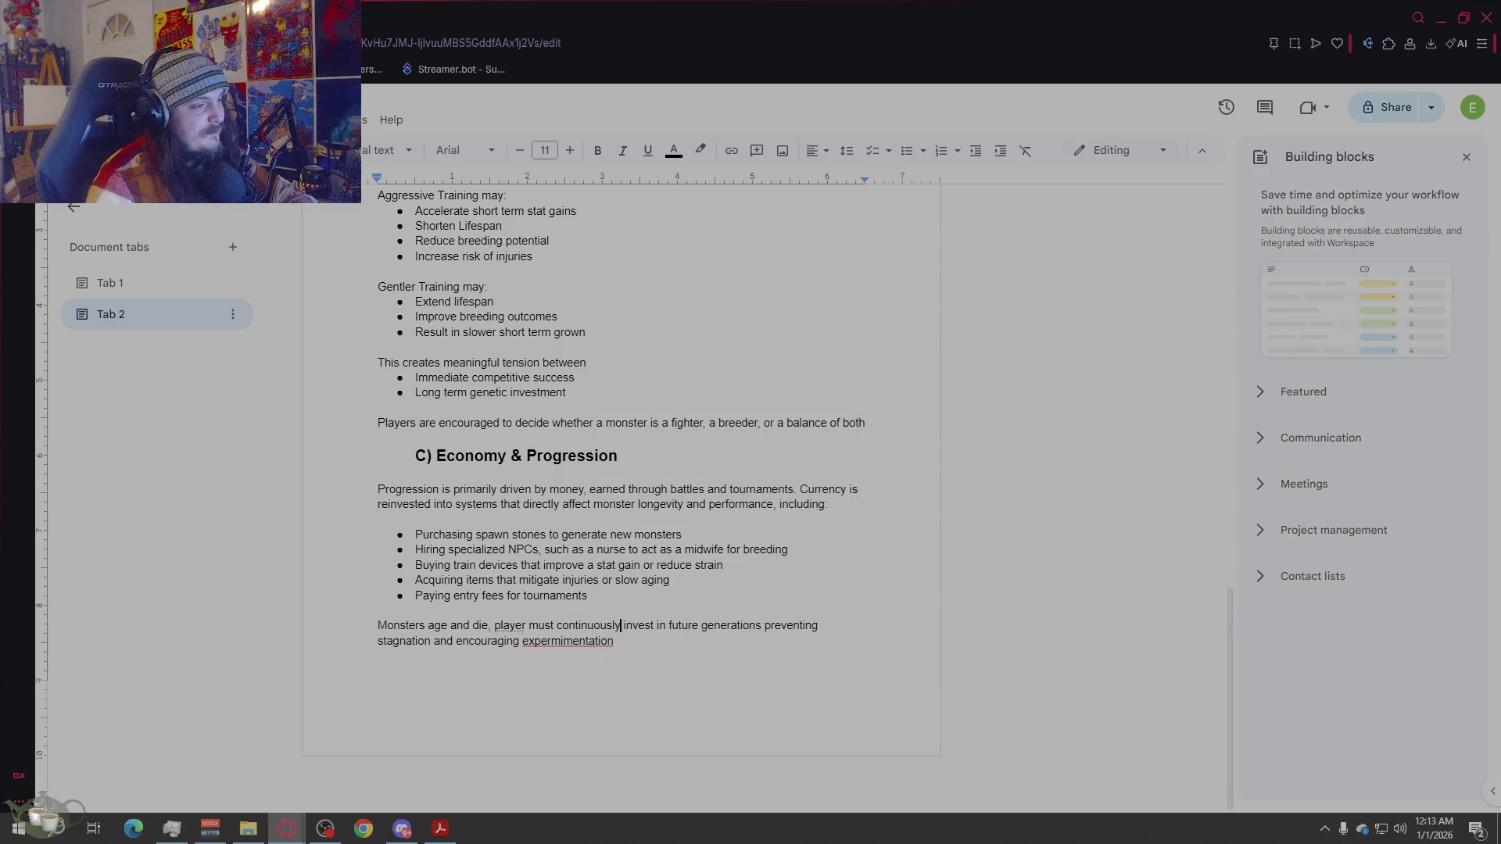
right_click(563, 641)
left_click(641, 477)
right_click(512, 626)
left_click(543, 671)
left_click(626, 596)
left_click(735, 689)
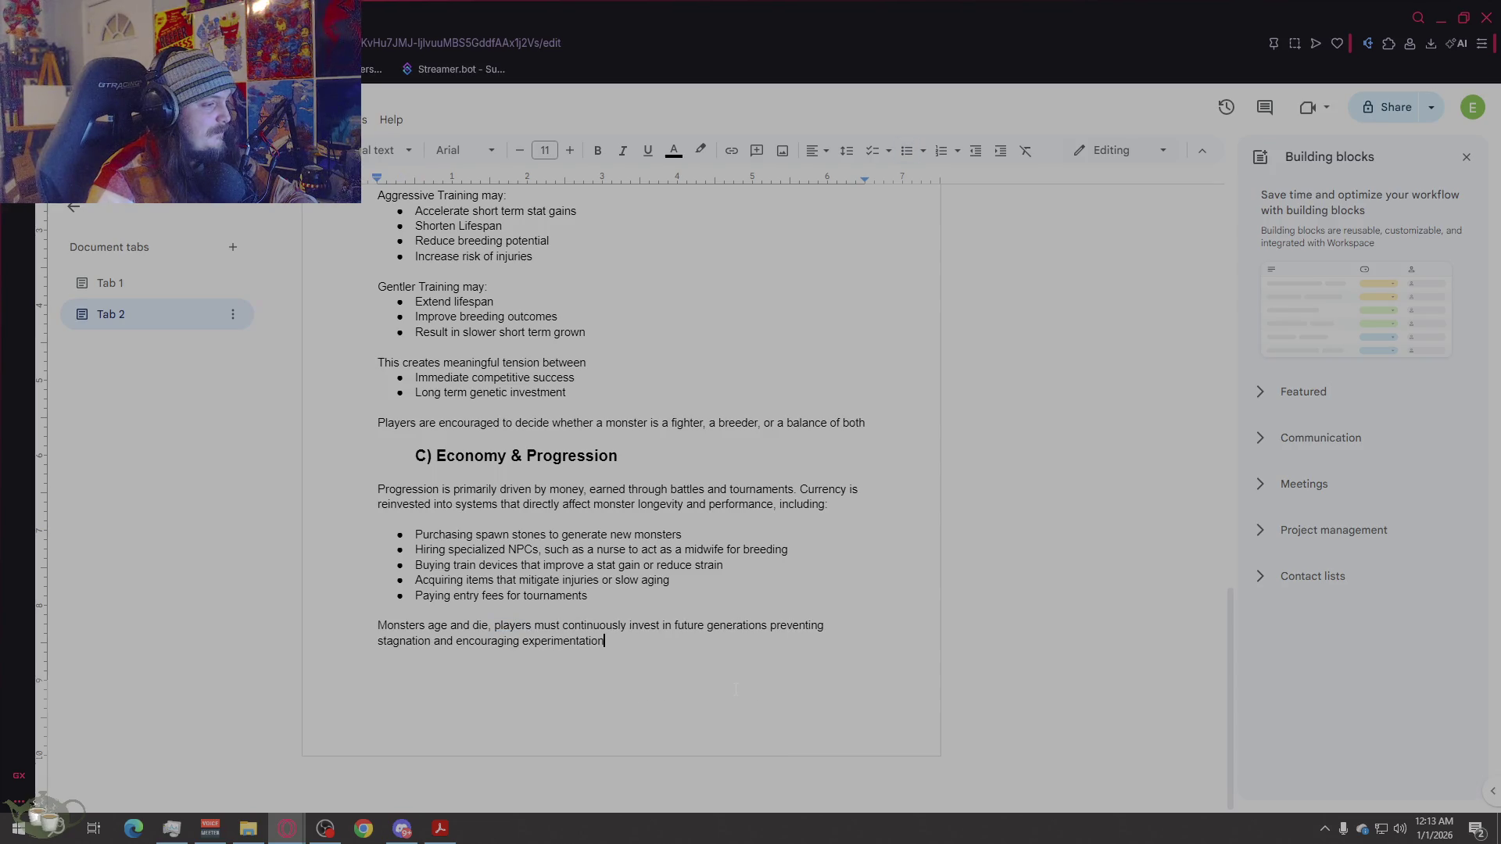
key("Return")
key("Return")
key("Return")
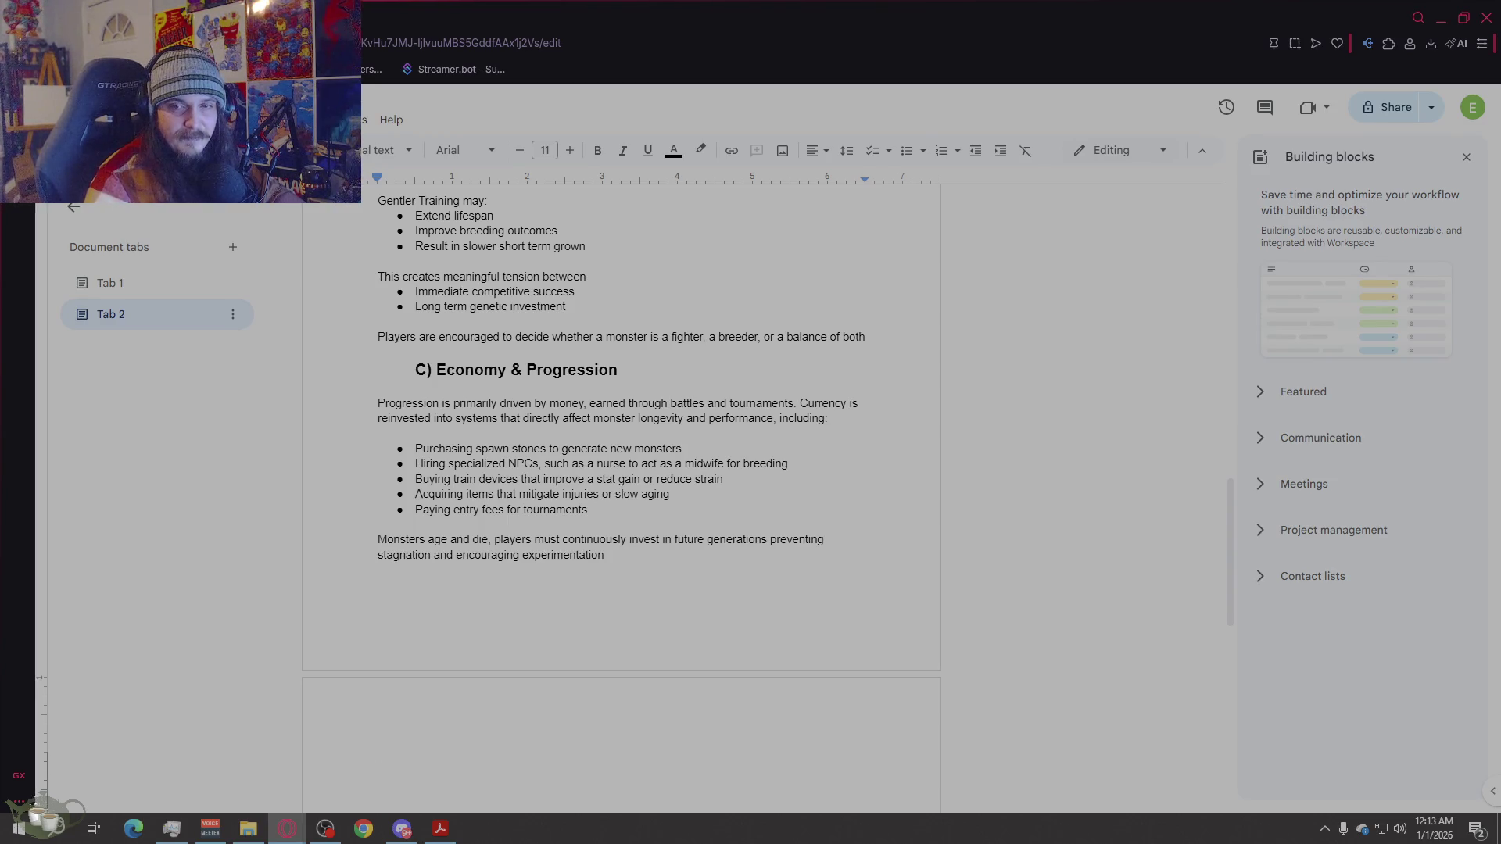
Step: Copy the 'C) Economy & Progression' heading to the top of the new page and change C to D
left_click_drag(640, 369, 401, 369)
key("ctrl+c")
left_click(542, 757)
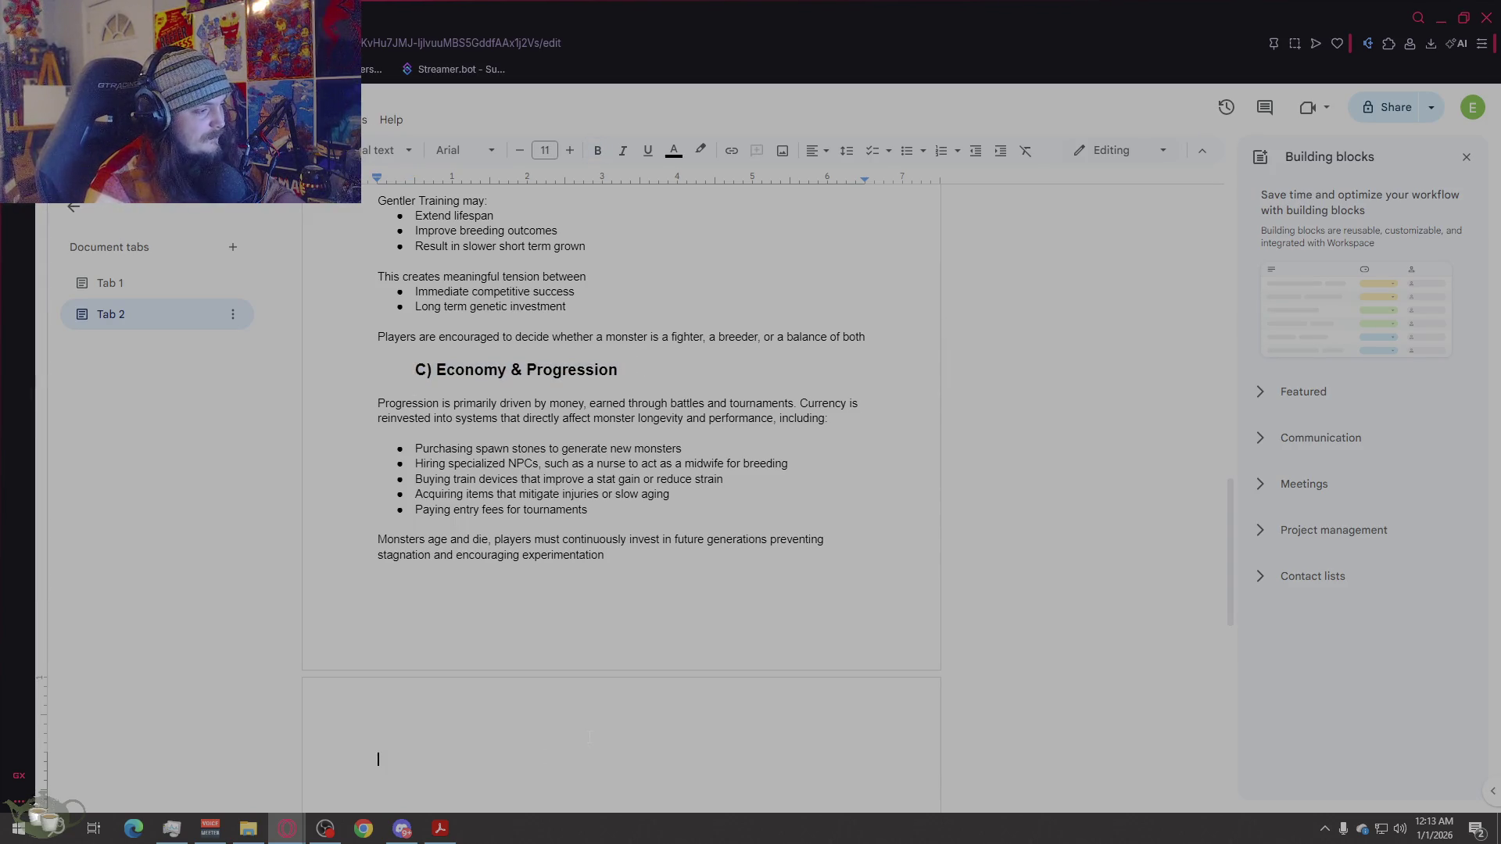
key("ctrl+v")
double_click(420, 763)
type("D")
scroll(682, 724, "down", 1)
scroll(682, 723, "up", 15)
scroll(682, 725, "down", 15)
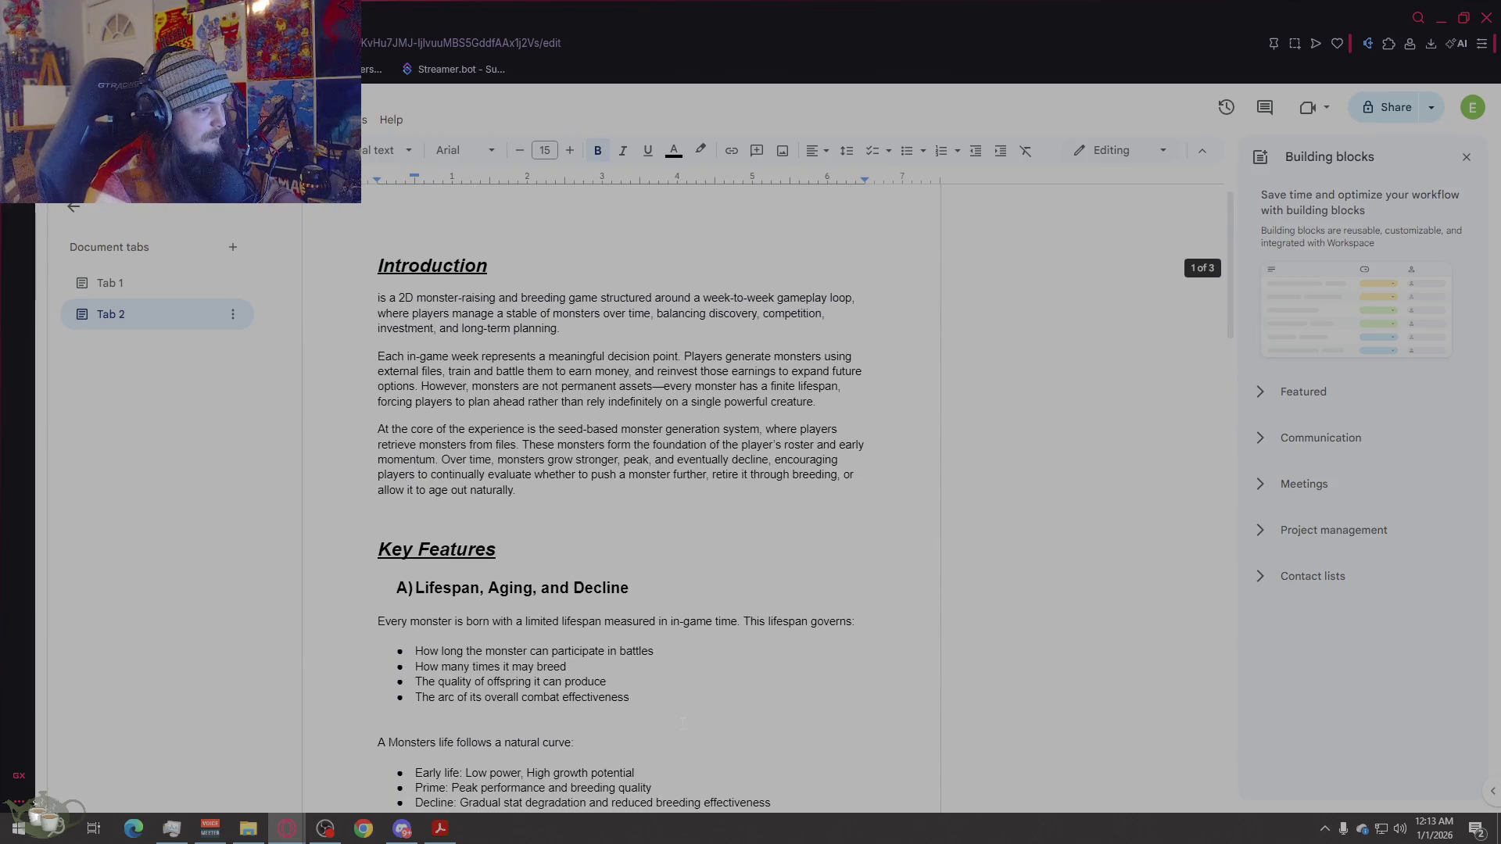
left_click(716, 466)
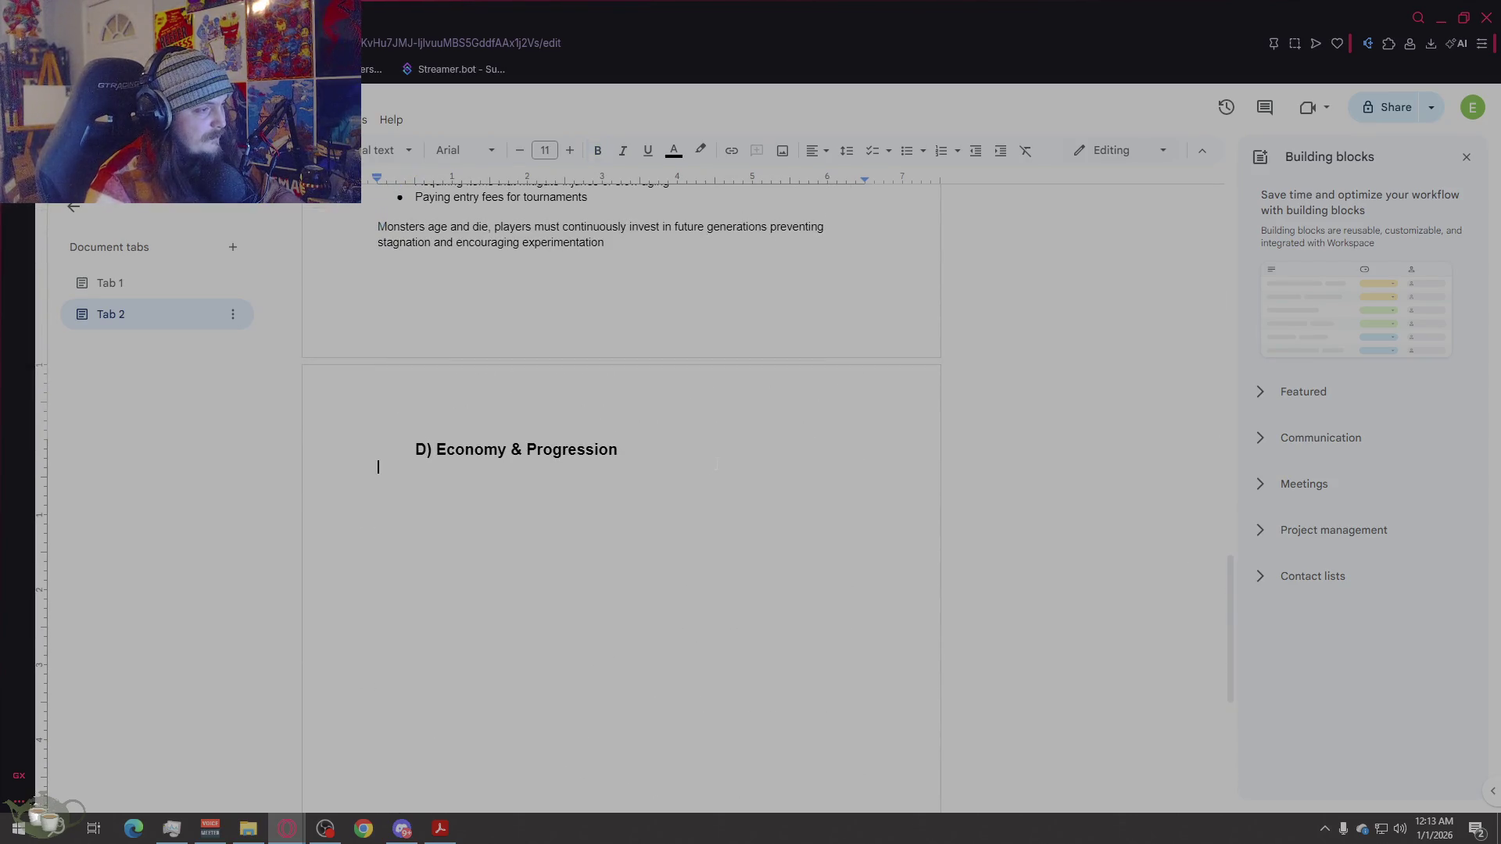
scroll(696, 525, "up", 4)
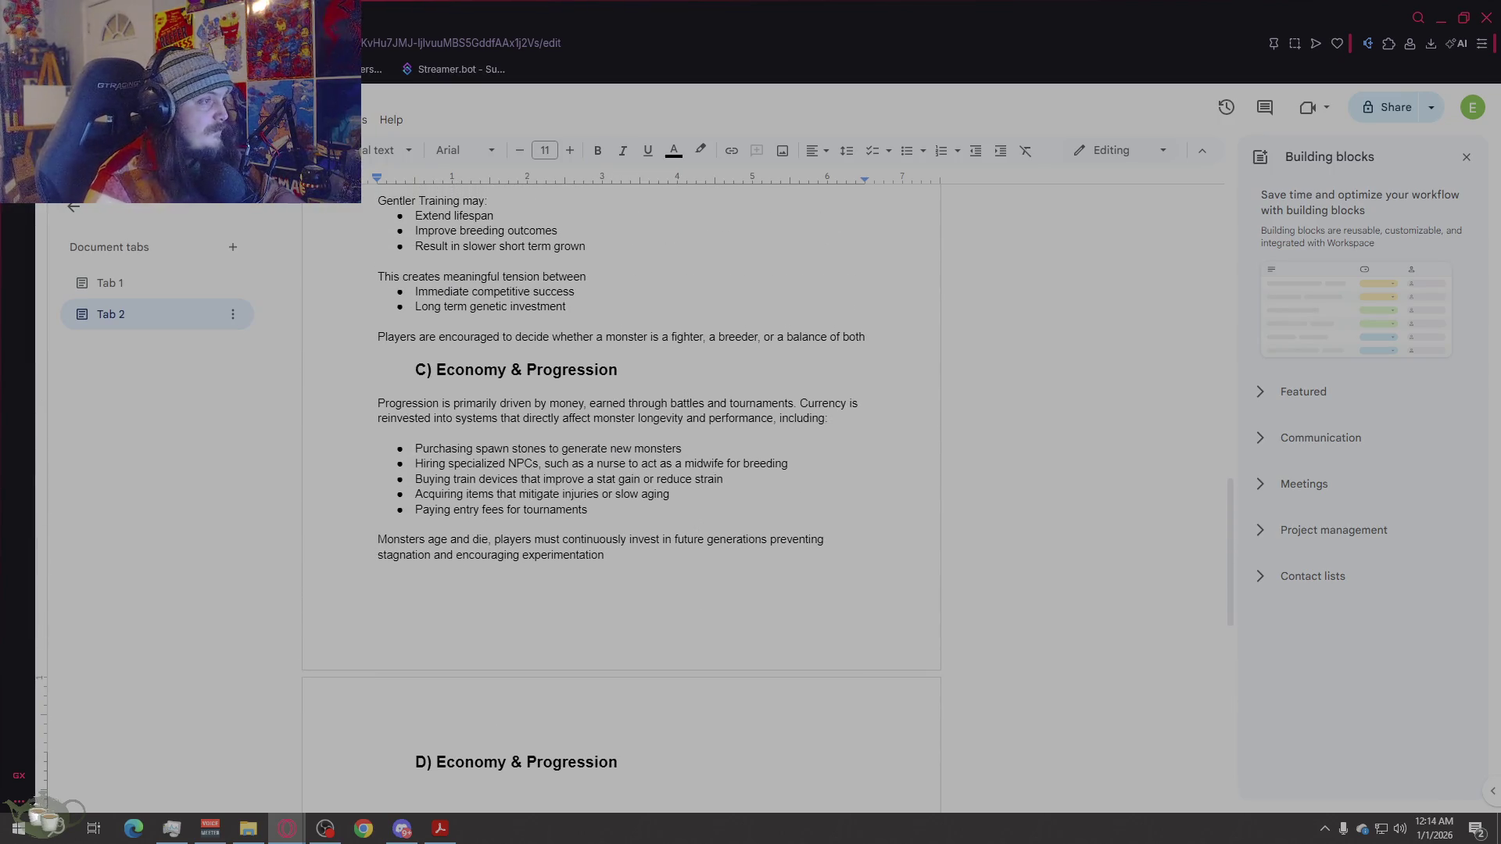
scroll(741, 602, "down", 3)
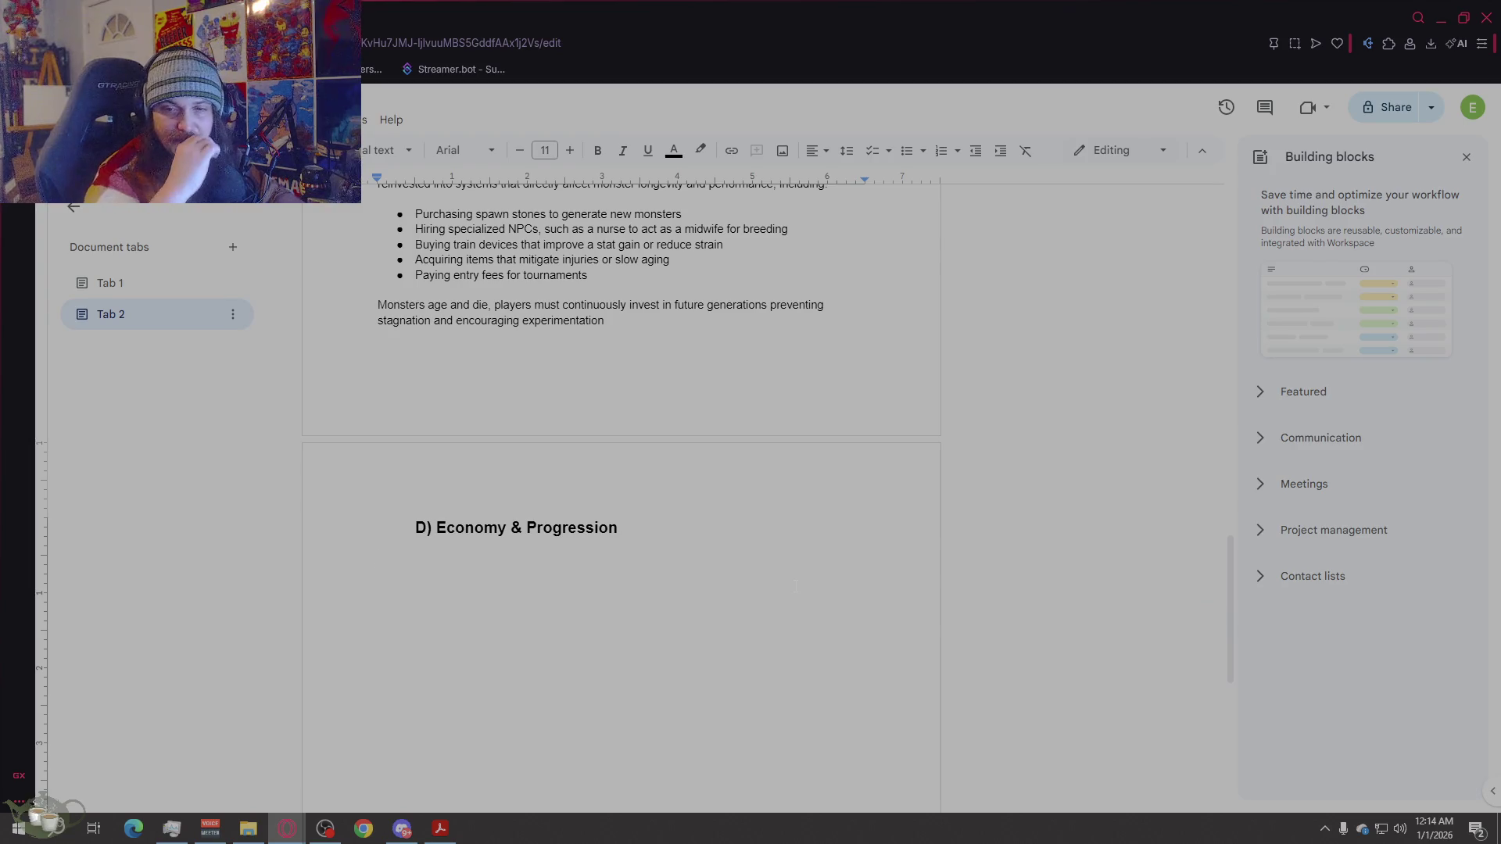
Step: Replace 'Economy & Progression' with 'Tournaments & License Structure' and add blank lines below the heading
left_click_drag(614, 532, 454, 535)
type("T")
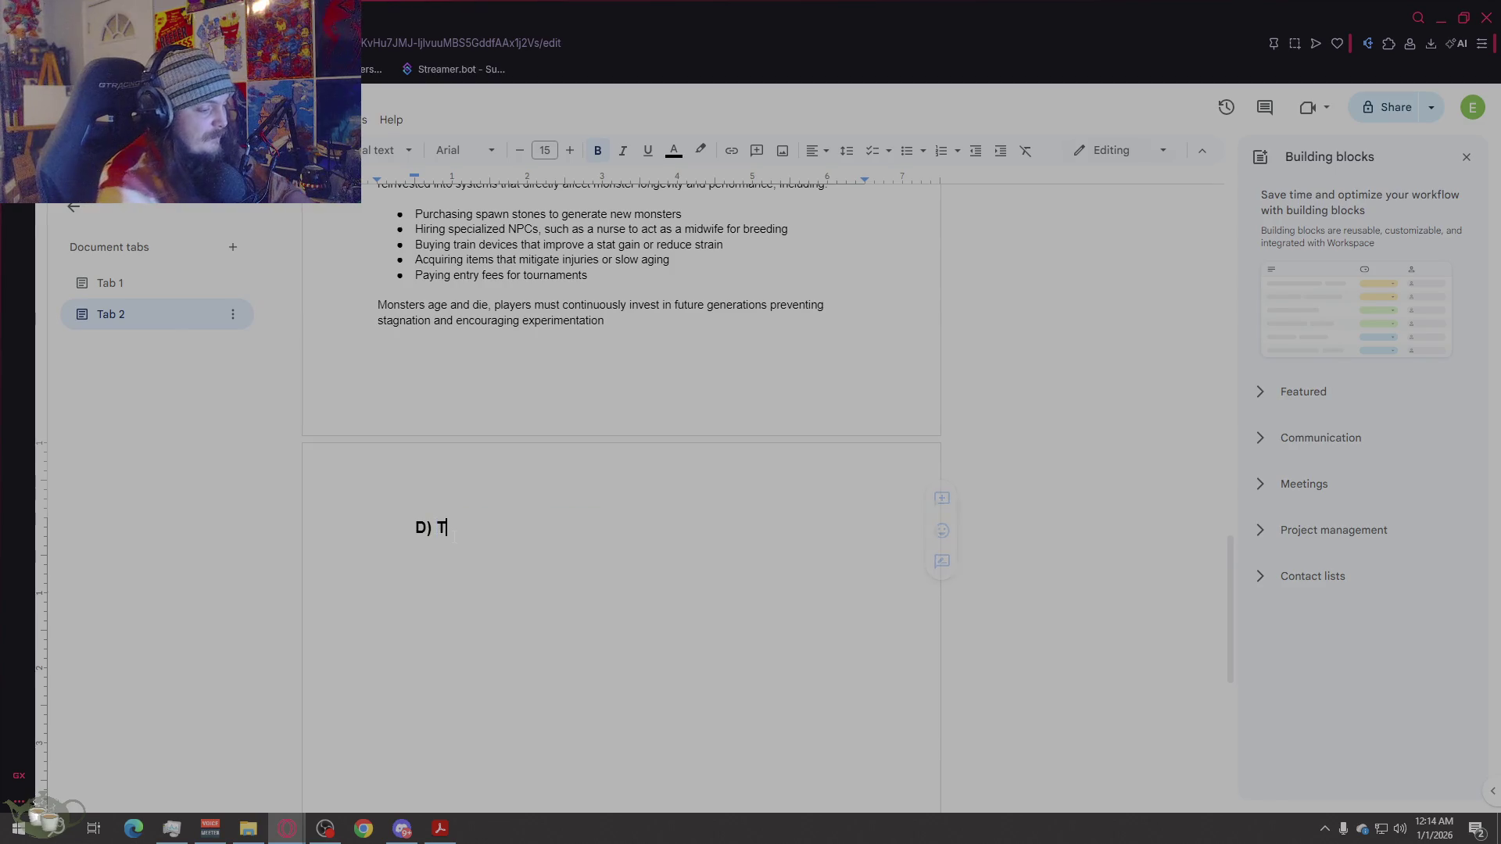
type("ourn")
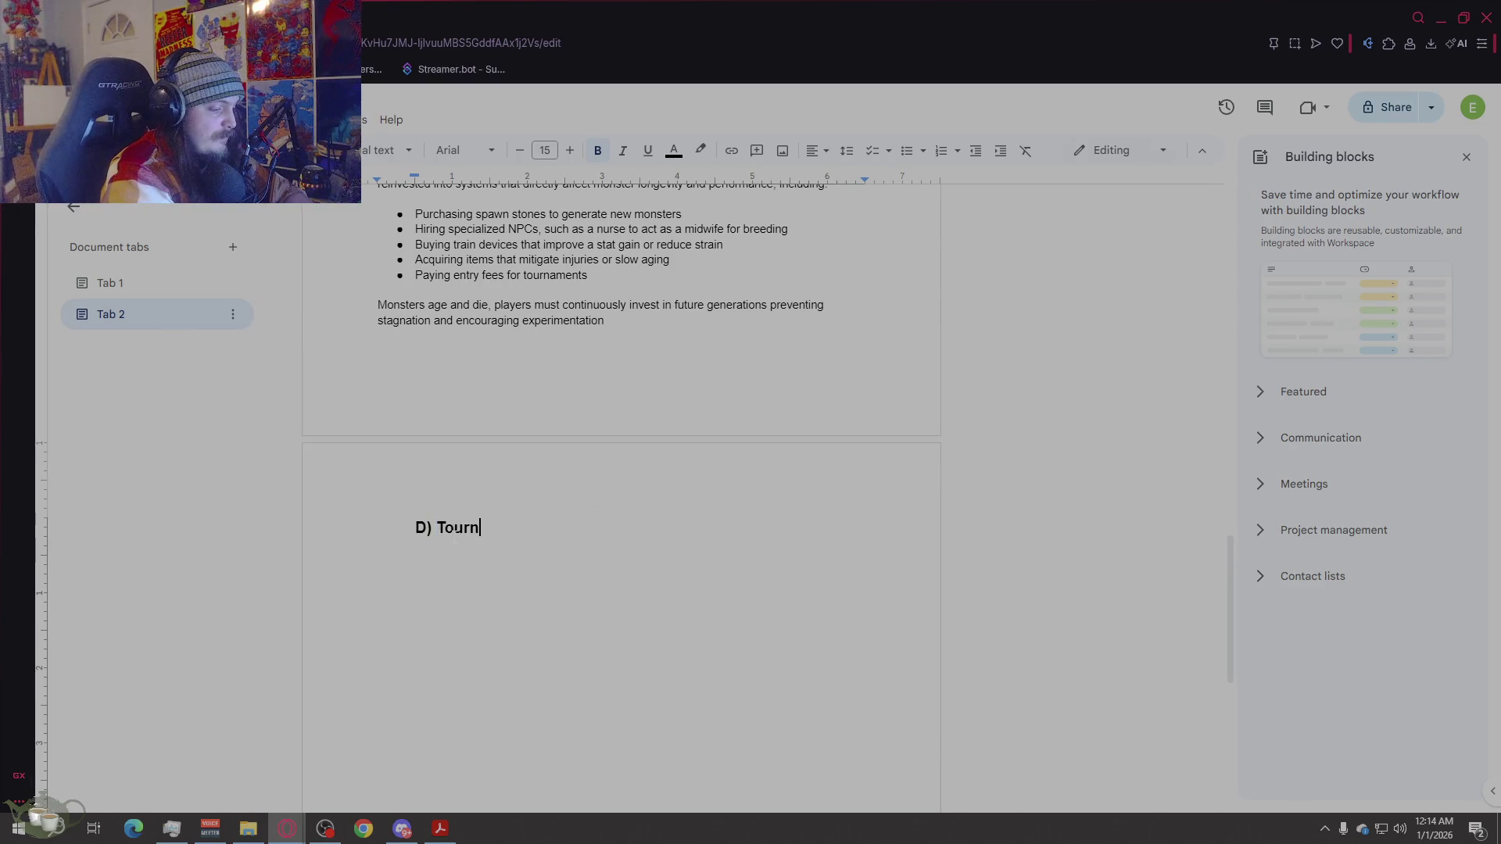
type("aments & Li")
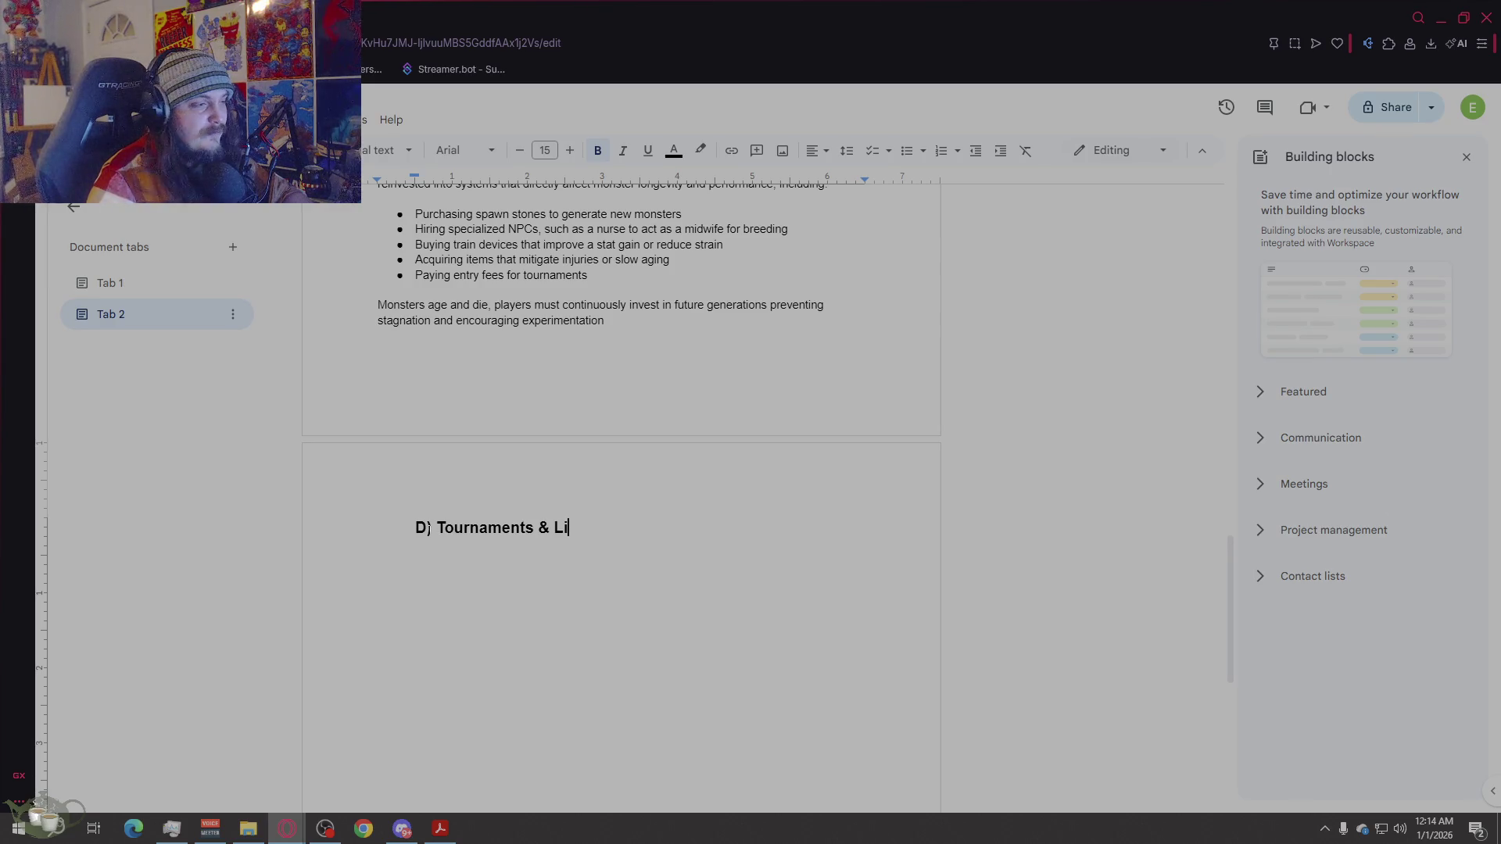
type("cen")
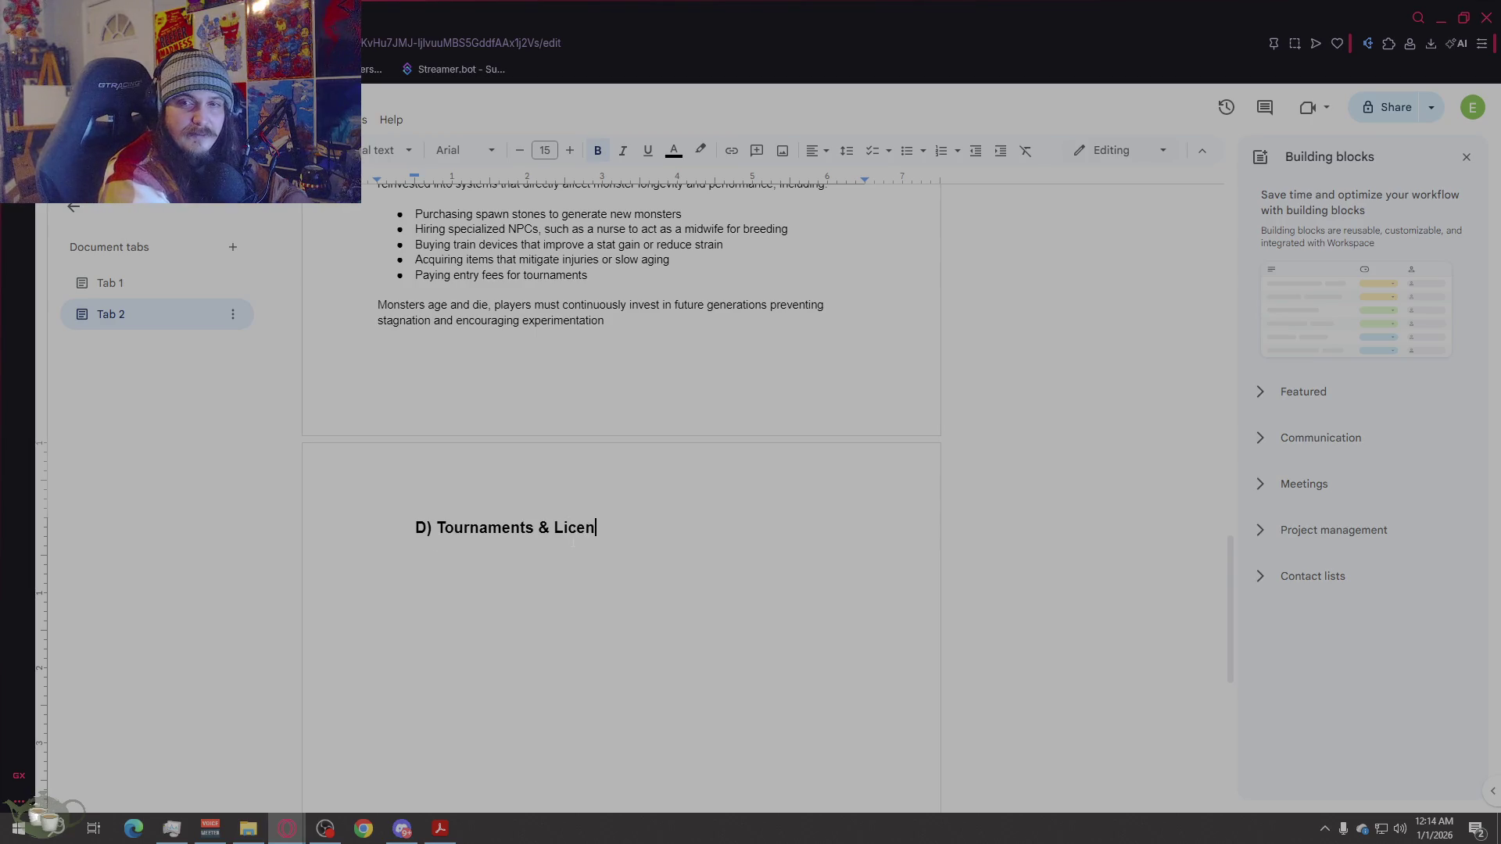
type("se Structure")
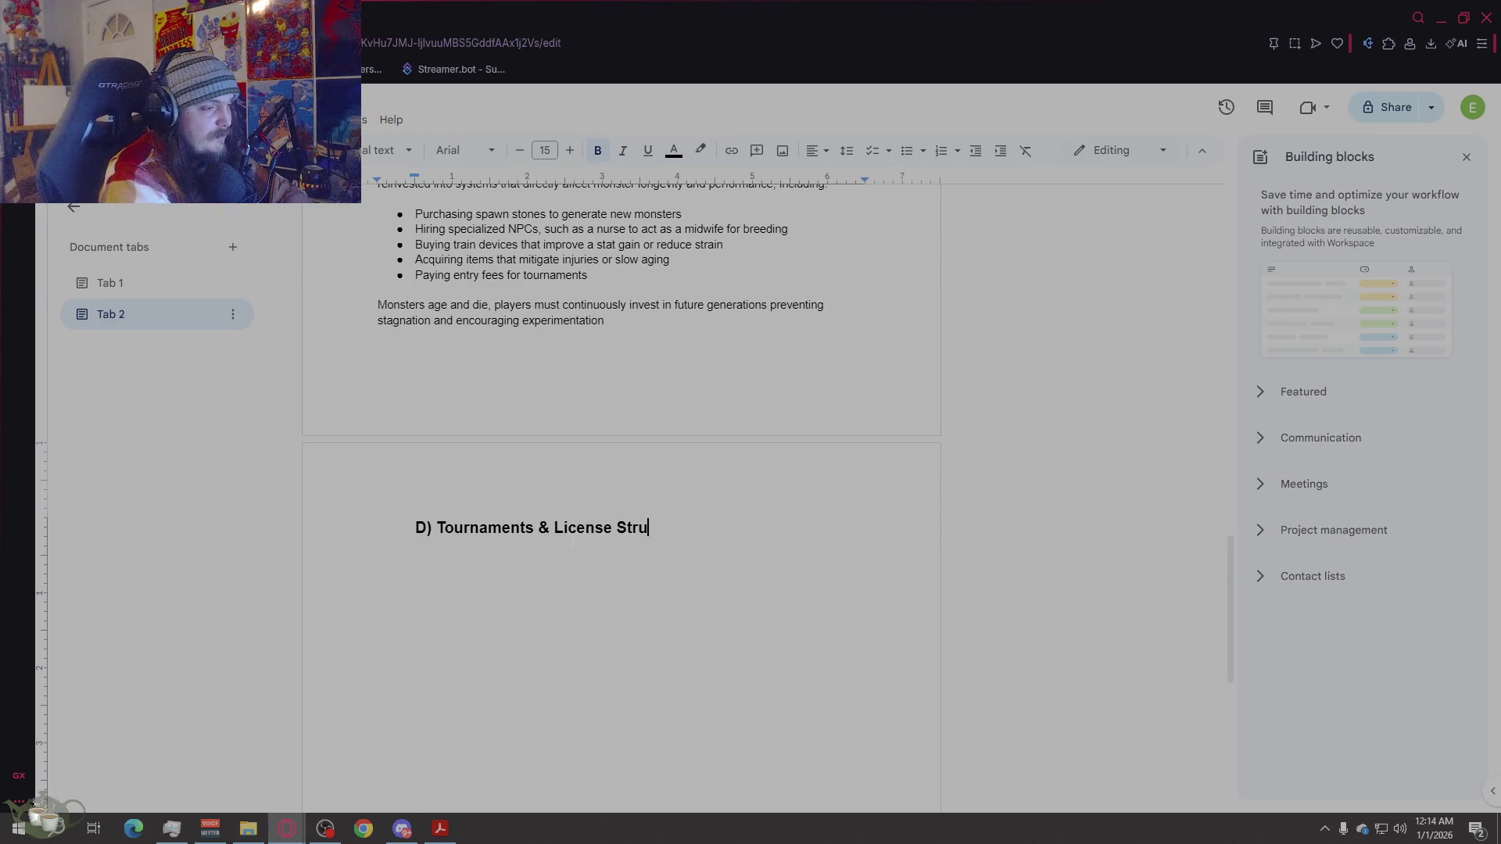
key("Return")
key("Return")
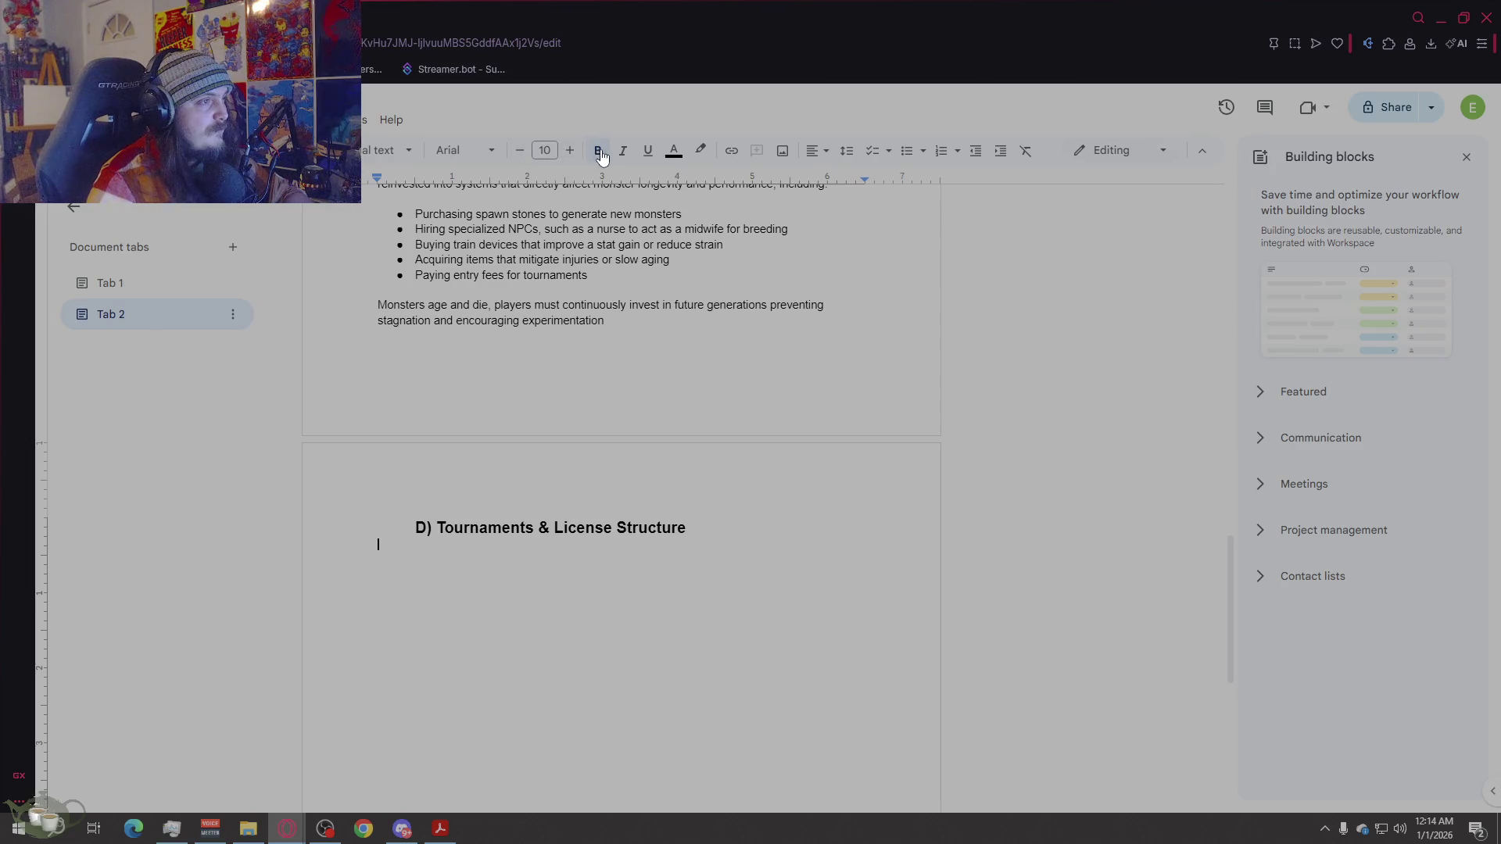
key("Return")
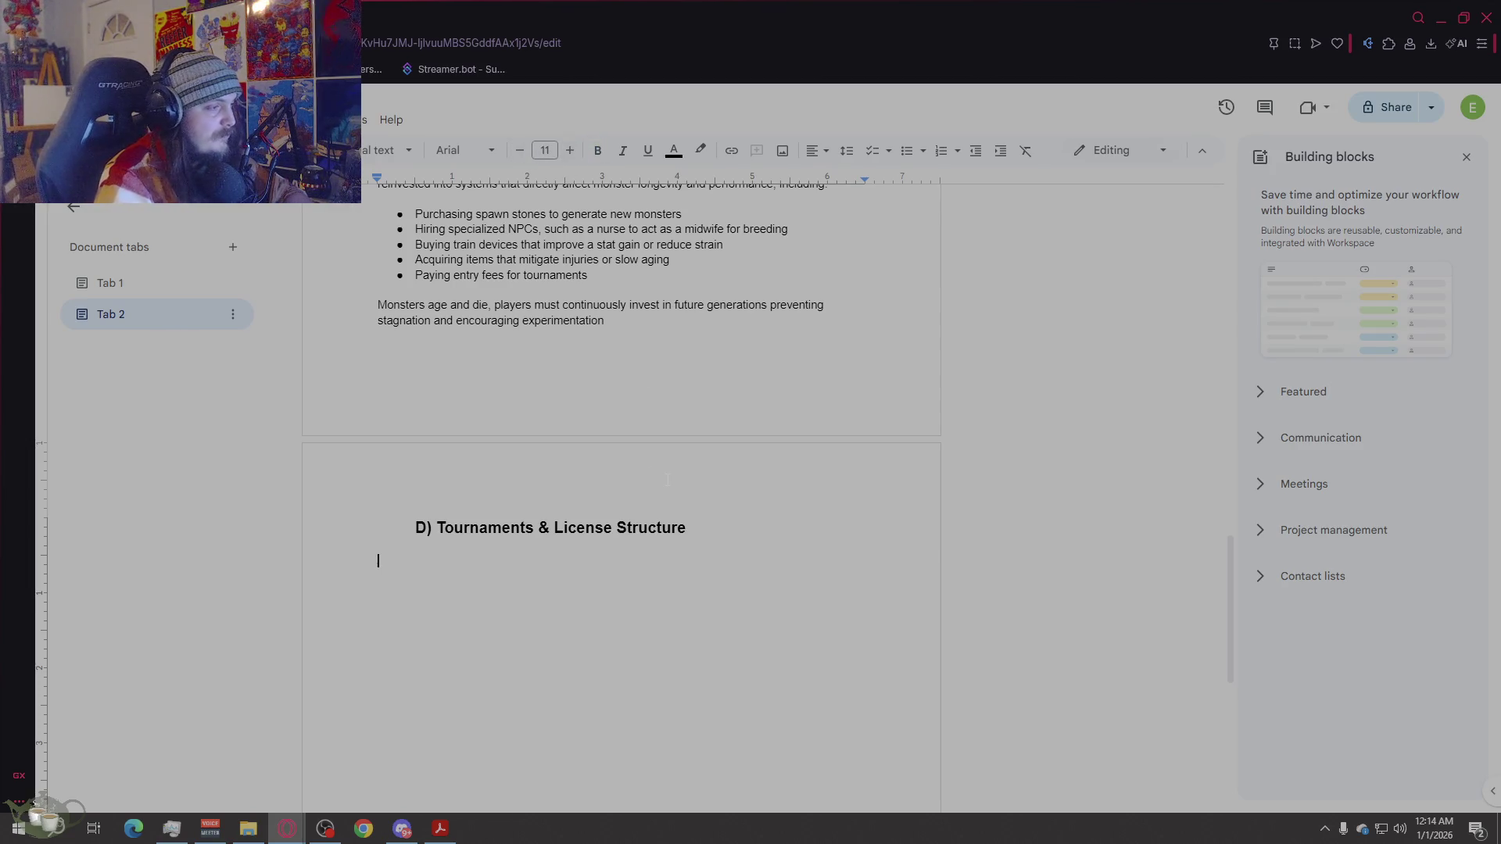
Step: Write the intro sentence on the structured tournament system reinforcing the game's long-term loop, fixing 'game's'
type("V")
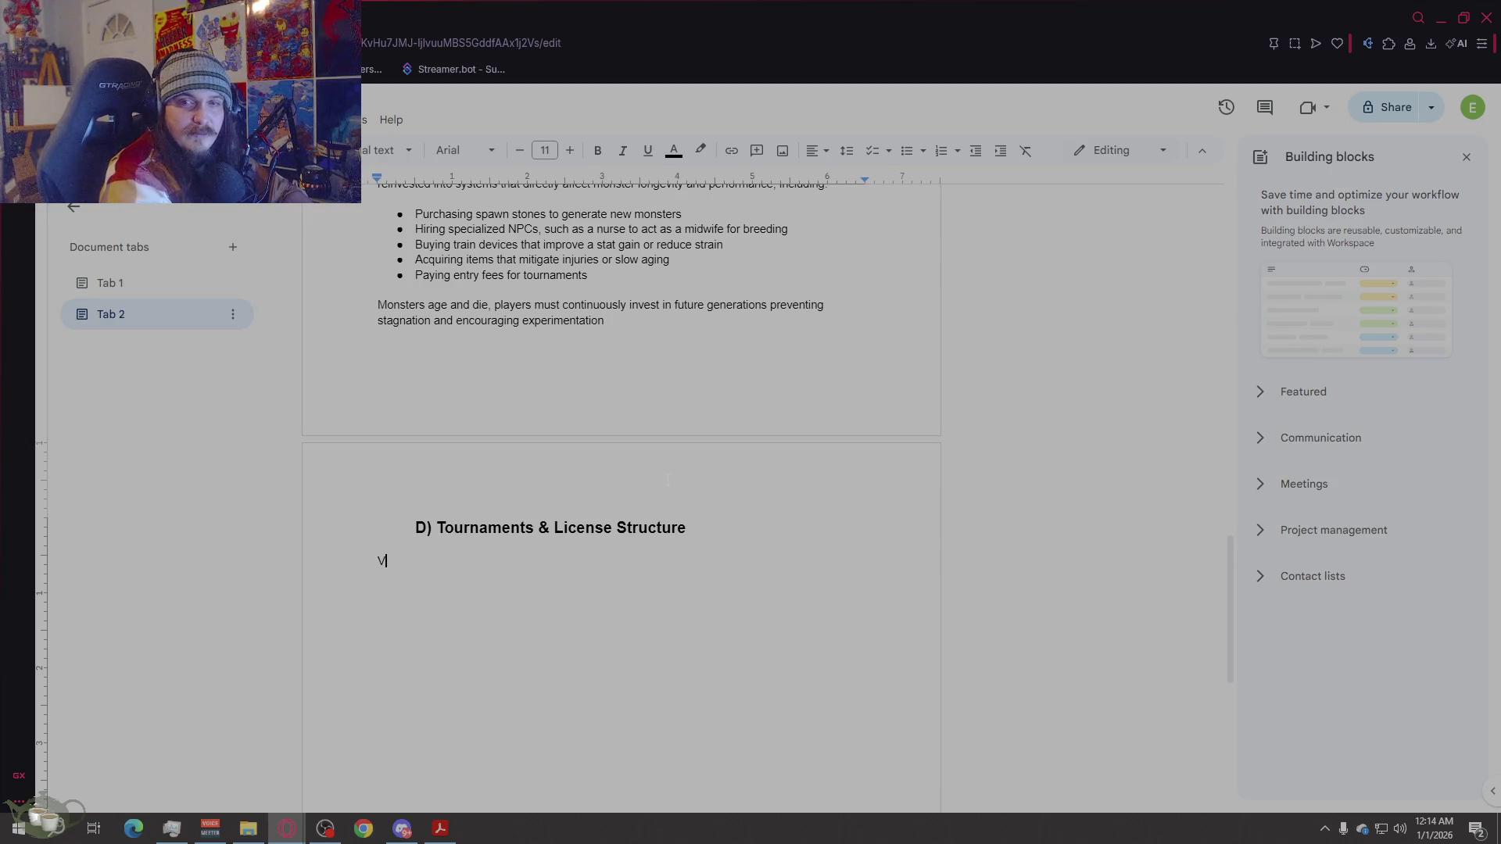
type("s")
key("BackSpace")
key("BackSpace")
type("Battles are organized t")
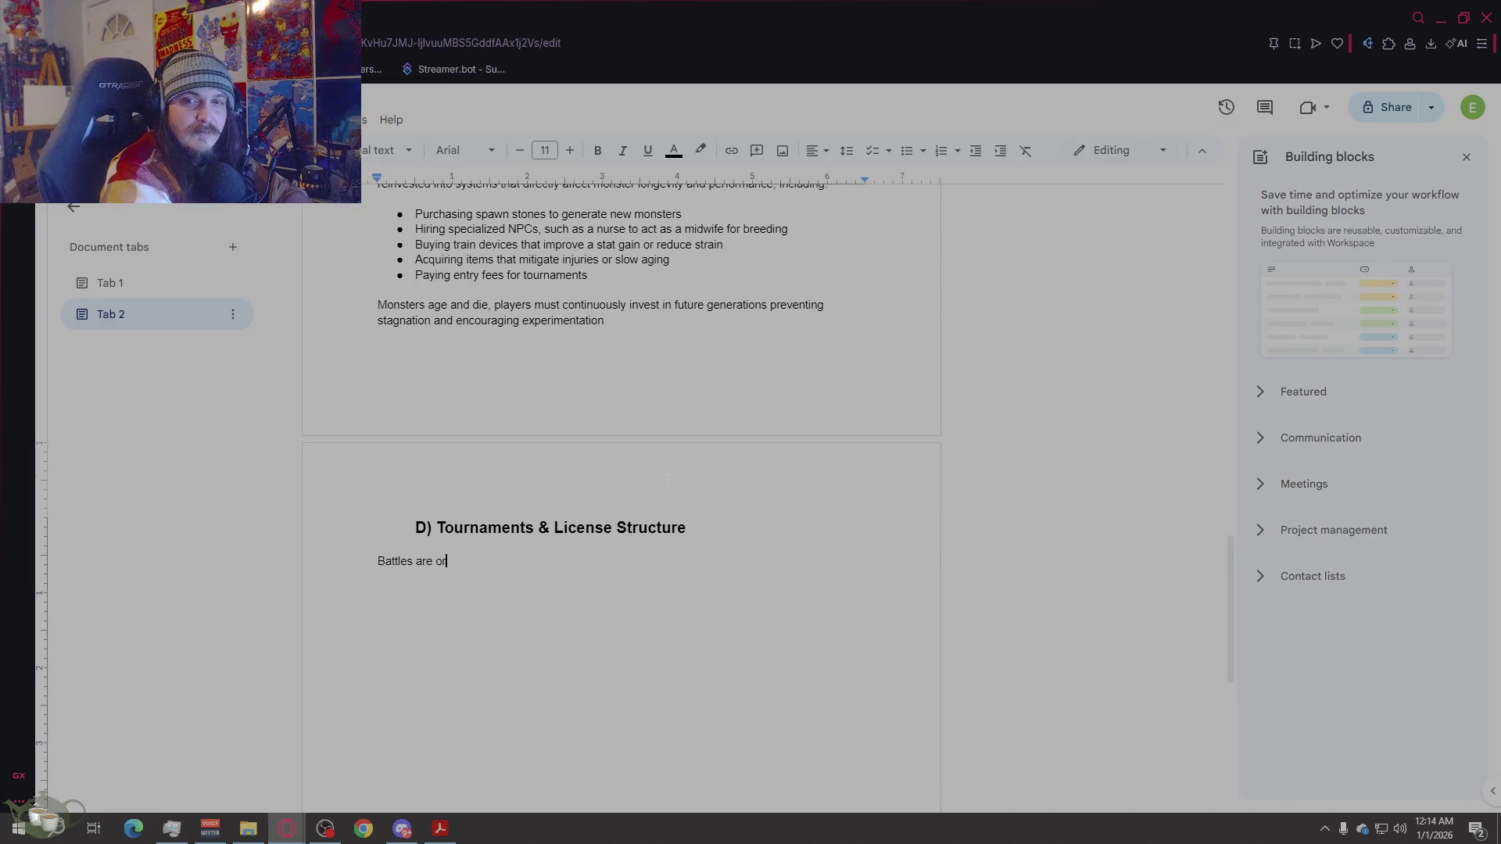
type("hrough")
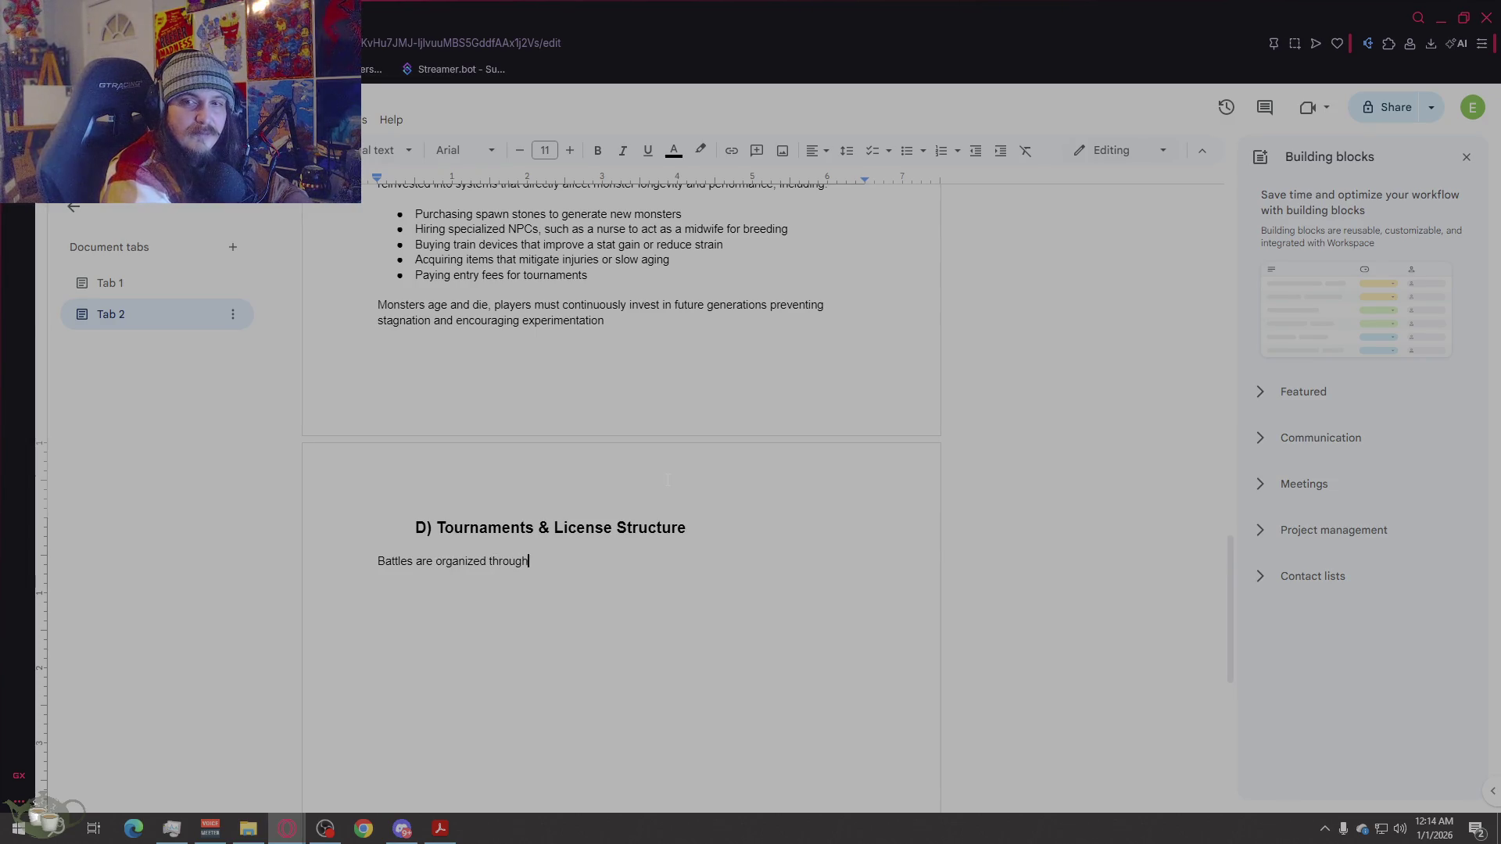
type(" a structured tournam")
type("ent system ")
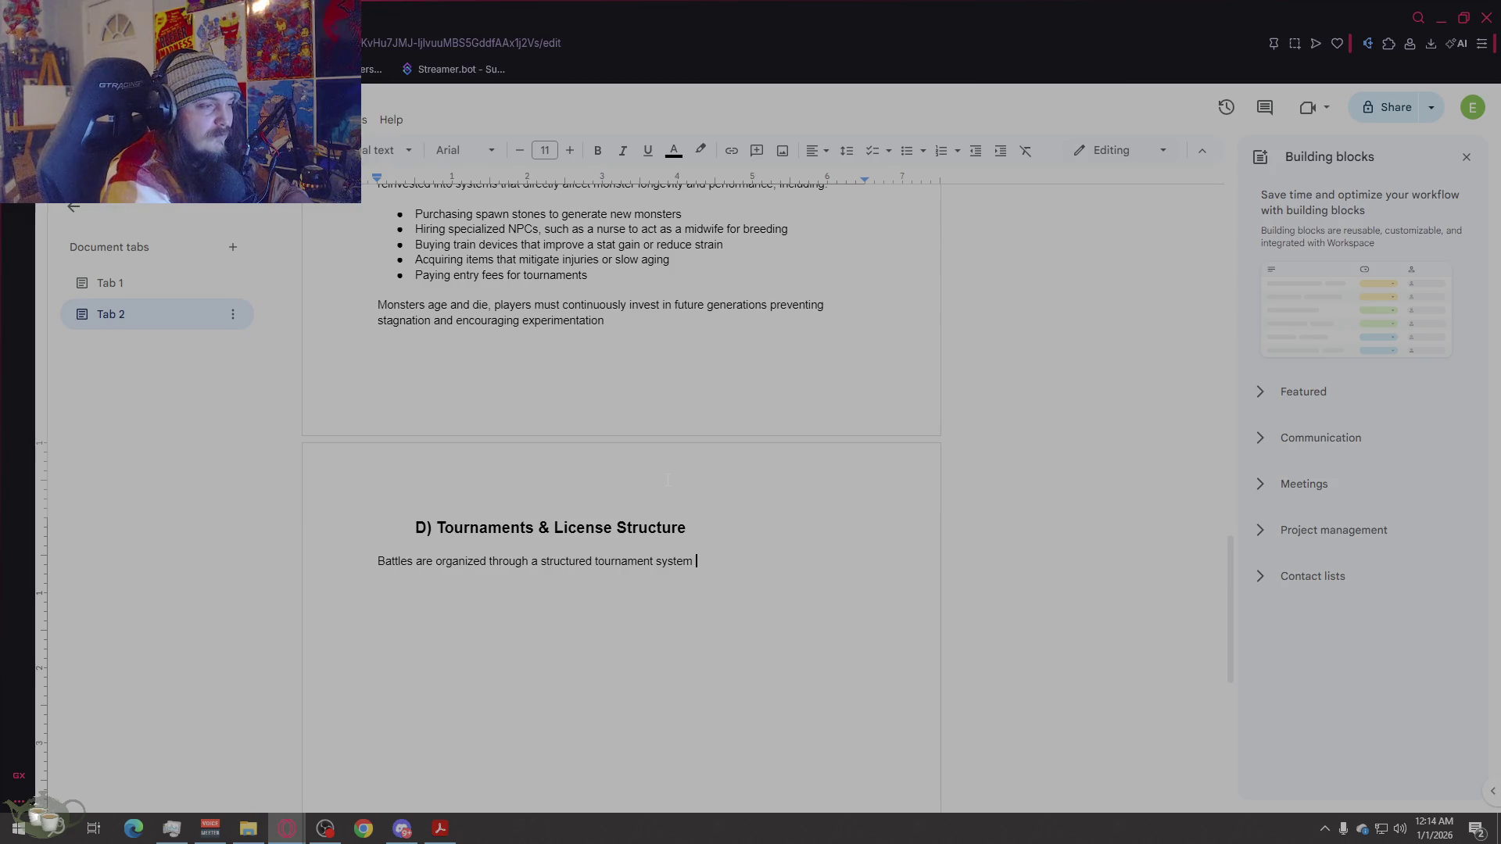
type("that rein")
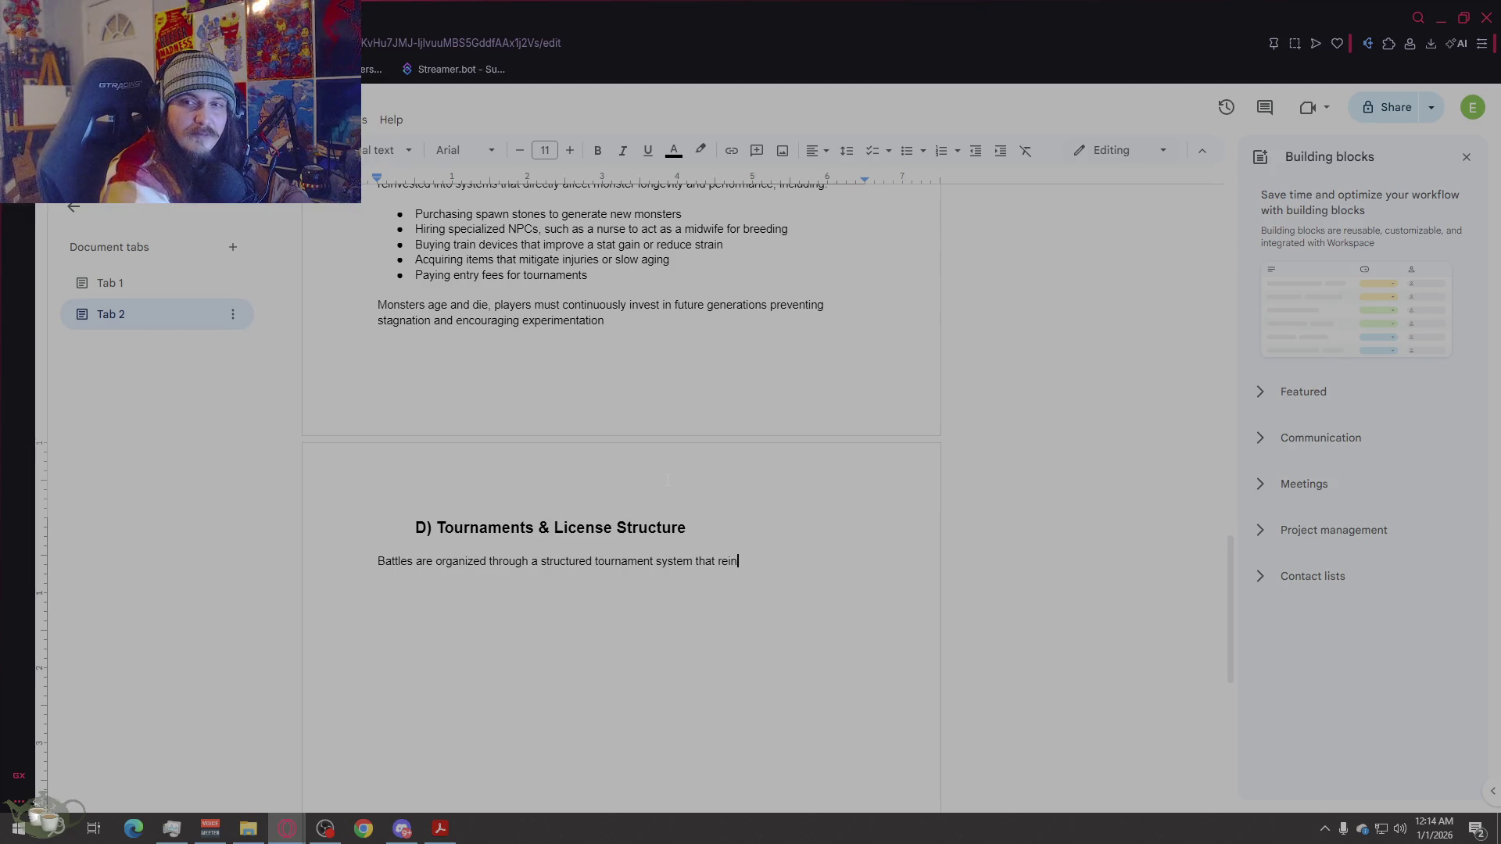
type("forces the games lo")
type("ng ")
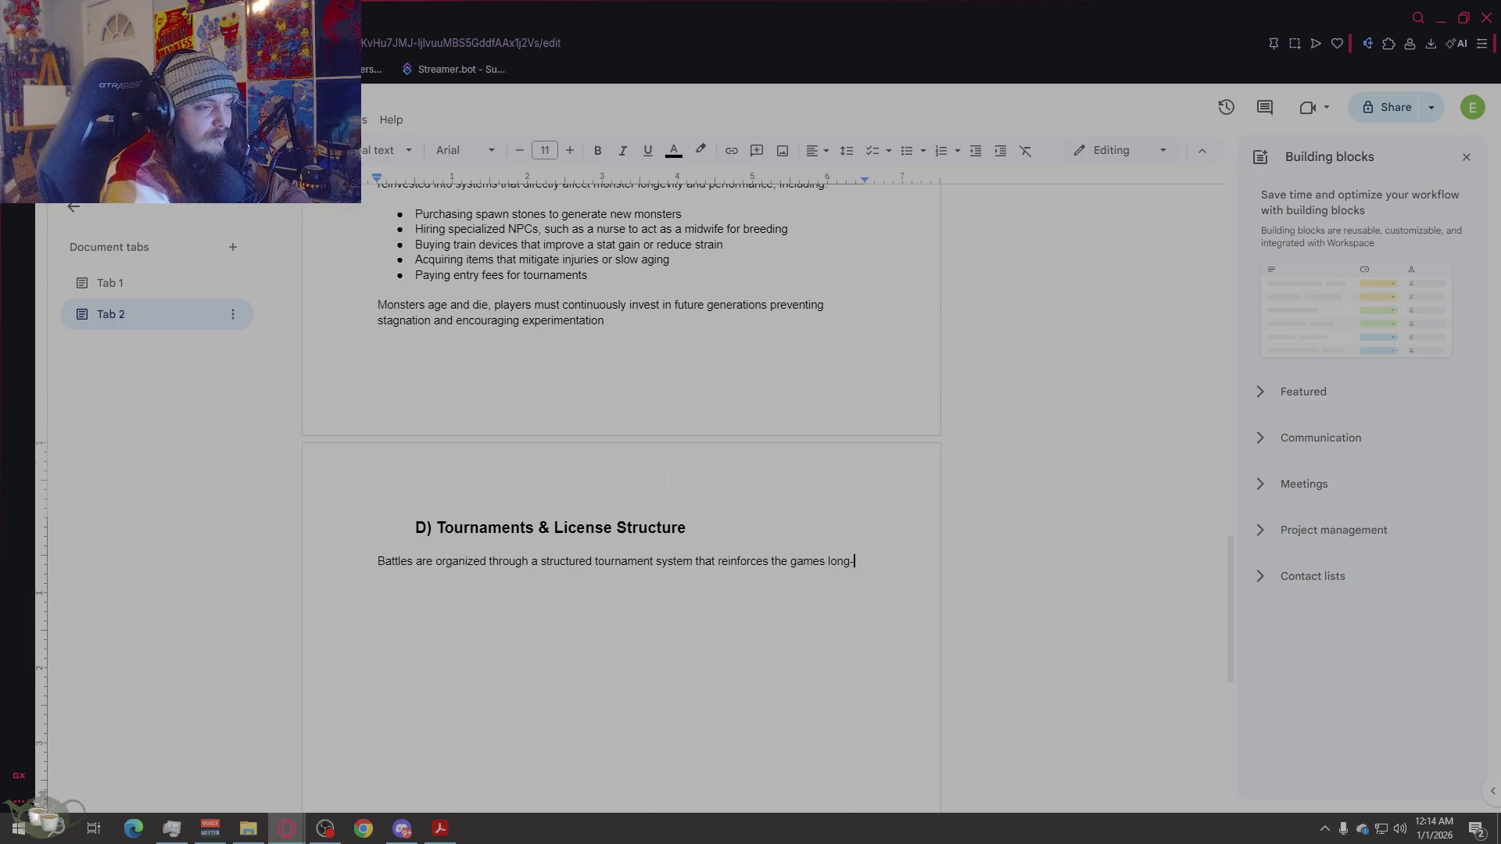
type("term loop")
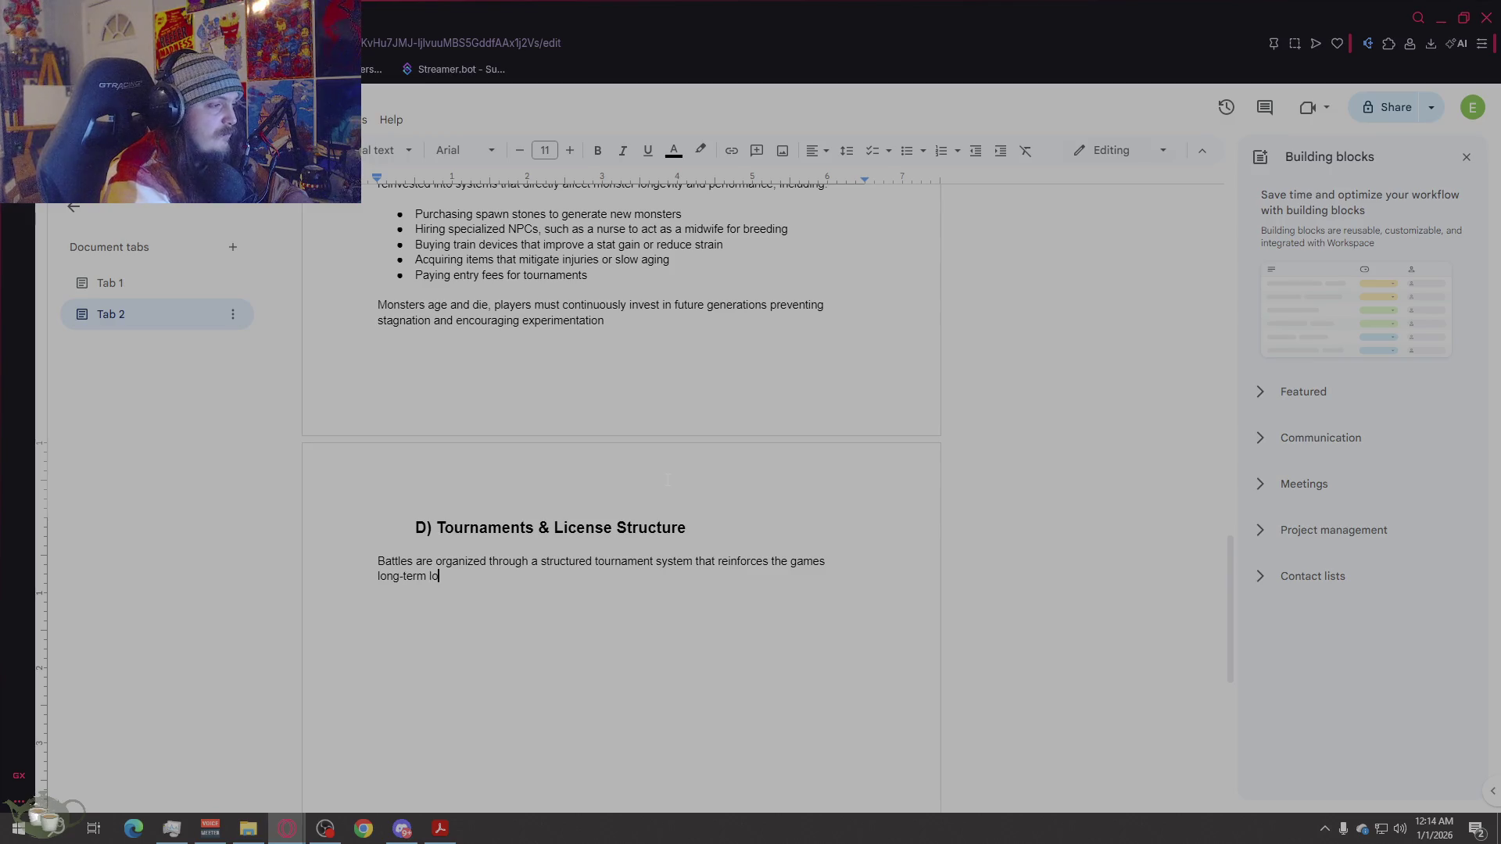
key("BackSpace")
type(".")
key("Return")
key("Return")
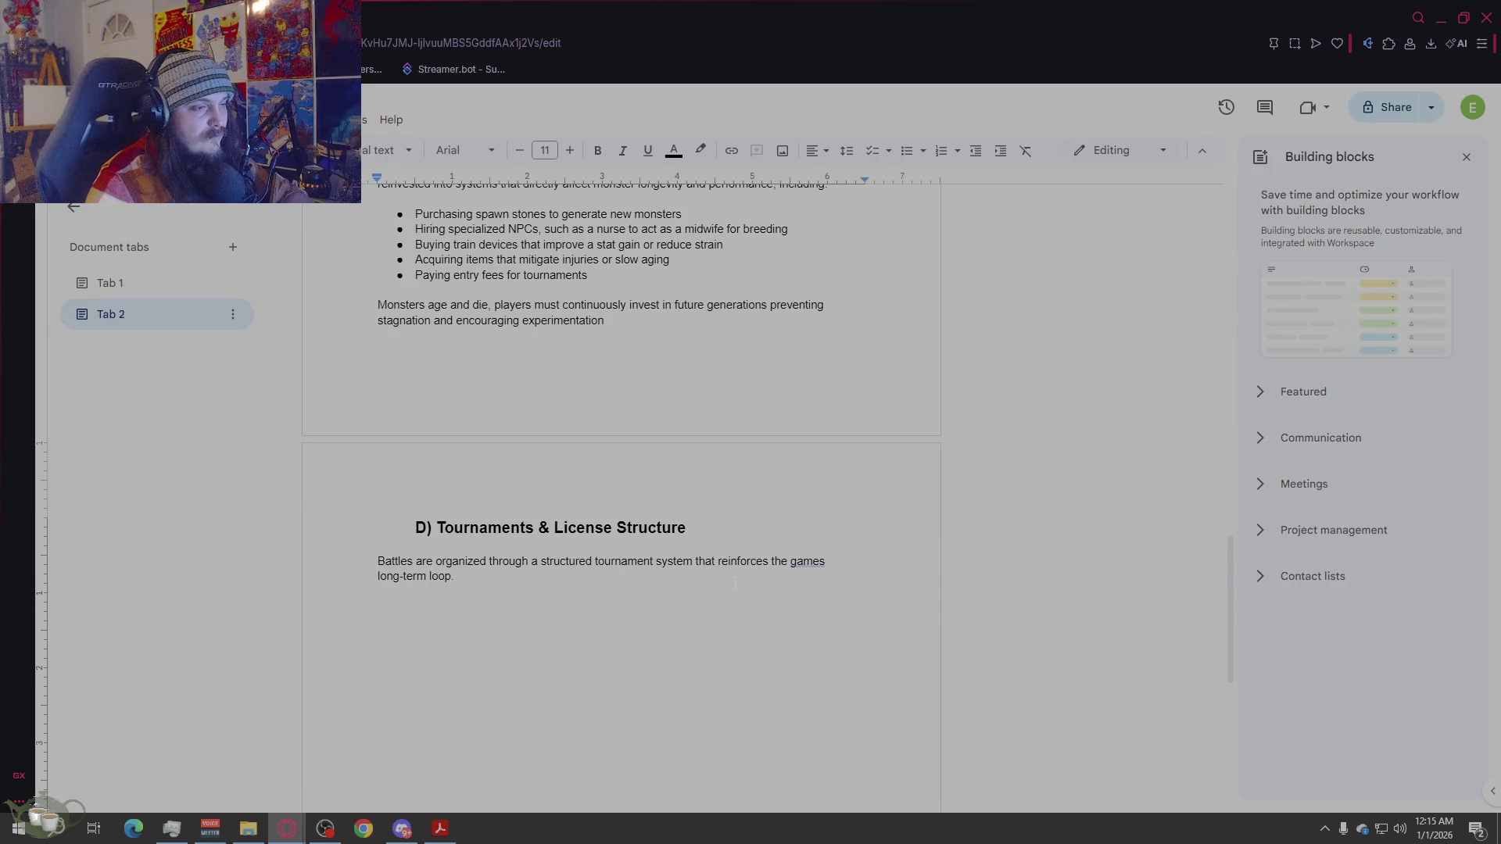
scroll(735, 583, "down", 1)
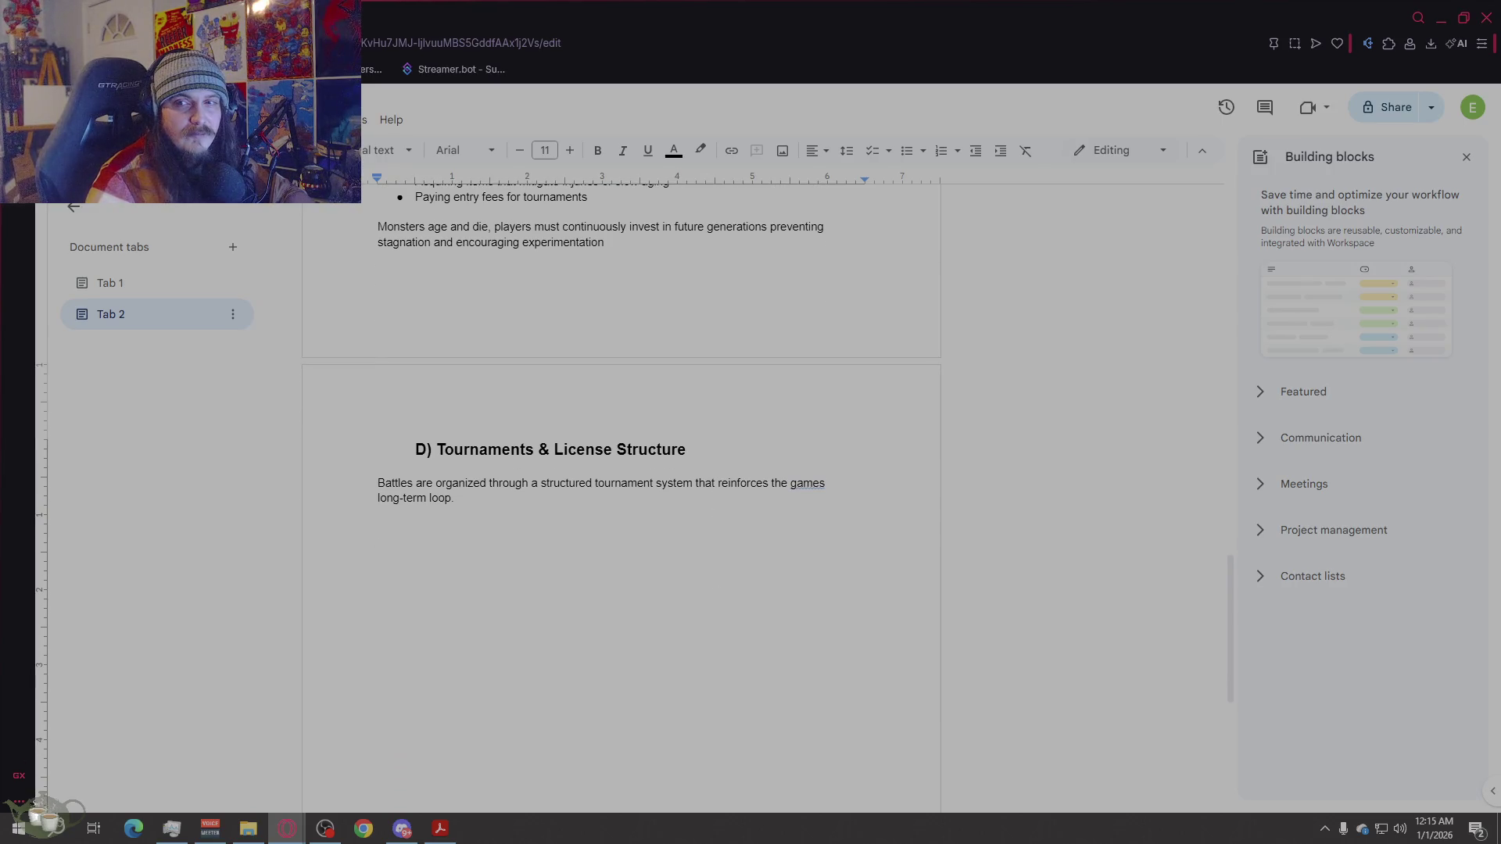
left_click(821, 483)
left_click(817, 461)
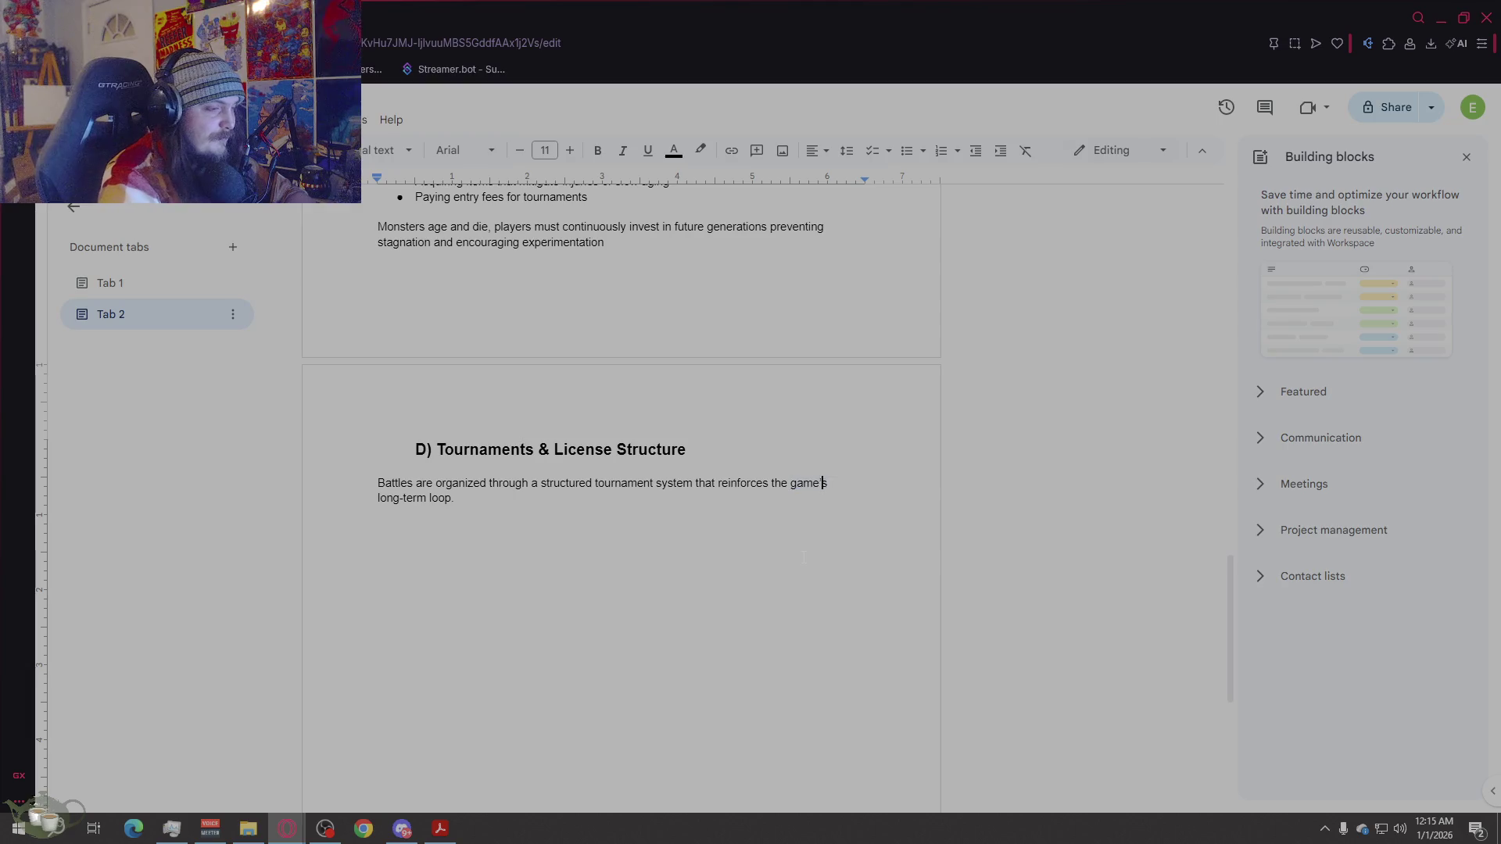
left_click(788, 544)
left_click(776, 528)
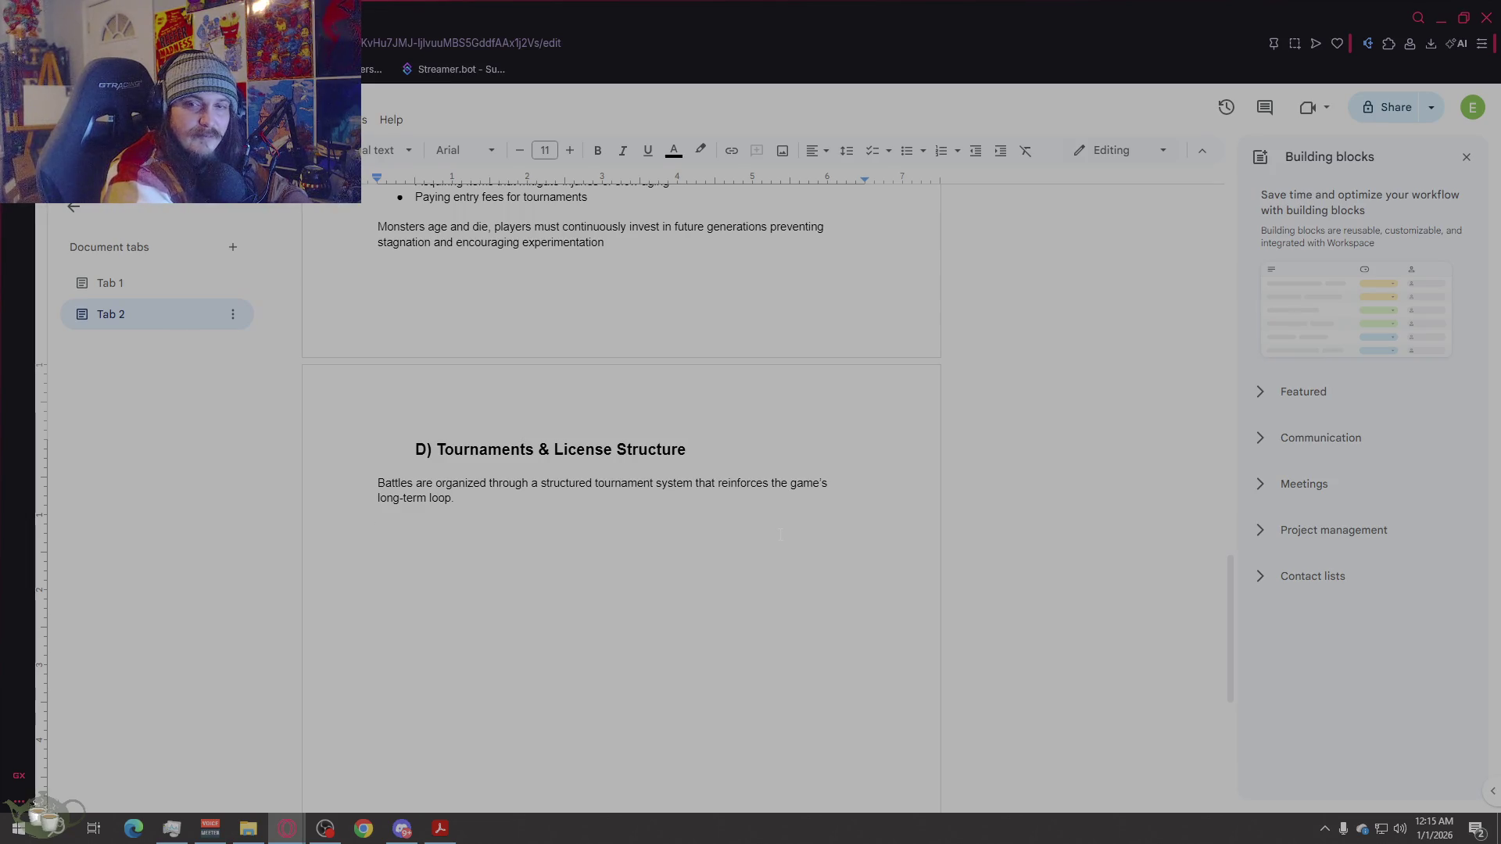
Step: Add a 'Tournament Types:' line beneath the intro sentence
type("Tournamane")
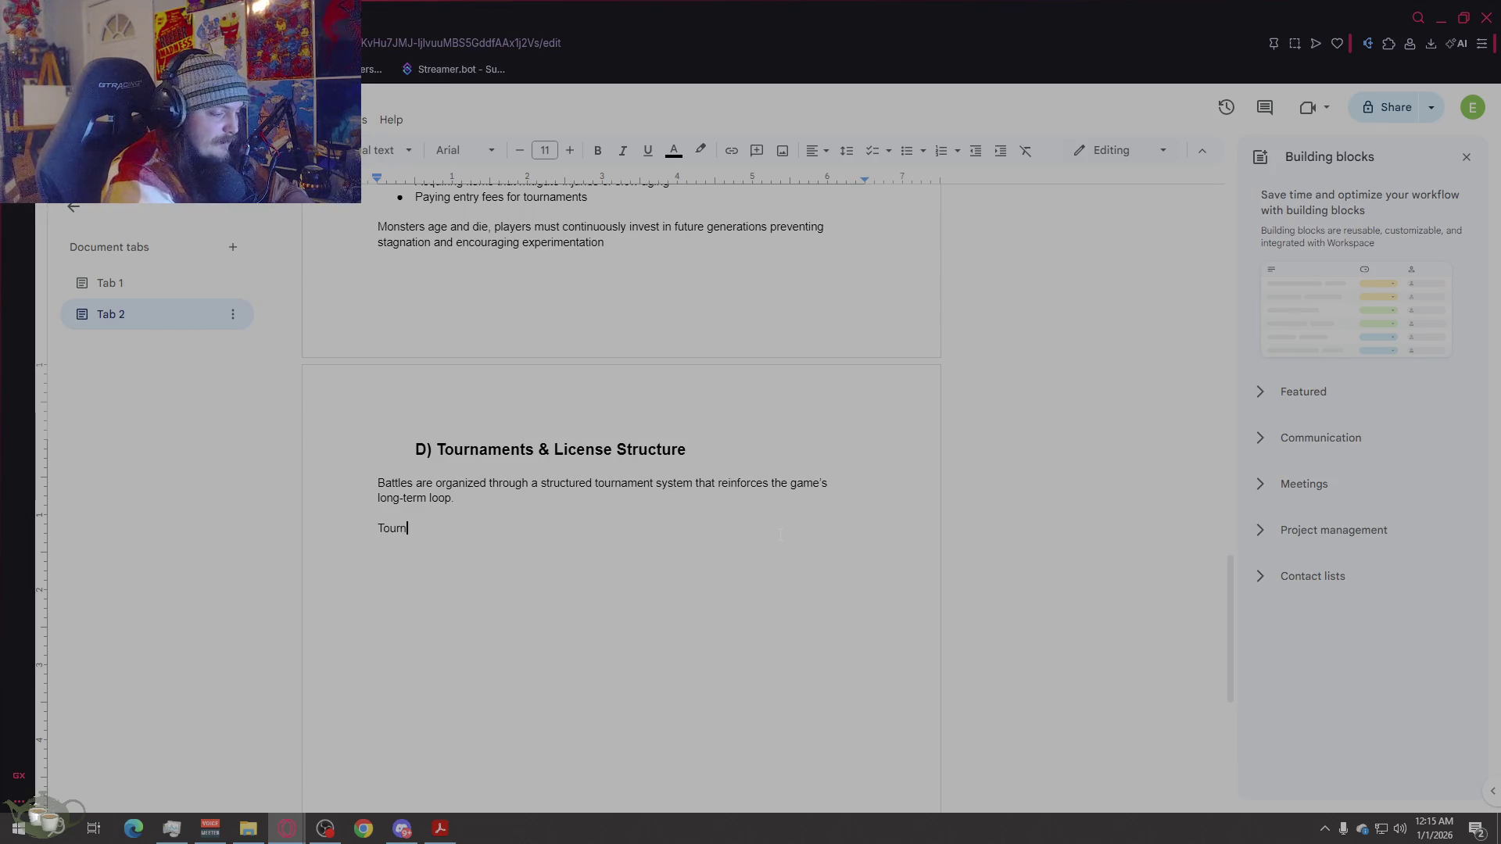
key("BackSpace")
key("BackSpace")
key("BackSpace")
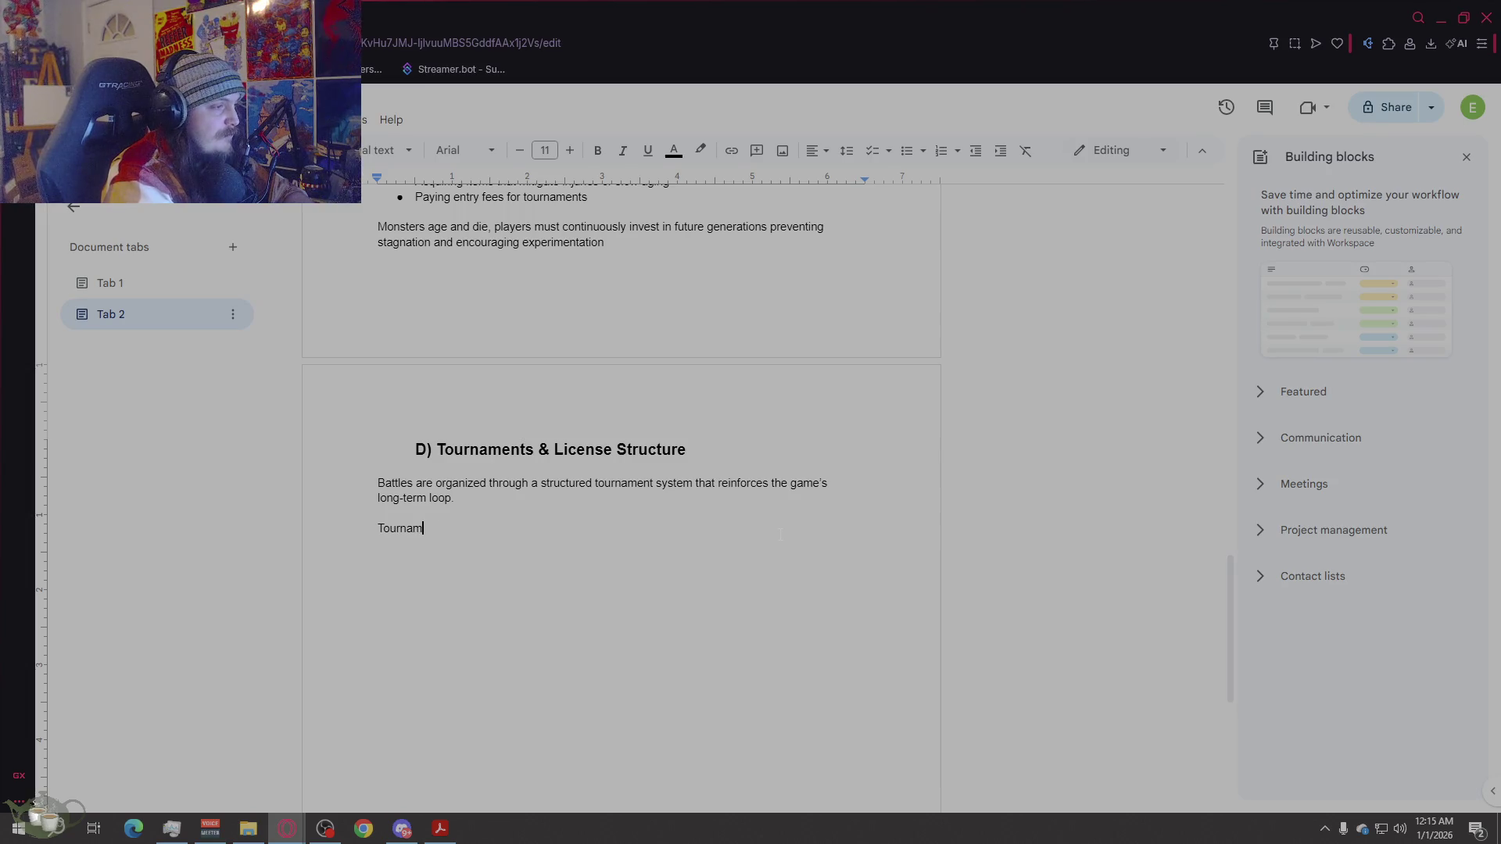
type("ent ")
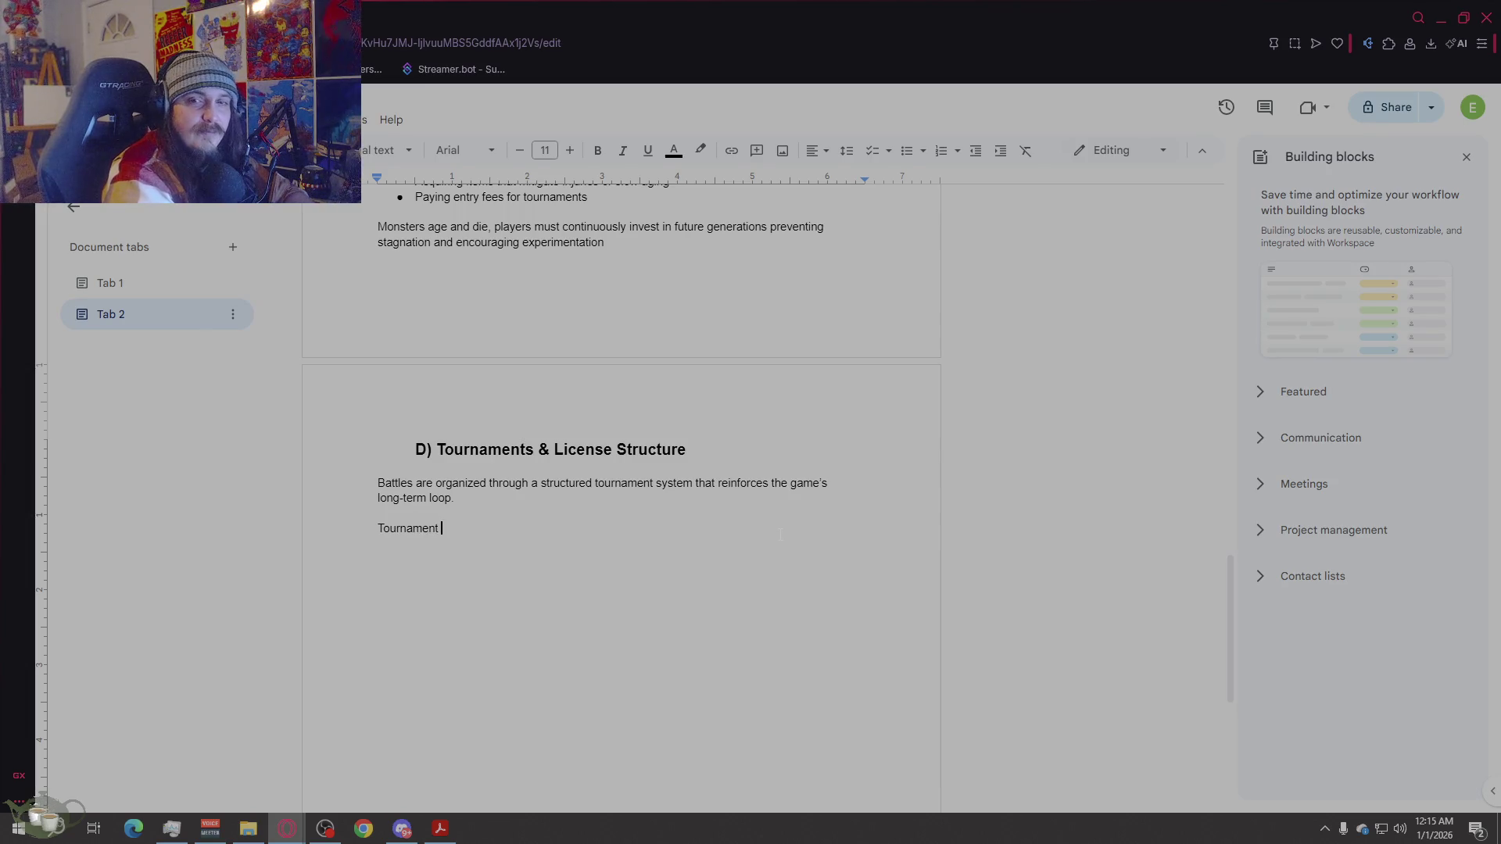
type("Types")
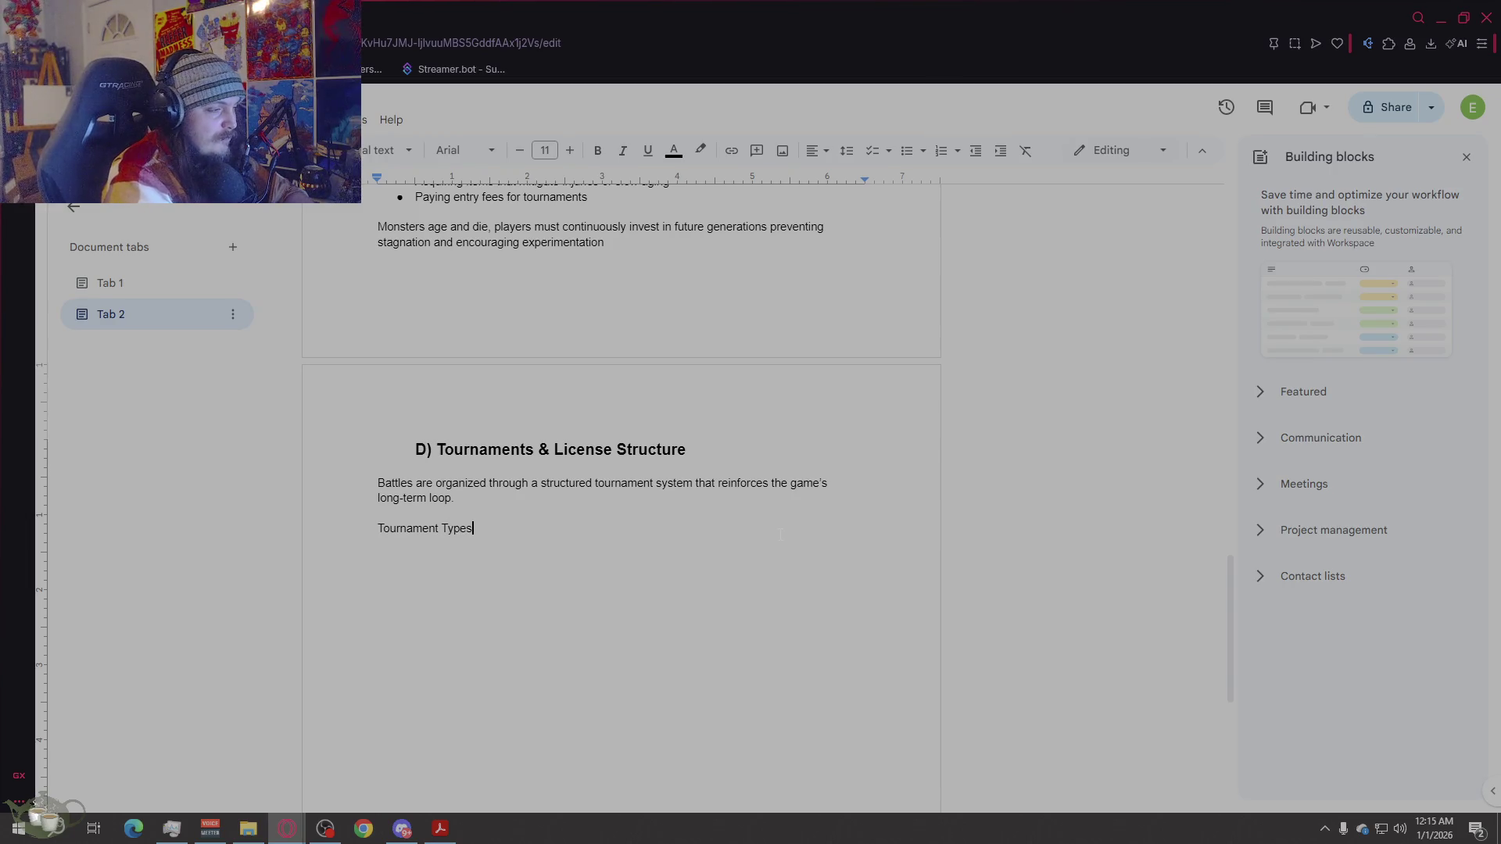
type(":")
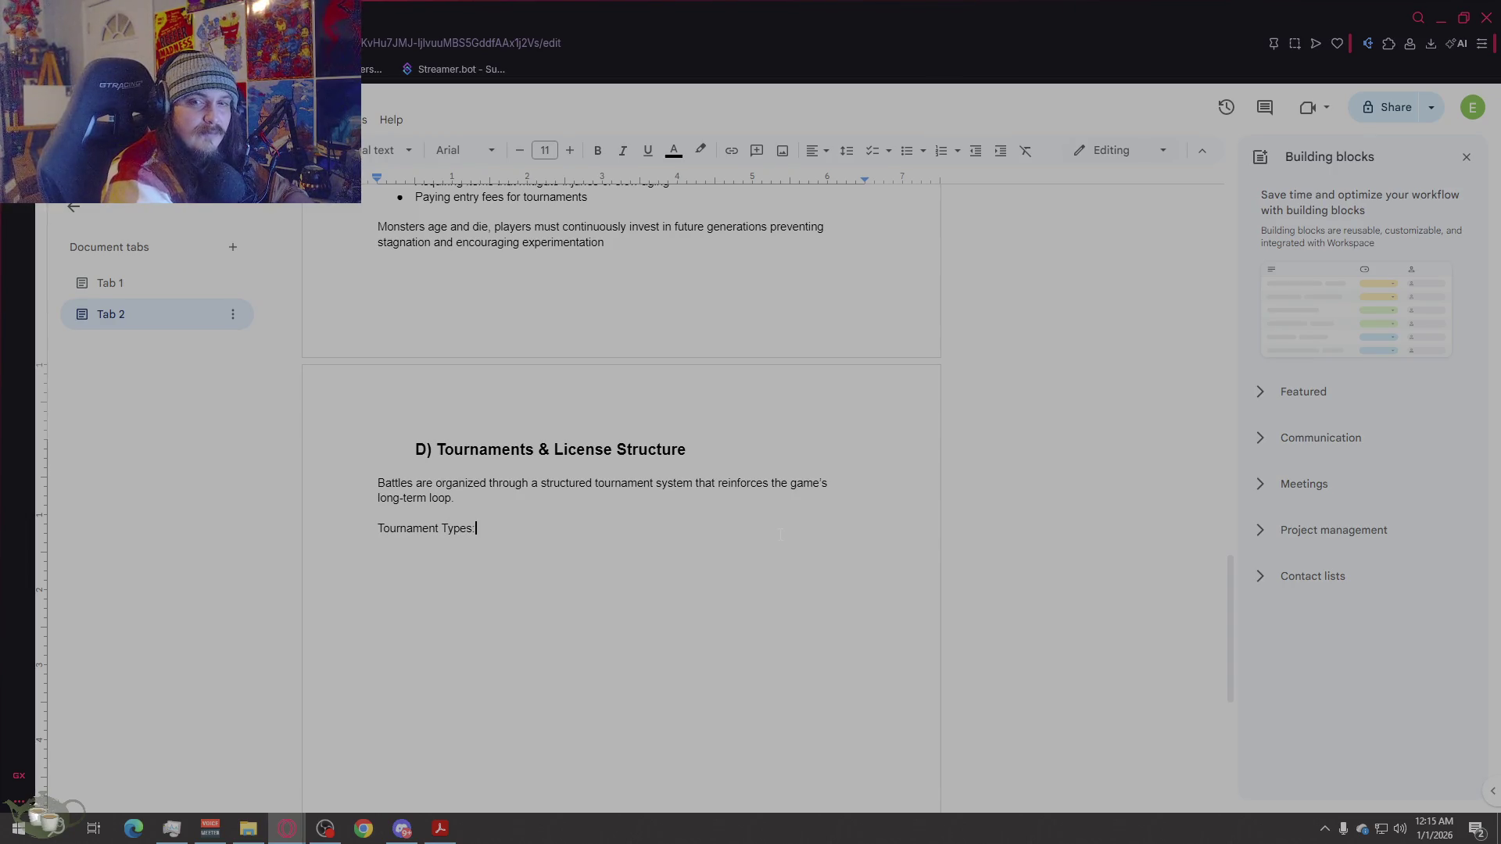
key("Return")
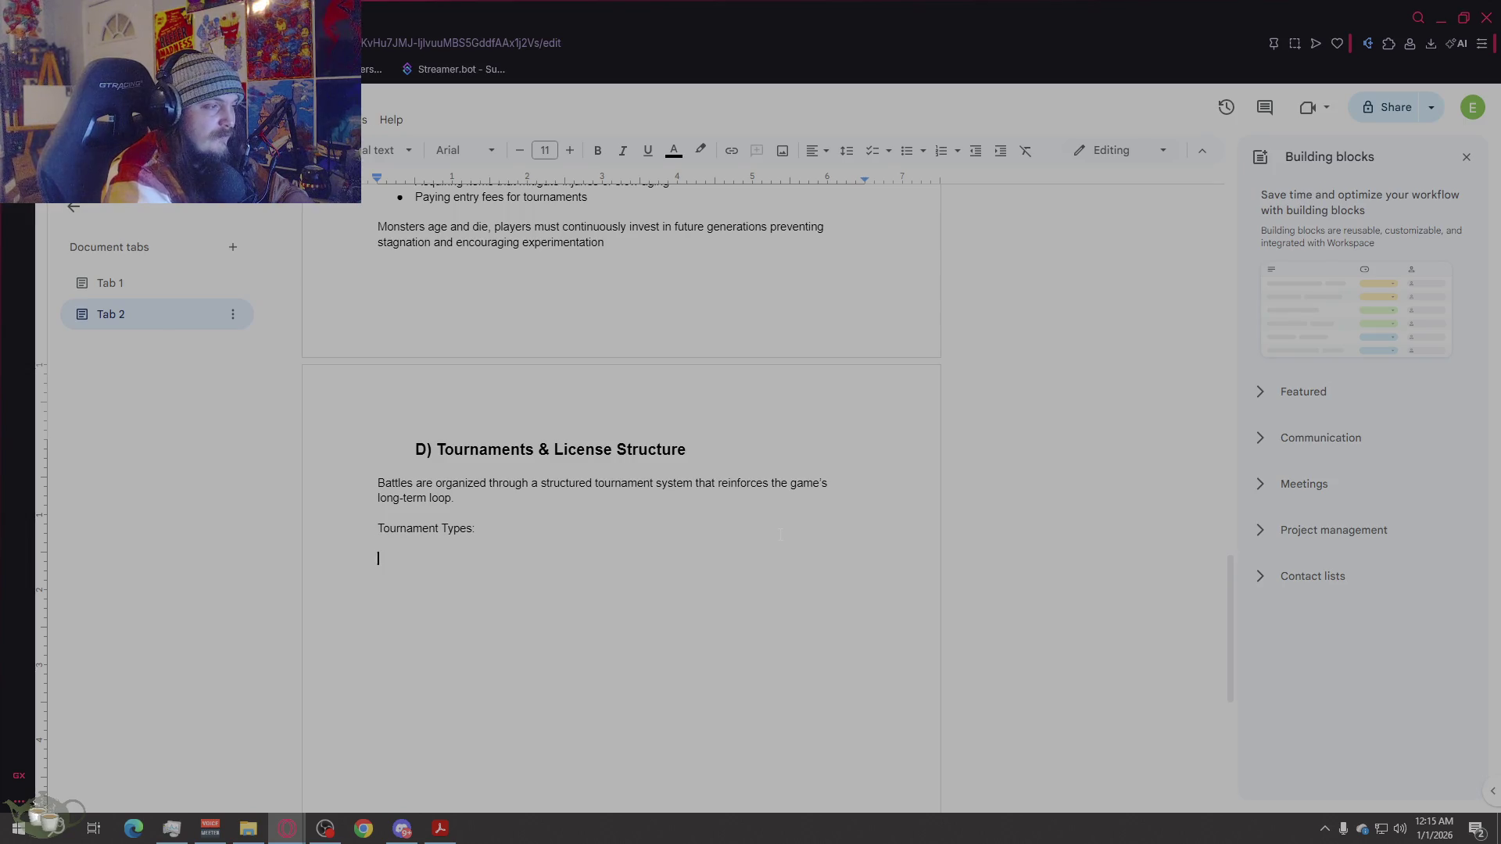
key("BackSpace")
key("shift+Return")
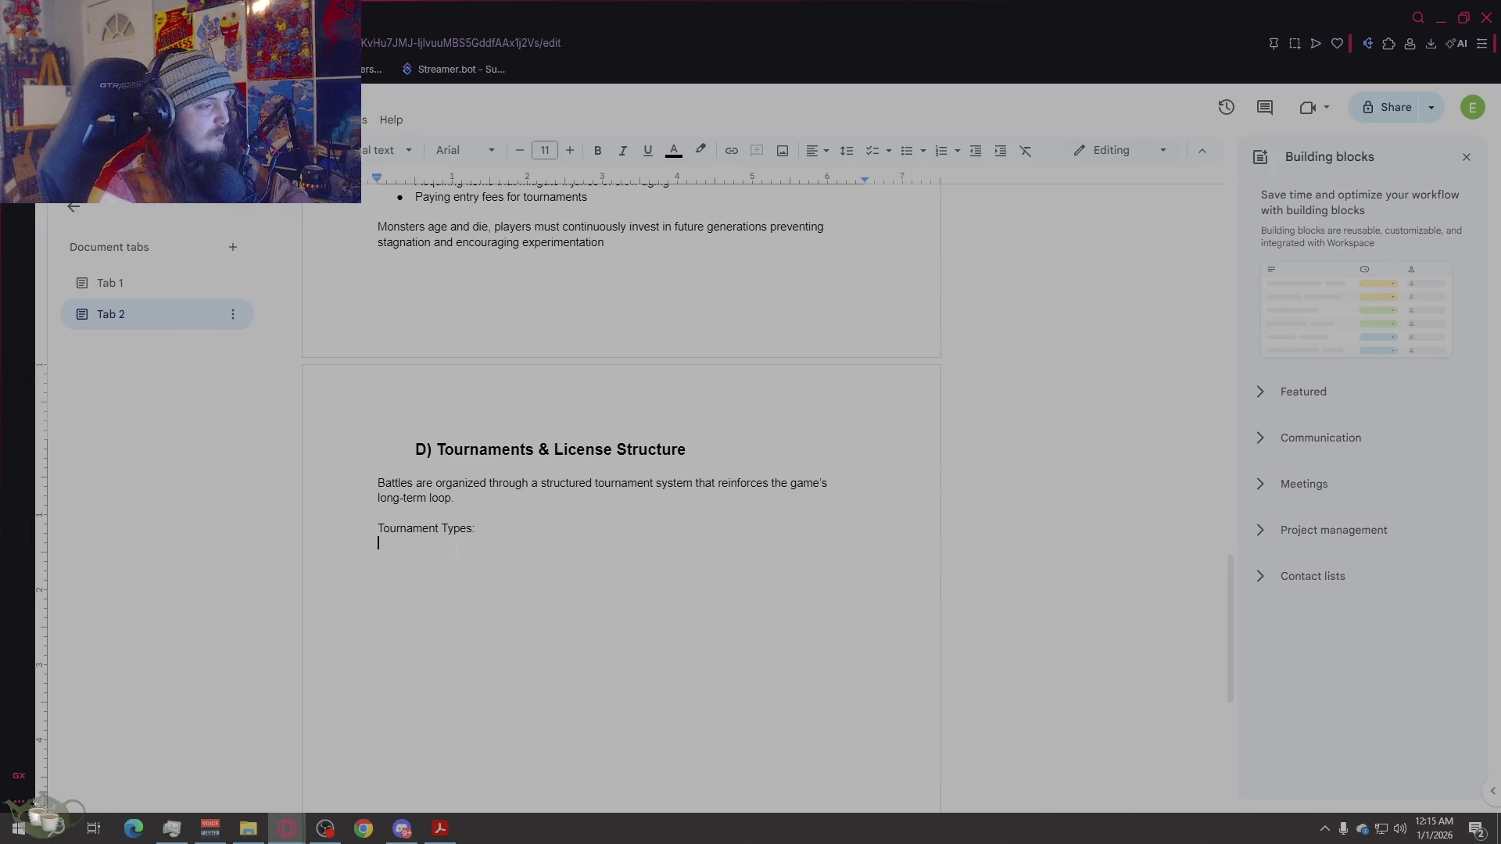
Step: Paste the Standard, Specialty and Seasonal Tournaments subsections and remove the blank lines in Seasonal
type("Standard Tournaments Always available Progressively unlocked via licenses Specialty Tournaments Require specific monster types or compositions Example: Slime-only, Metal-type, or hybrid-restricted tournaments Seasonal Tournaments Appear only during certain periods of the in-game year Often offer rare rewards or unique opportunities")
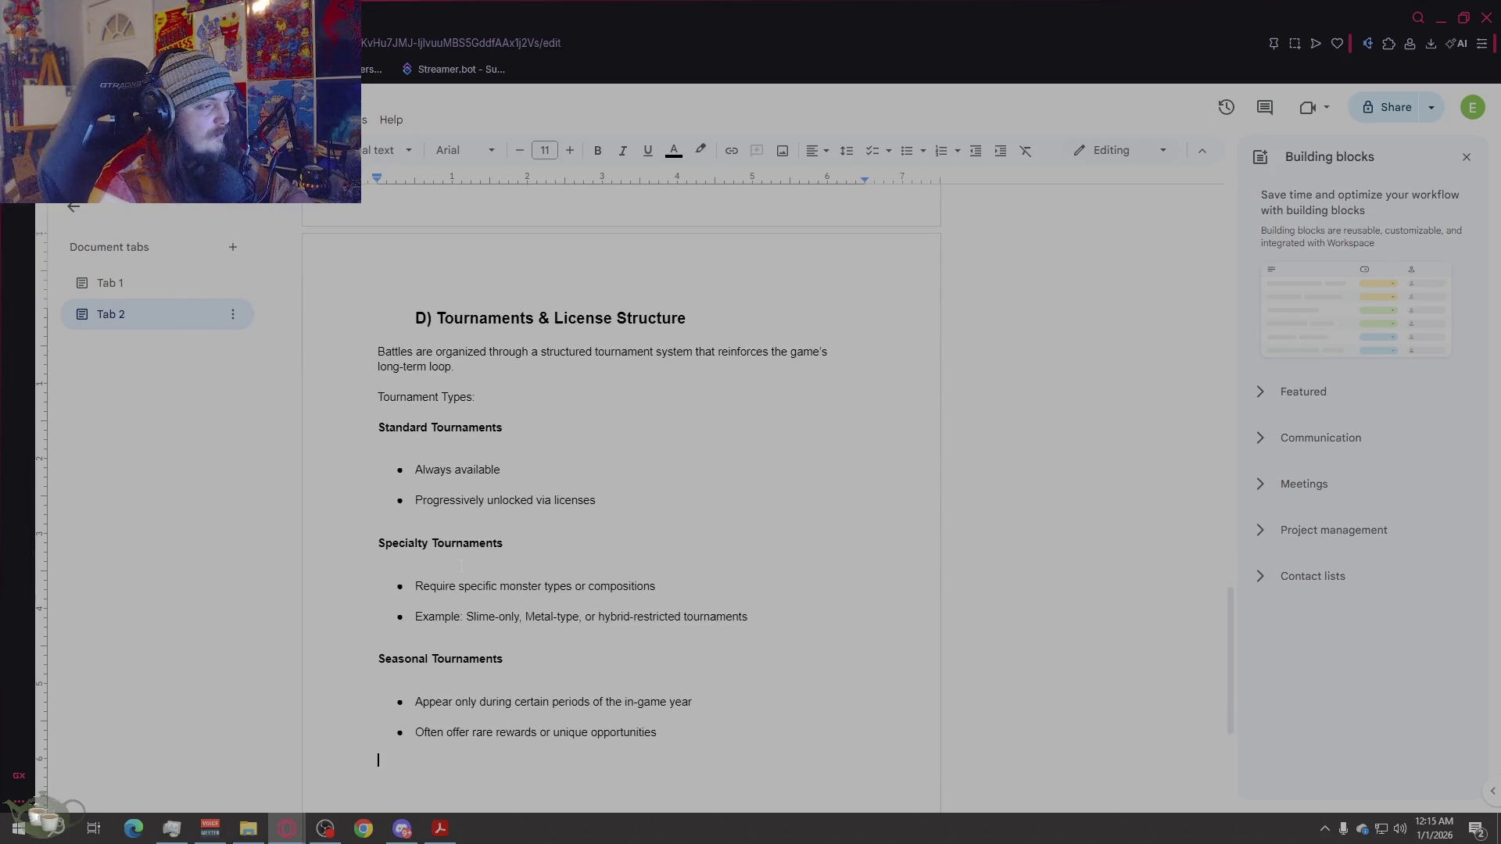
left_click(414, 701)
key("BackSpace")
key("BackSpace")
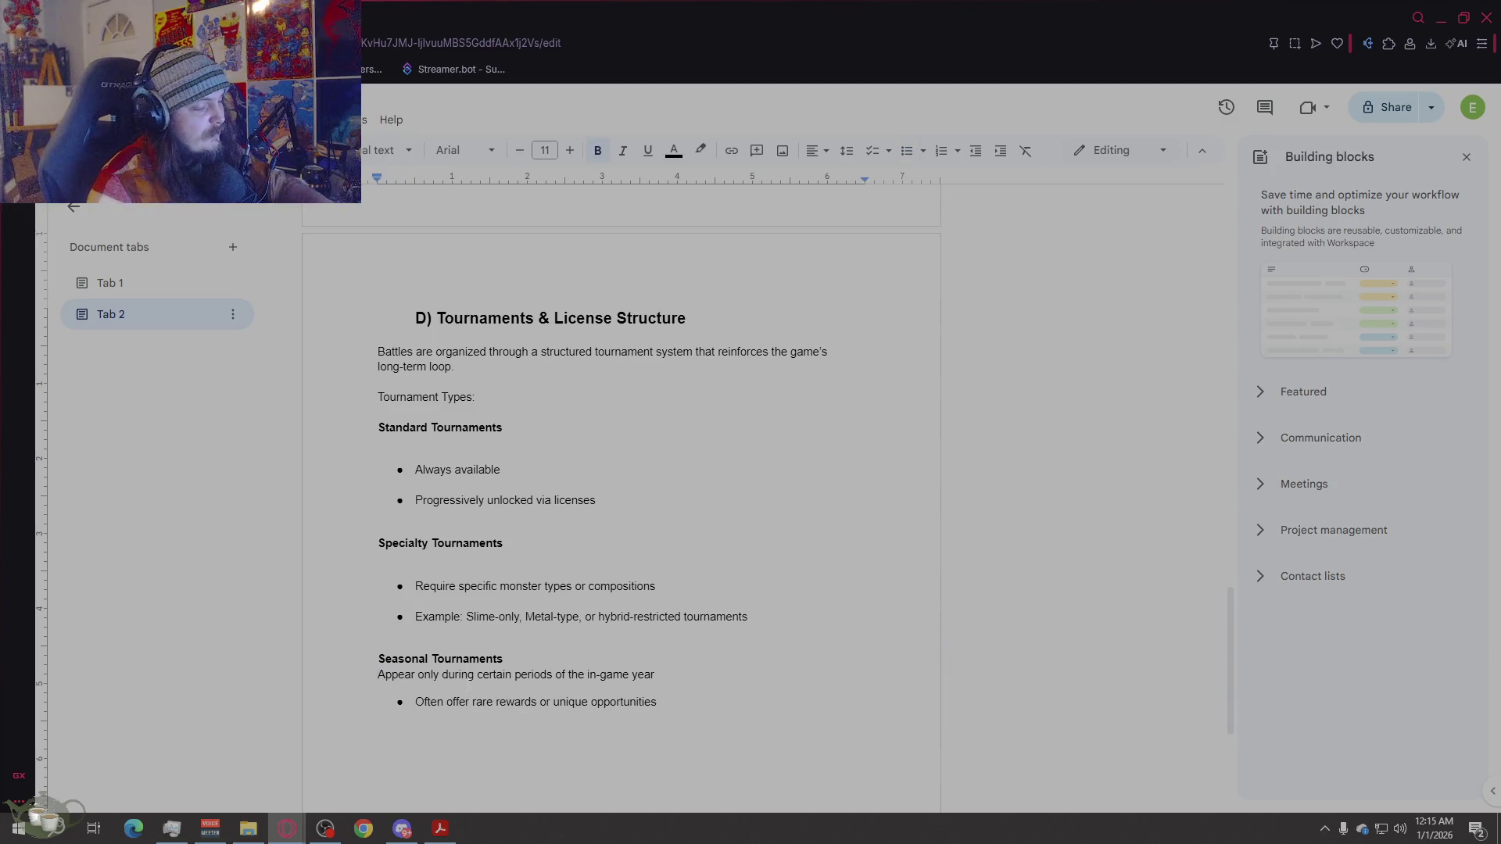
key("ctrl+z")
key("BackSpace")
left_click(415, 702)
key("Up")
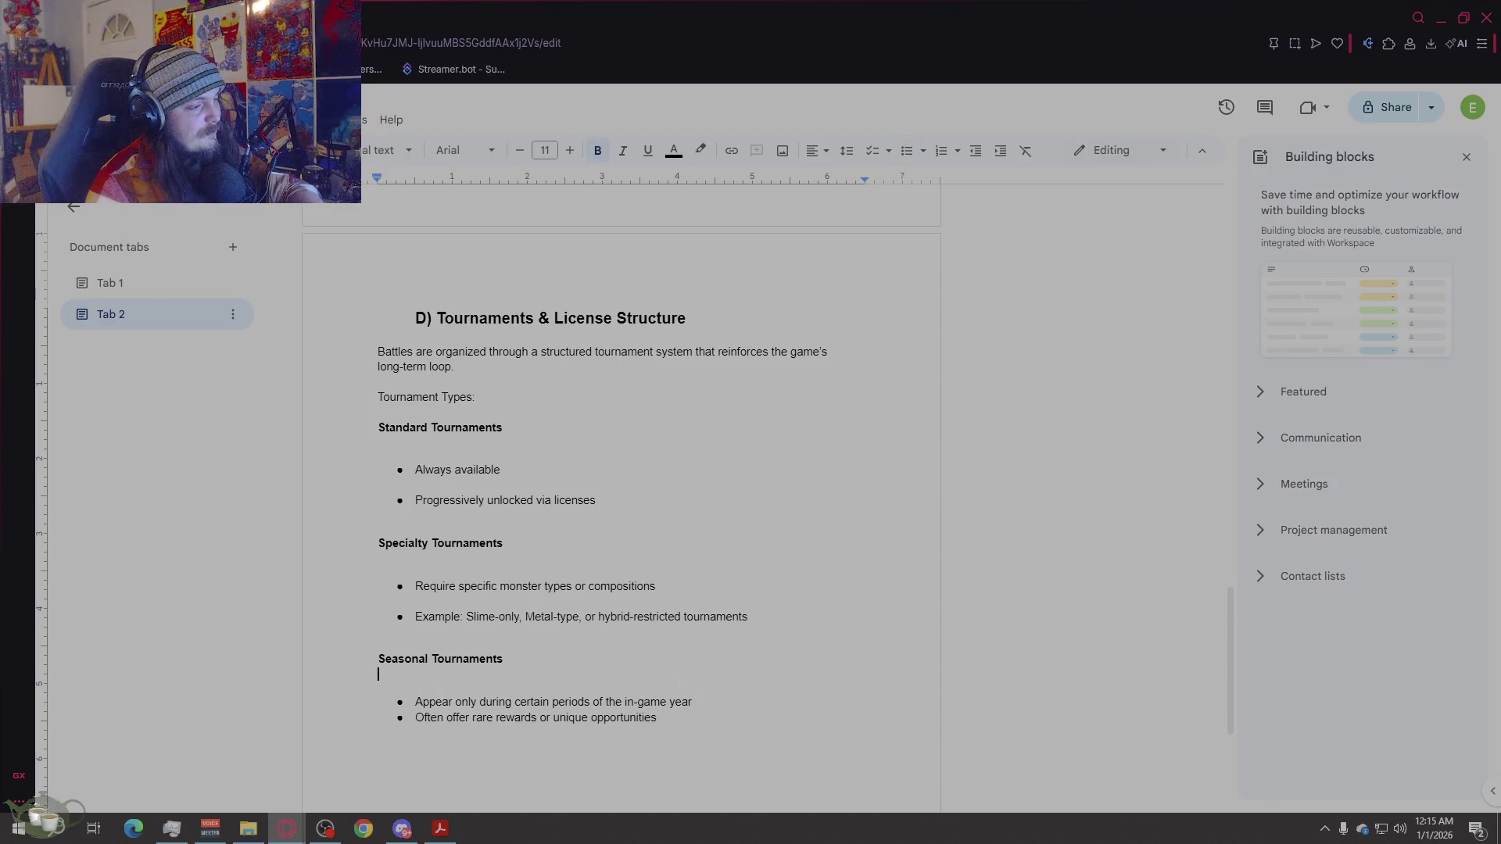
key("BackSpace")
key("BackSpace")
Step: Remove the extra blank lines in the Specialty and Standard Tournaments sections
key("Down")
key("End")
key("Delete")
key("Down")
key("End")
key("Delete")
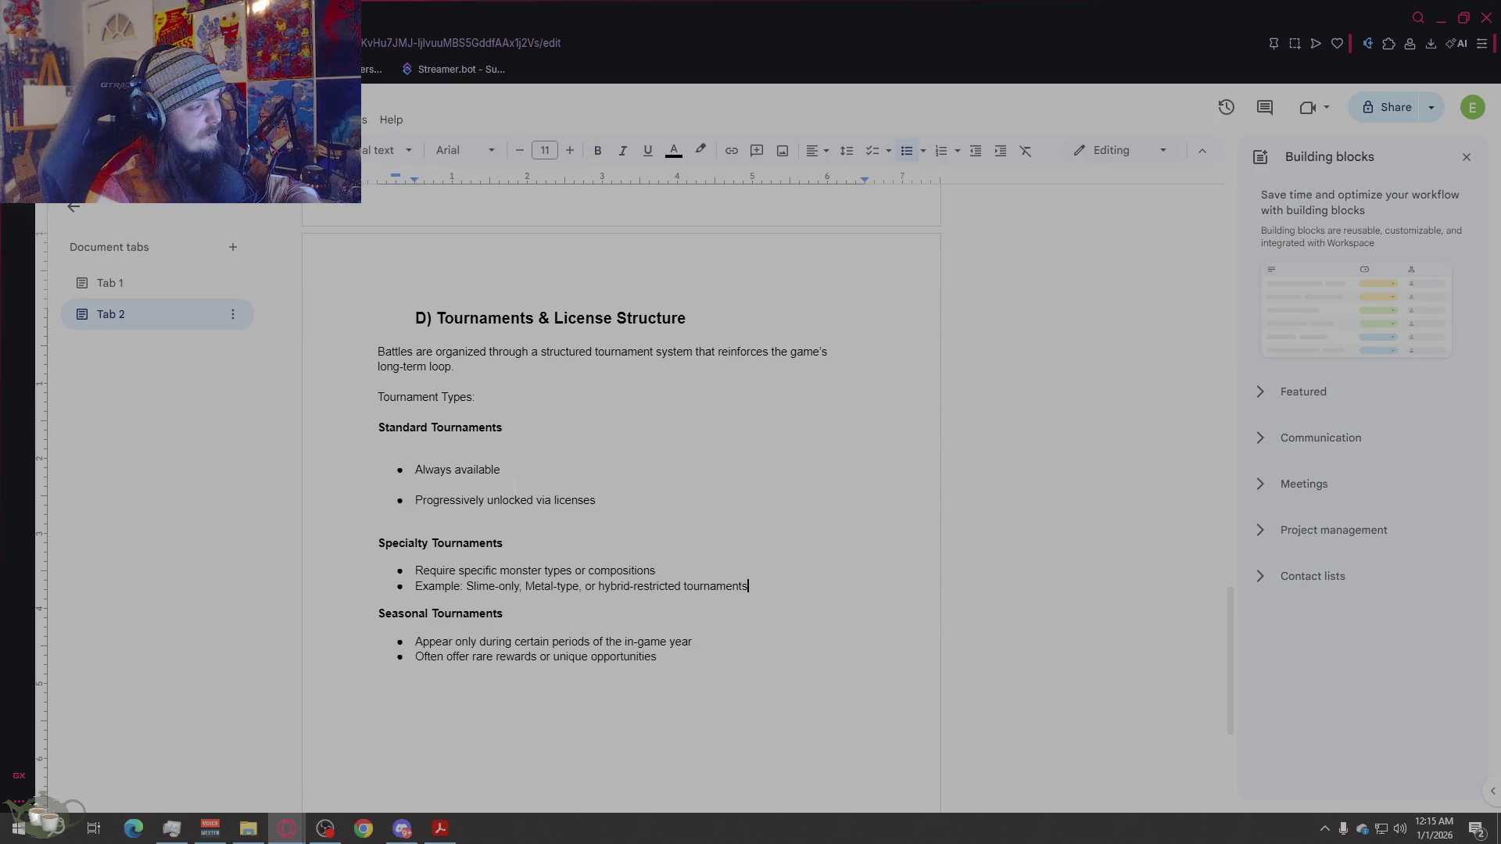
left_click(514, 484)
key("BackSpace")
left_click(495, 444)
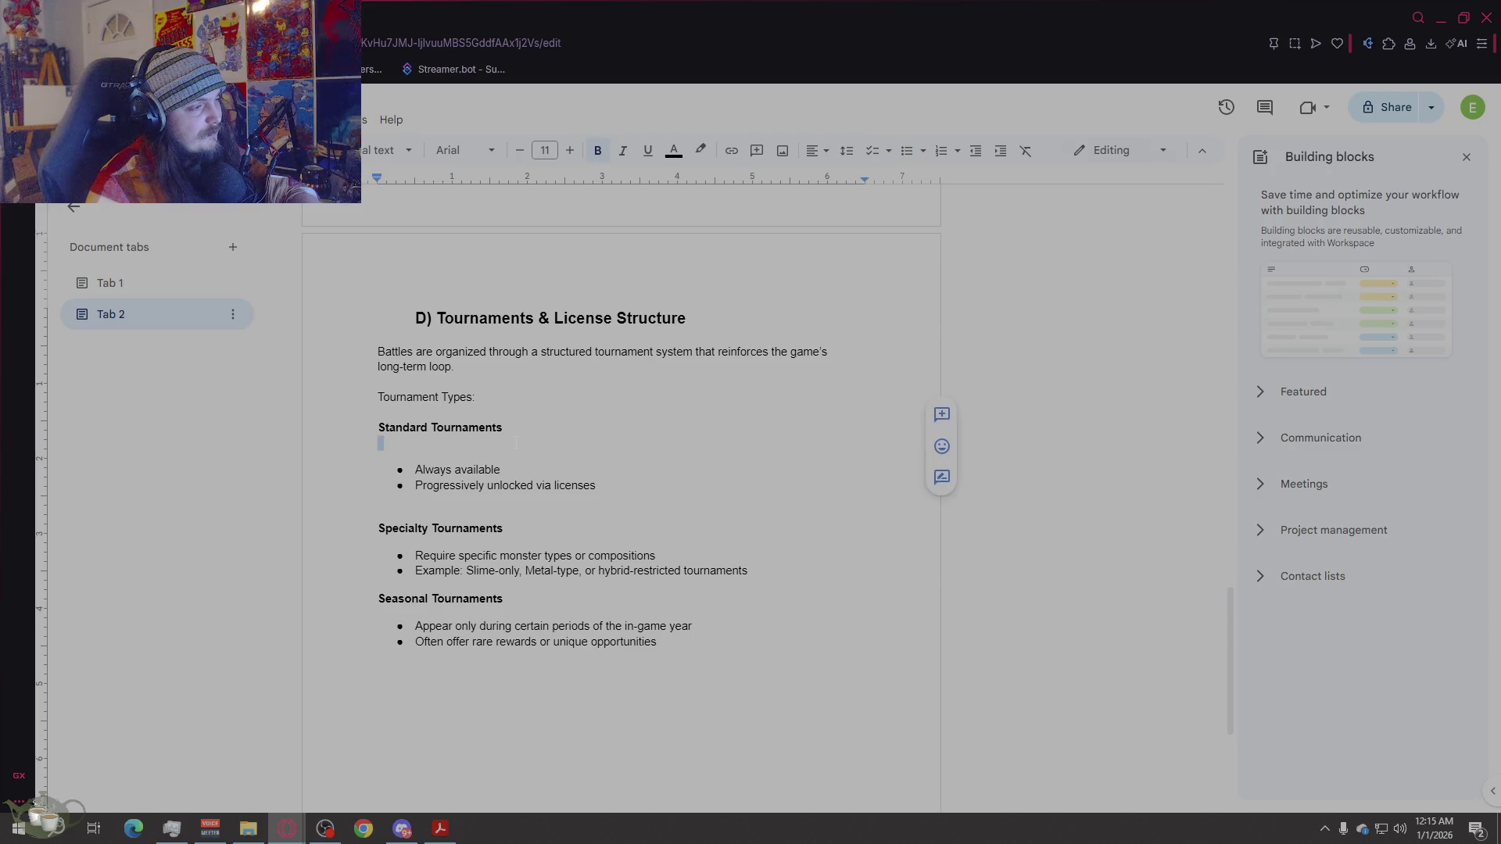
key("BackSpace")
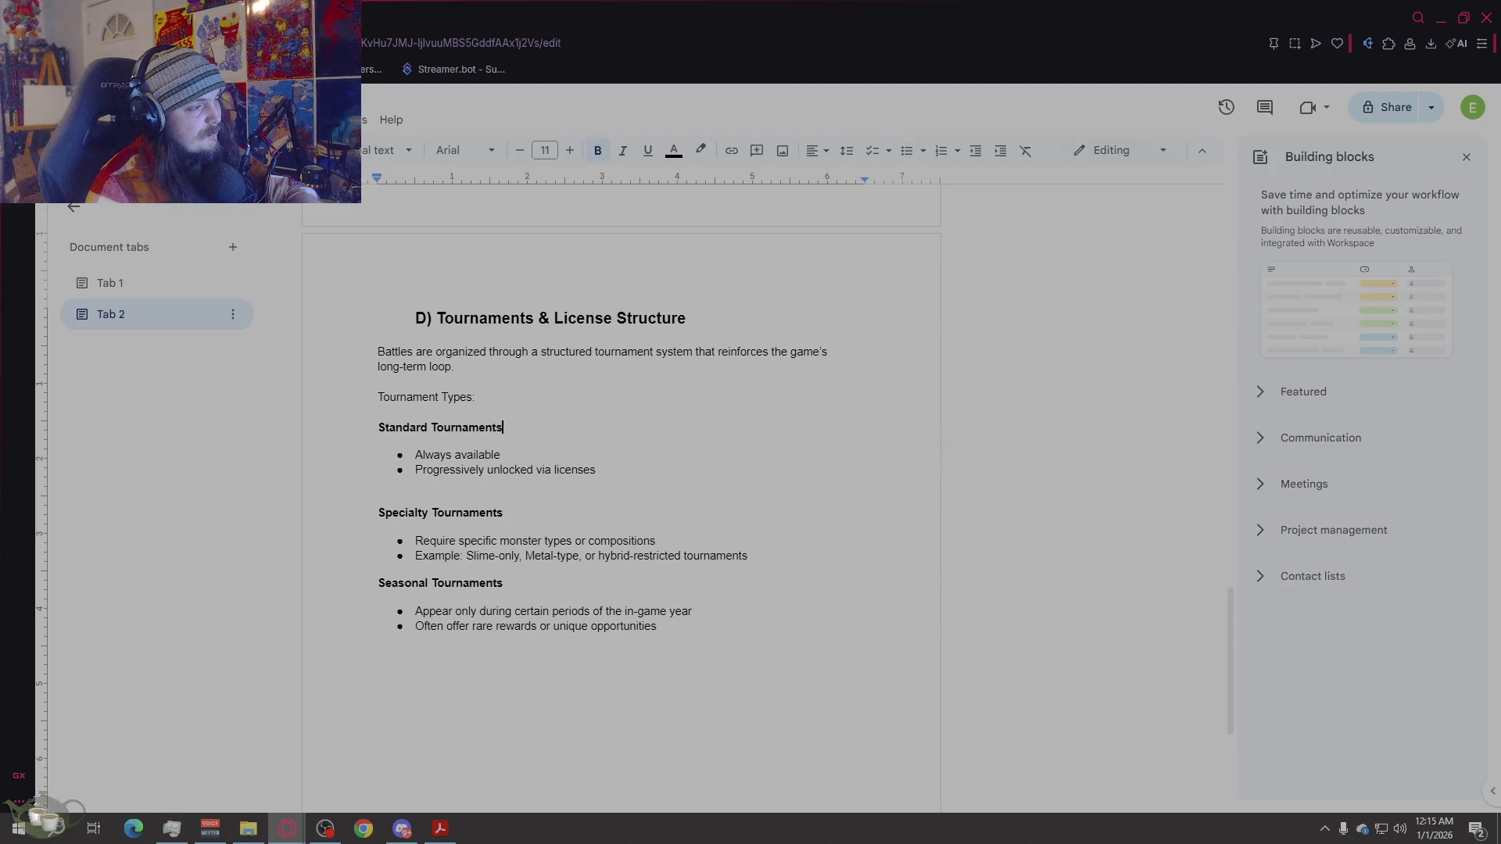
left_click(380, 412)
left_click(469, 412)
Step: Make the three subsection headings non-bold and delete the last blank line after the Standard bullets
left_click_drag(469, 412, 594, 667)
left_click(598, 150)
left_click(598, 150)
left_click(659, 627)
left_click(735, 676)
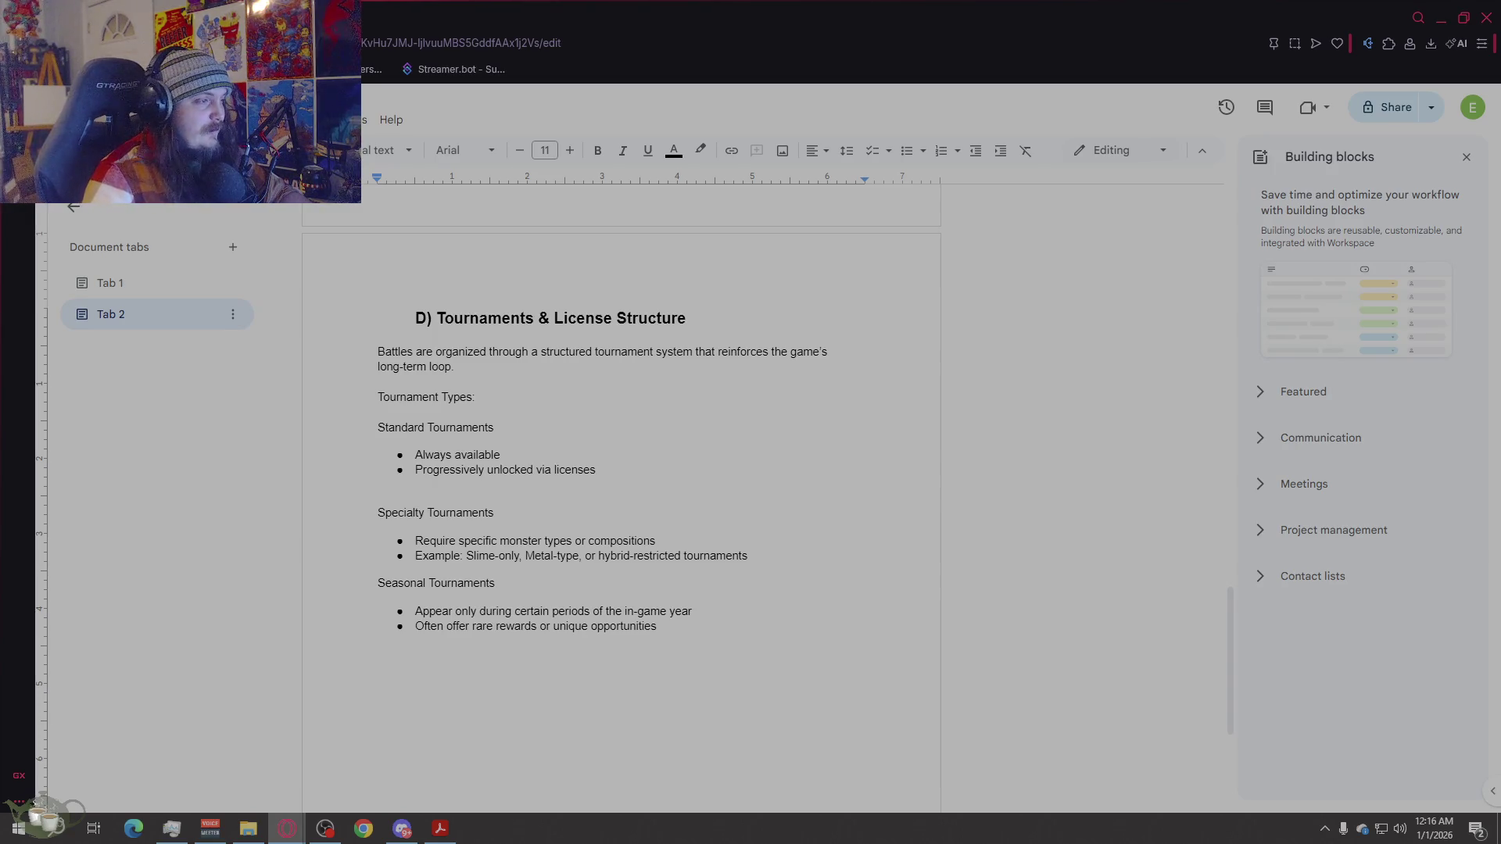
left_click(437, 488)
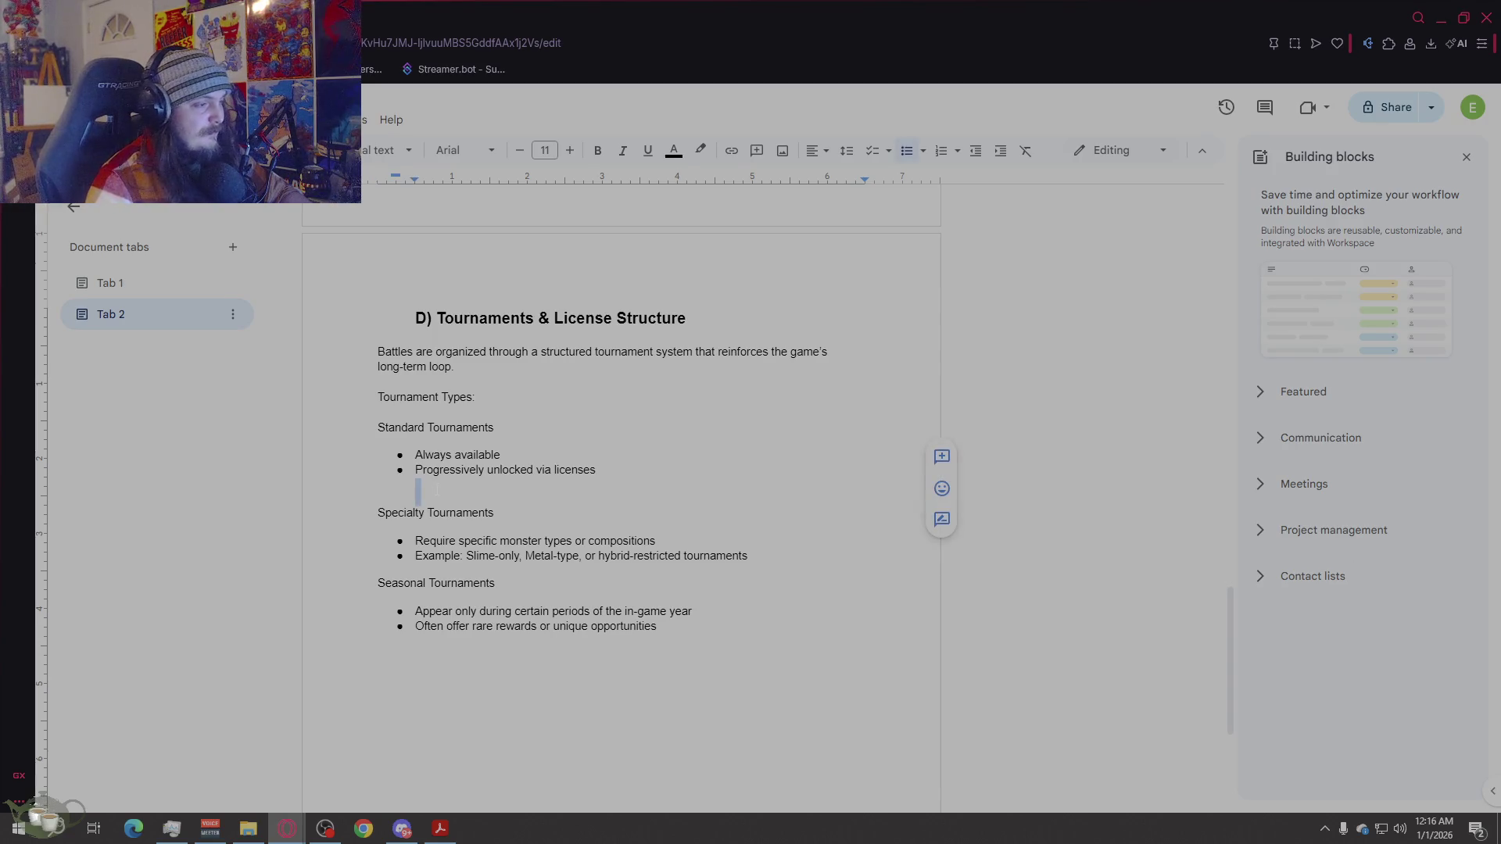
key("BackSpace")
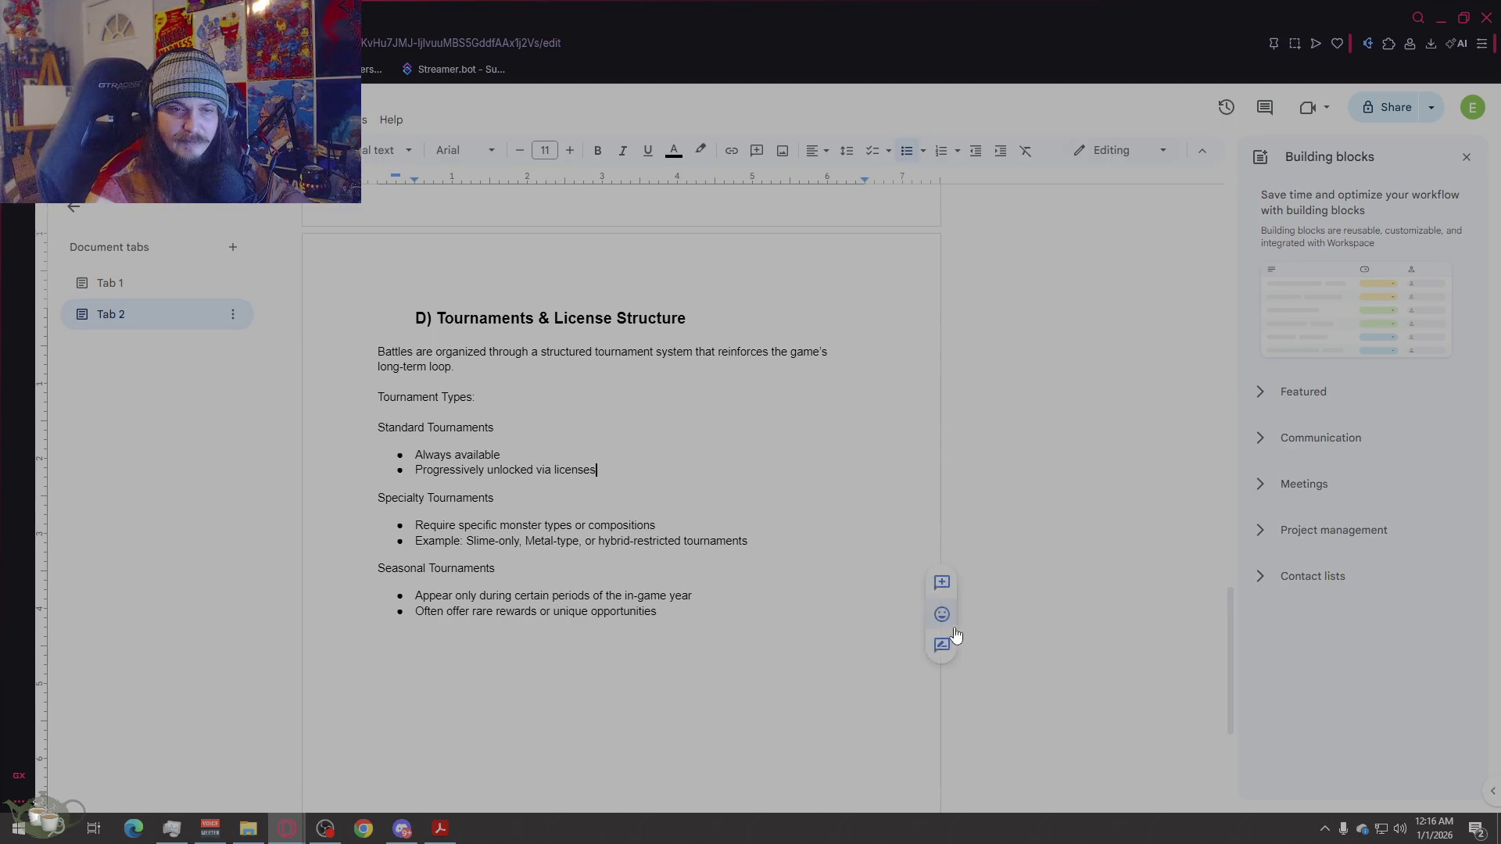
left_click(945, 616)
left_click(706, 664)
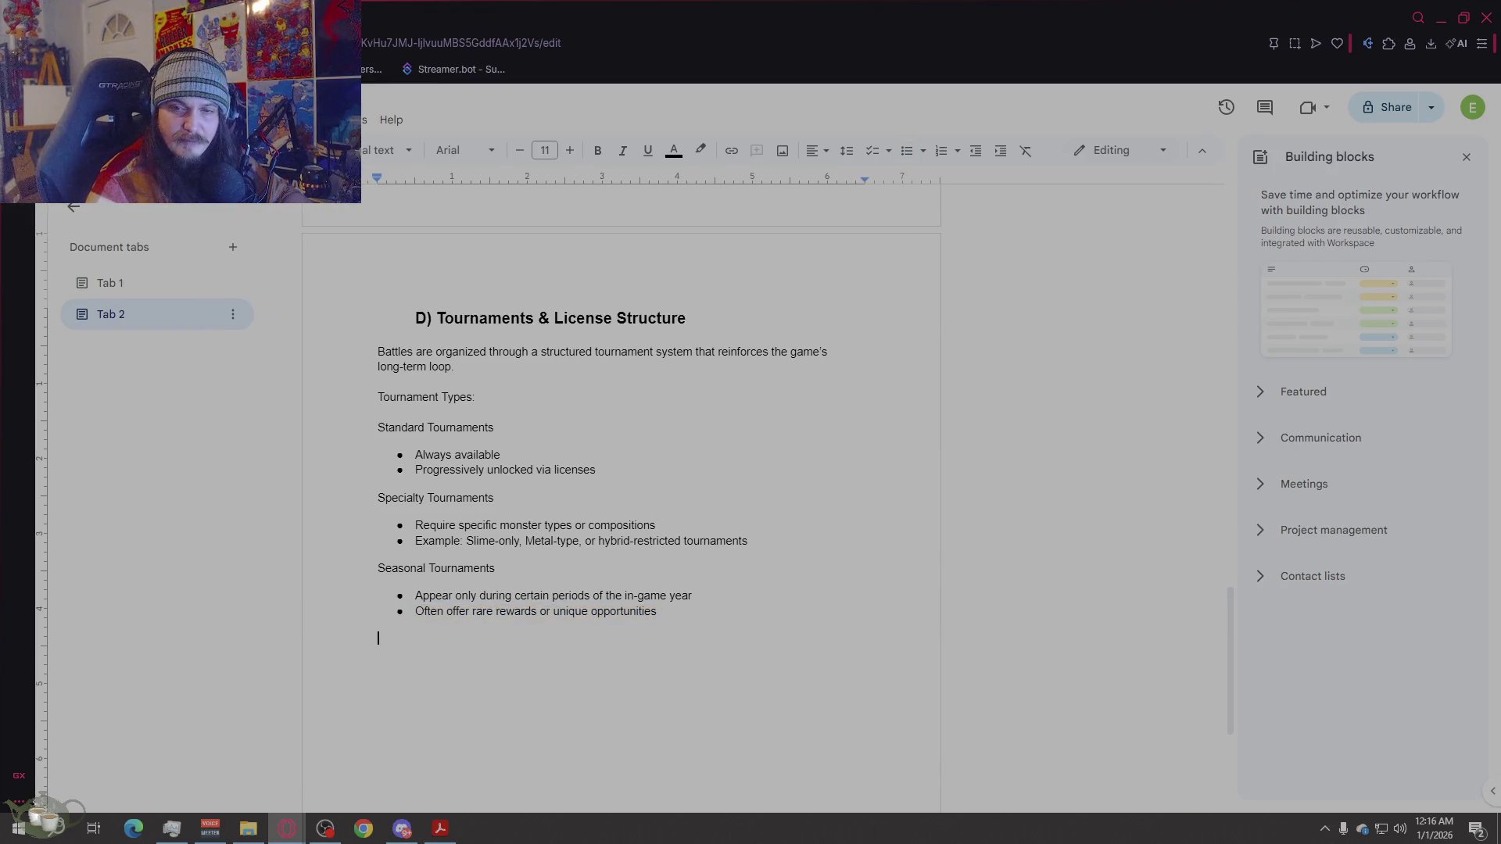
Step: Add the 'License Progression:' subheading and the line 'Tournaments are gated by a ranked license system:'
type("Li")
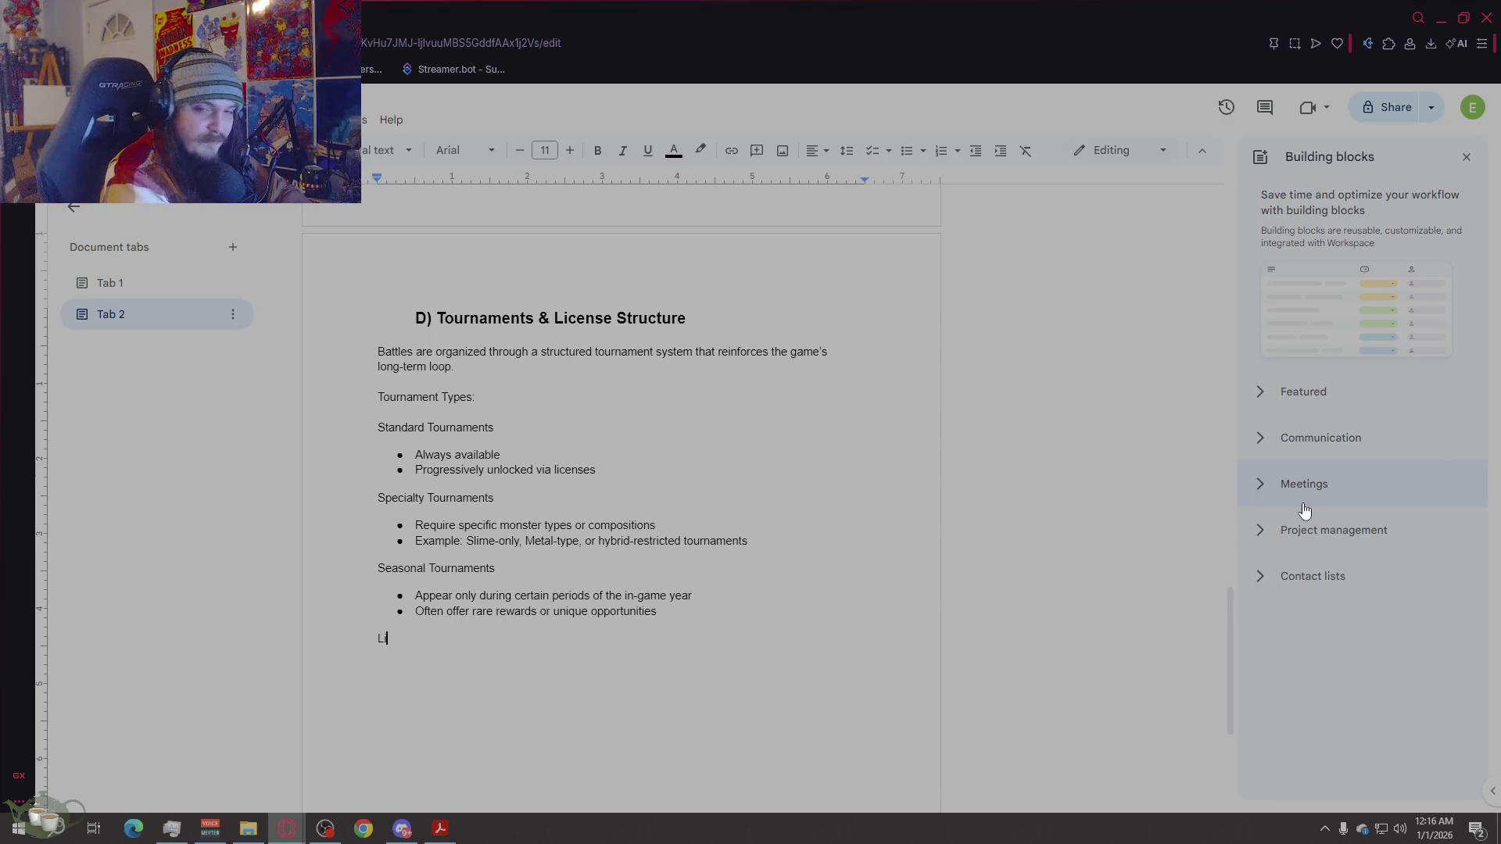
type("cense Progression")
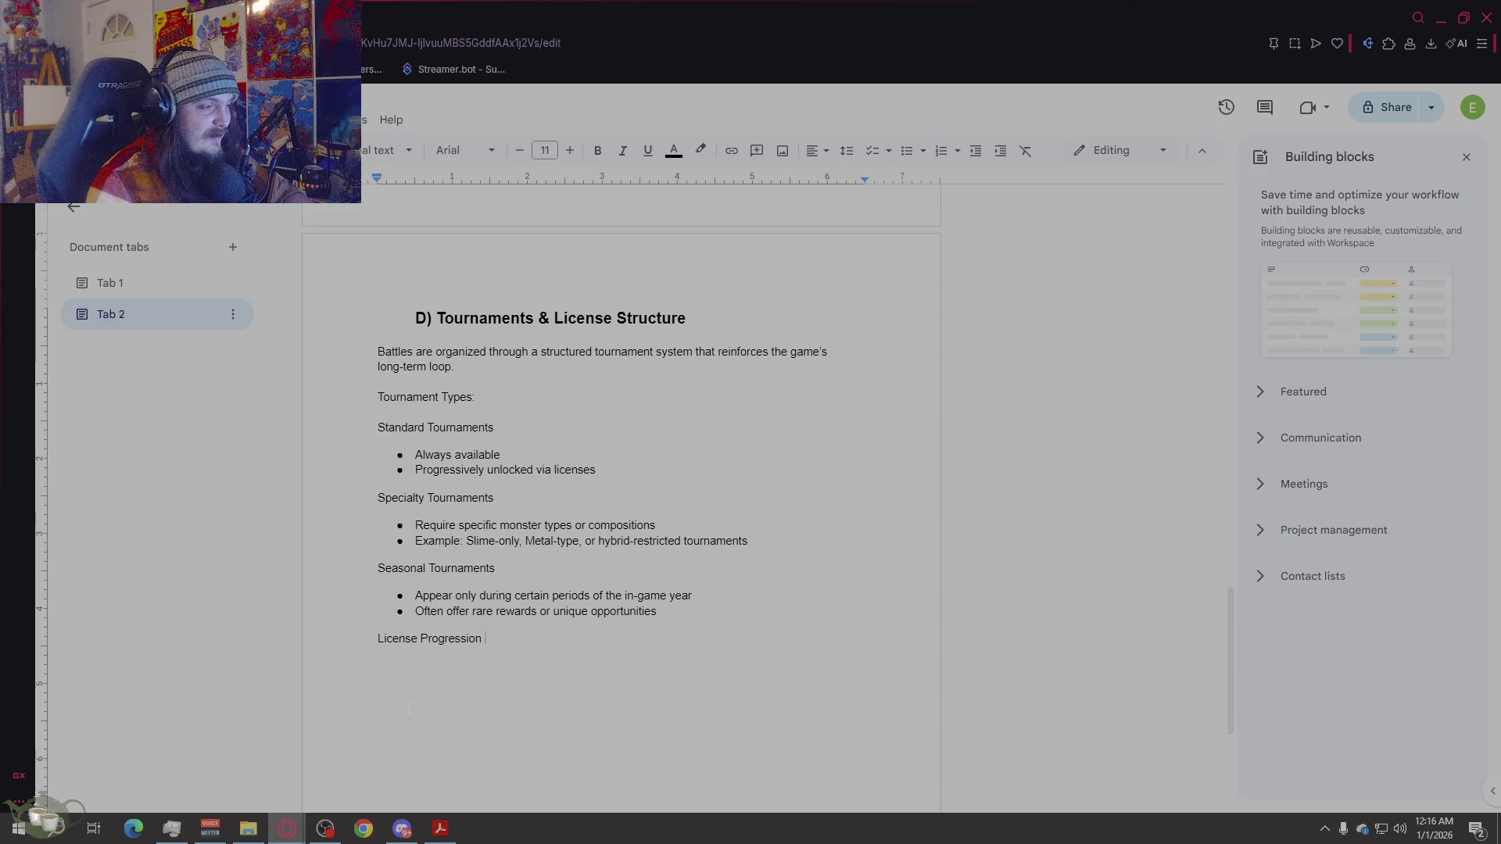
type(":")
key("Return")
key("Return")
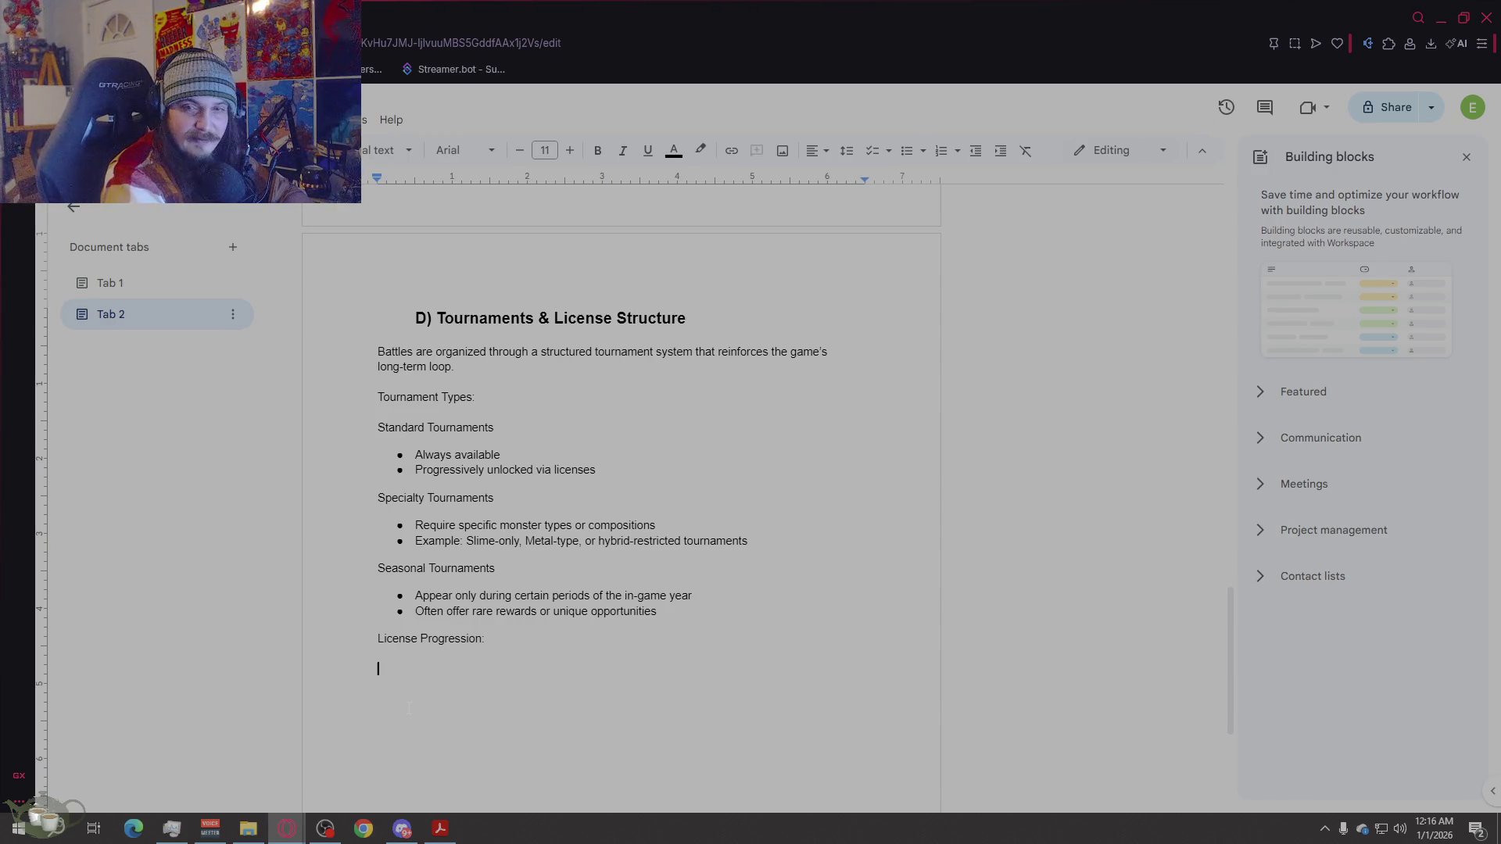
type("Tiyrbane")
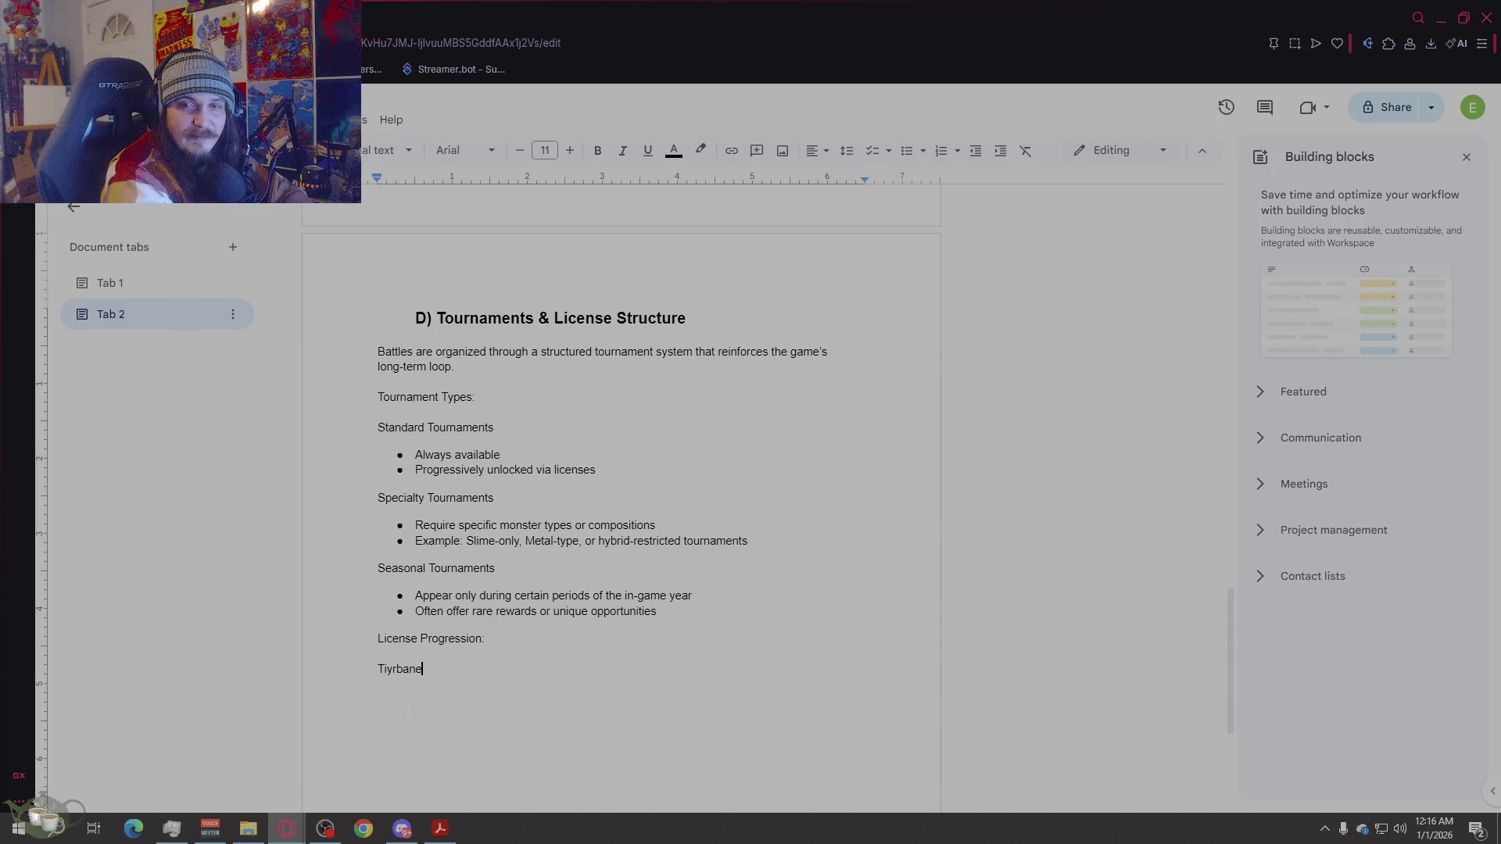
type("bts are gained by")
key("BackSpace")
key("BackSpace")
key("BackSpace")
key("BackSpace")
key("BackSpace")
key("BackSpace")
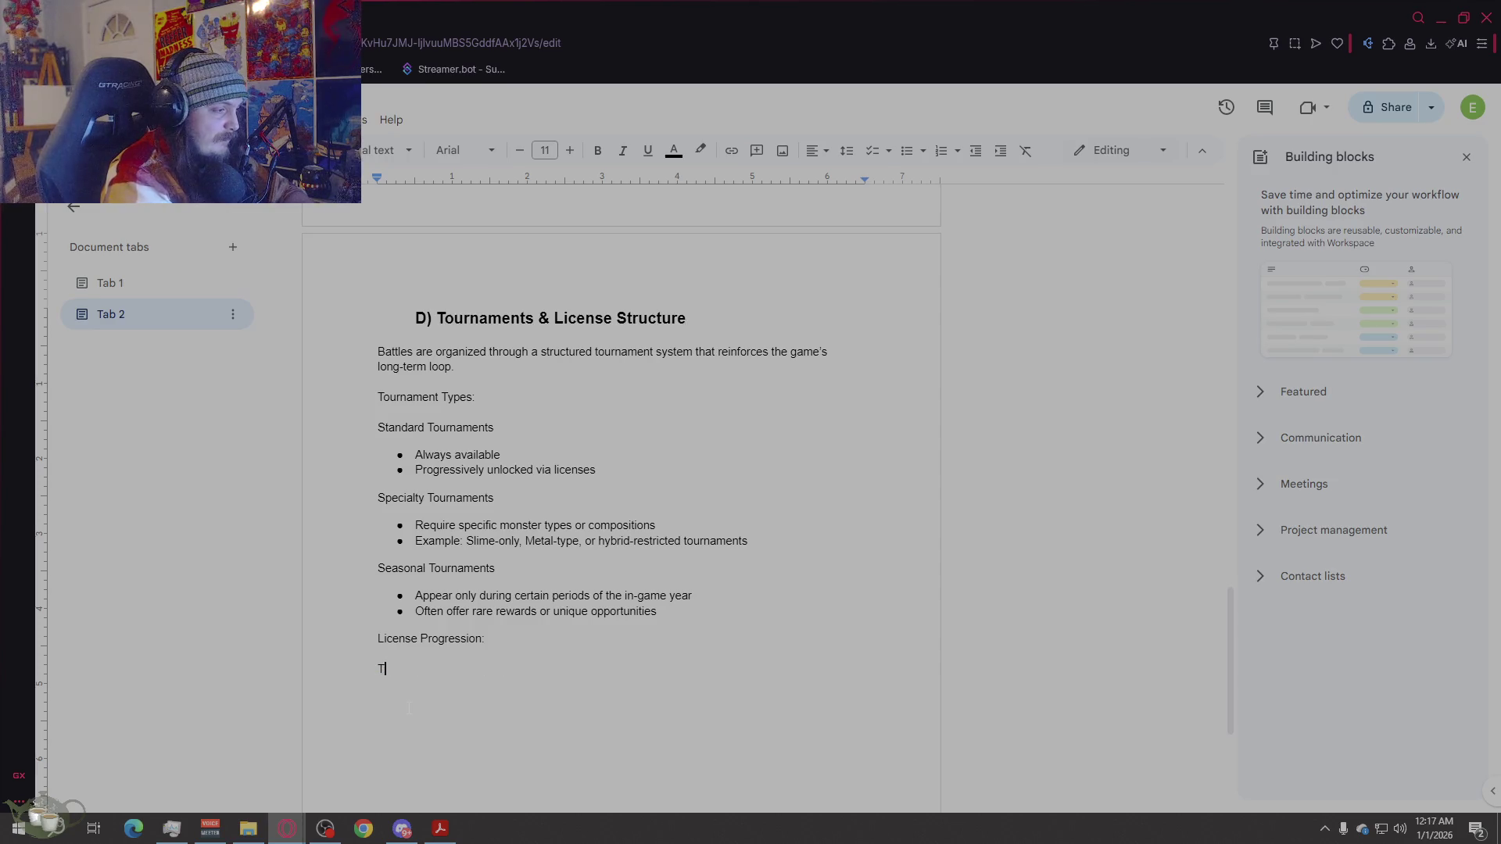
type("ournaments are")
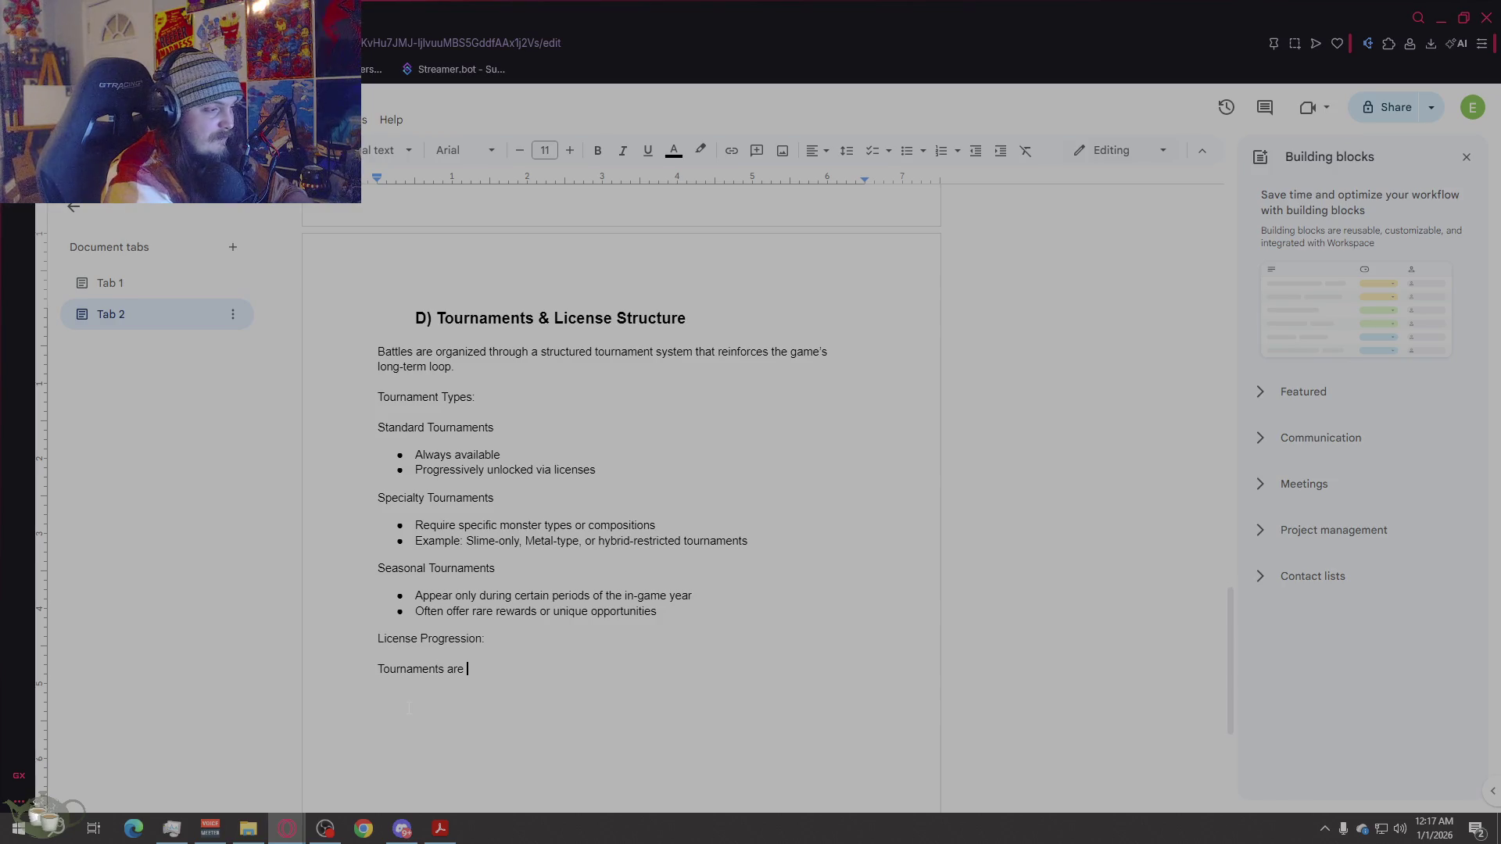
type(" gated by ")
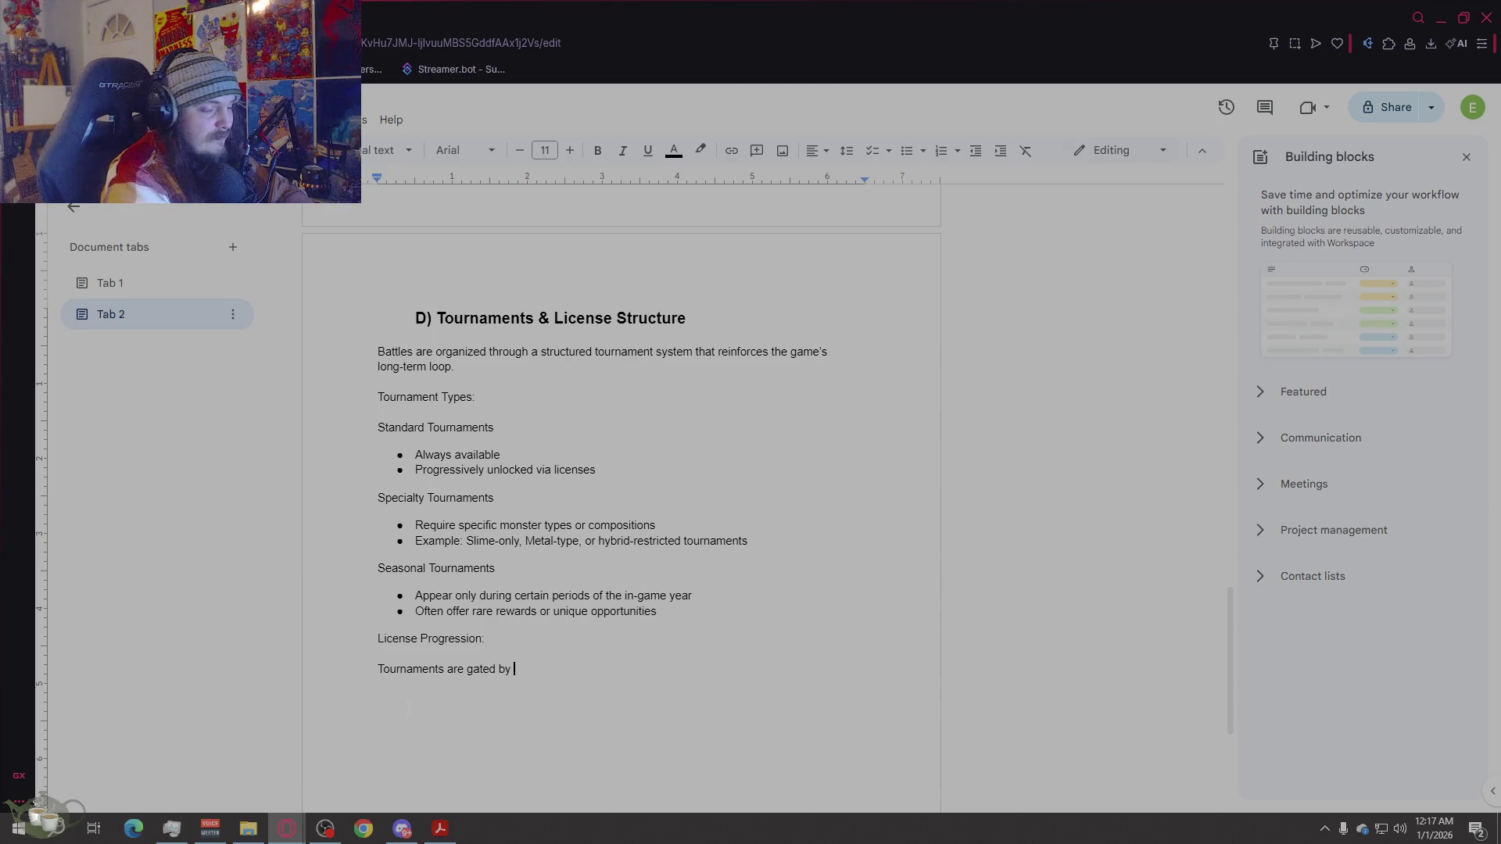
type("a ran")
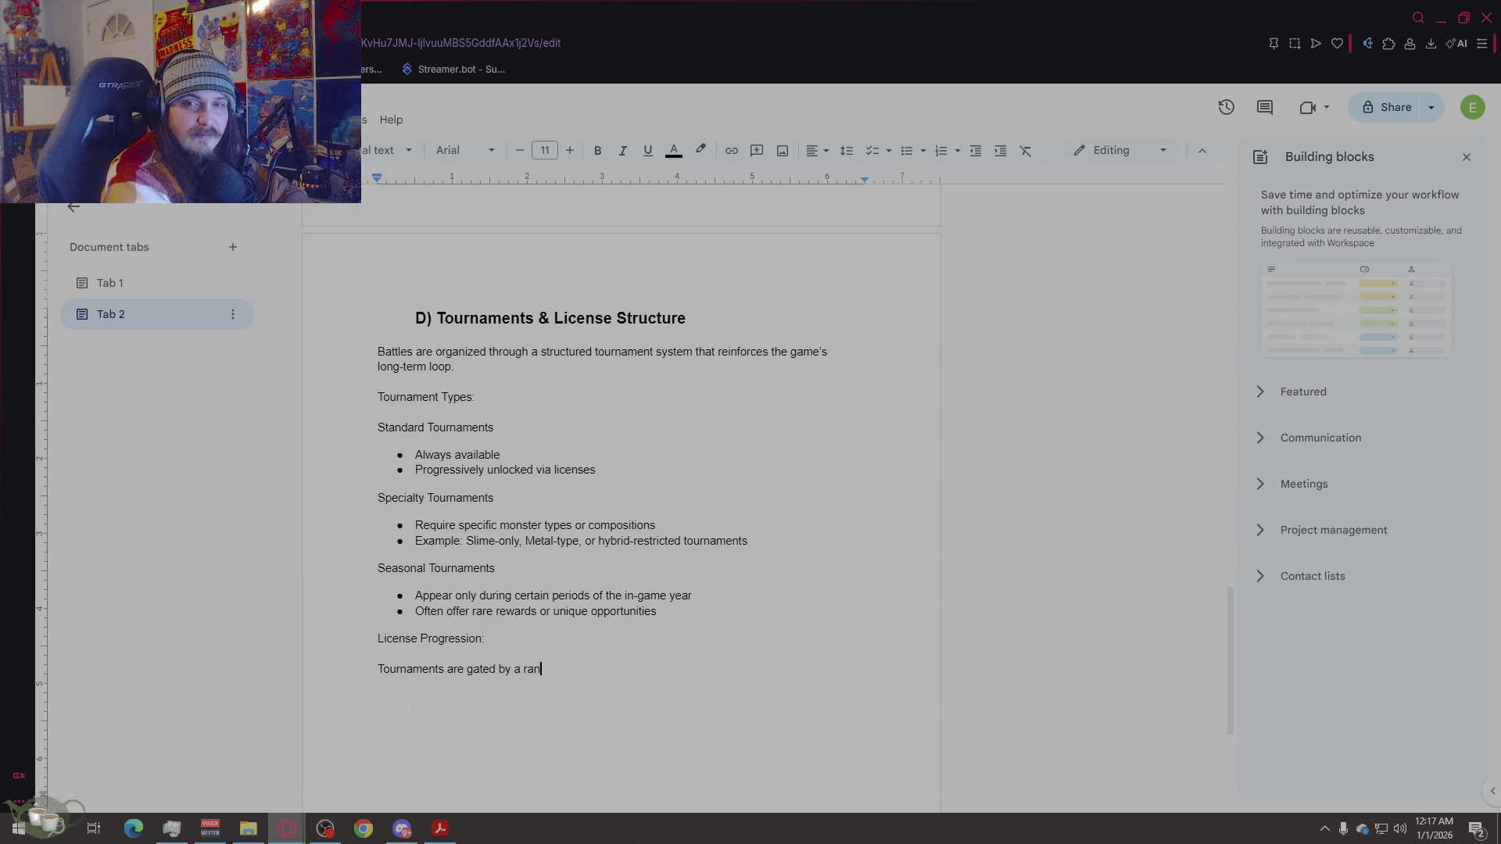
type("ked license system")
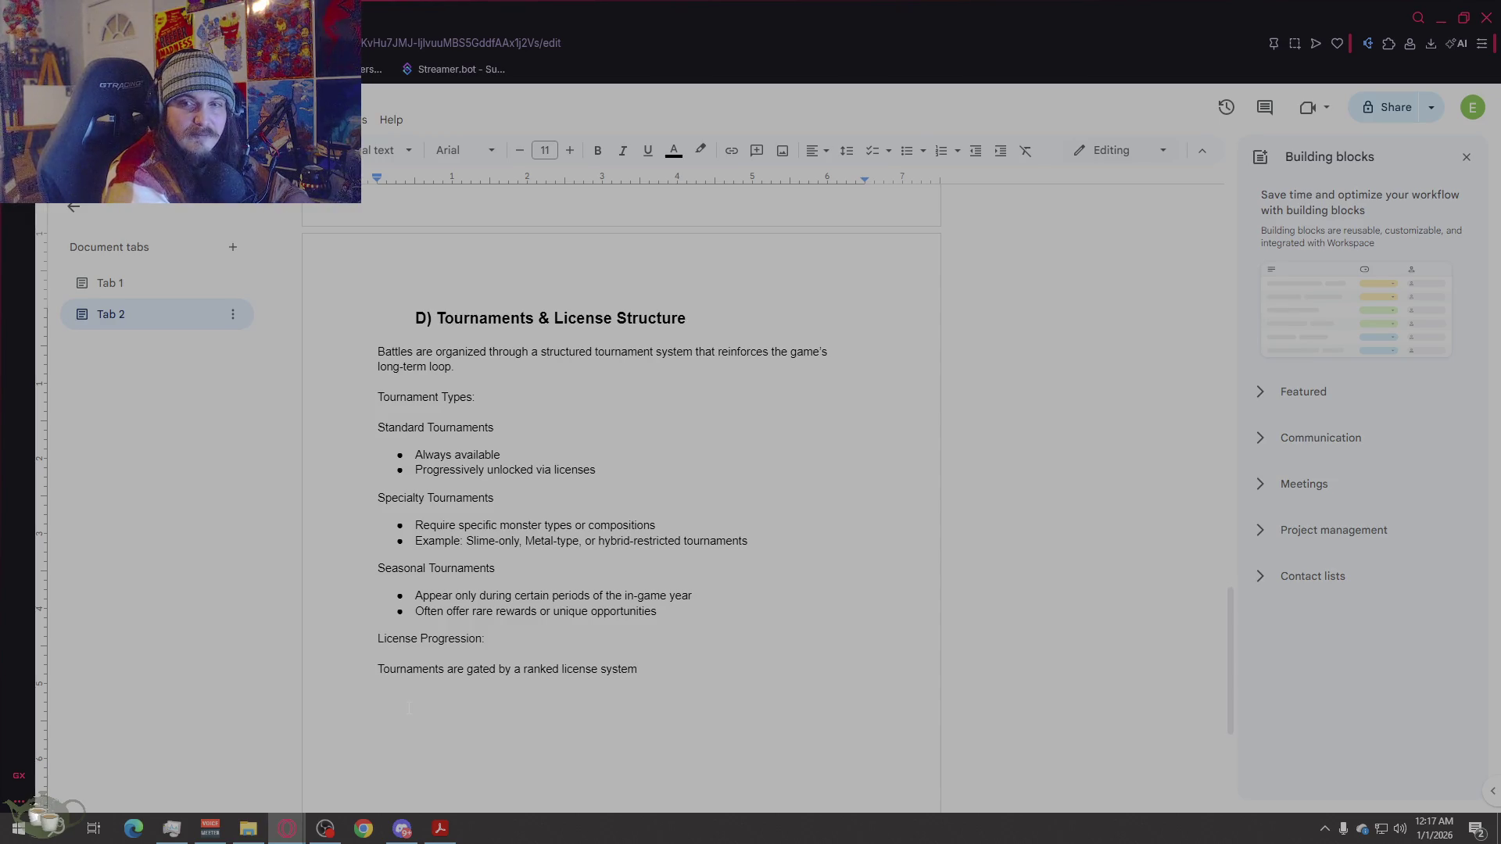
type(":")
key("Return")
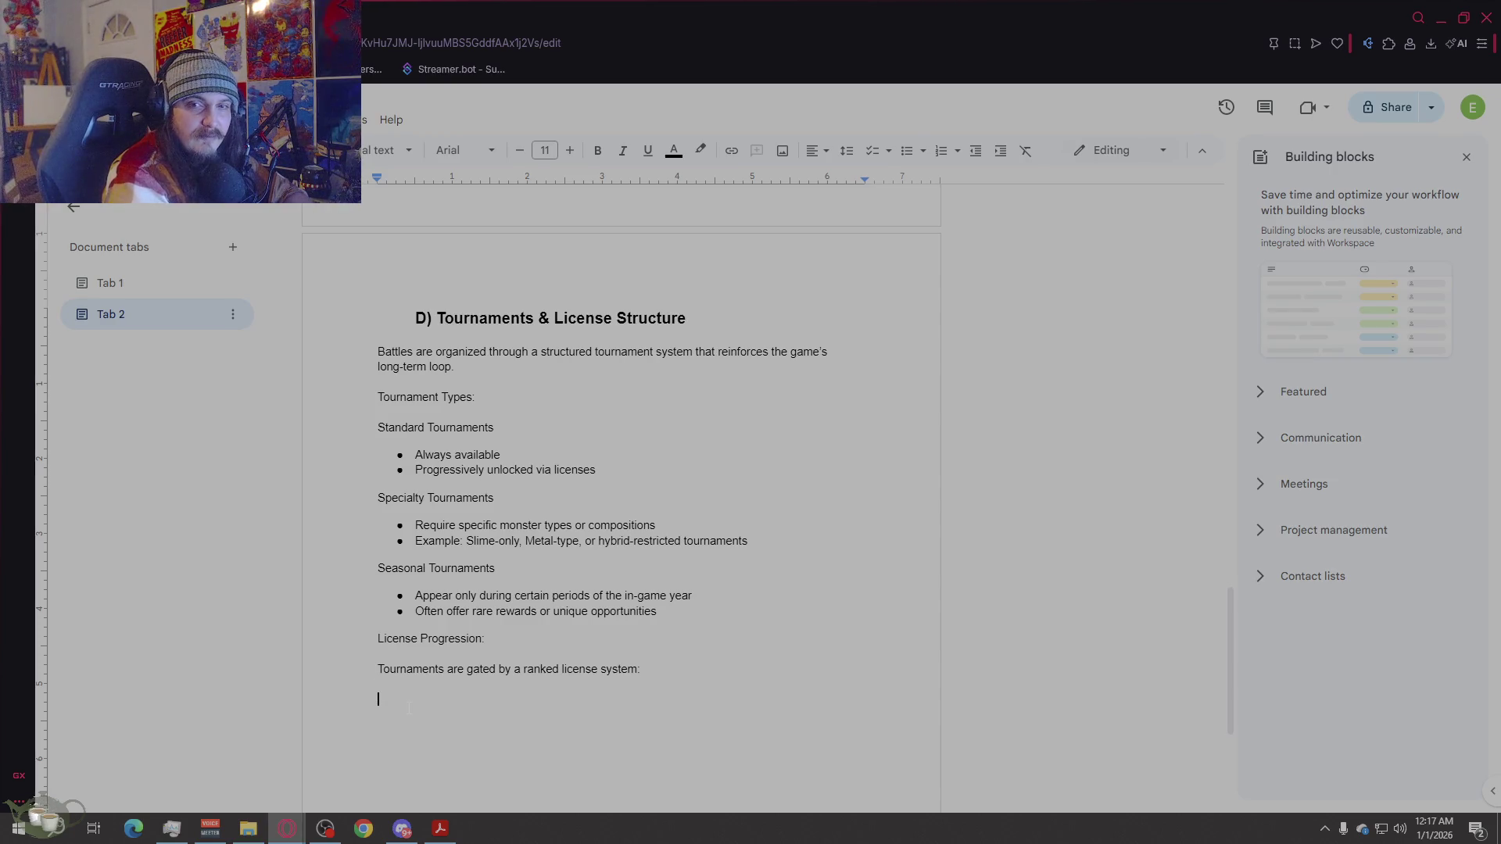
Step: Paste the F → S license rank chain below the gating sentence
type("F")
key("BackSpace")
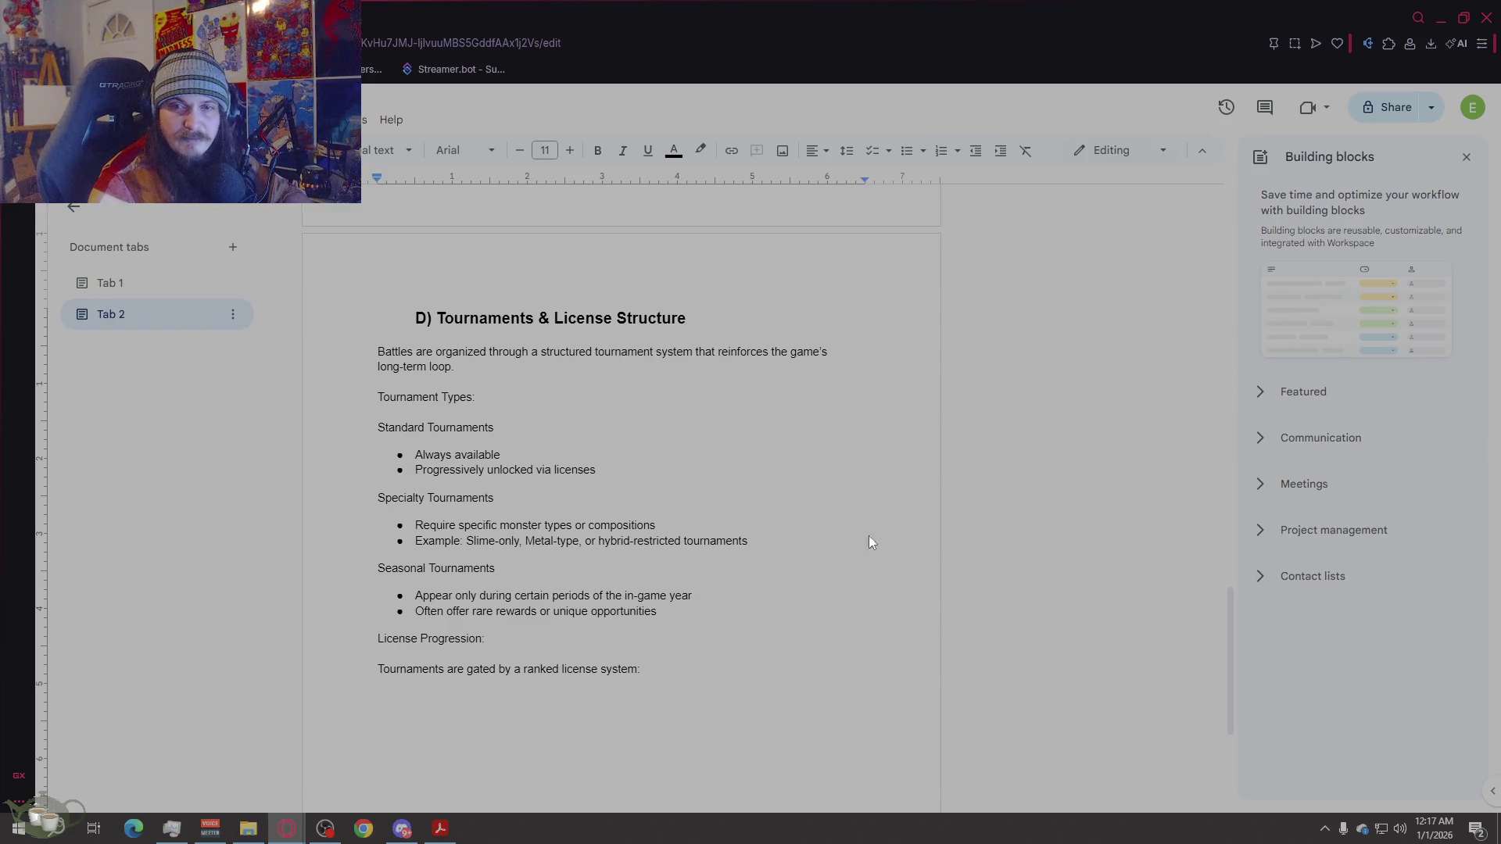
type("F → E → D → C → B → A → S")
scroll(673, 671, "down", 3)
key("Return")
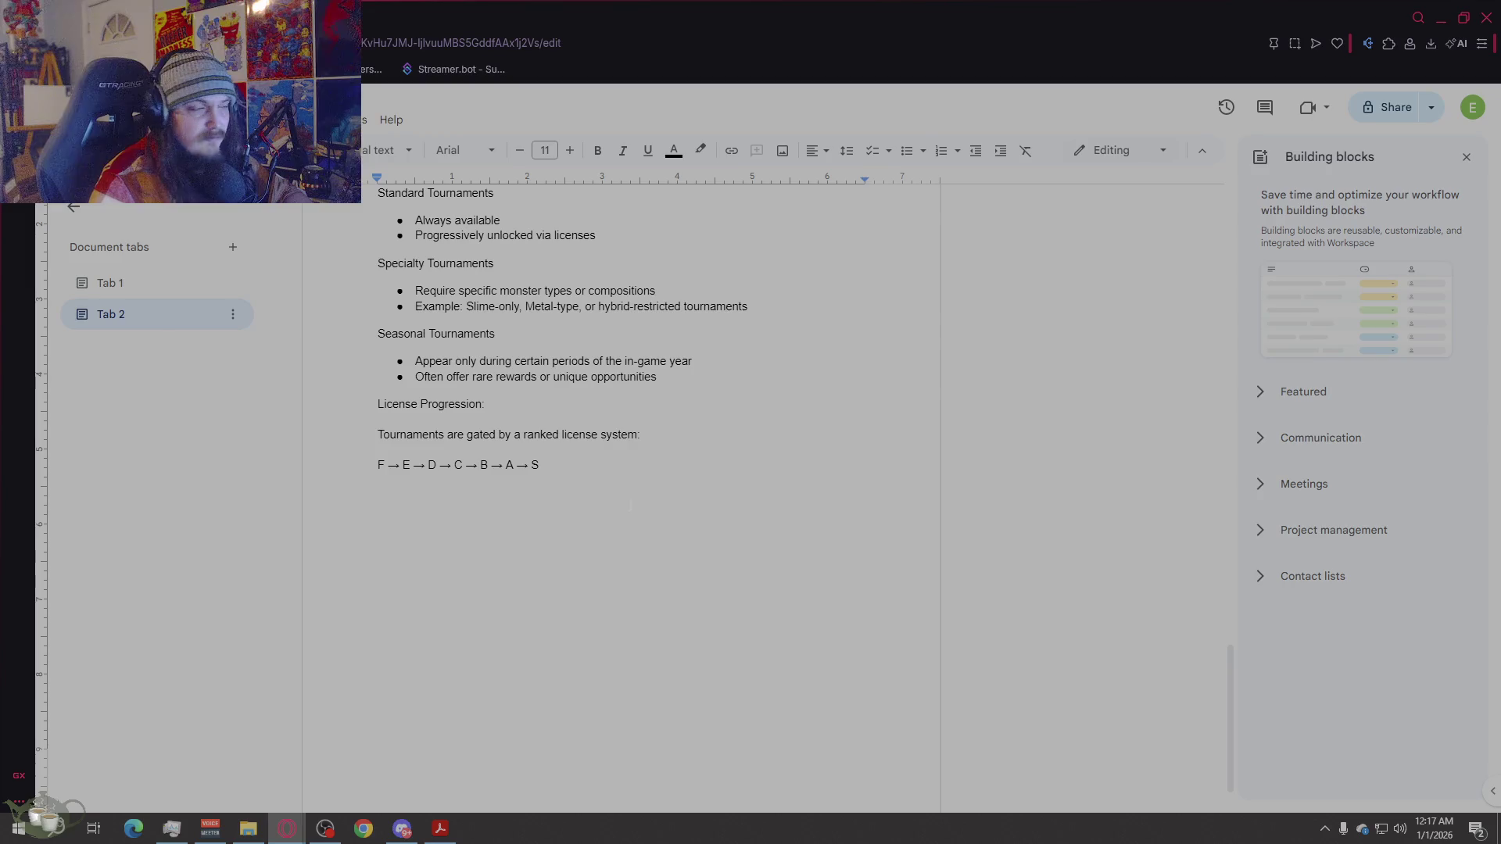
Step: Paste the license tier text block and remove its extra blank lines
key("ctrl+v")
key("BackSpace")
key("Home")
key("BackSpace")
key("Up")
key("BackSpace")
key("Up")
key("Up")
key("BackSpace")
key("Up")
key("BackSpace")
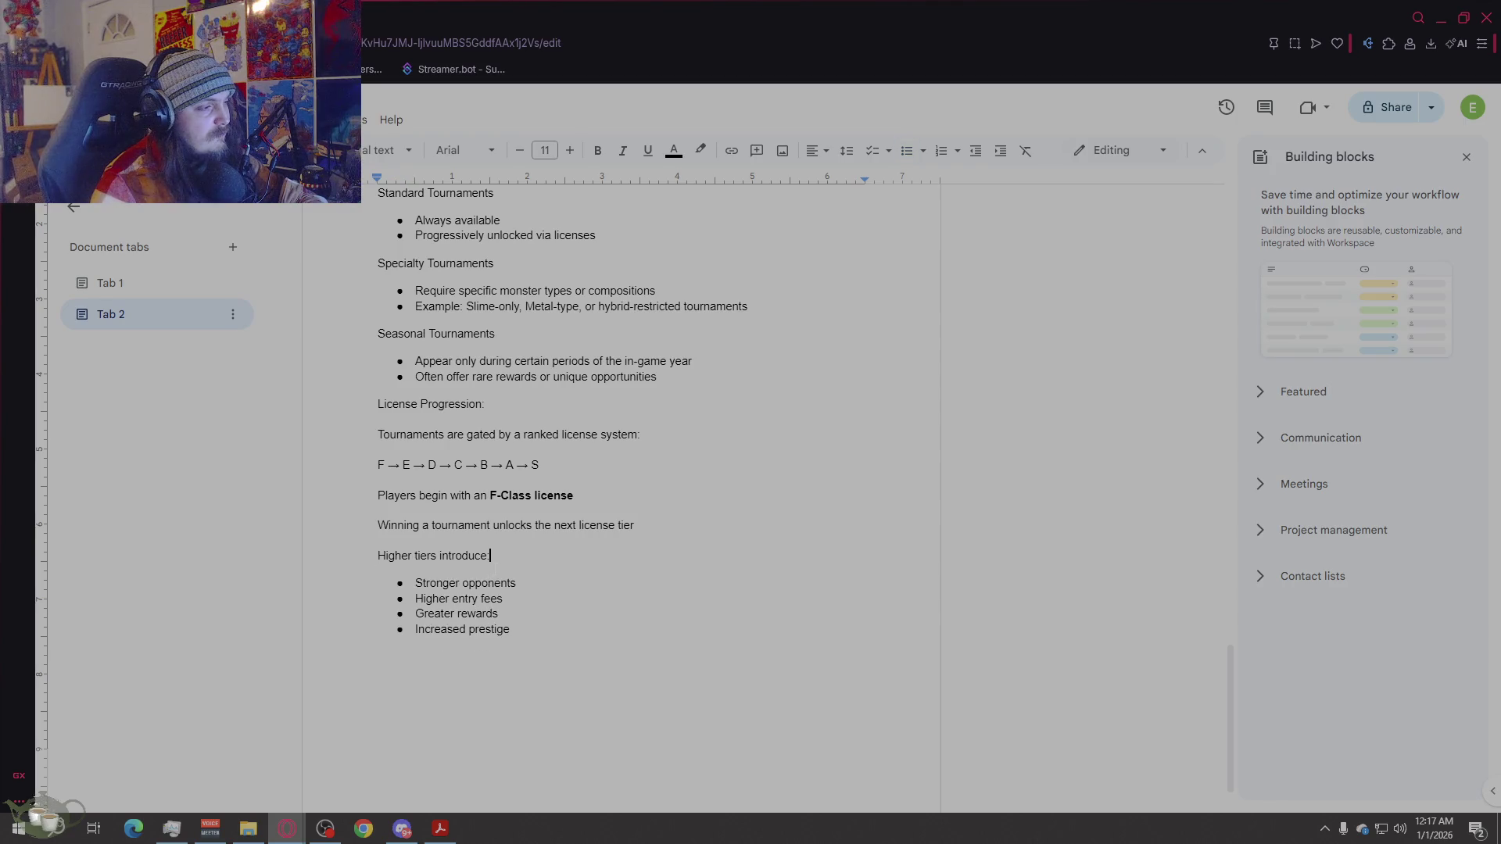
key("Right")
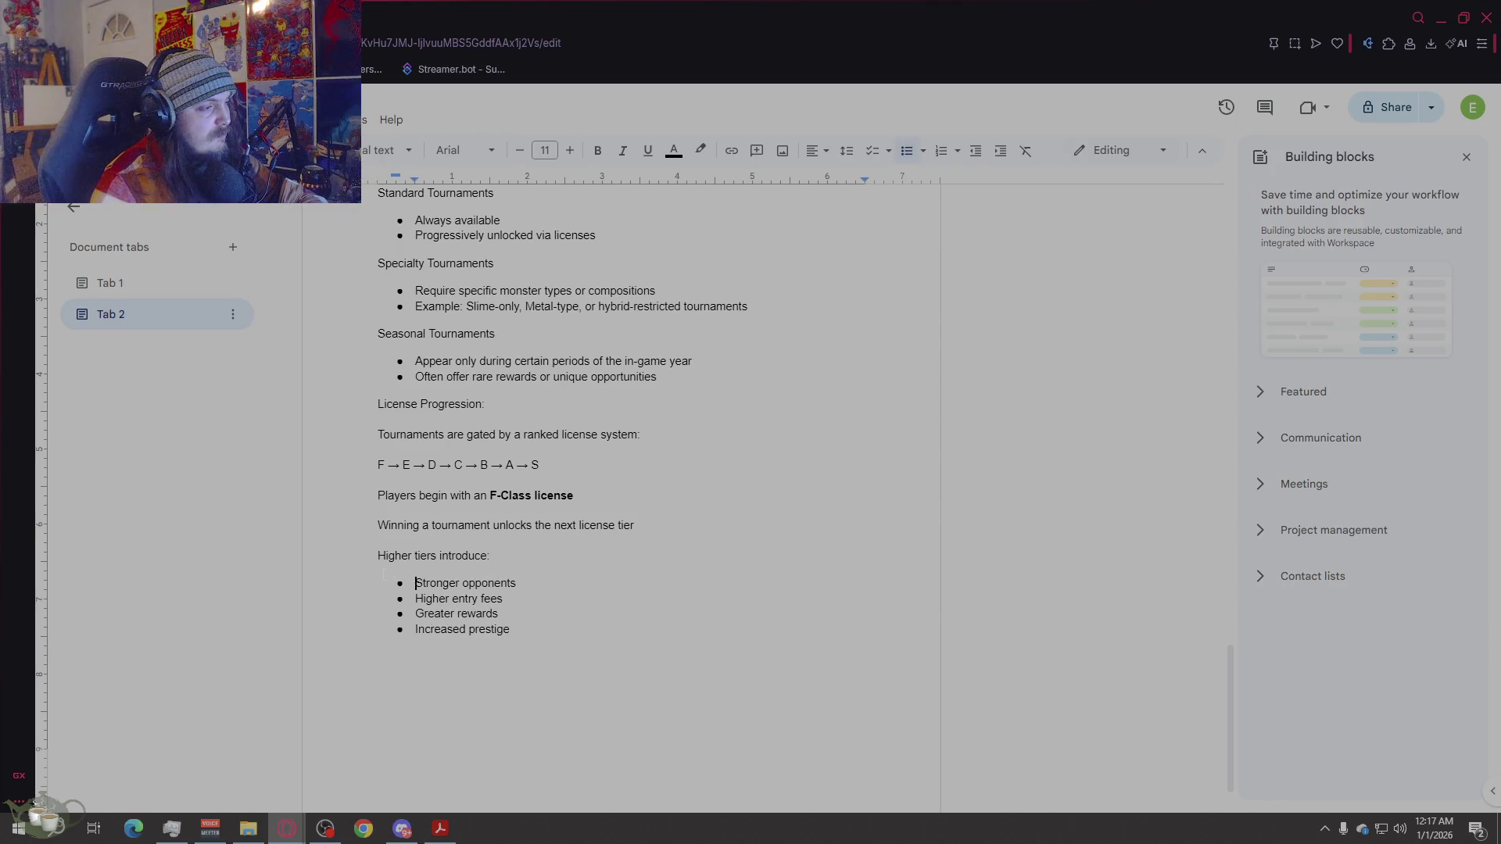
Step: Remove the bold from 'F-Class license'
left_click(442, 526)
key("Up")
key("BackSpace")
key("ctrl+shift+Left")
key("ctrl+shift+Left")
key("ctrl+shift+Left")
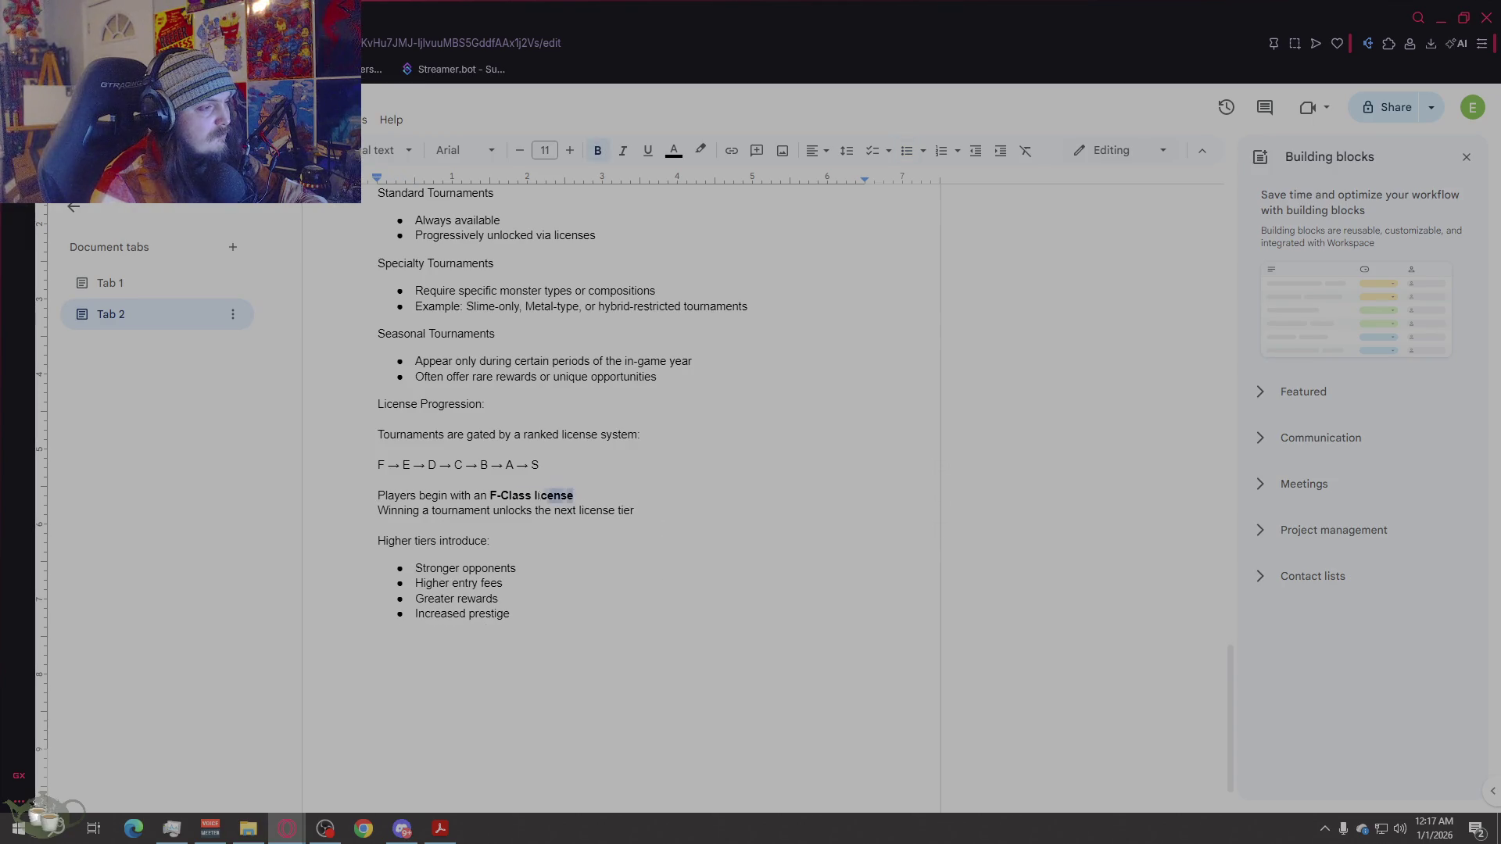
left_click(598, 150)
left_click(598, 150)
left_click(597, 150)
key("Down")
key("Down")
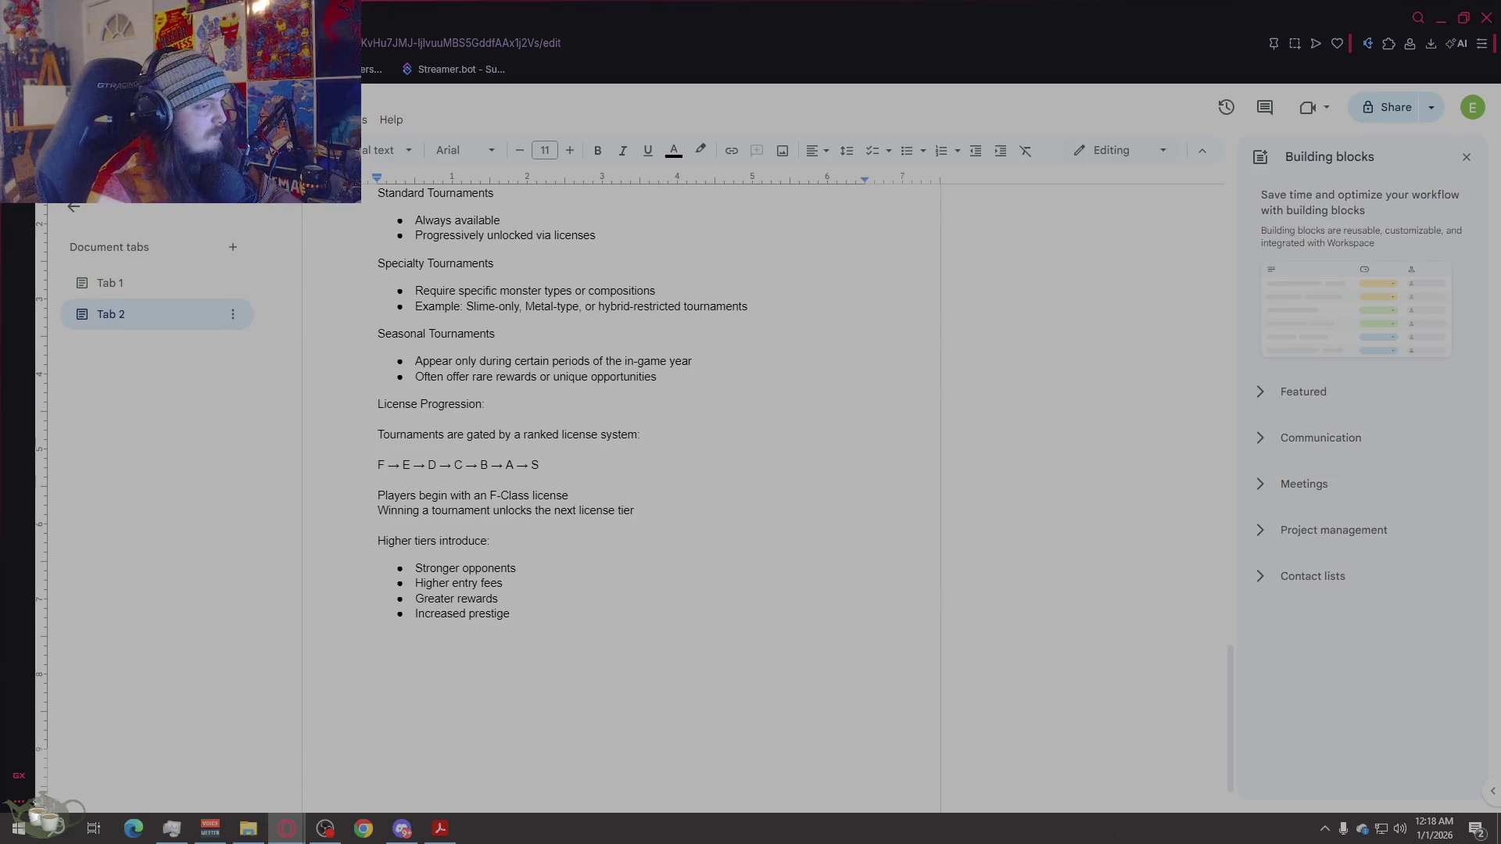
Step: Delete the 'Winning a series…' tier-unlocking line and begin the sentence 'This ensures progression is…'
left_click(432, 511)
type("series ")
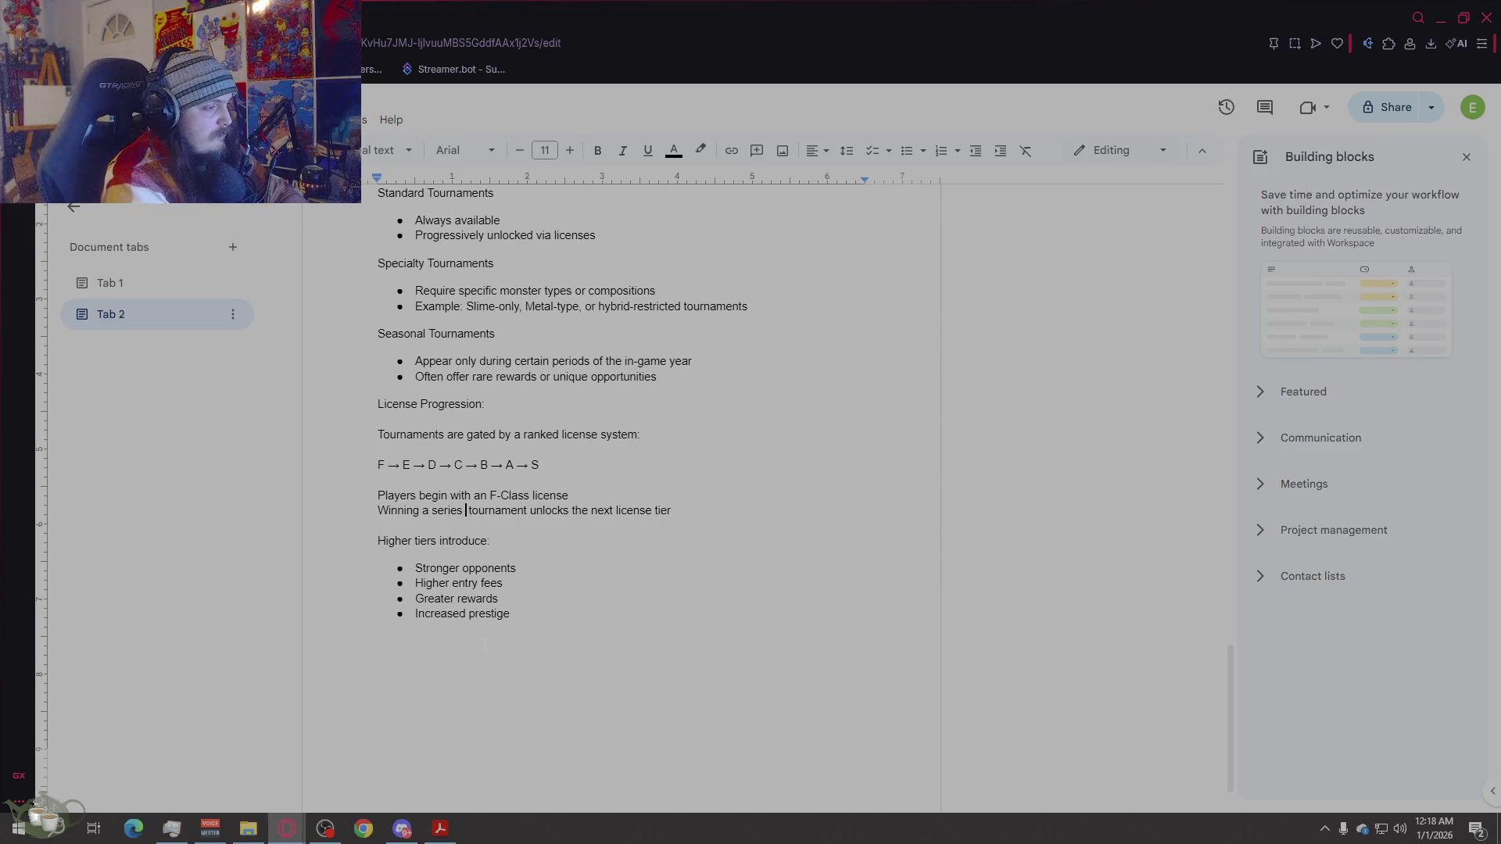
type("in a")
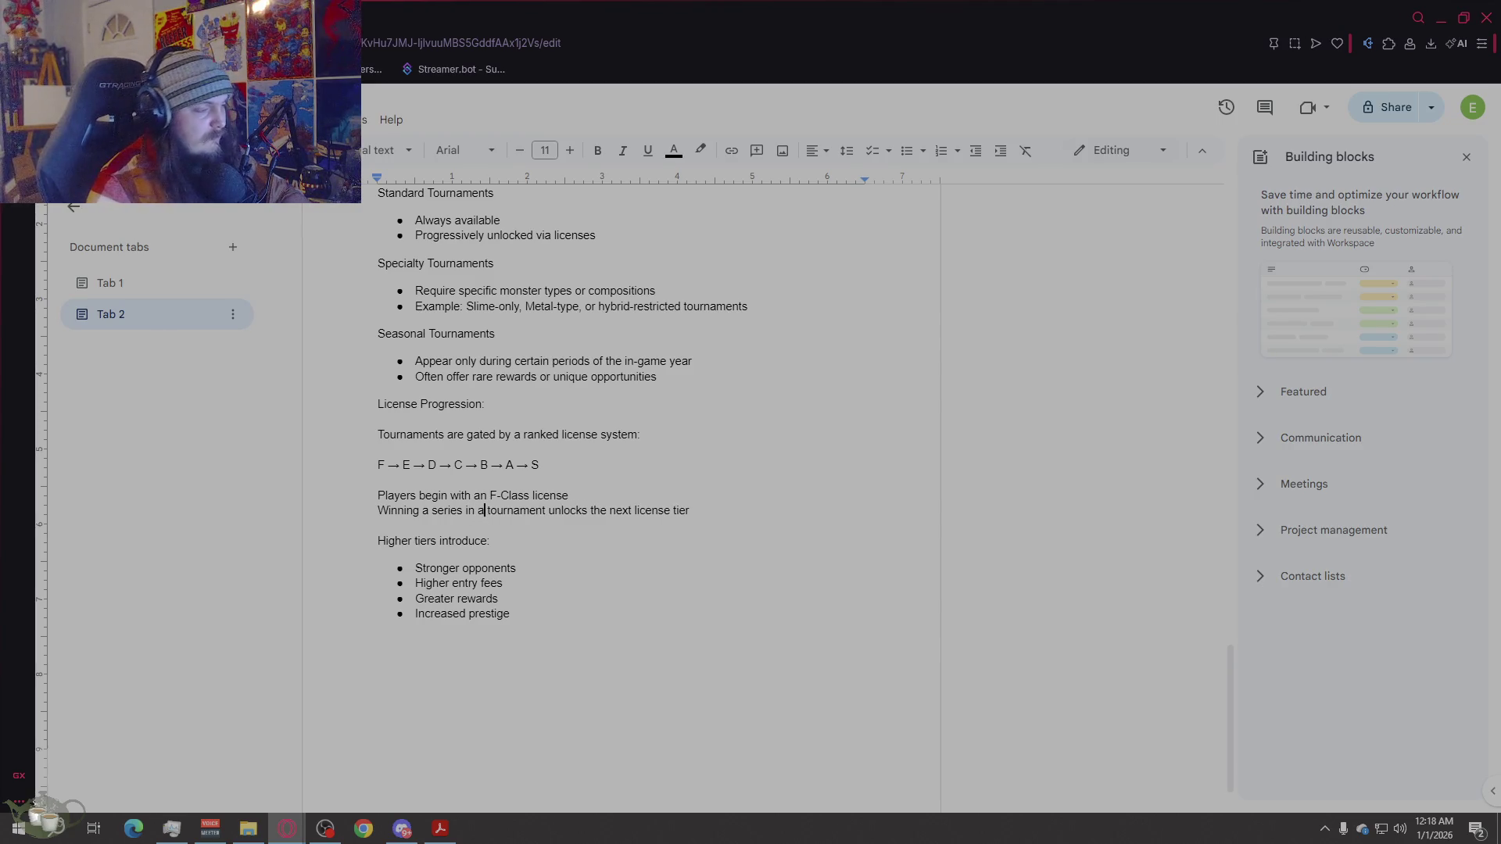
left_click_drag(694, 510, 379, 509)
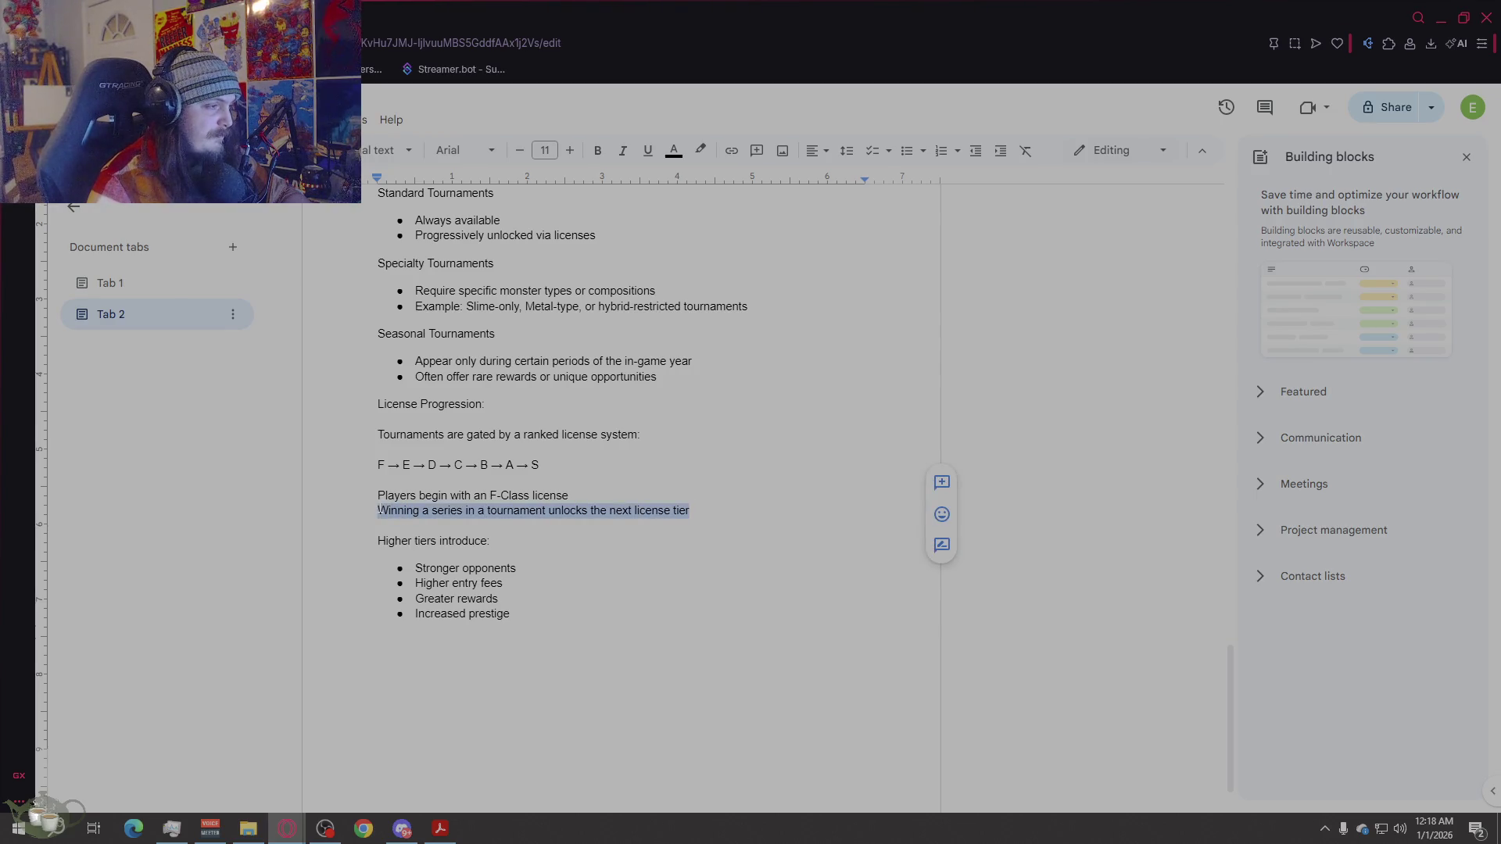
key("BackSpace")
key("BackSpace")
key("BackSpace")
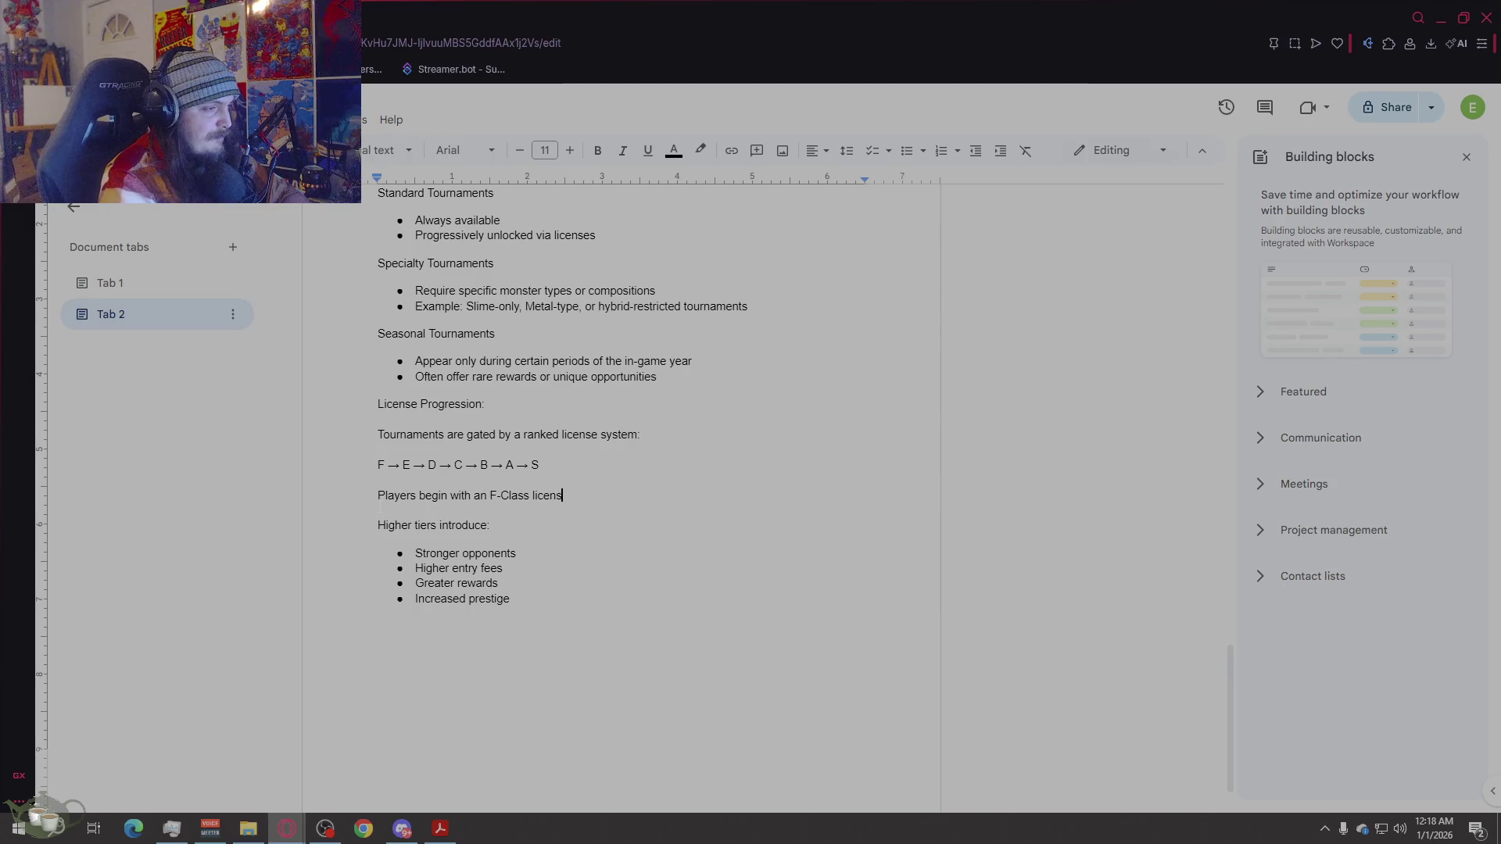
type("e")
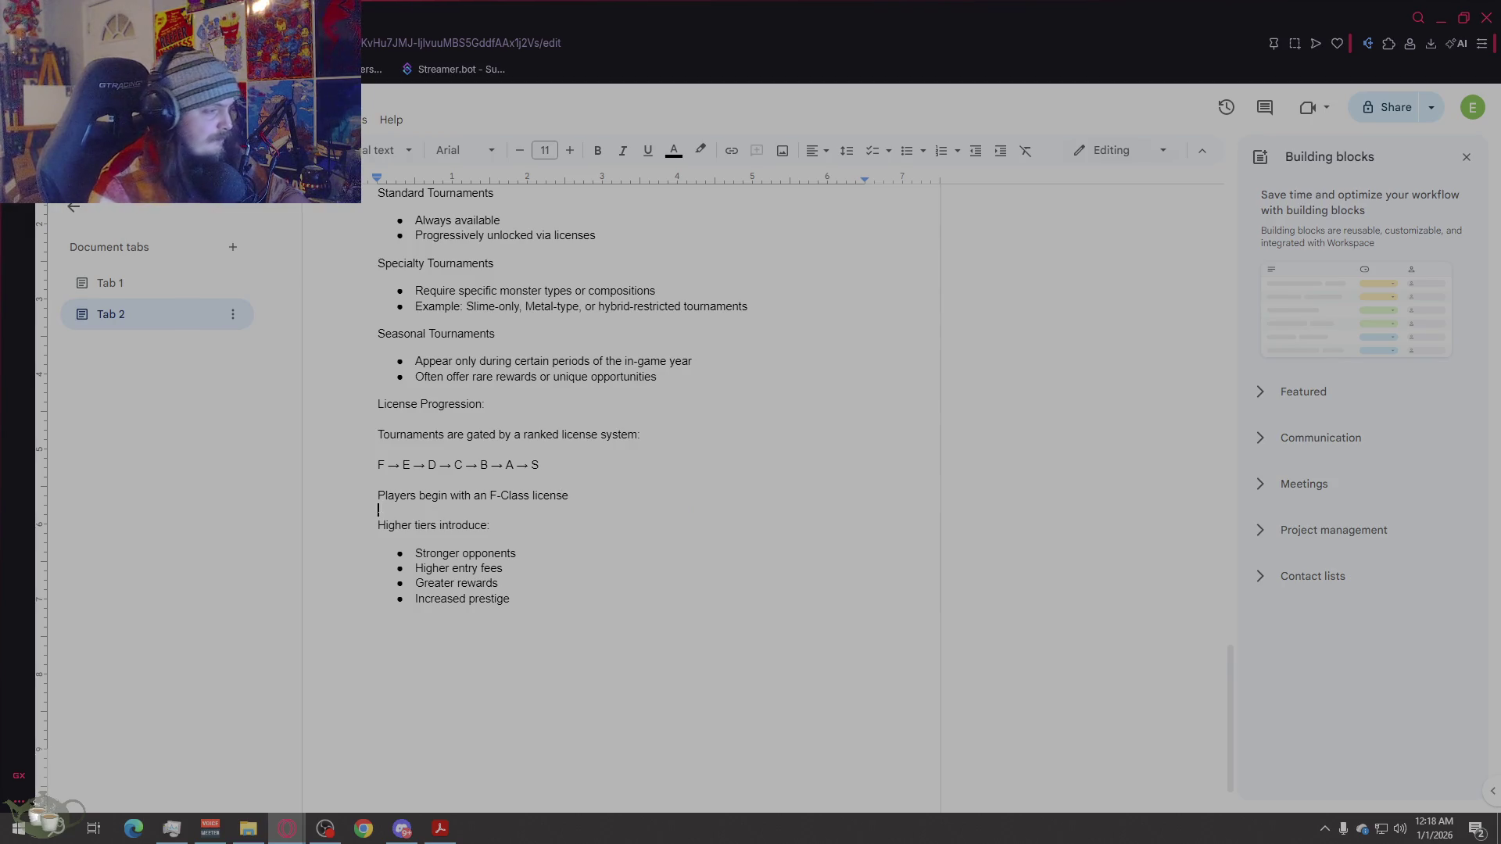
key("Delete")
left_click(812, 714)
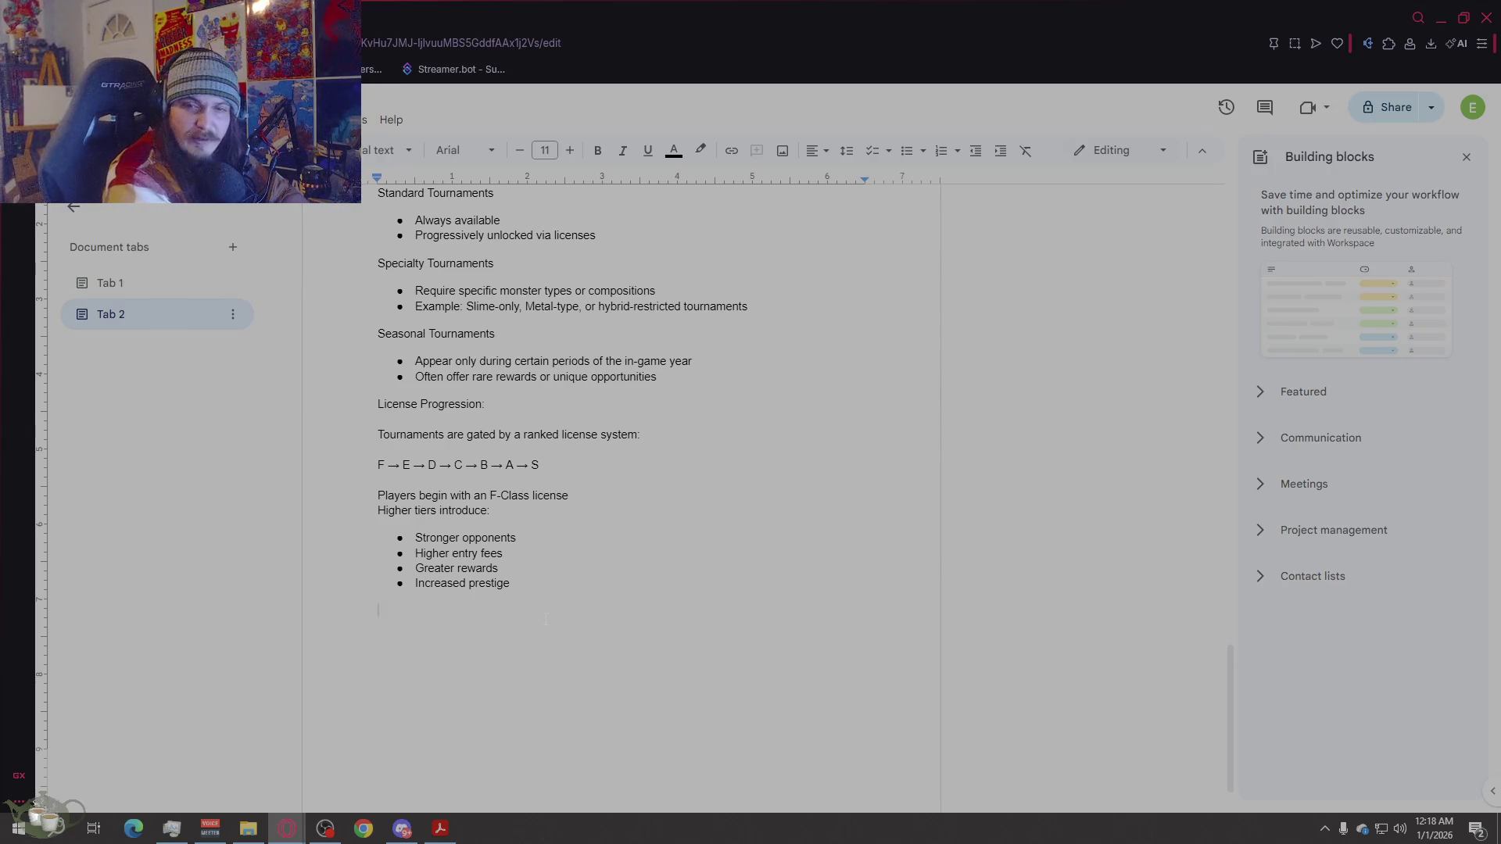
type("This")
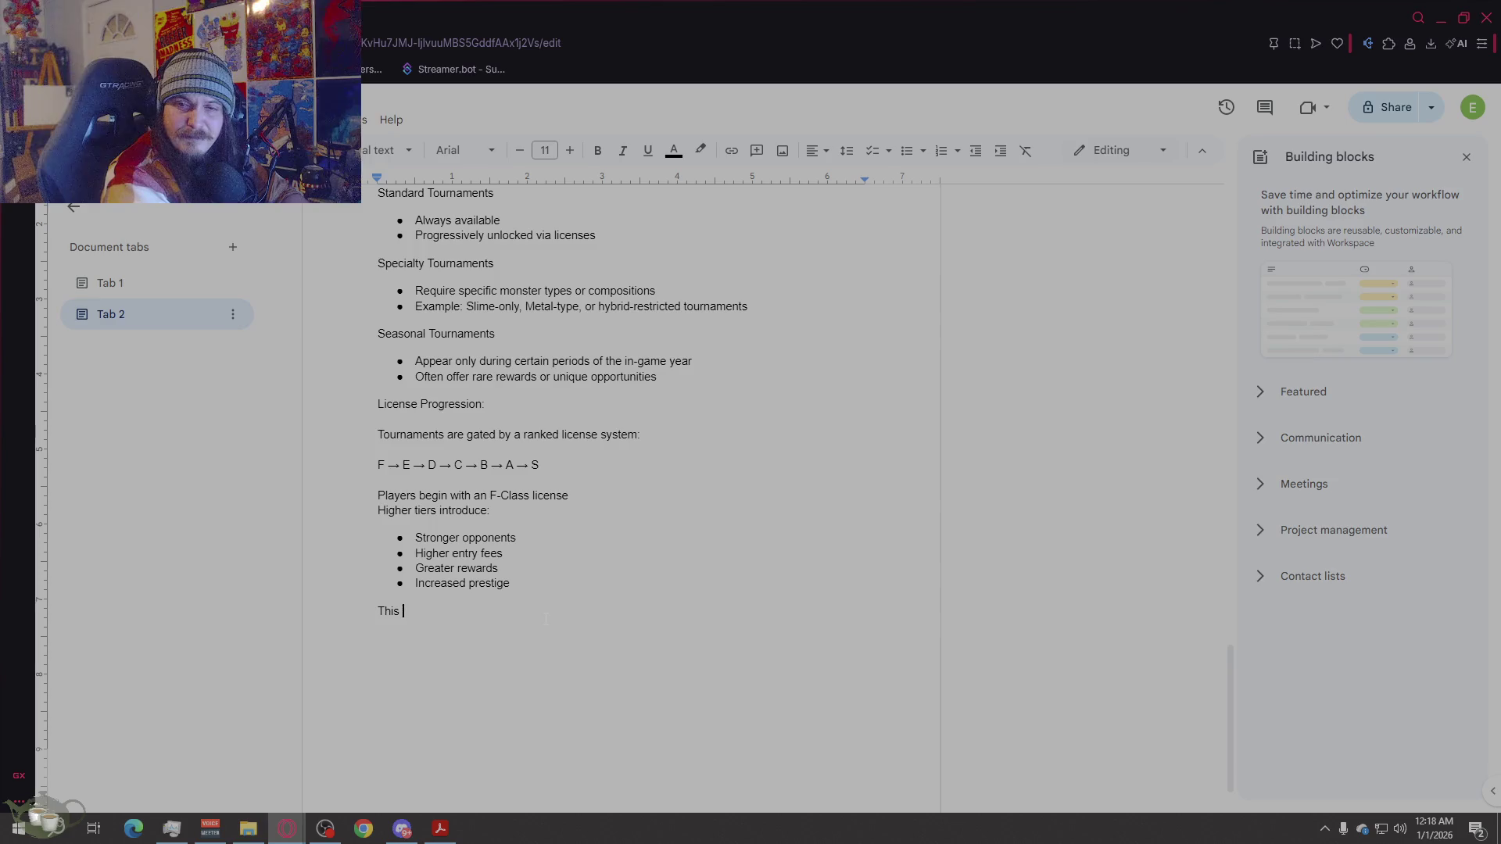
type(" ensures pro")
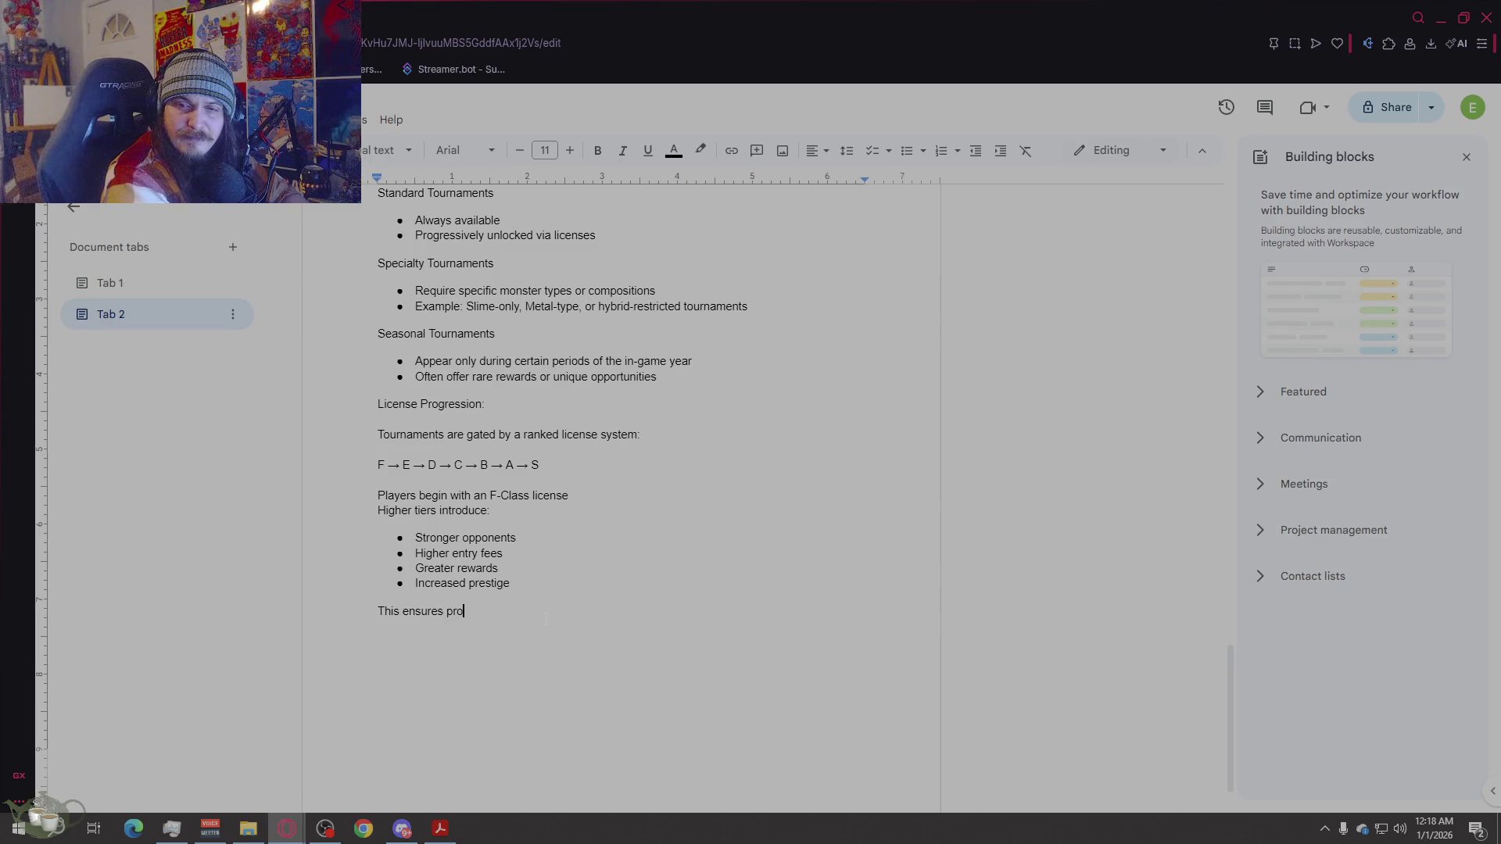
type("gression is ean")
Step: Complete the sentence: progression is earned through mastery rather than time investment alone
key("BackSpace")
type("rned")
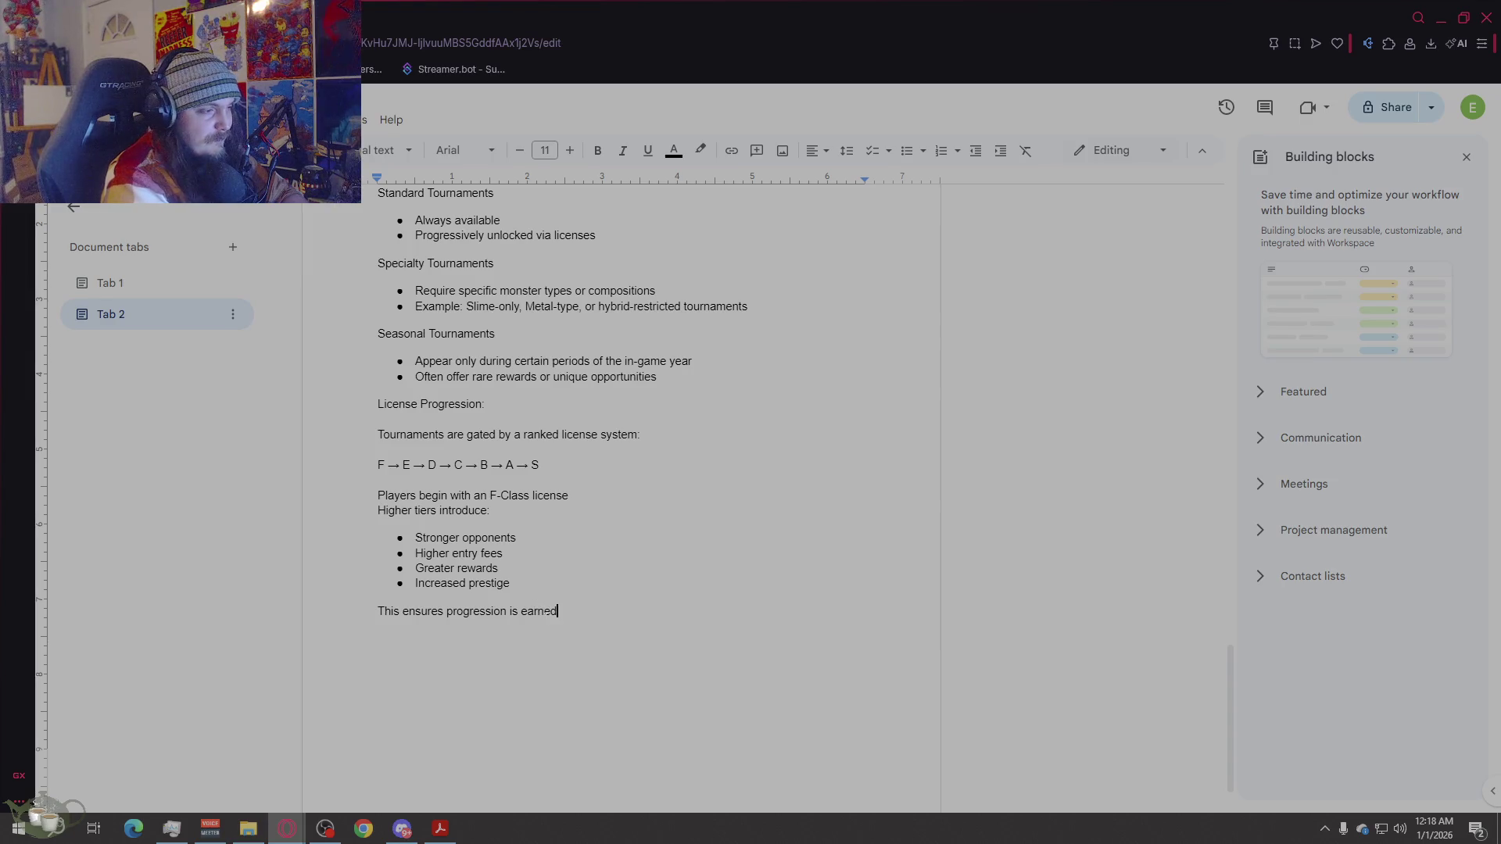
type(" through master")
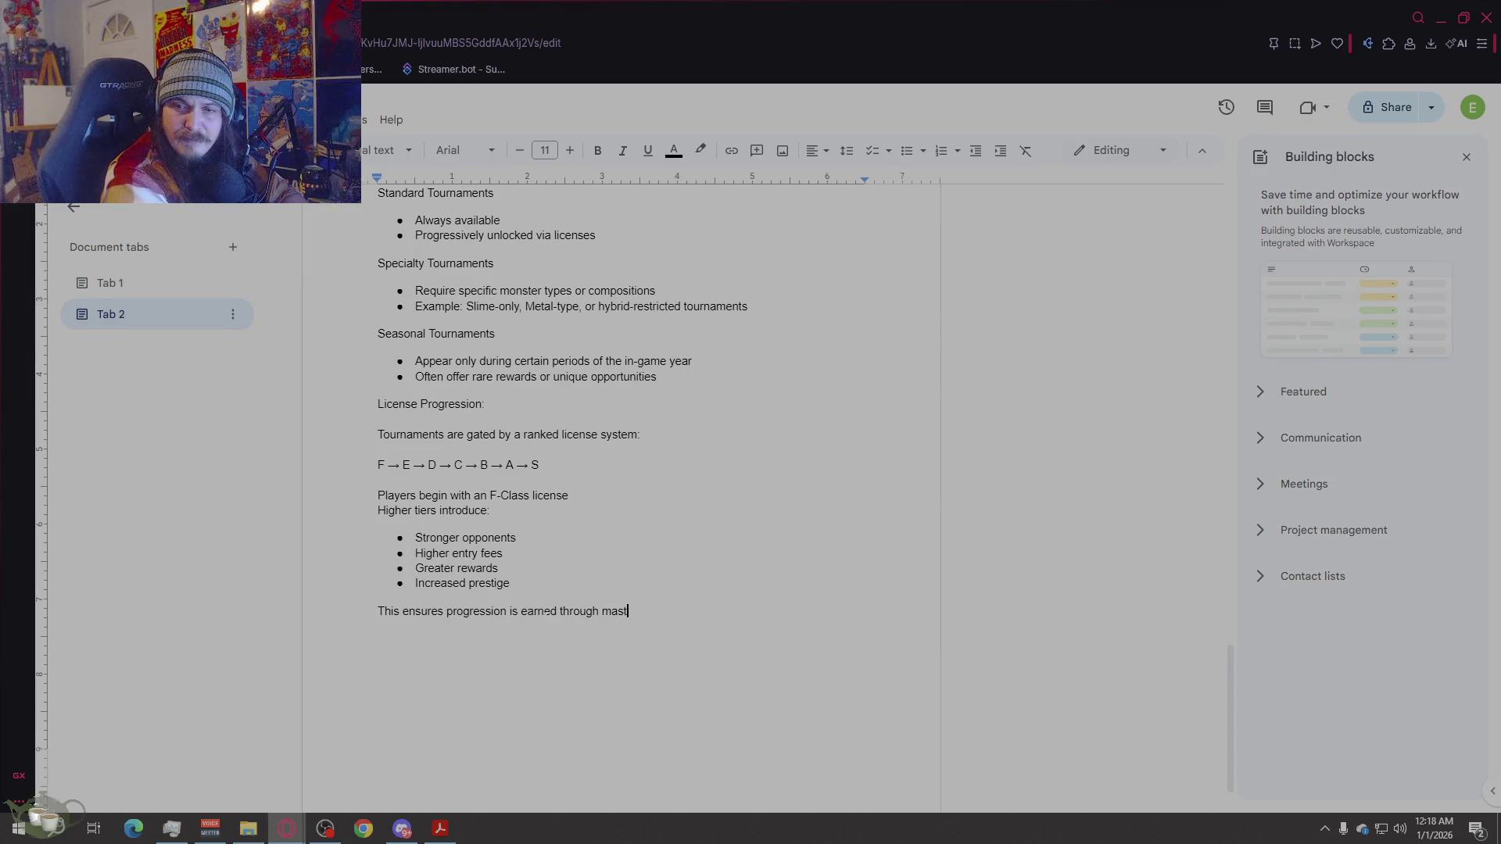
key("BackSpace")
key("BackSpace")
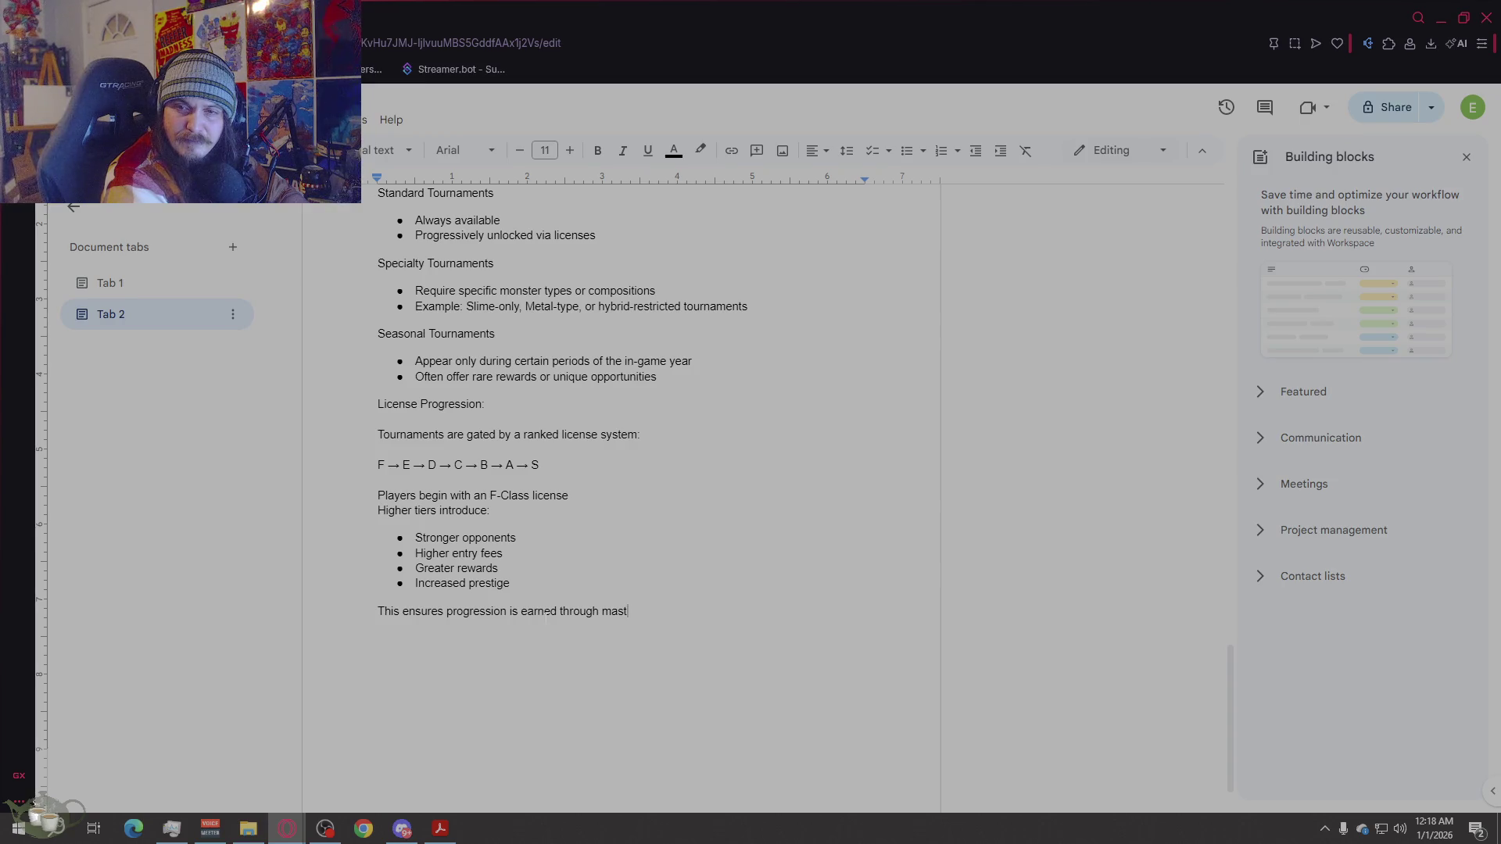
type("ery")
key("Tab")
key("Return")
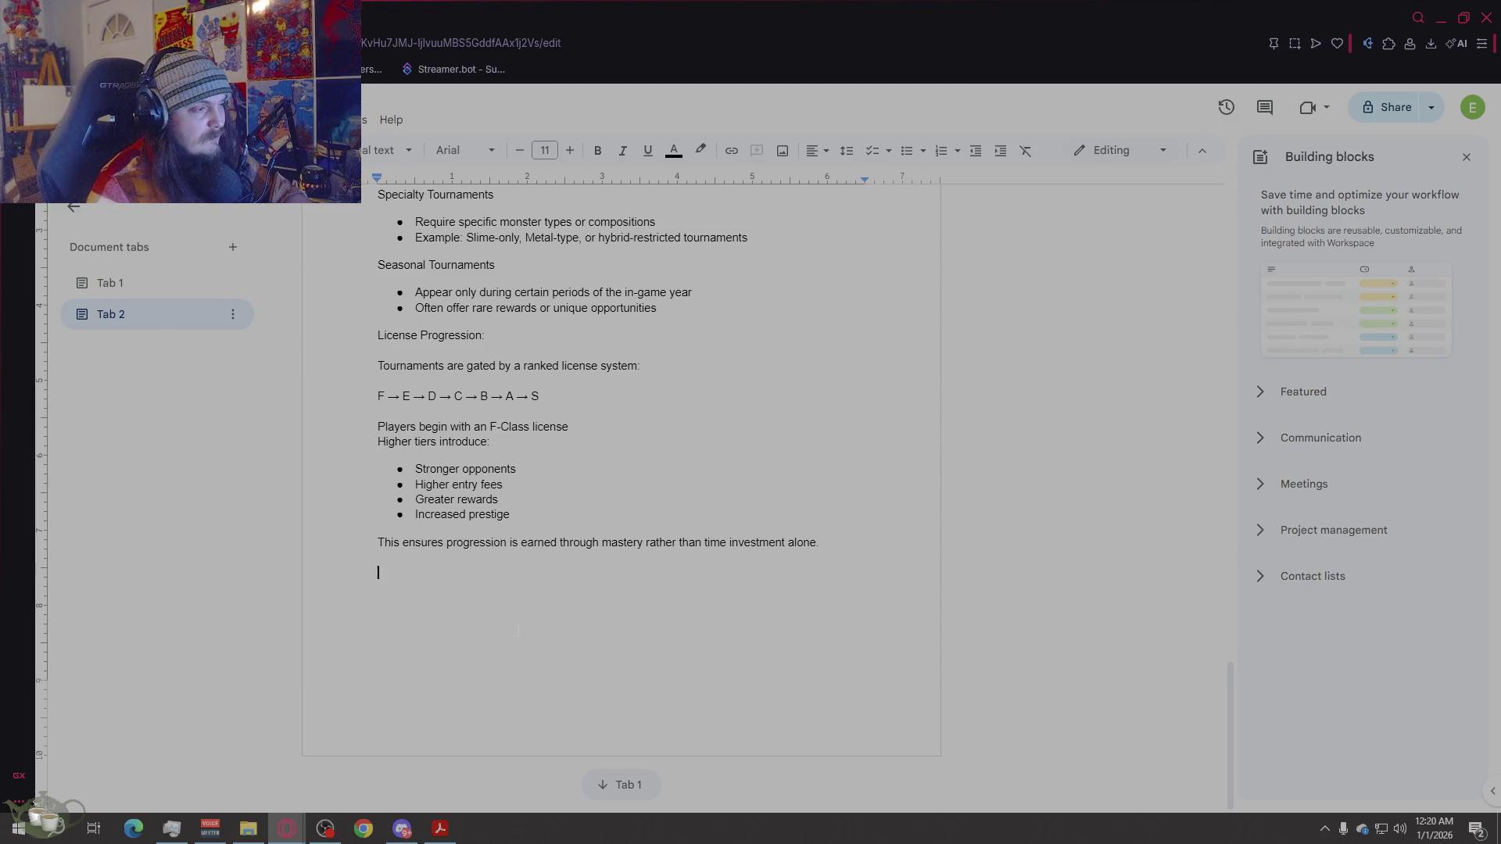
Step: Paste the 'D) Tournaments & License Structure' heading after the license progression text
type("Wor")
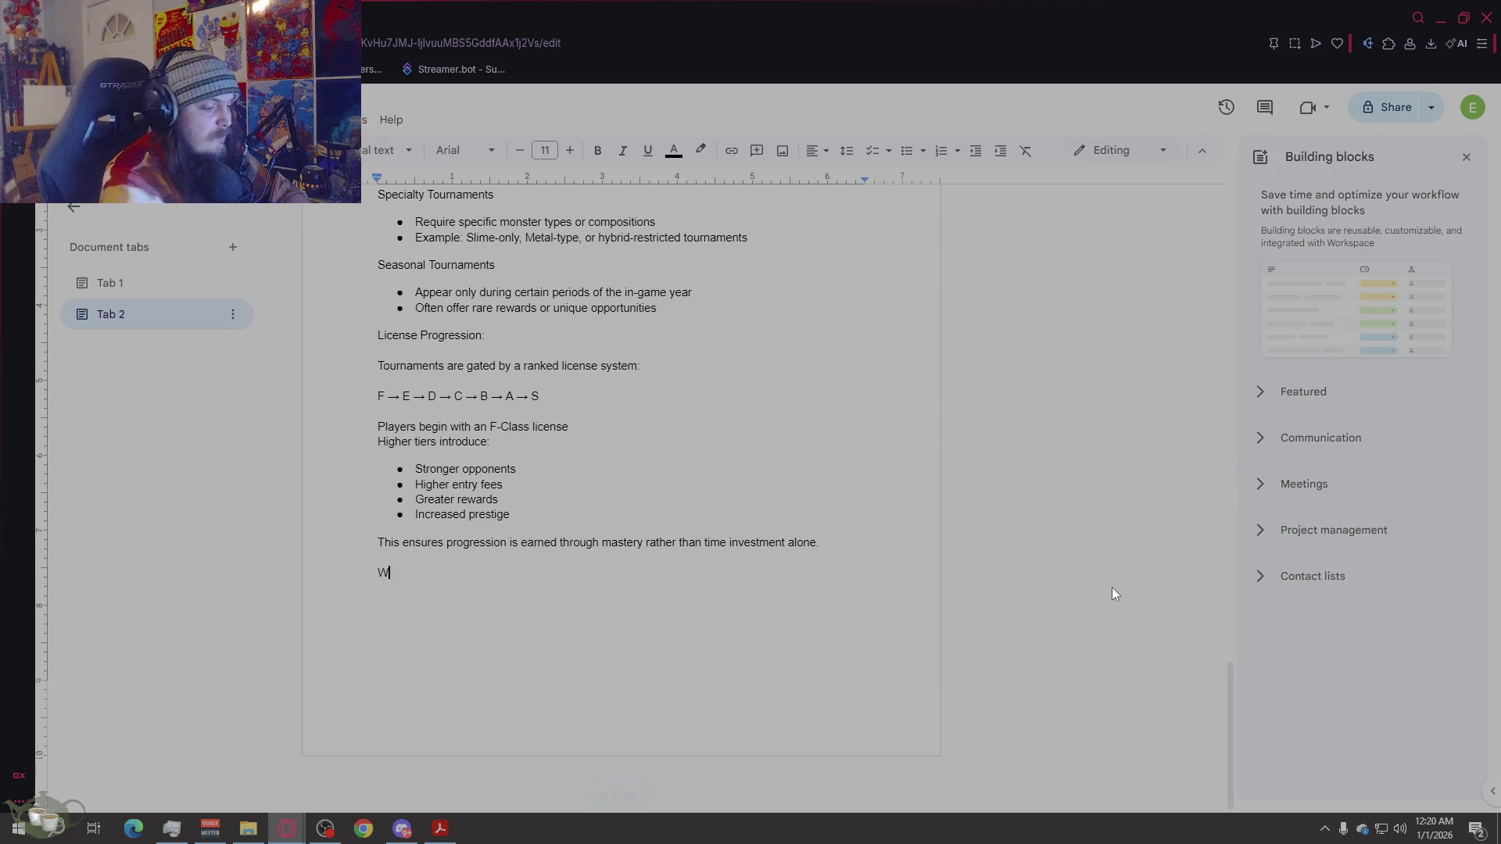
key("BackSpace")
key("BackSpace")
key("BackSpace")
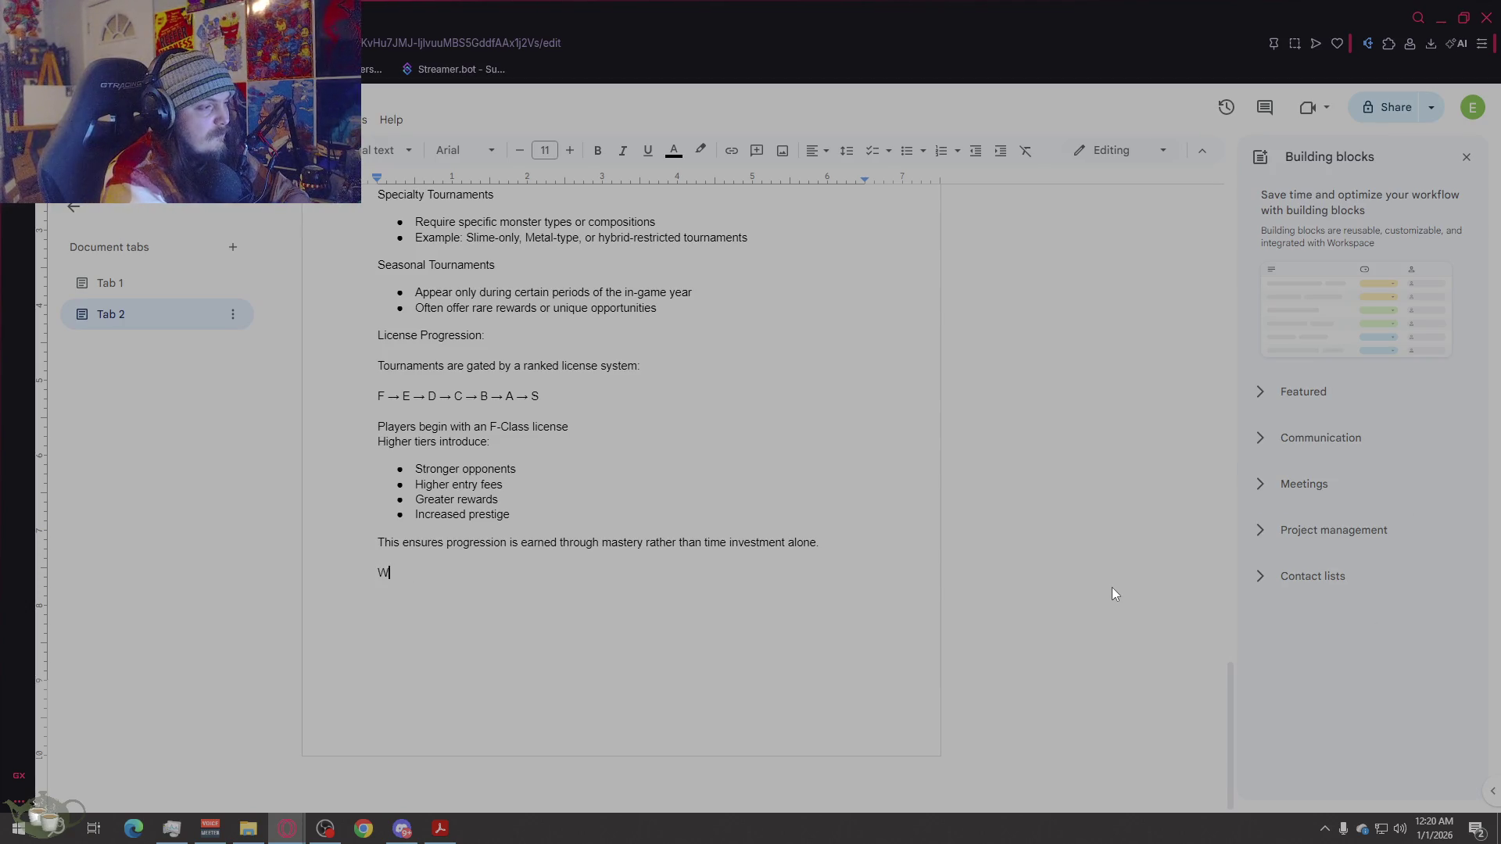
scroll(735, 510, "up", 4)
left_click_drag(687, 328, 415, 328)
key("ctrl+x")
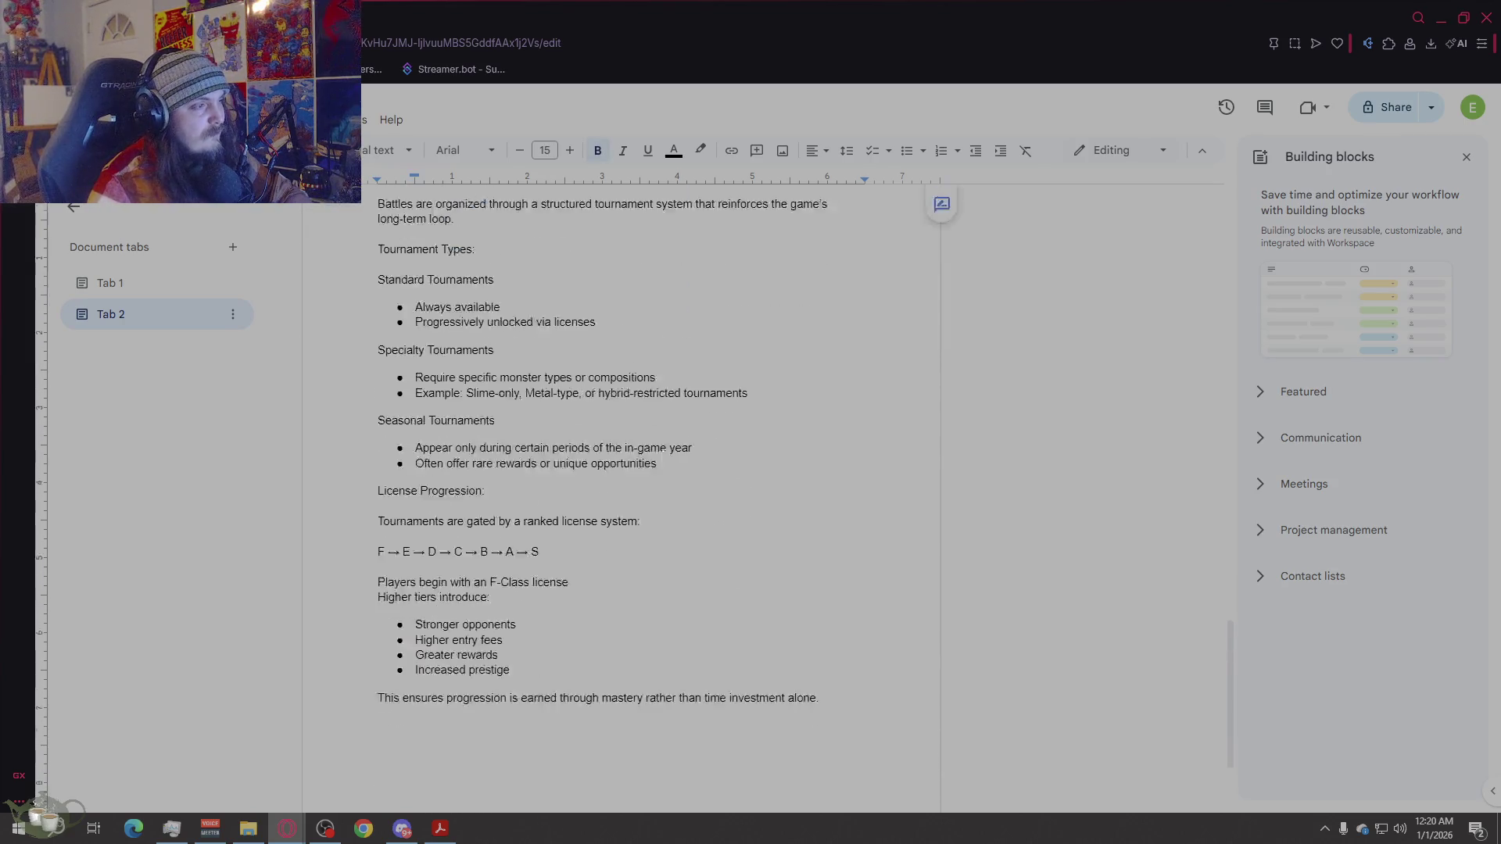
scroll(661, 470, "down", 3)
left_click(662, 658)
key("ctrl+v")
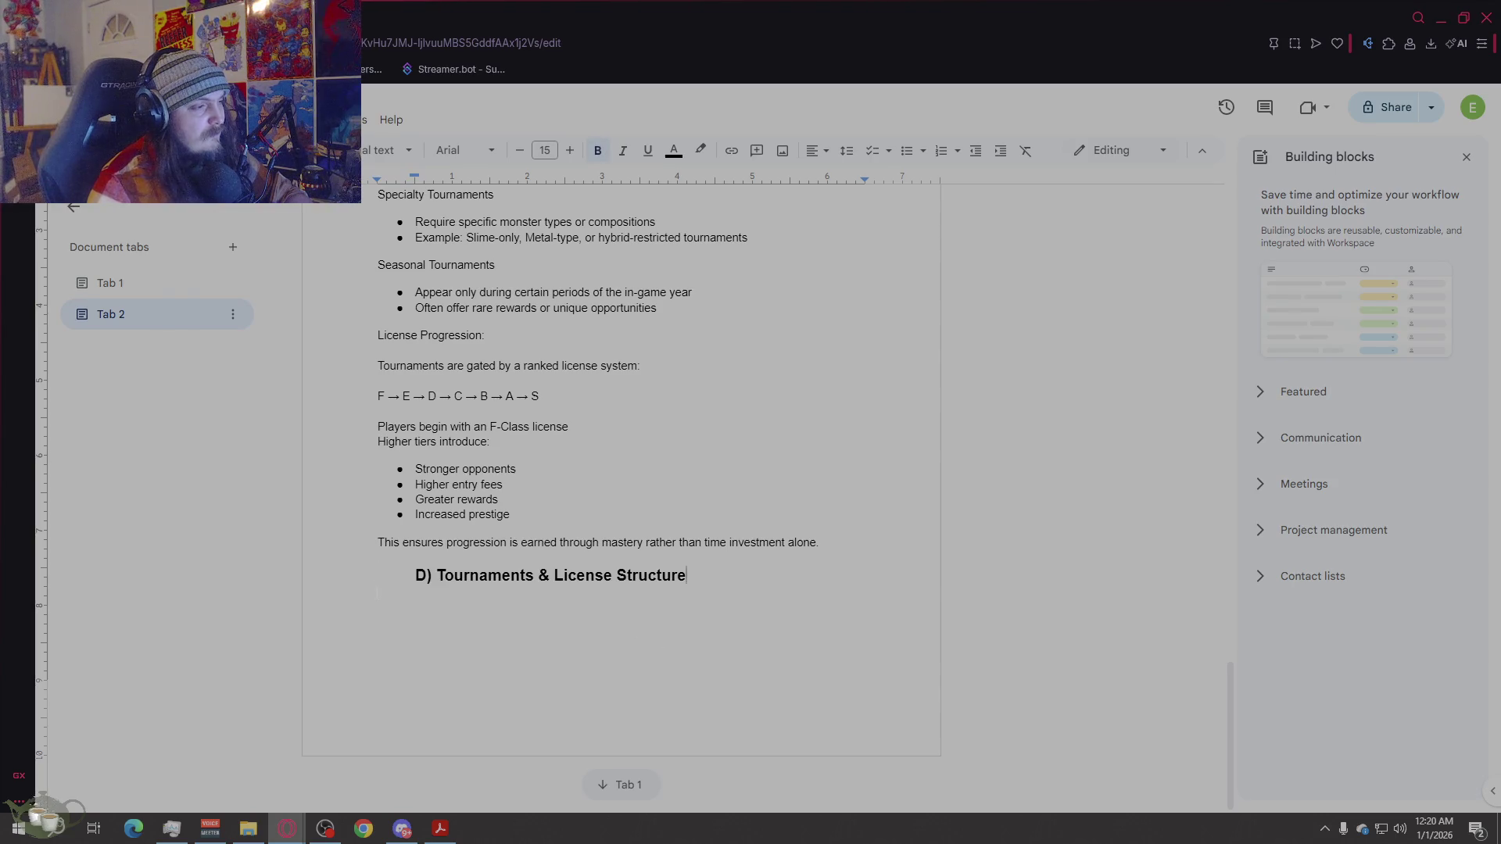
Step: Retitle the pasted heading 'E) World & NPC Interaction' and reset the next line to body text
double_click(420, 575)
type("E")
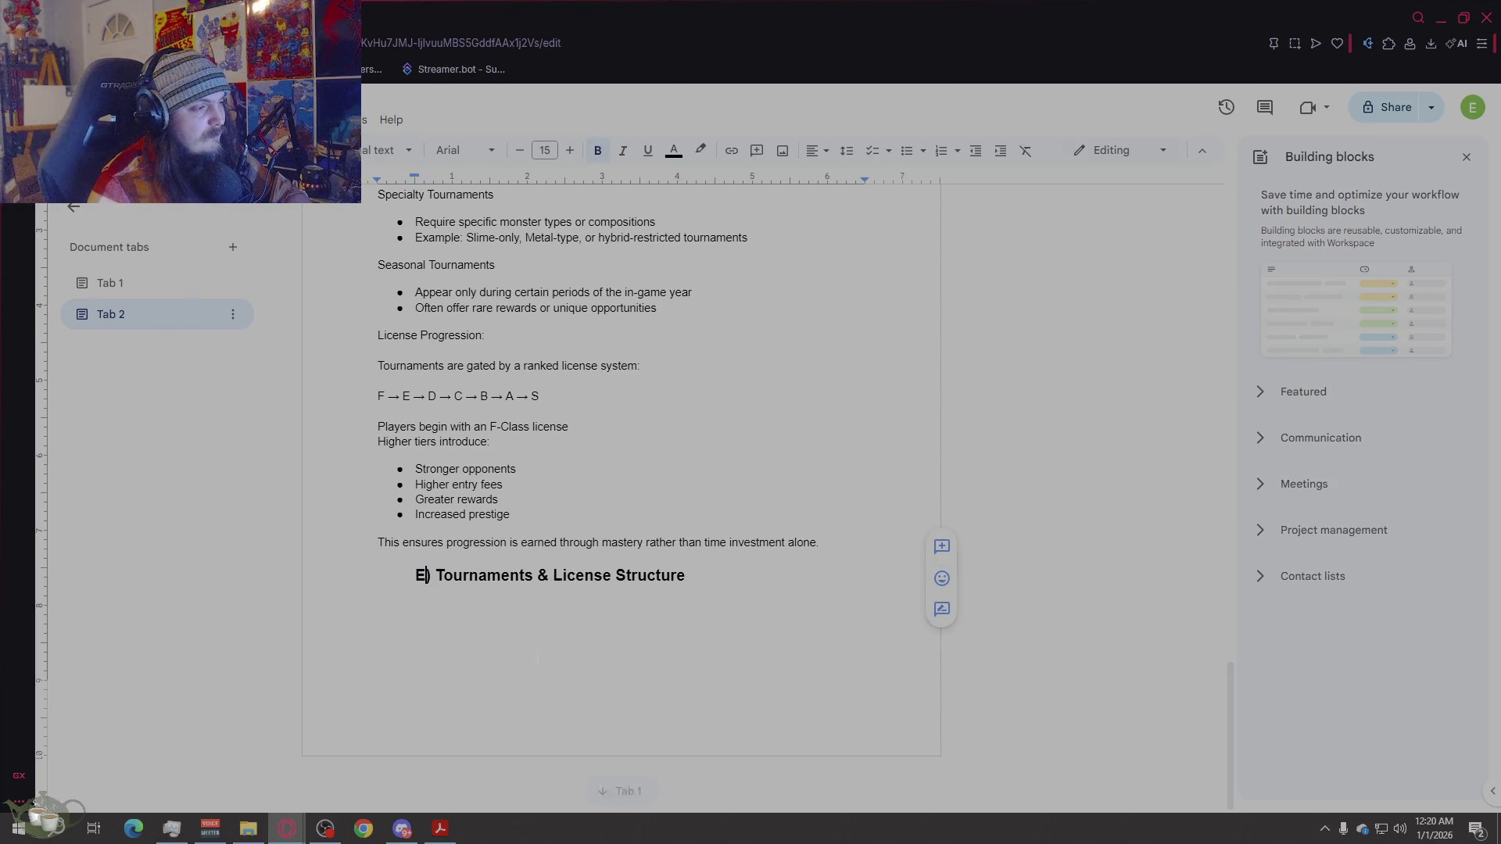
left_click_drag(686, 577, 435, 580)
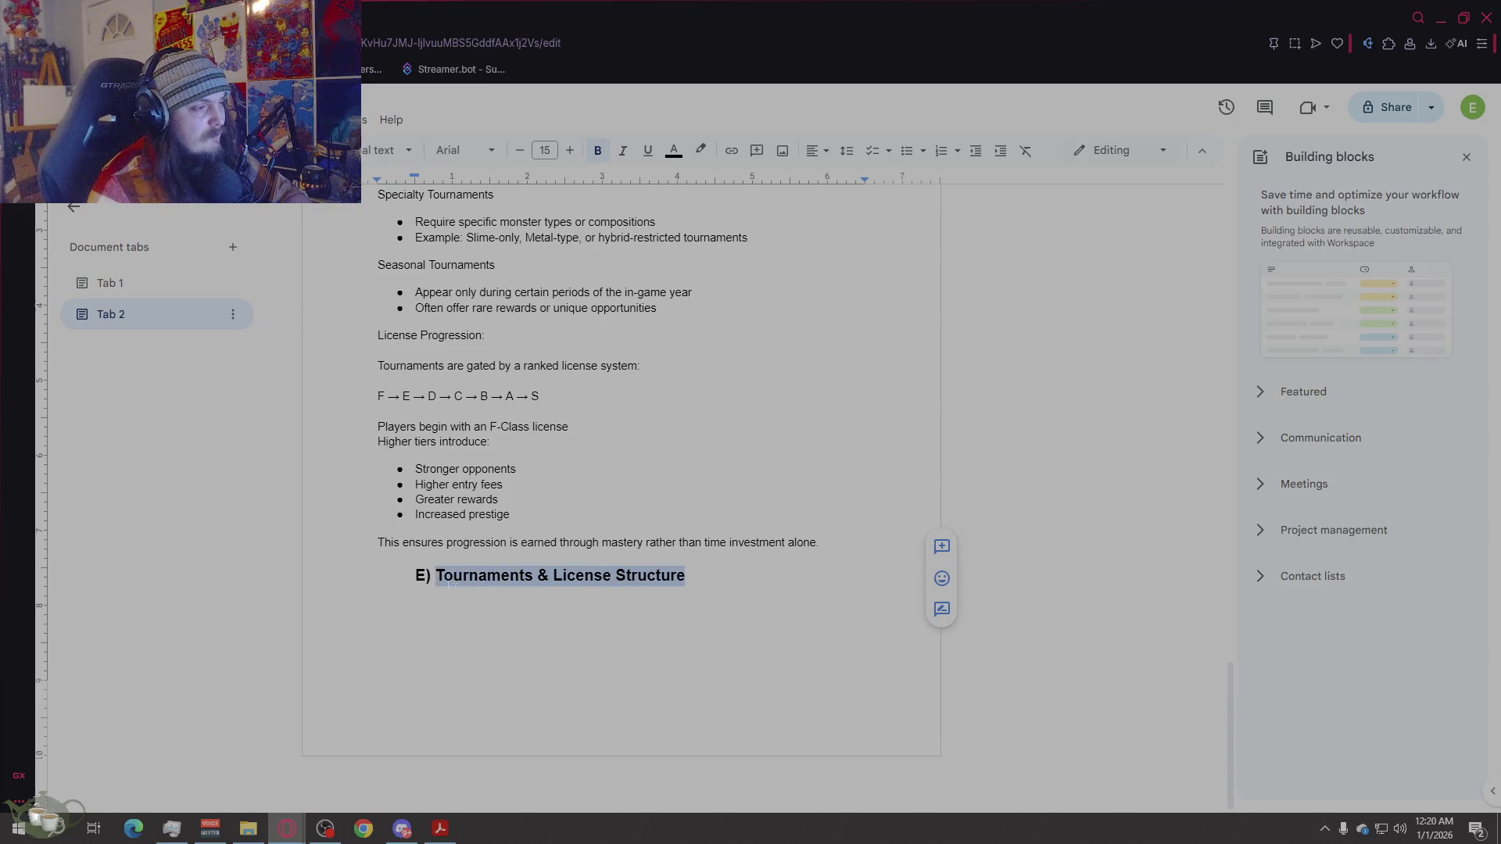
type("World ")
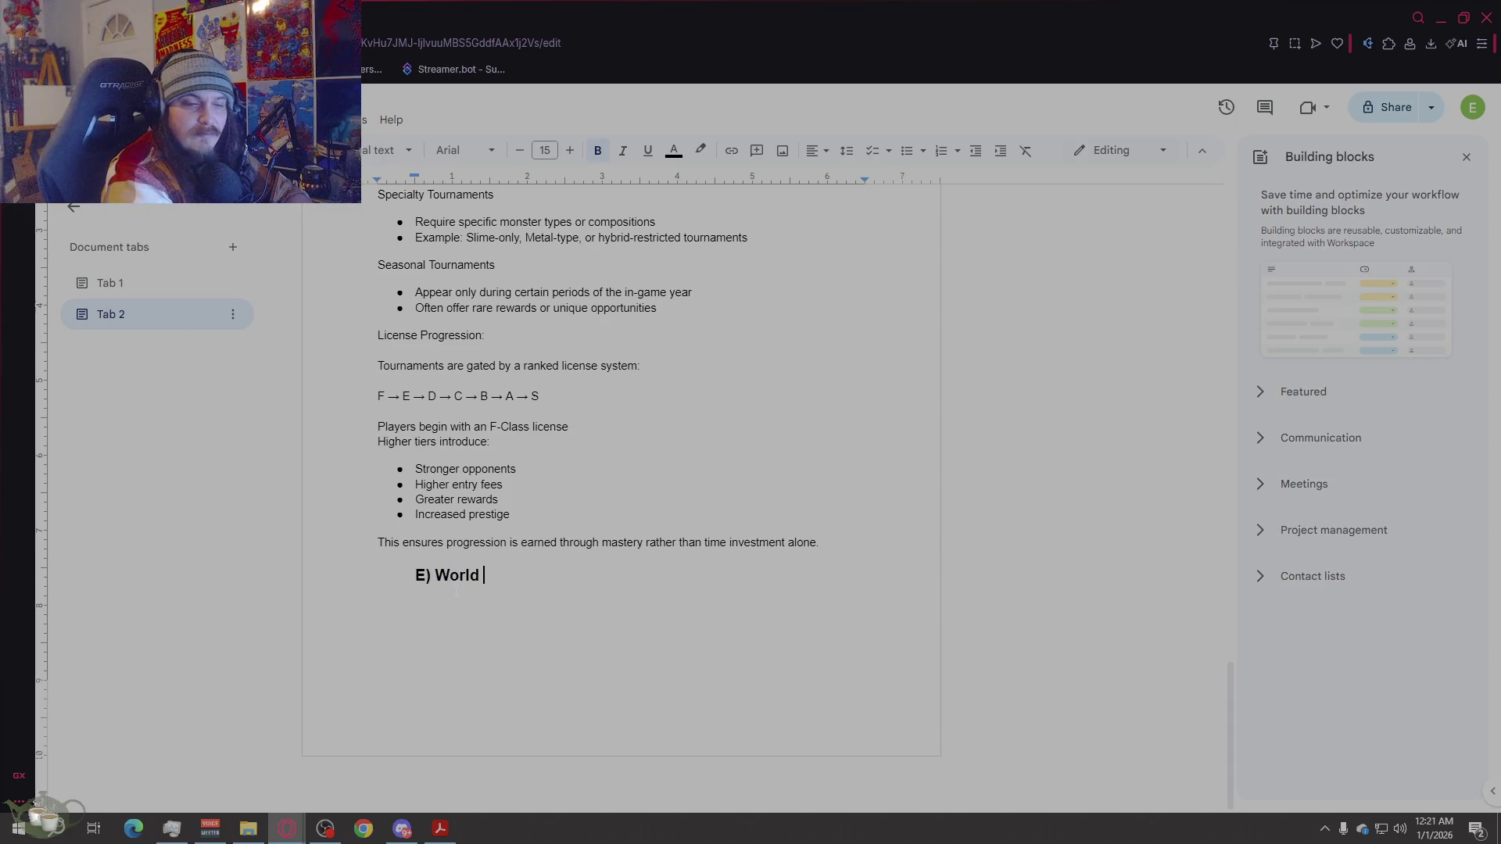
type("& NPC ")
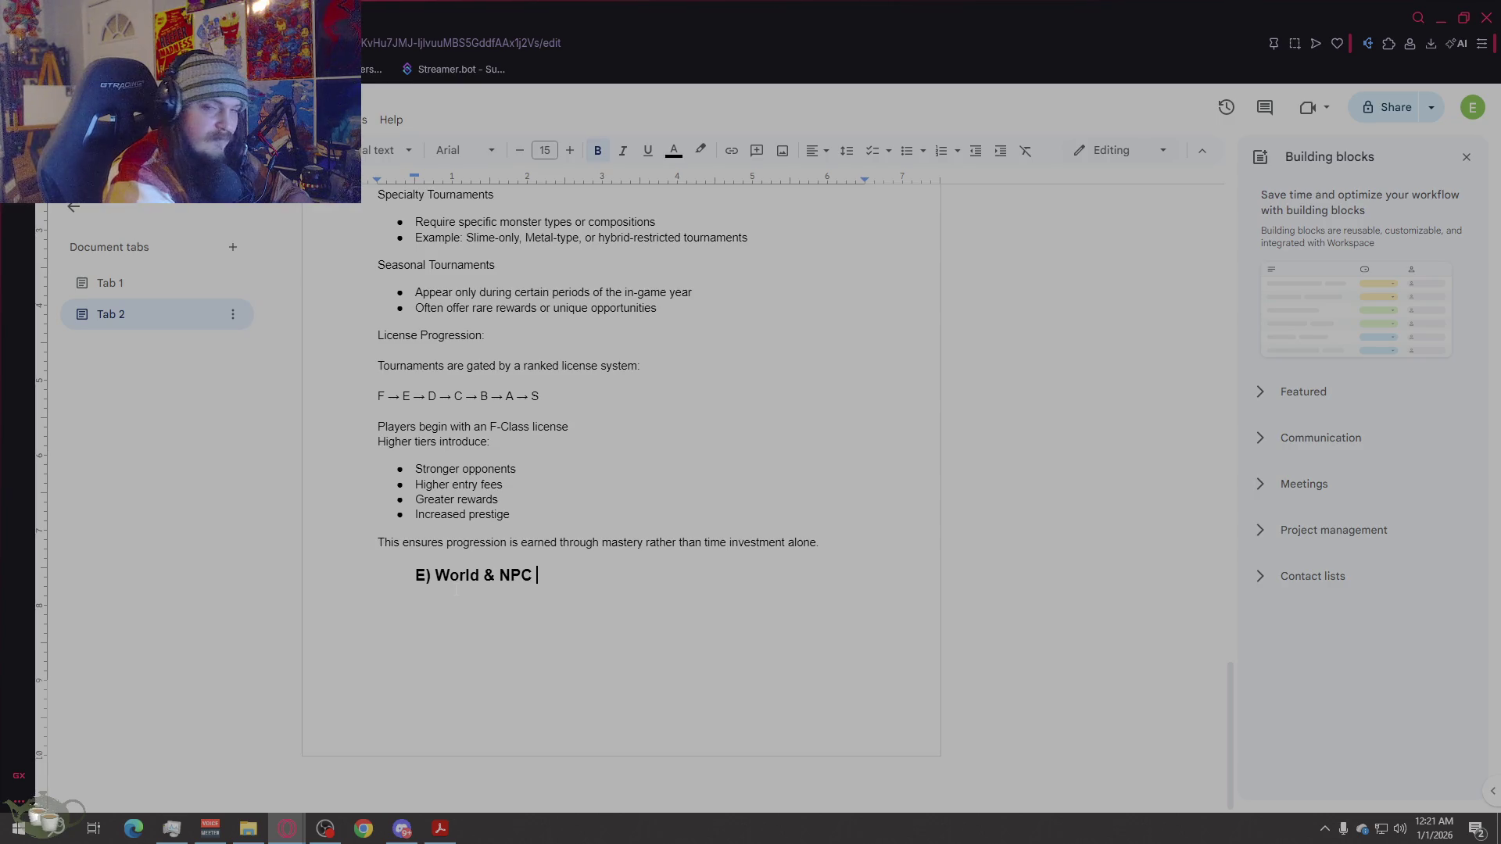
type("In")
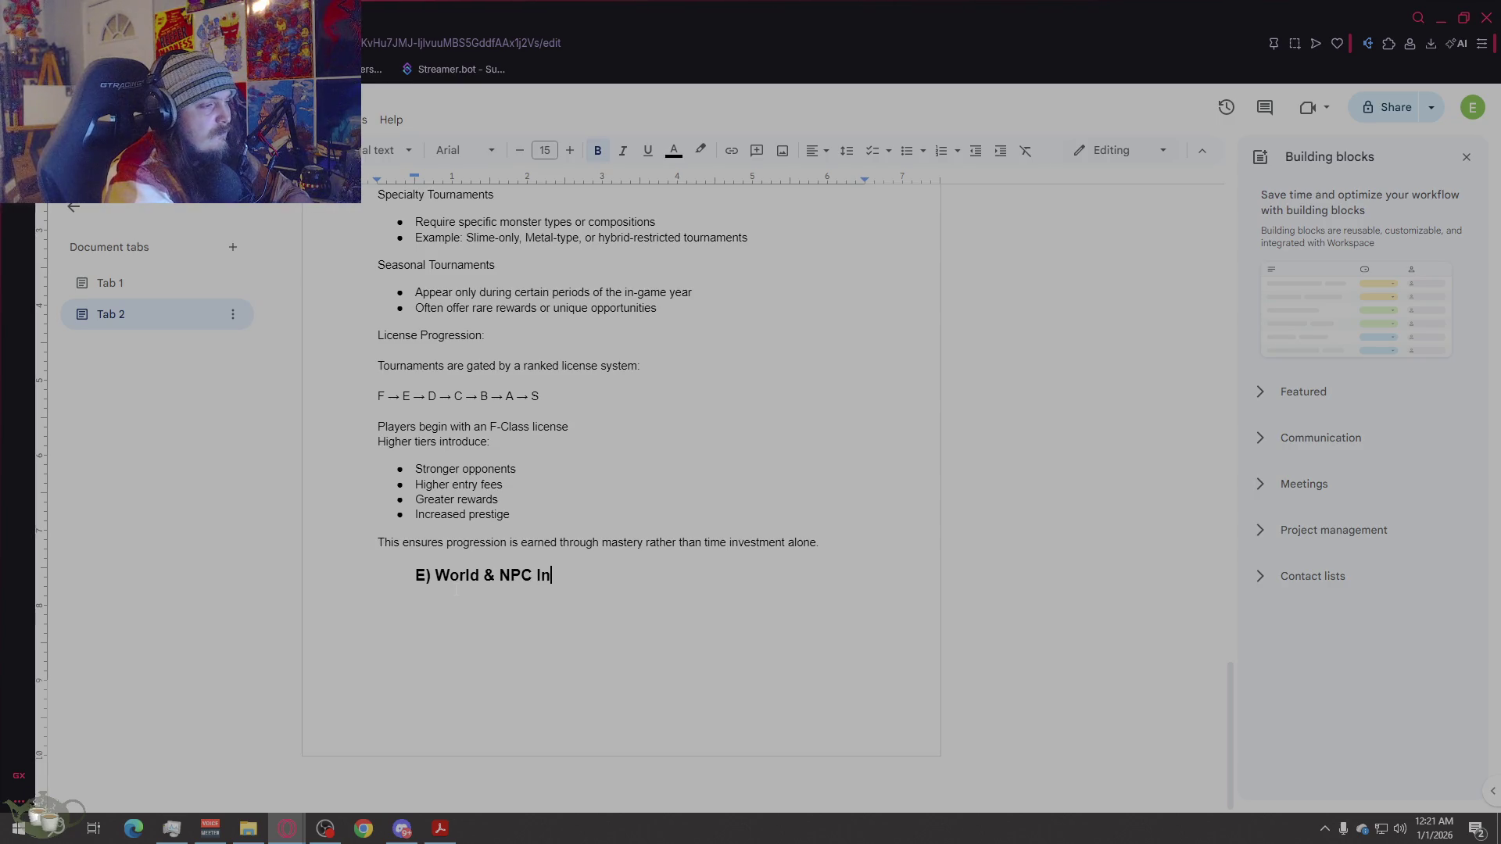
type("teraction")
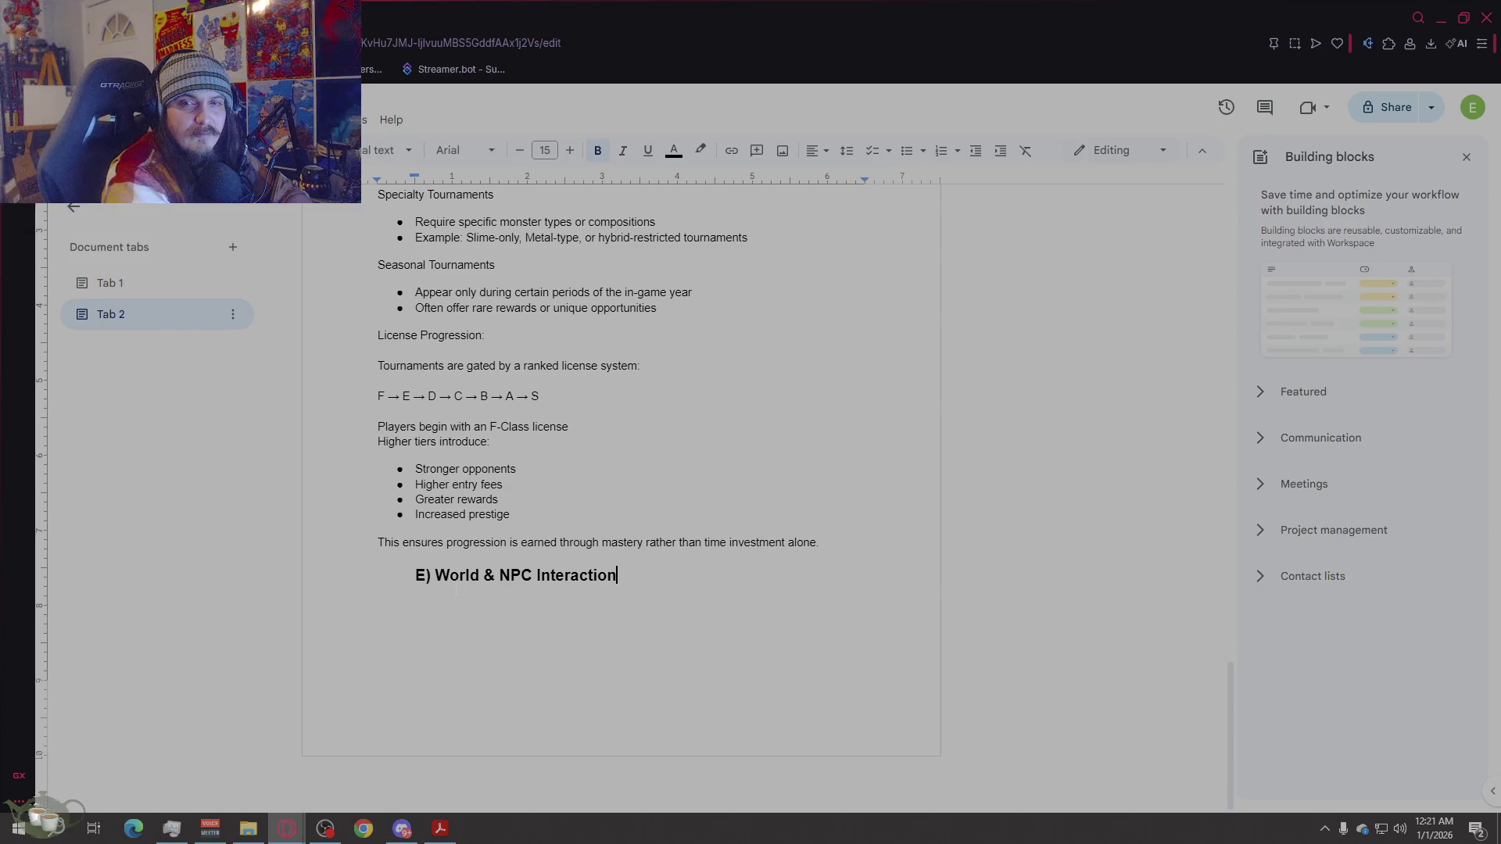
key("Return")
key("BackSpace")
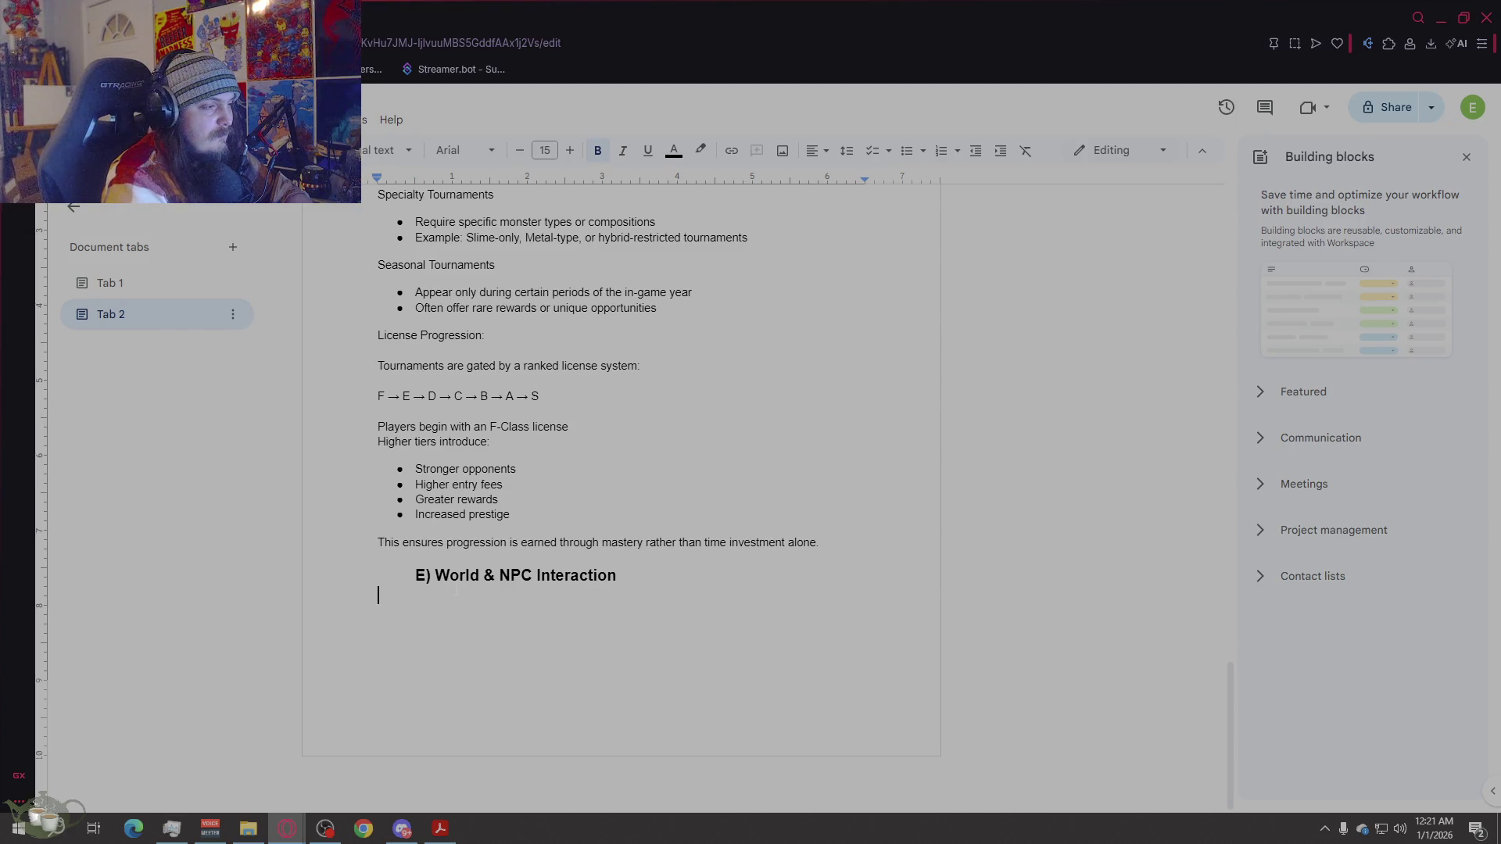
key("ctrl+backslash")
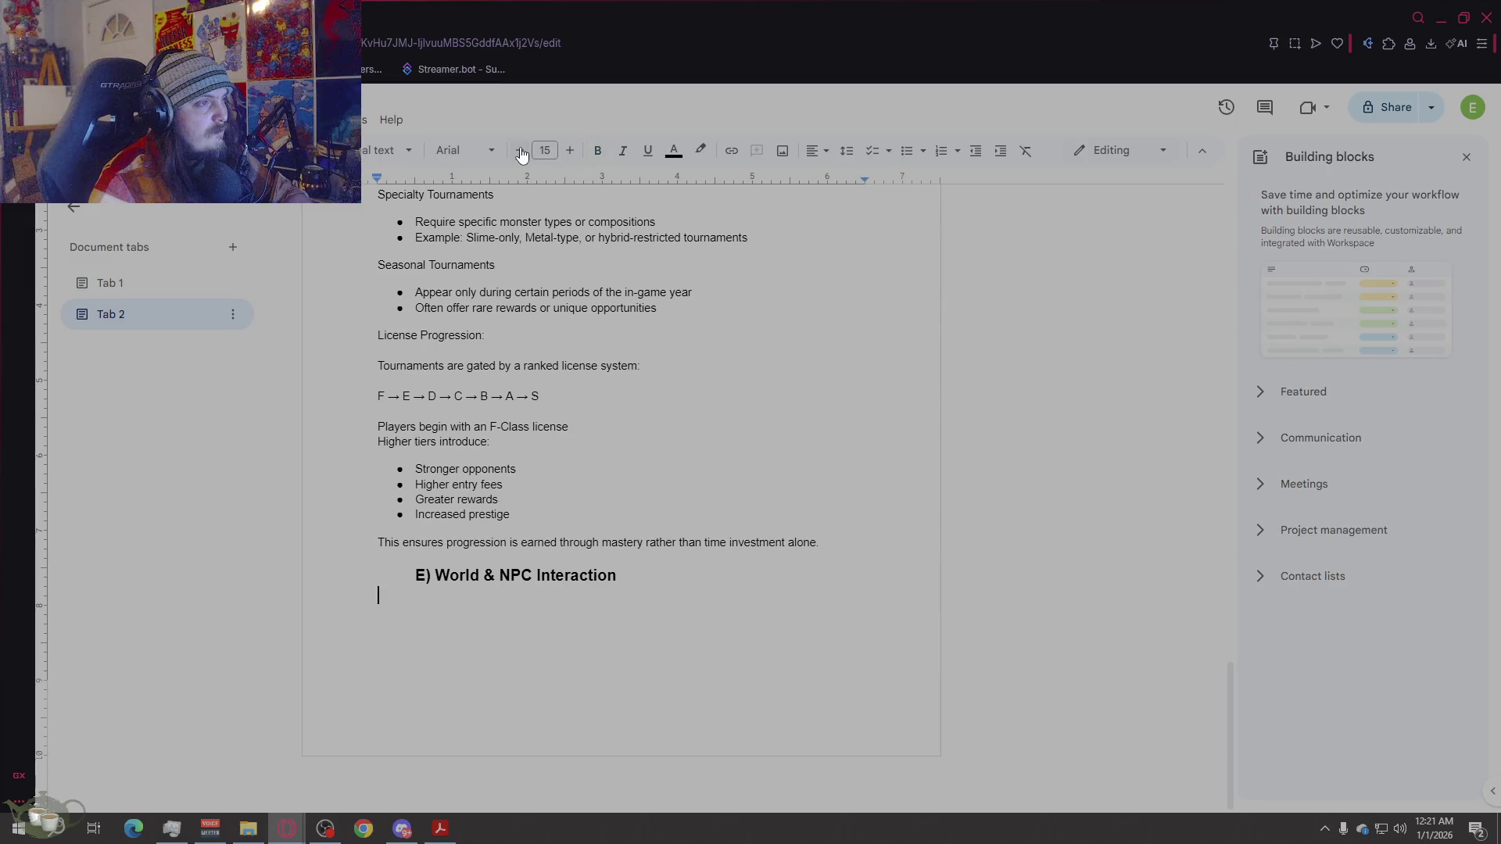
Step: Write the intro sentence about interacting through key locations and NPCs supporting the monster lifecycle, correcting 'throug'
key("Return")
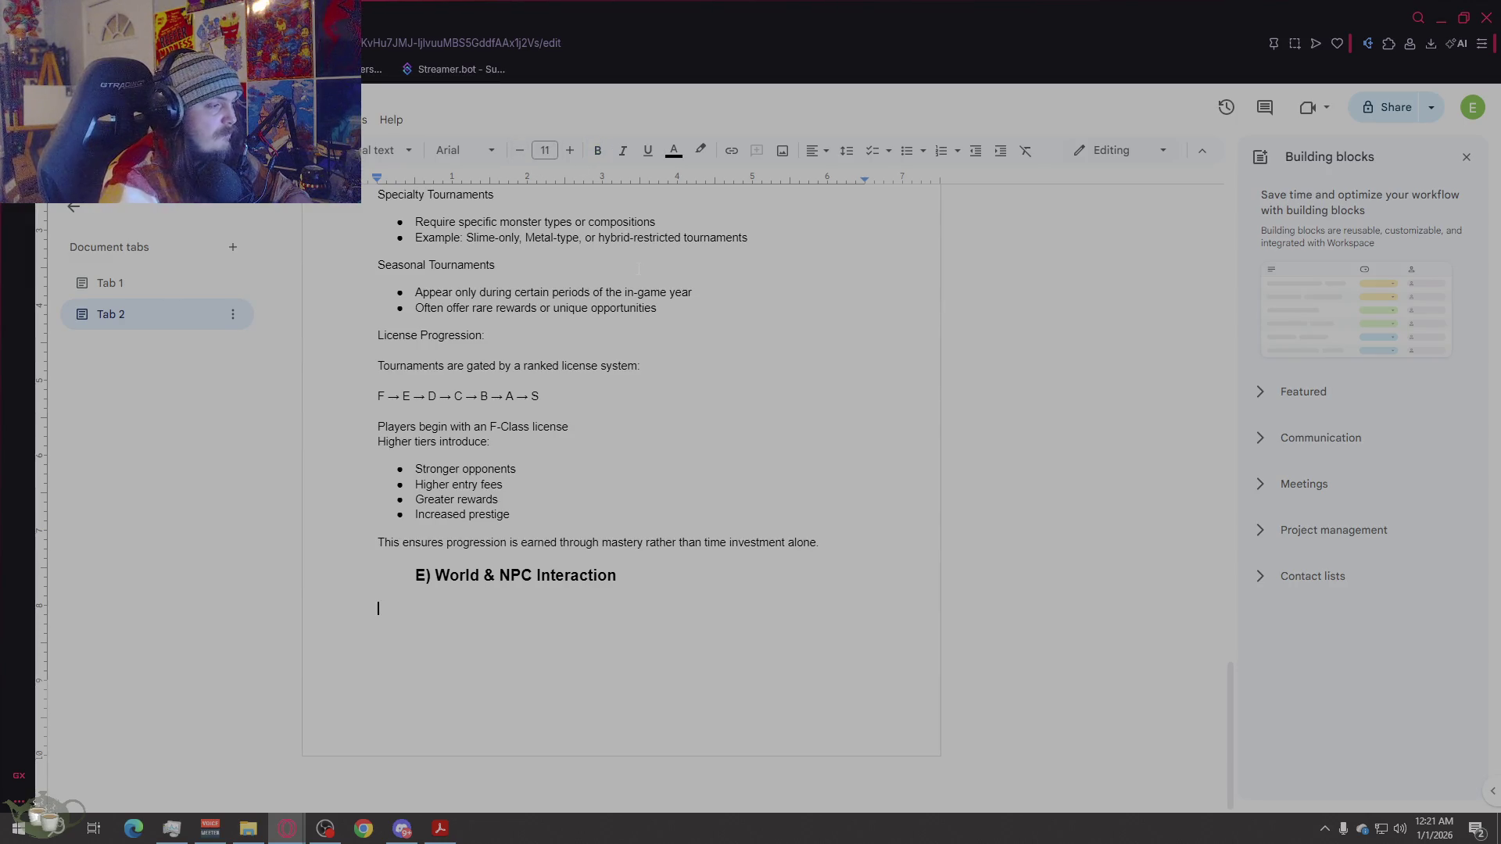
type("Tge player")
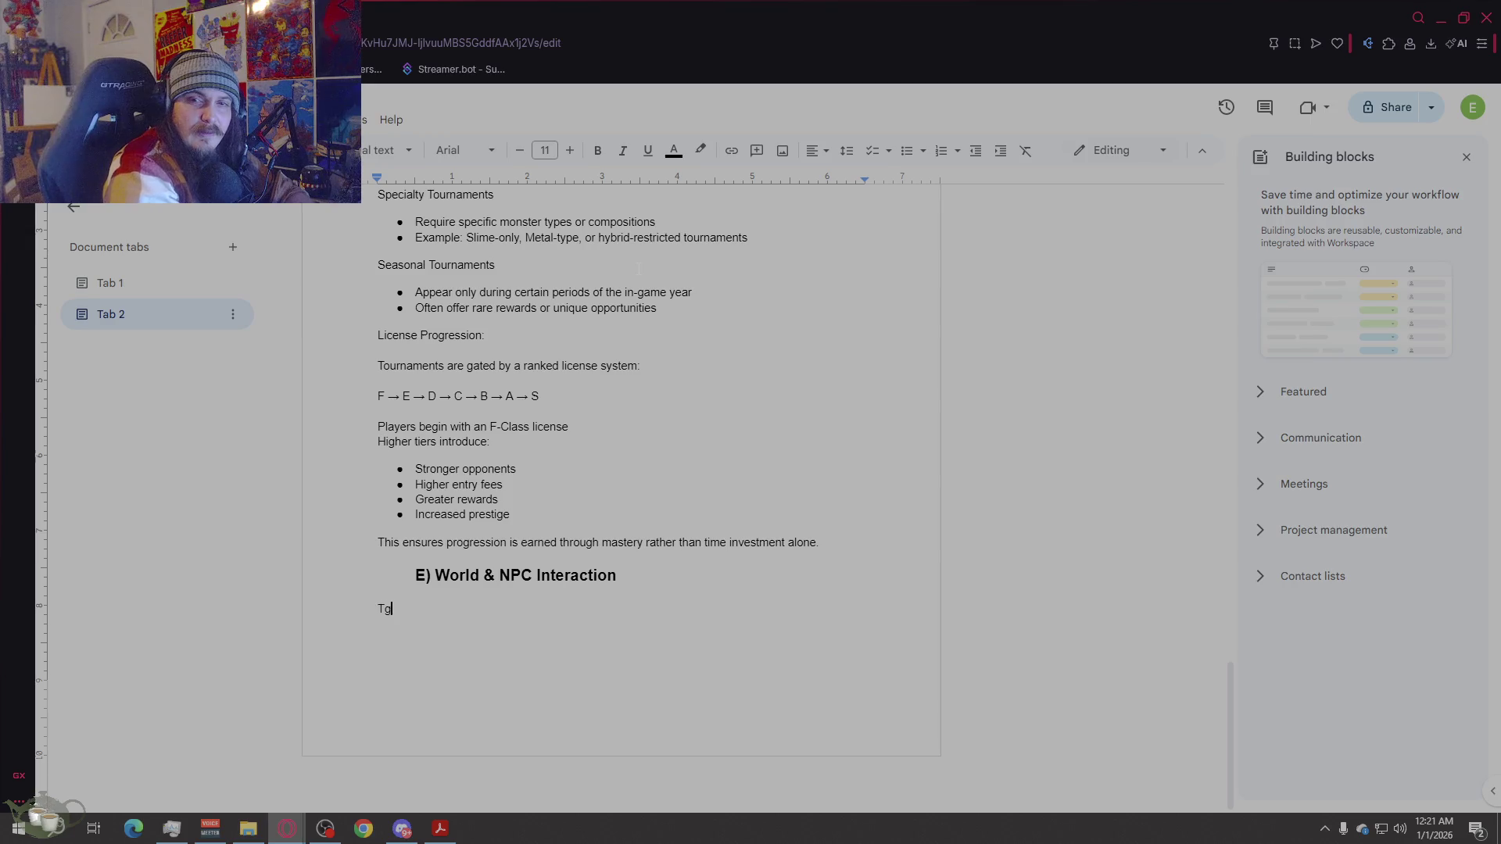
key("BackSpace")
key("BackSpace")
key("BackSpace")
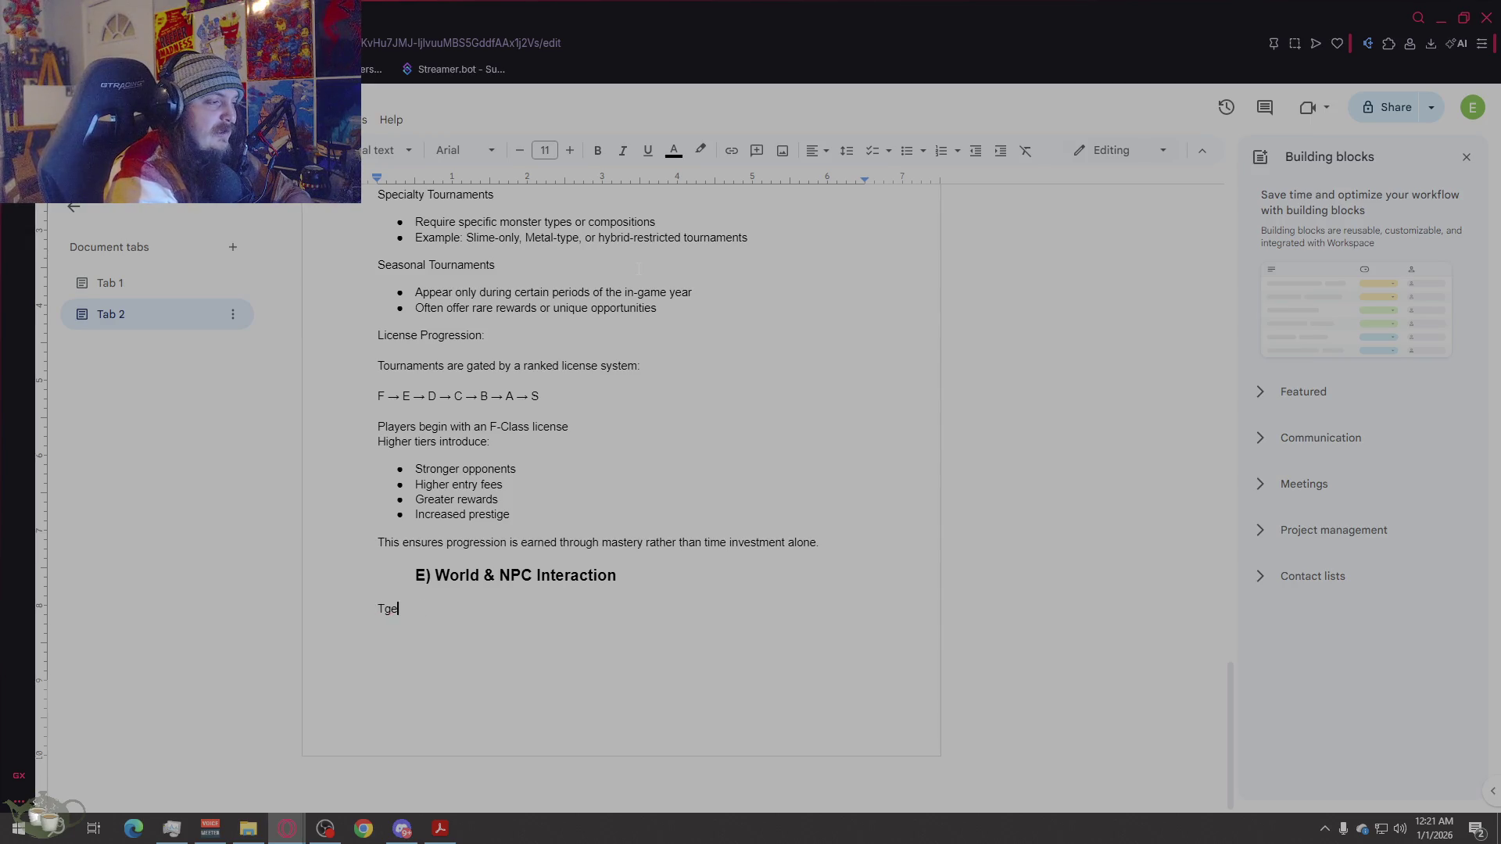
type("he player ")
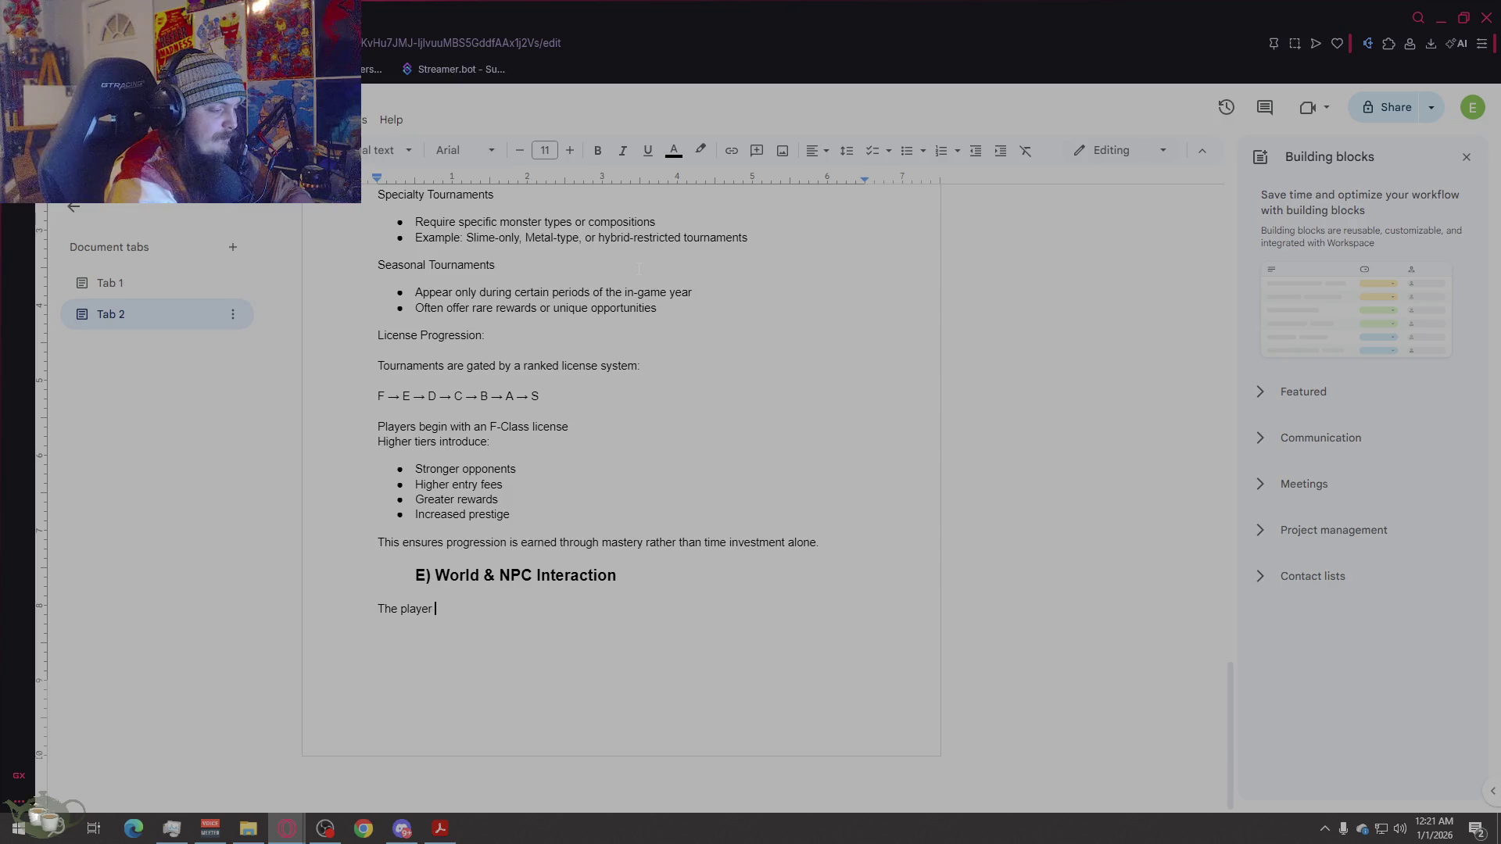
type("would interac")
key("BackSpace")
key("BackSpace")
key("BackSpace")
key("BackSpace")
key("BackSpace")
key("BackSpace")
type("interacts with the ")
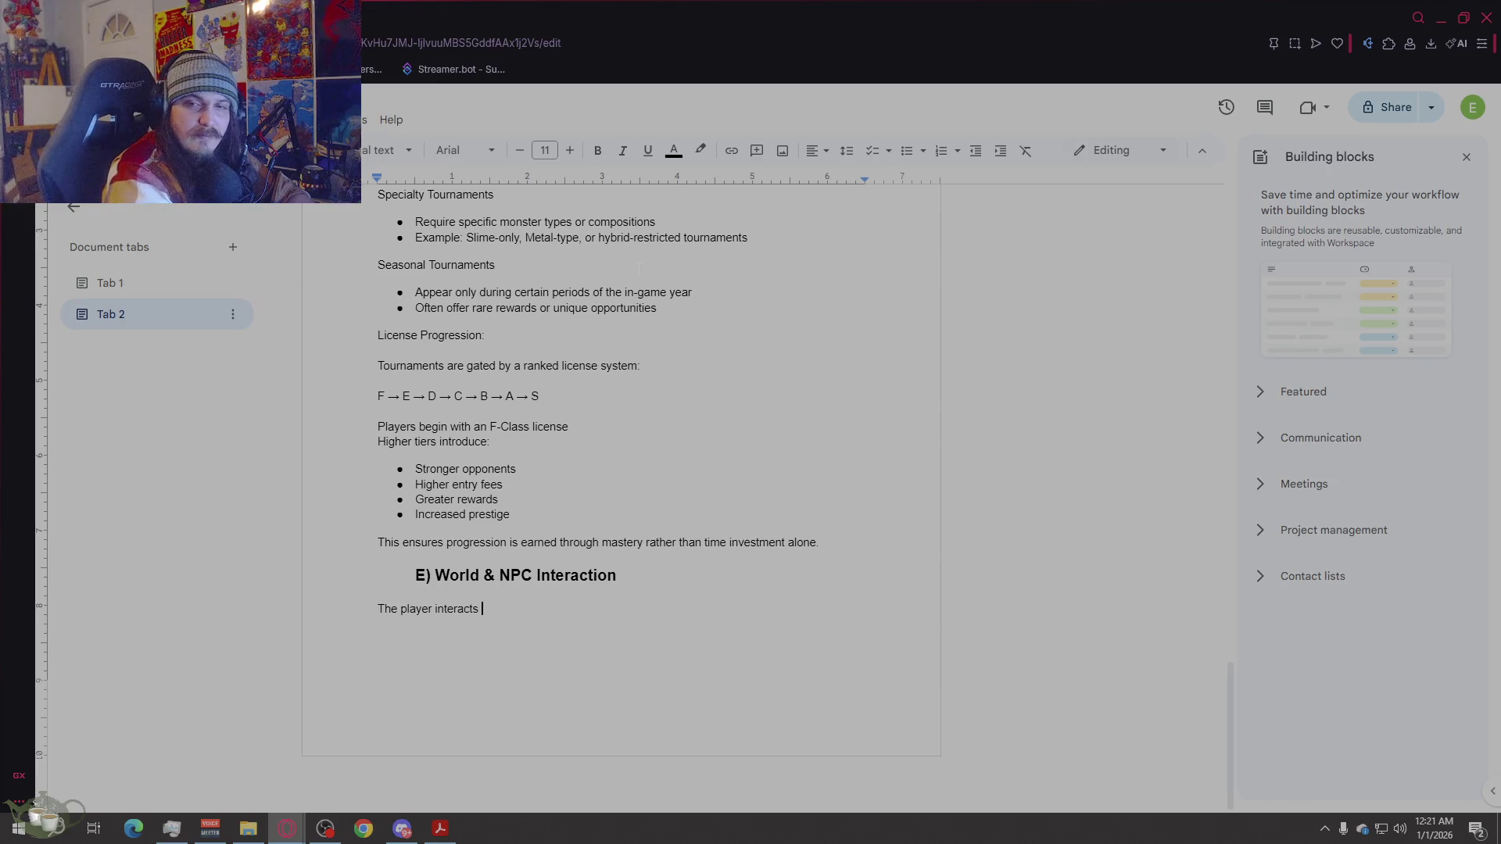
type("world through")
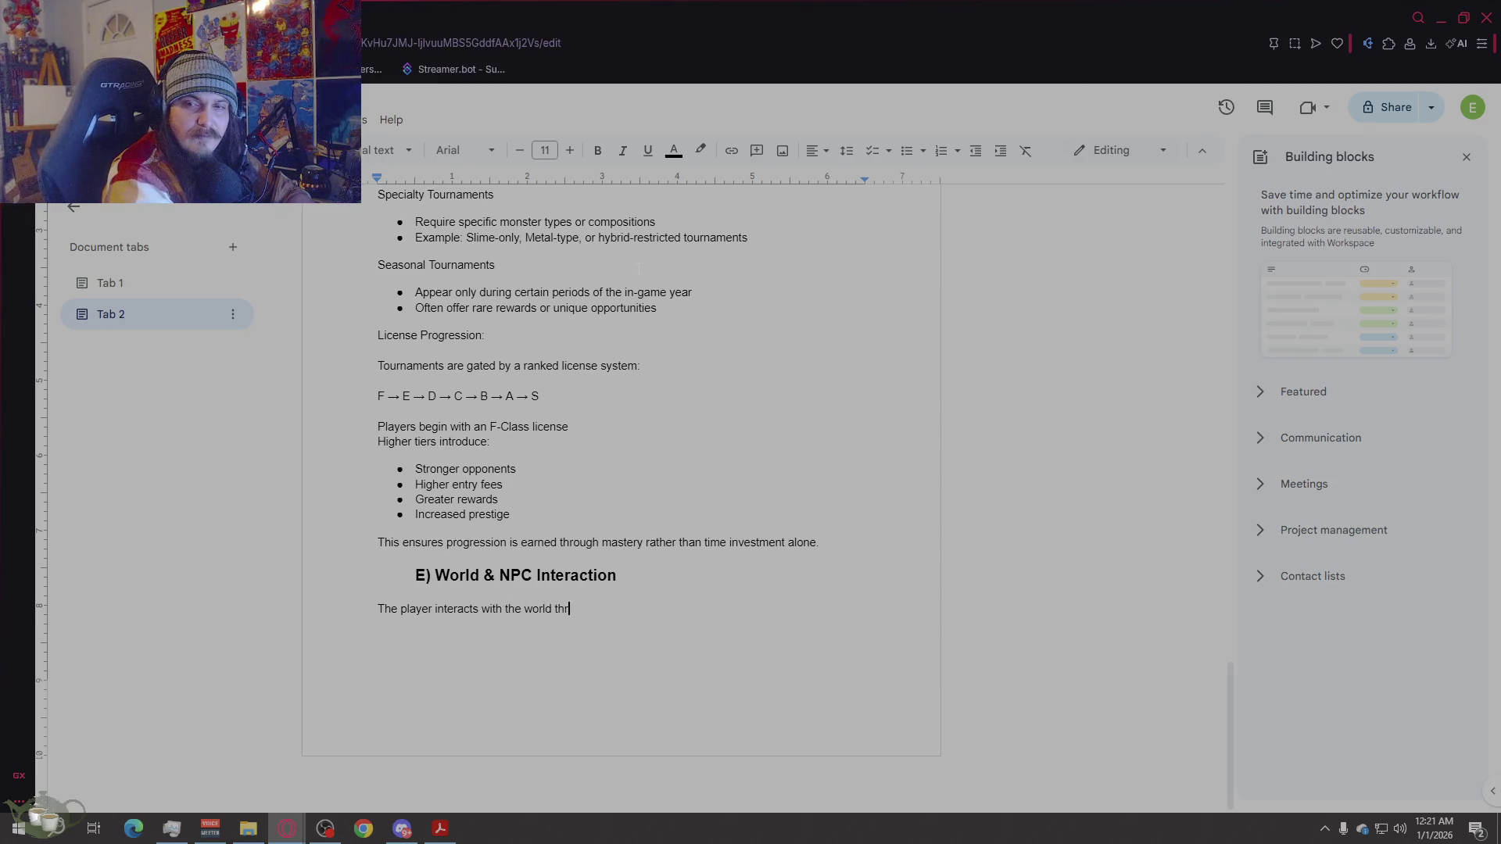
key("BackSpace")
key("BackSpace")
type("key locations ")
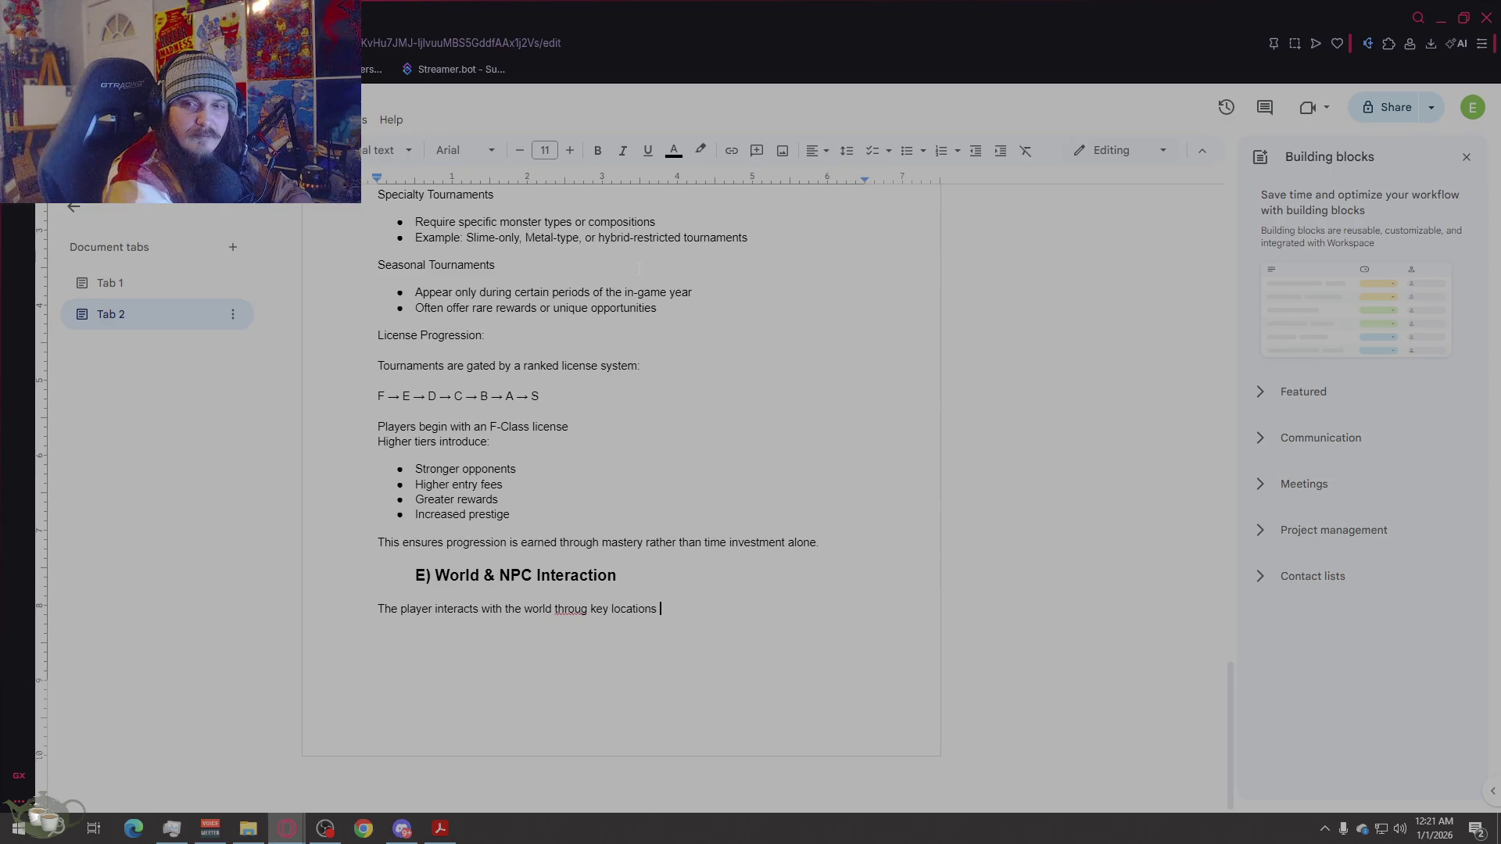
type("and NPC")
type("s that wou")
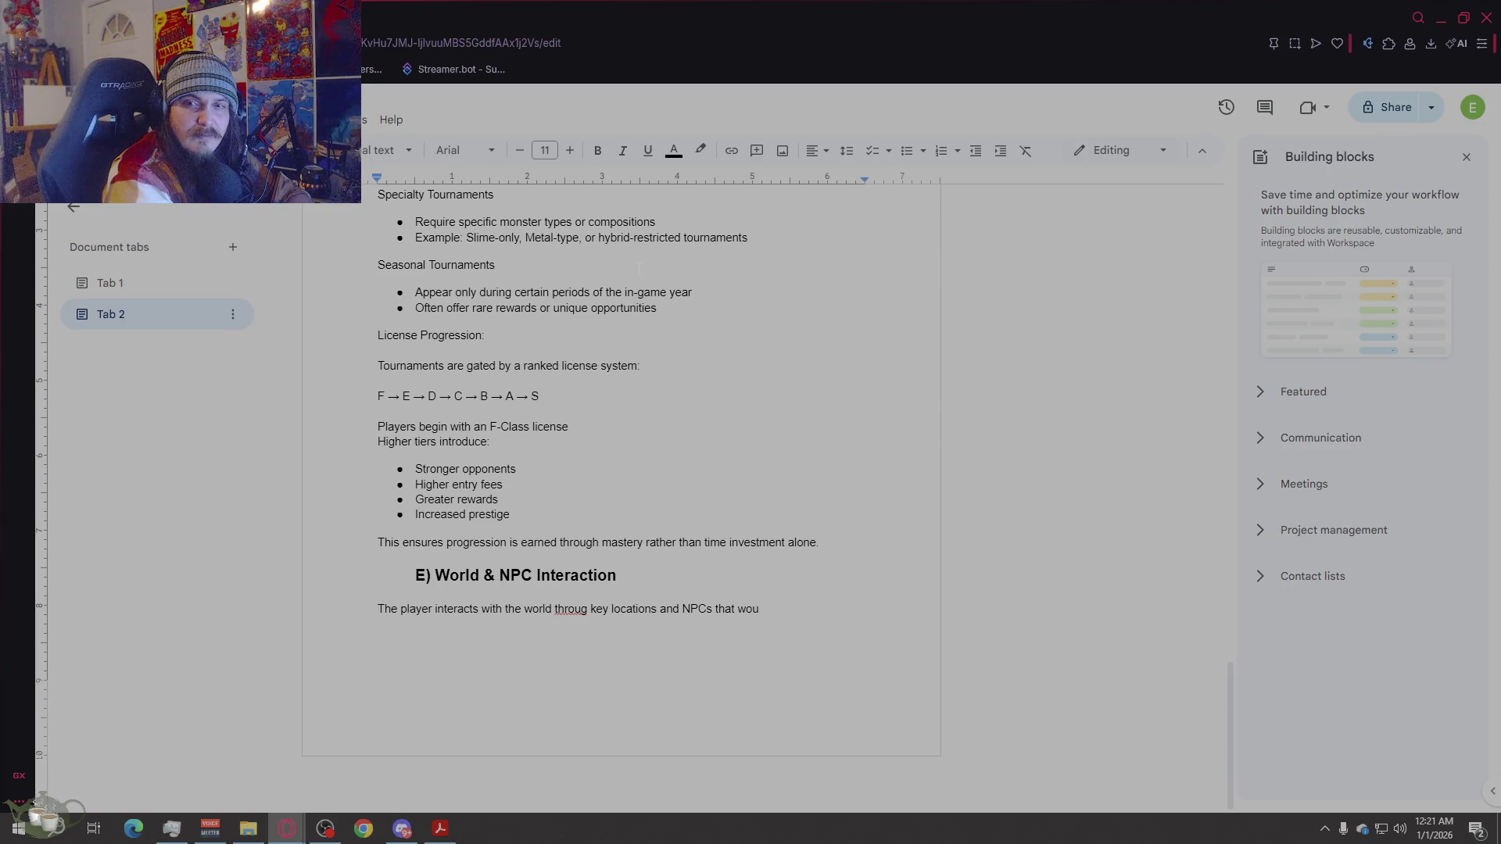
type("ld support ")
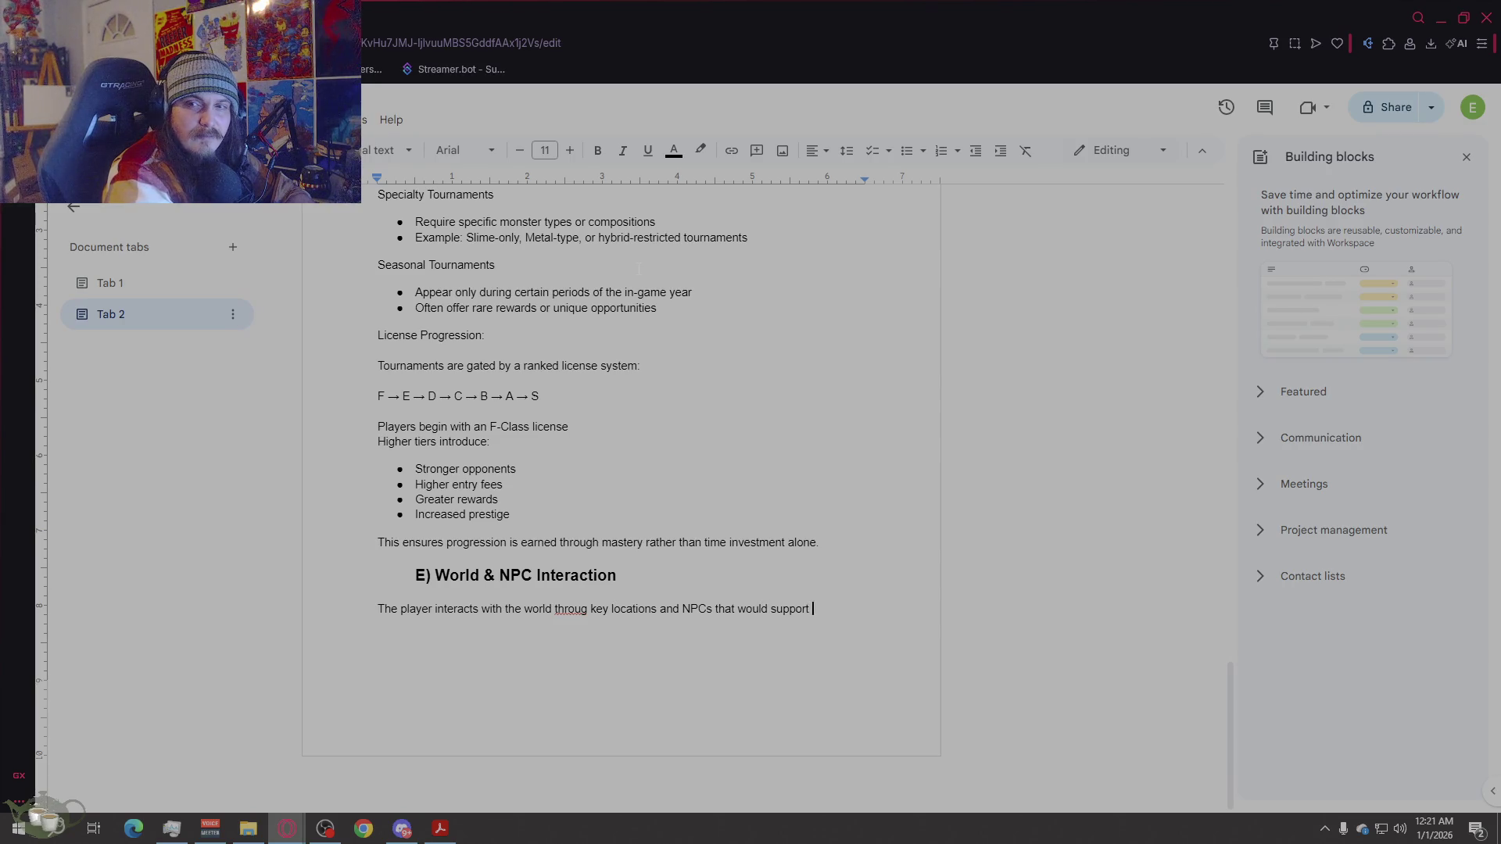
type("the monster life")
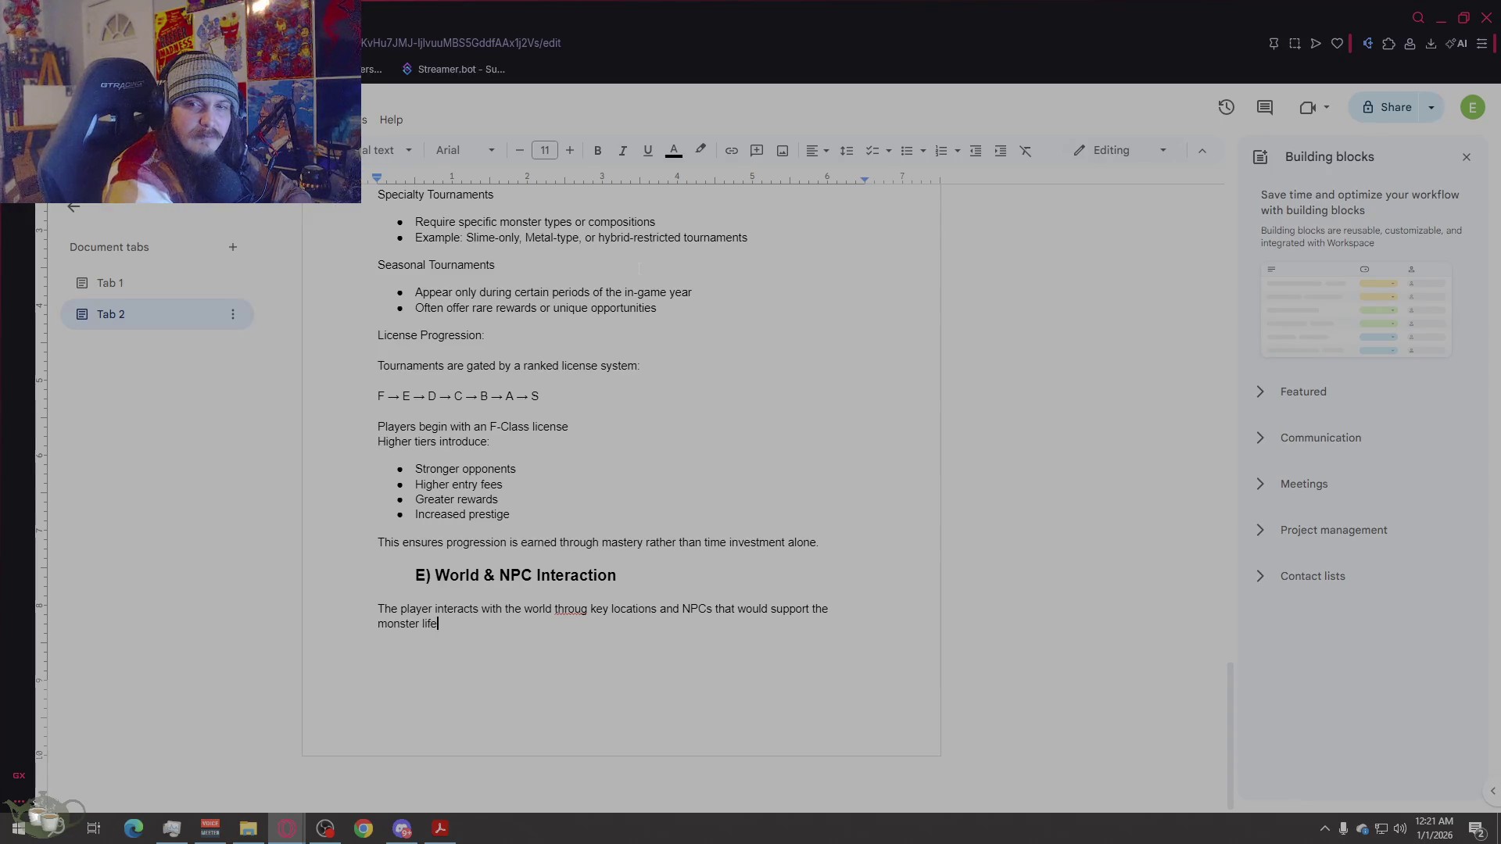
type("cycle")
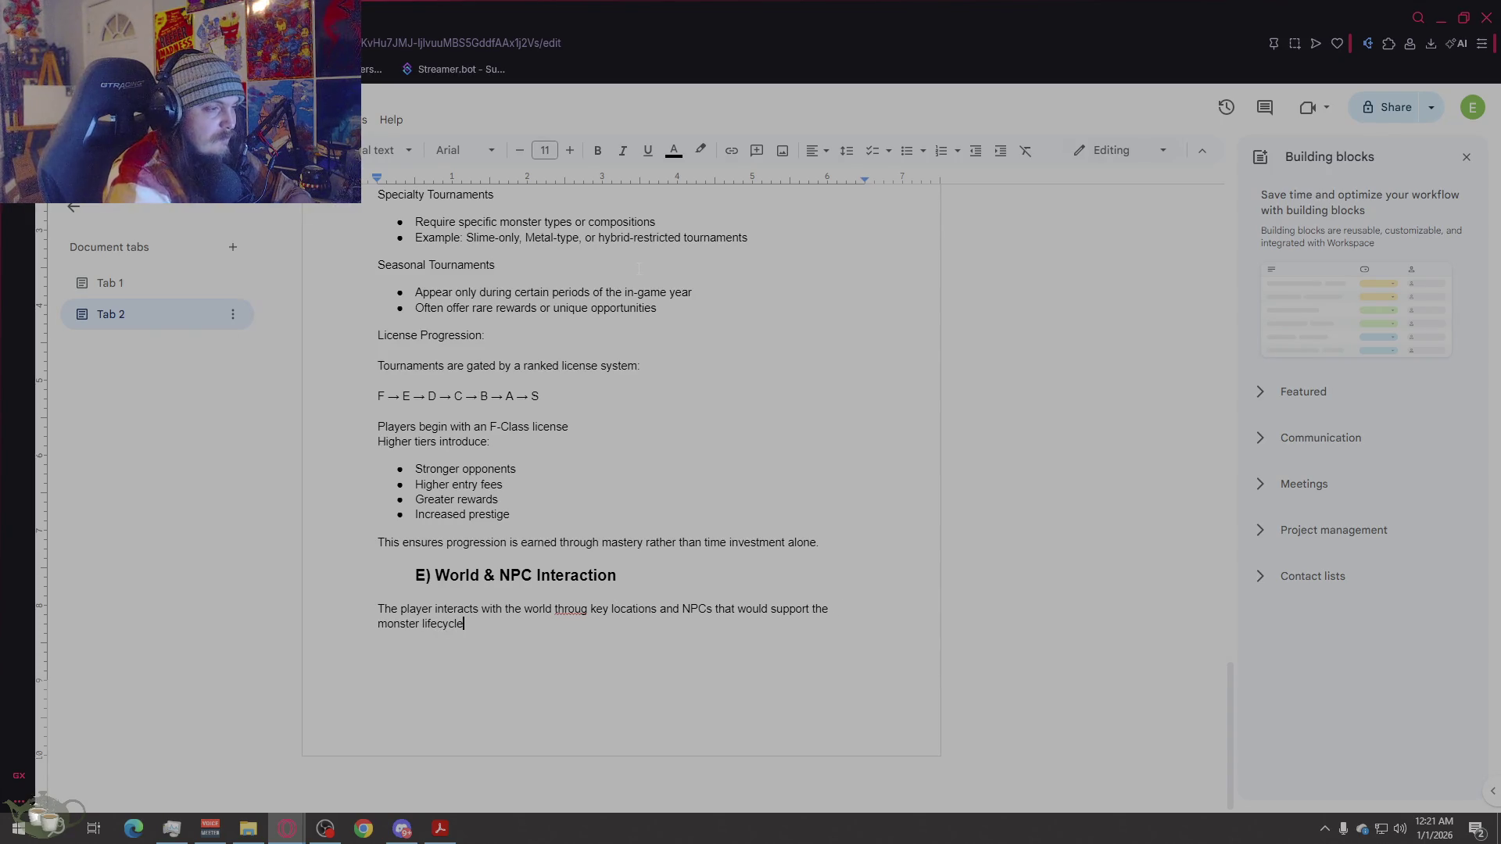
mouse_move(579, 611)
left_click(594, 583)
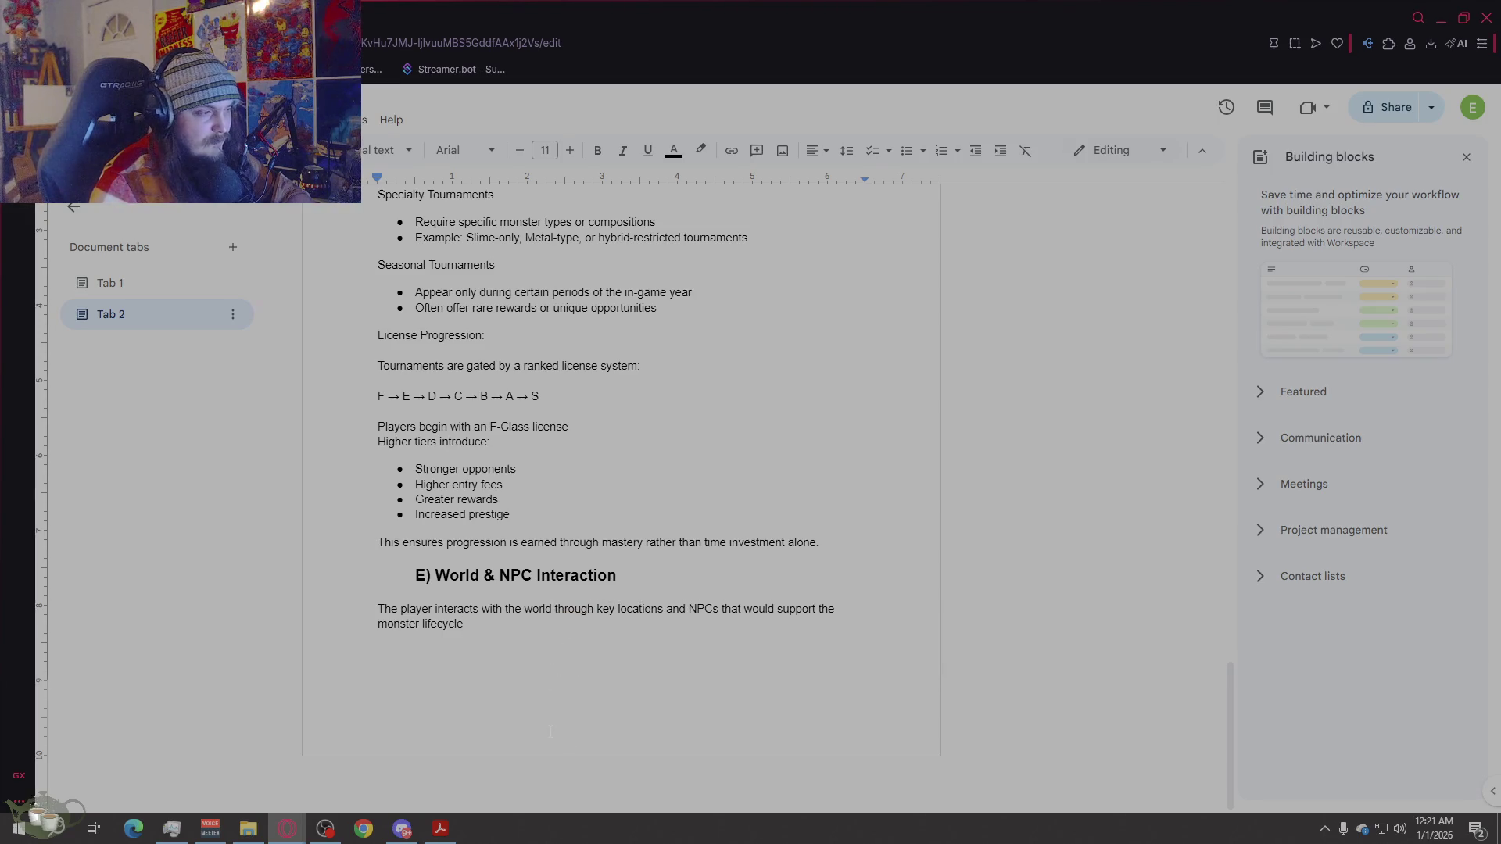
Step: Add a 'Key Locations:' line below the intro with a new line under it
key("Return")
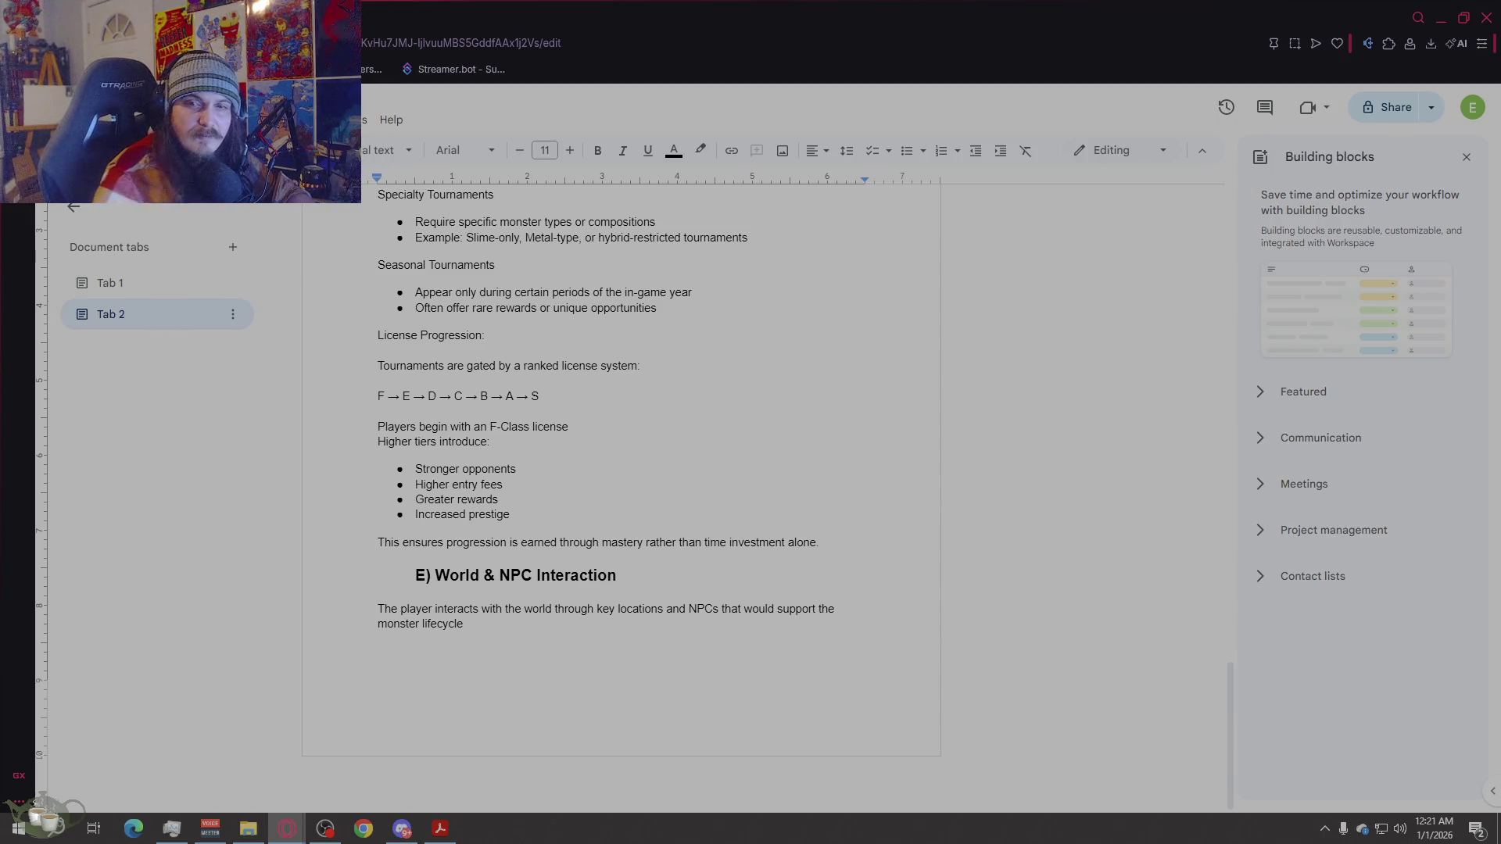
type("Key Locations:")
key("Return")
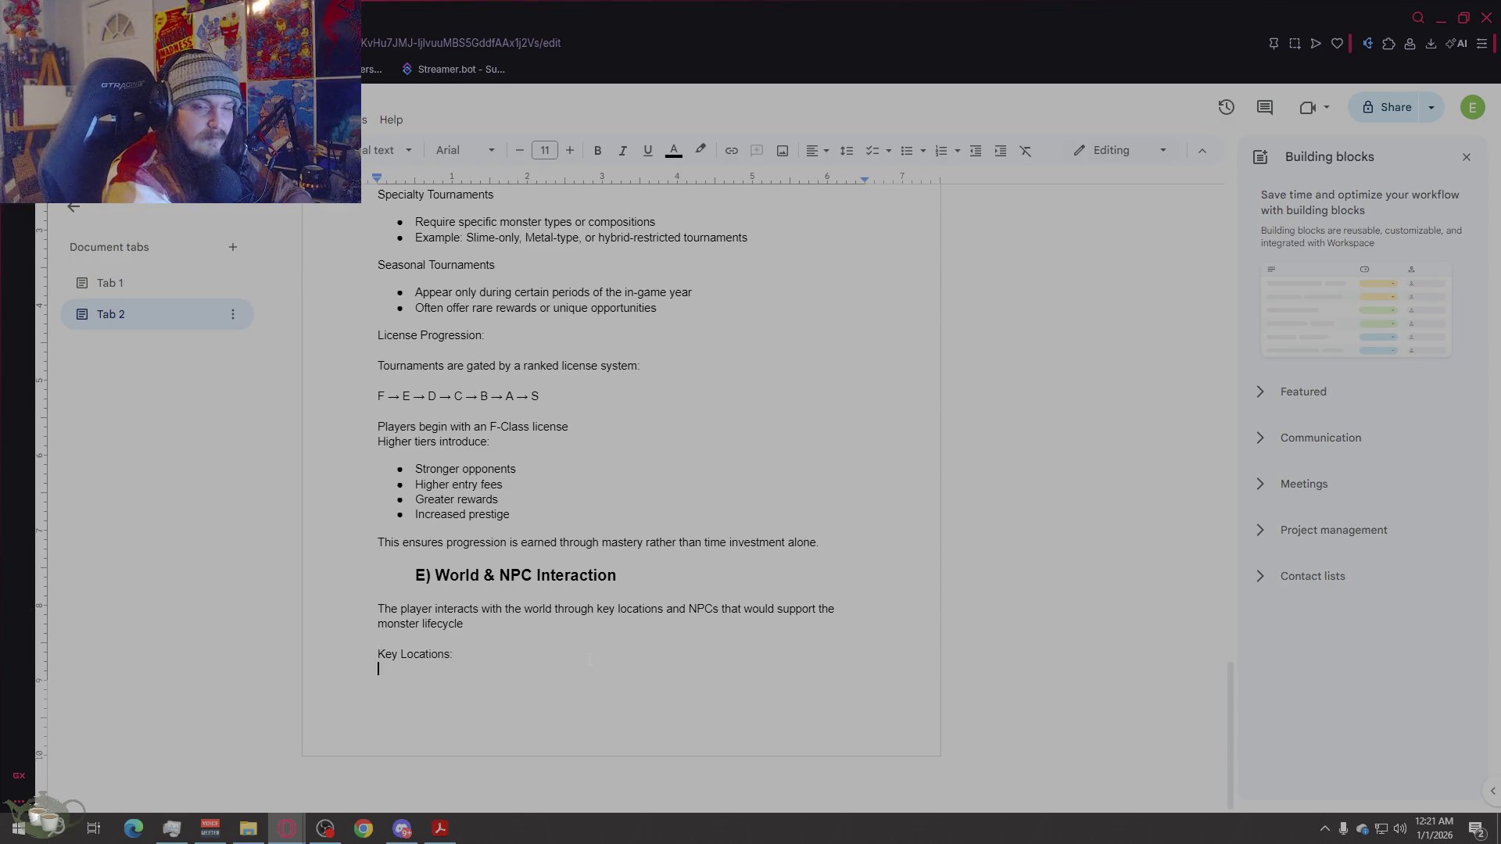
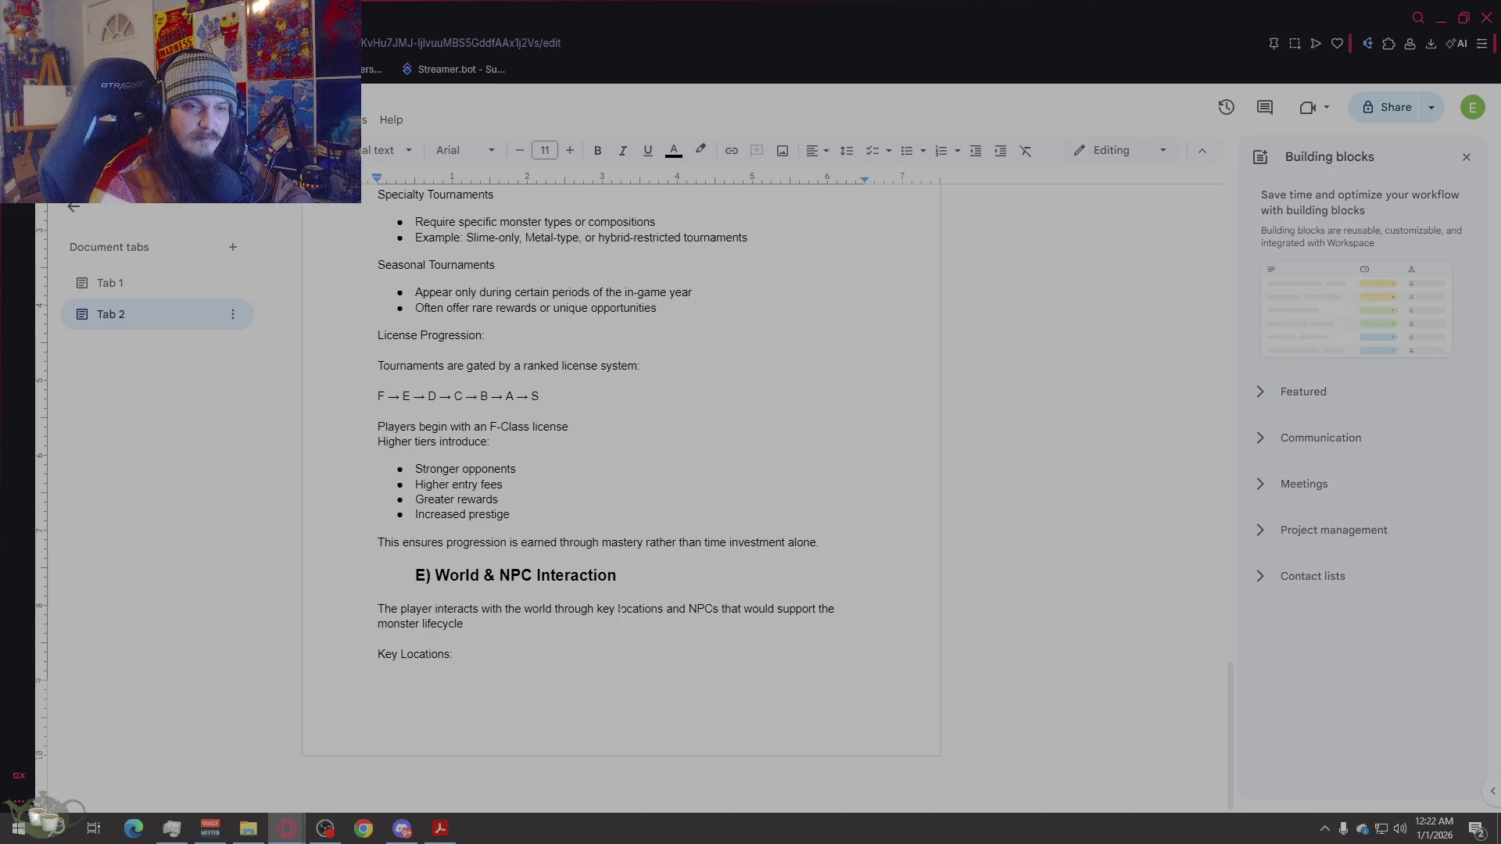
Step: Enter 'Hospital' as the first Key Locations entry, fixing its typos, and start a new line
type("Hop")
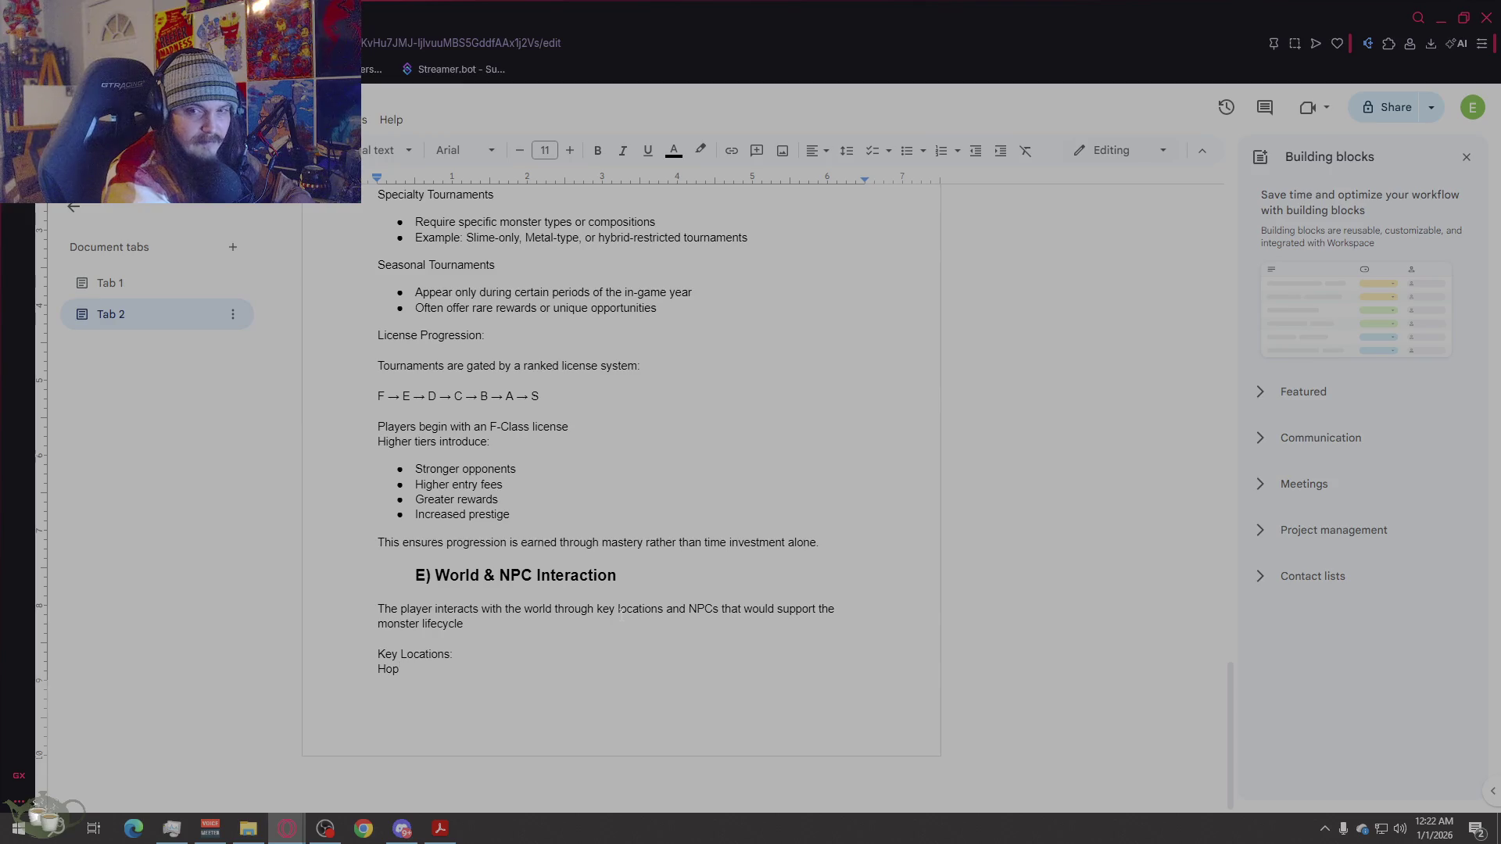
type("spitaql")
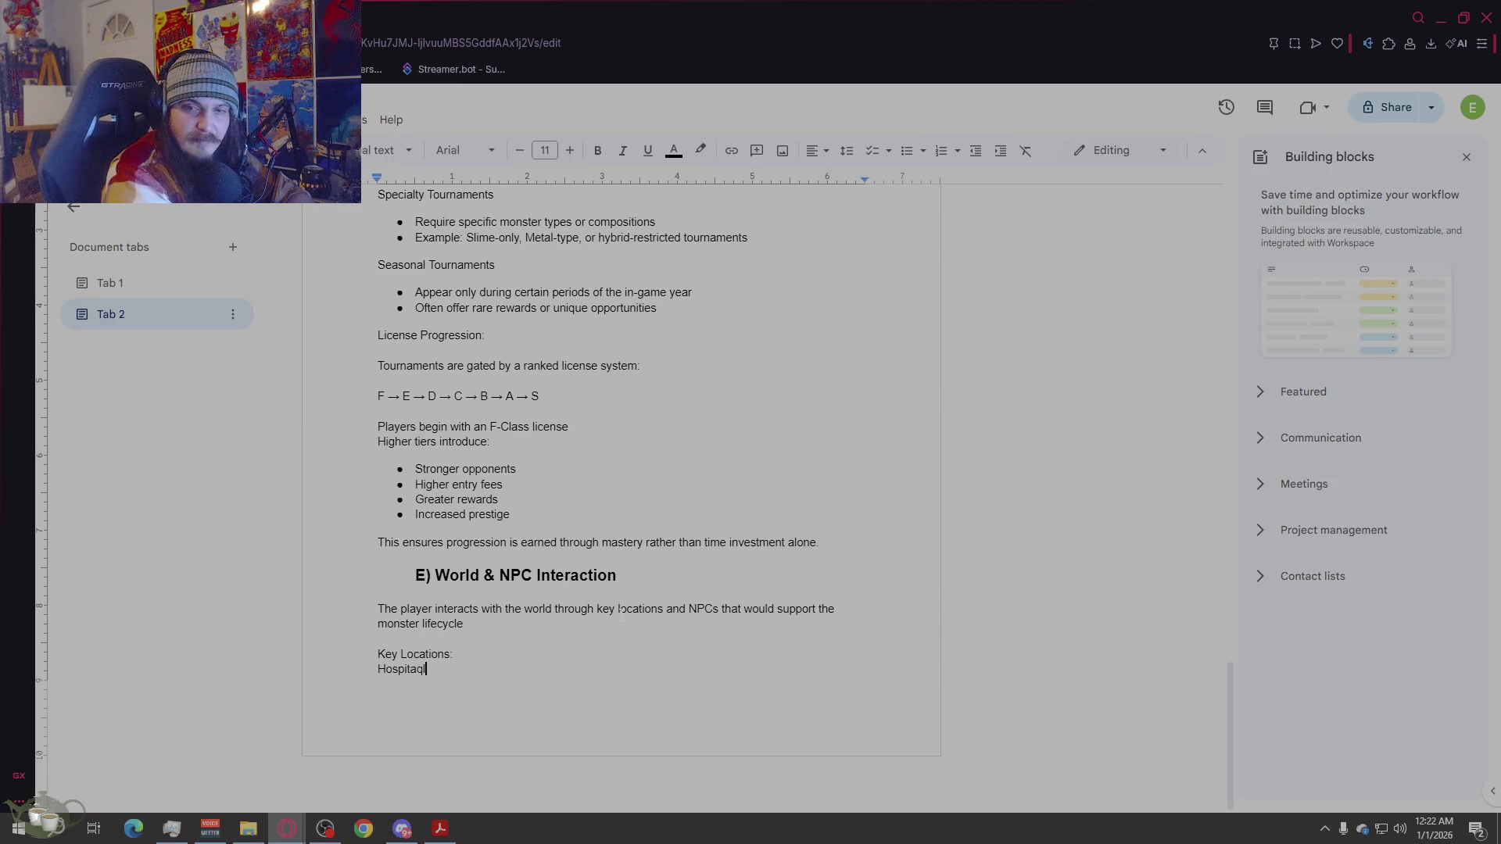
key("BackSpace")
key("BackSpace")
key("BackSpace")
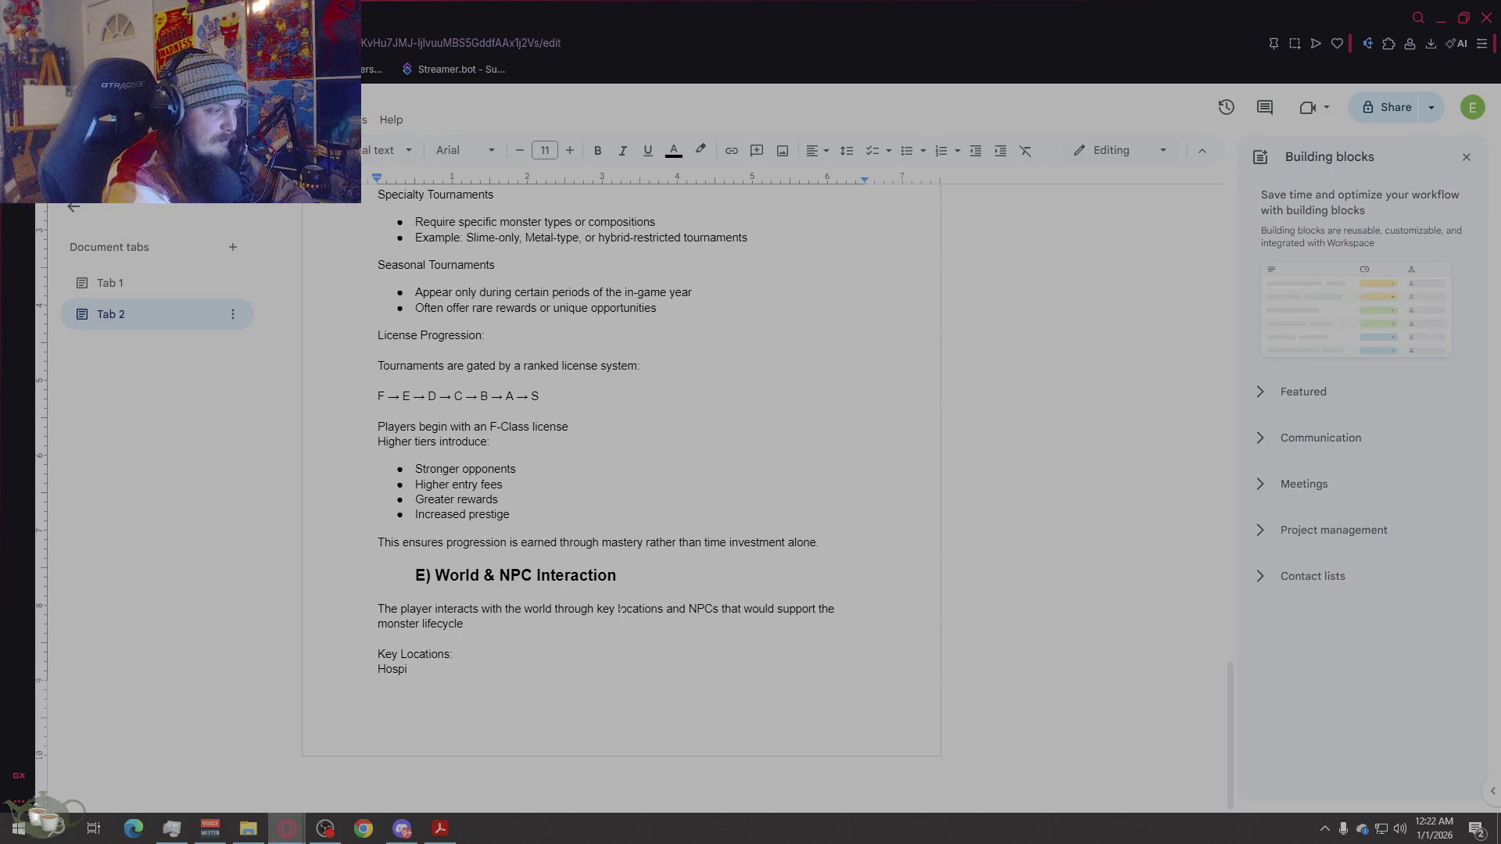
type("tal")
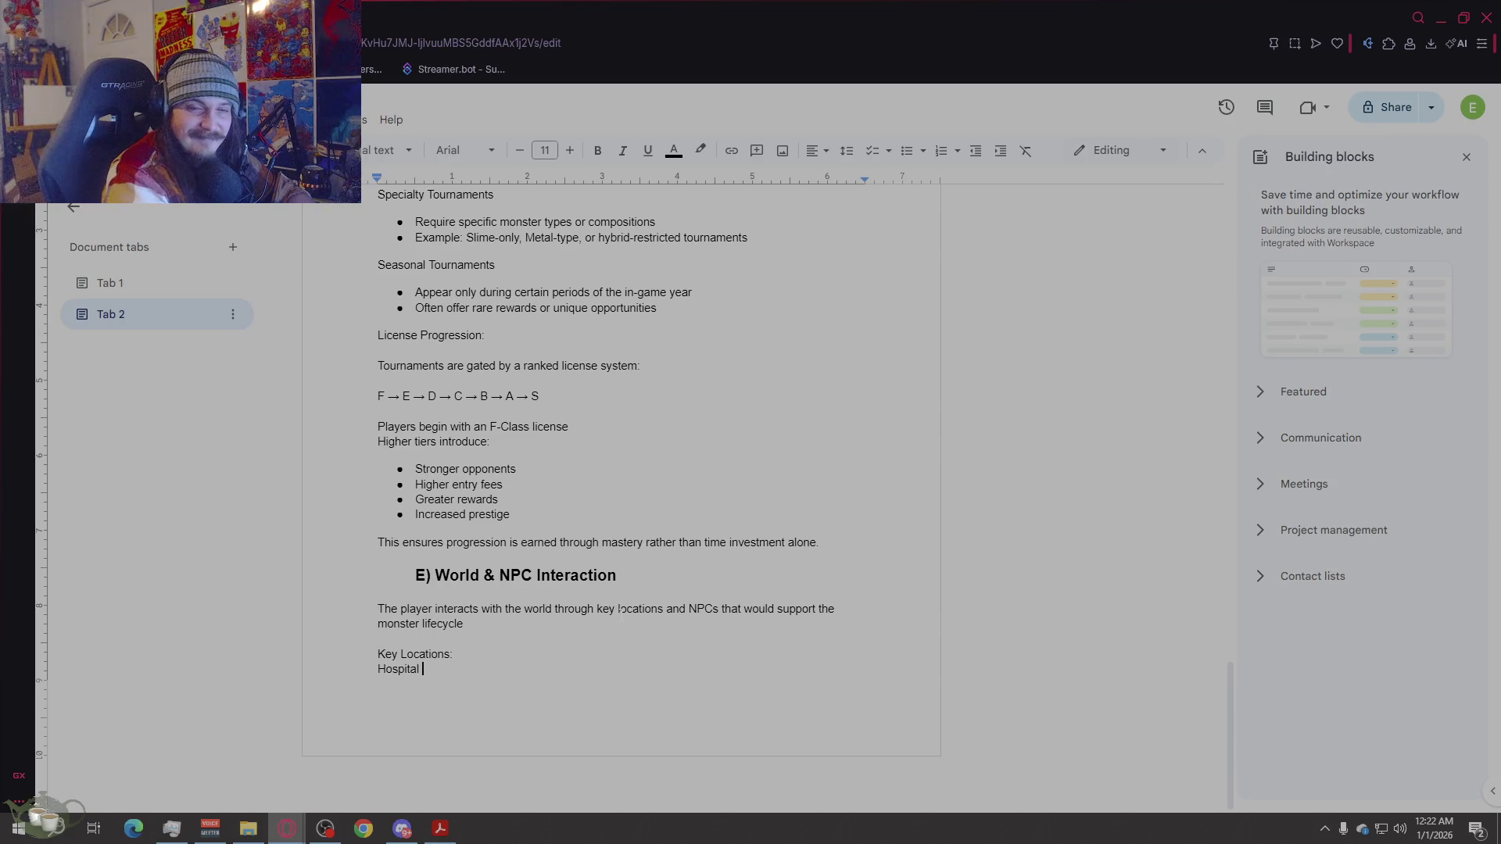
key("BackSpace")
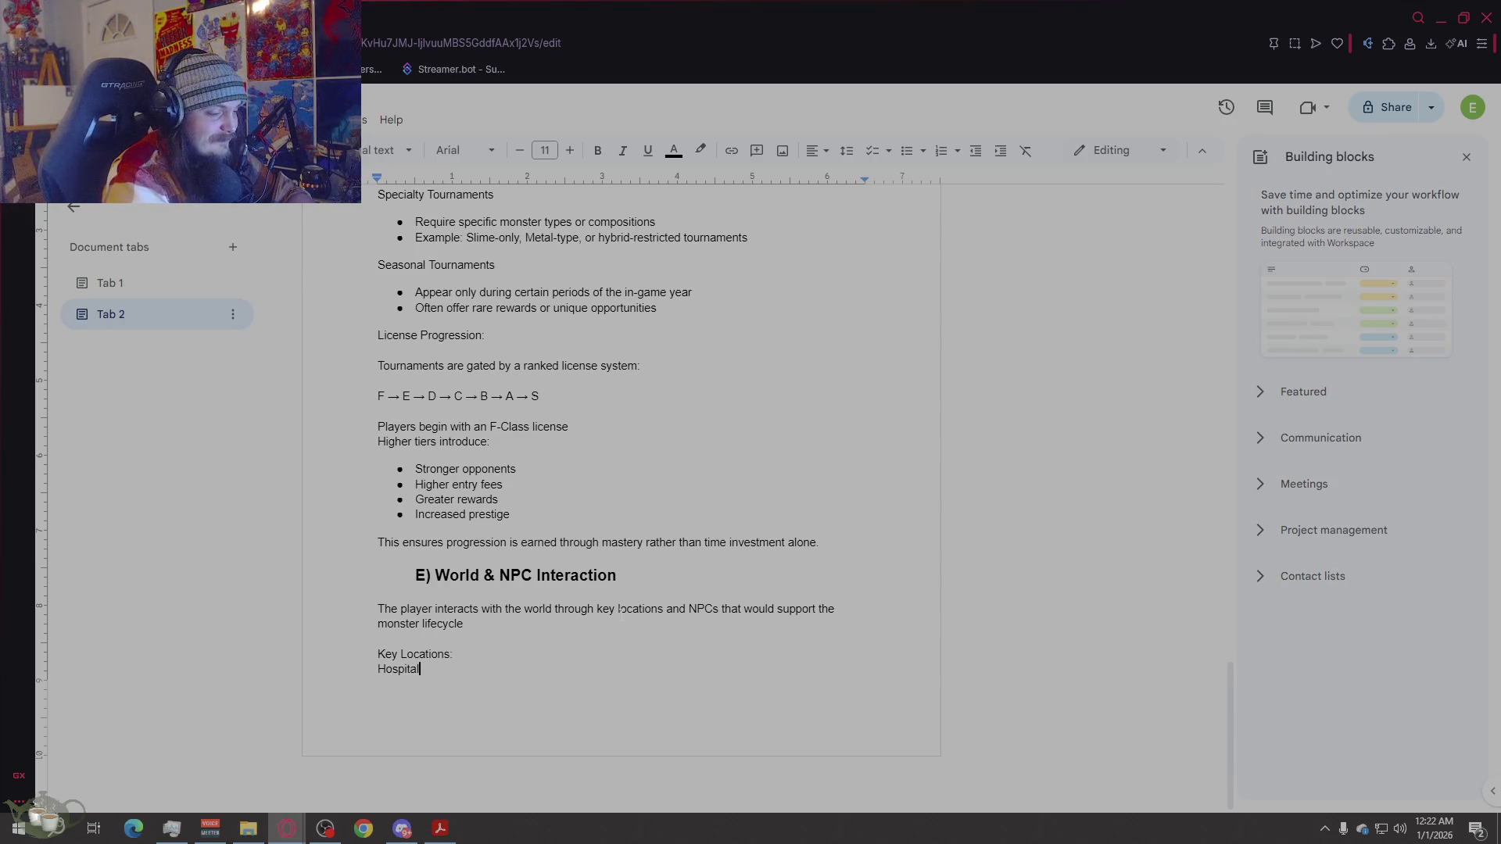
key("Return")
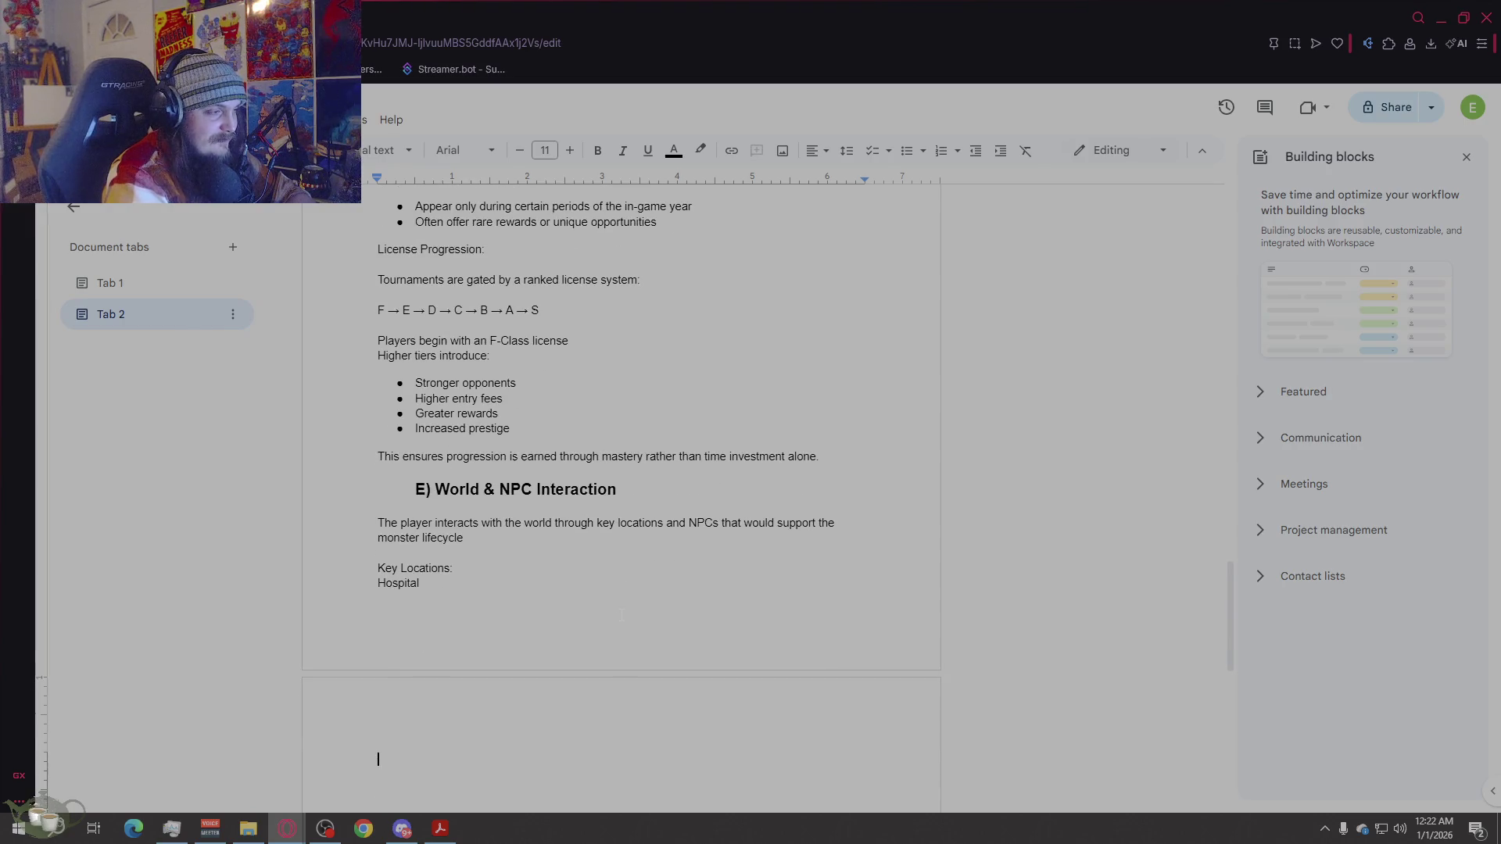
left_click(414, 490)
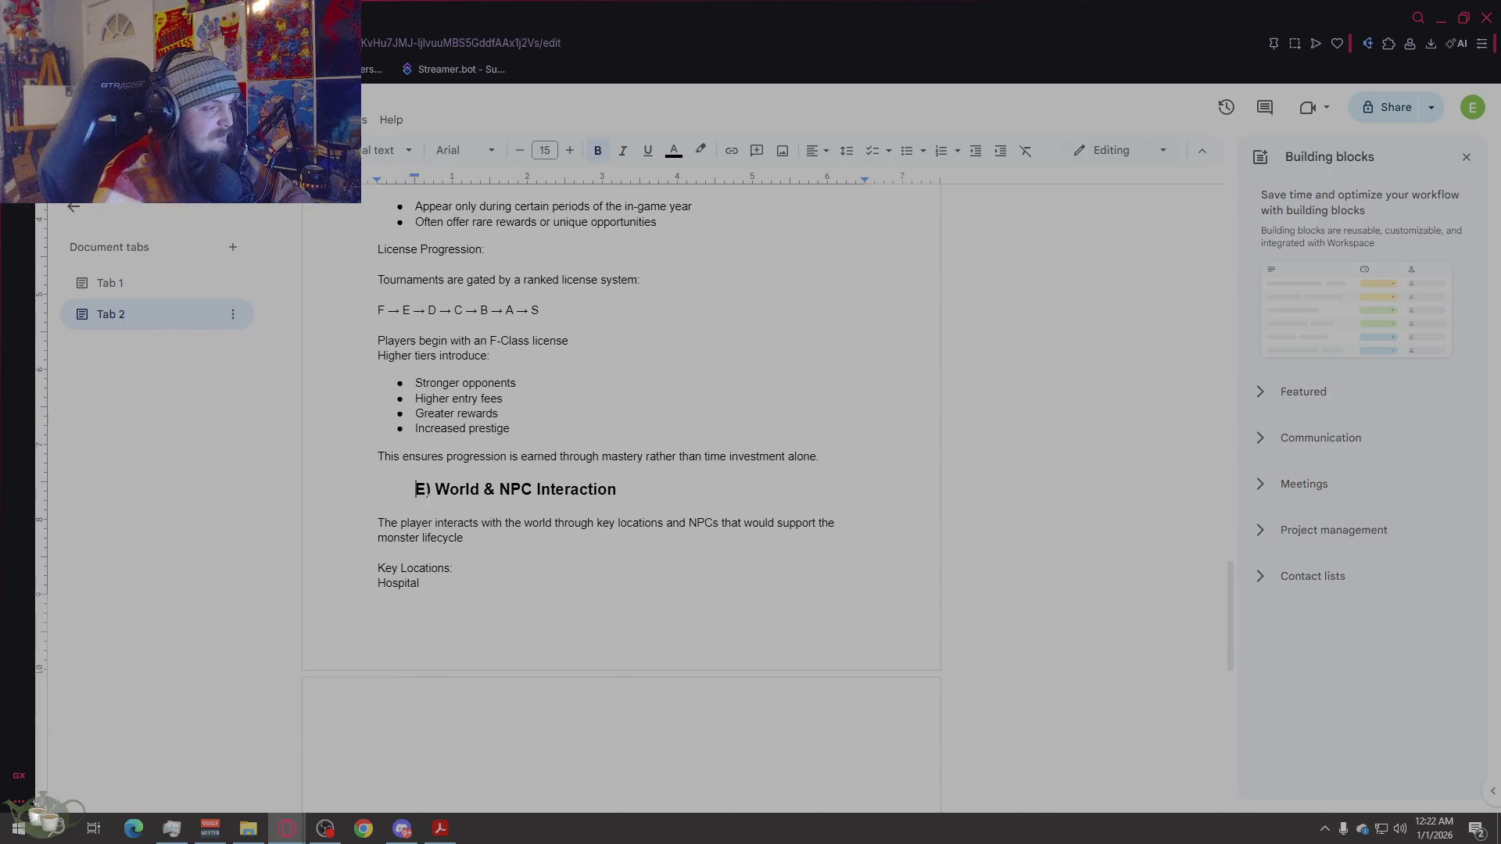
Step: Push the E) World & NPC Interaction heading onto a new page
key("Return")
key("Return")
key("Return")
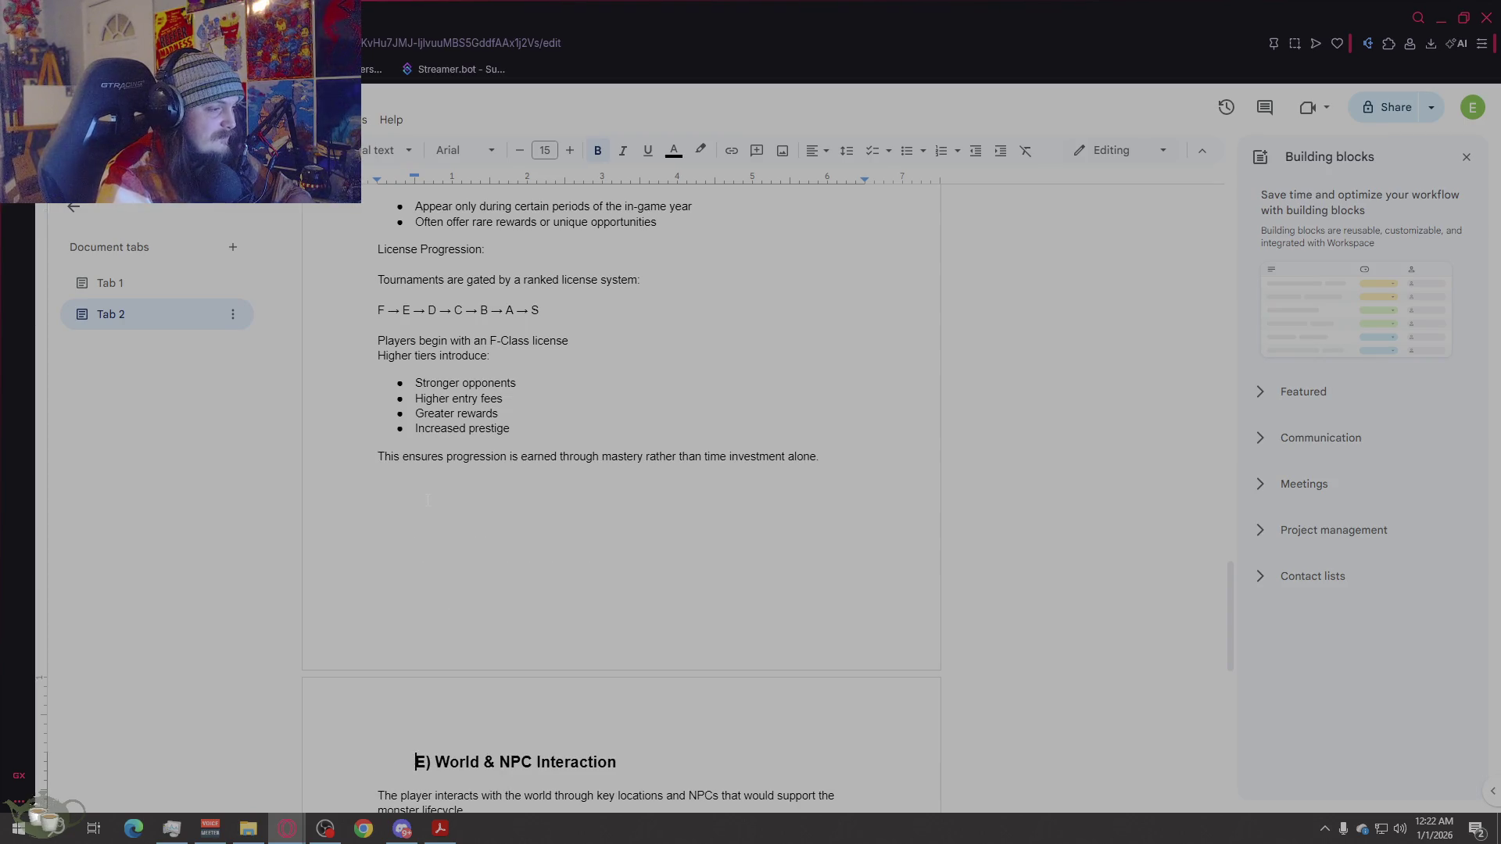
scroll(635, 540, "down", 6)
scroll(515, 490, "up", 1)
Step: Add 'General Store' and 'Specialty Facilities' on lines below Hospital
left_click(515, 490)
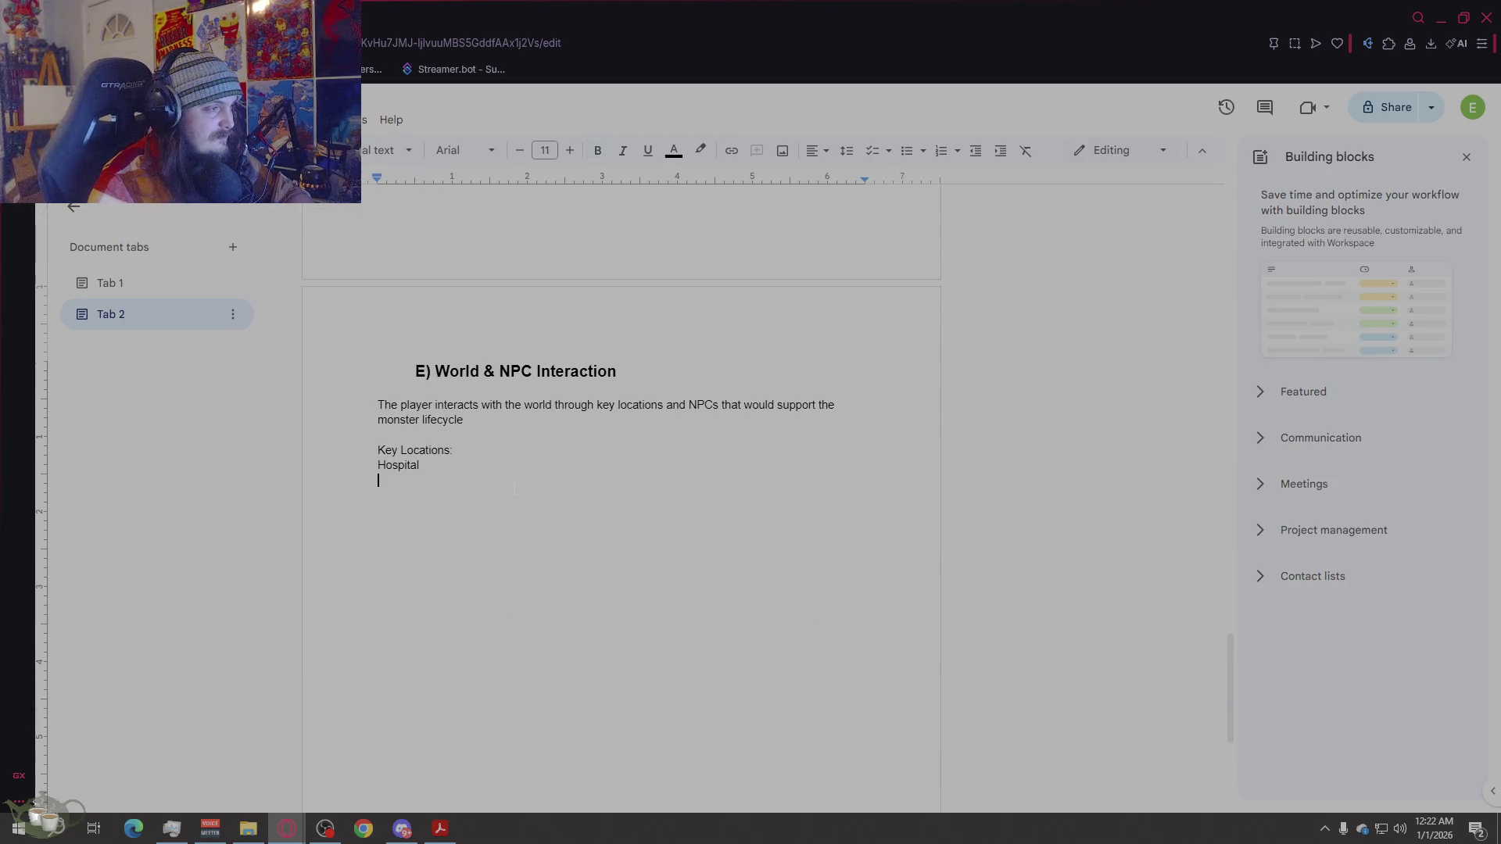
type("General Store")
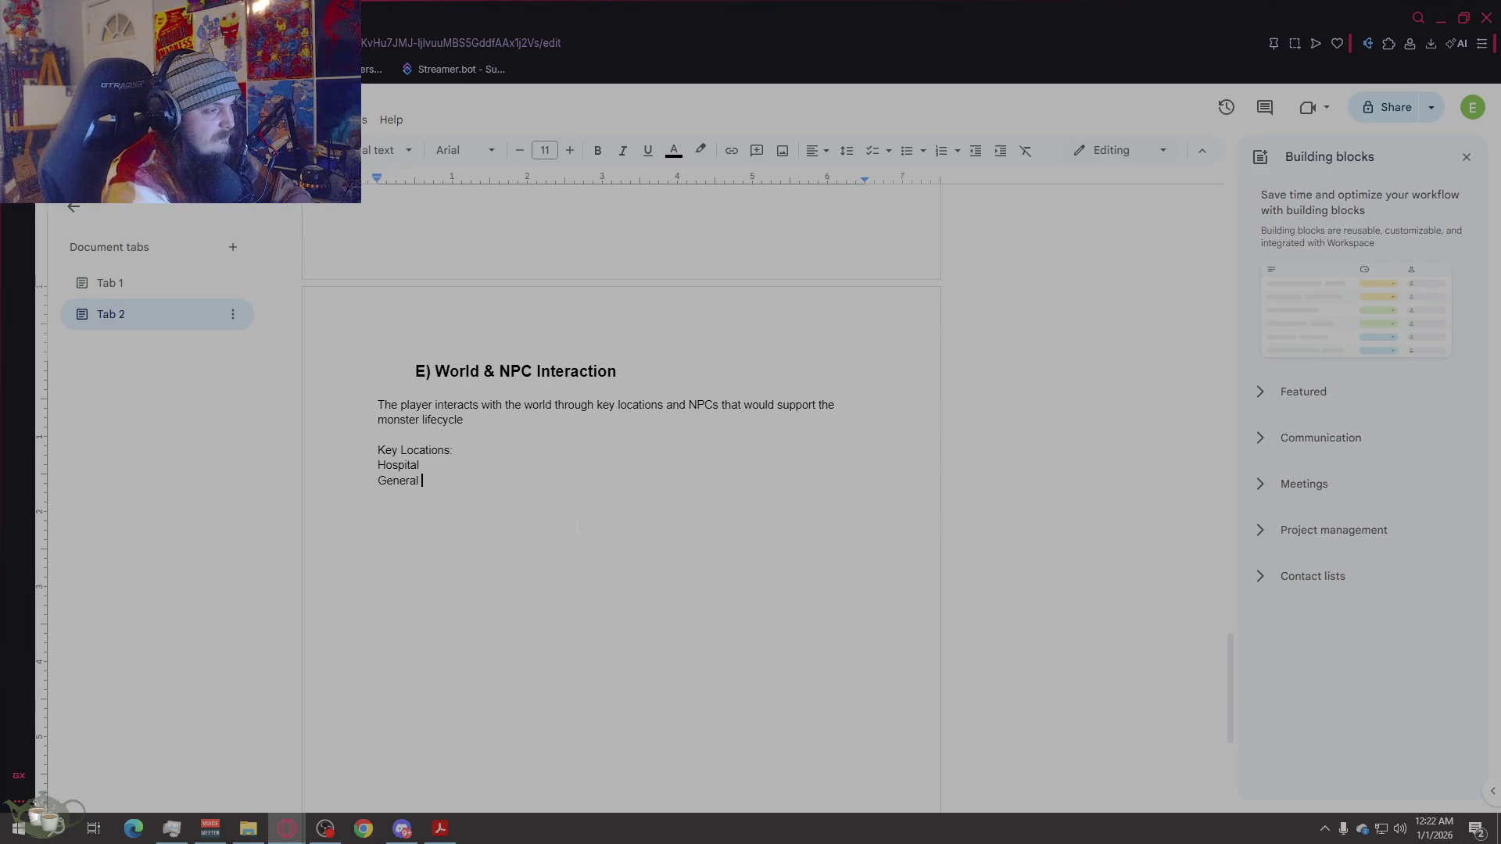
key("Return")
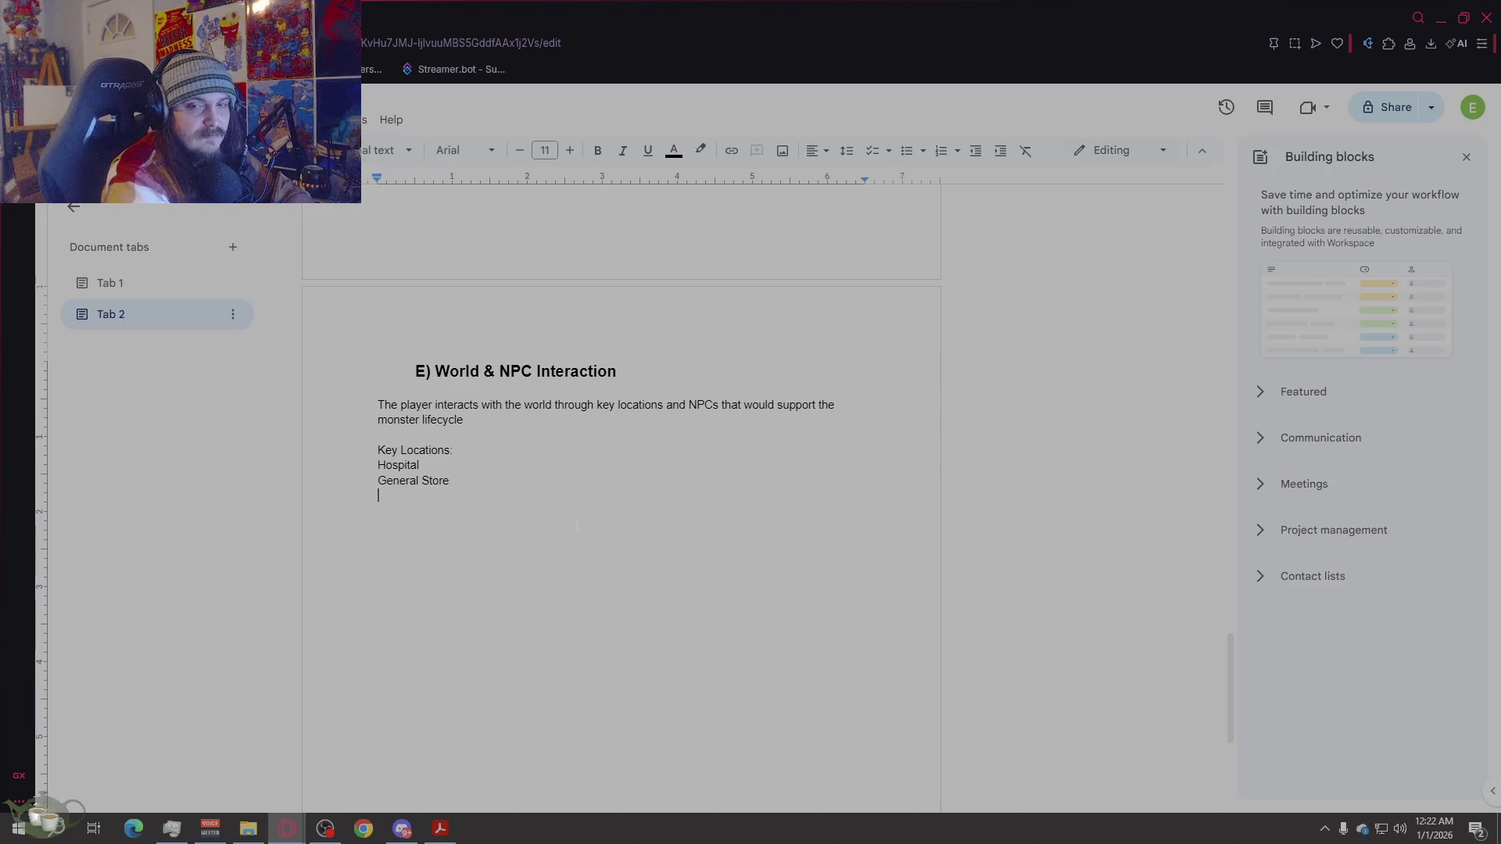
type("Specialty ")
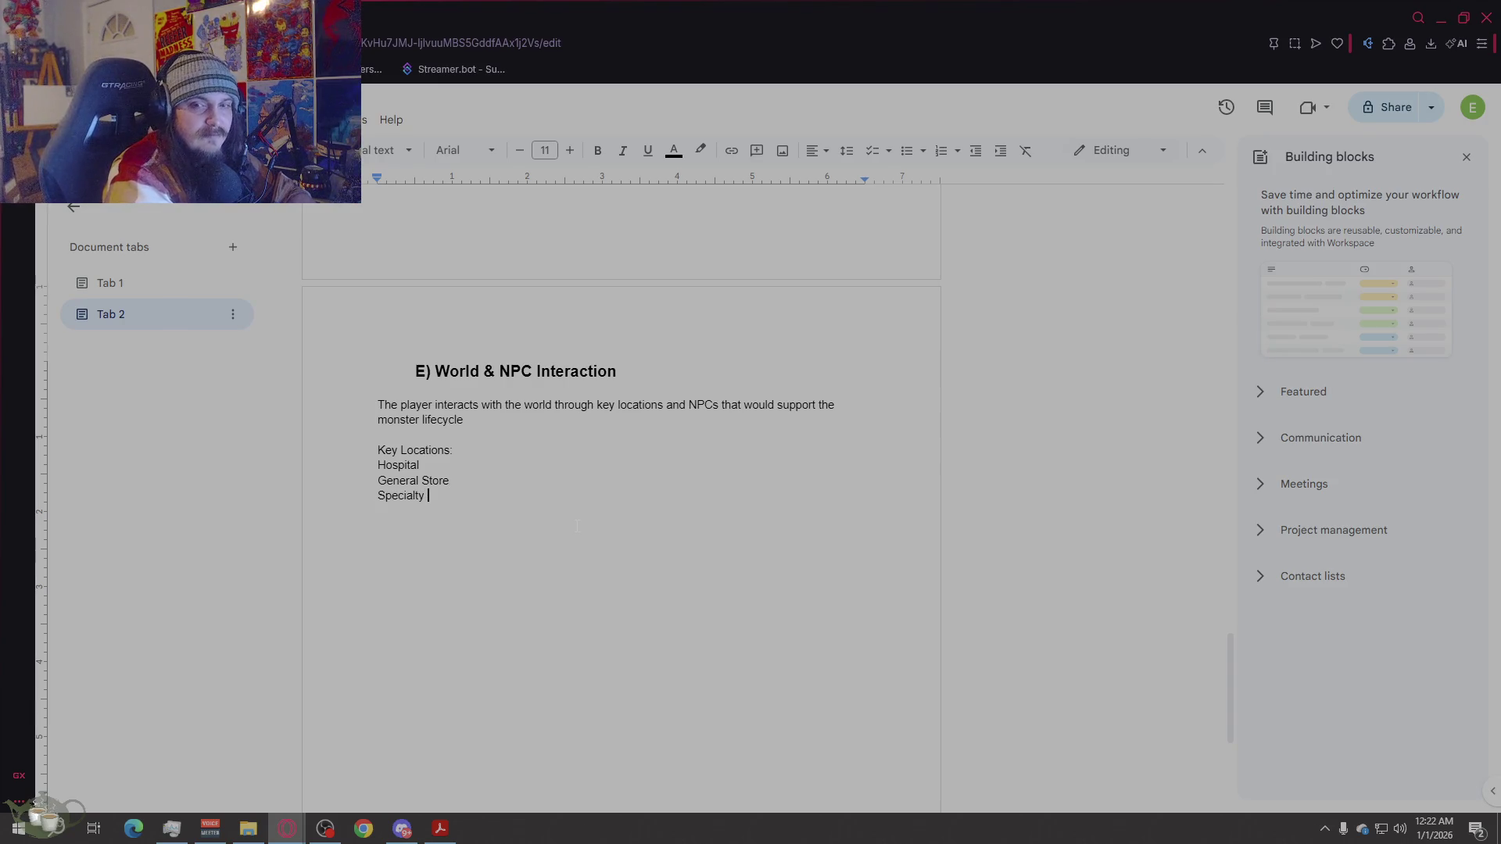
type("Facilities")
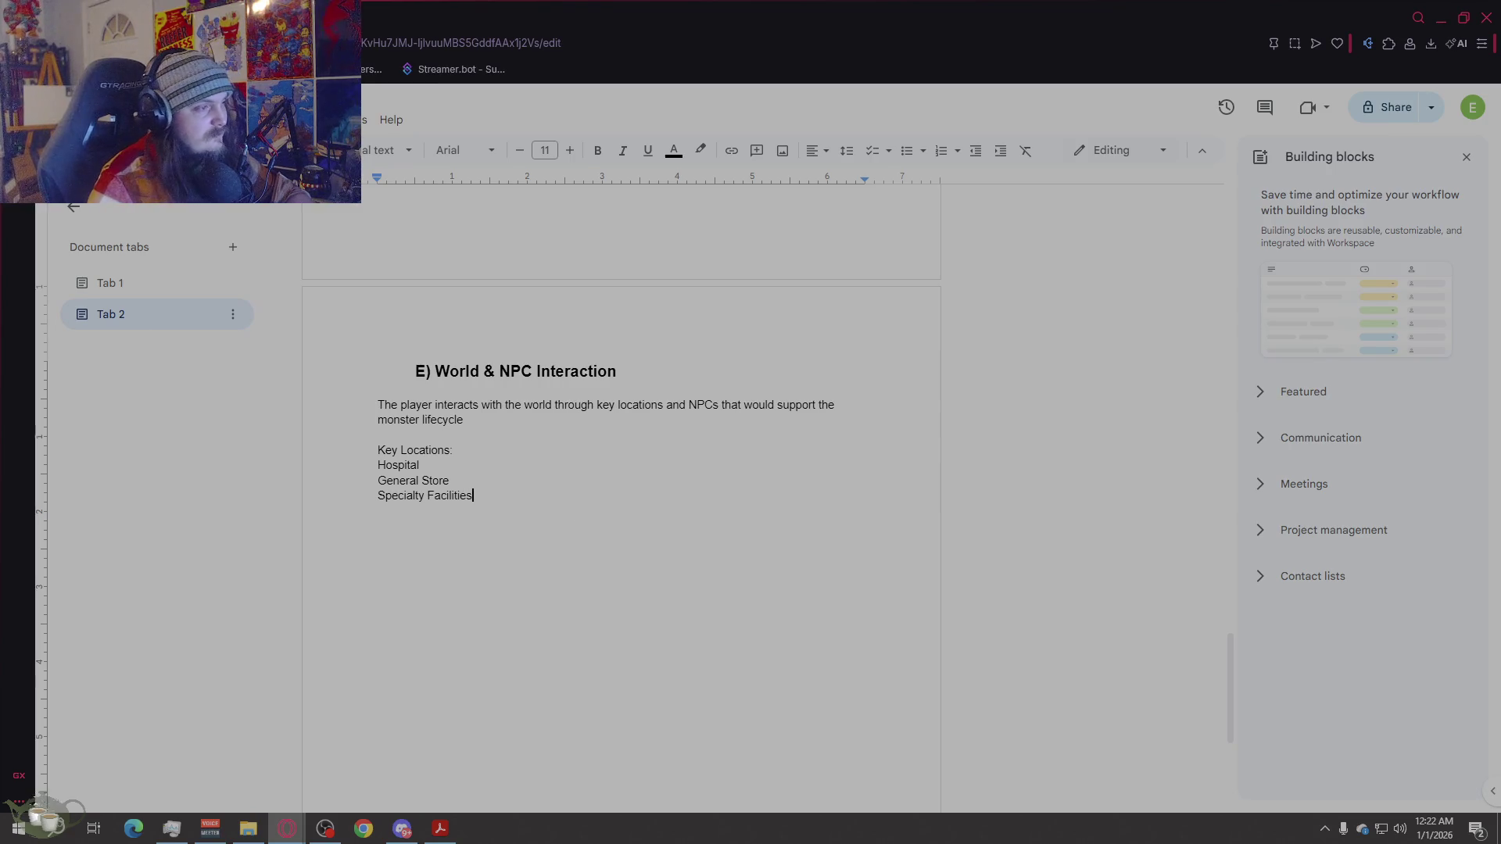
Step: Remove the stray blank lines below Hospital and select Hospital through Specialty Facilities
key("Return")
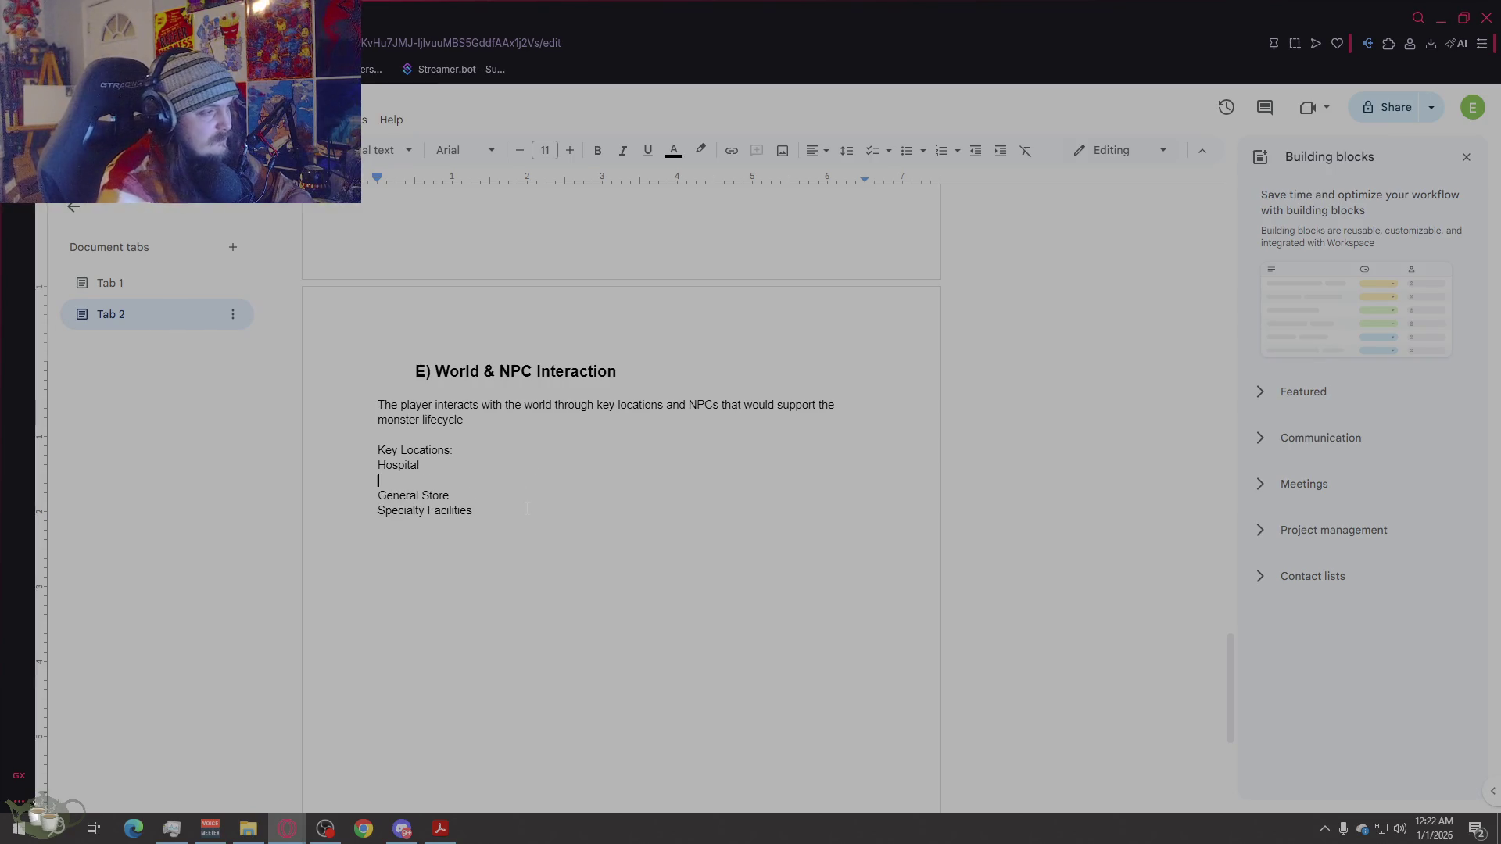
key("Return")
type("Ta")
key("BackSpace")
key("BackSpace")
key("BackSpace")
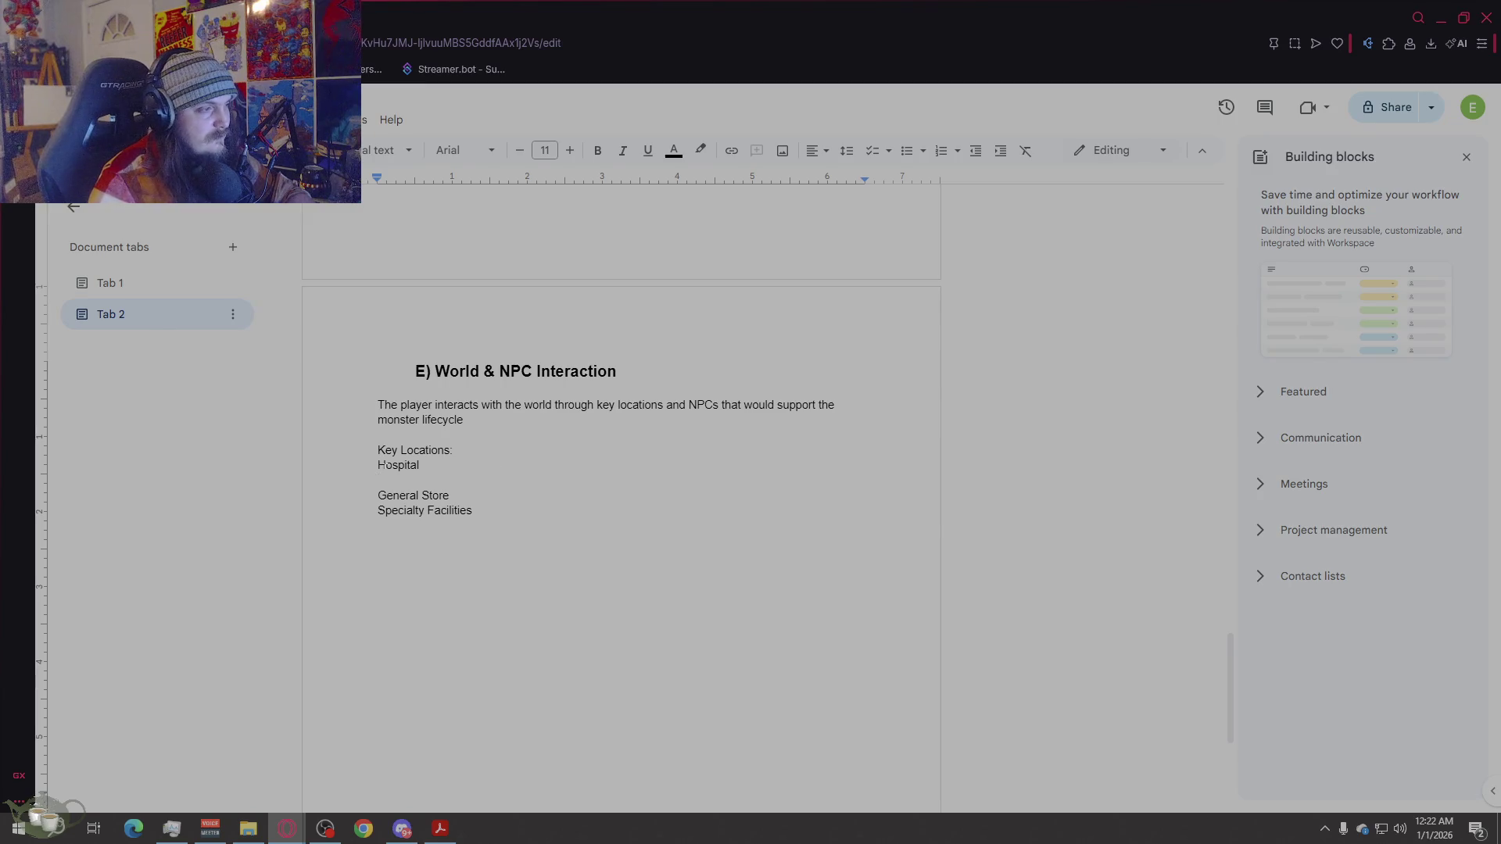
left_click(378, 465)
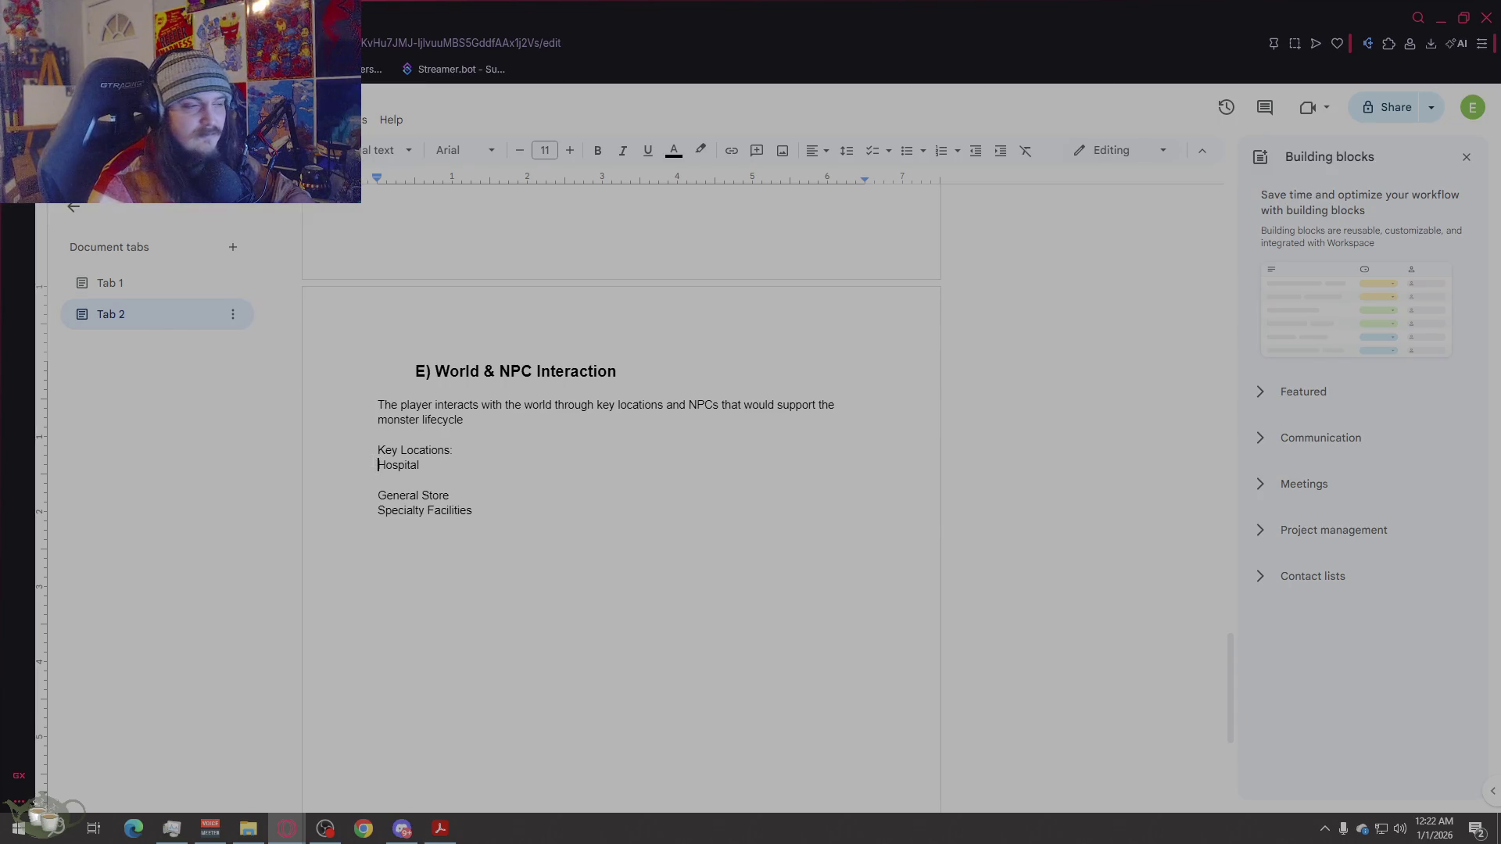
key("Down")
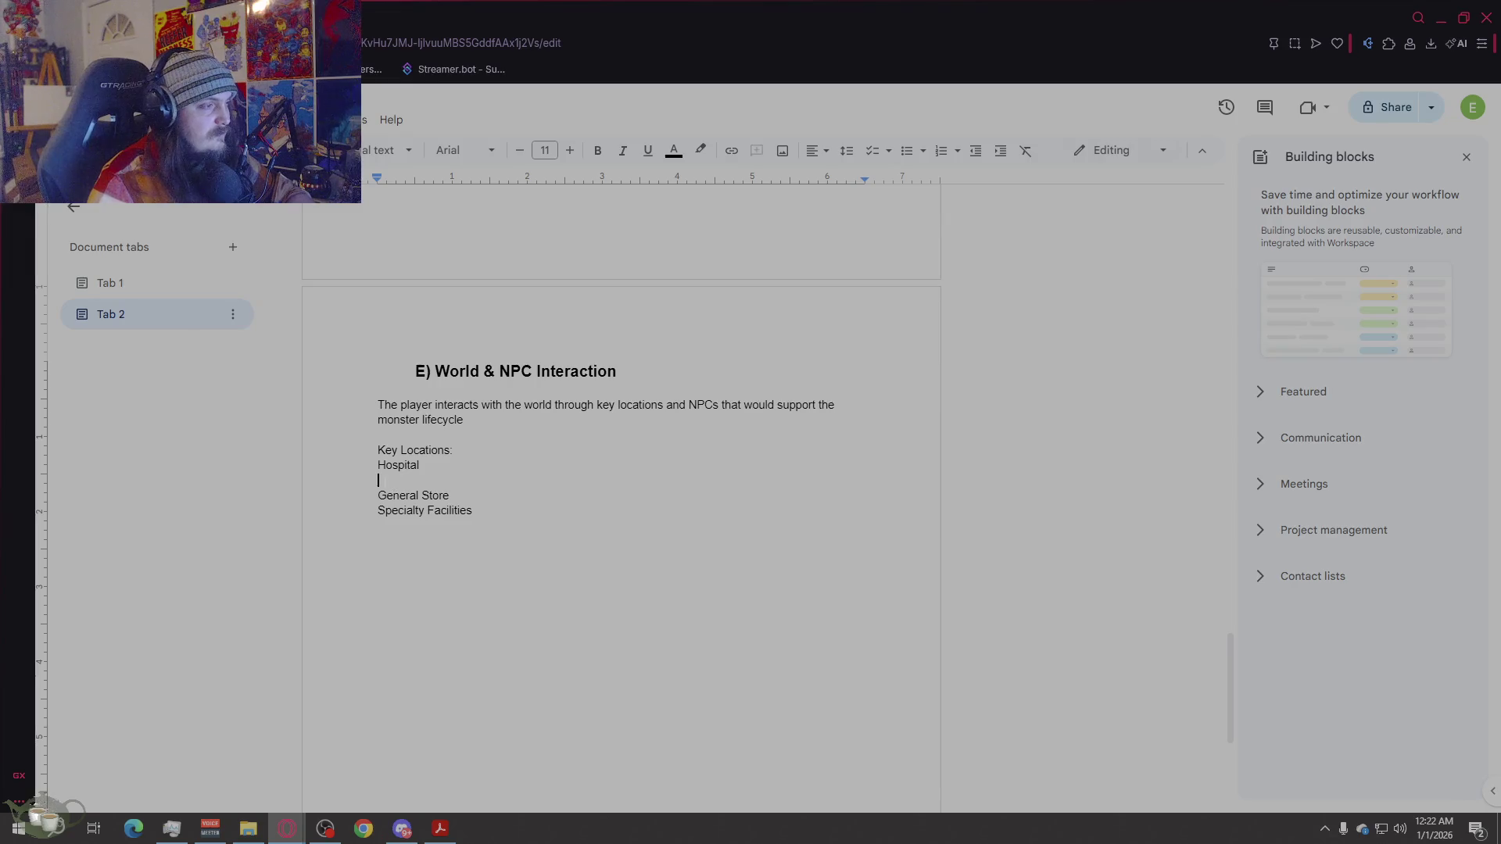
key("BackSpace")
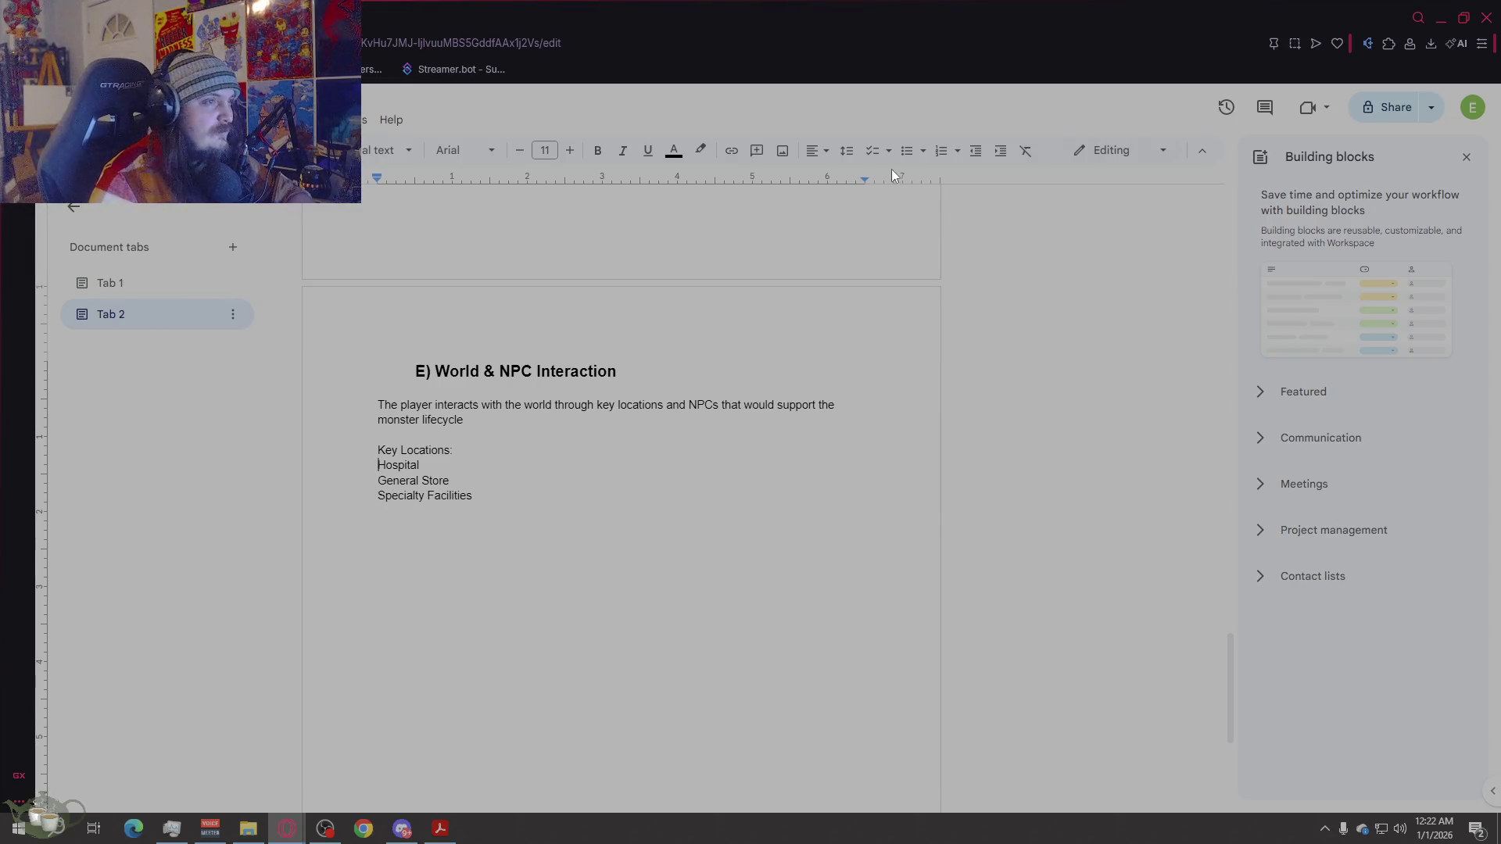
mouse_move(603, 491)
left_mouse_down()
mouse_move(381, 496)
mouse_move(379, 464)
left_mouse_up()
Step: Bullet the location lines and nest Hospital as a sub-bullet under Key Locations
left_click(906, 151)
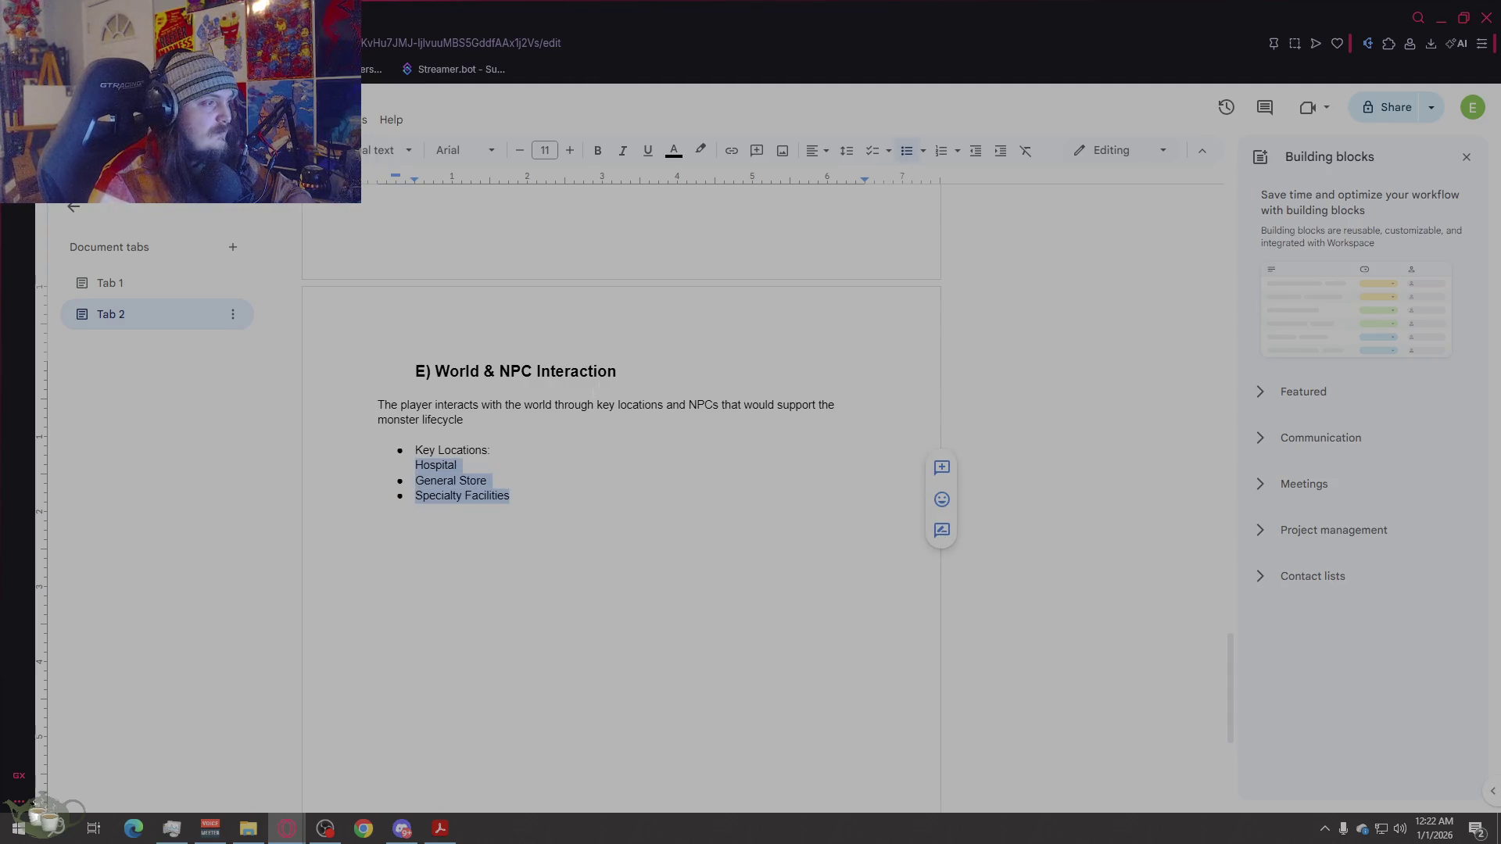
left_click(495, 450)
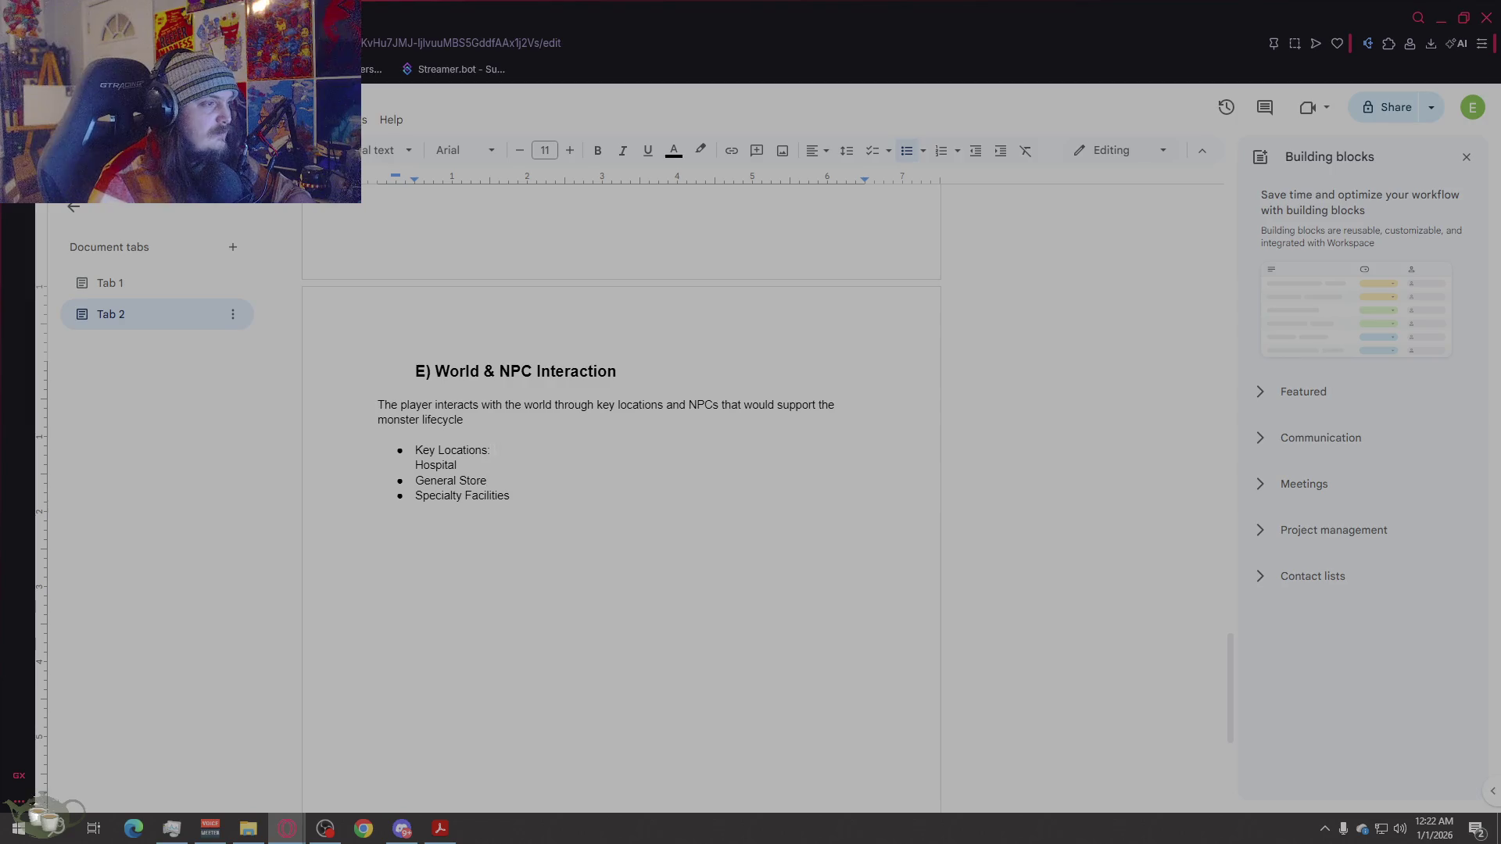
key("Return")
key("Tab")
key("Down")
key("BackSpace")
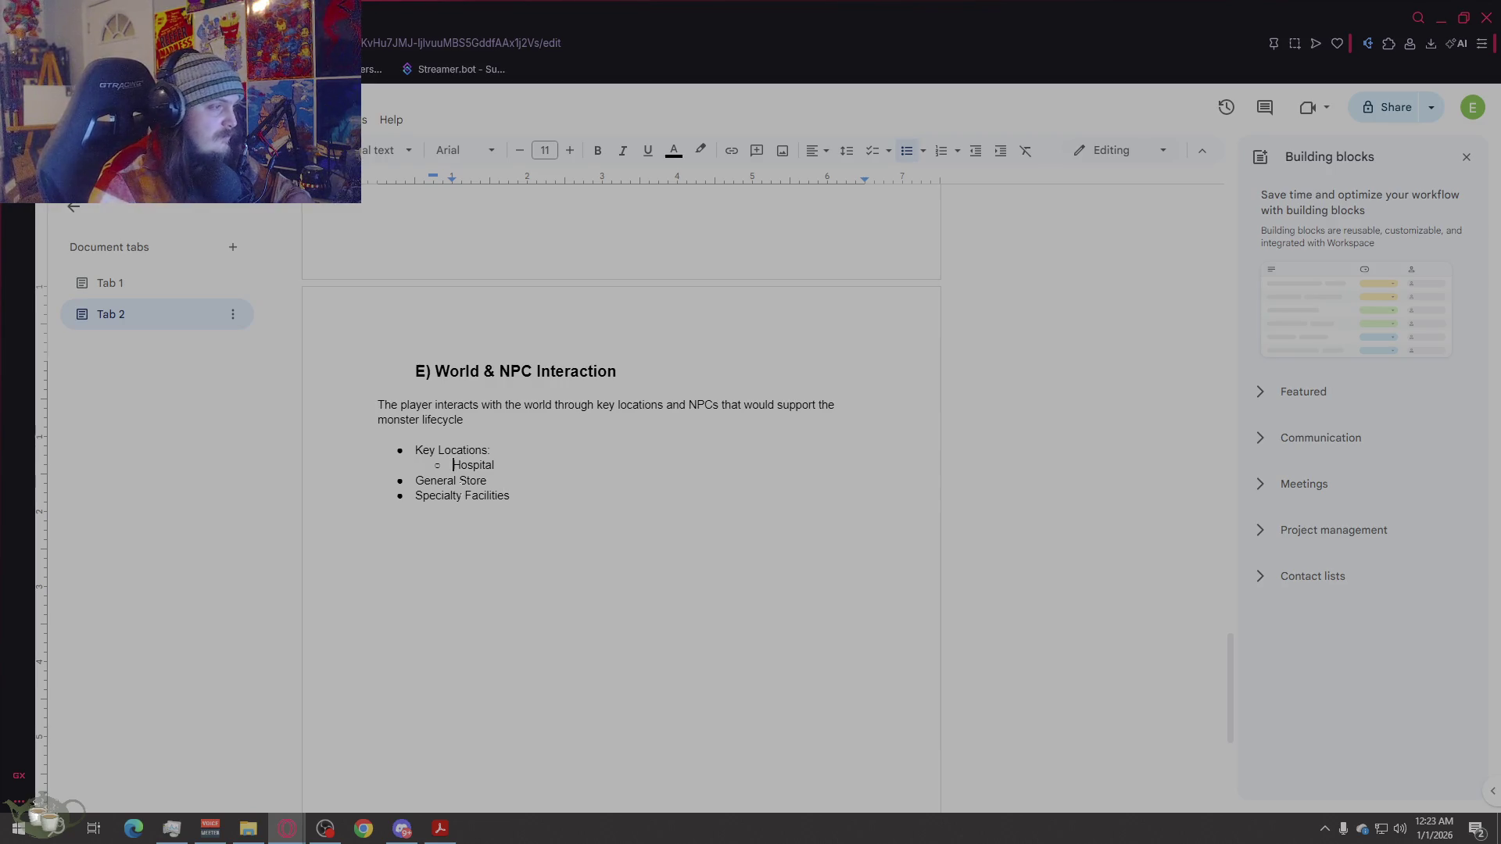
Step: Indent General Store and Specialty Facilities, add a colon after Hospital, and start a sub-bullet beneath it
left_click(400, 480)
left_click(415, 480)
key("Tab")
left_click(419, 495)
key("Tab")
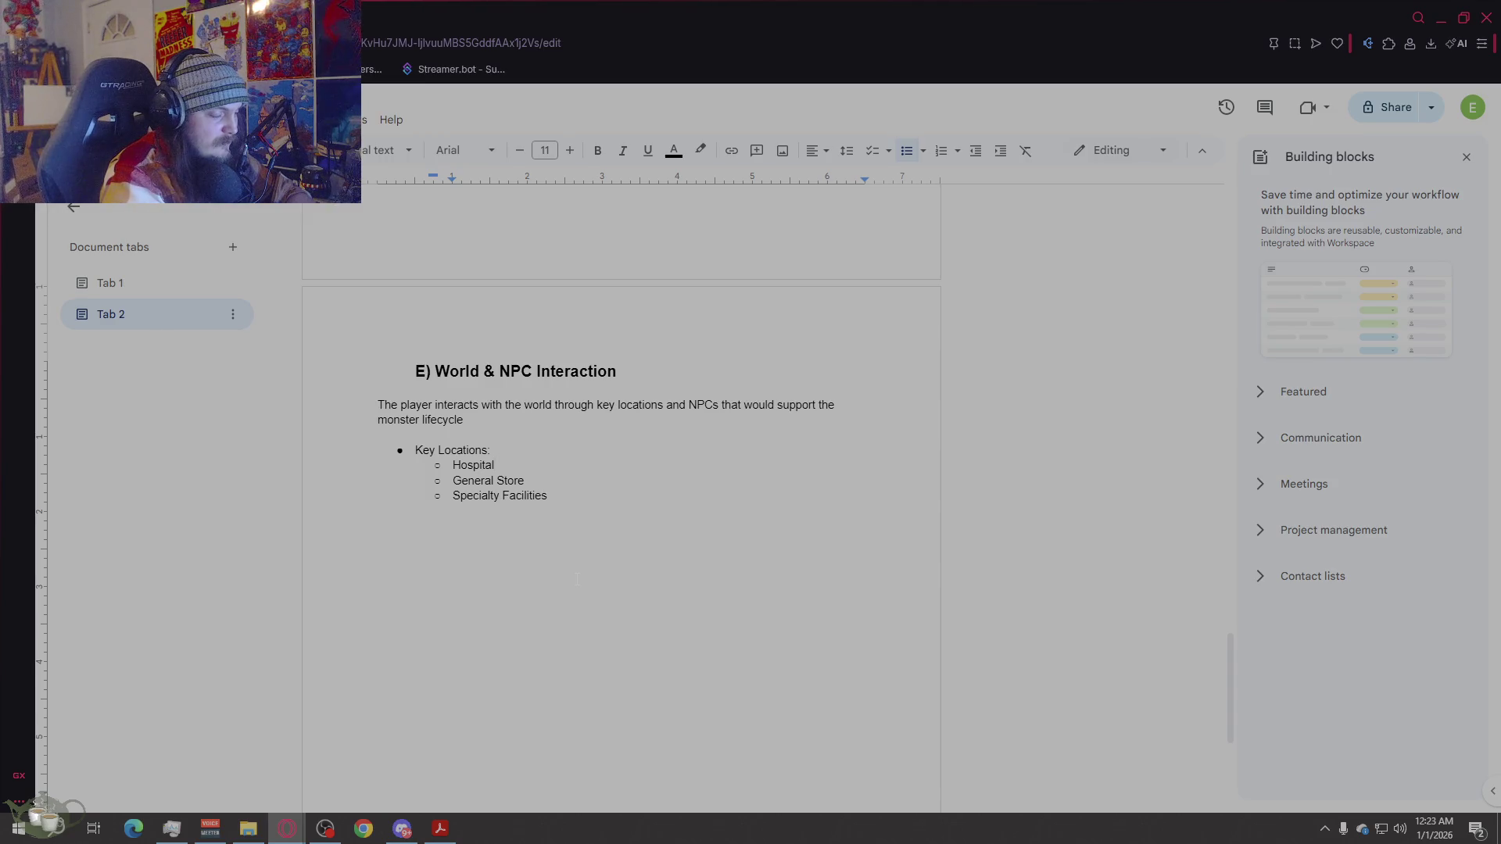
type(":")
key("Return")
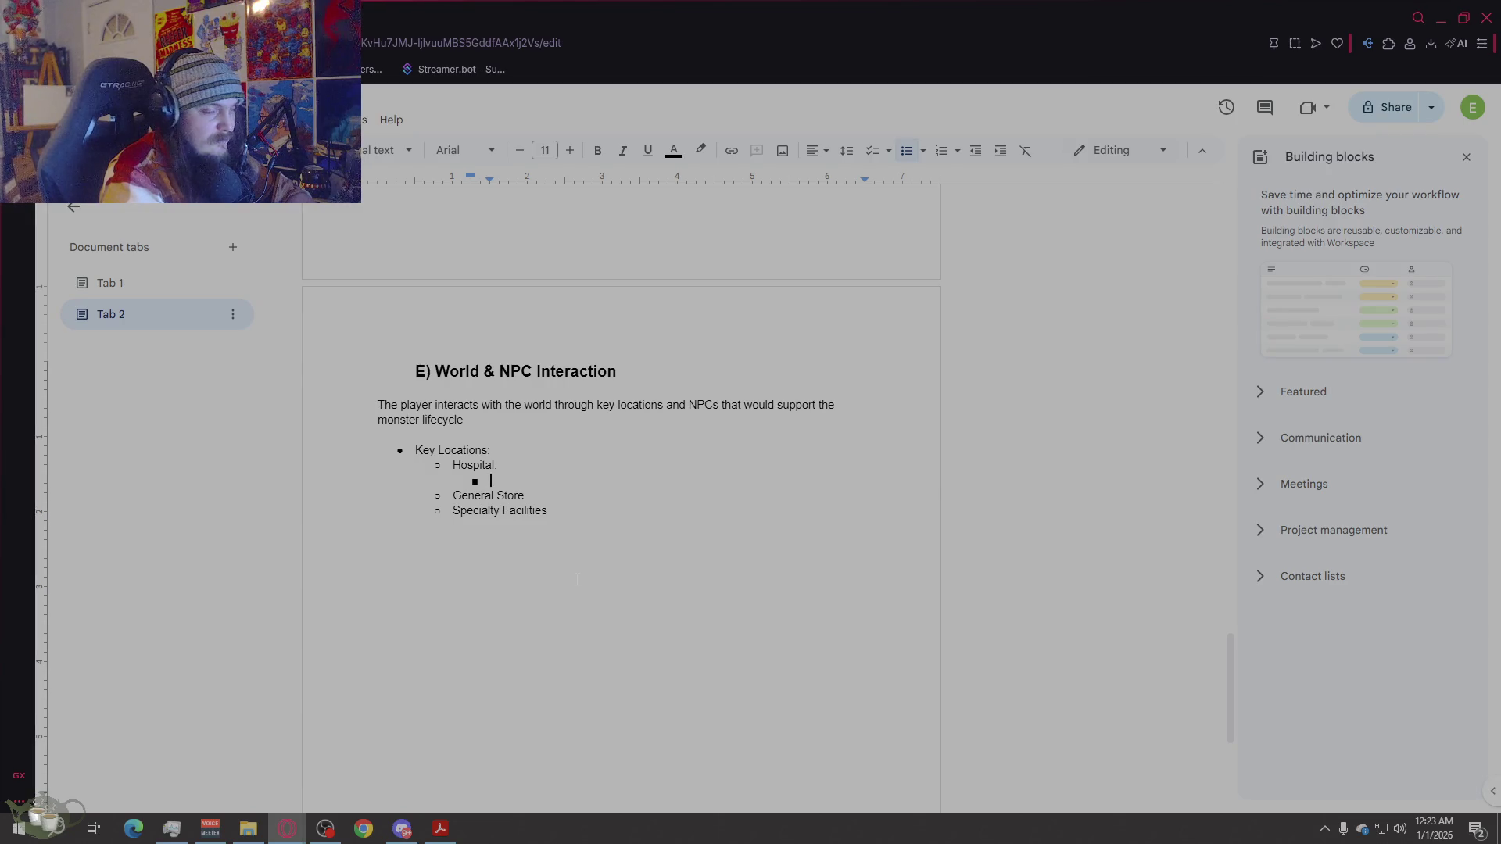
Step: Type 'Treats severe injuries' under Hospital, correcting the spelling
type("Treat")
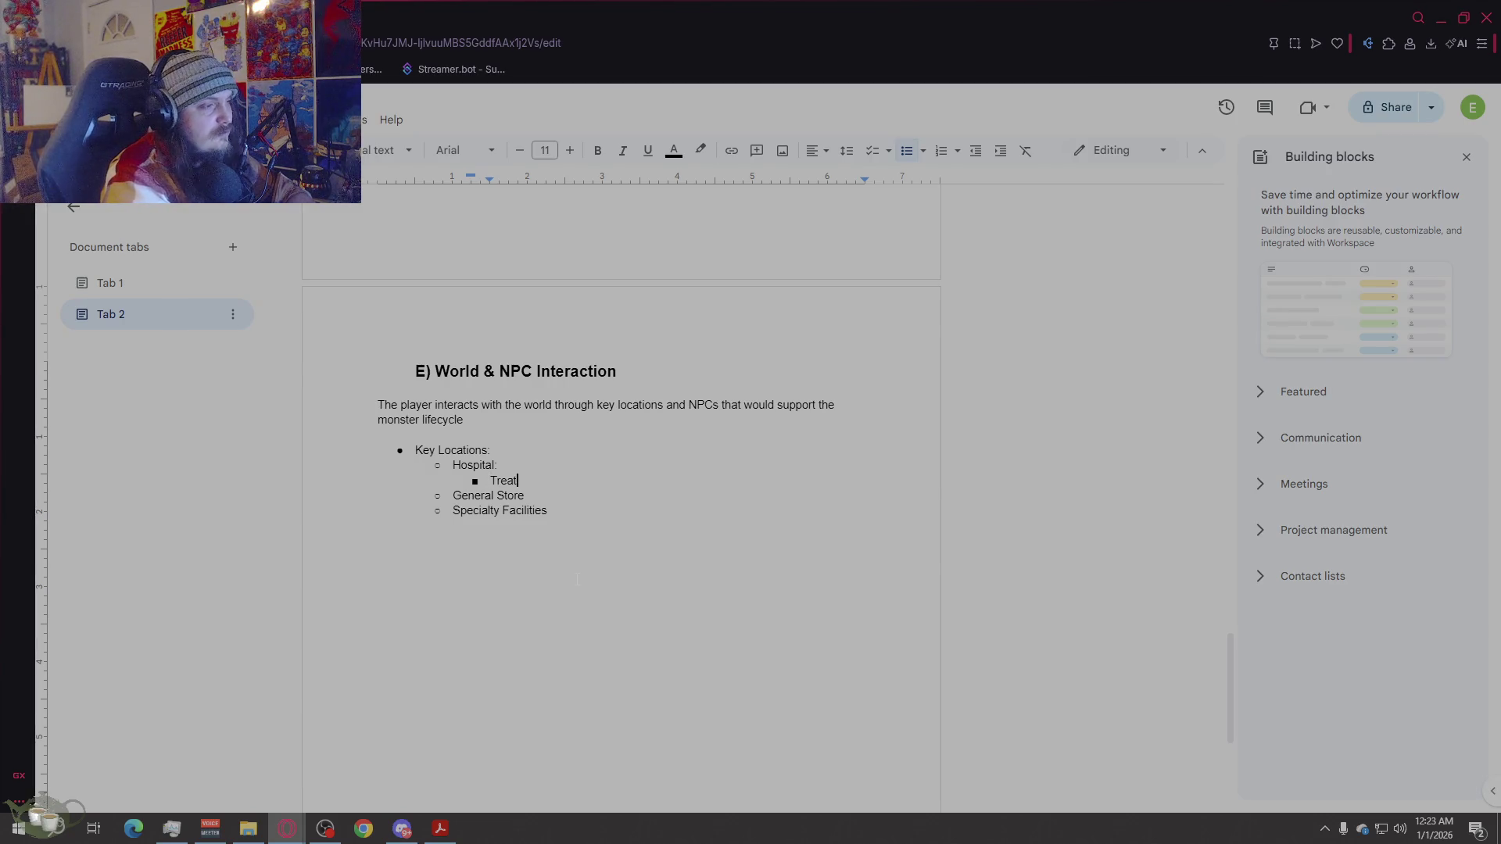
type("s sev")
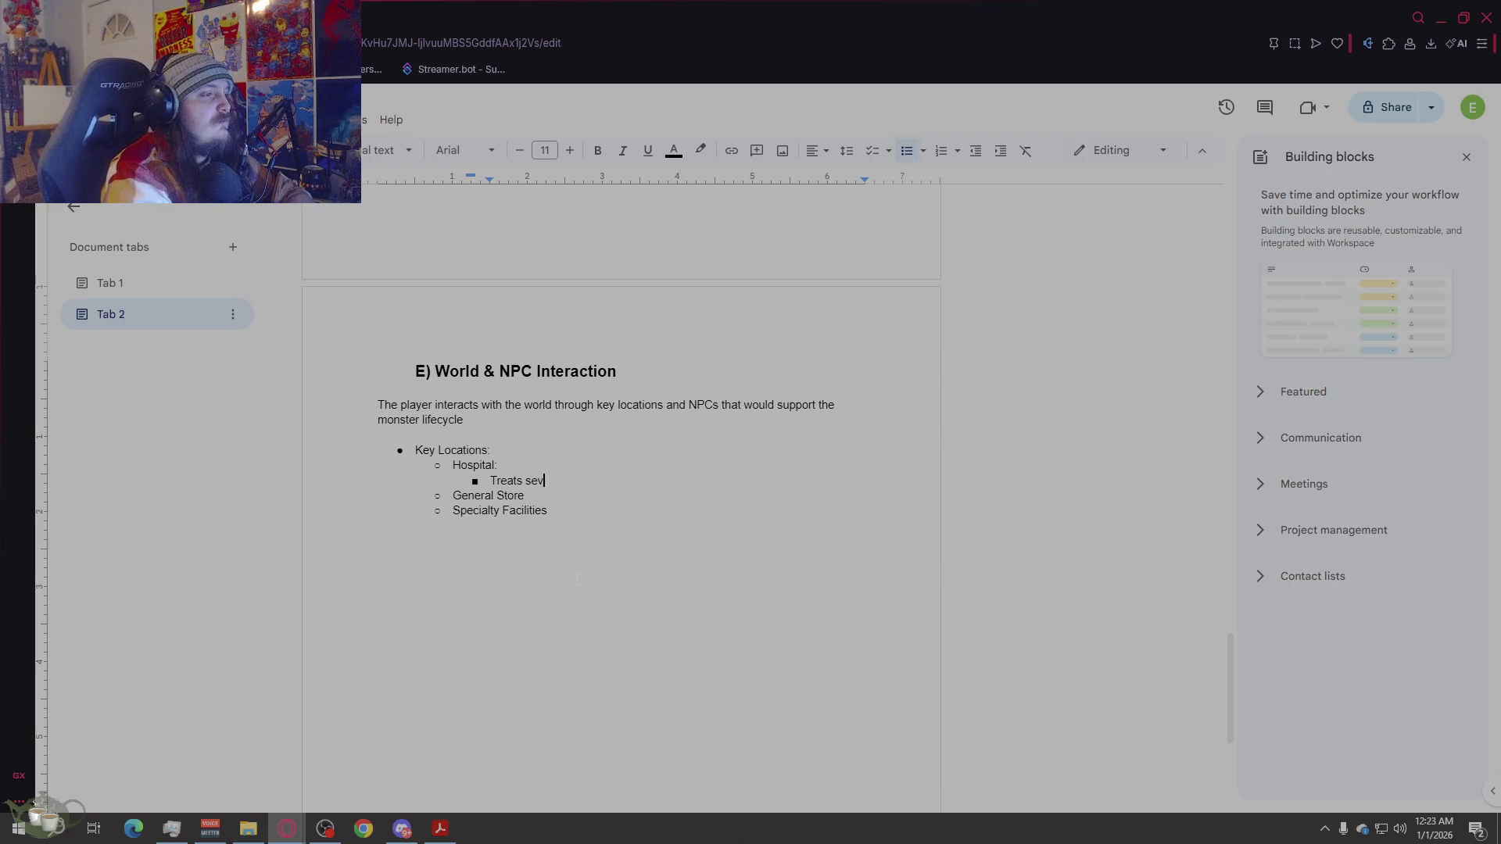
type("re in")
key("BackSpace")
key("BackSpace")
key("BackSpace")
type("er ")
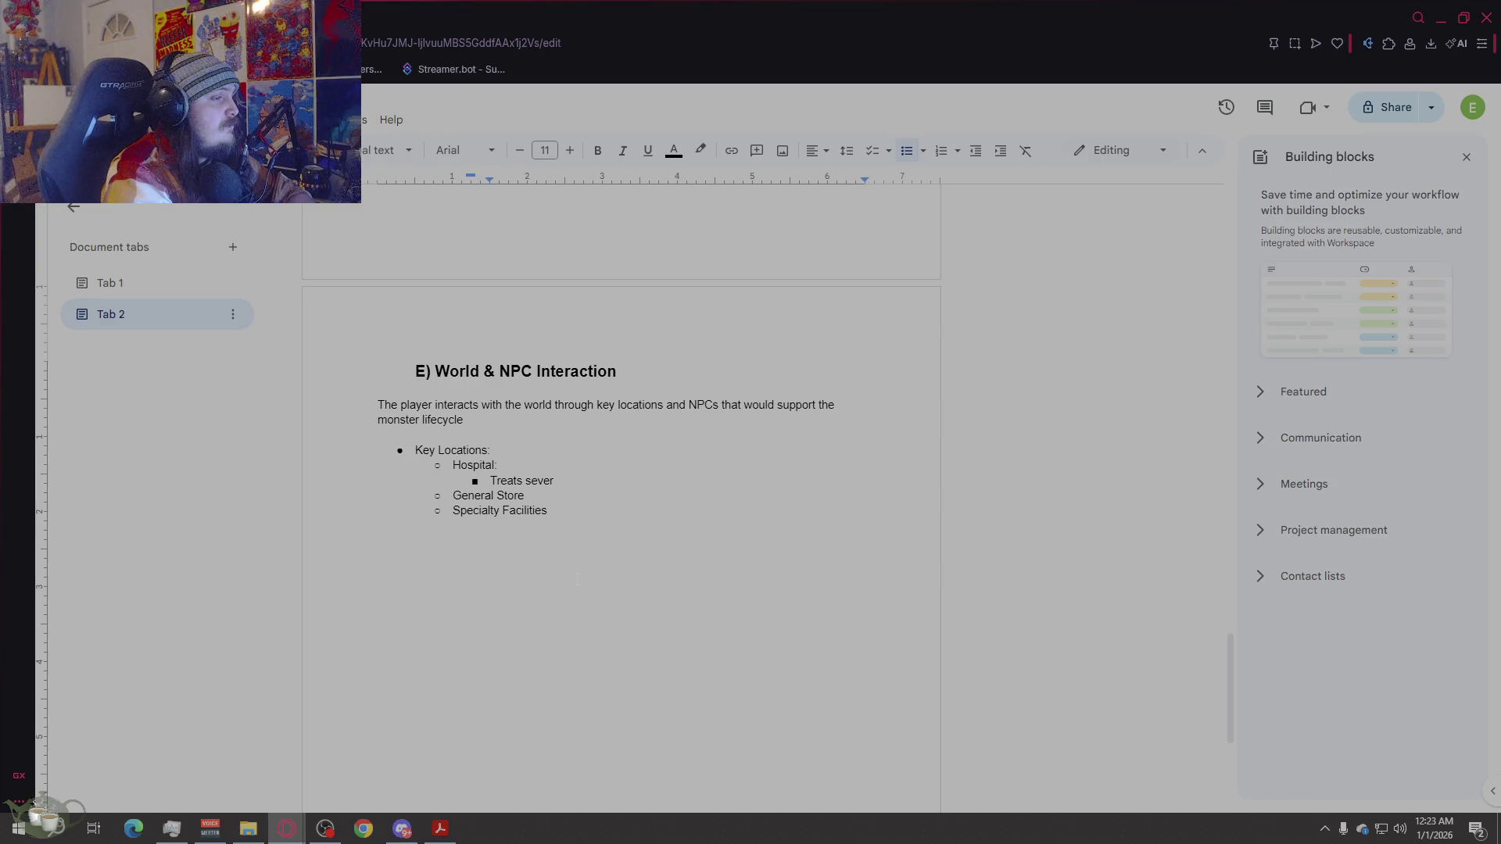
type("injuries")
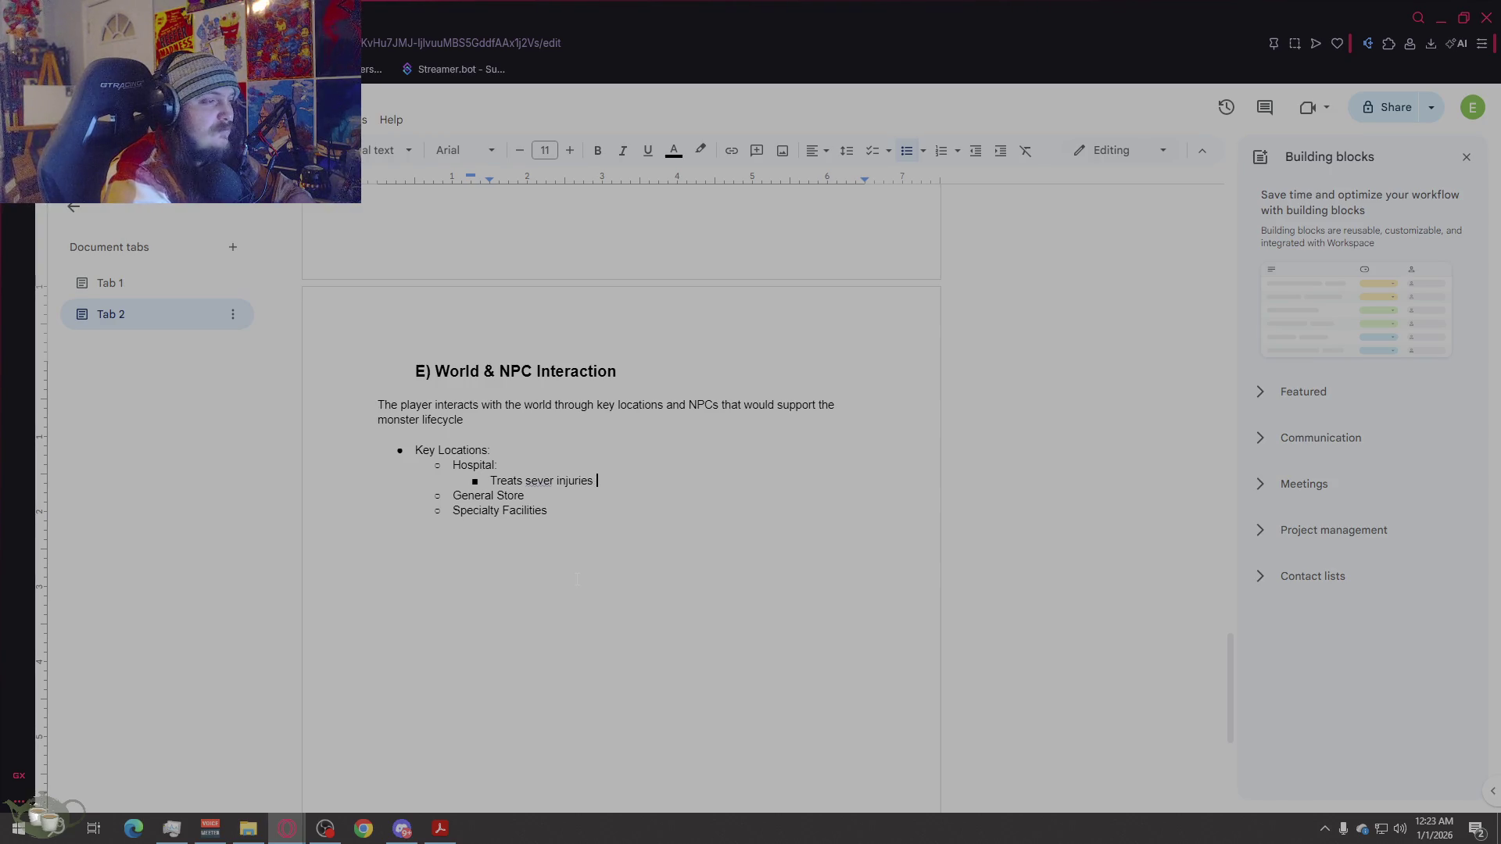
left_click(553, 480)
type("e")
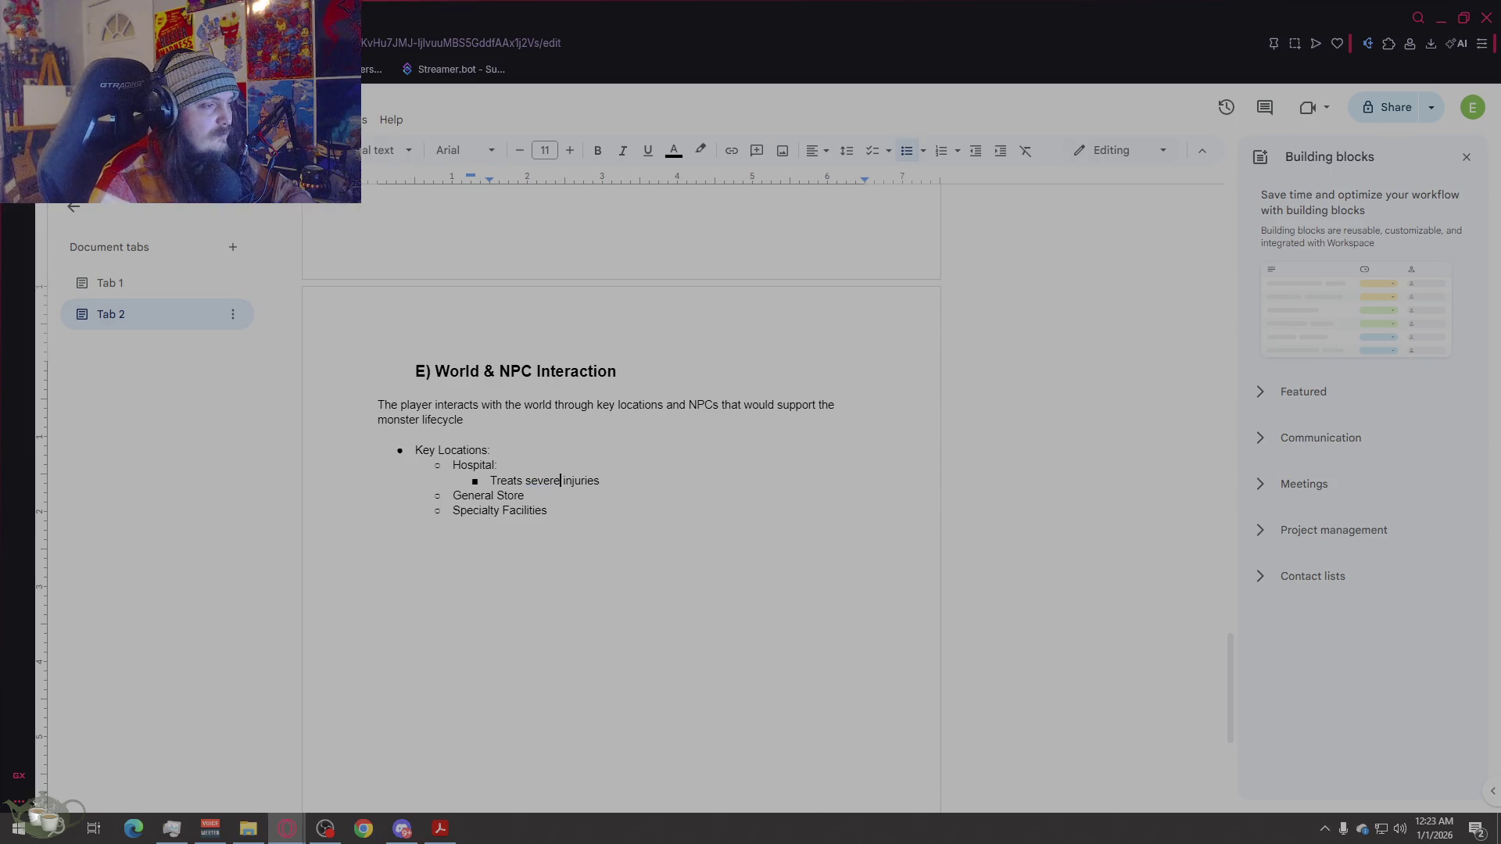
key("End")
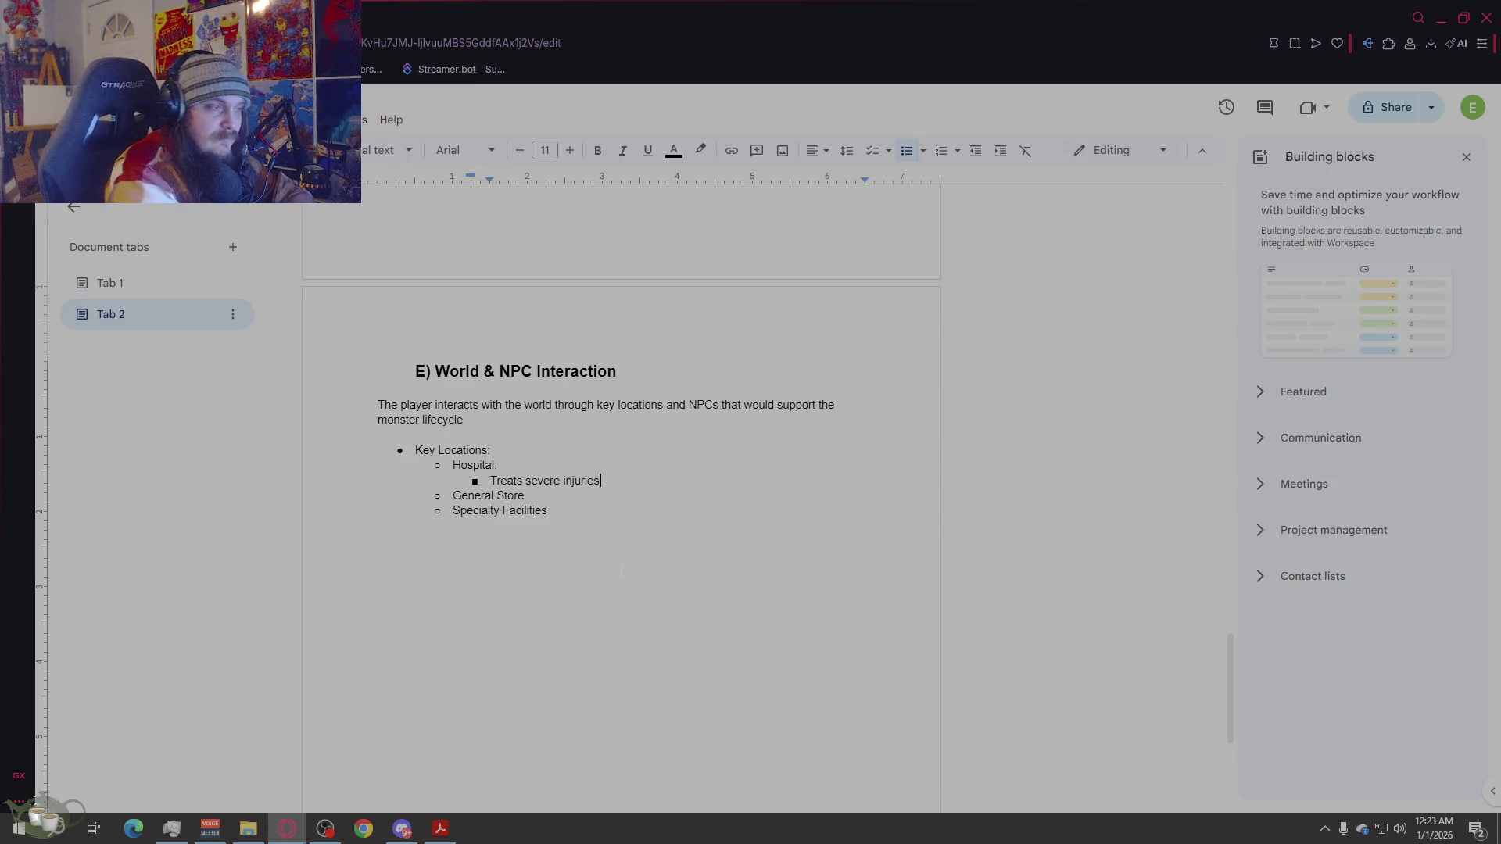
Step: Add 'Employs nurses who can be hired as midwives for breeding monsters' plus a spacer line
key("Return")
key("BackSpace")
key("BackSpace")
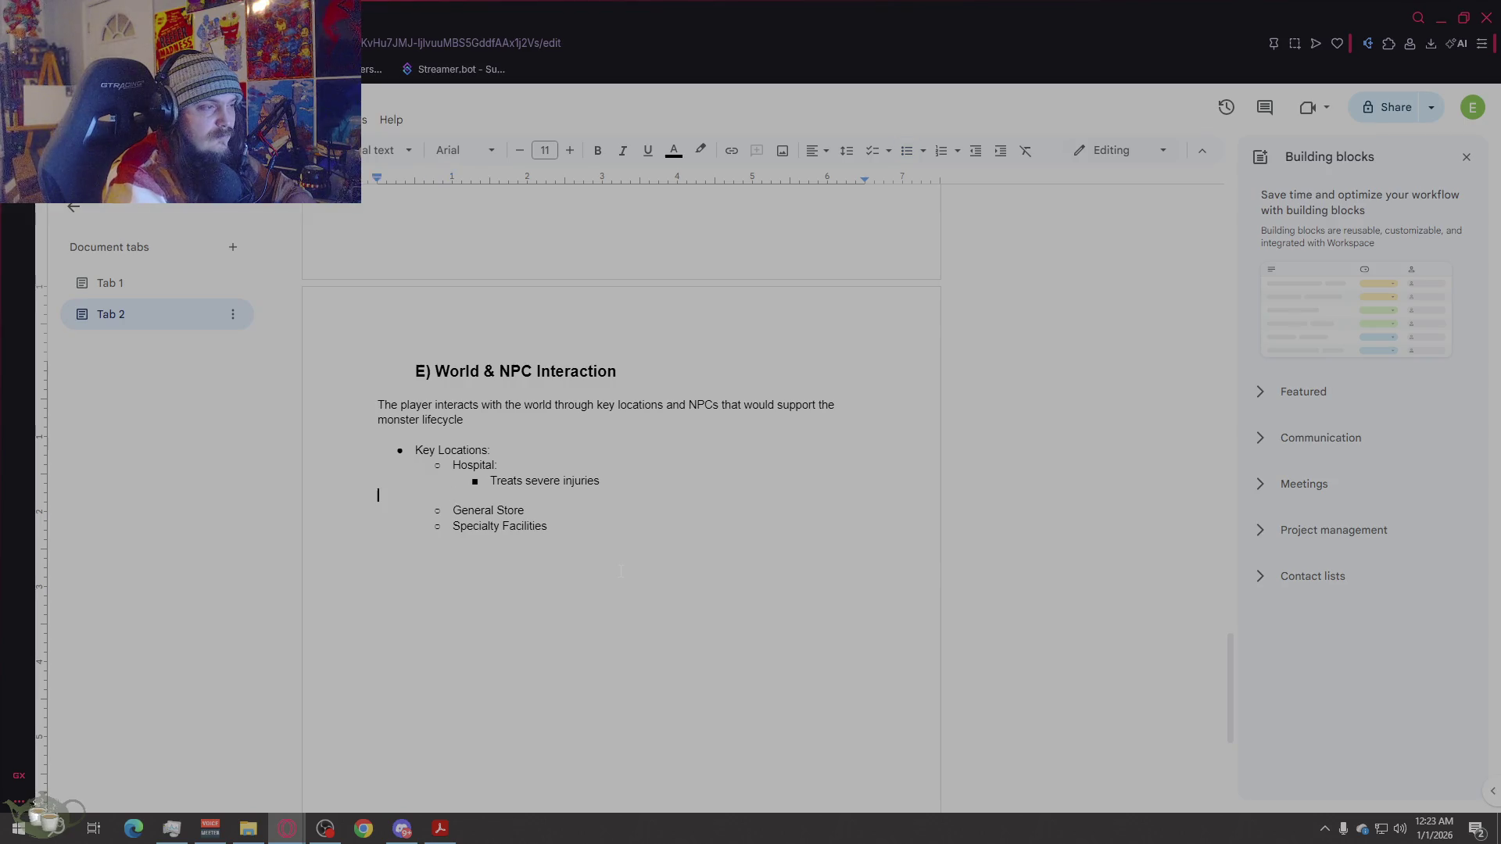
key("BackSpace")
key("Return")
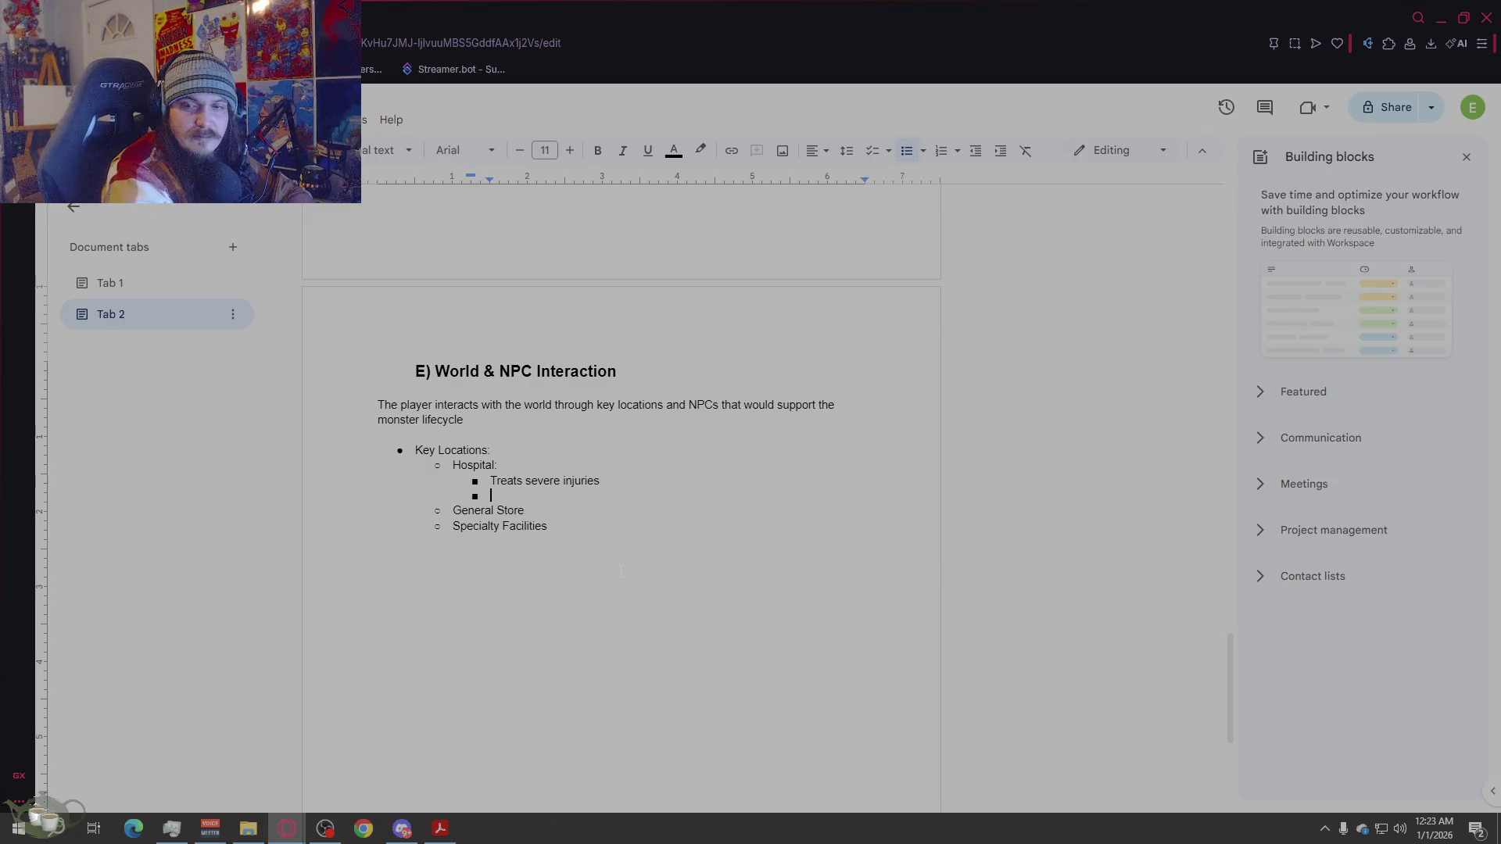
type("Employs ")
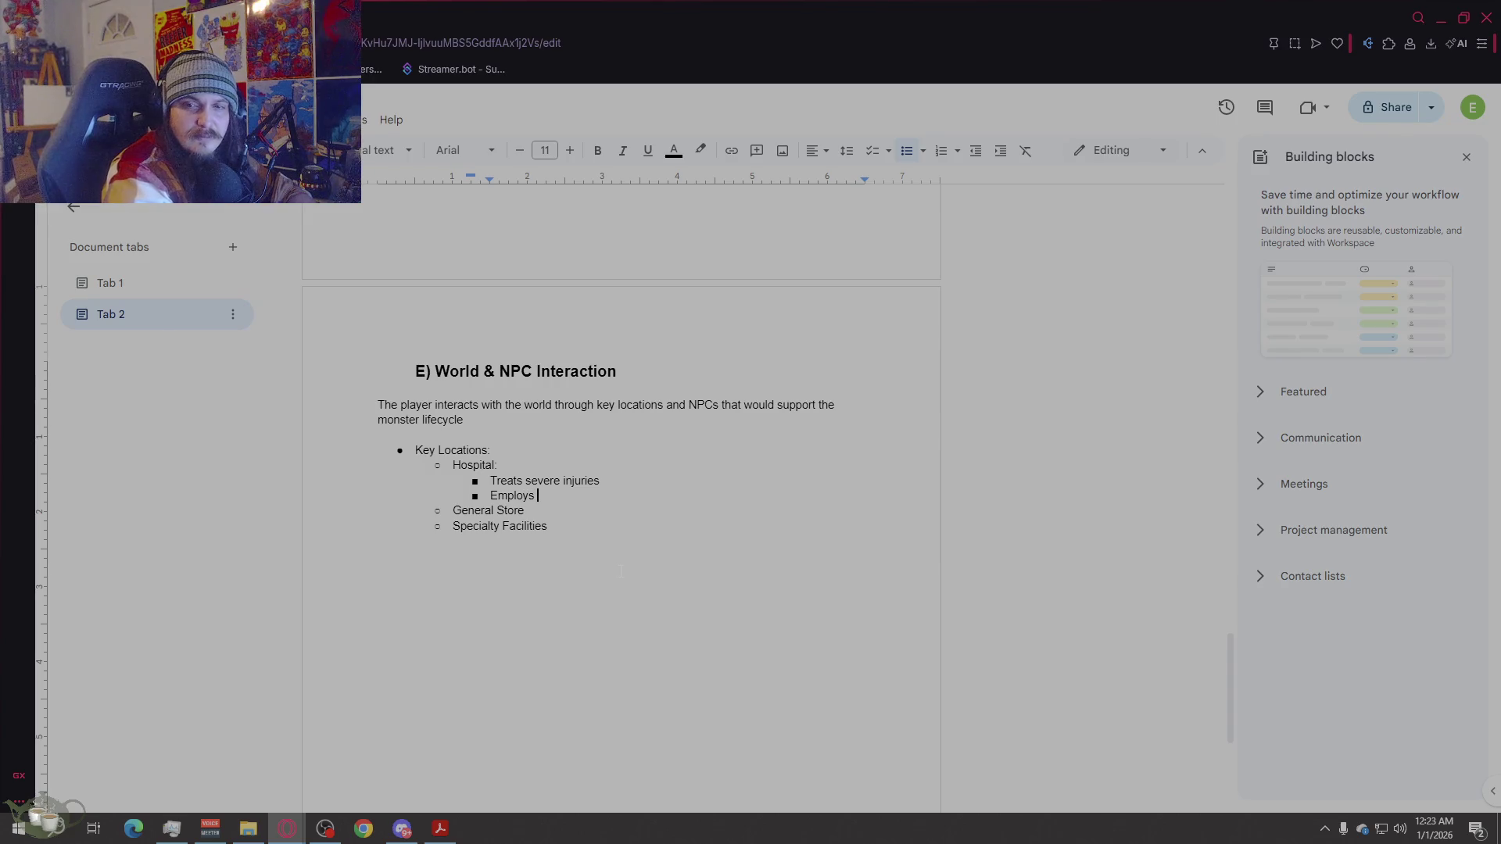
type("nurses who can be hi")
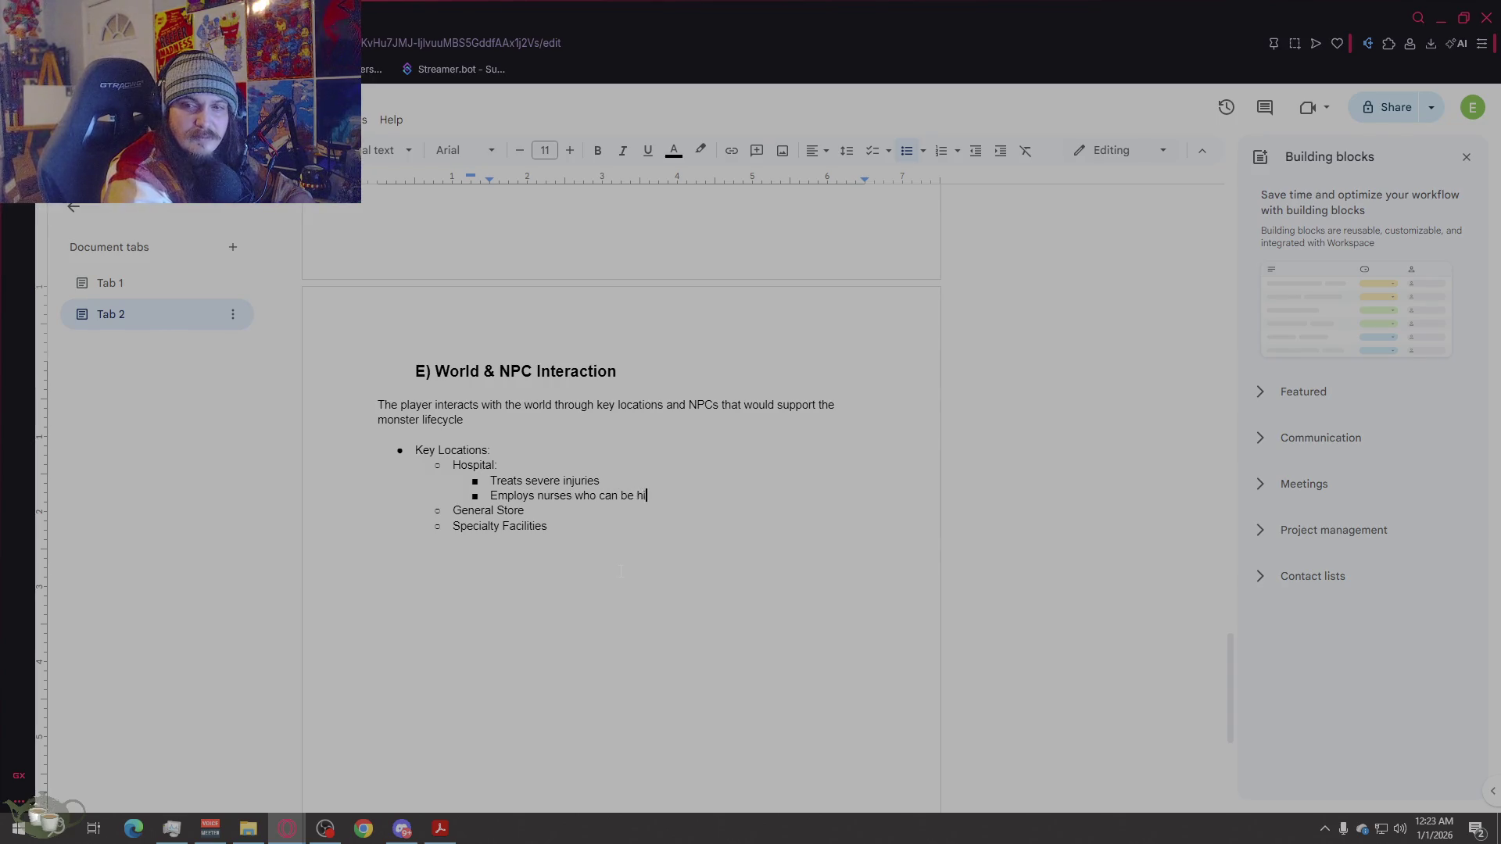
type("red as midwives fo")
type("r breeding monsters")
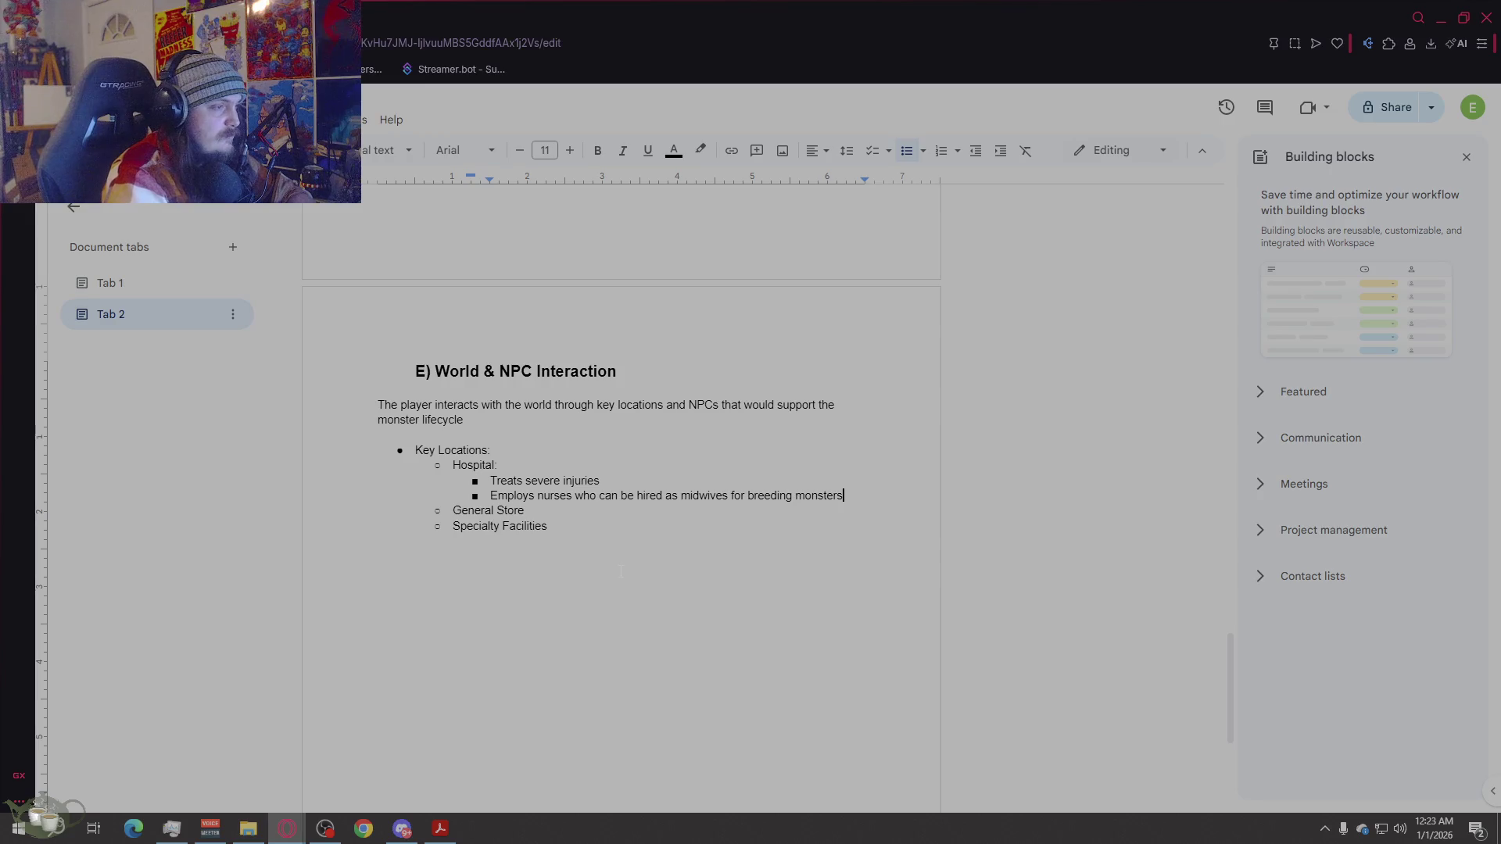
key("Return")
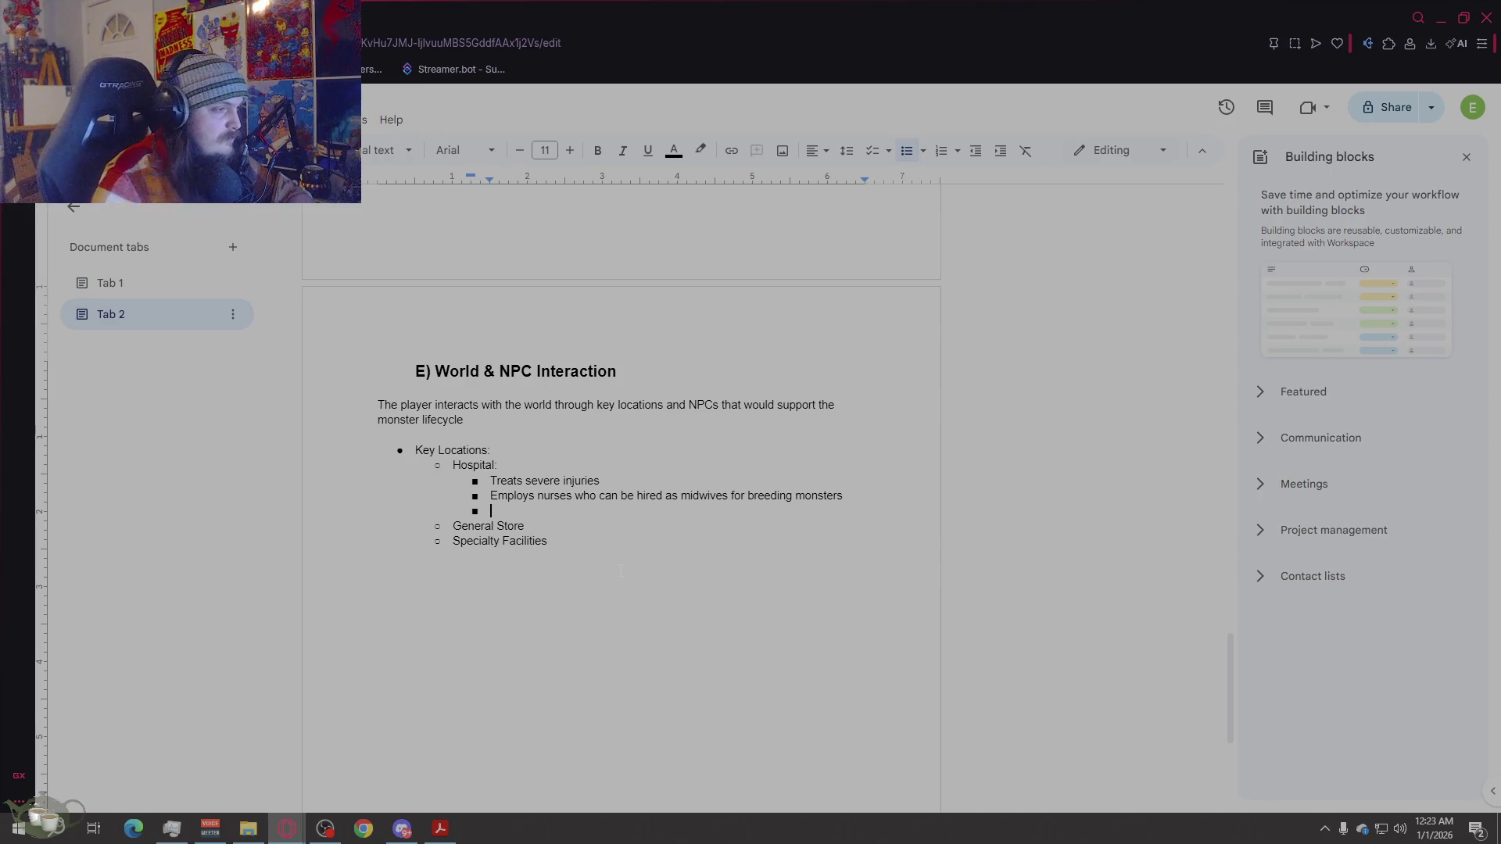
key("BackSpace")
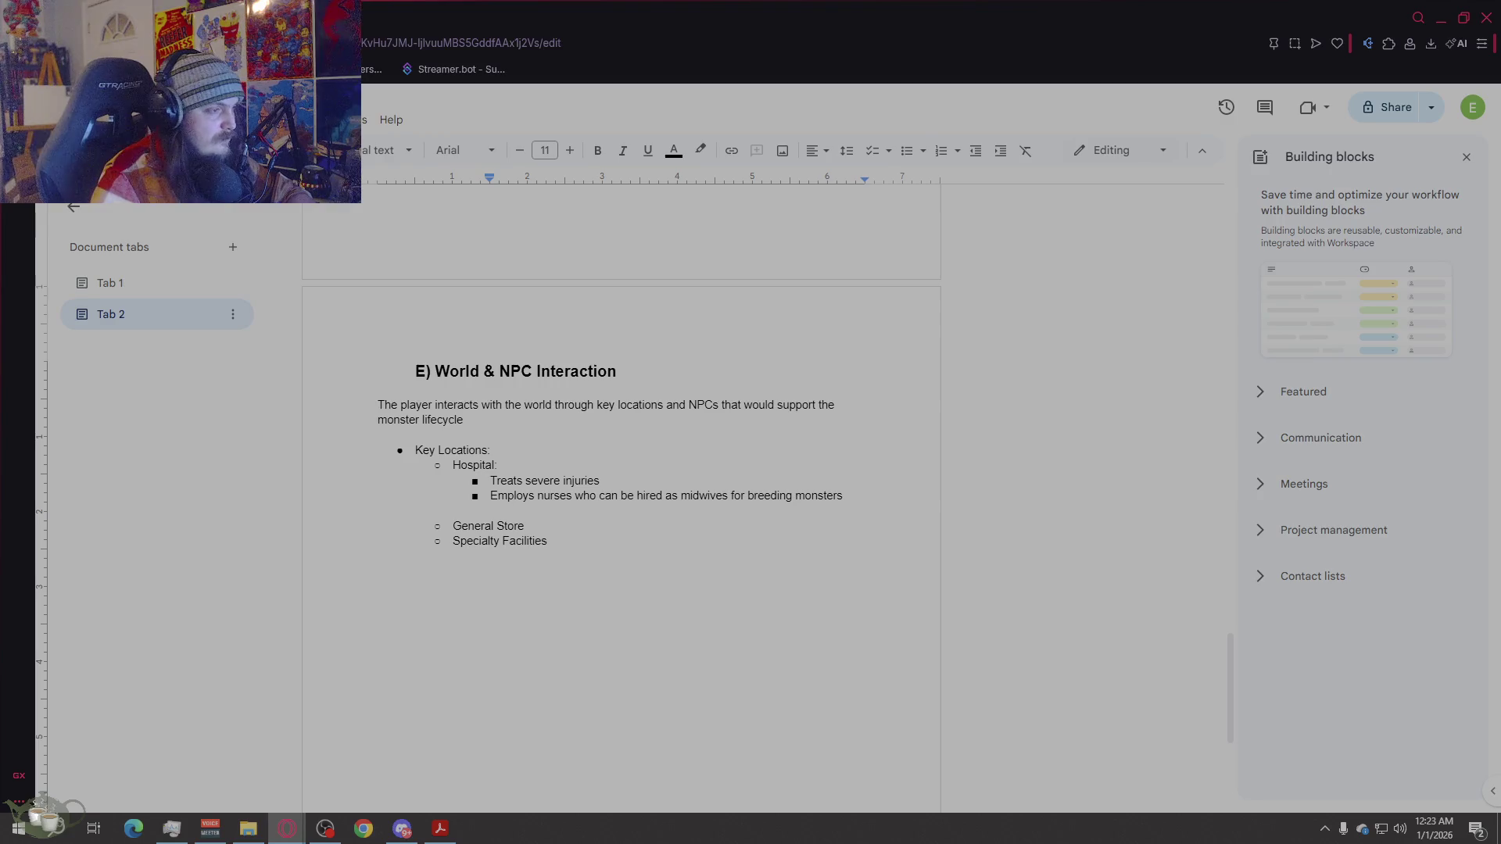
left_click(629, 532)
key("Return")
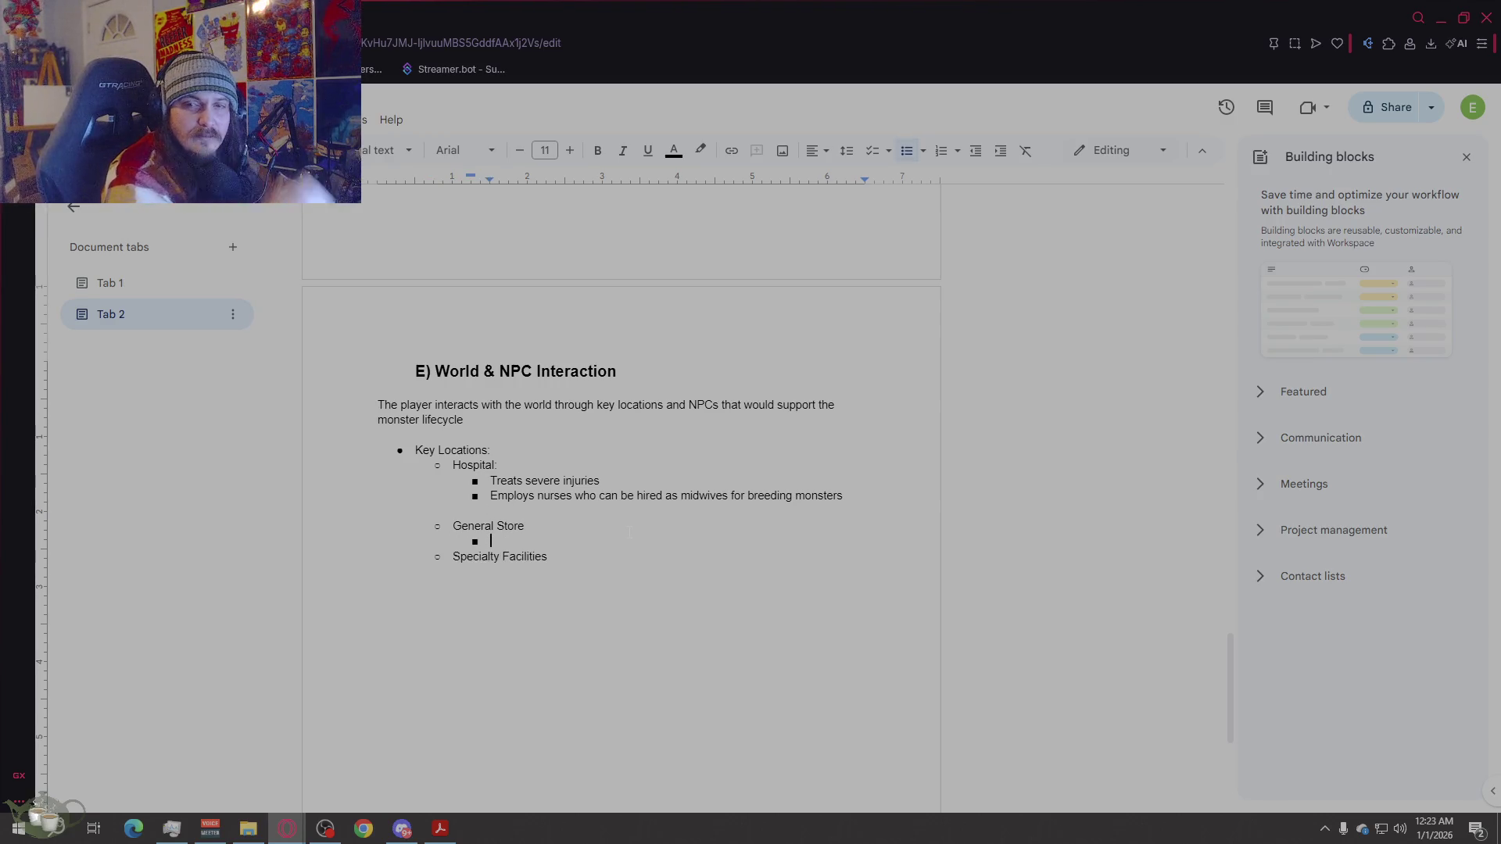
Step: Give General Store the points 'Sells food and basic training items' and 'Provides predictable, low risk training items'
type("Sells food")
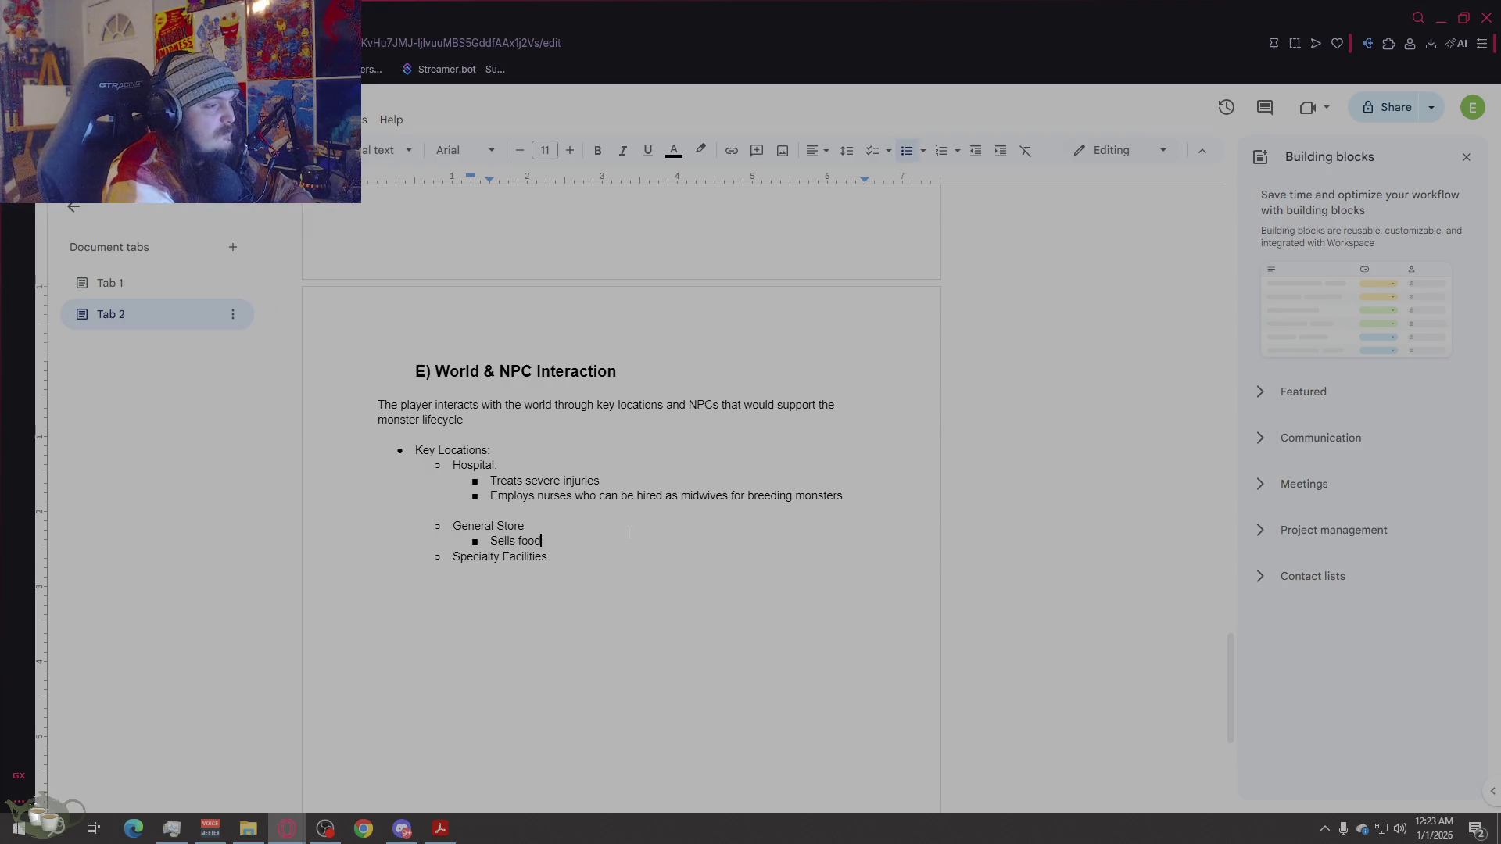
type(" and basic")
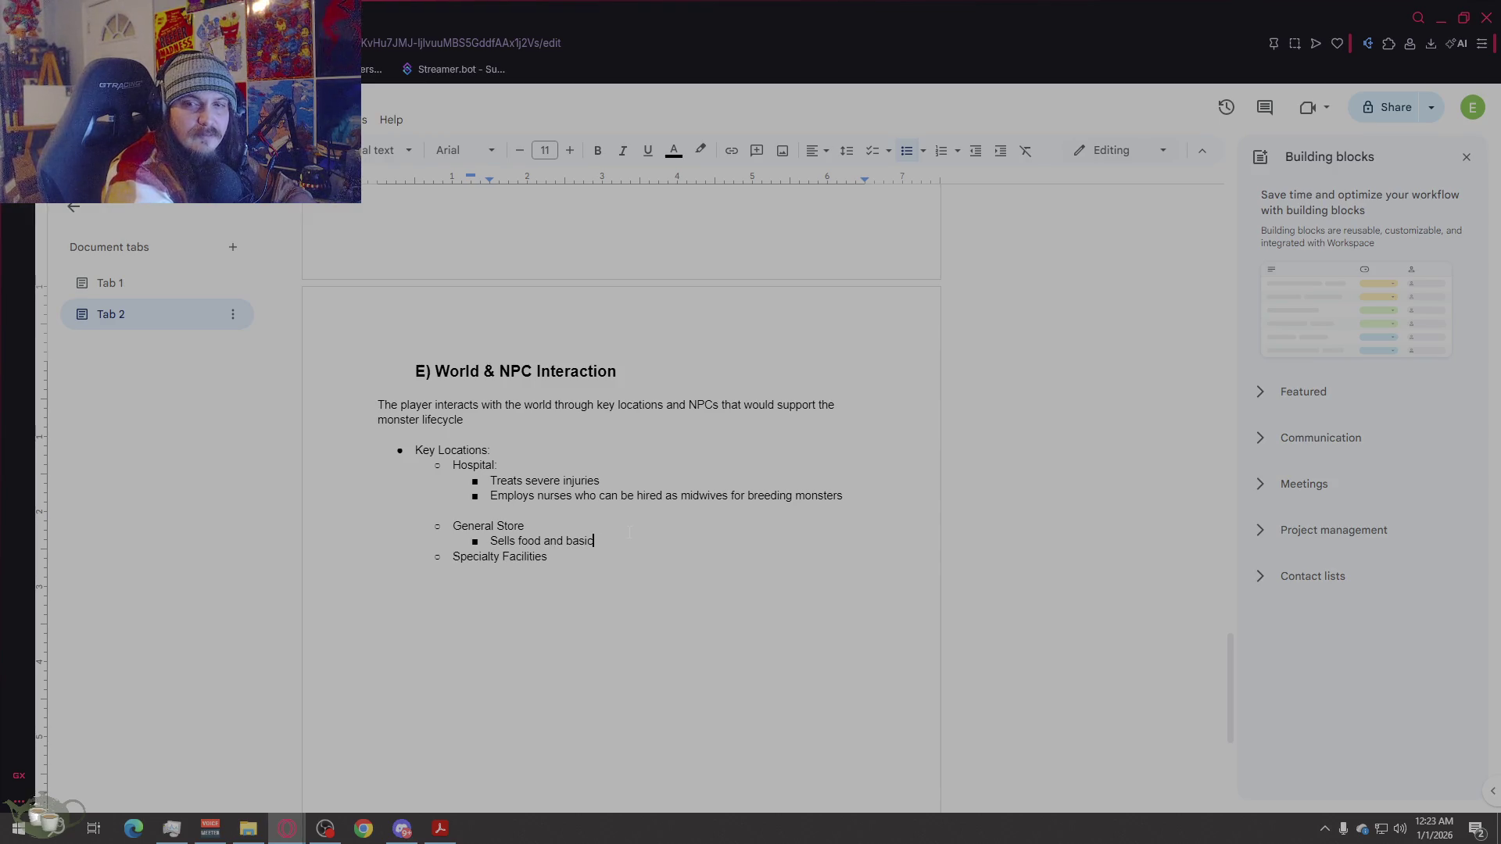
type(" training itme")
key("BackSpace")
key("BackSpace")
type("ems")
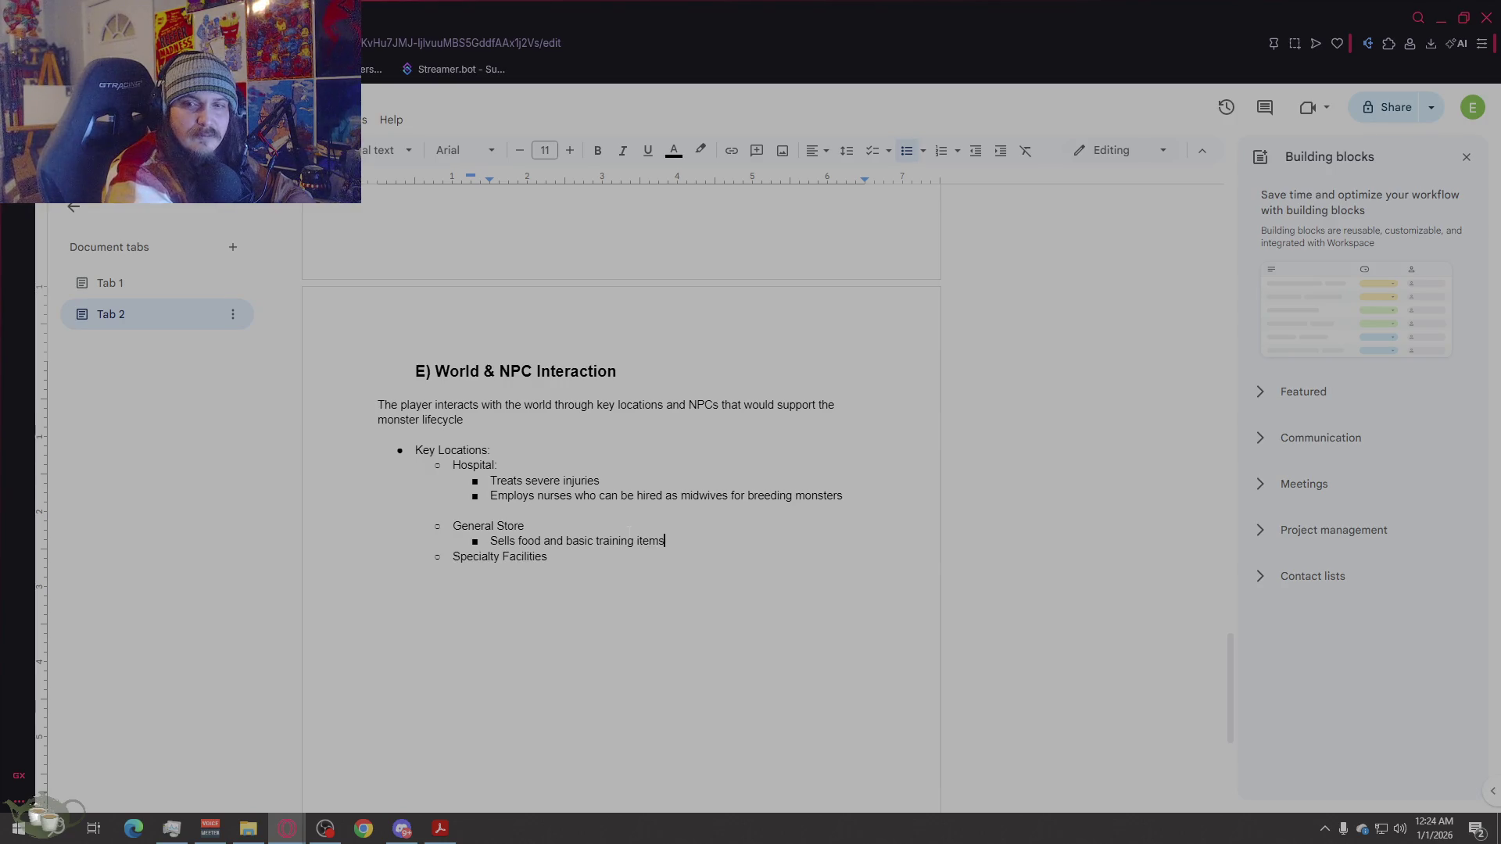
key("Return")
type("Provi")
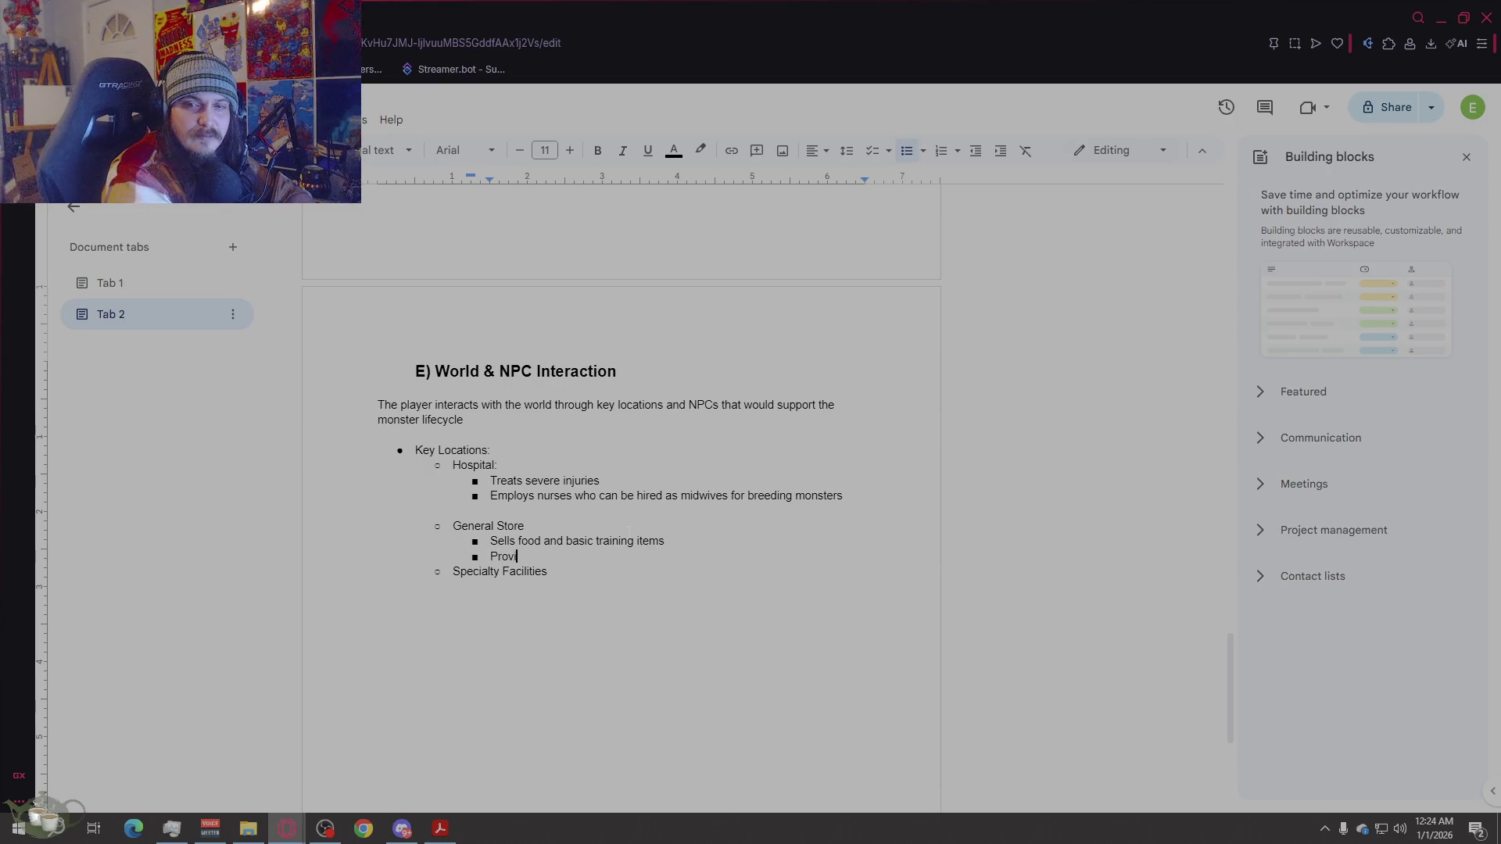
type("des predici")
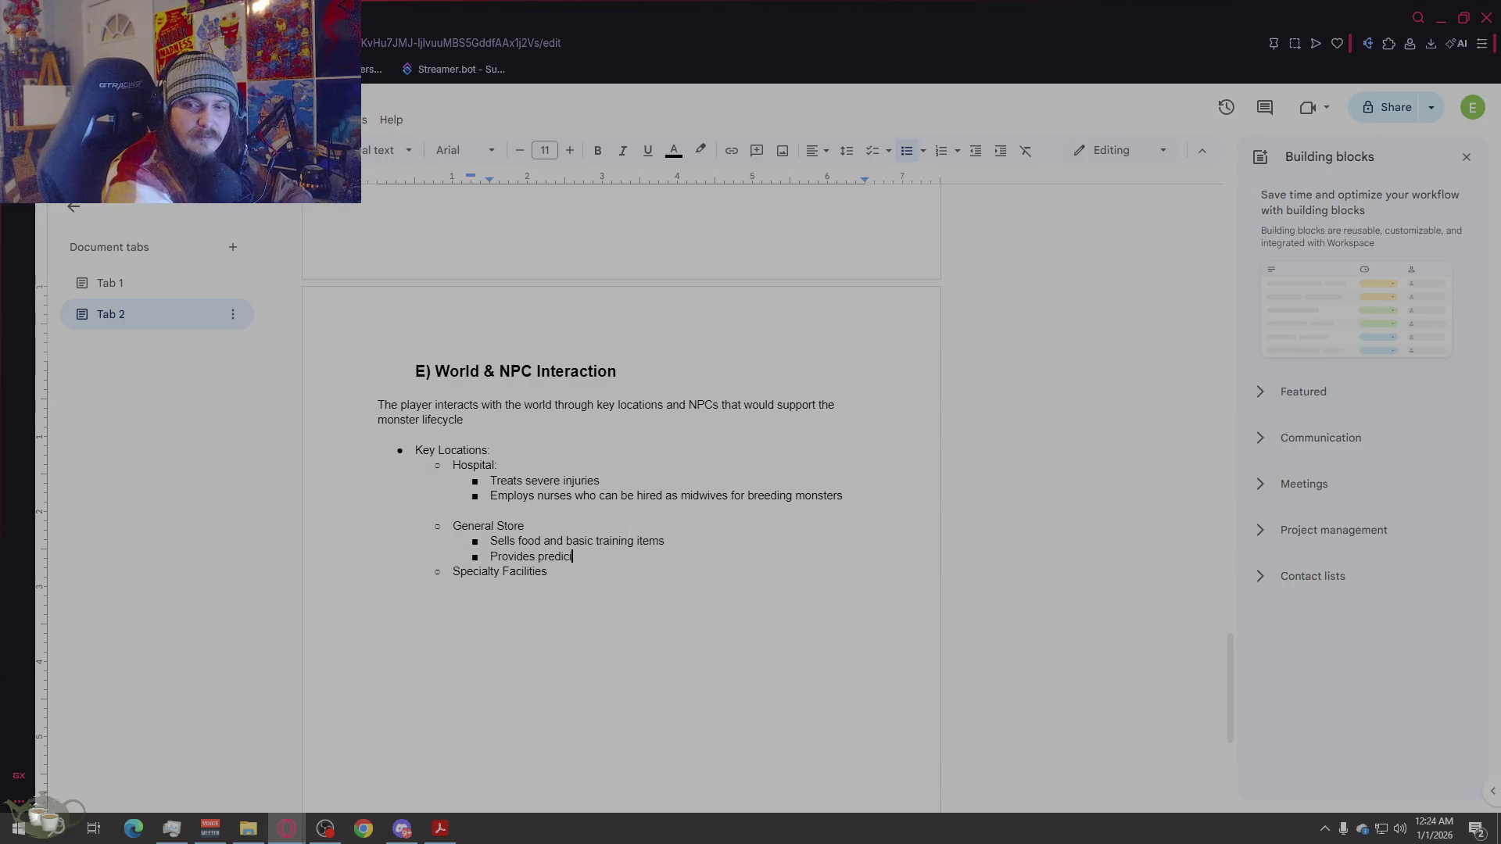
key("BackSpace")
type("table")
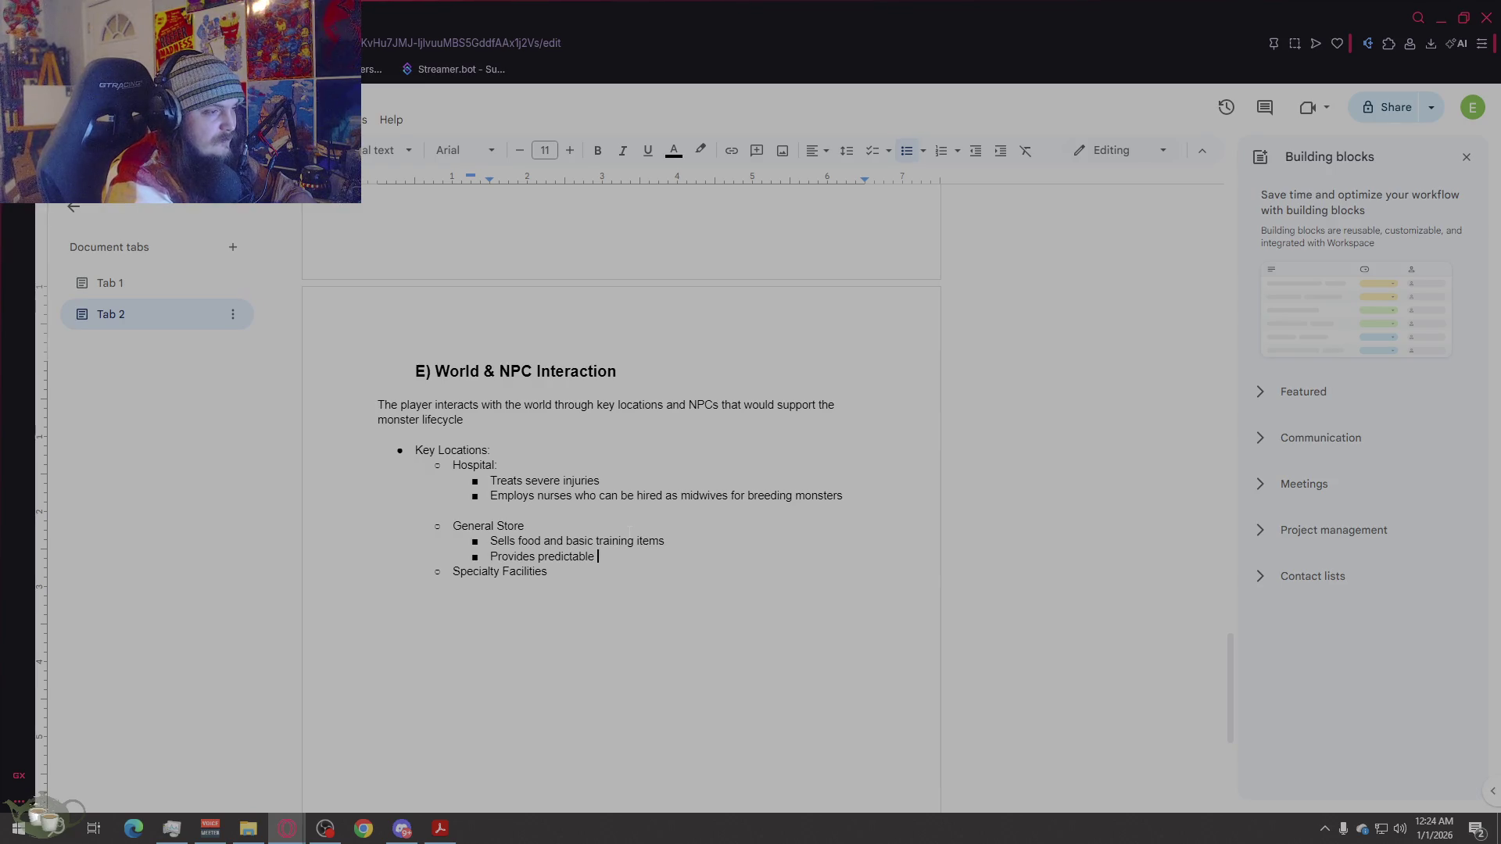
key("BackSpace")
type(", low risk training")
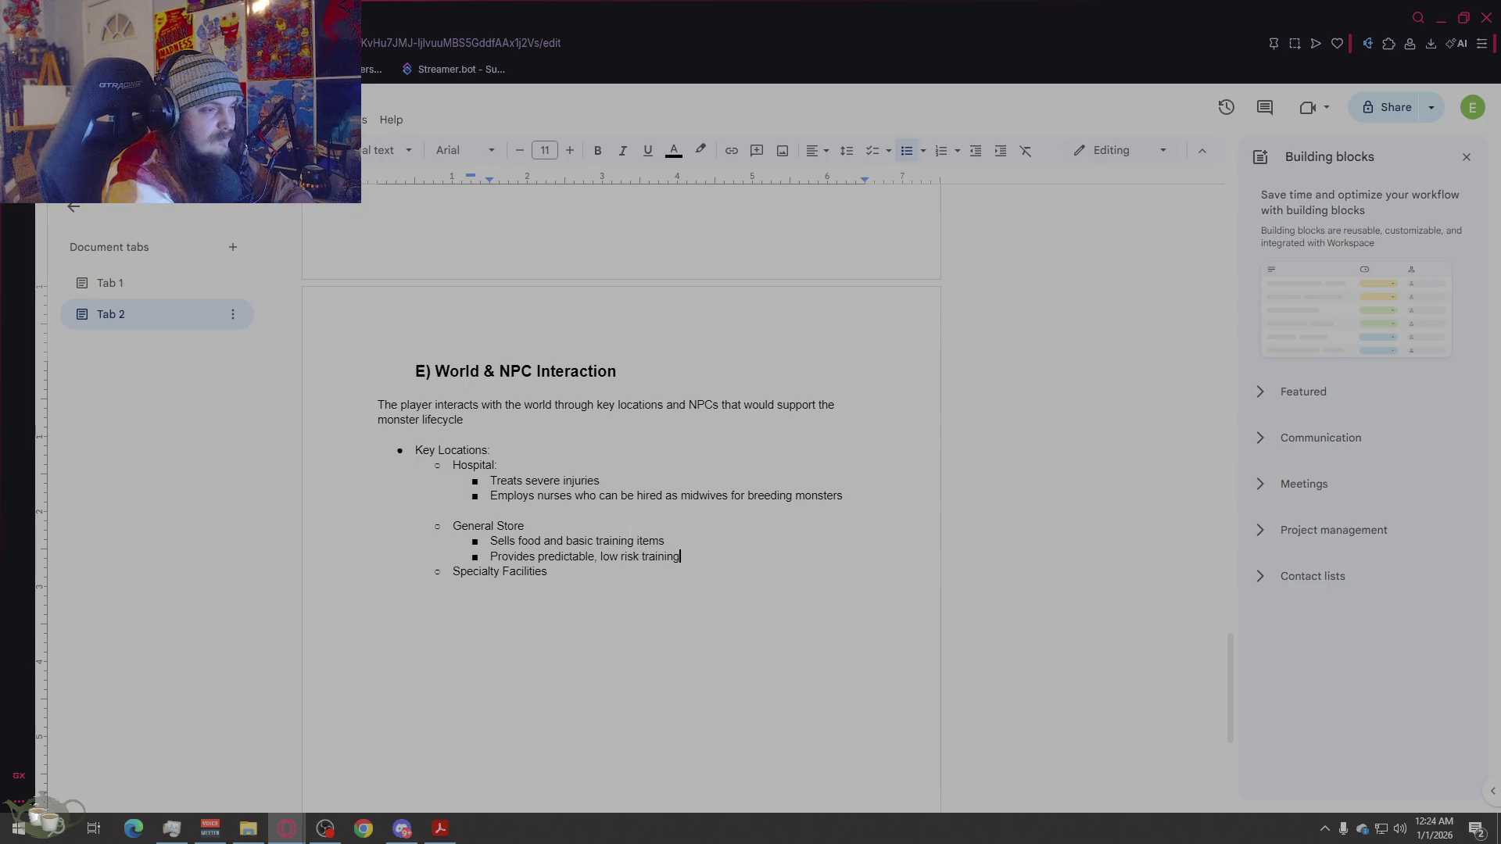
type(" items")
Step: List Advance training devices, Age mitigation tools and Experimental equipment under Specialty Facilities
key("Return")
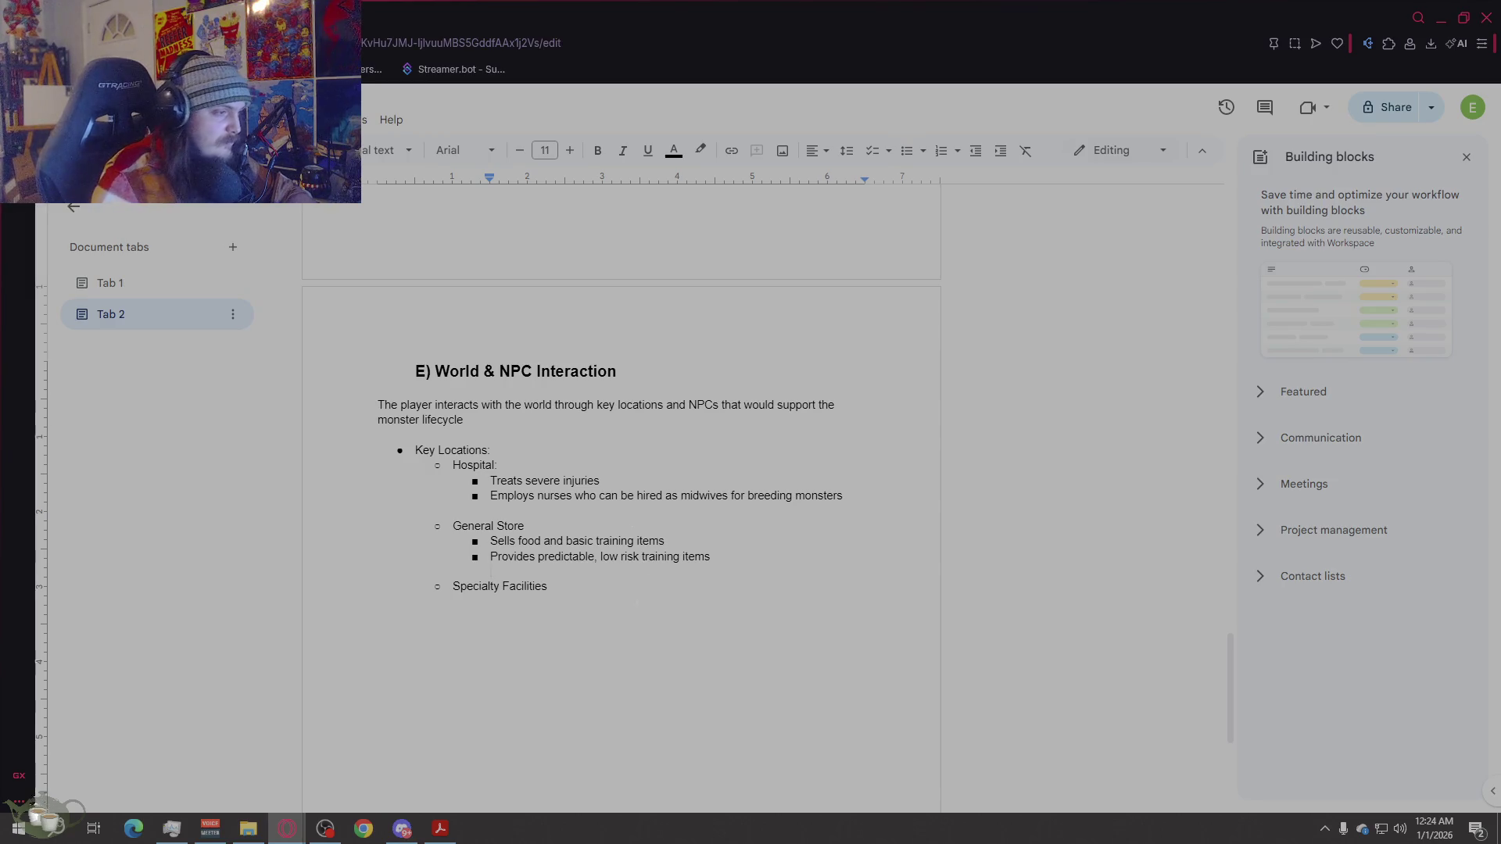
key("Return")
type("Advance training devices")
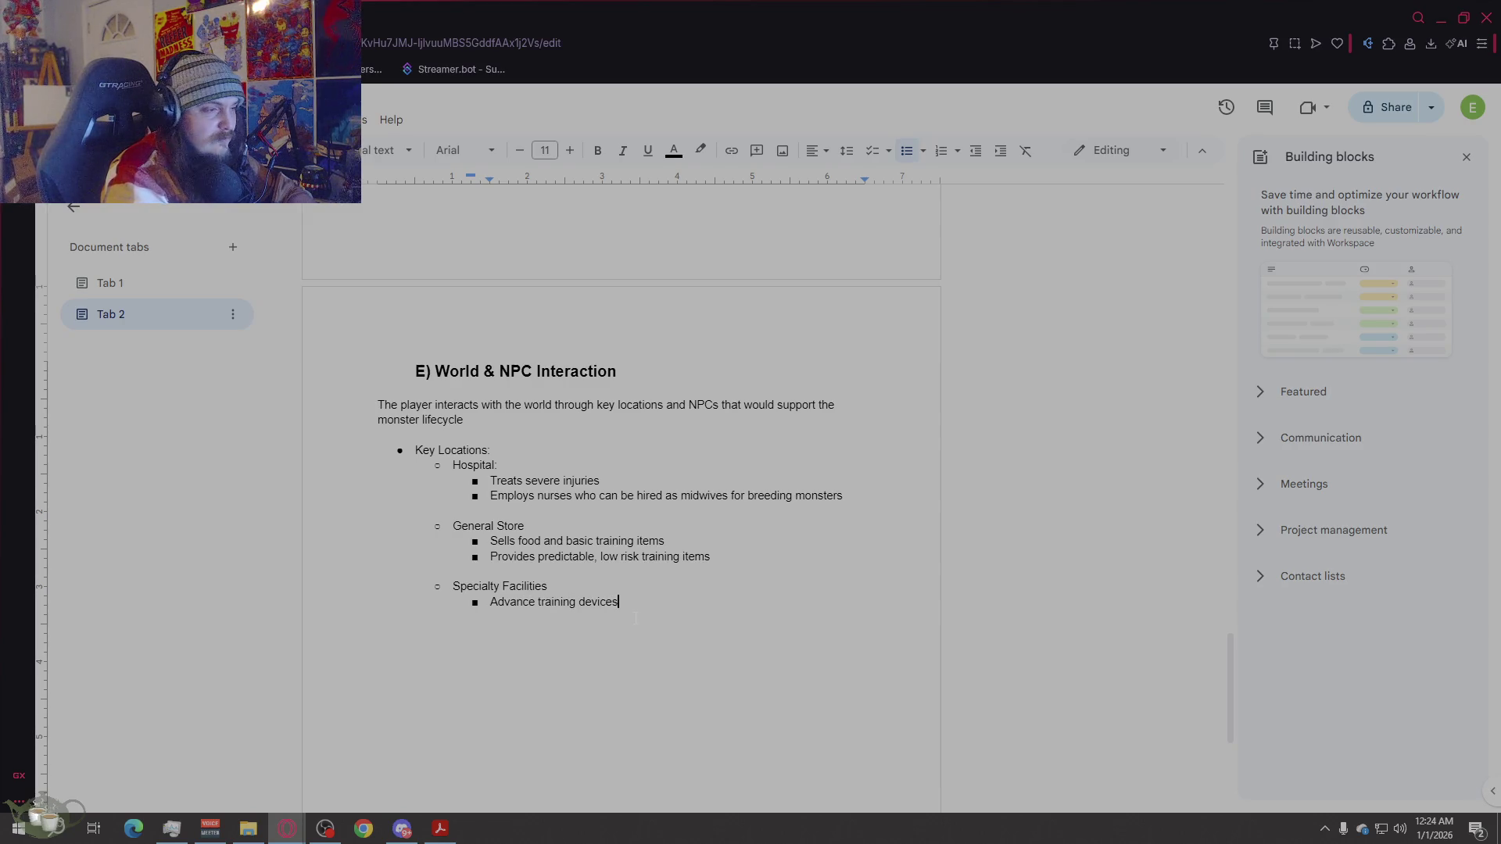
key("Return")
type("Age mi")
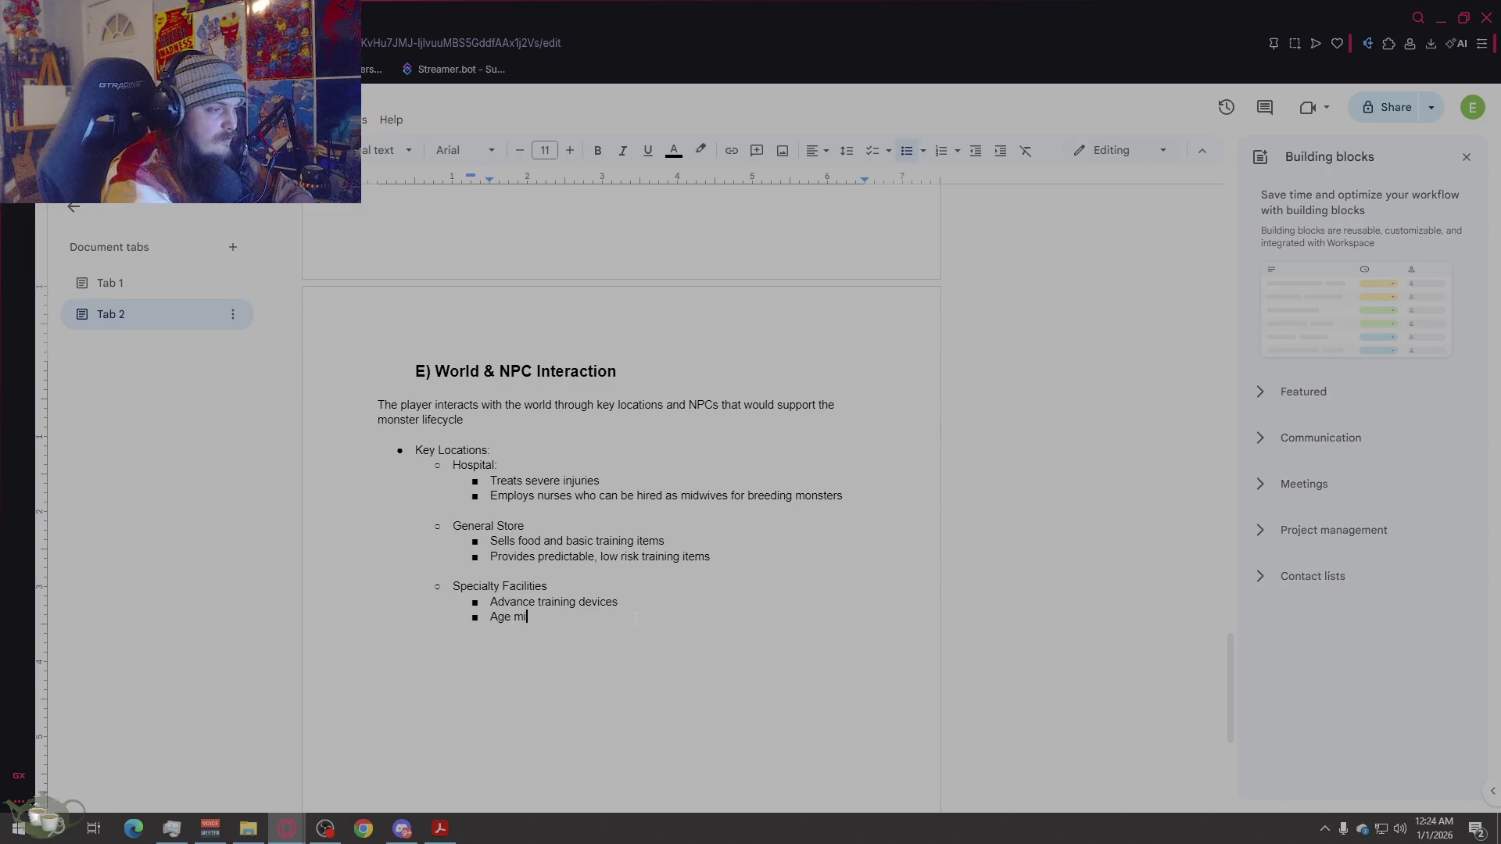
type("tigation tools")
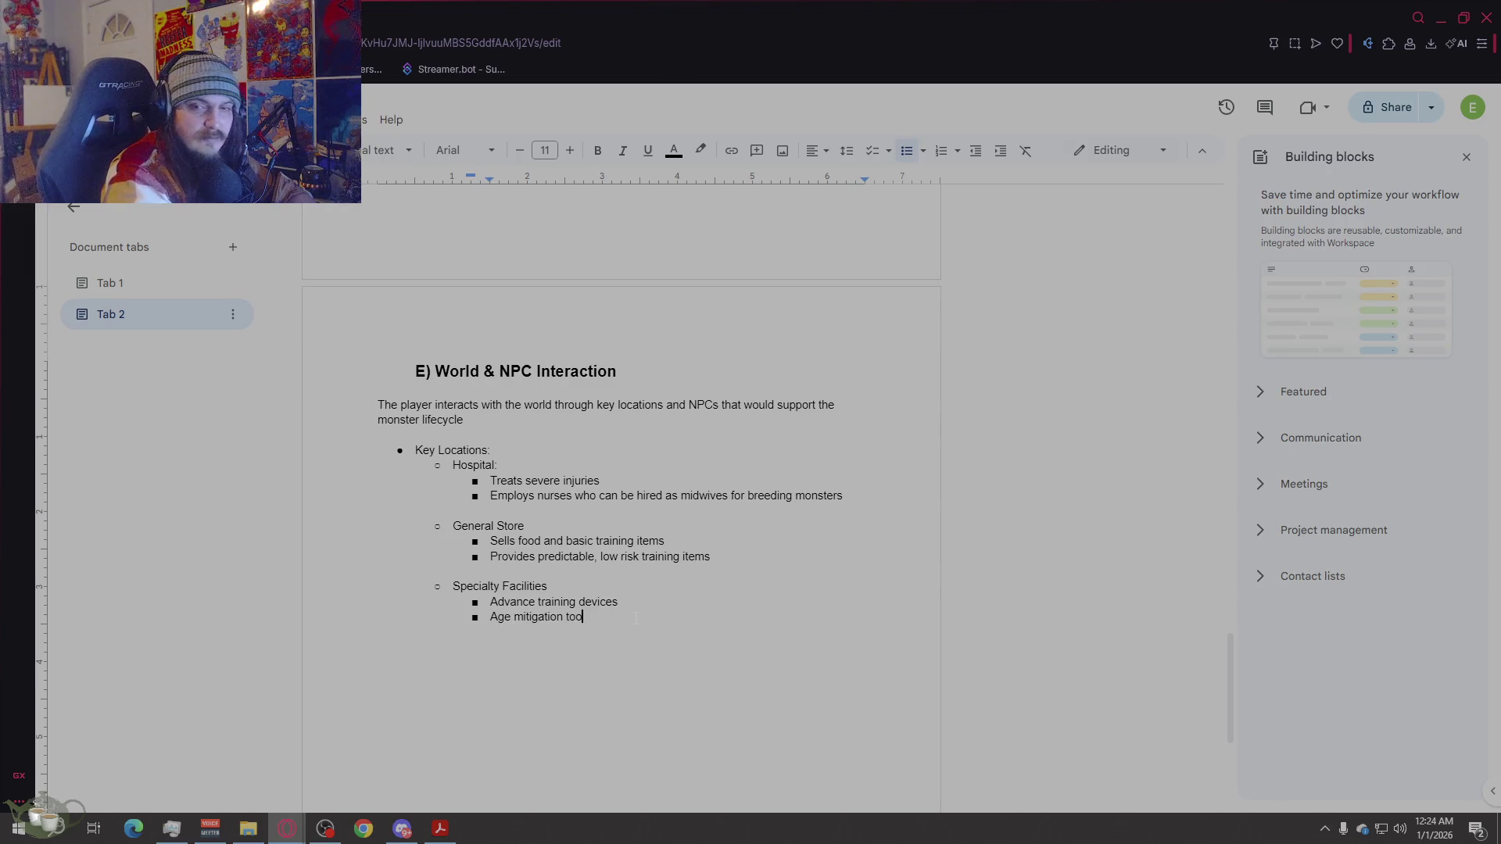
key("Return")
type("Experi")
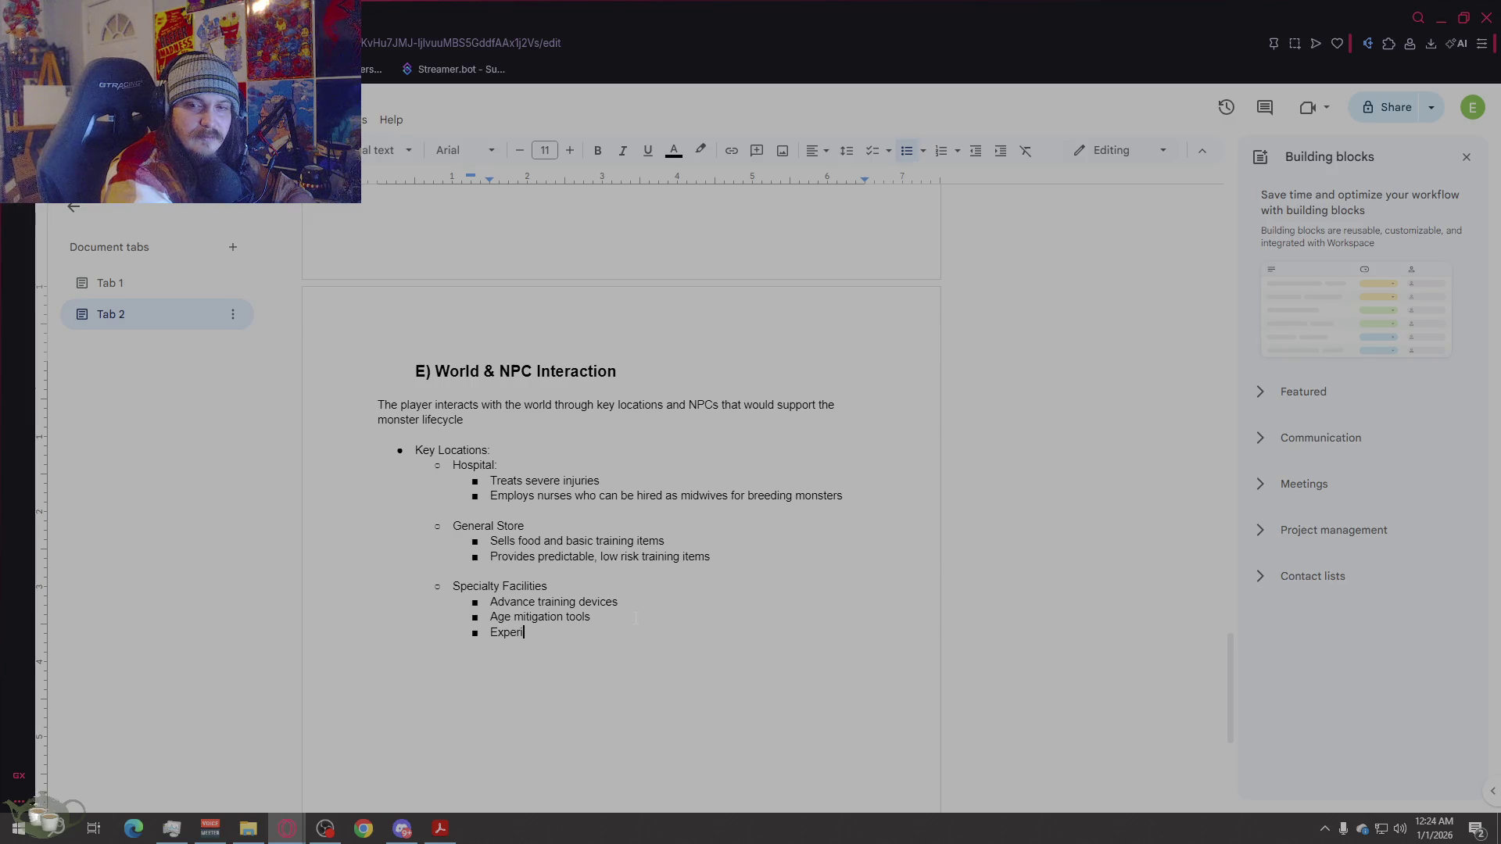
type("mental equi")
type("pment")
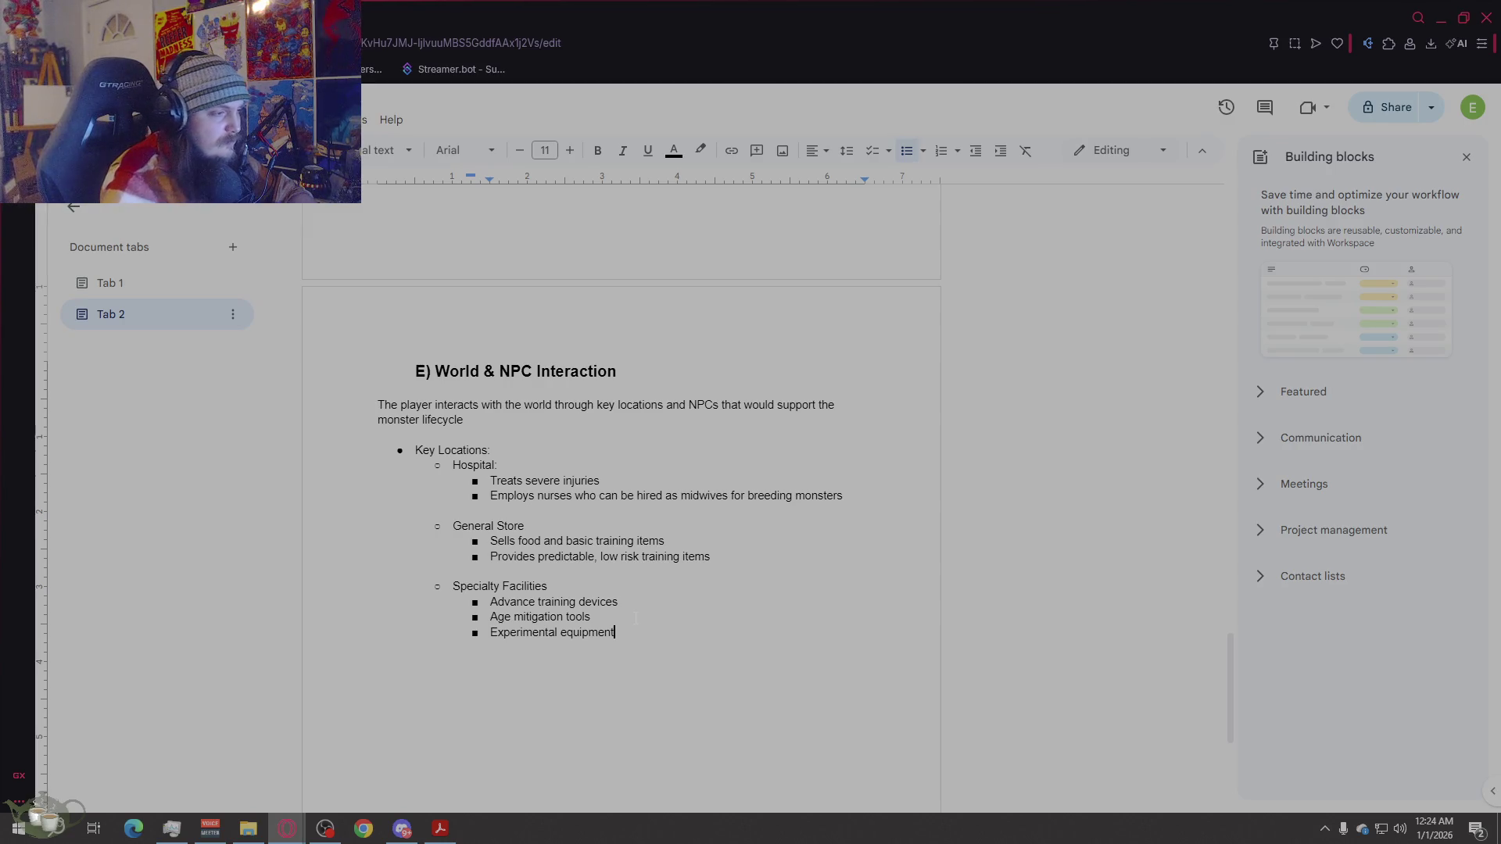
scroll(813, 652, "down", 2)
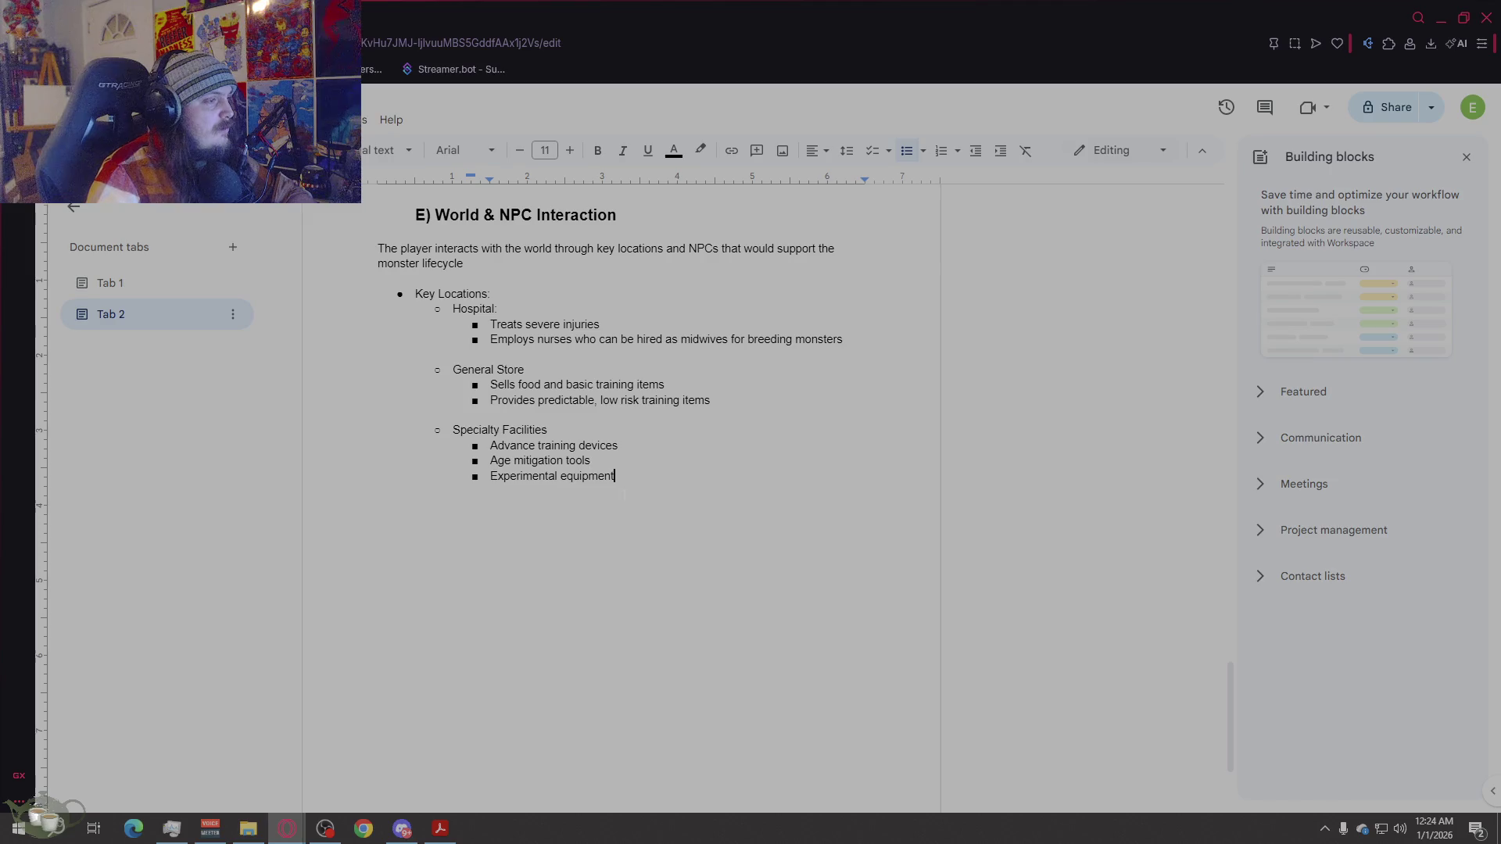
key("Return")
key("shift+Tab")
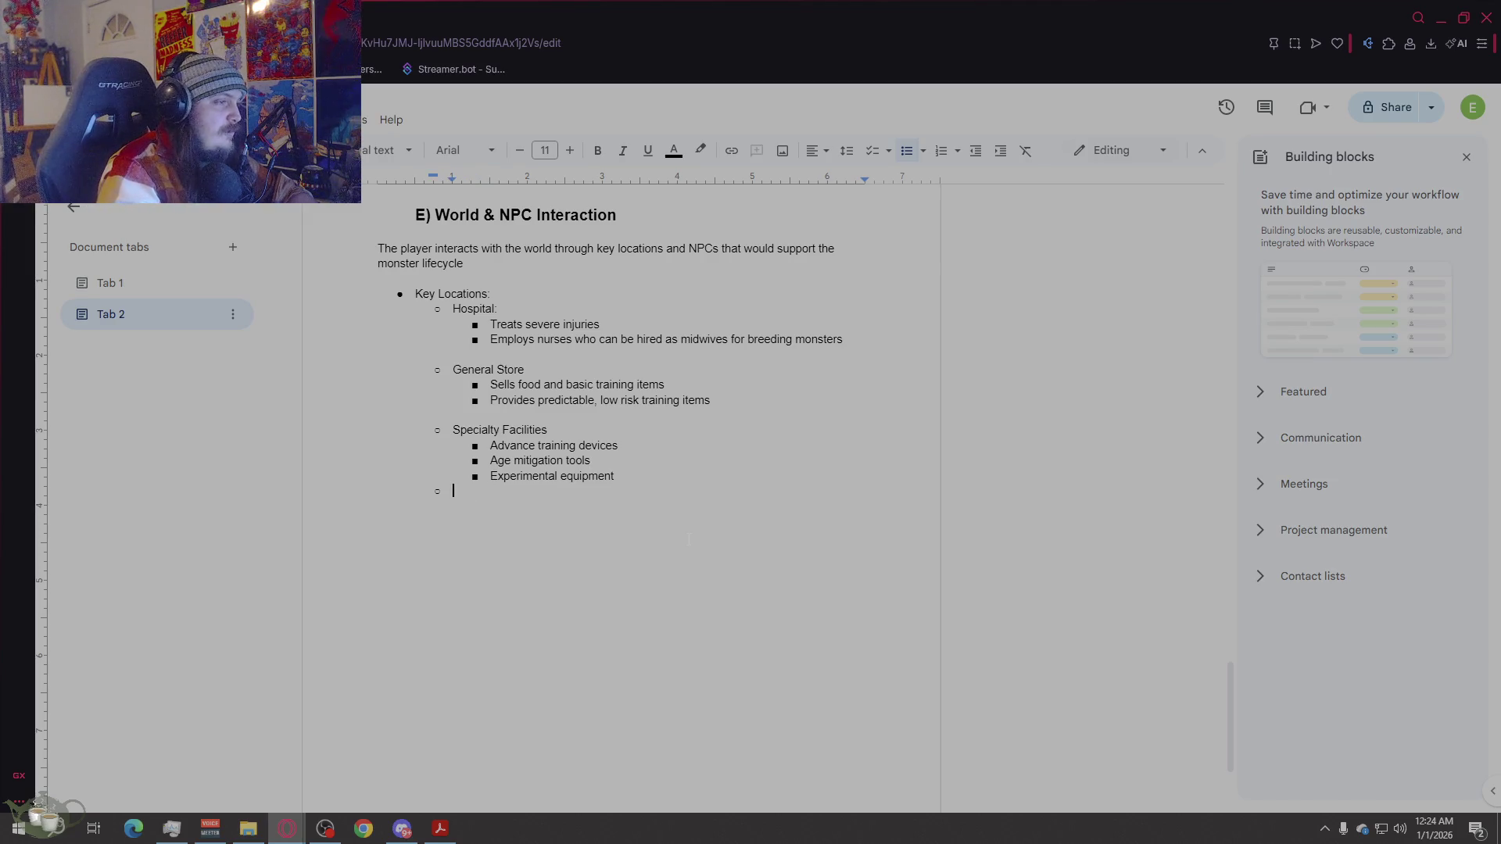
Step: Replace the empty bullet with the paragraph 'NPCs serve both mechanical and narrative roles… in a believable world'
key("BackSpace")
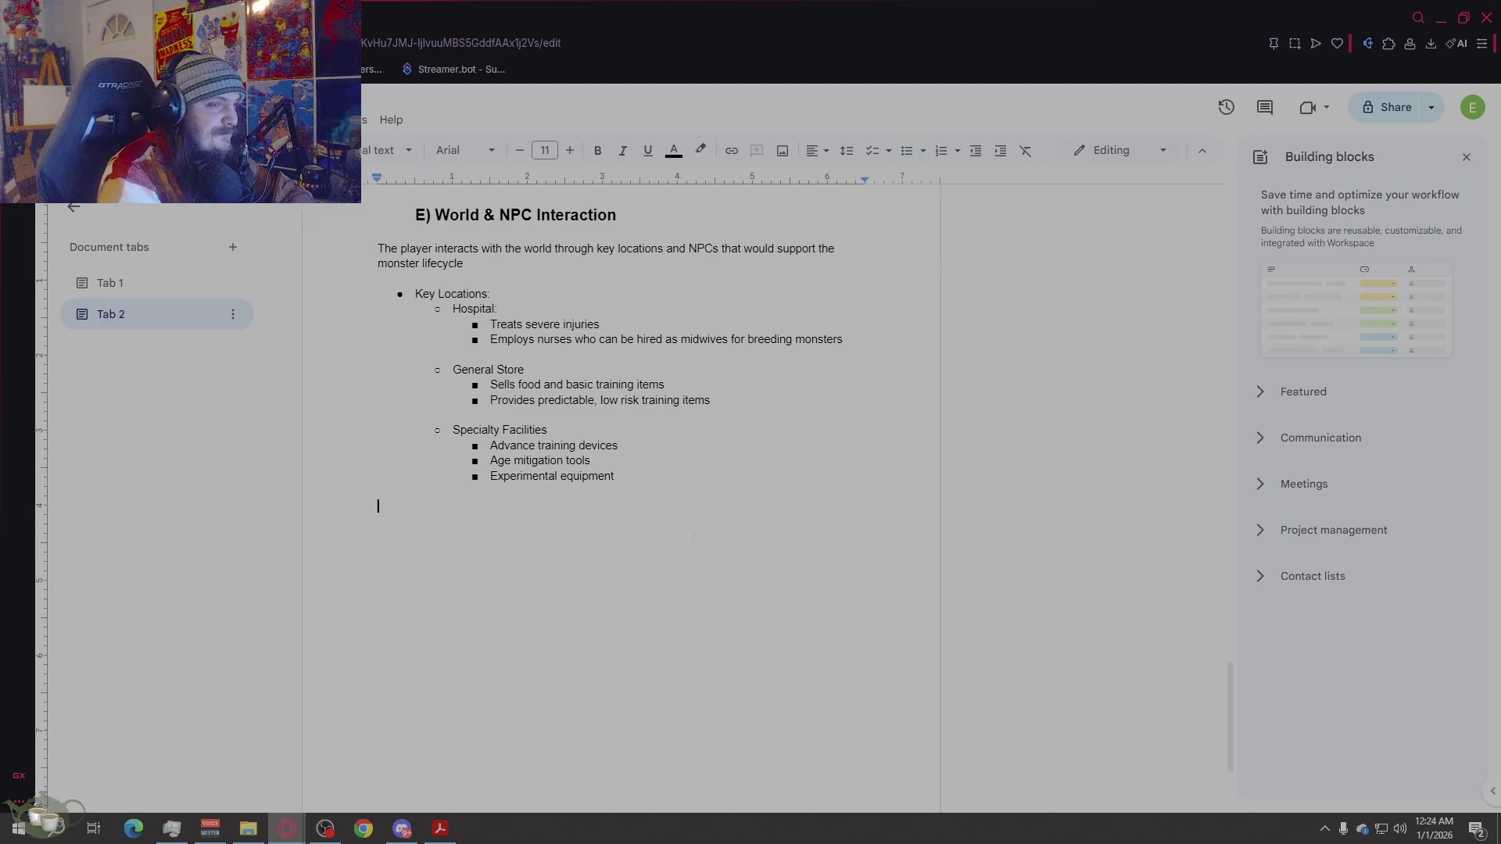
type("NPCs wserve b")
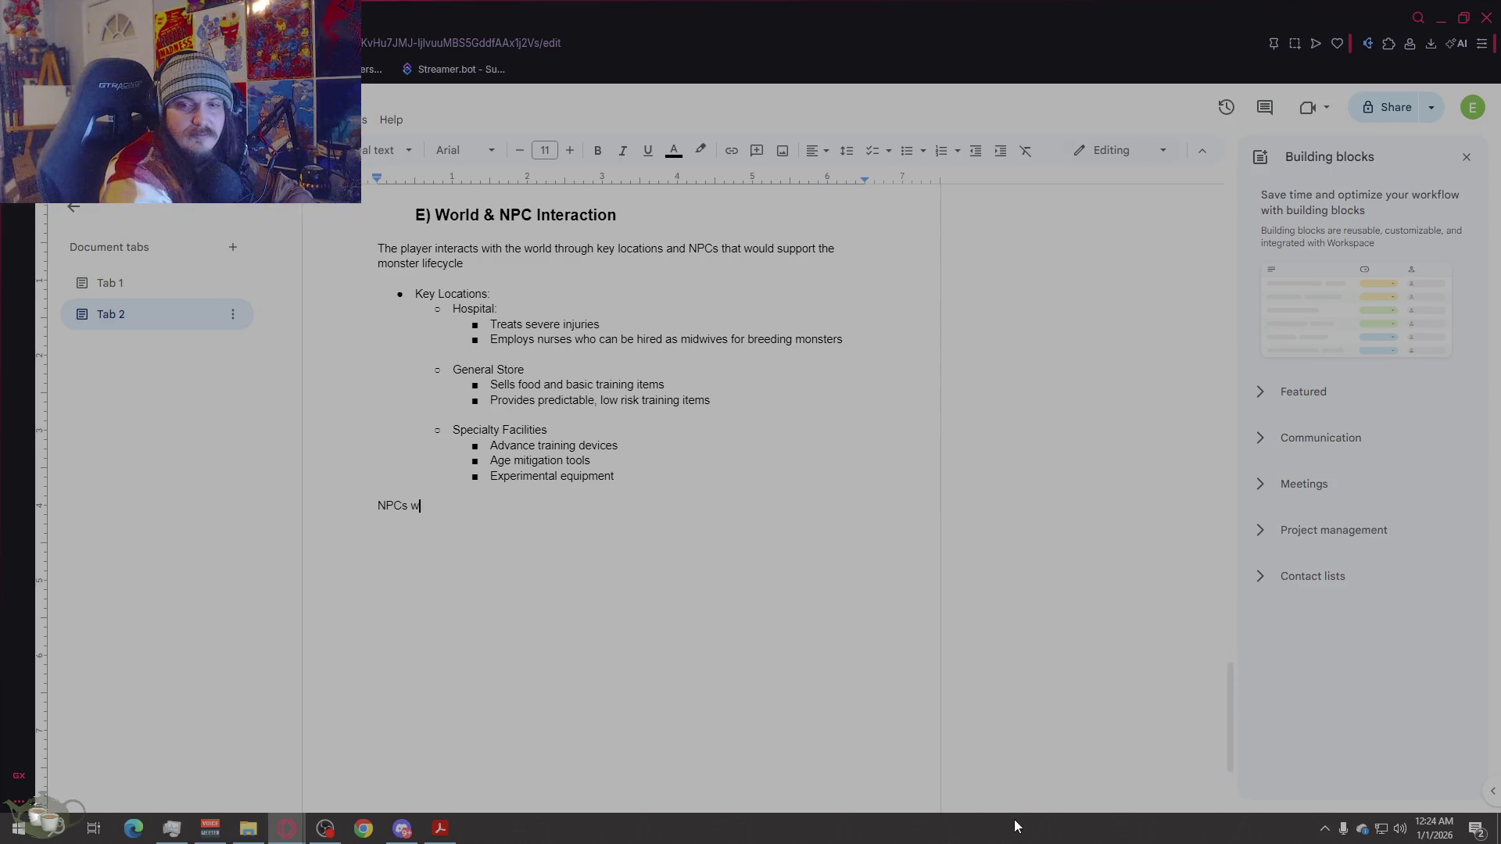
type("oth ")
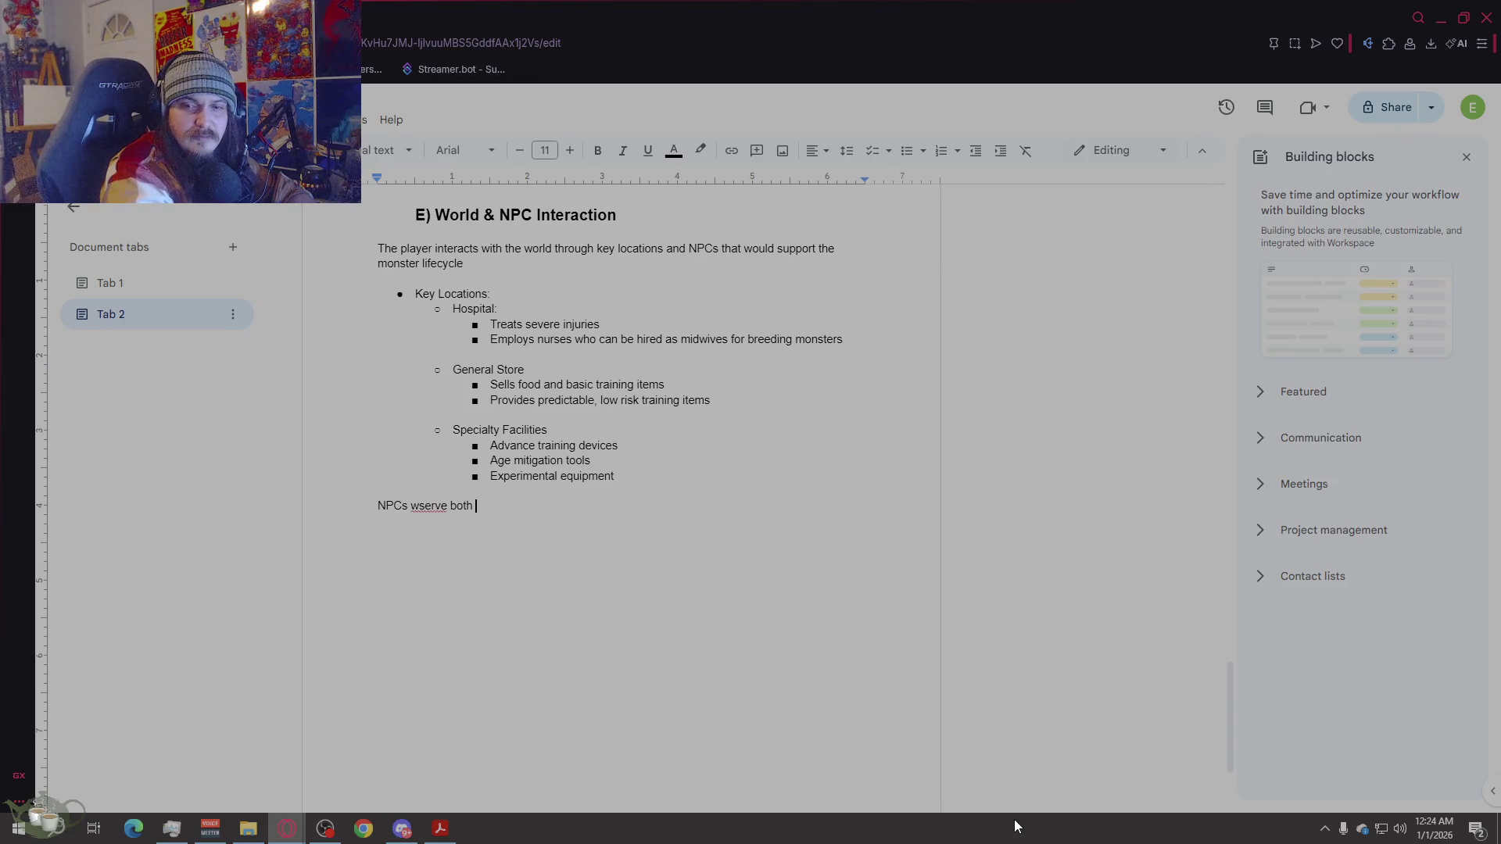
type("mechanical and narr")
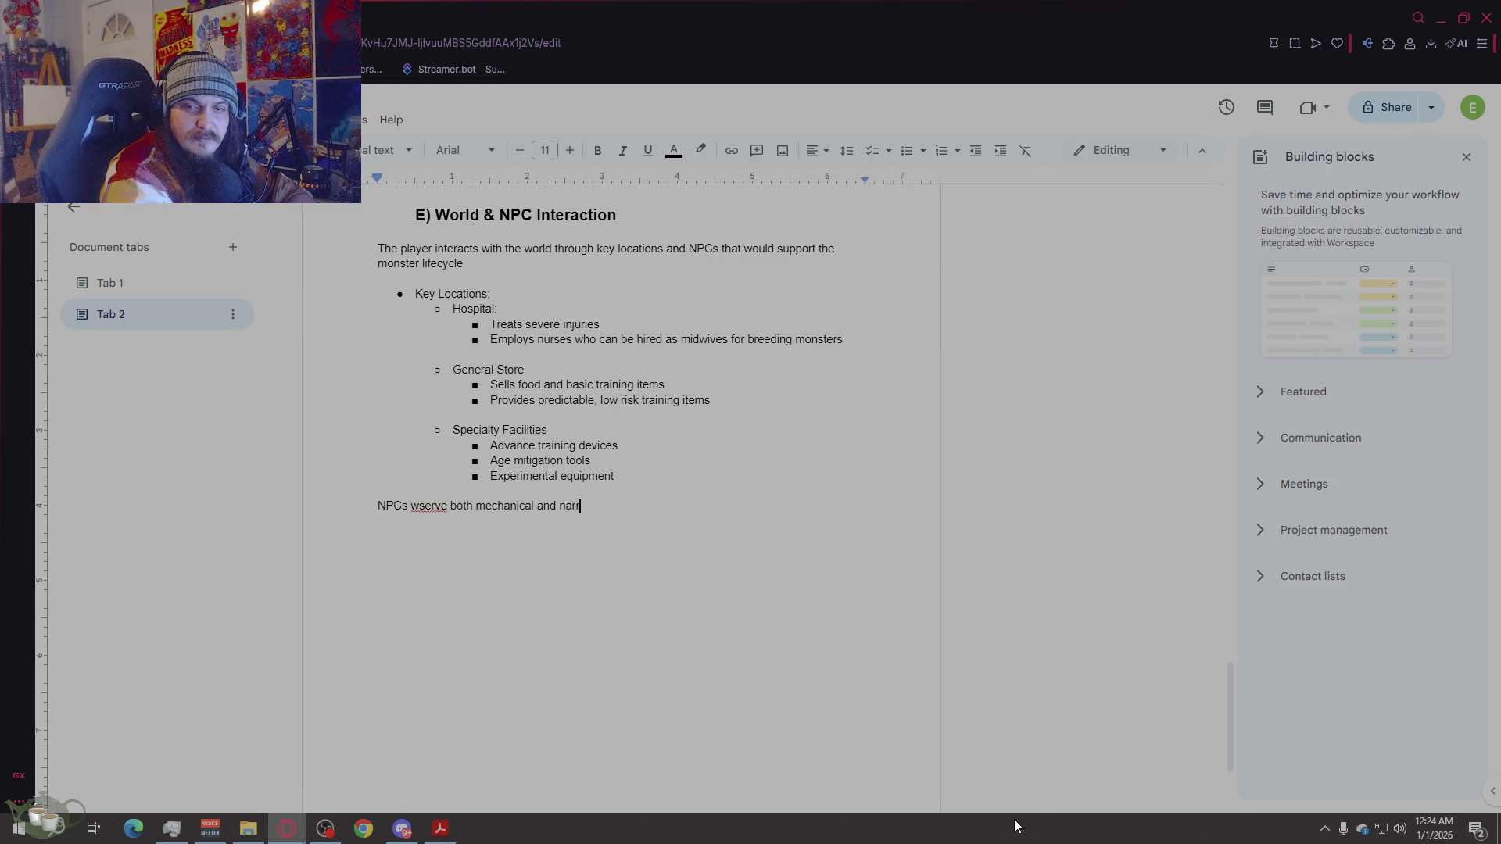
type("ative roles, grounding the games s")
type("ystem")
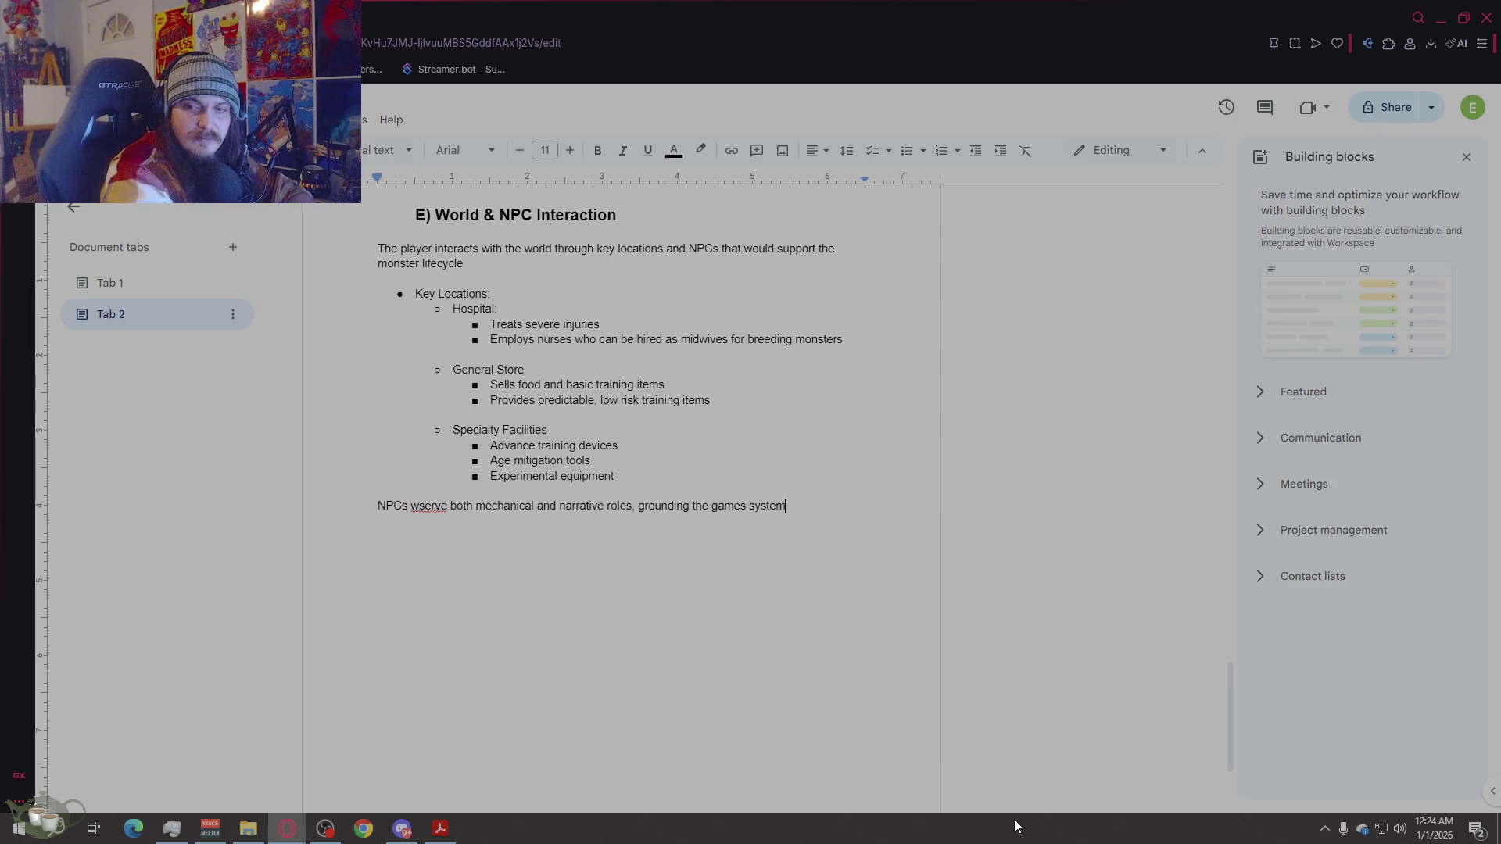
type("s in a believ")
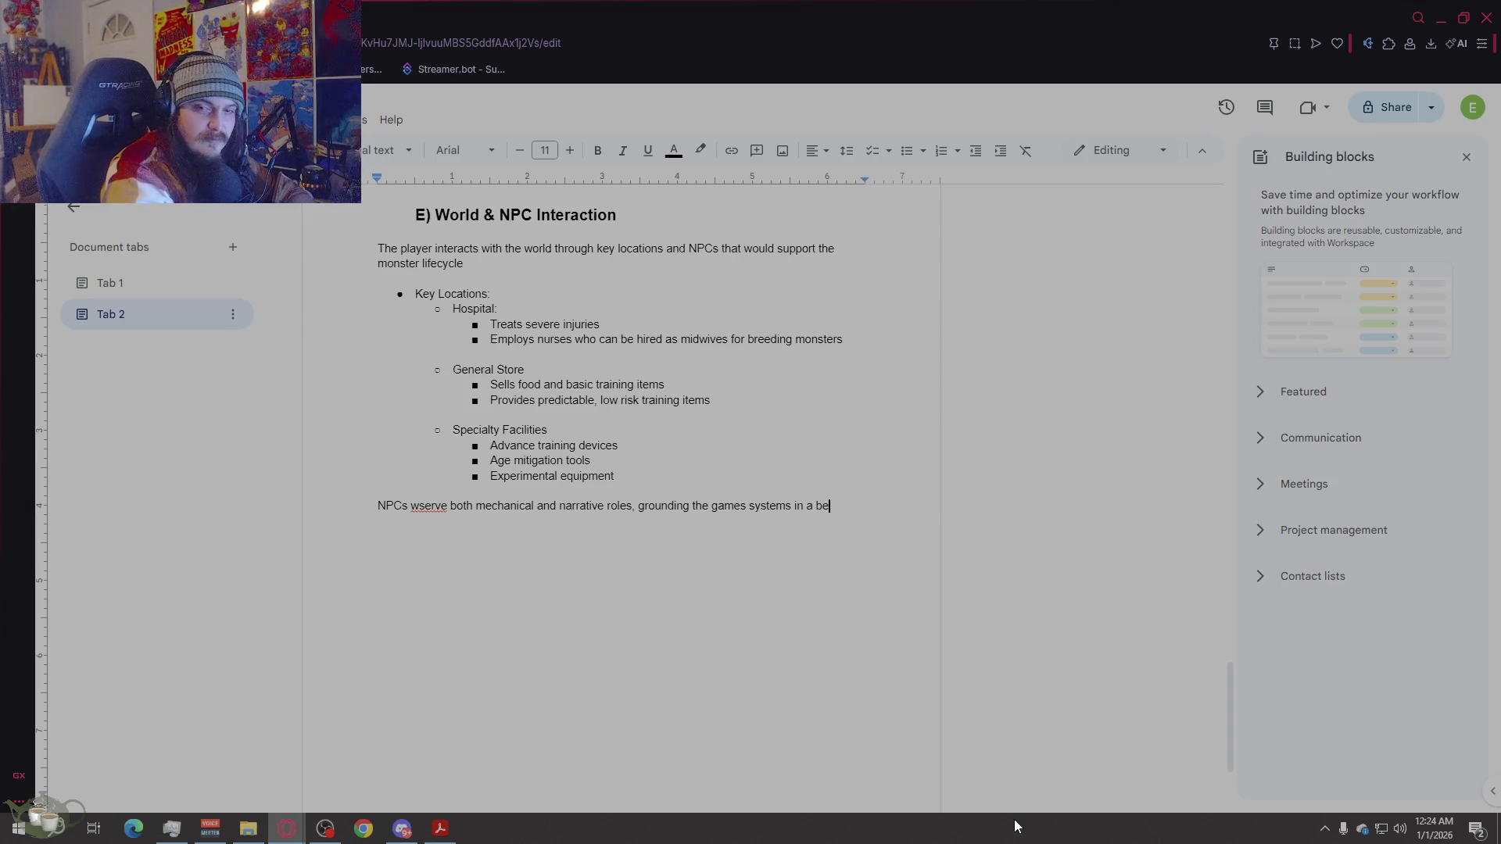
key("BackSpace")
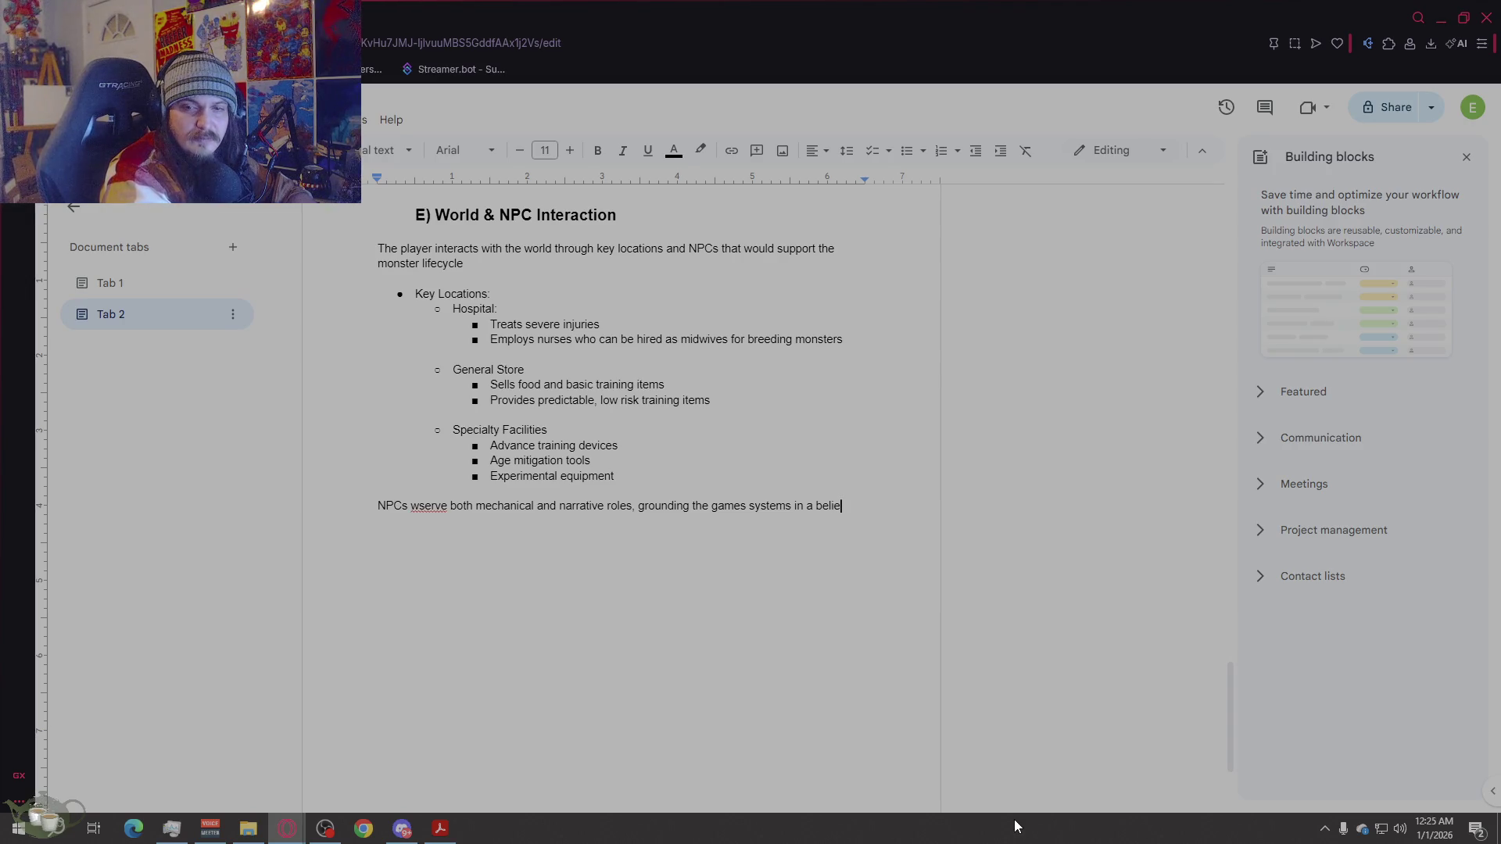
type("vable world")
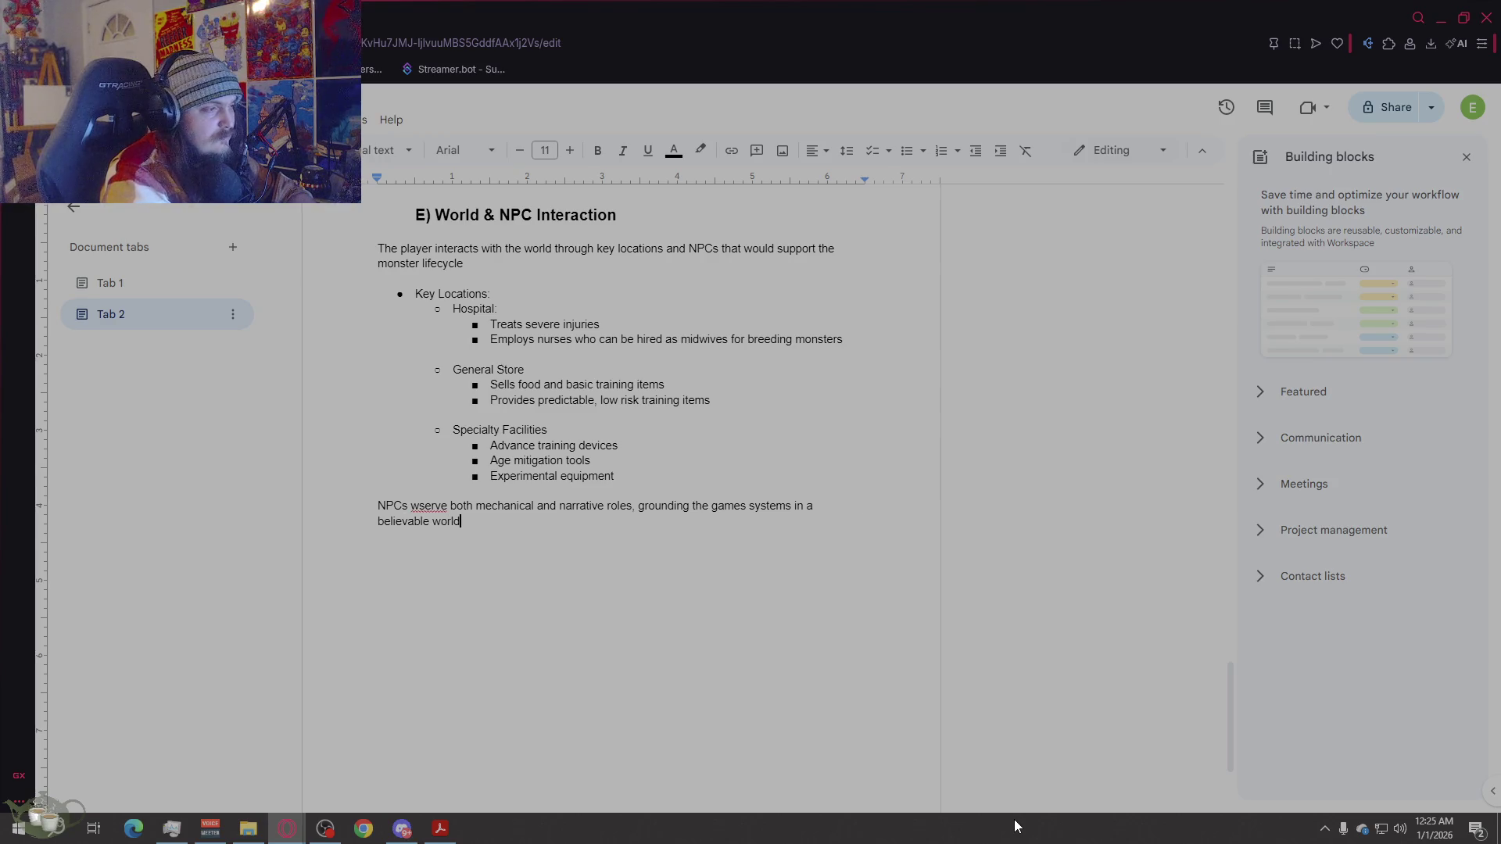
Step: Accept the 'serve' suggestion for 'wserve' and scroll through the finished section
right_click(430, 507)
left_click(516, 542)
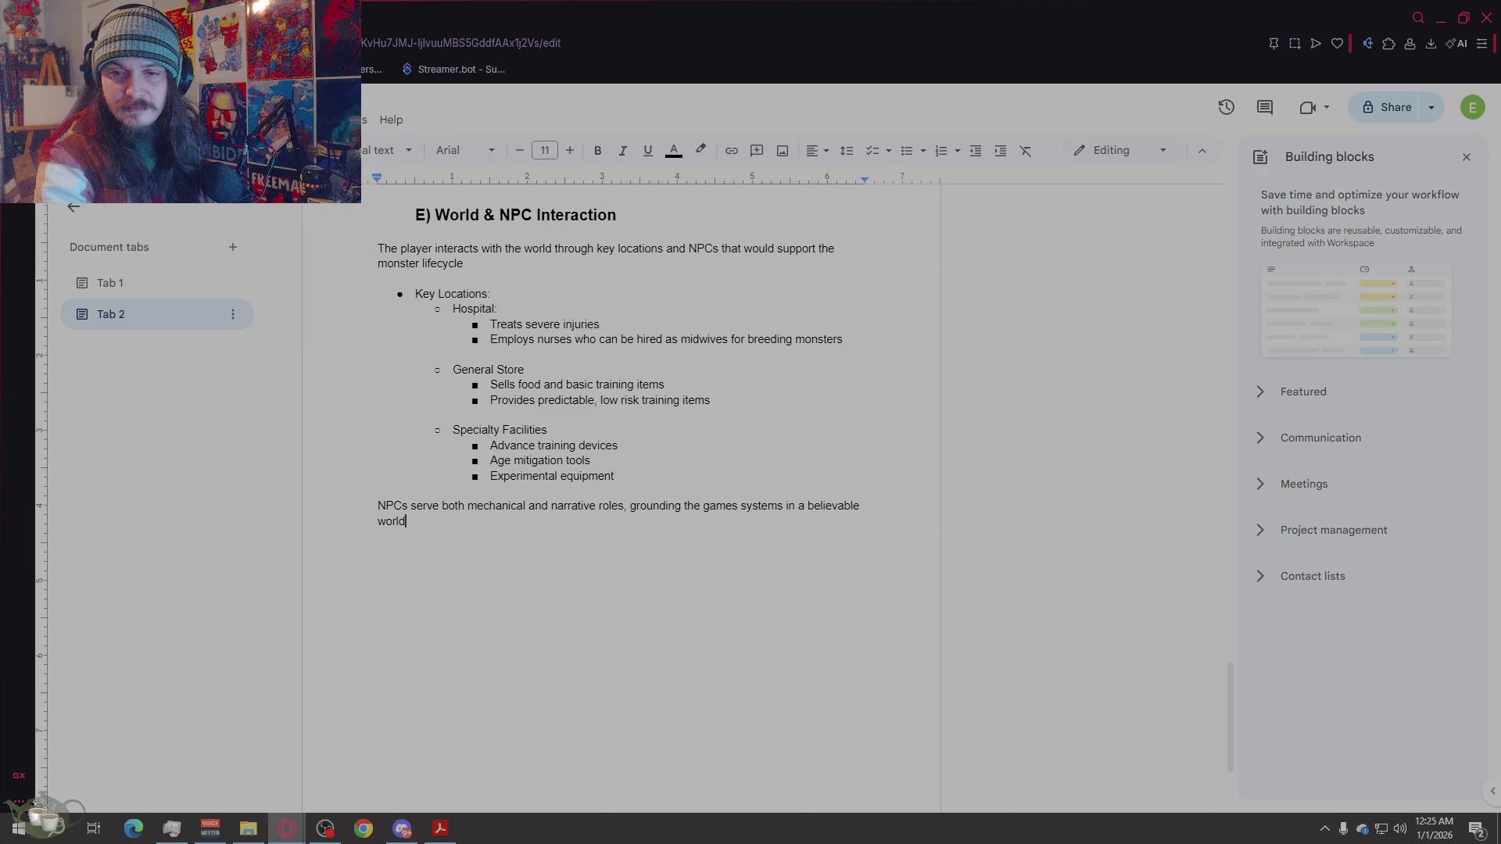
left_click_drag(1230, 717, 1230, 275)
scroll(742, 442, "up", 1)
scroll(742, 438, "down", 20)
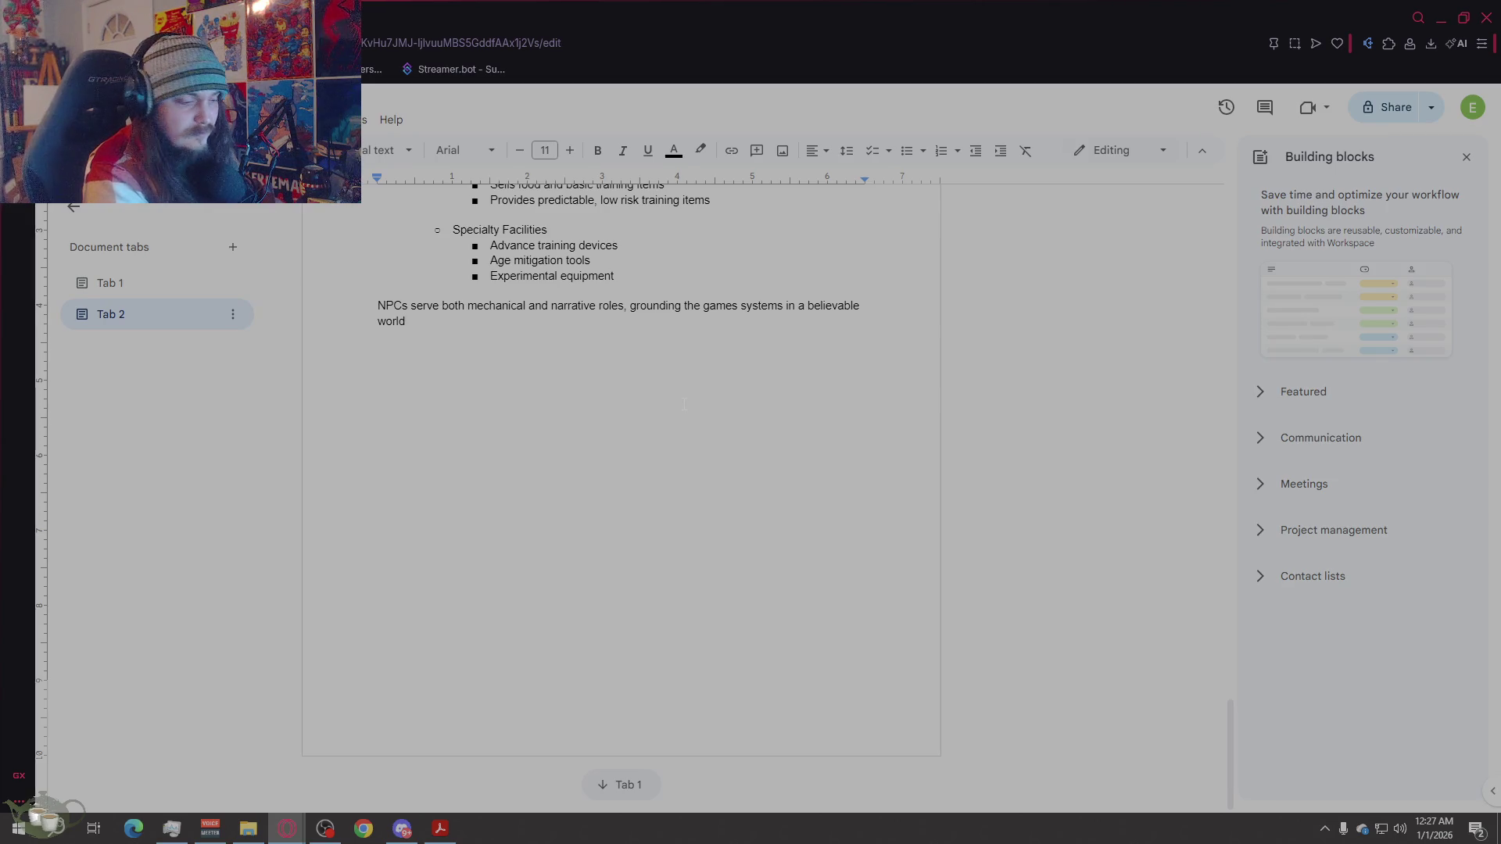
key("Return")
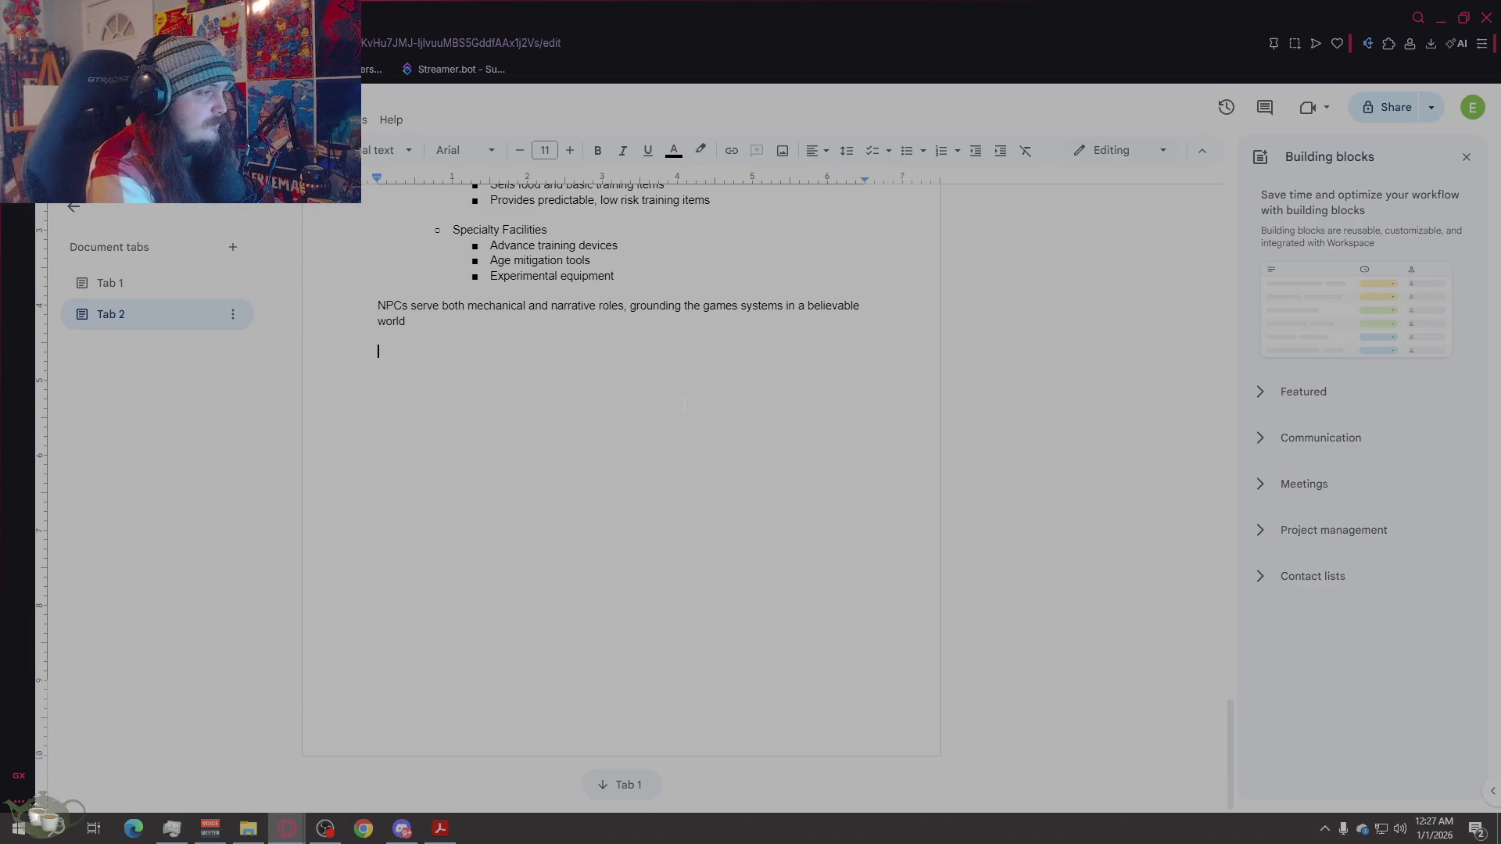
Step: Paste a copy of the E) section heading below the NPC paragraph, with a blank line above it
scroll(684, 404, "up", 4)
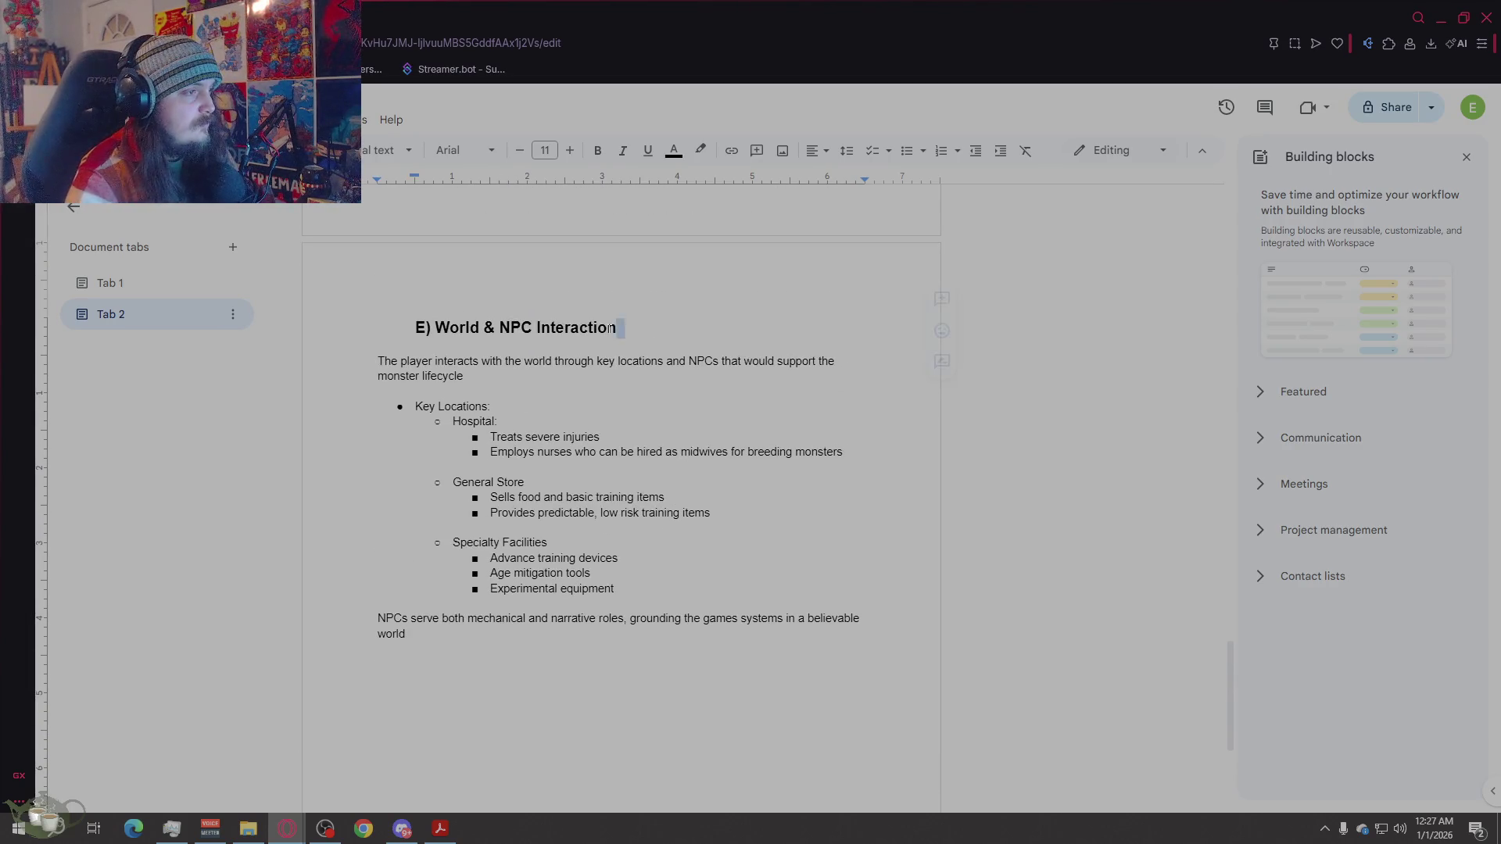
left_click_drag(621, 327, 398, 335)
key("ctrl+c")
left_click(493, 709)
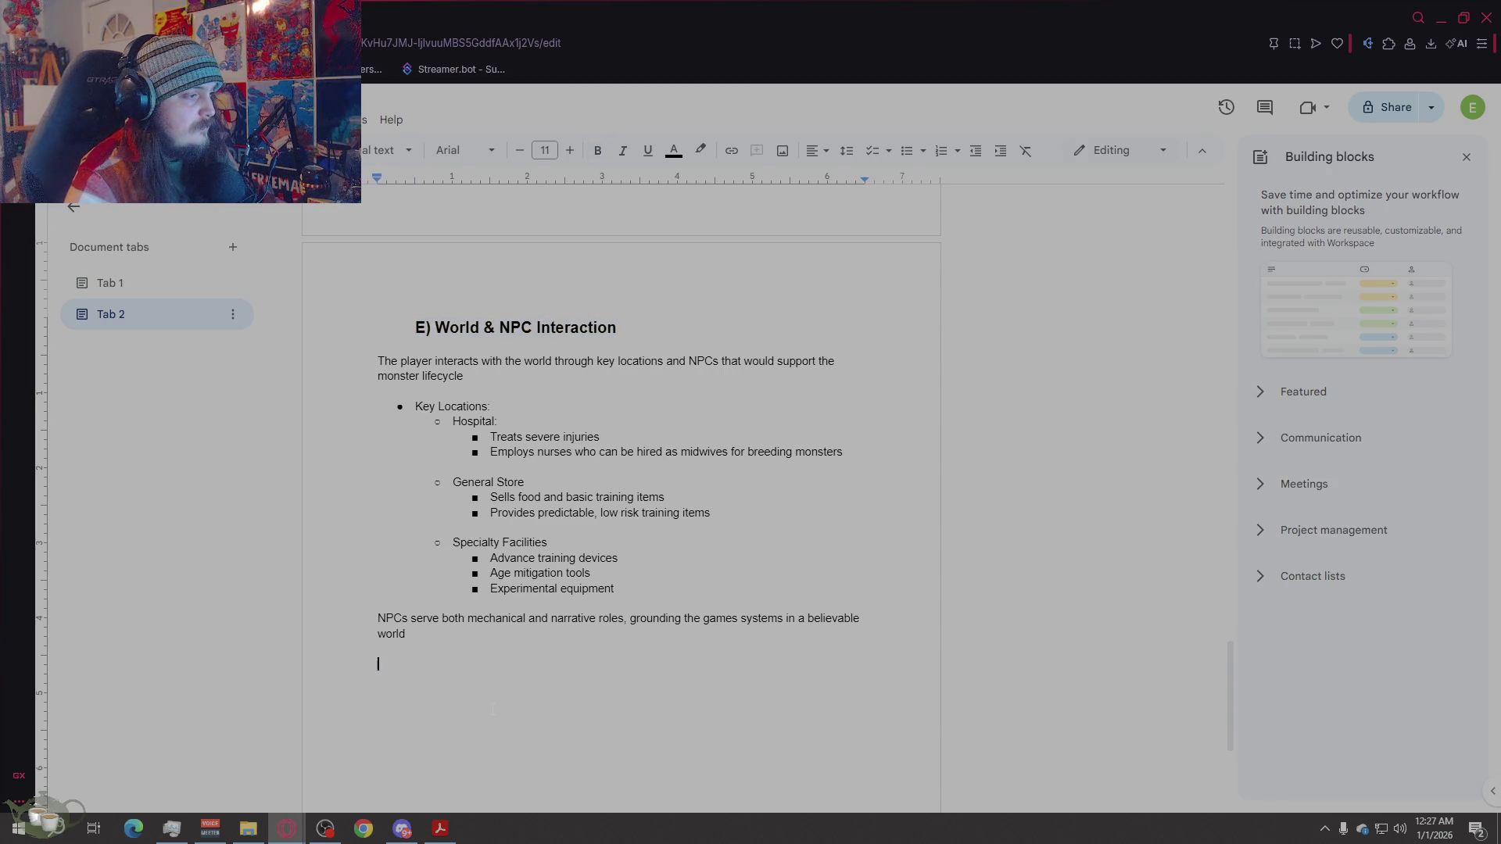
key("ctrl+v")
left_click_drag(381, 650, 418, 667)
key("Return")
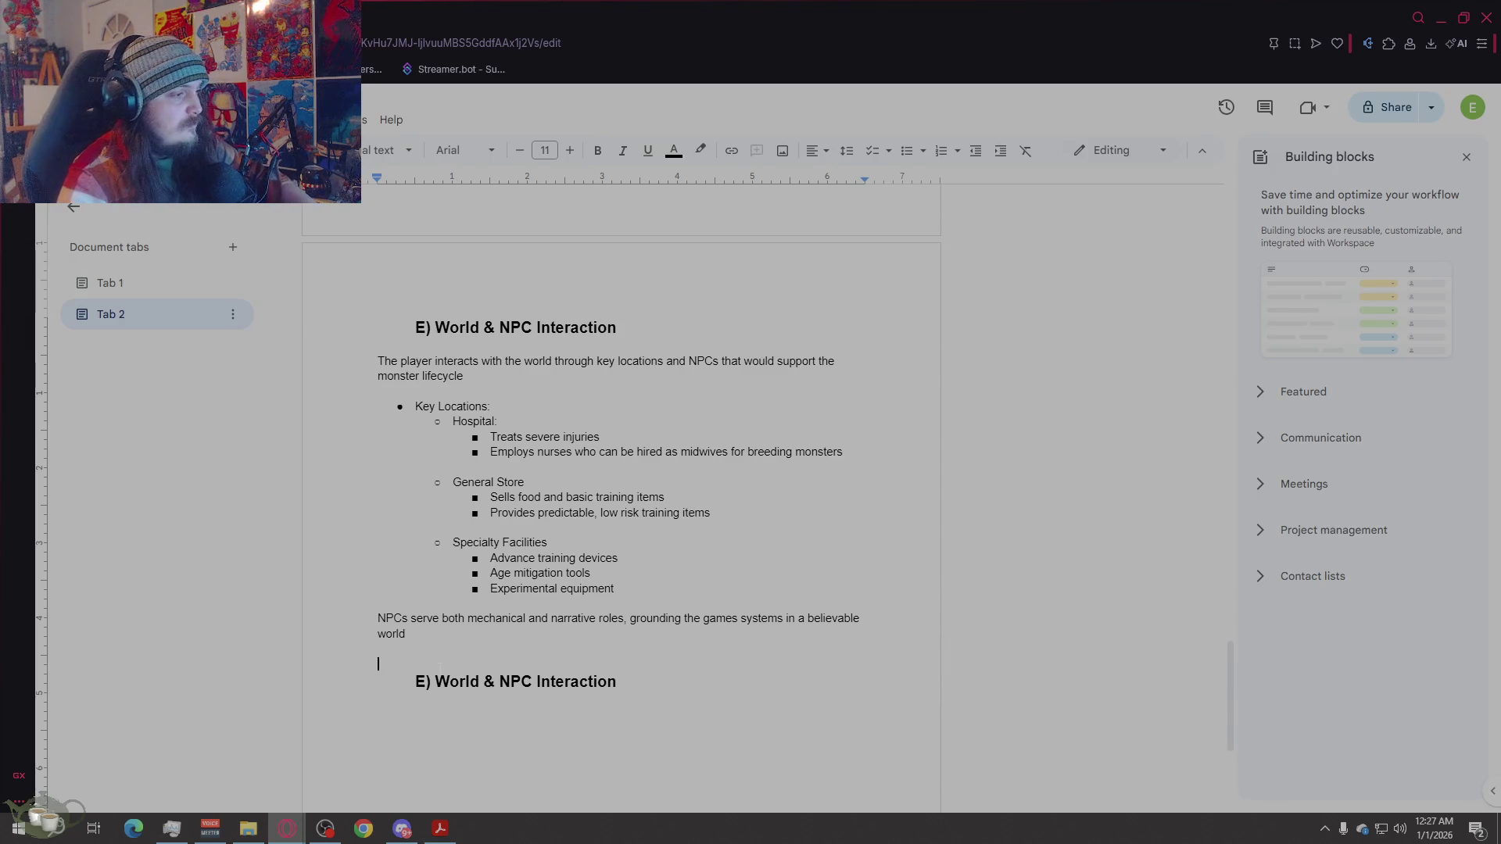
scroll(425, 618, "down", 1)
Step: Rename the copied heading to 'F) Design Intent' and start an unindented line beneath it
double_click(424, 604)
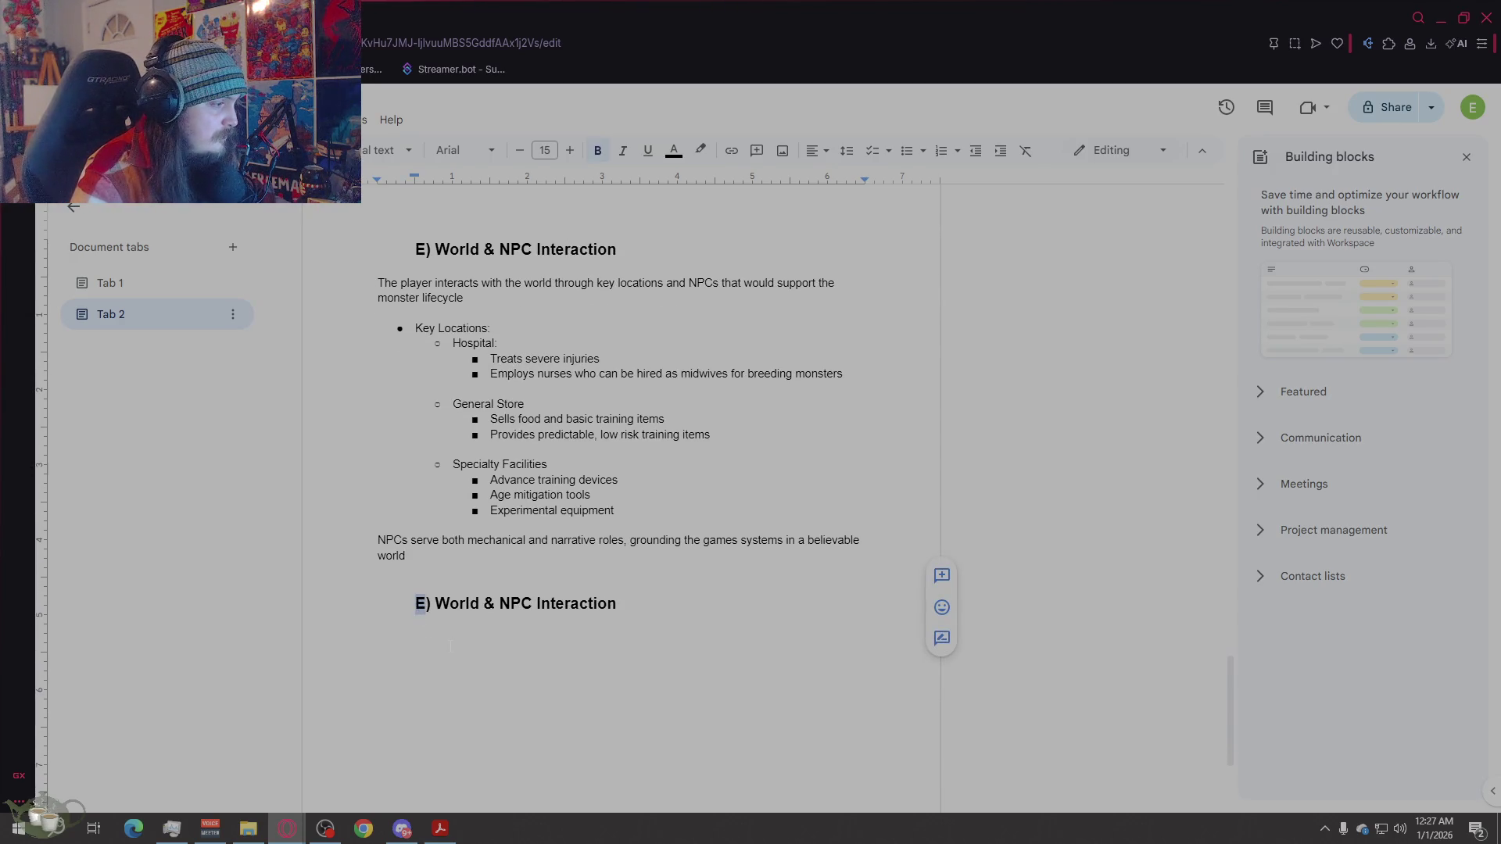
type("F")
mouse_move(617, 604)
left_mouse_down()
mouse_move(415, 603)
mouse_move(440, 602)
left_mouse_up()
type("D")
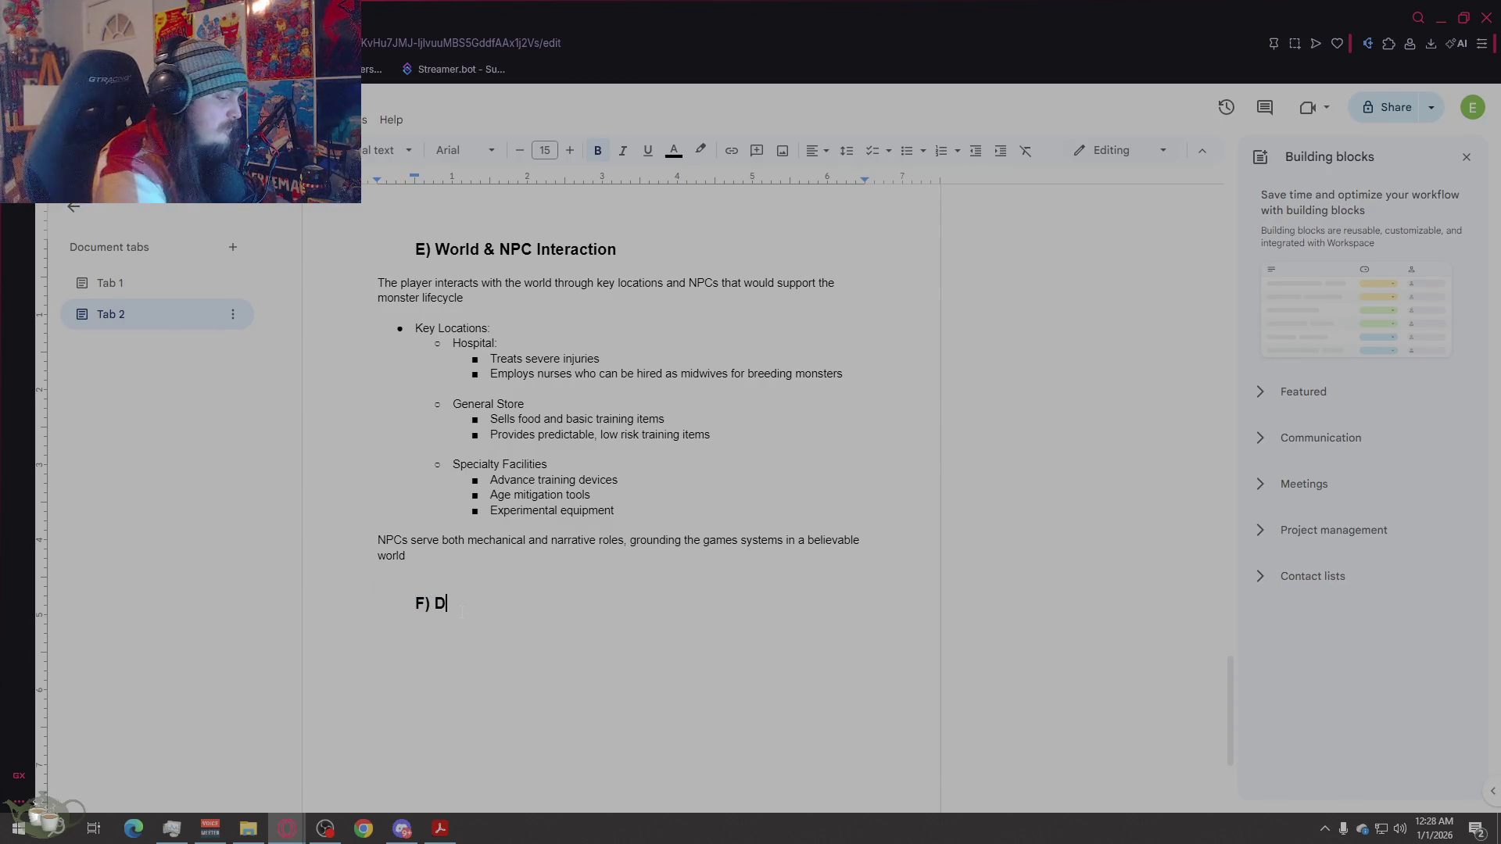
type("esign Intent")
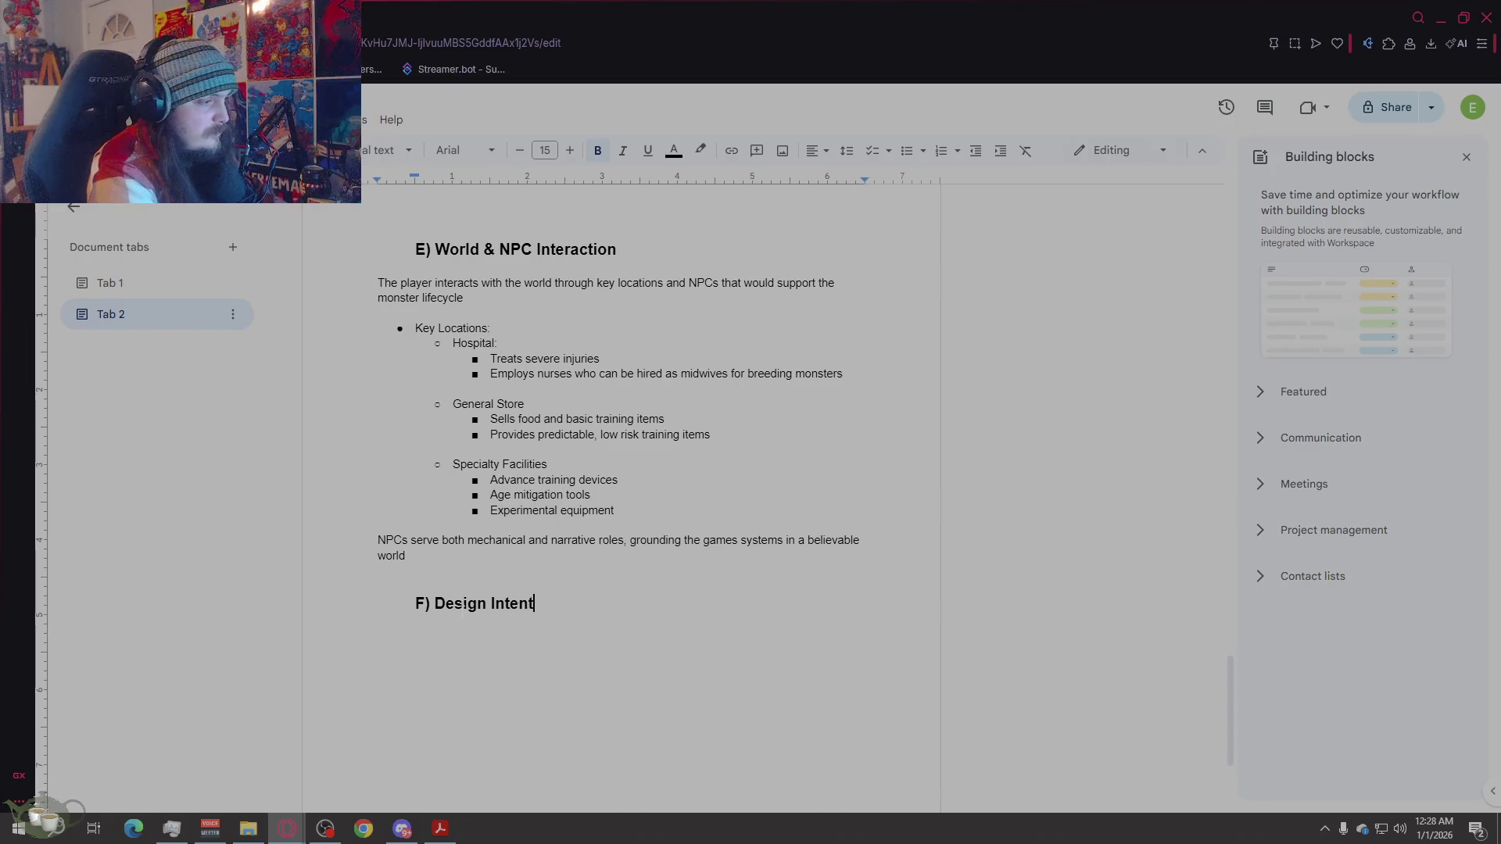
key("Return")
key("BackSpace")
Step: At font size 11, begin 'The intent is to create a living ecosystem of monsters, not a static collection…'
left_click(520, 152)
left_click(570, 151)
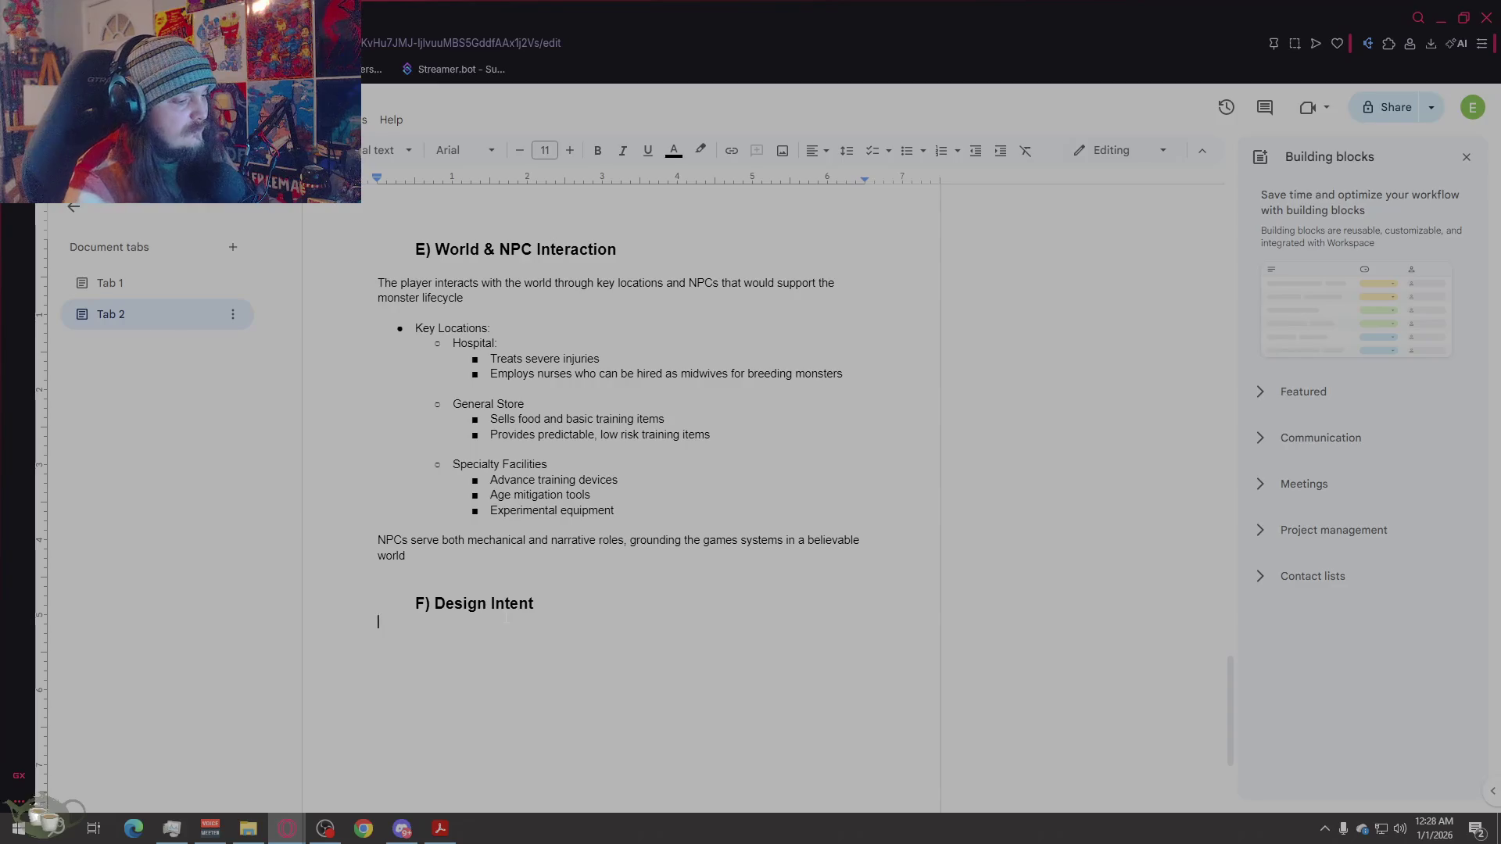
type("The intent i")
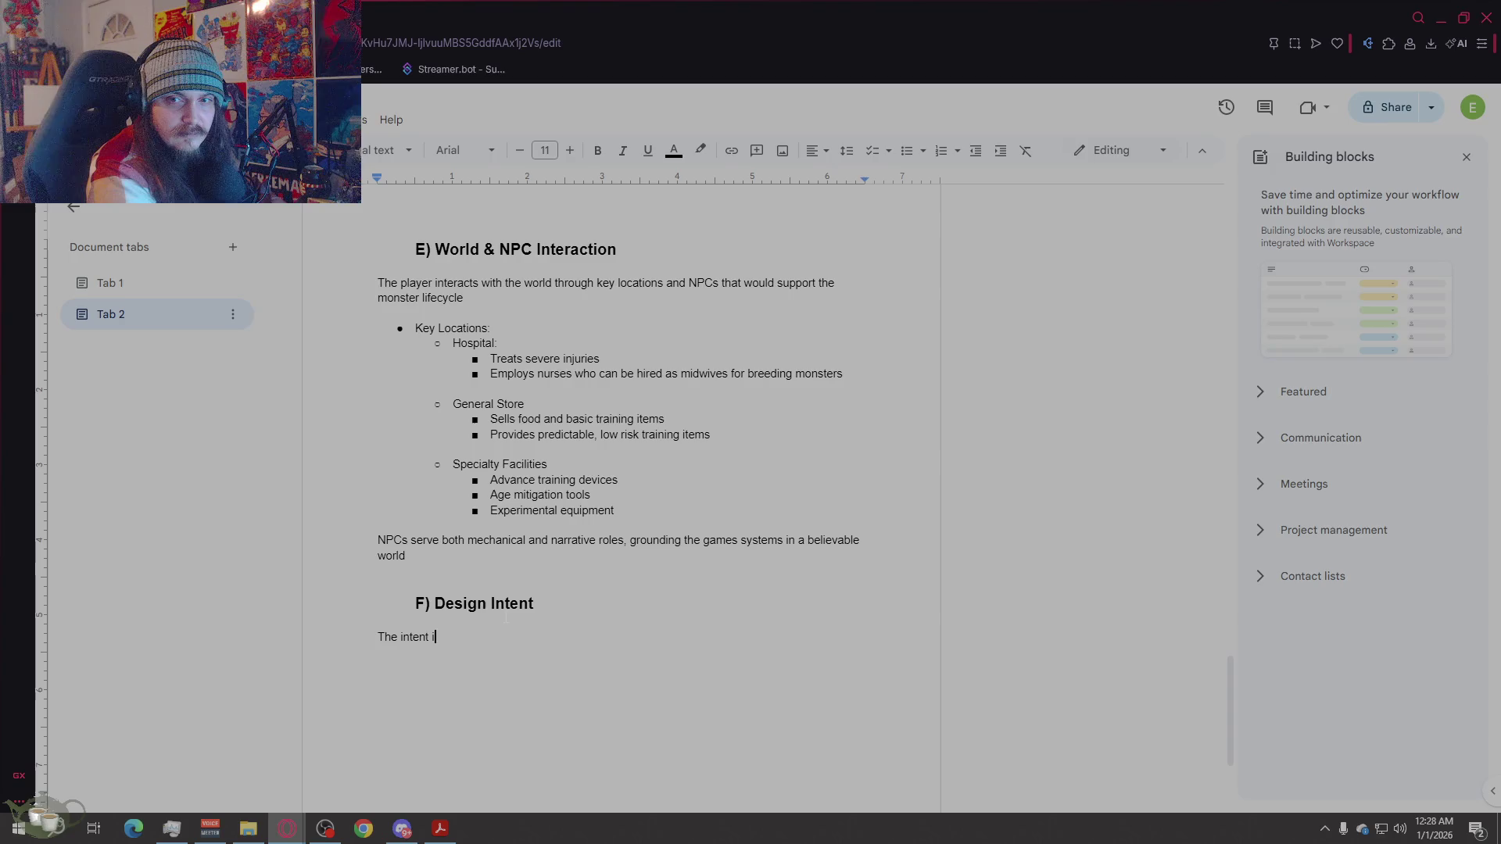
type("s to create a liv")
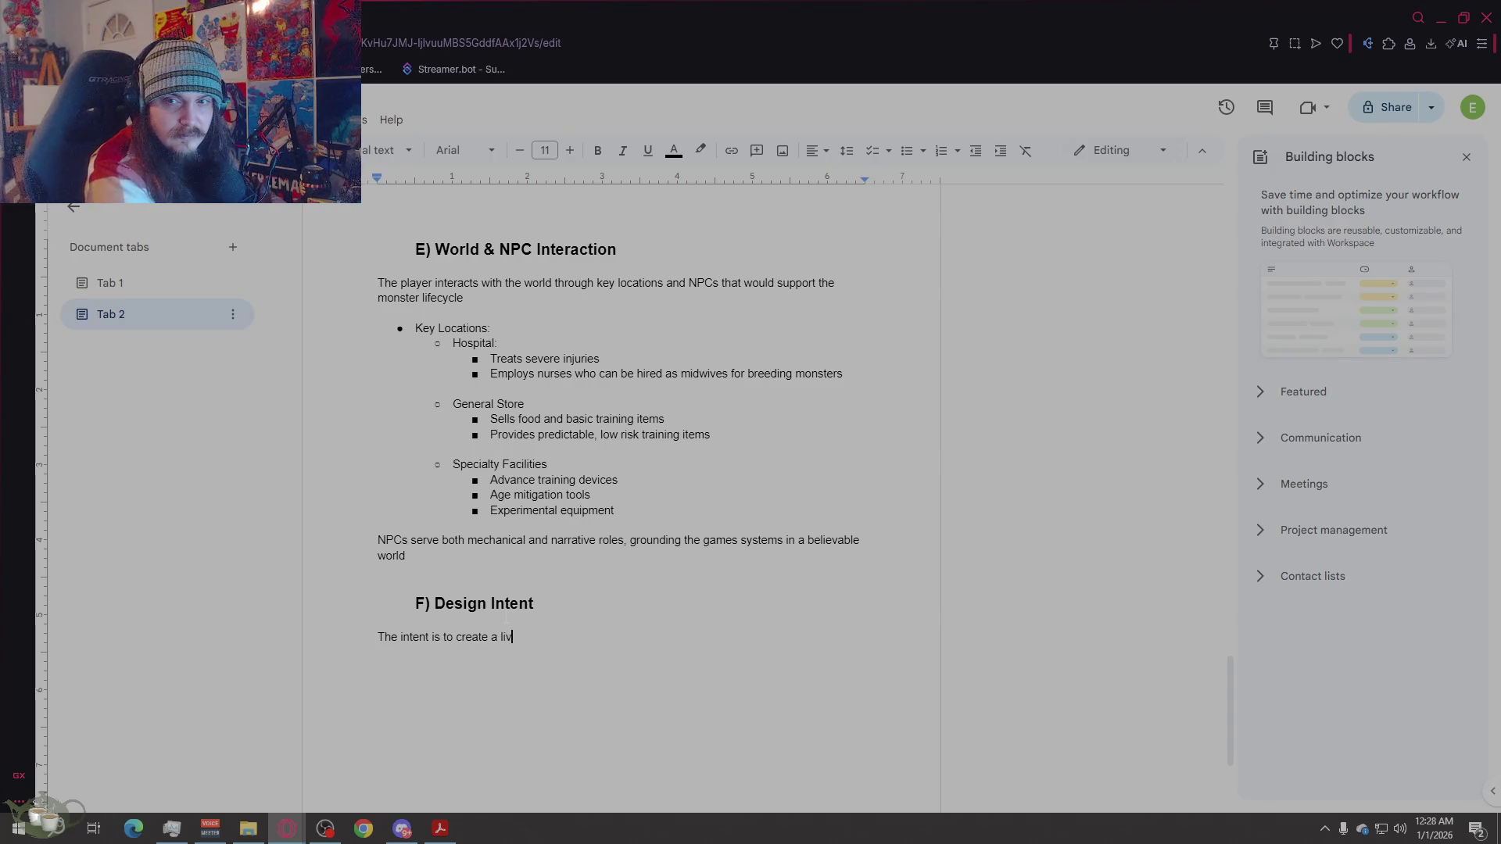
type("ing ecoss")
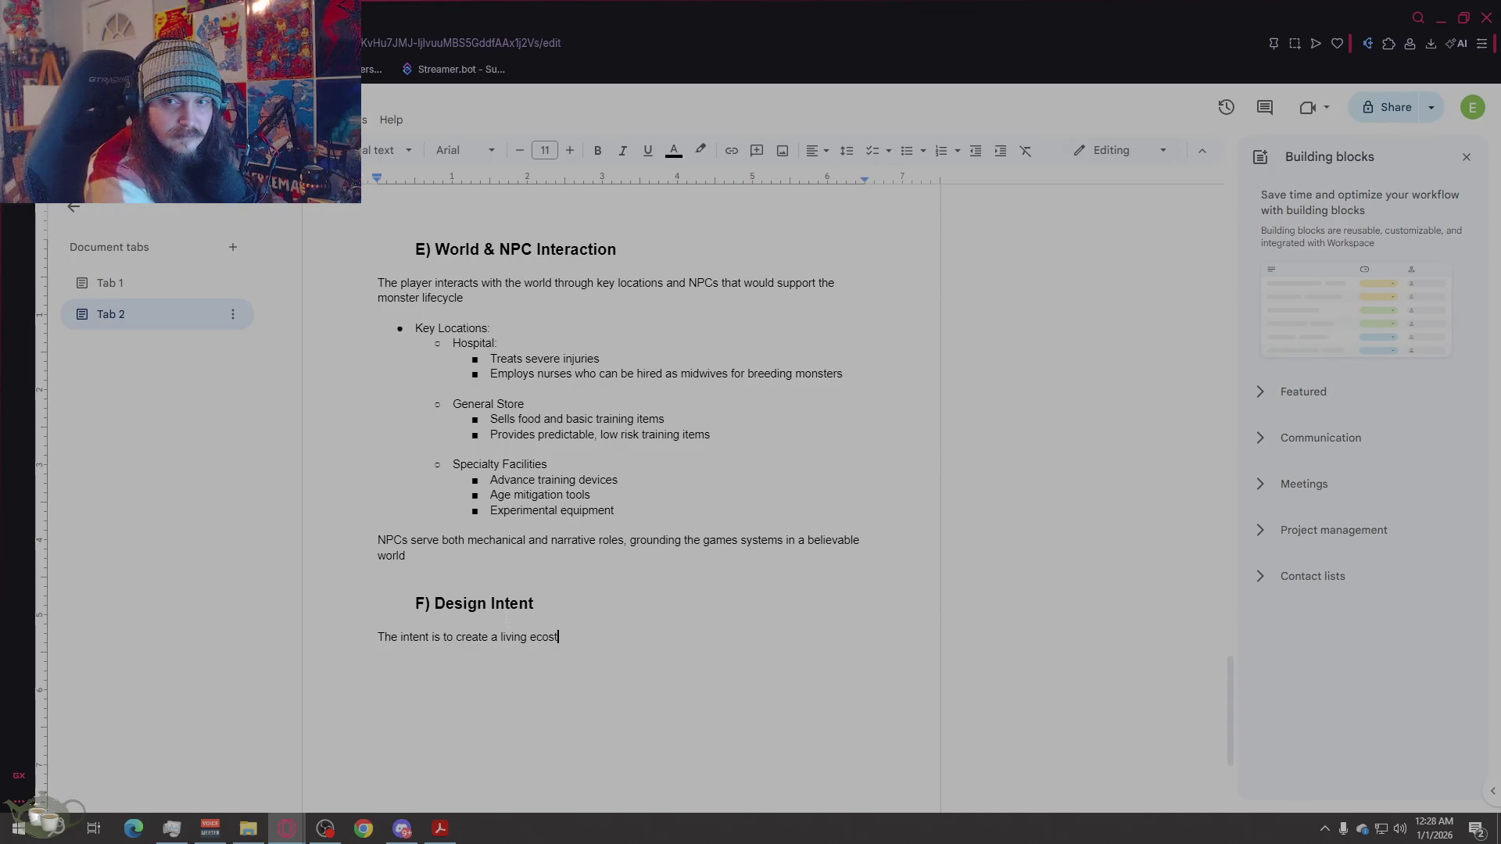
key("BackSpace")
type("ystem ")
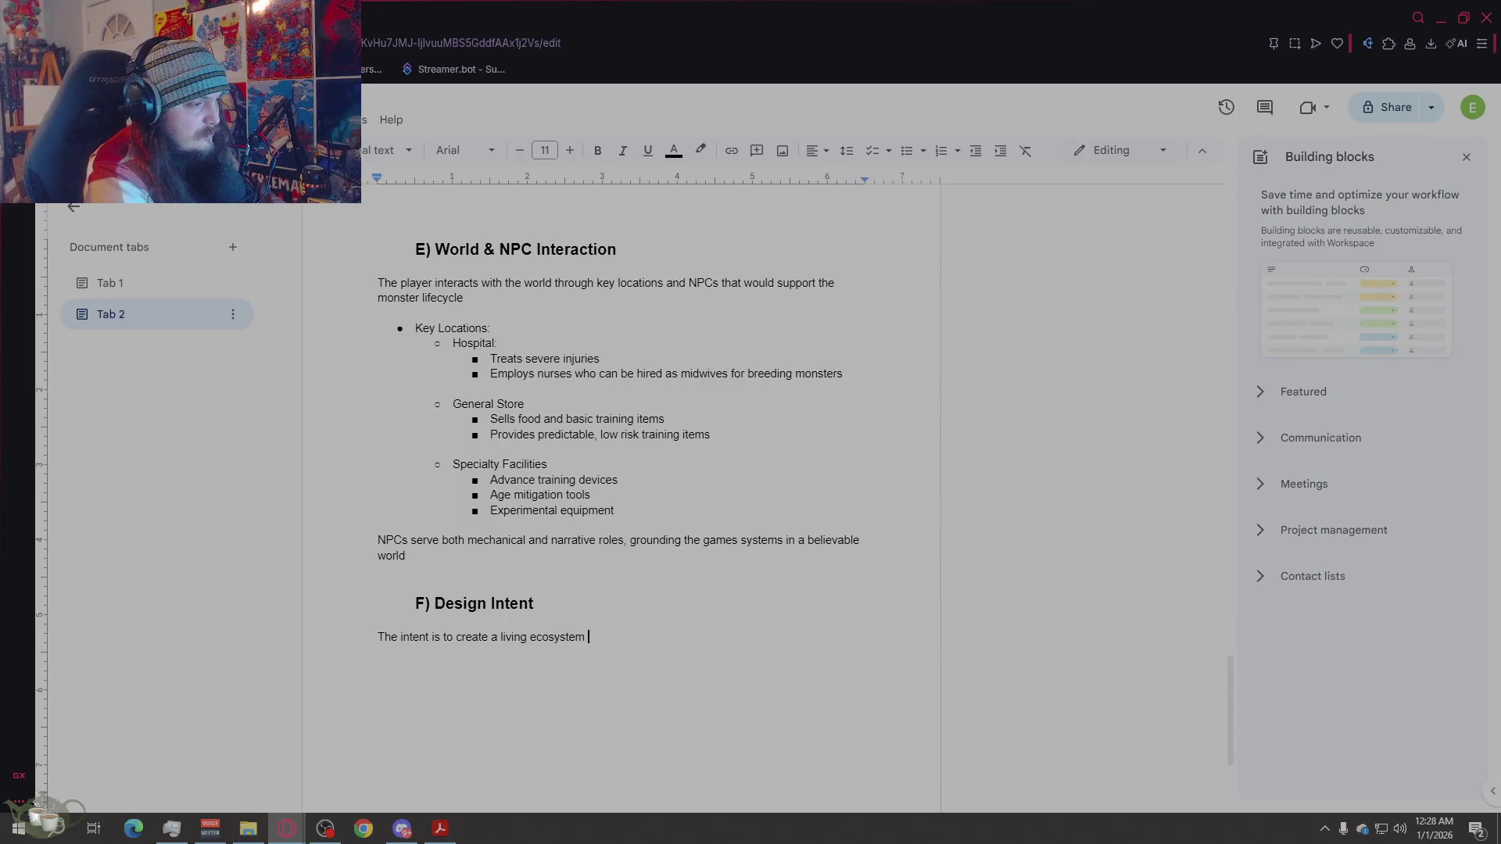
type("of monsters")
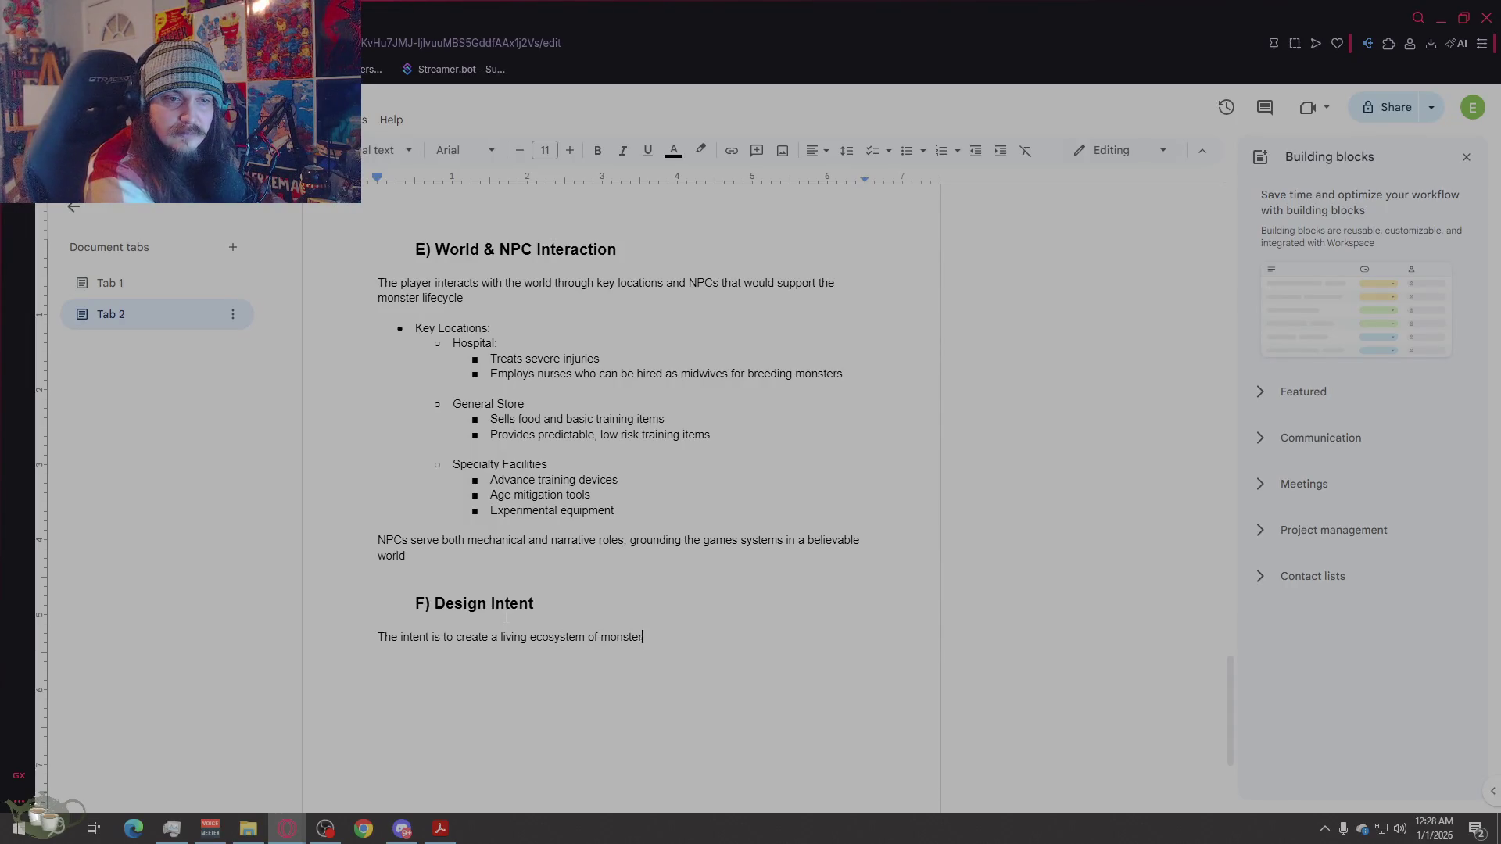
key("BackSpace")
type(", not a static collectio")
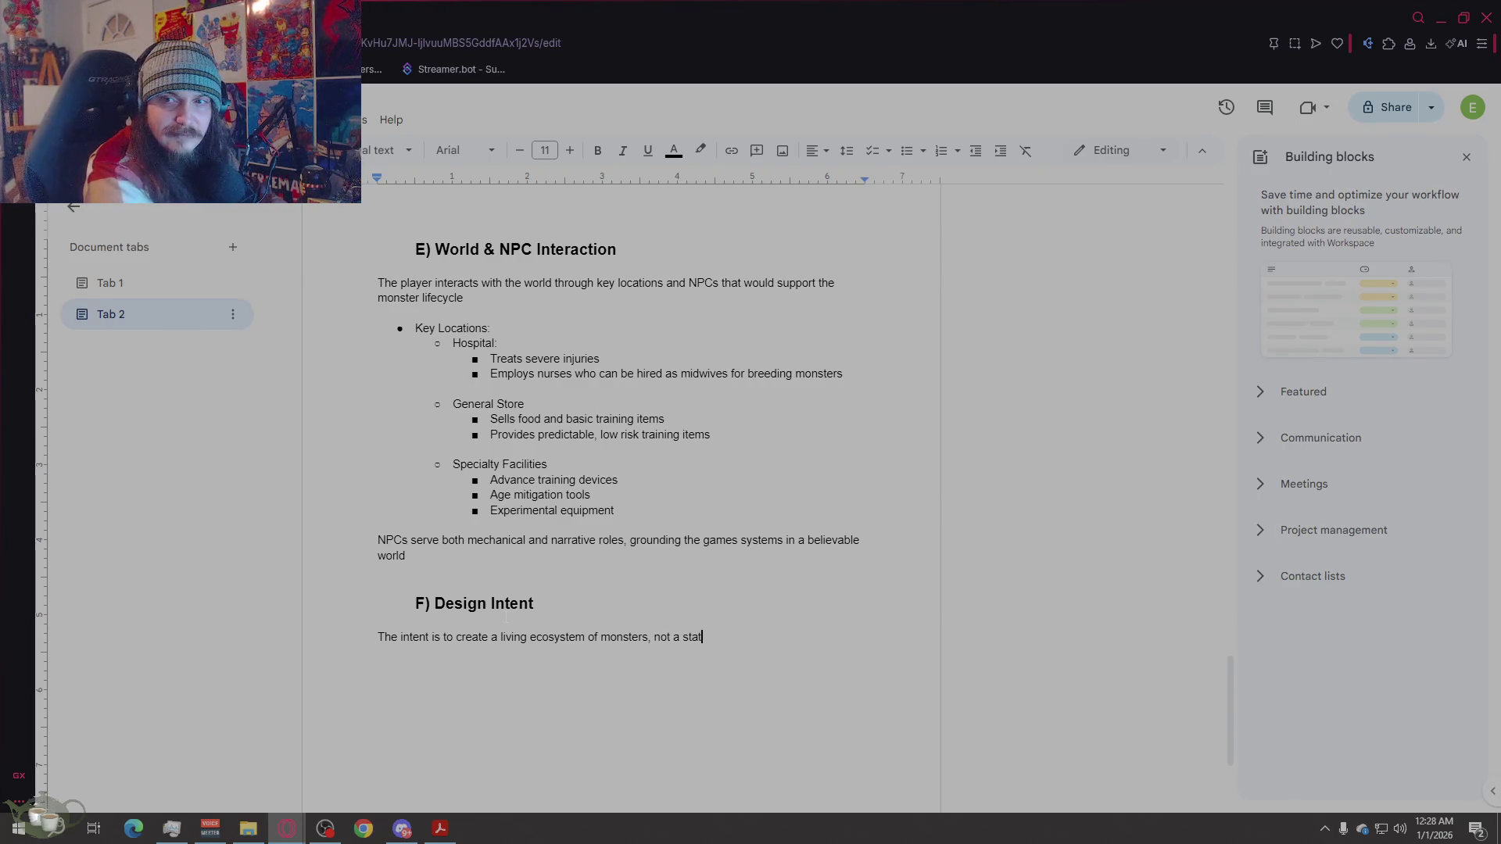
type("n. ")
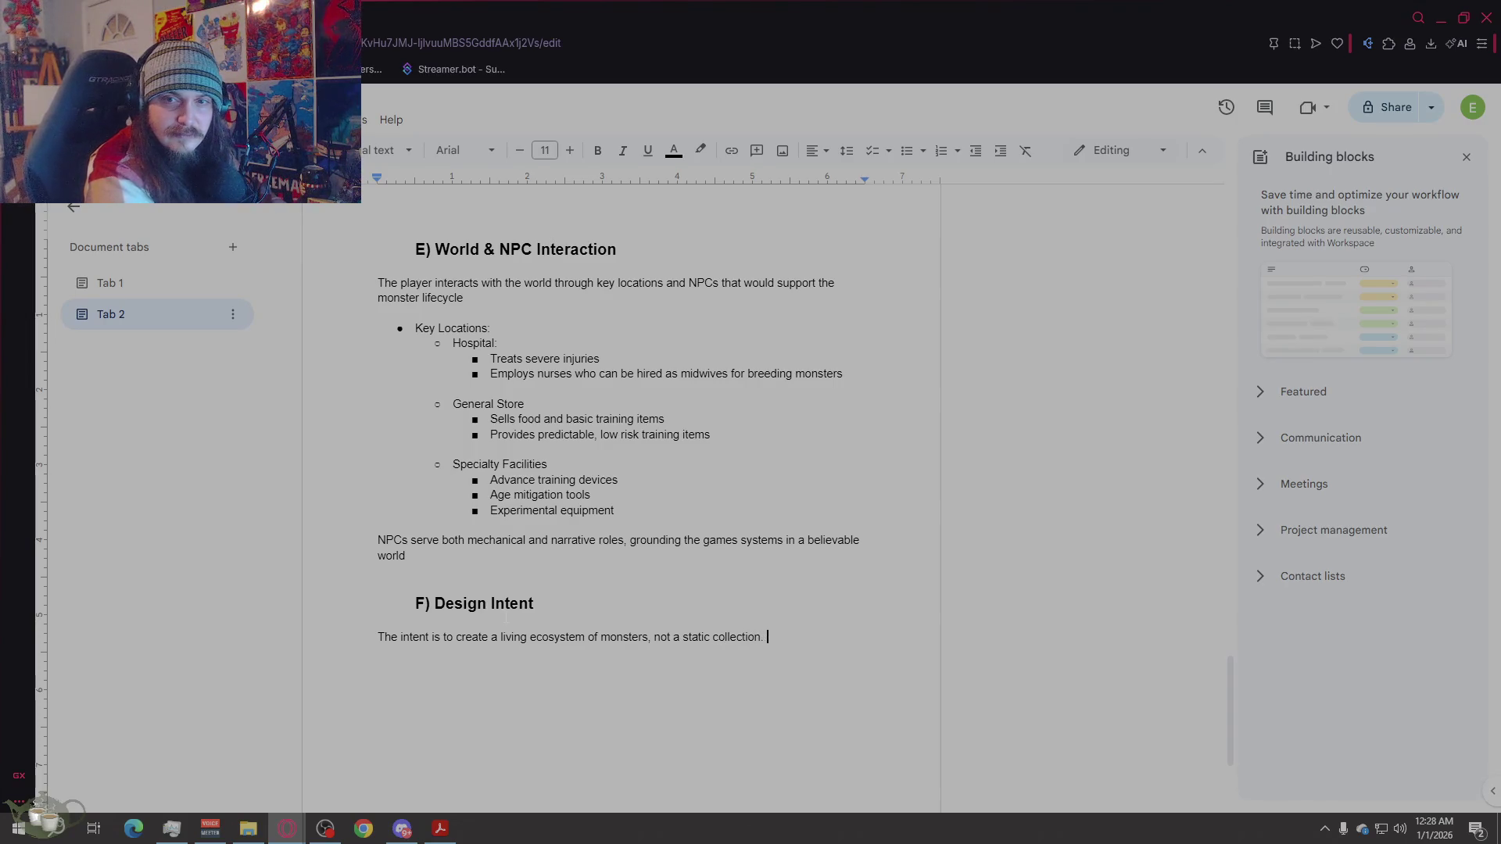
type("Monsters are valu")
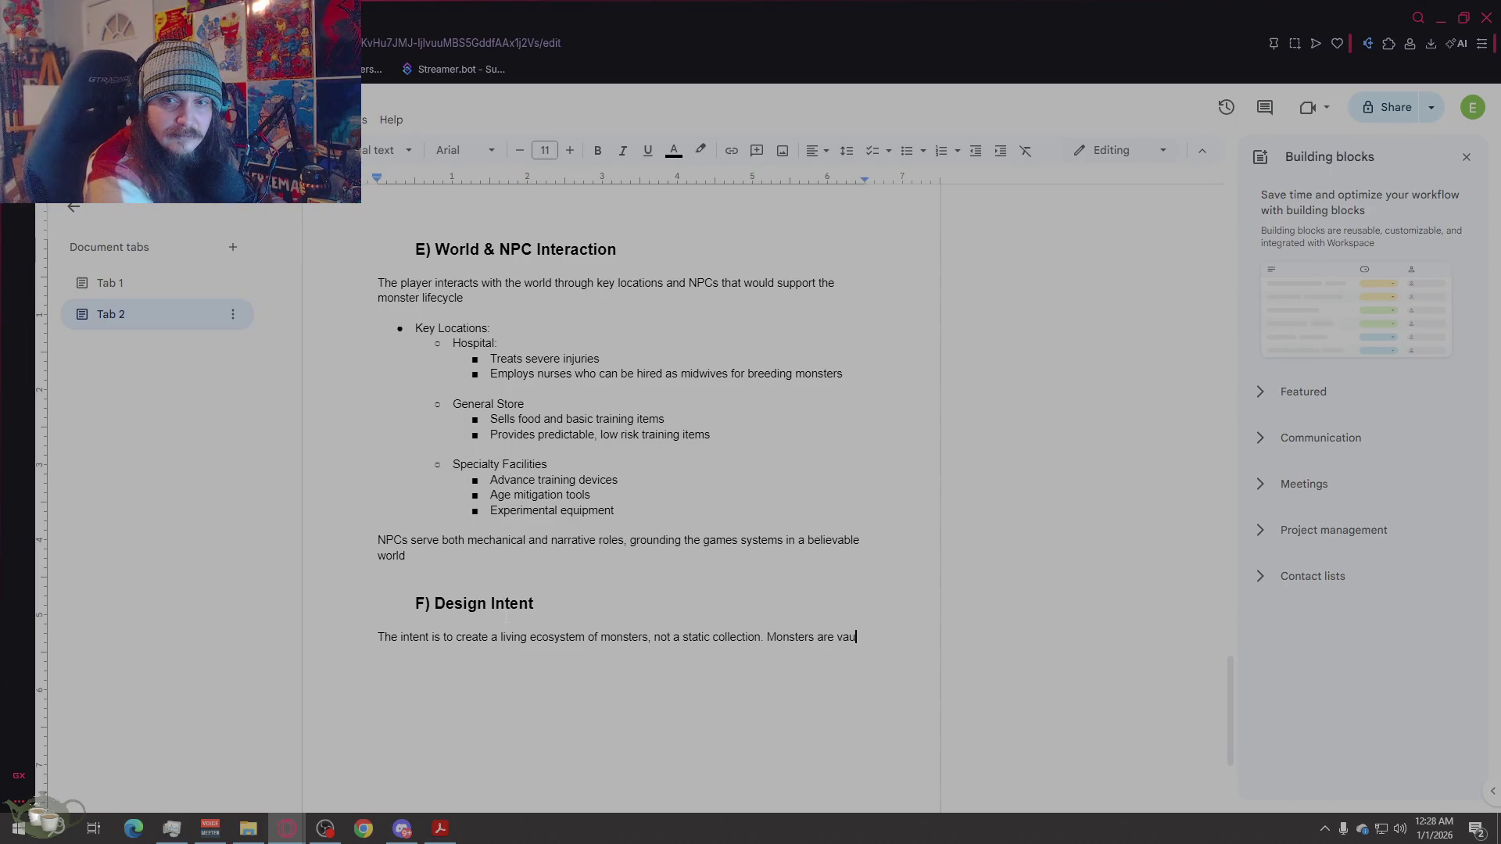
type("able")
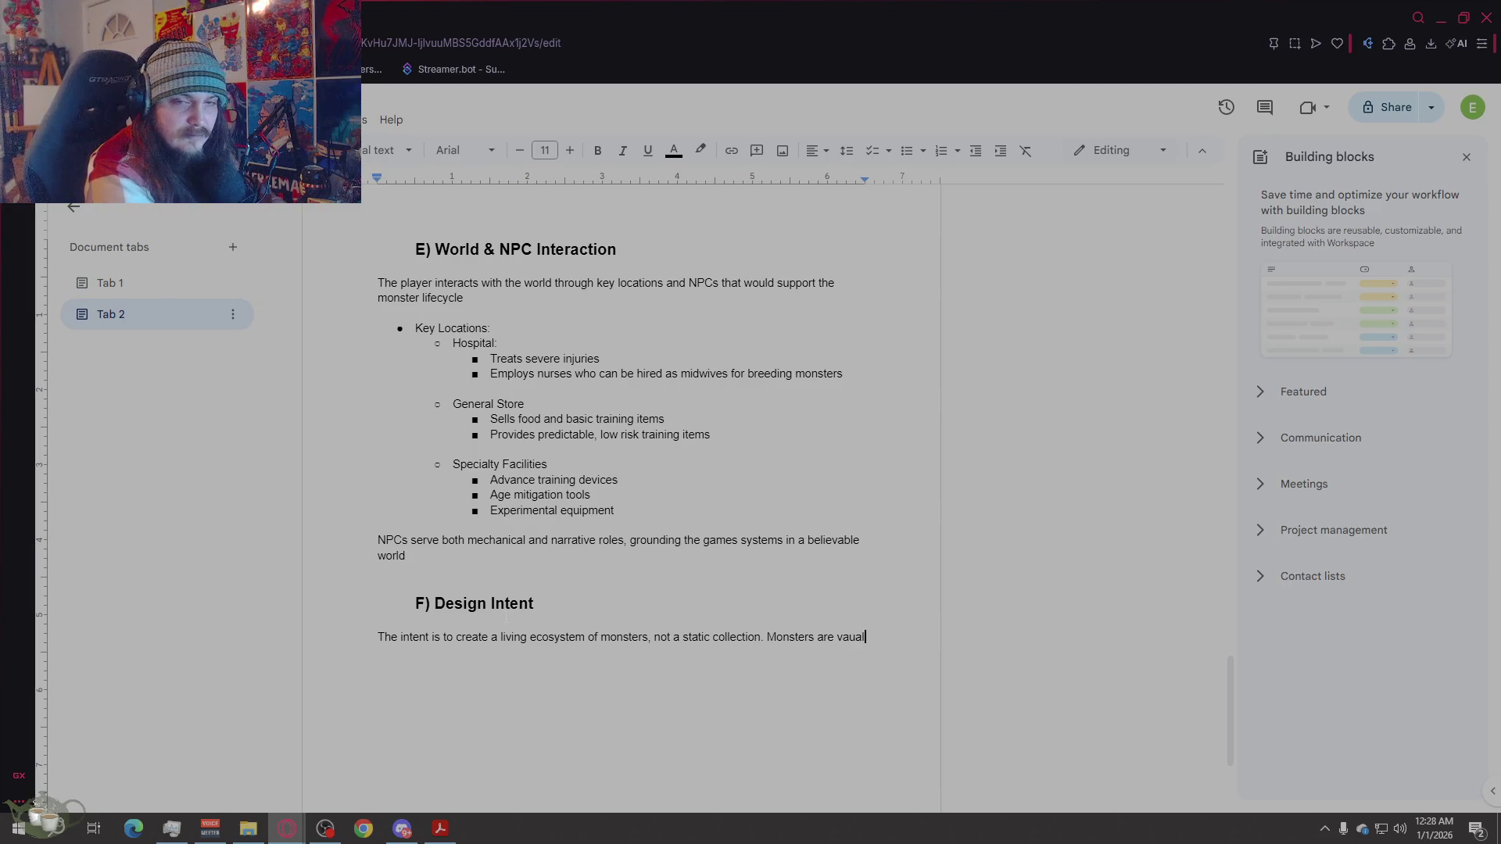
type(", temporary")
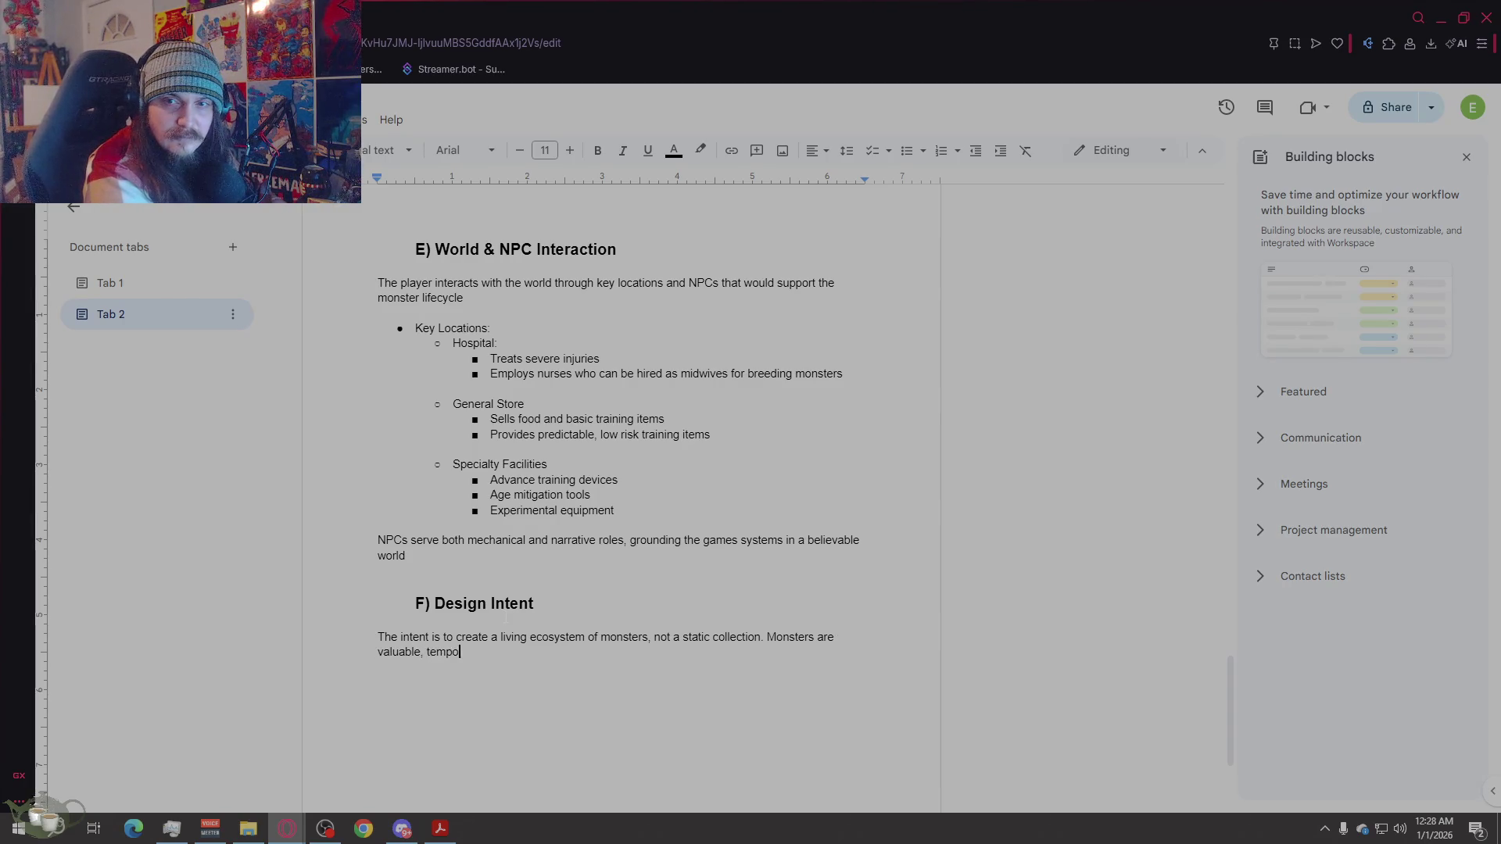
Step: Continue with players rewarded for foresight, experimentation and adaption, fixing 'creature' at the end
key("BackSpace")
type(", and")
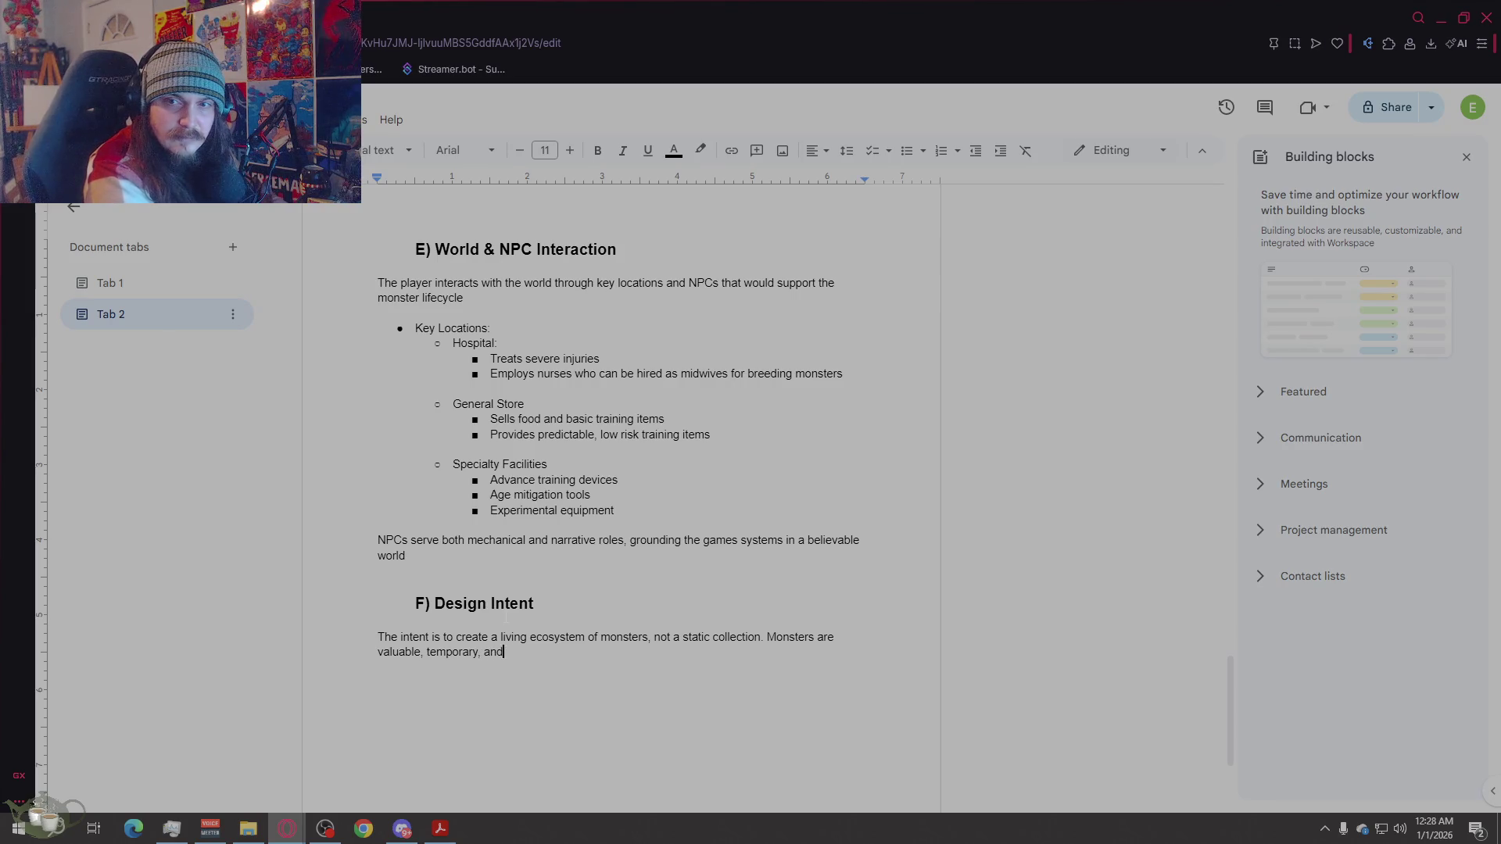
type(" meaningful")
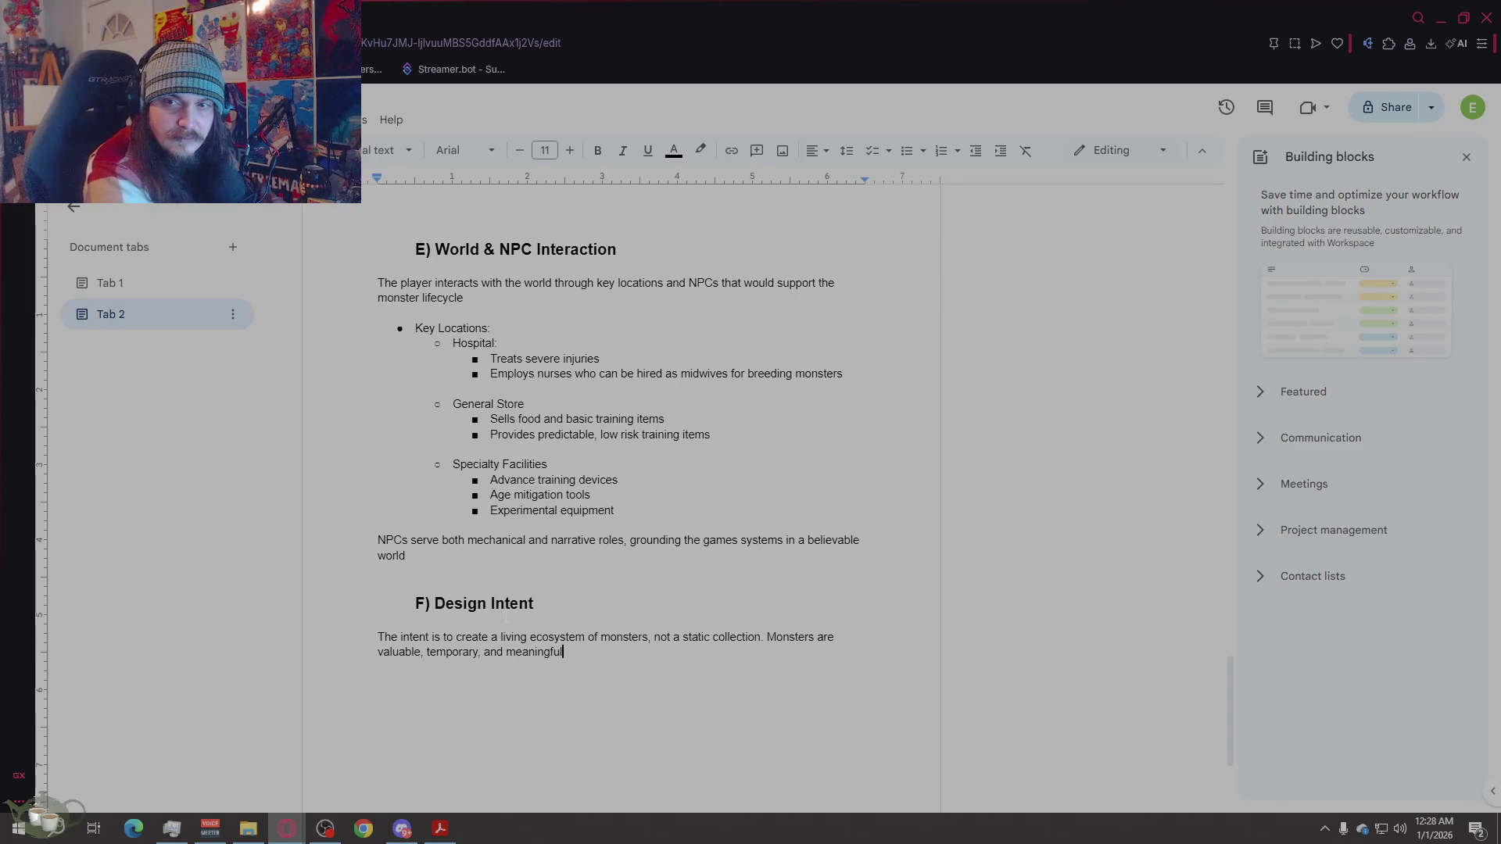
type(". Players ar erewarded for foresight")
key("BackSpace")
type("xperim")
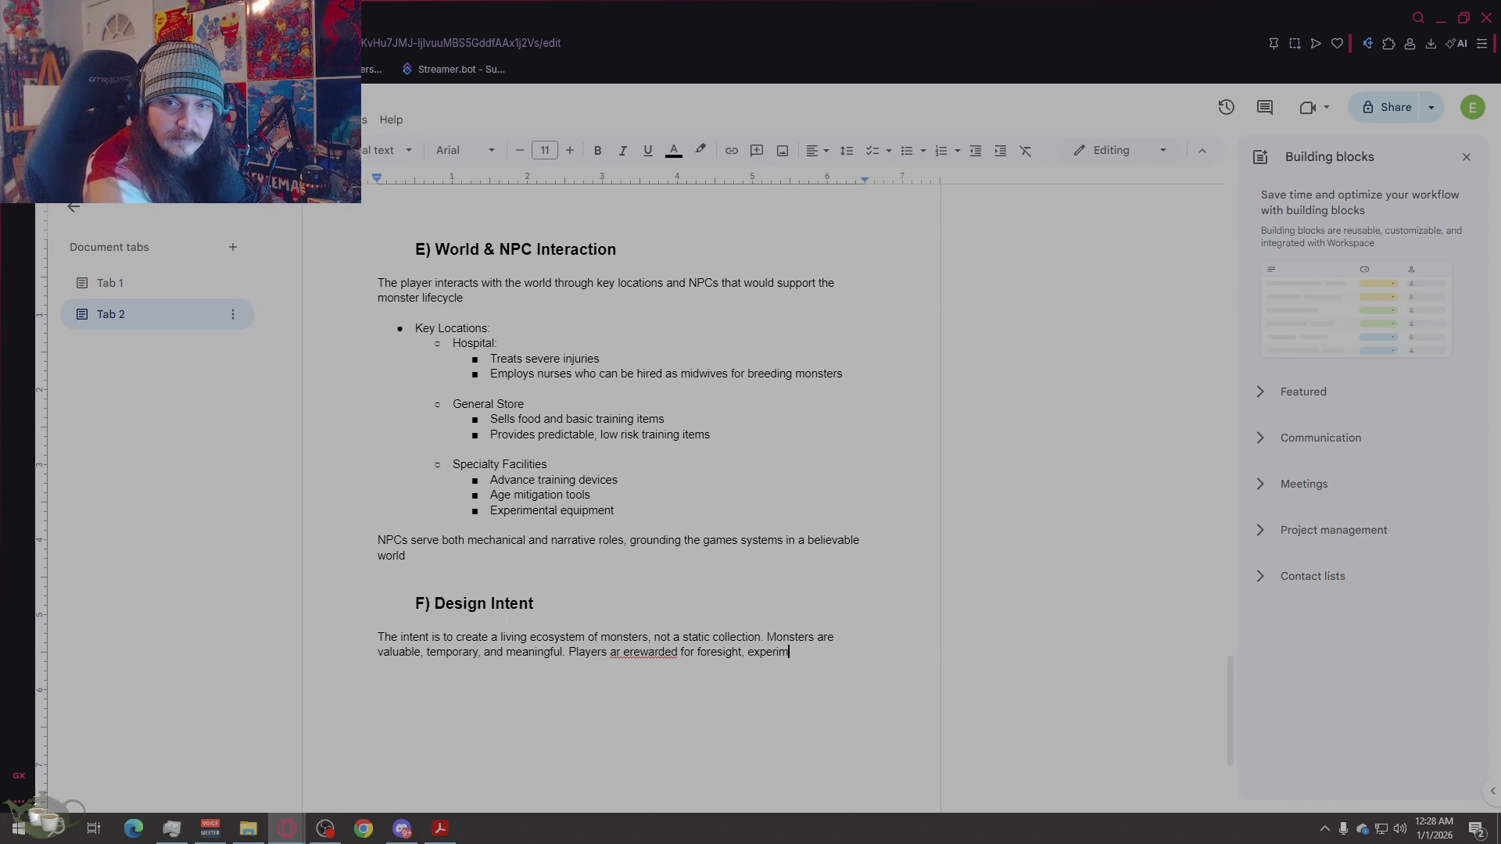
type("entation and adaption r")
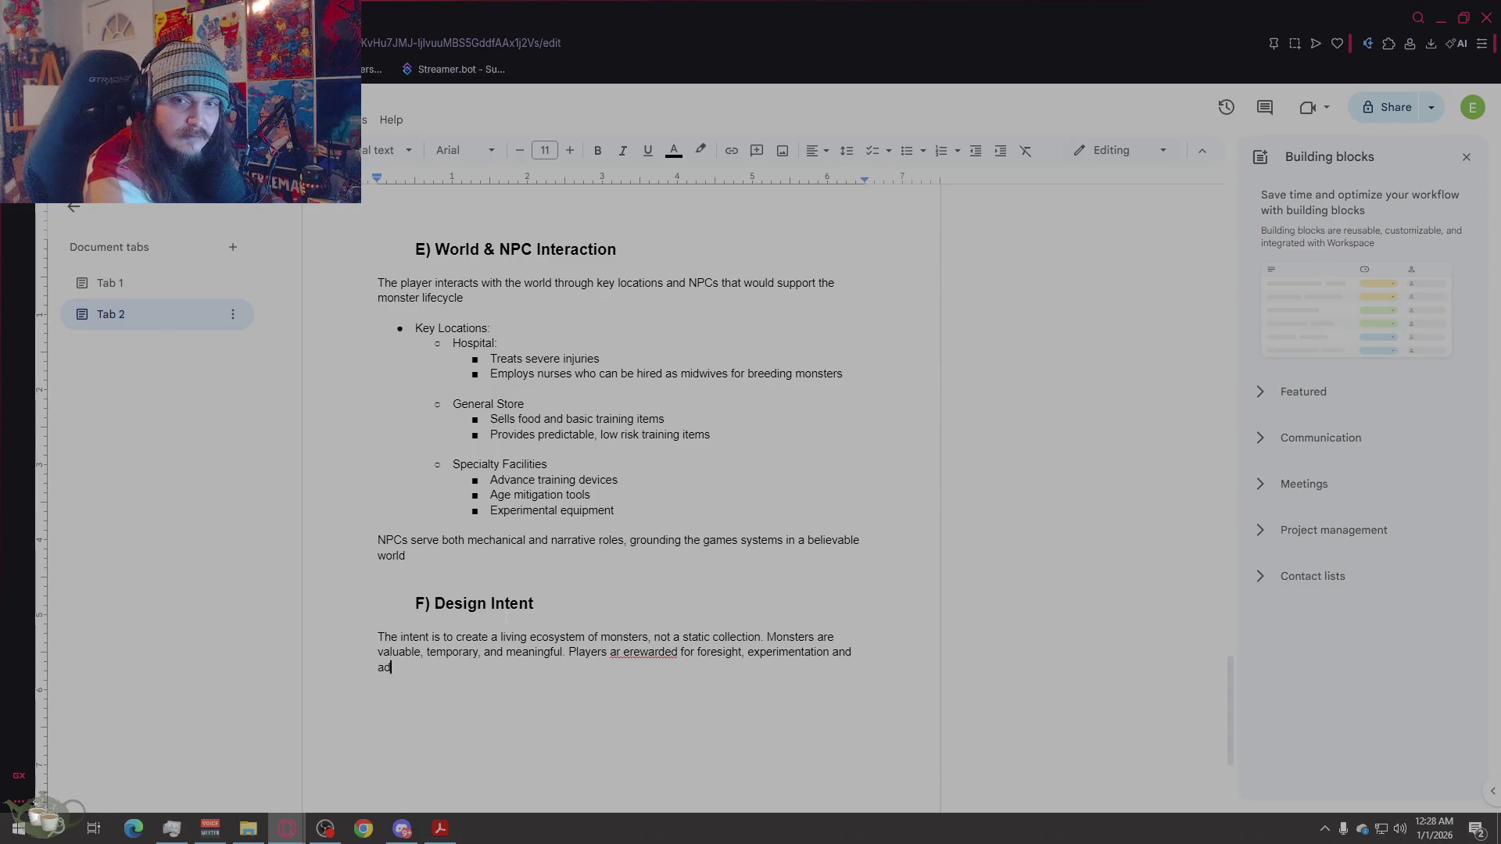
type("ather")
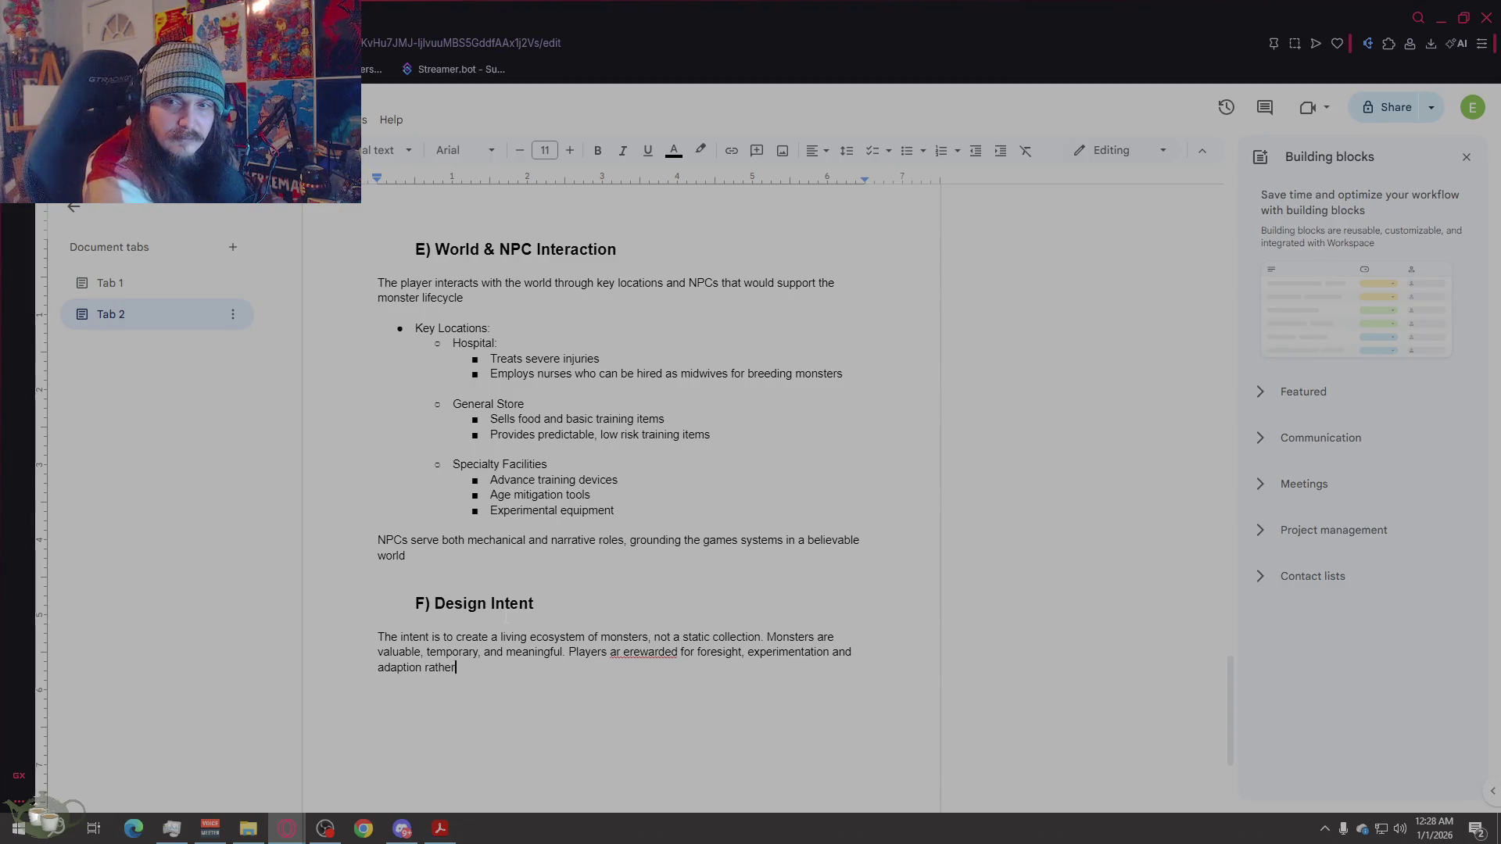
type(" than hoarding a sin")
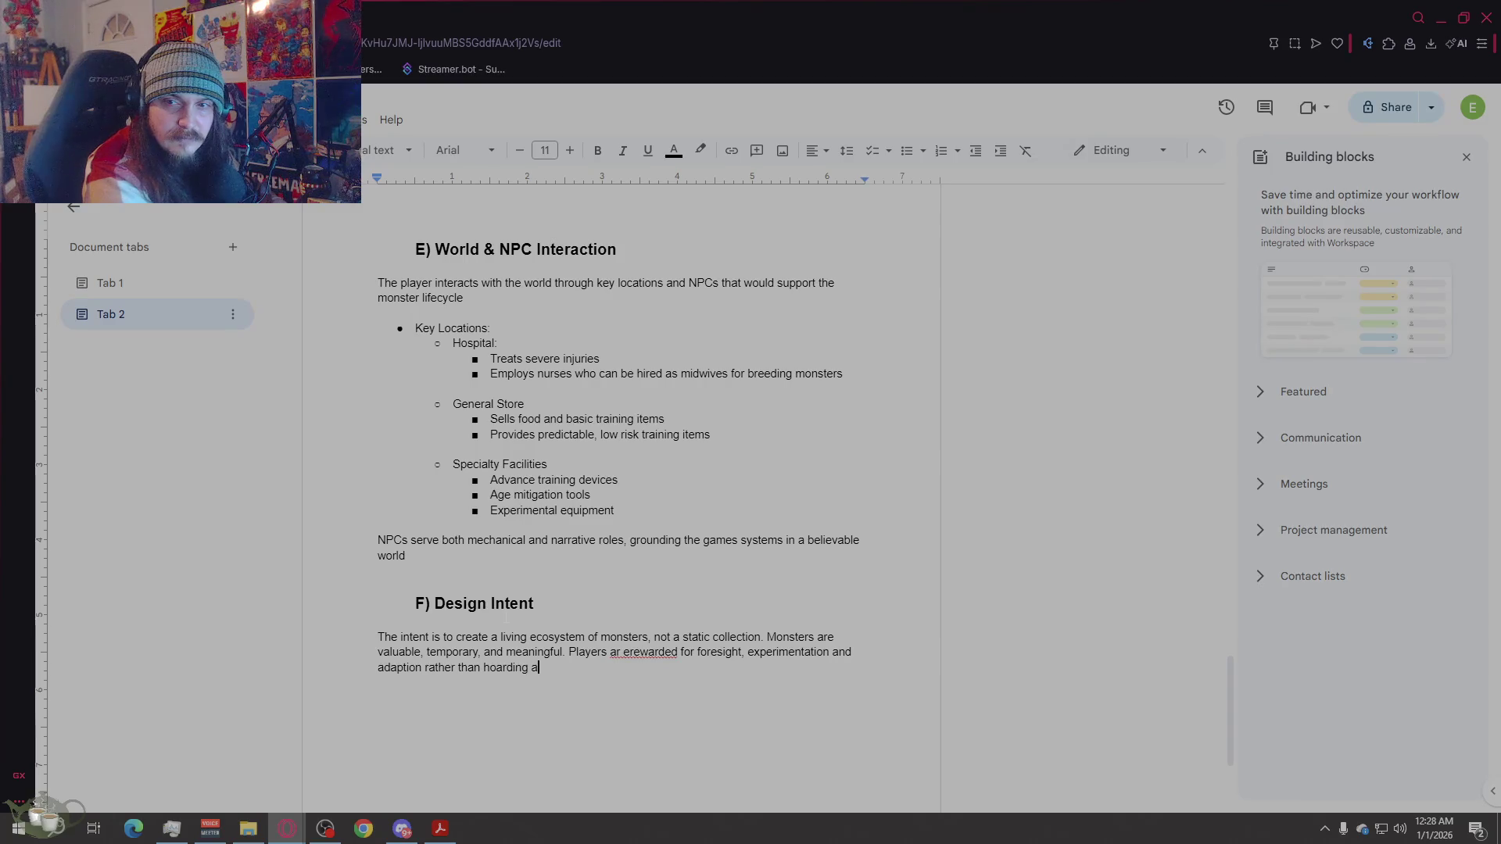
key("BackSpace")
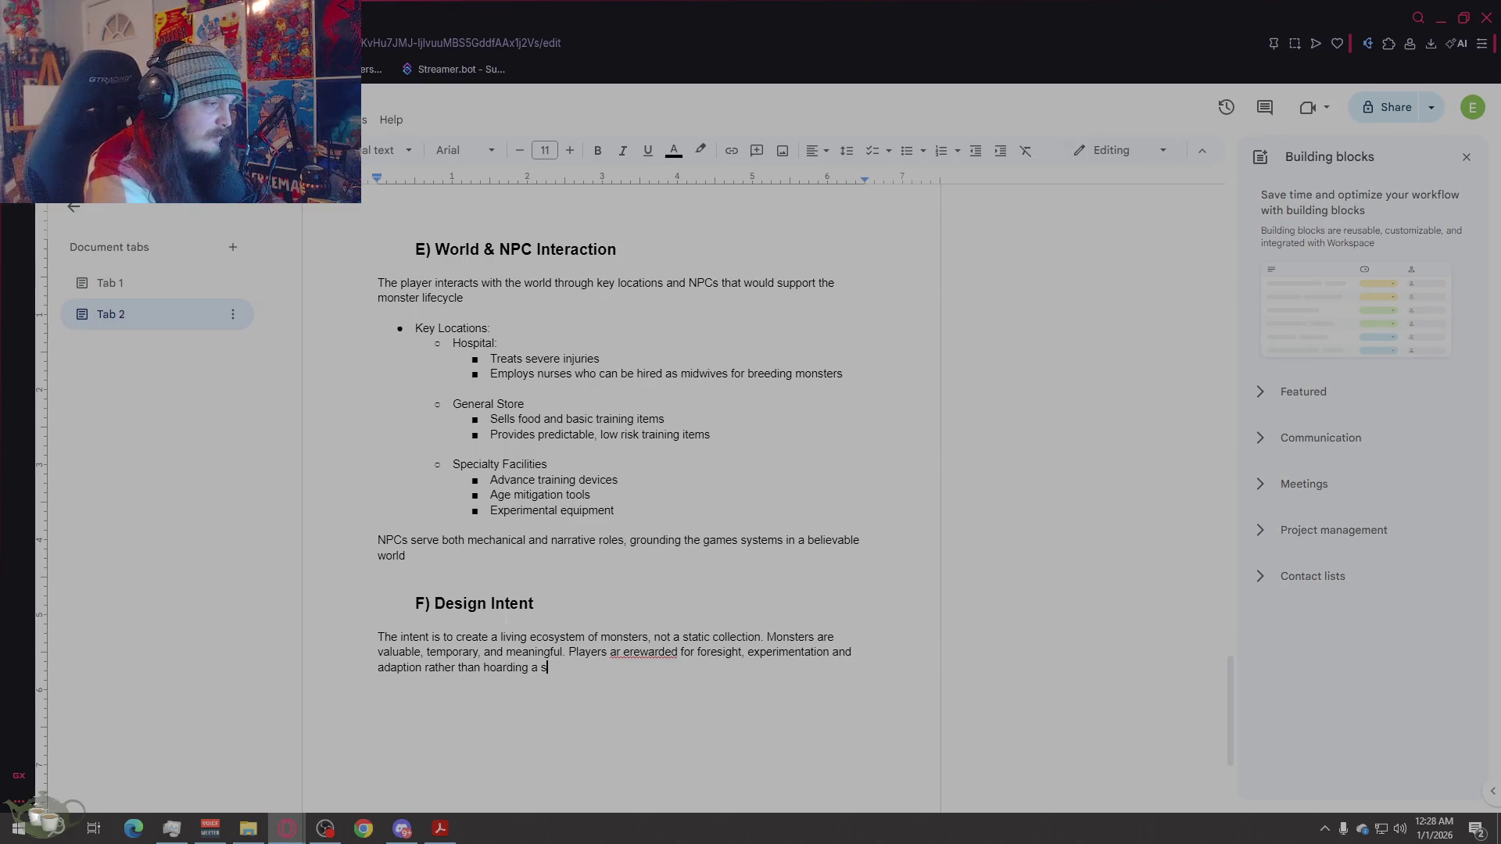
type("ngle optimal create.")
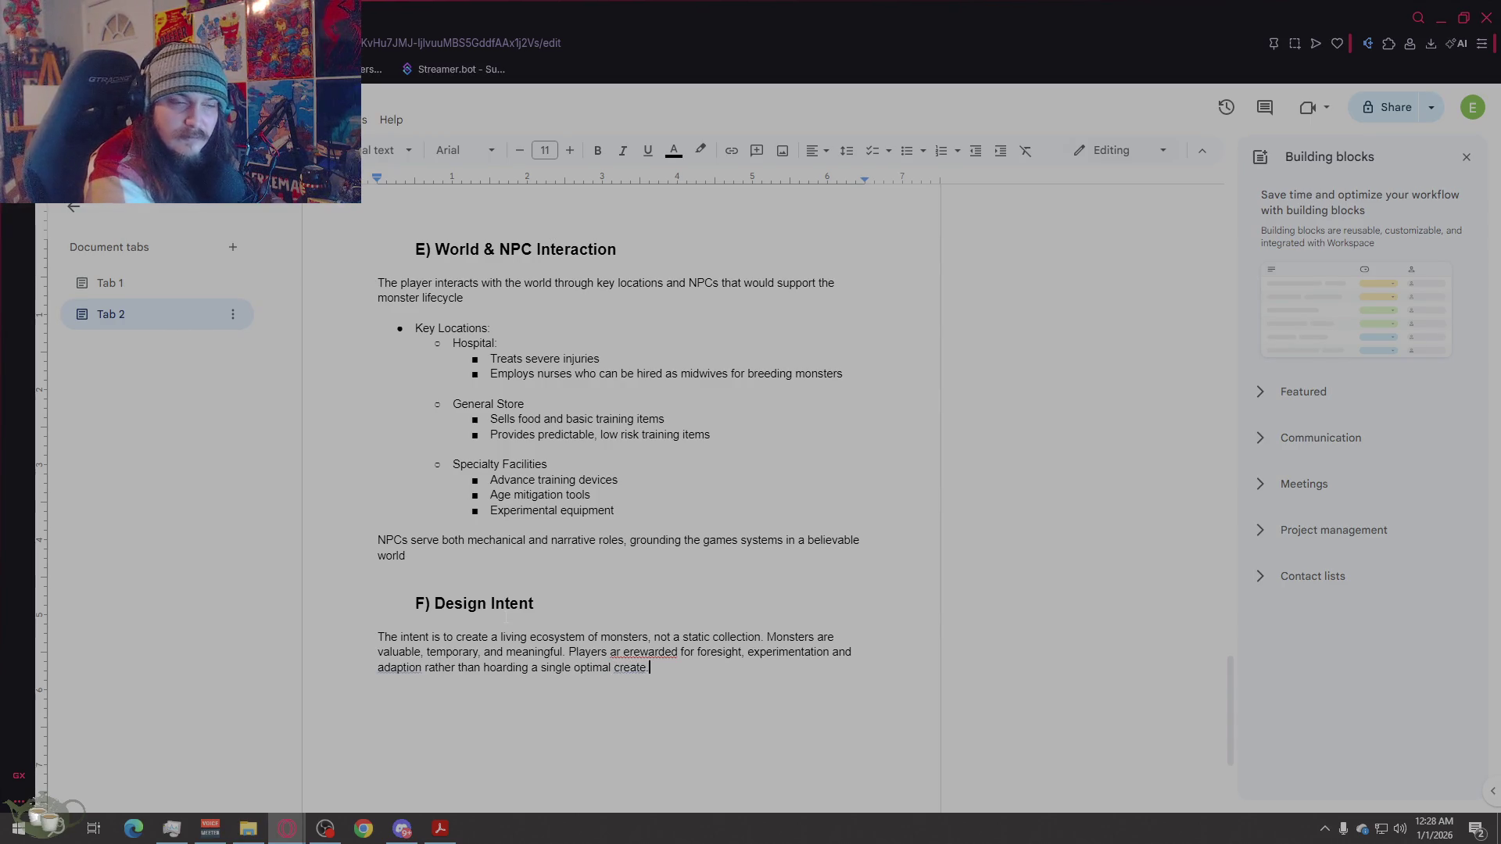
key("Return")
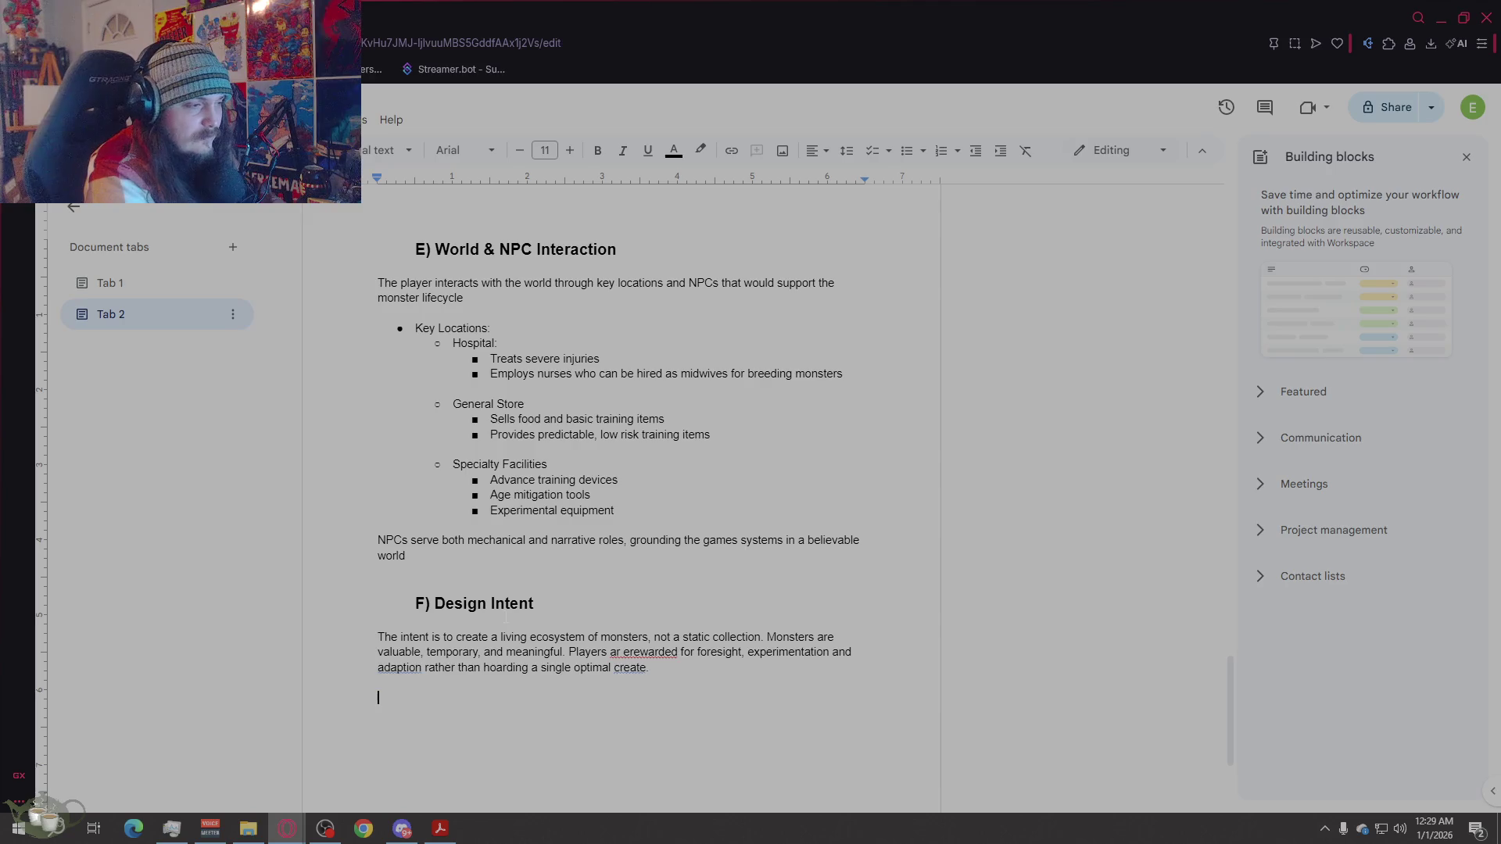
key("BackSpace")
key("BackSpace")
key("BackSpace")
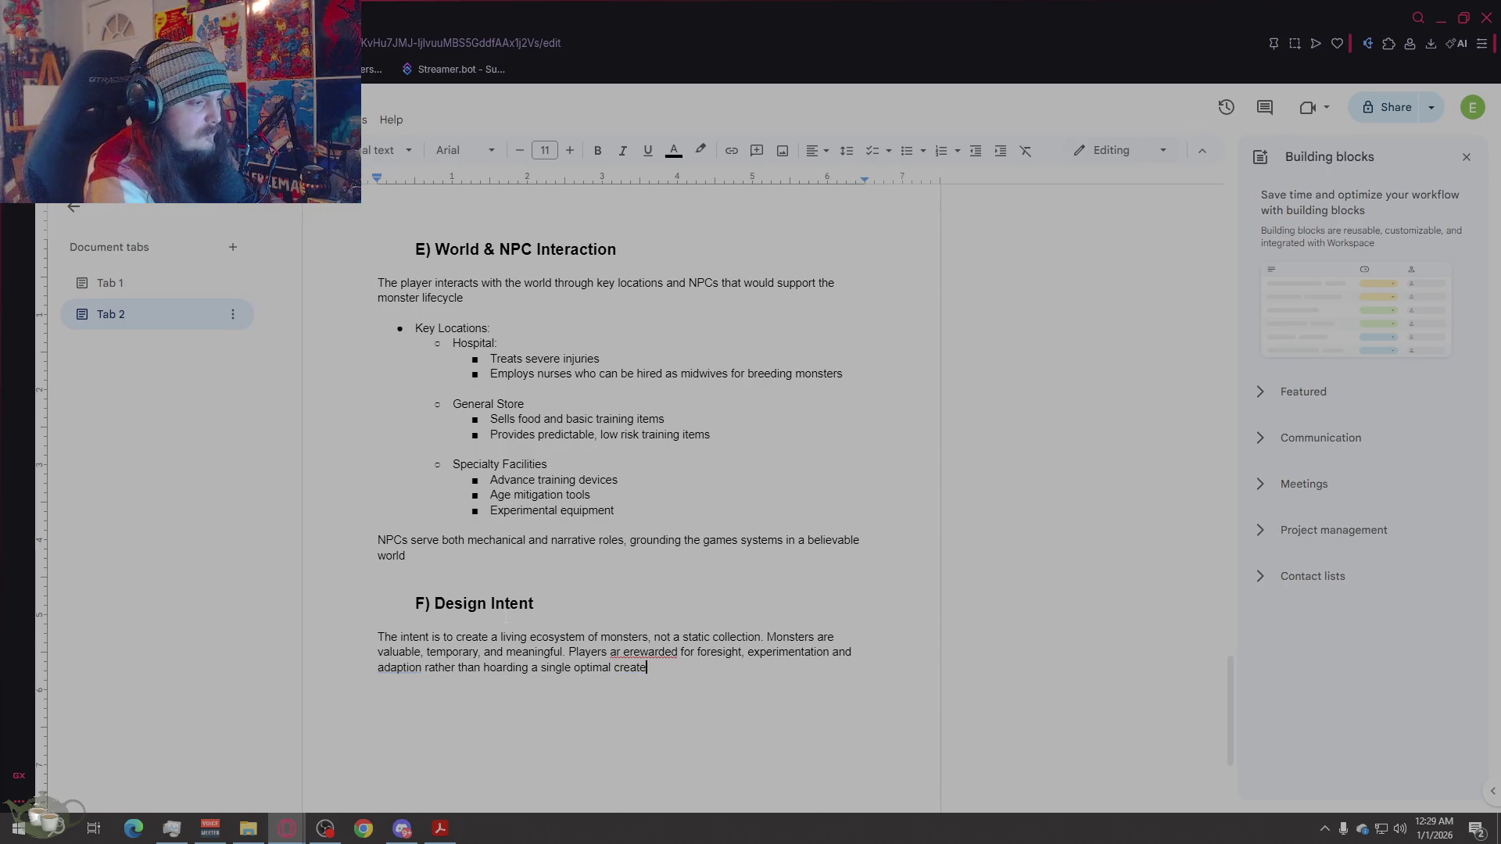
type("ure.")
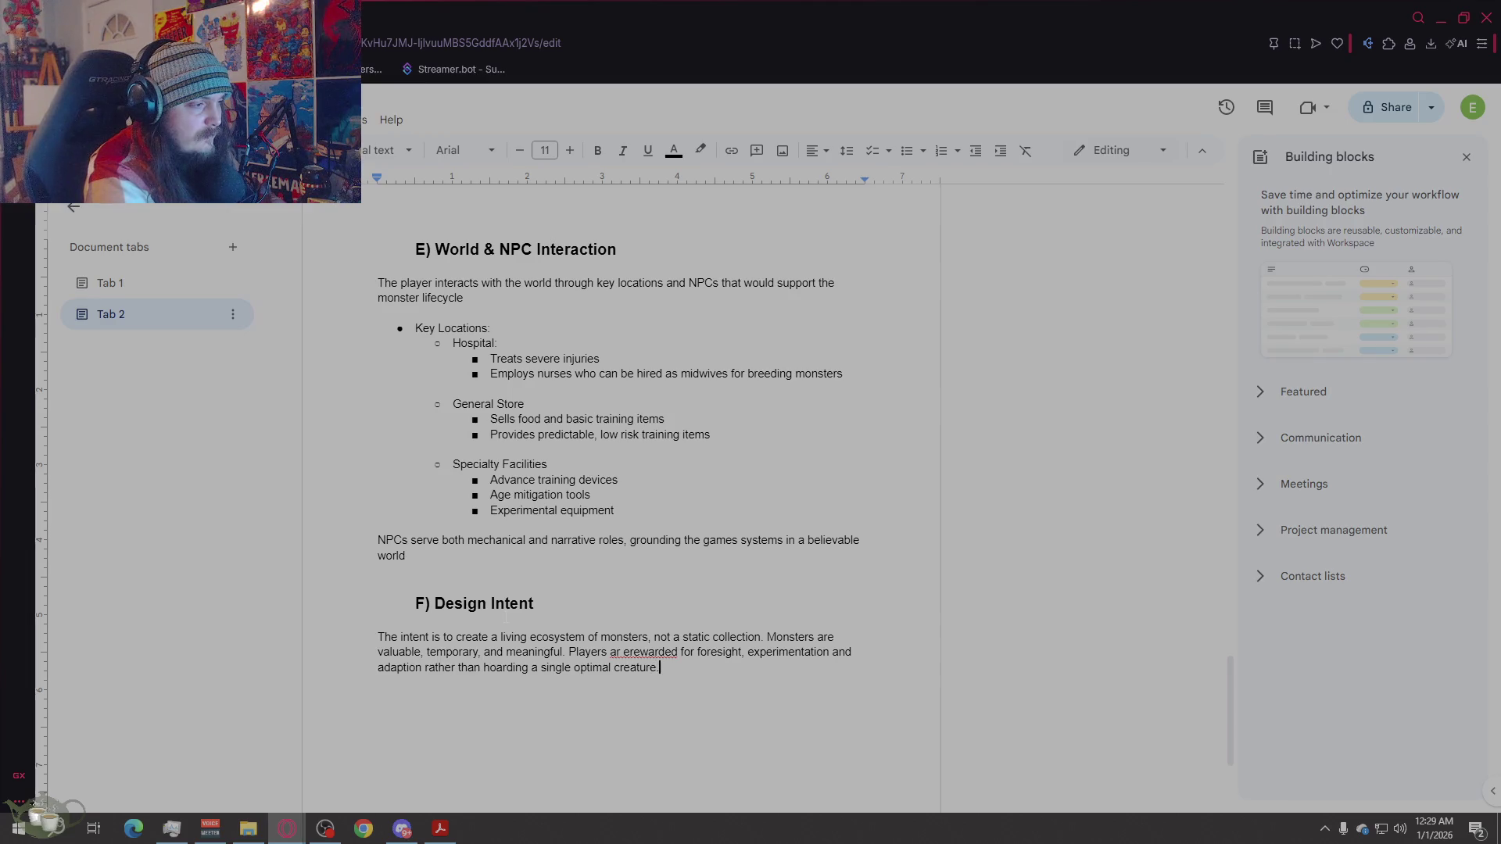
key("Return")
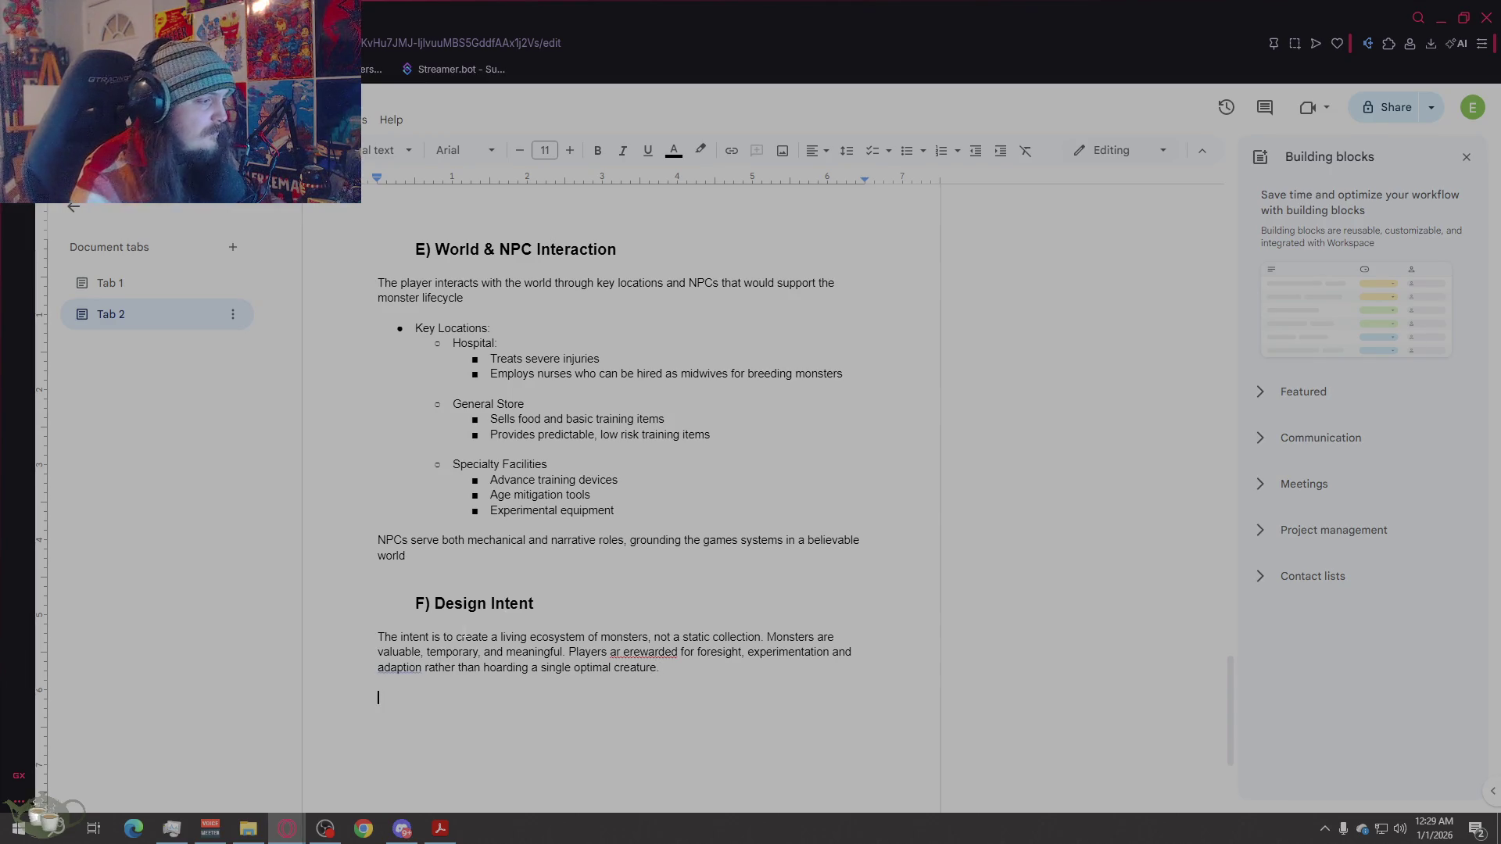
Step: Correct 'adaption' to 'adaptation' and add the line 'The combination of:'
left_click(399, 667)
left_click(450, 564)
left_click(380, 697)
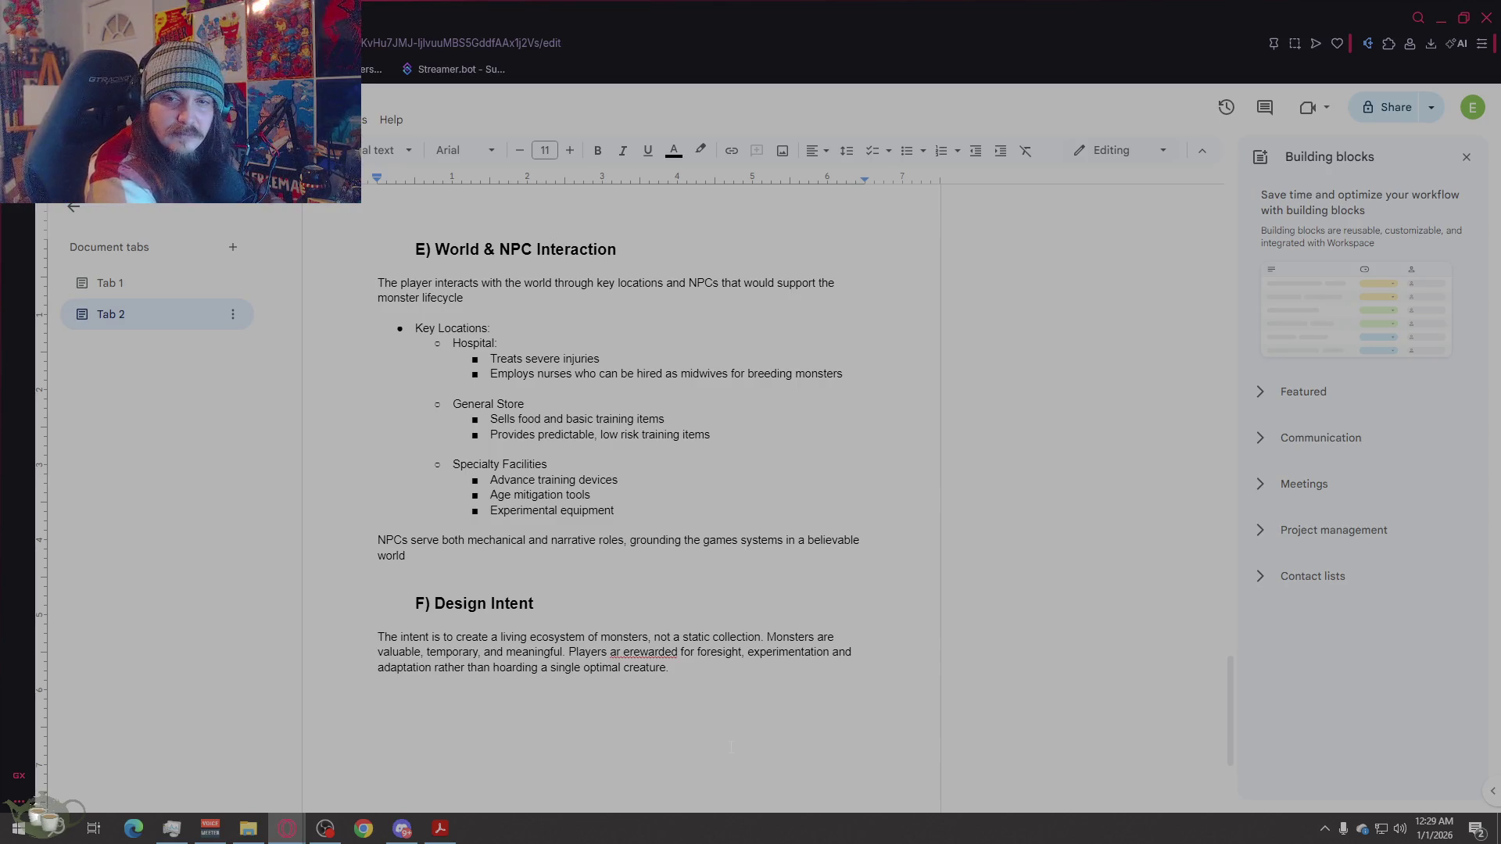
type("The com")
type("bination of:")
key("Return")
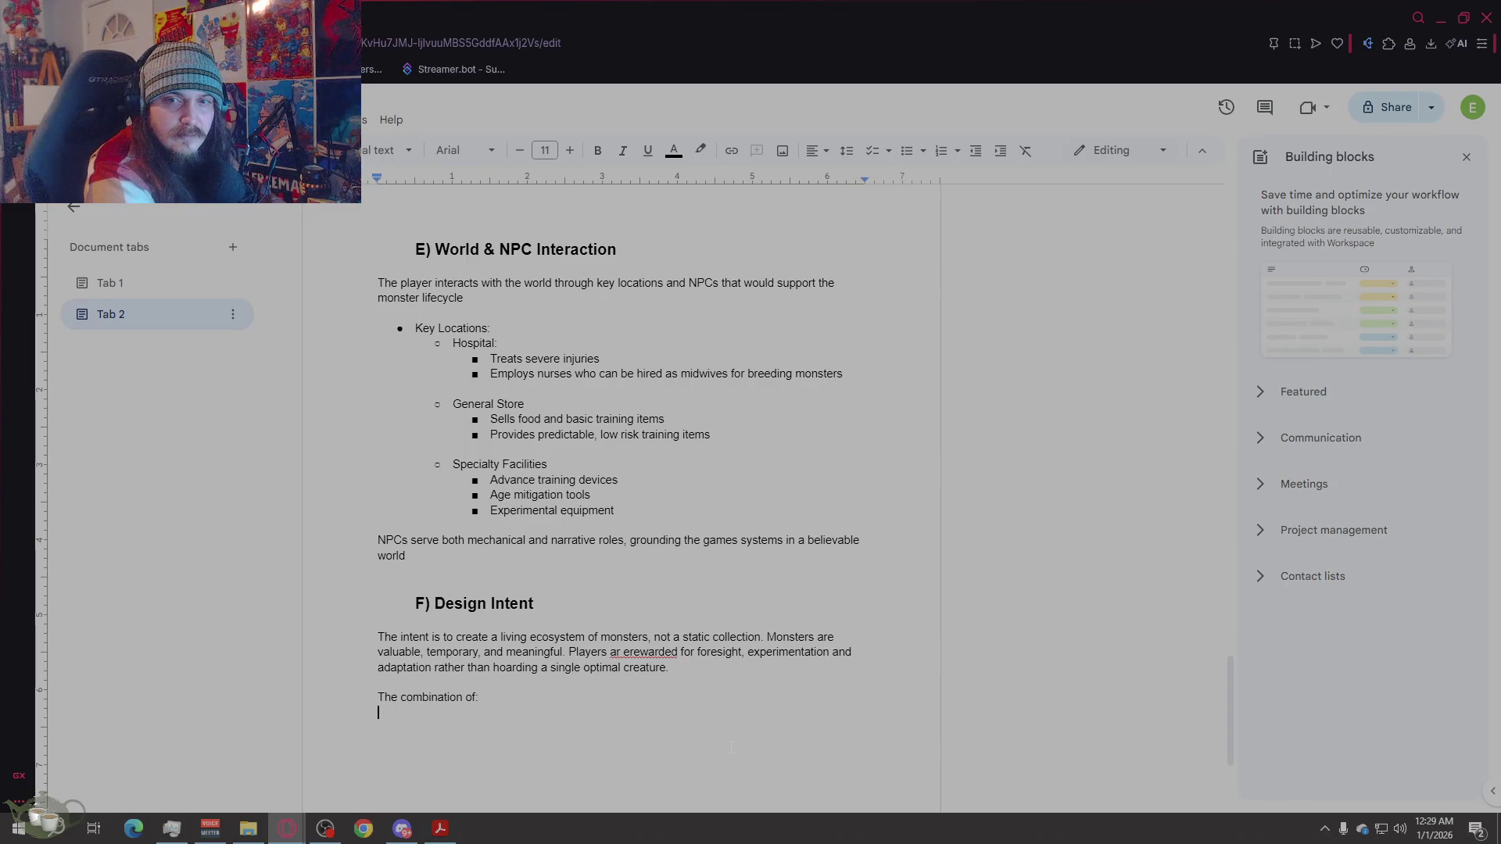
key("BackSpace")
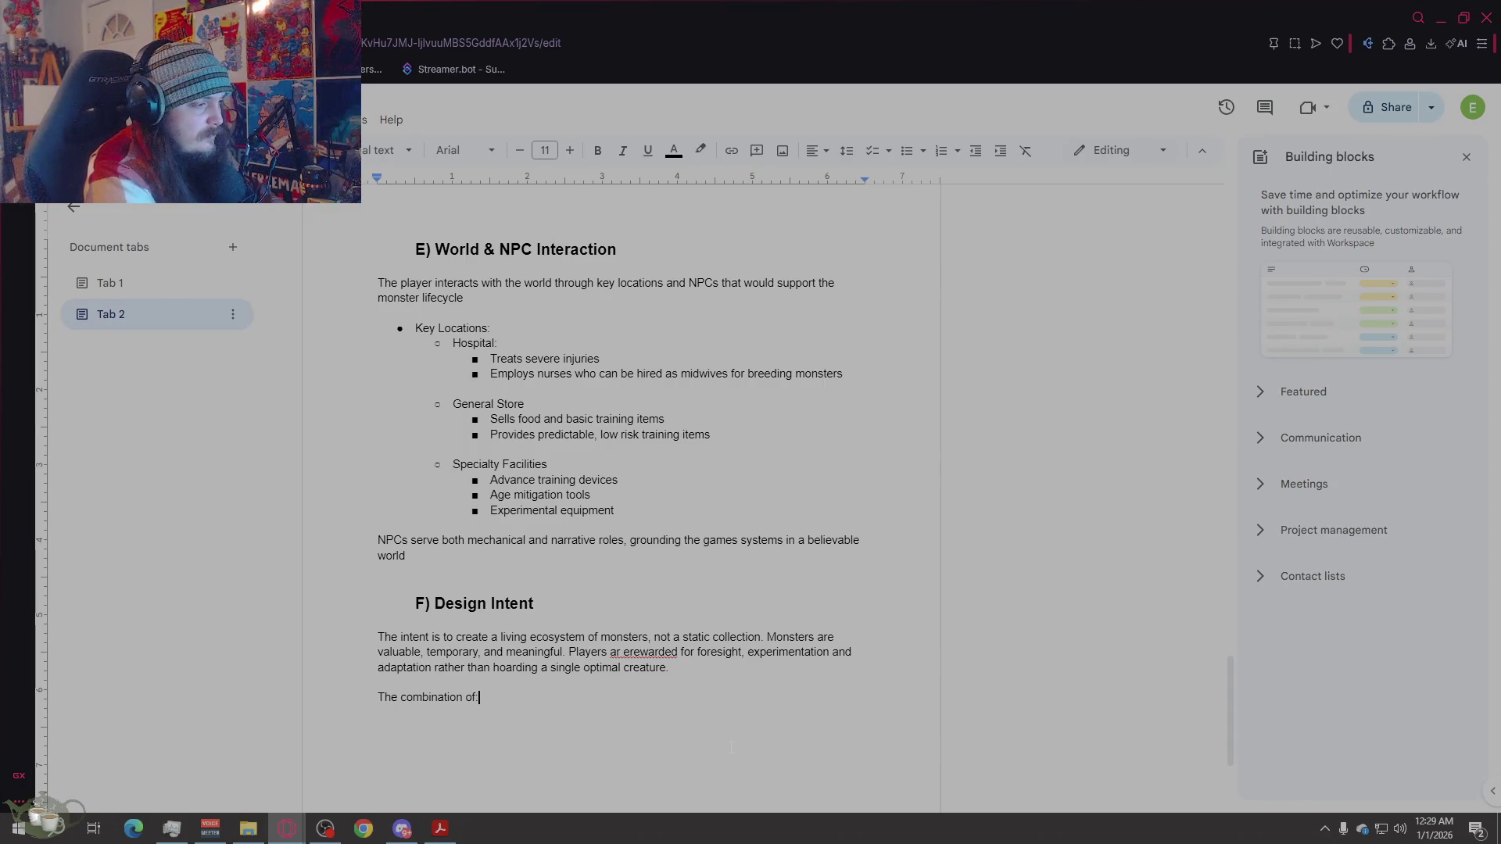
key("Return")
Step: Type the items Lifespans, Training consequences, Breeding depth and economic pressure on separate lines
type("Lifespawn")
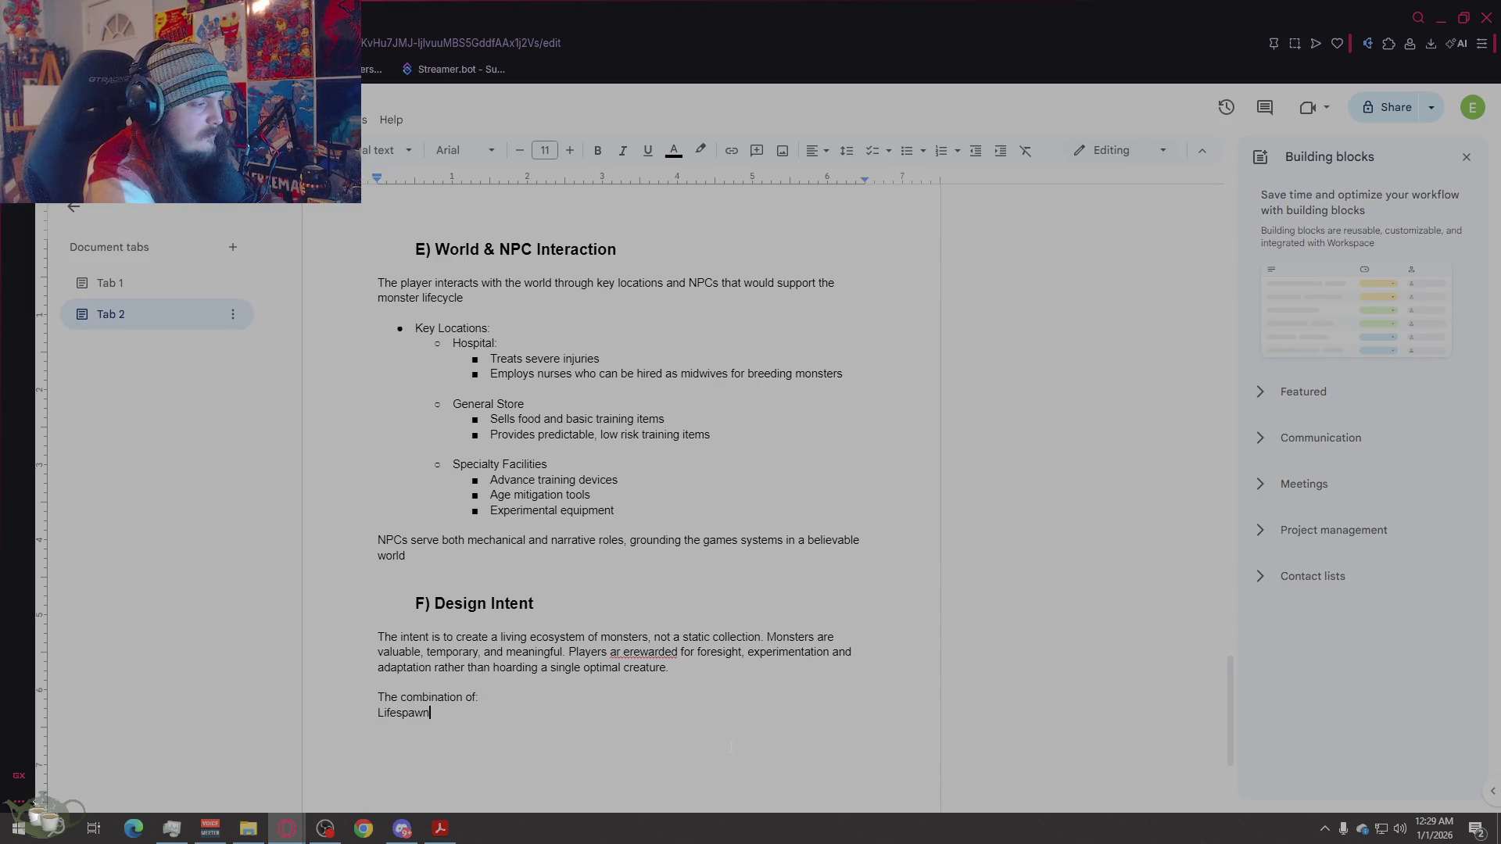
key("BackSpace")
key("BackSpace")
key("BackSpace")
type("ans")
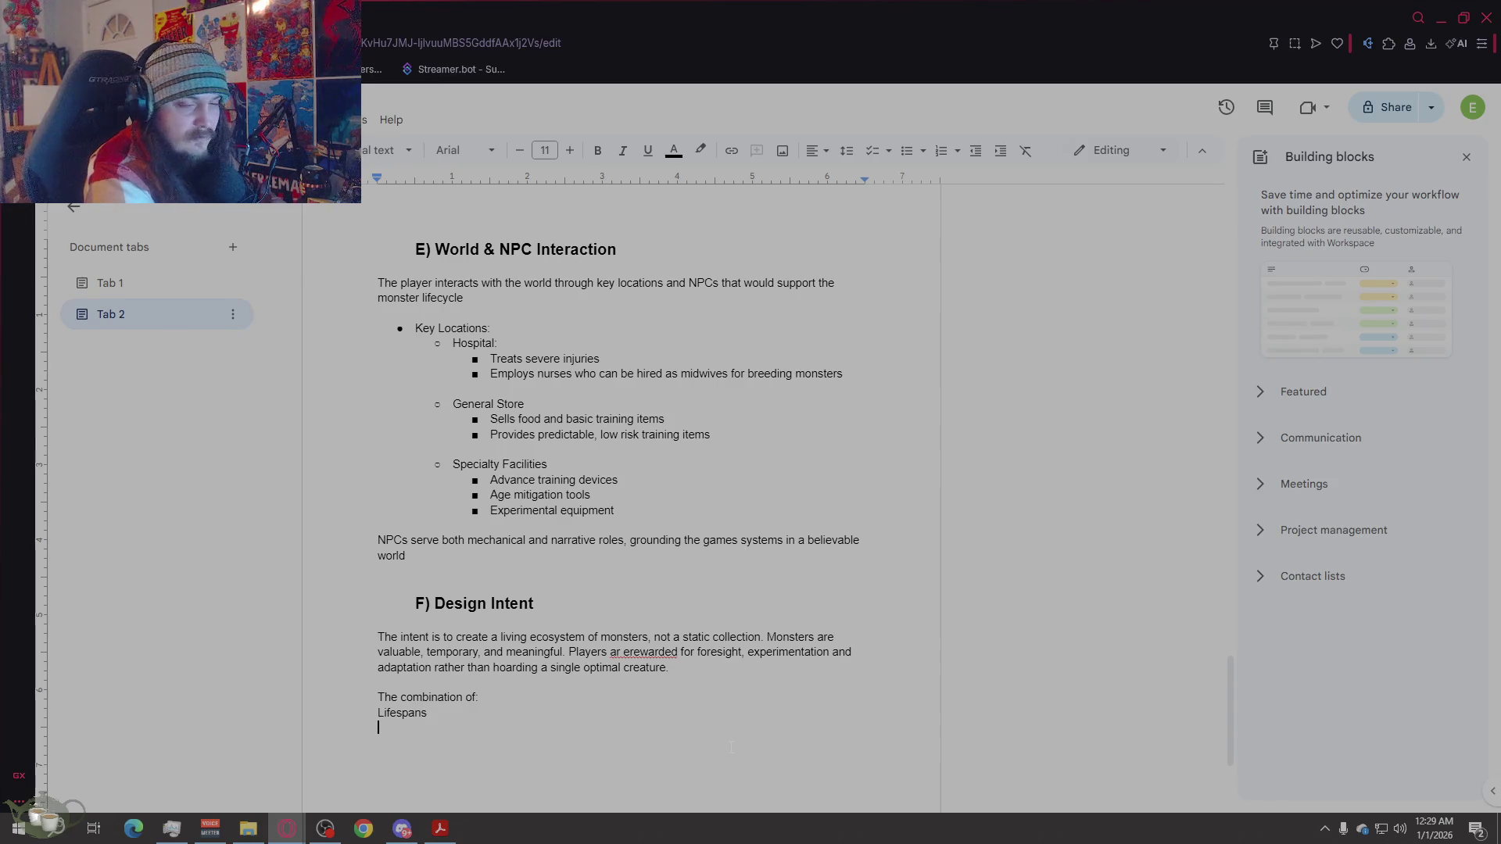
key("Return")
type("Training c")
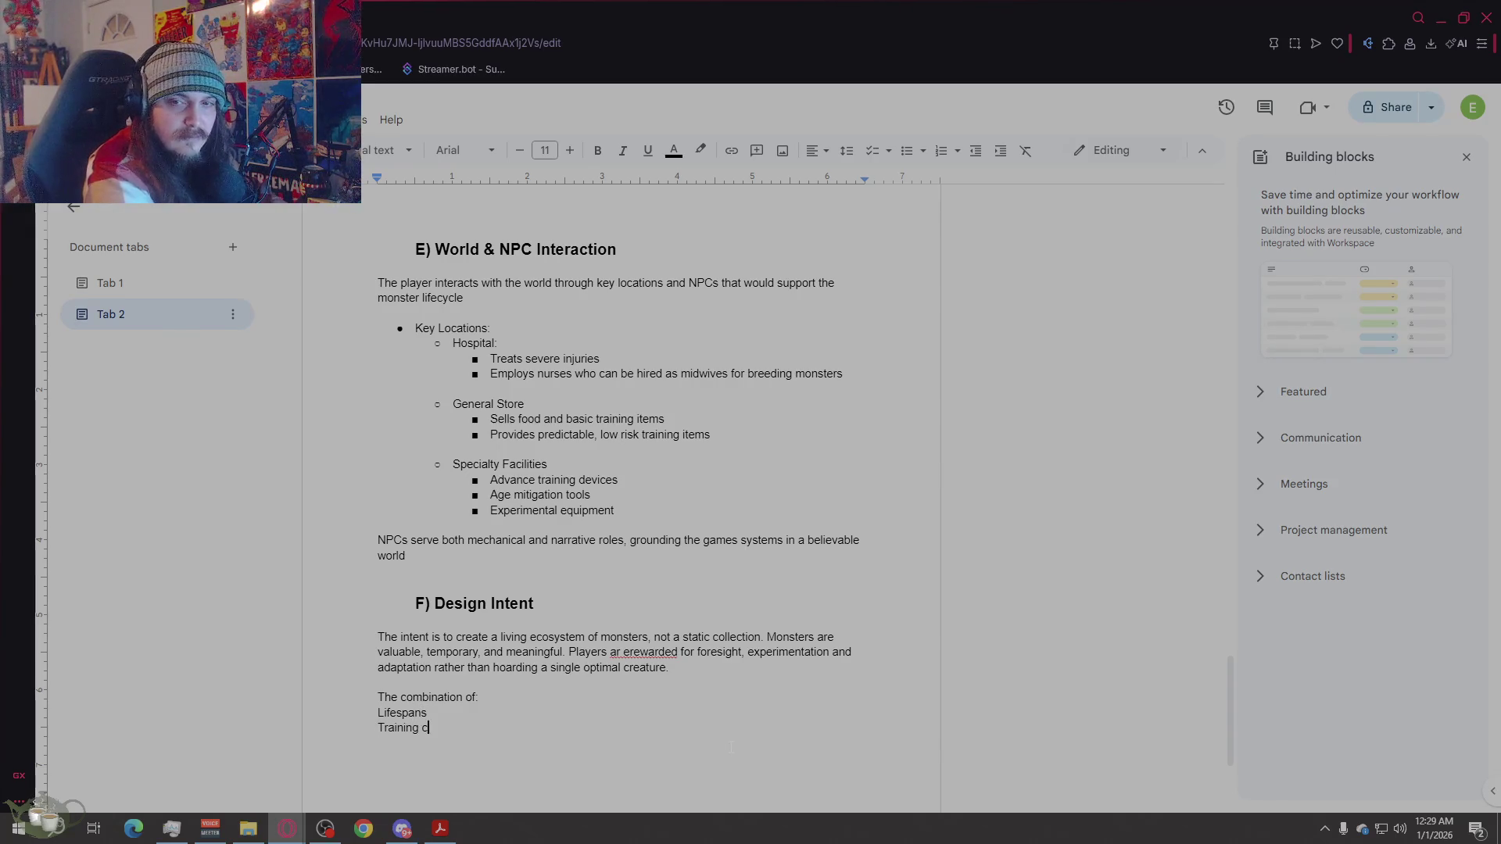
type("onsequences")
key("Return")
type("Bree")
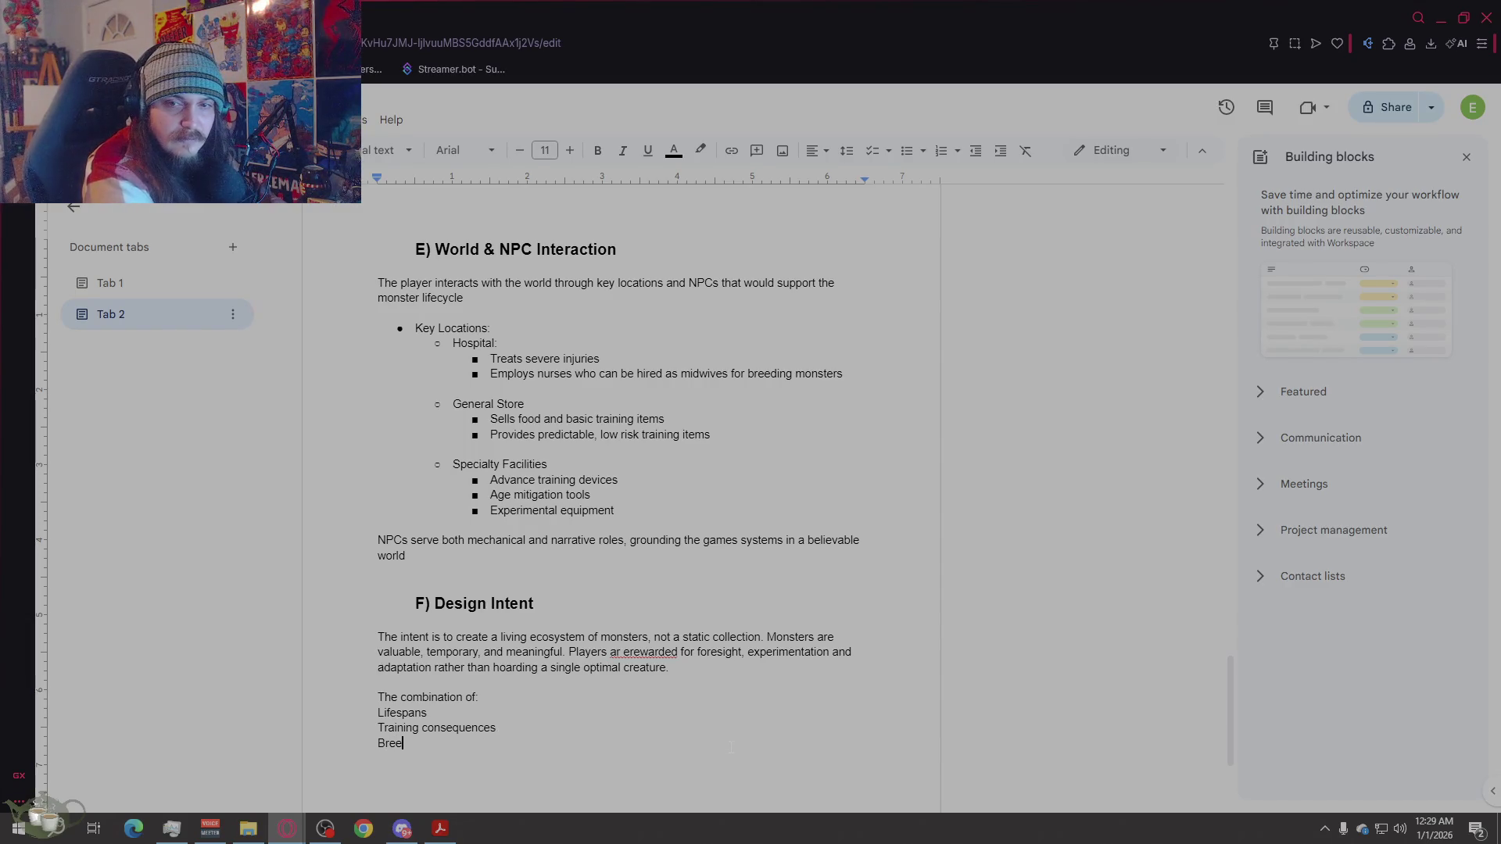
type("ding depth")
key("Return")
type("ec")
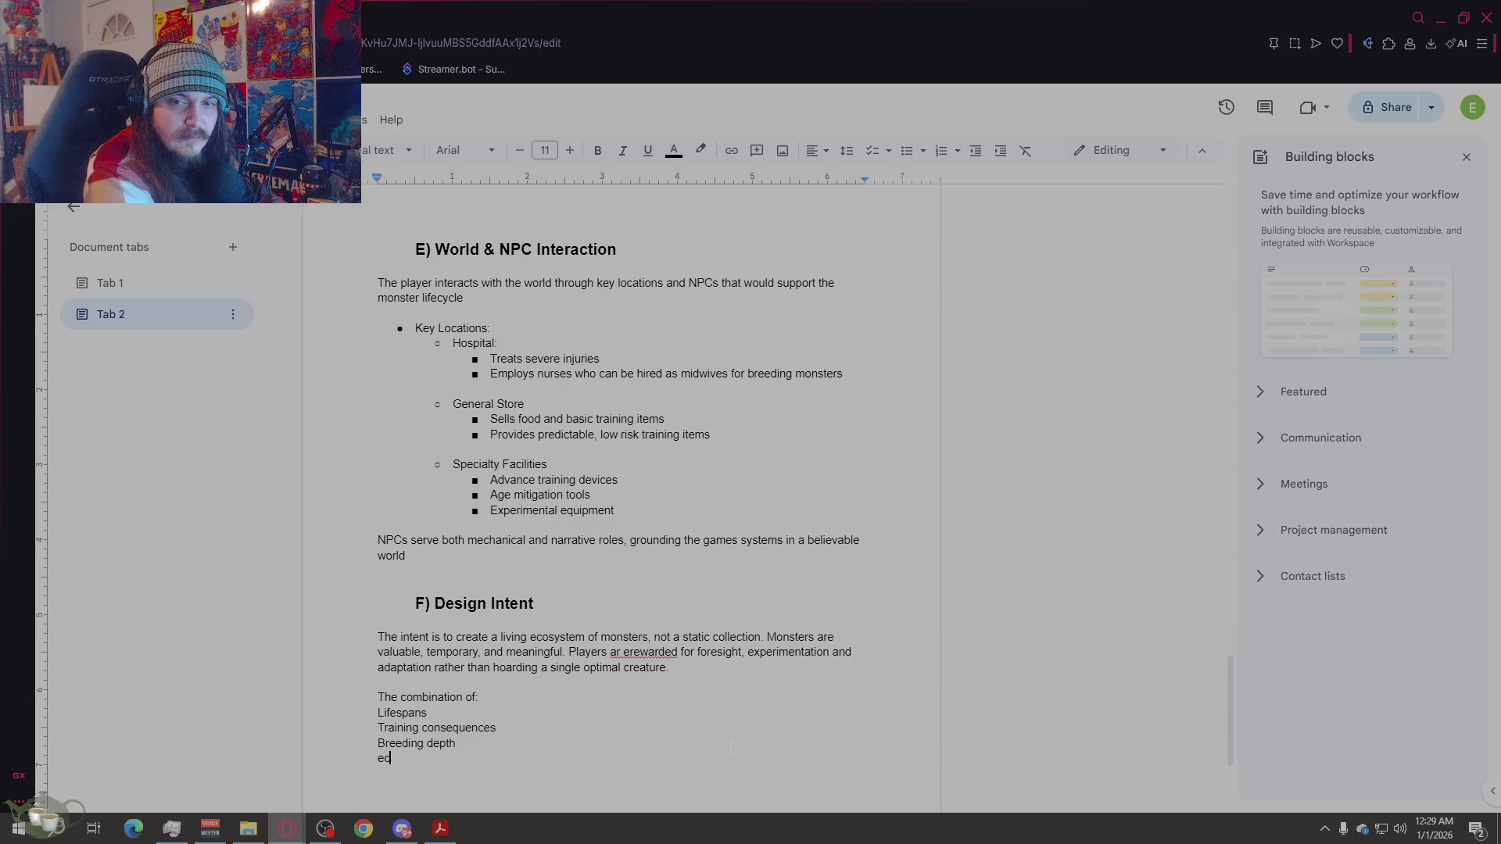
type("onomic pressure")
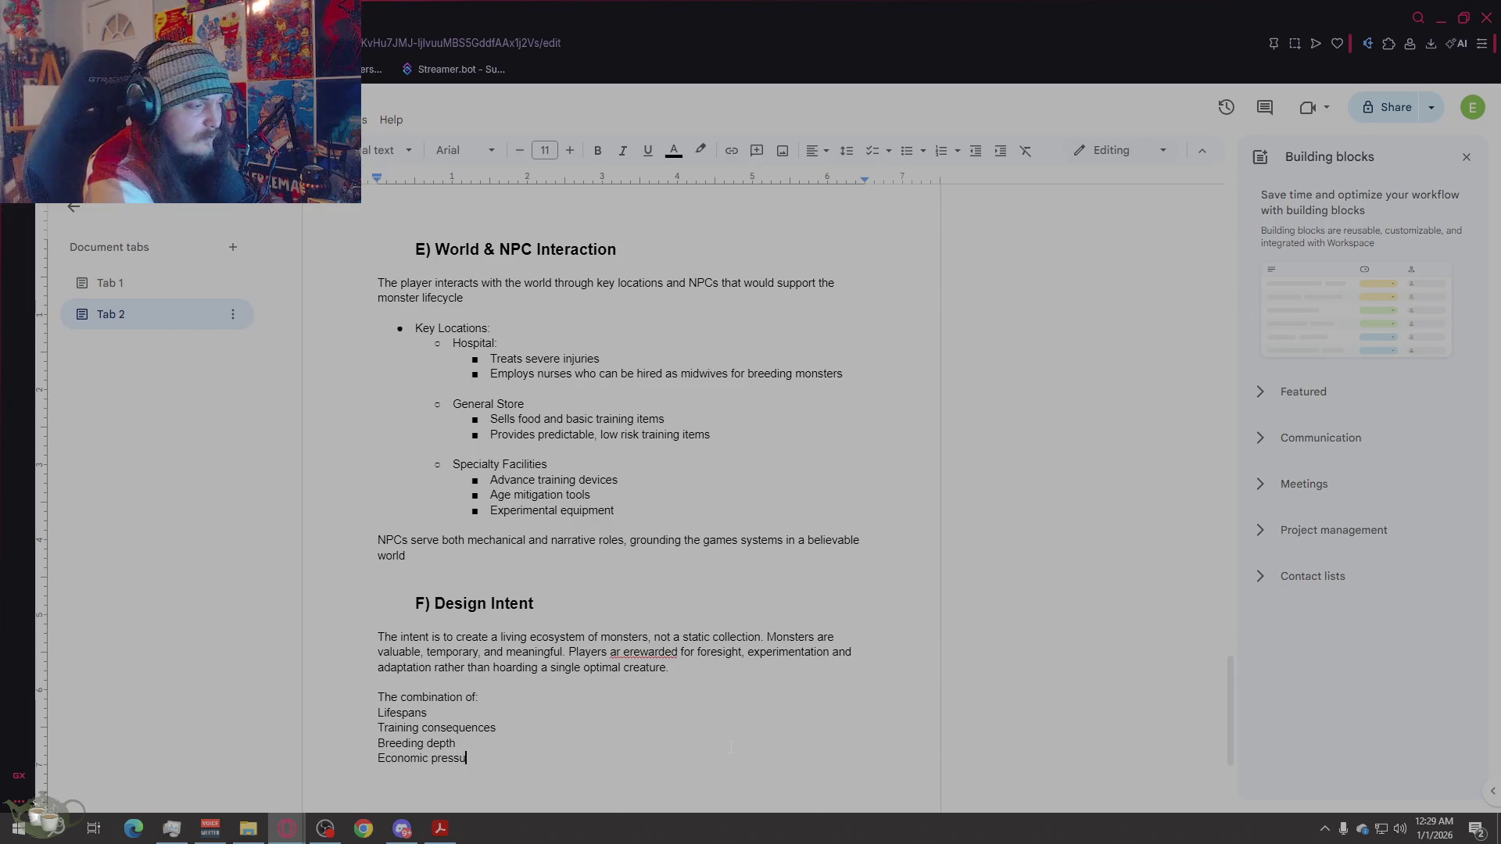
Step: Prefix each of the four list items with a dash
left_click(378, 713)
type("-")
key("Down")
key("Home")
type("-")
key("Down")
key("Home")
type("-")
key("Down")
key("Home")
type("-")
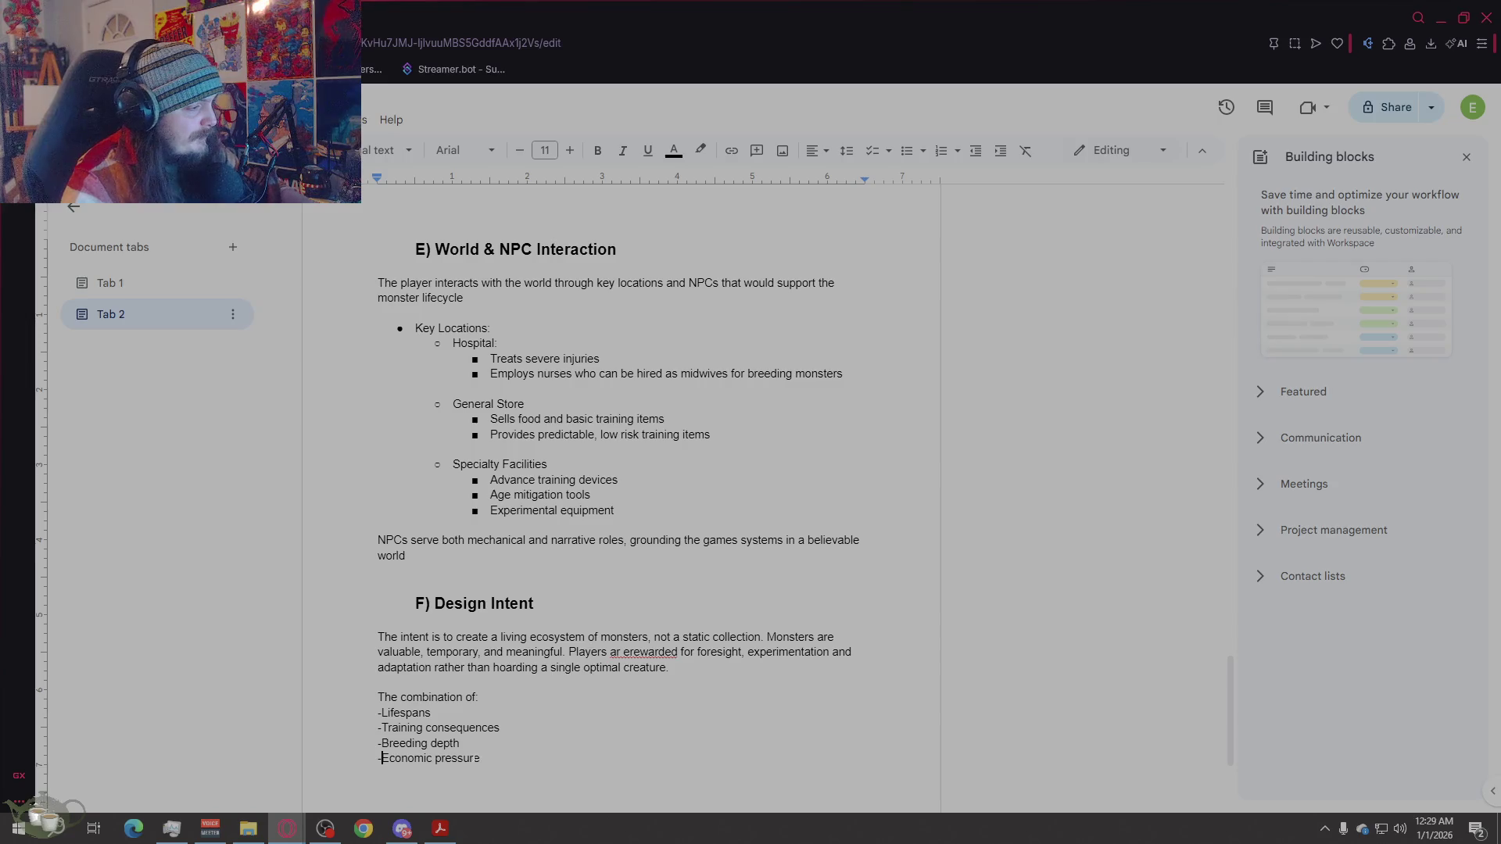
left_click(532, 787)
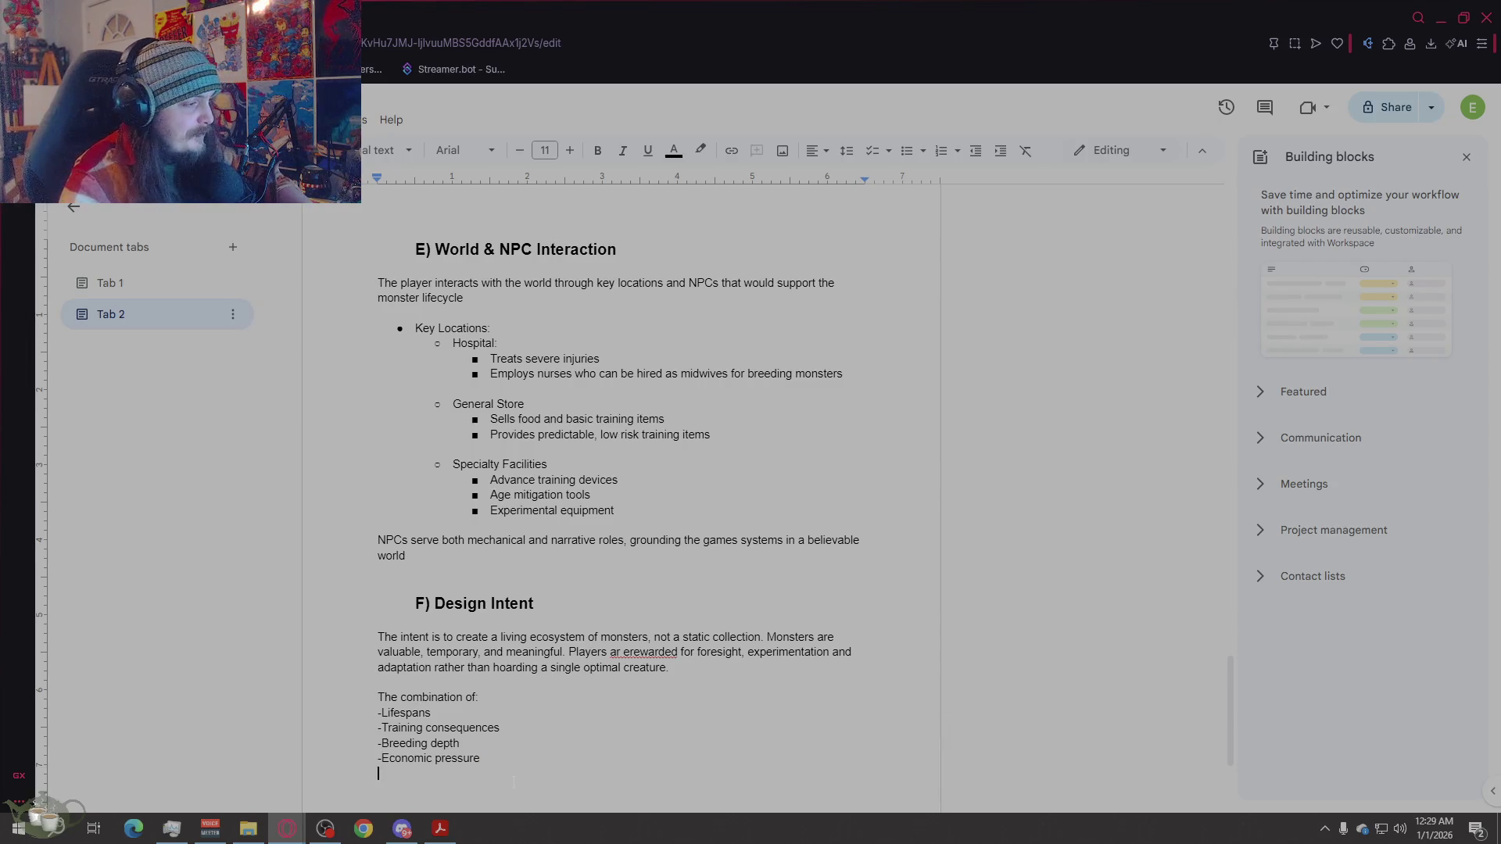
Step: Add the closing line 'Ensures that every decision has weight and that each monster's story feels unique.'
key("Return")
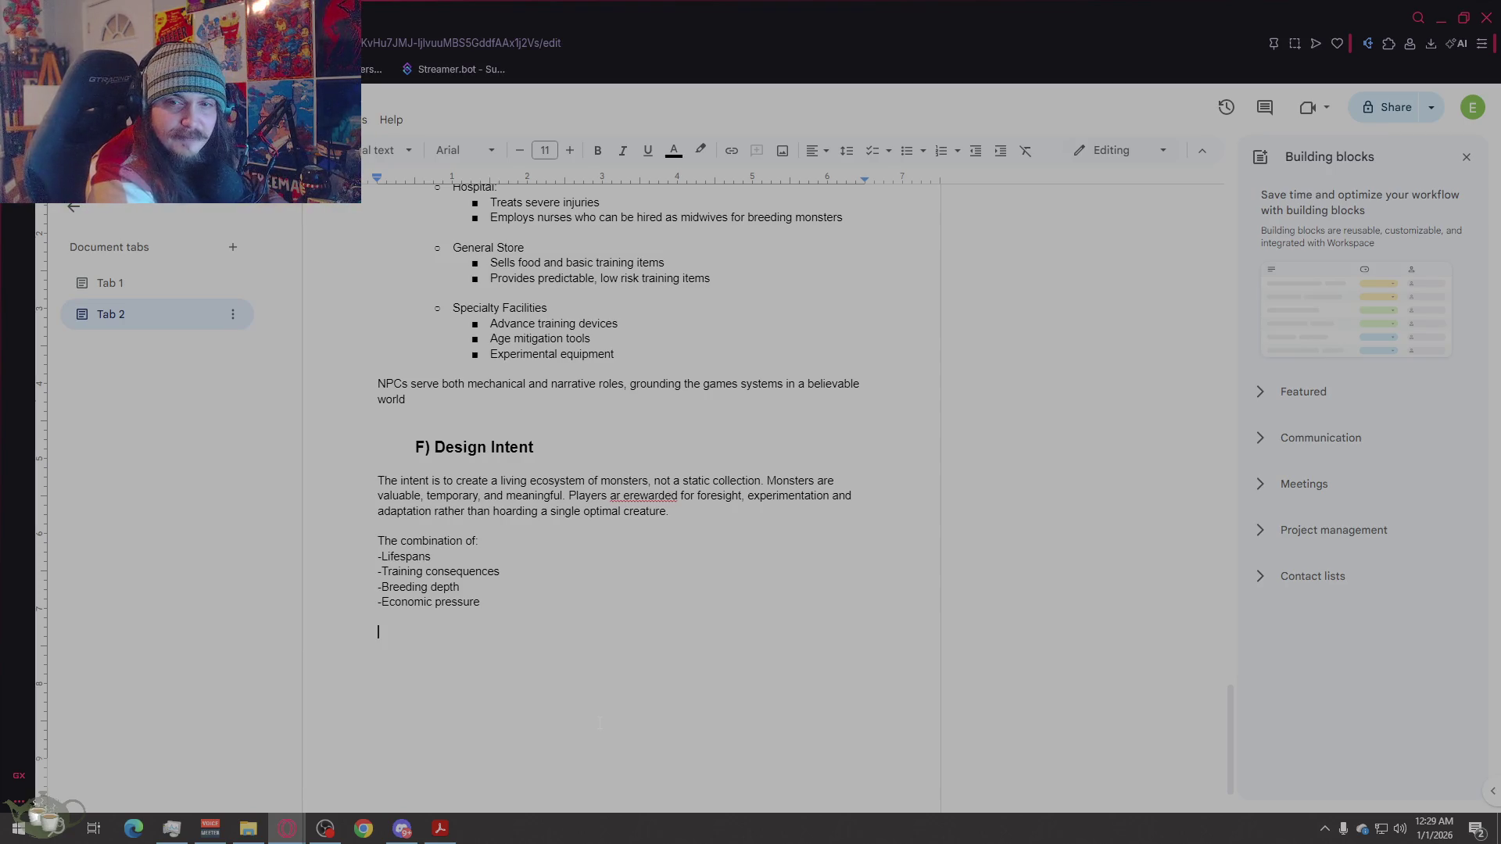
type("Ensures ")
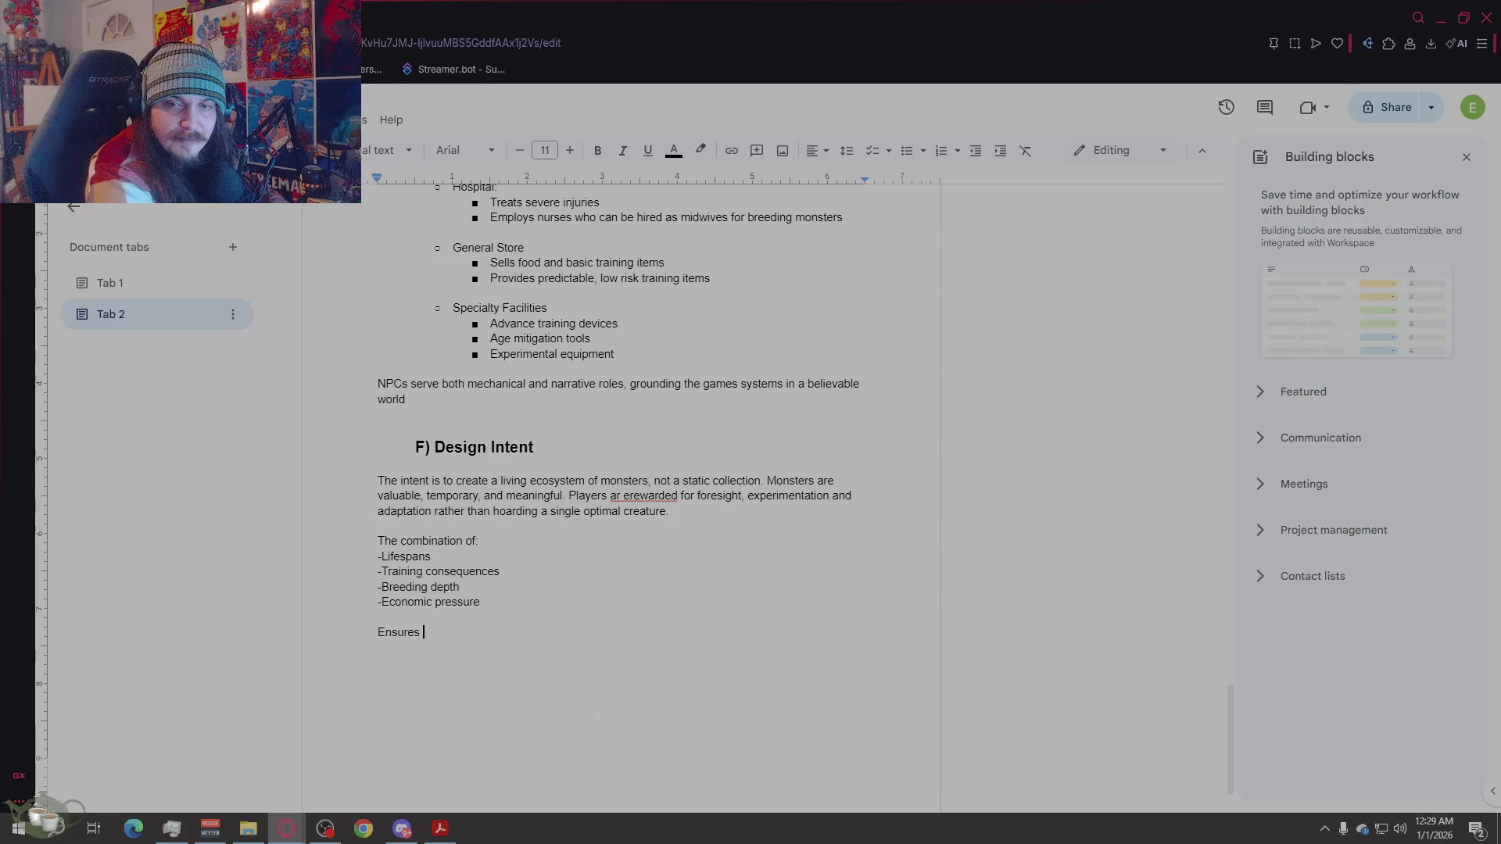
type("that every decisi")
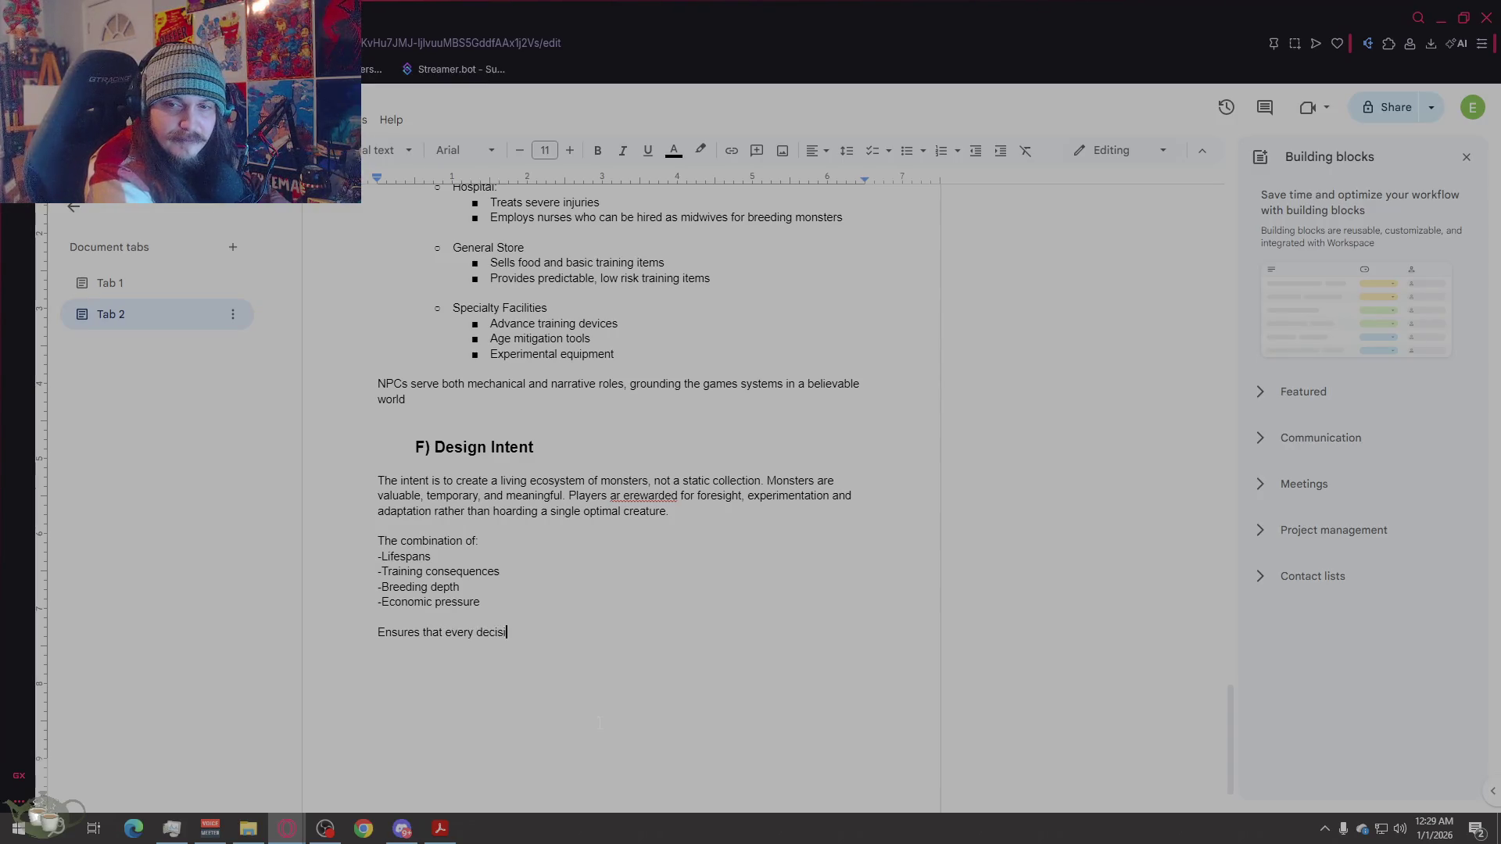
type("on has weight and ")
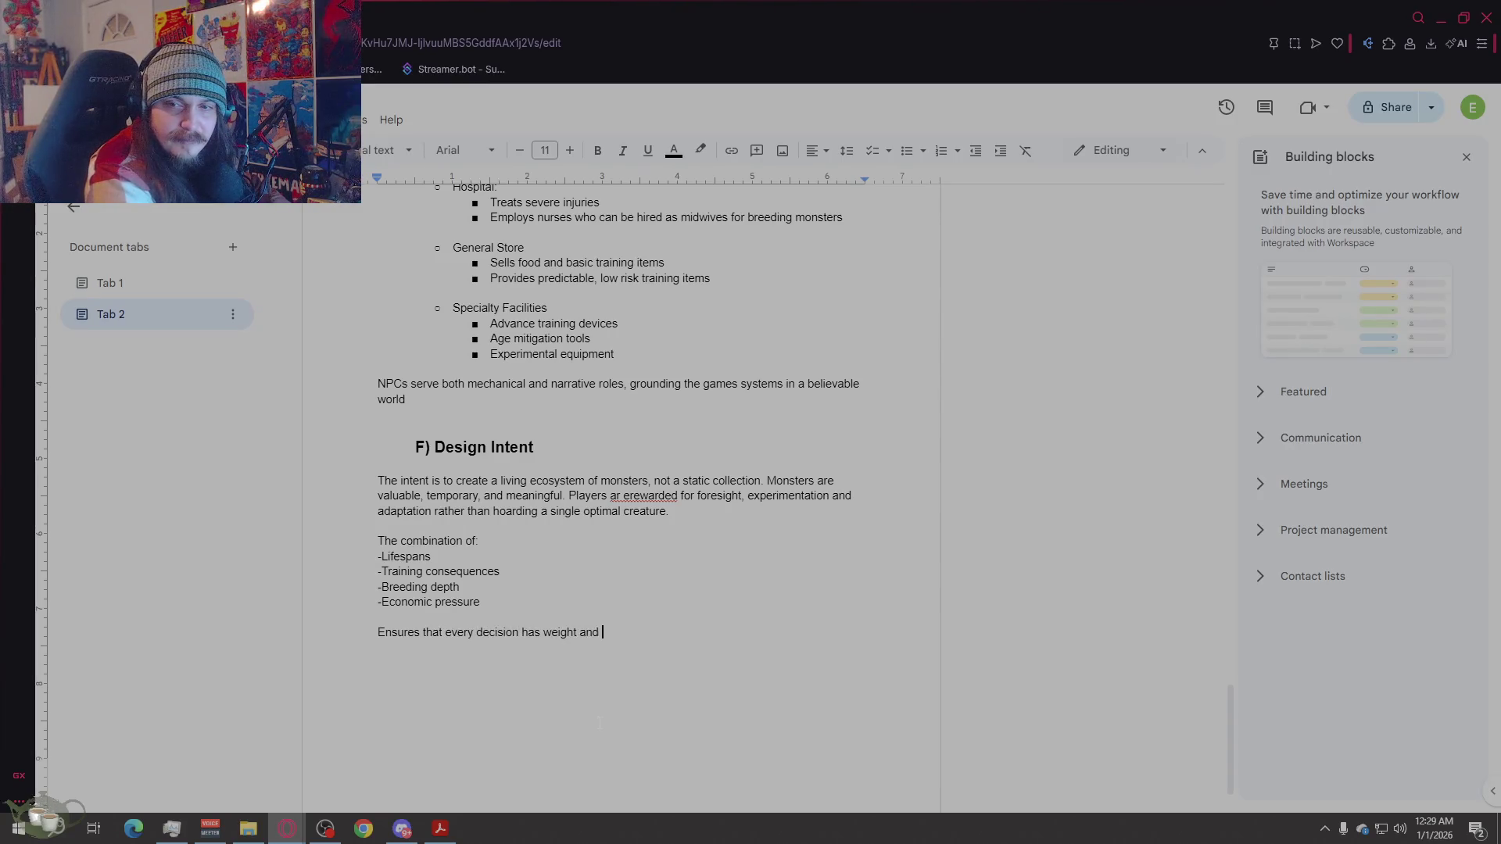
type("that each mon")
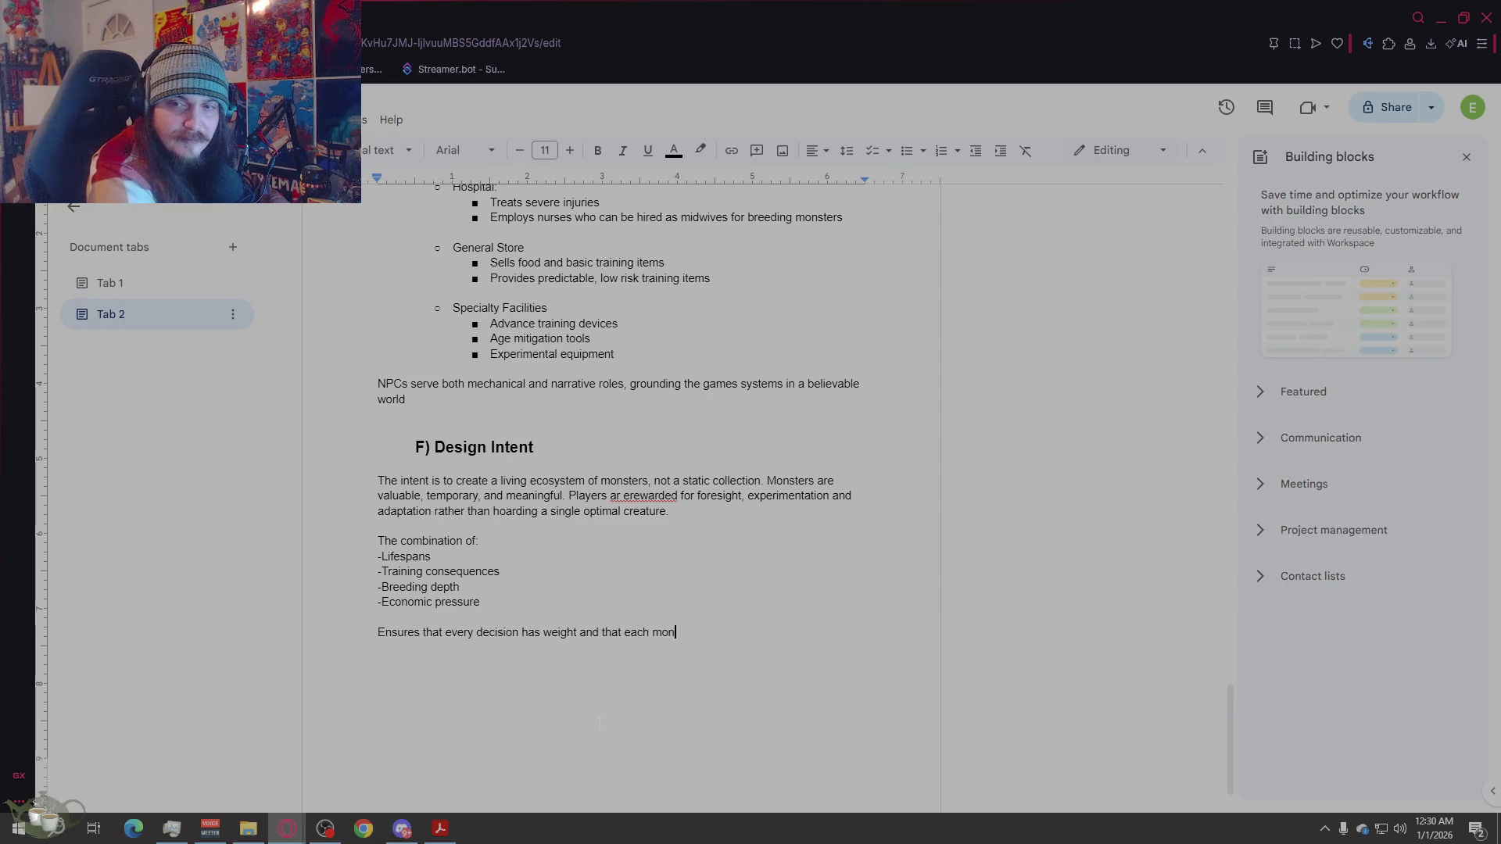
type("sters story feels unique.")
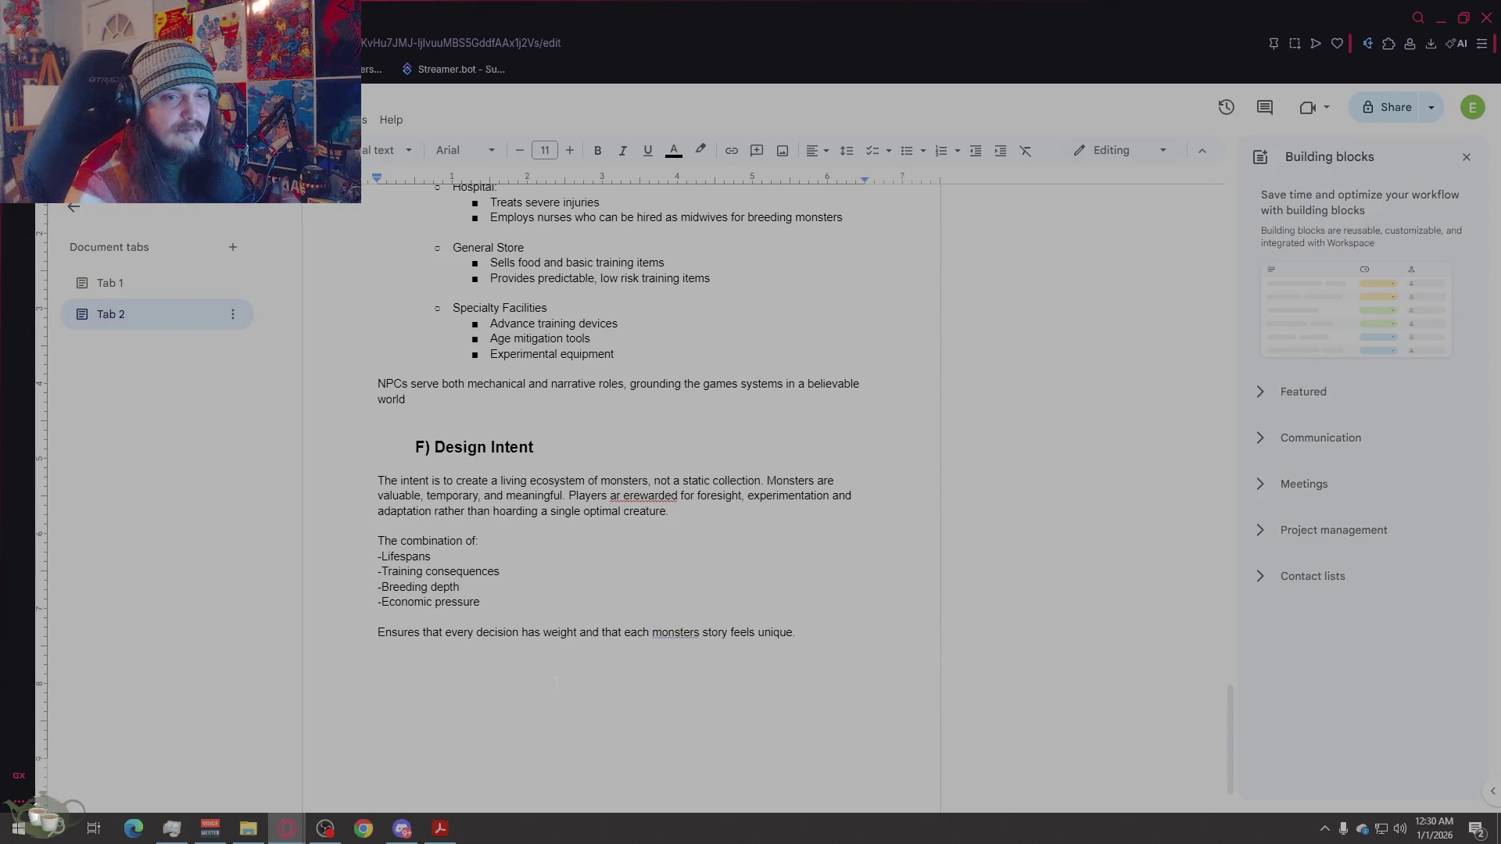
left_click(675, 632)
left_click(696, 673)
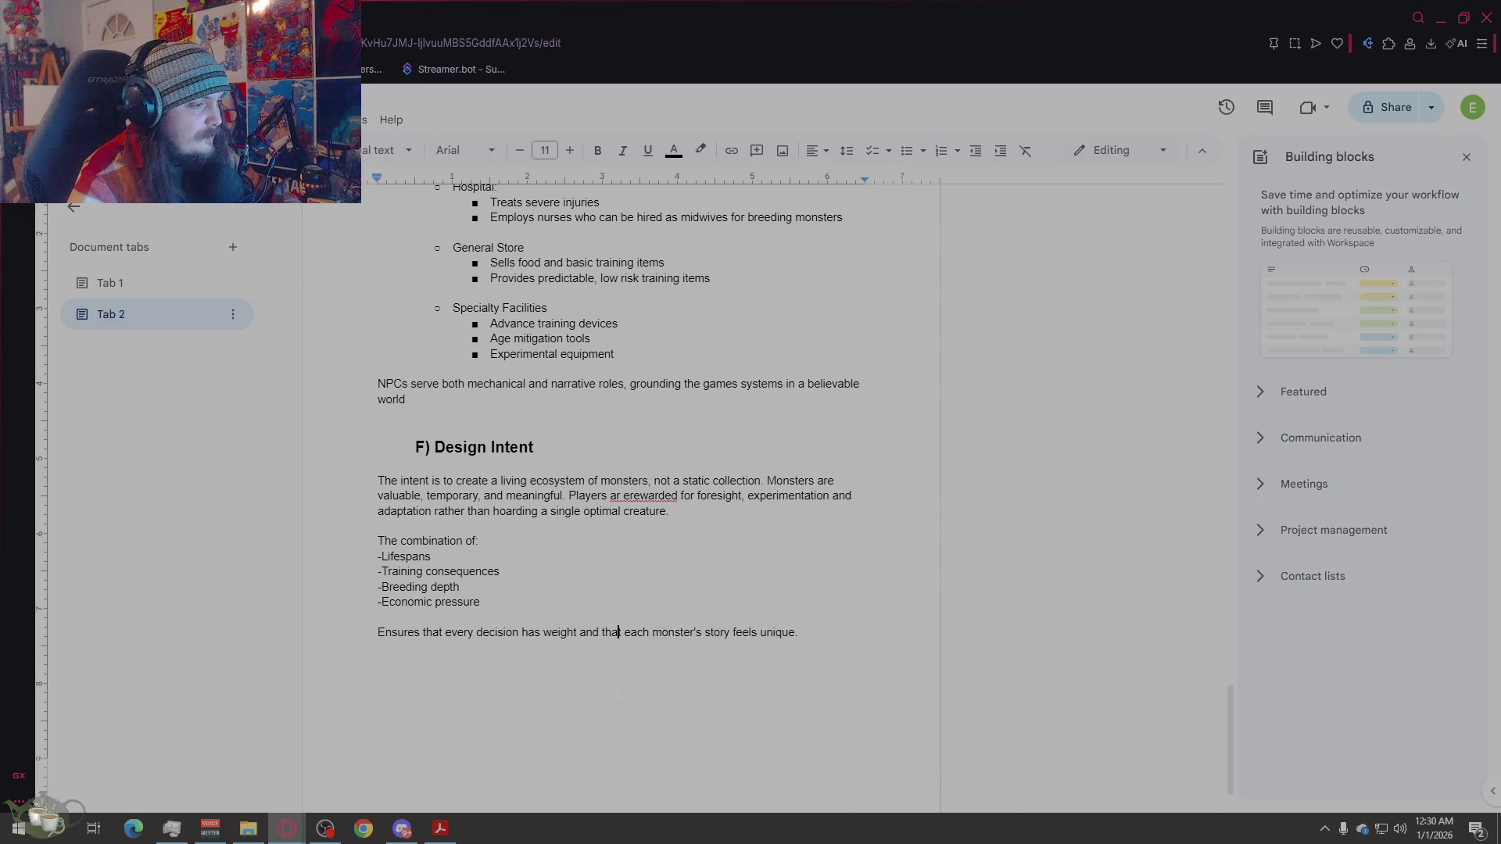
left_click(798, 670)
type("e.")
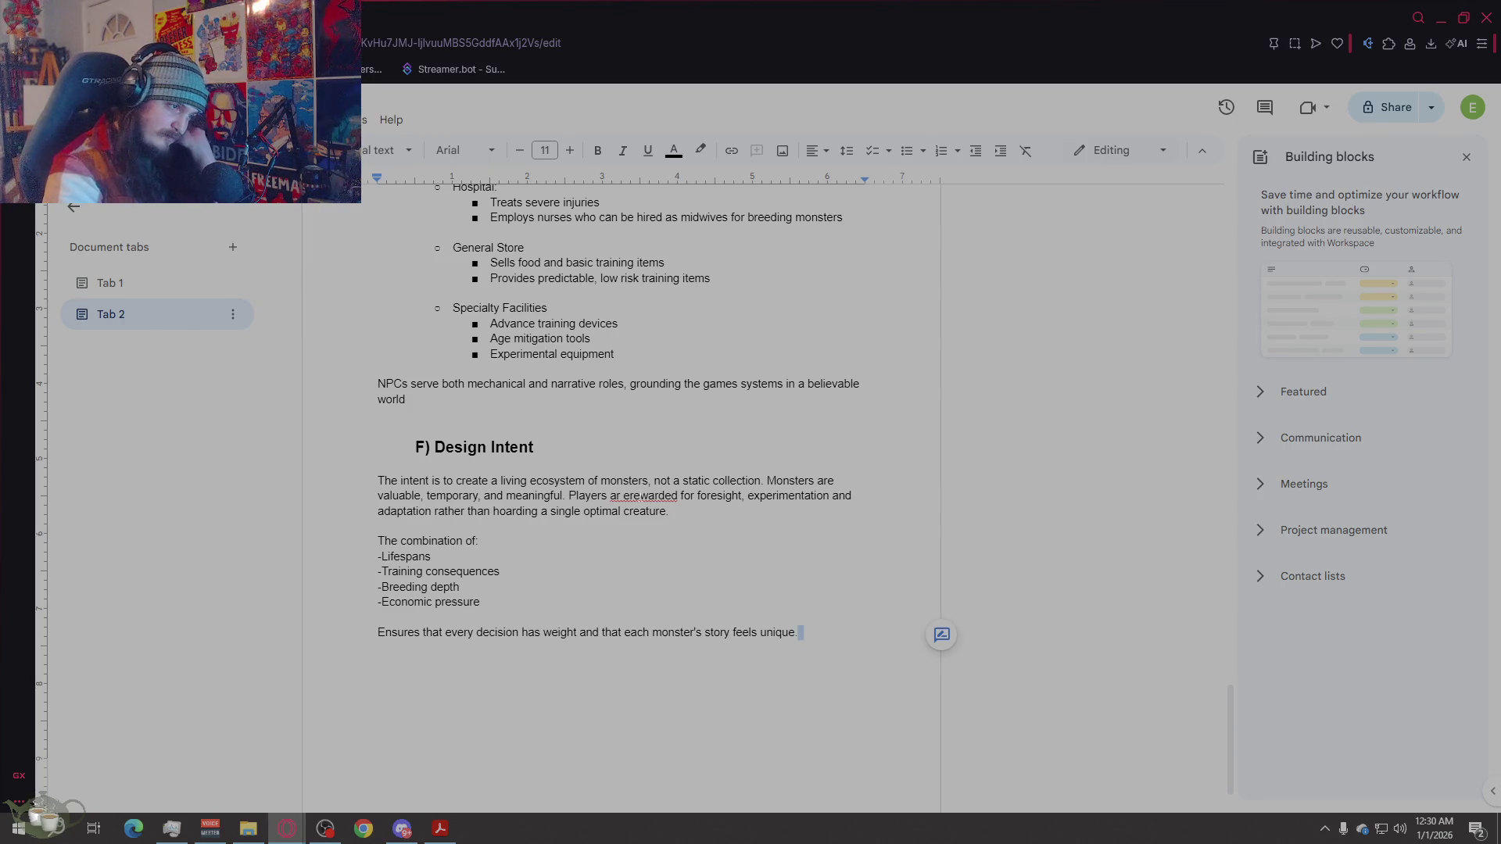
Step: Correct the typo 'ar erewarded' to 'are rewarded'
right_click(661, 498)
left_click(704, 538)
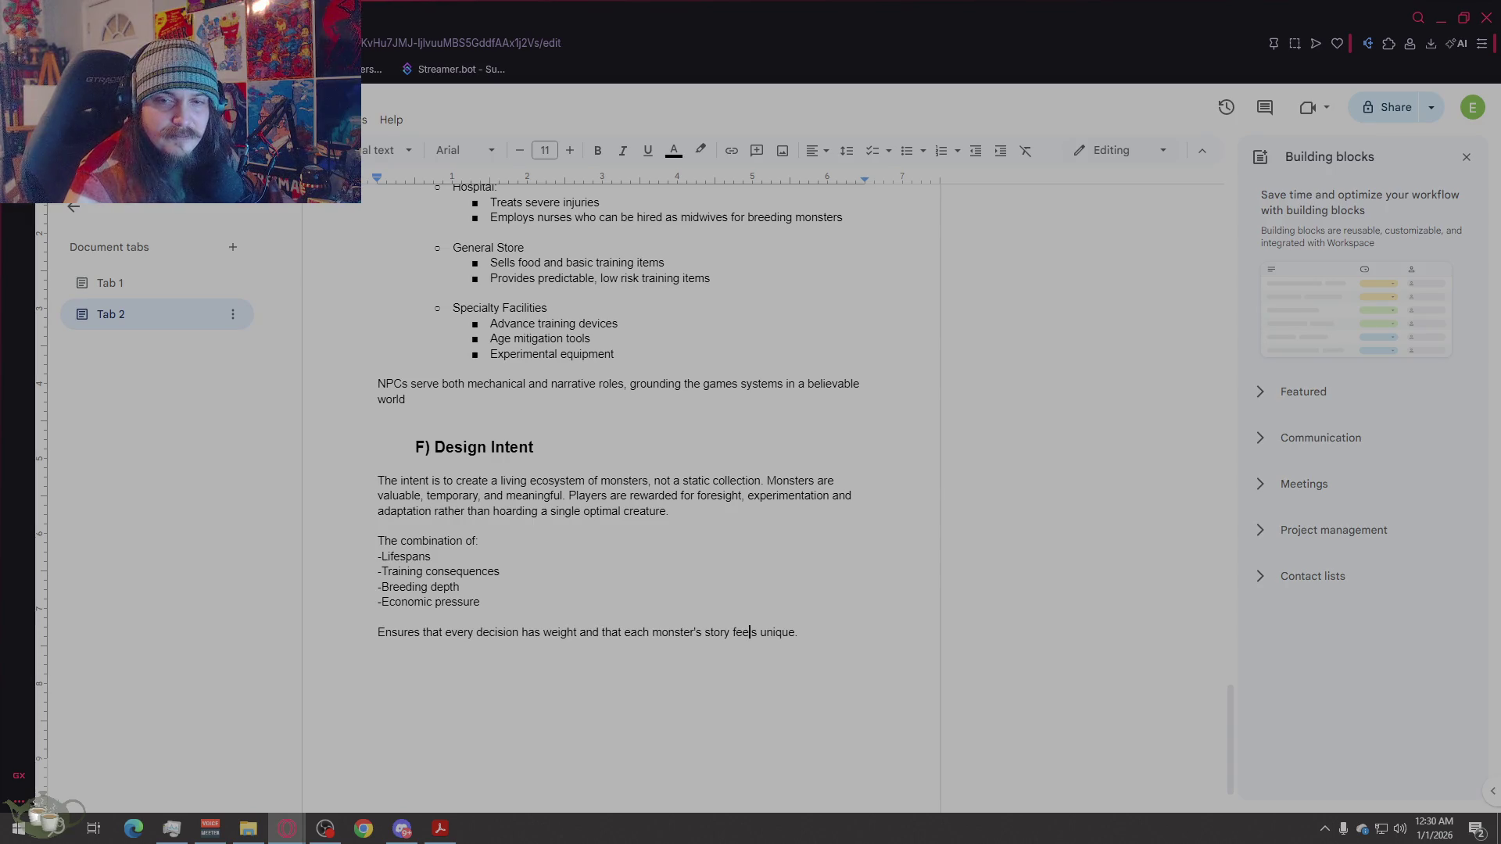
scroll(926, 532, "up", 20)
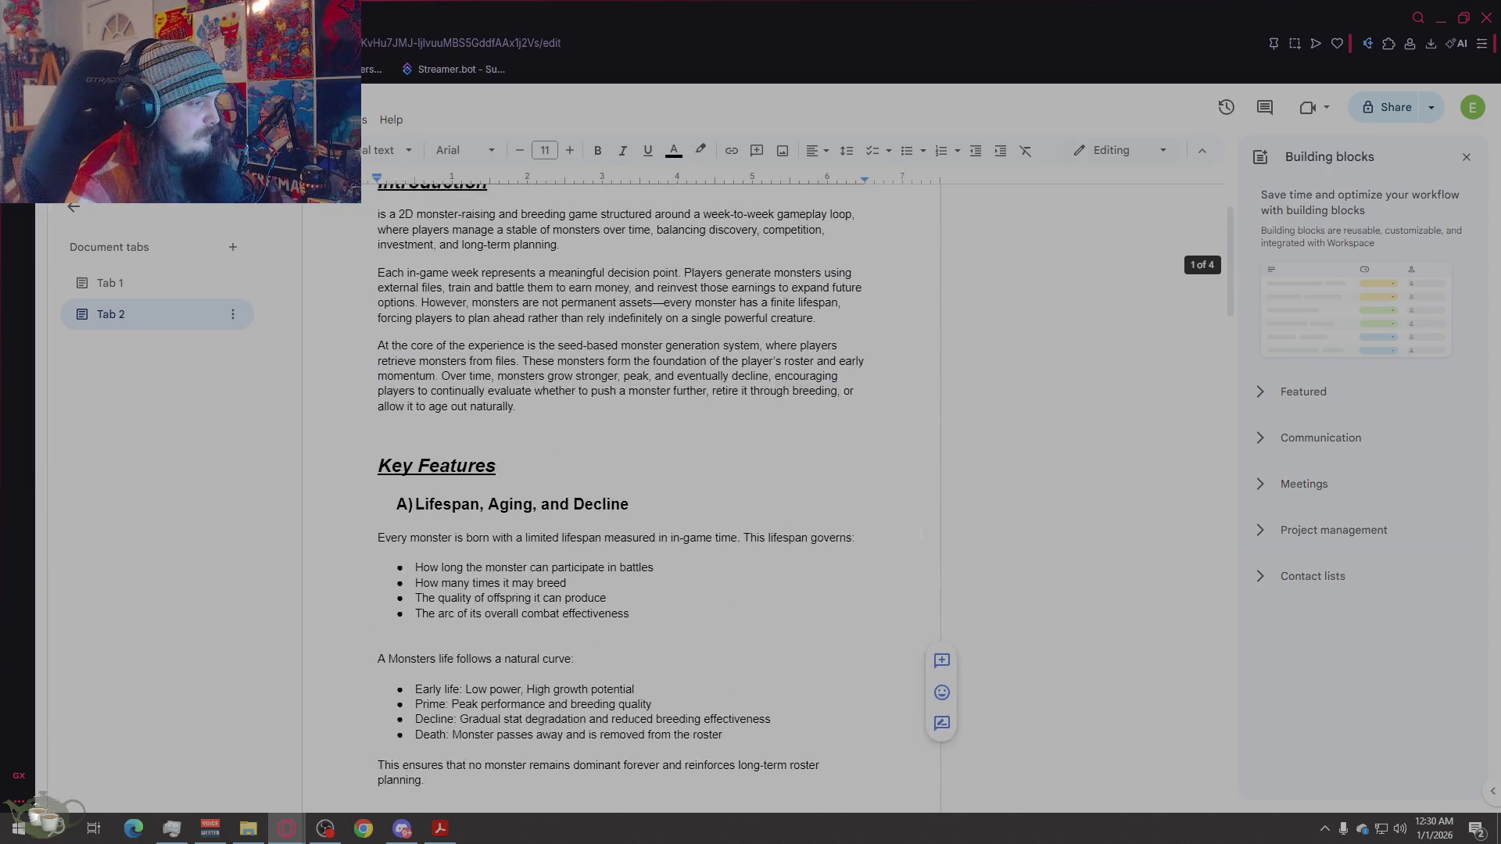
scroll(921, 534, "up", 2)
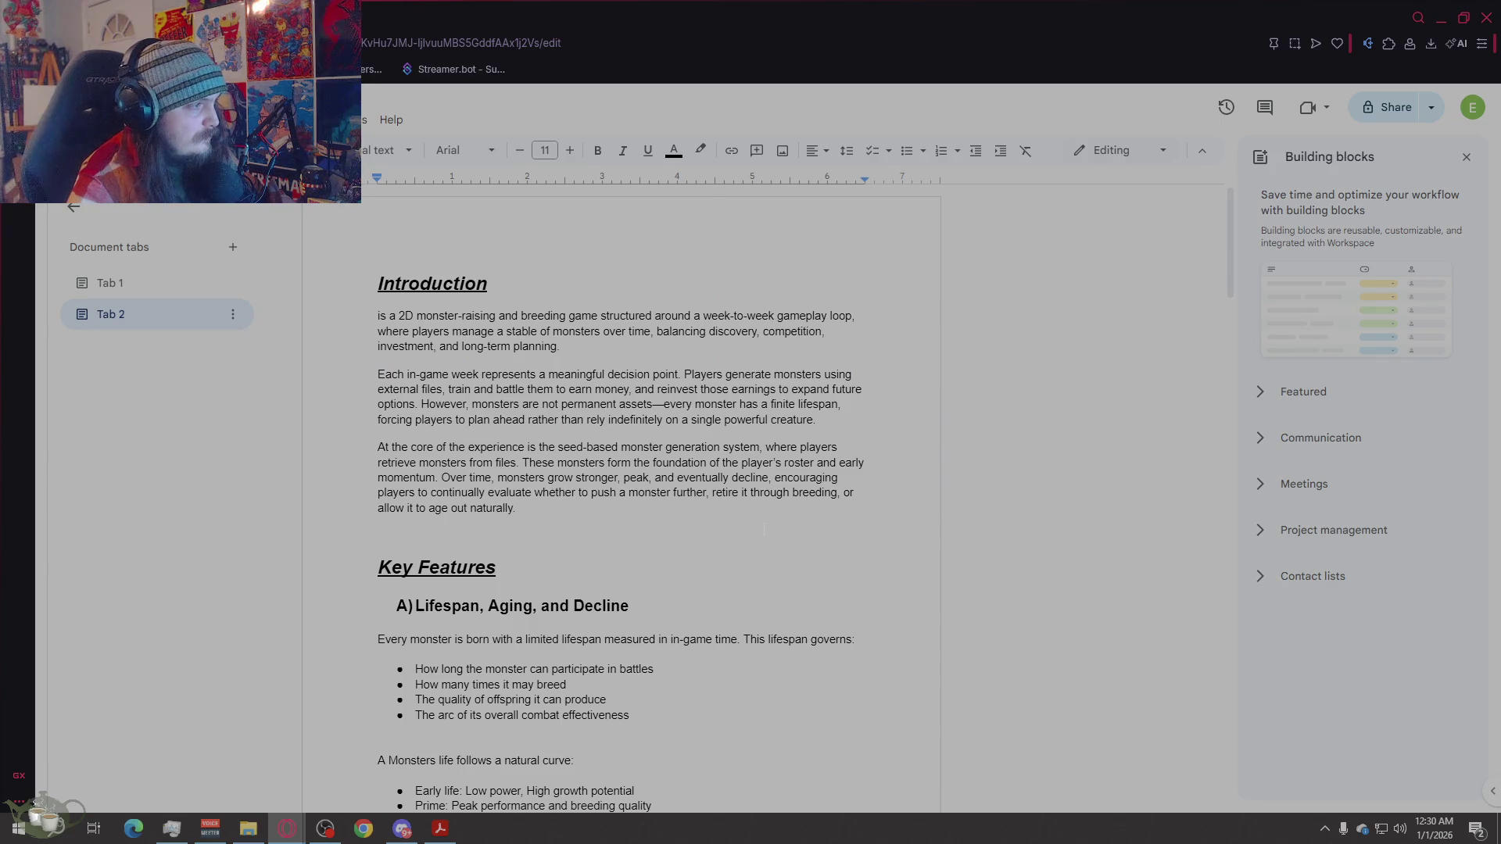
scroll(764, 530, "down", 15)
scroll(761, 529, "down", 12)
left_click(878, 666)
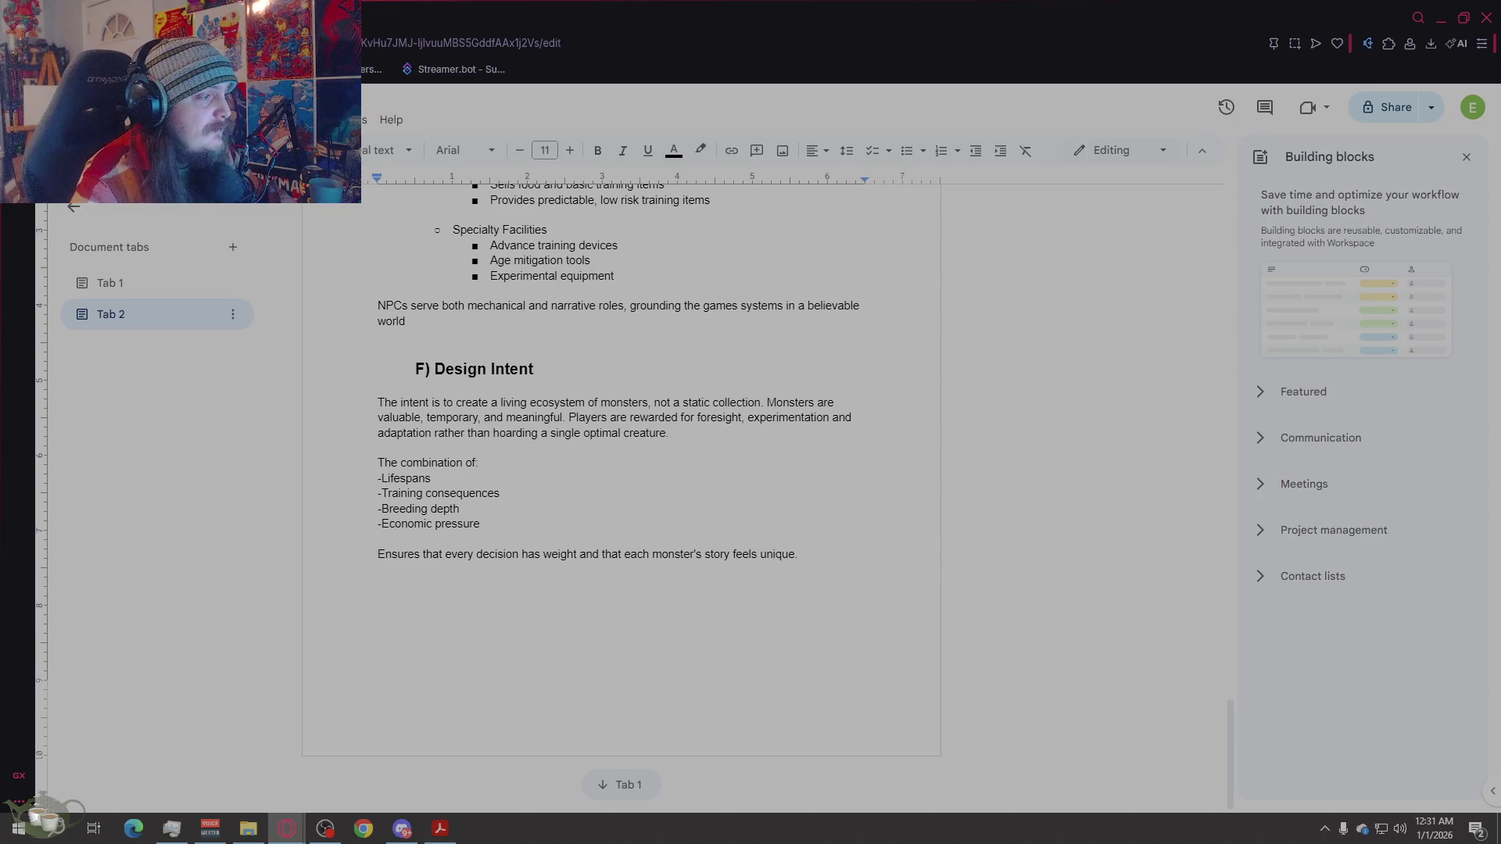
left_click(852, 553)
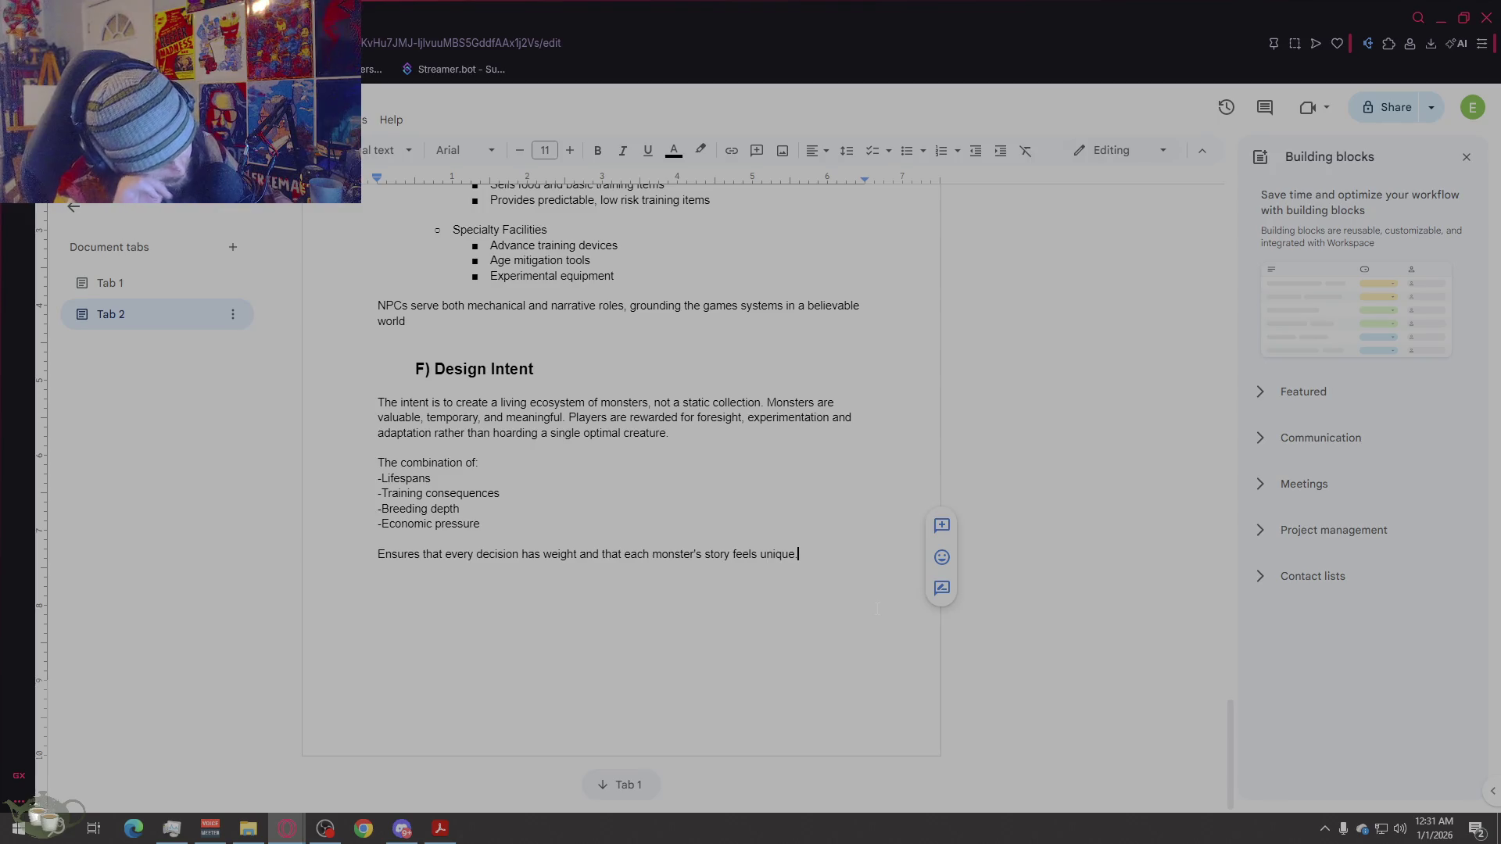
scroll(877, 608, "up", 8)
scroll(564, 577, "up", 20)
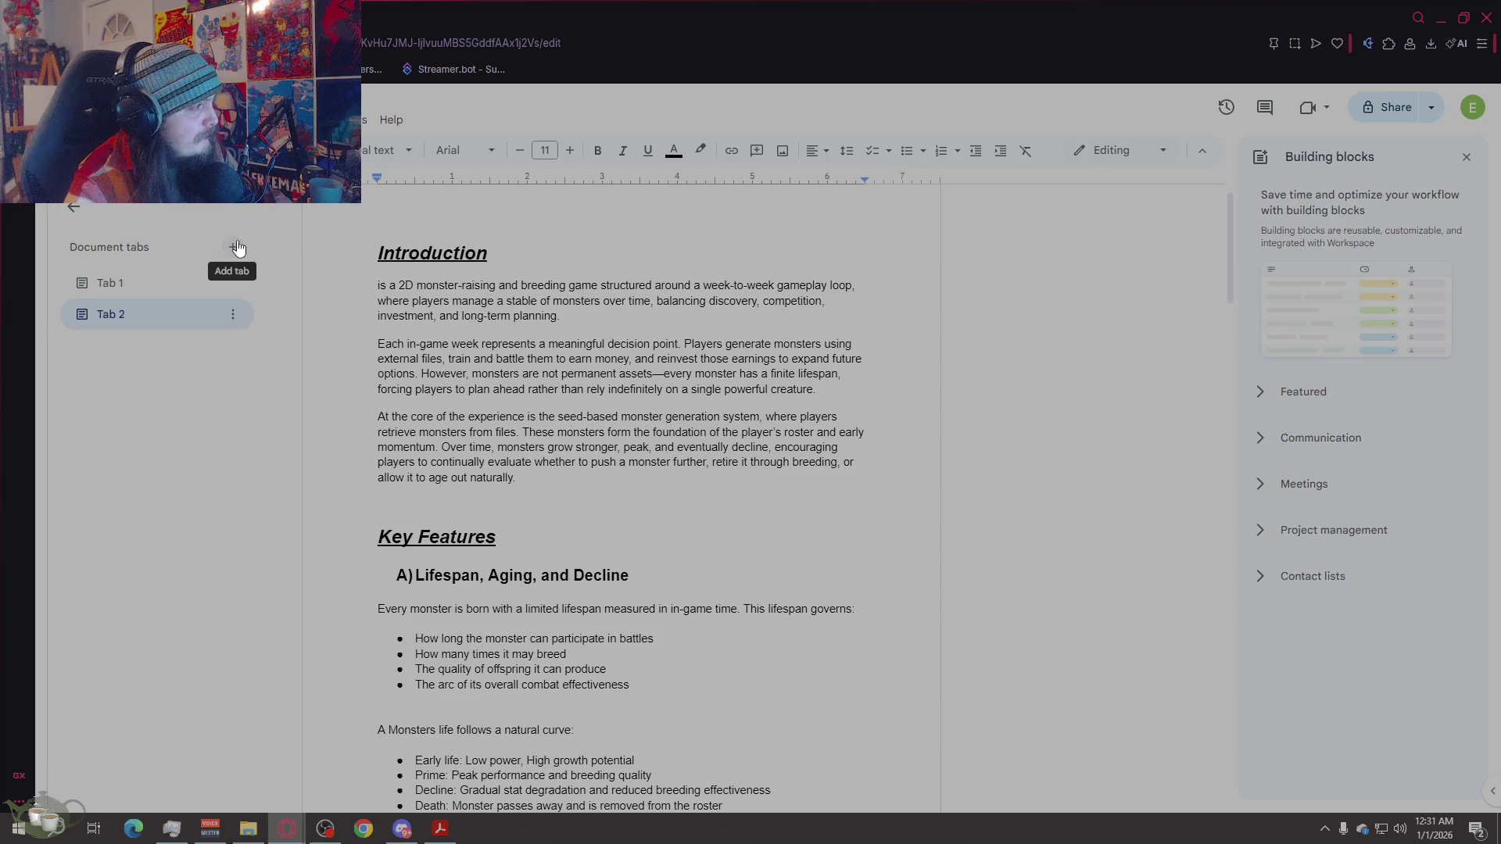
Step: Add a new Tab 3 and fill it with the Key Features draft copied from Tab 2
left_click(234, 247)
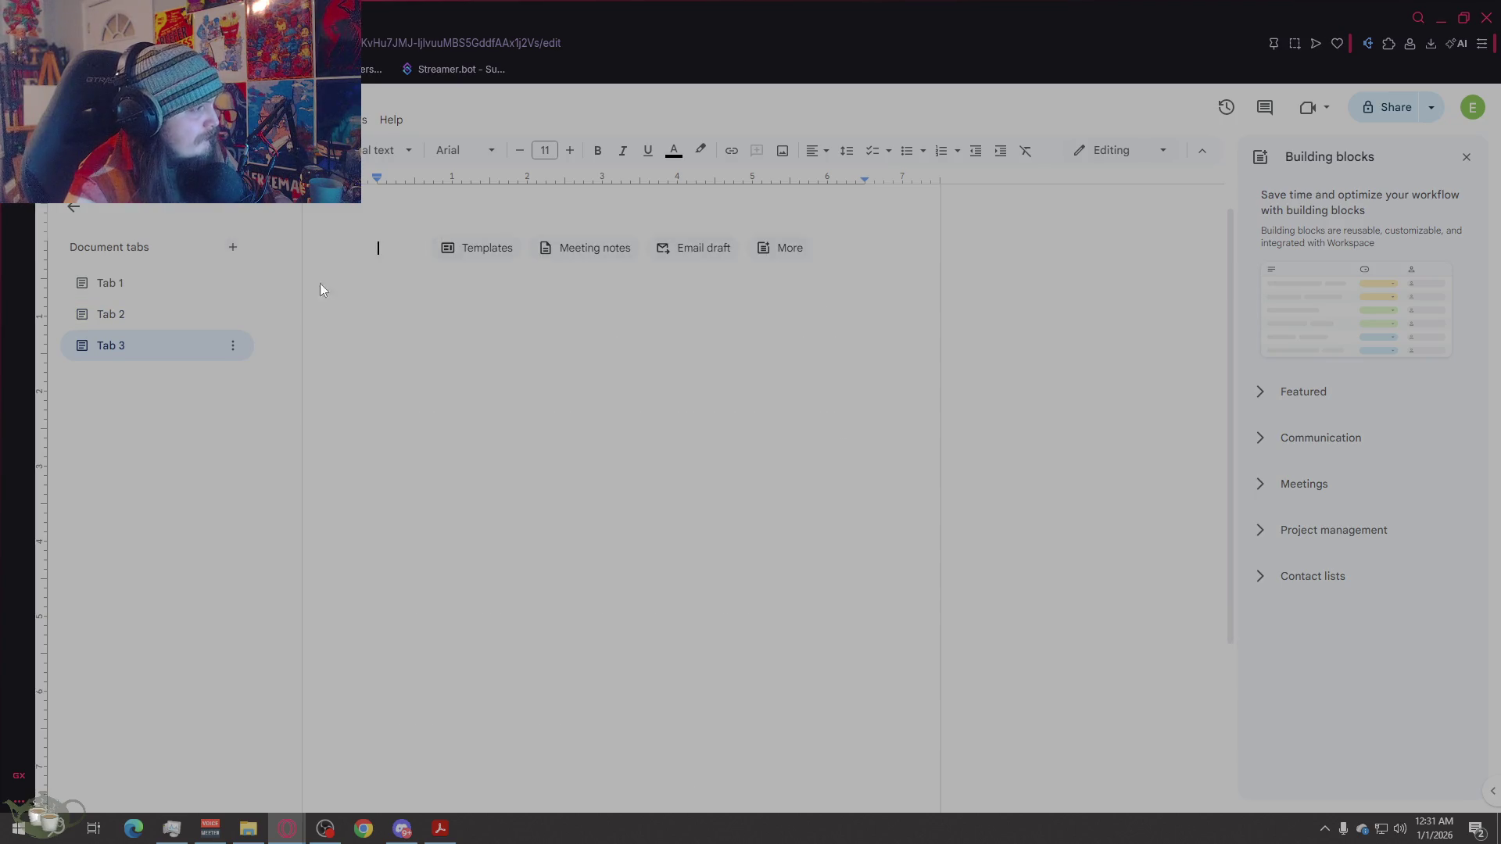
left_click(158, 327)
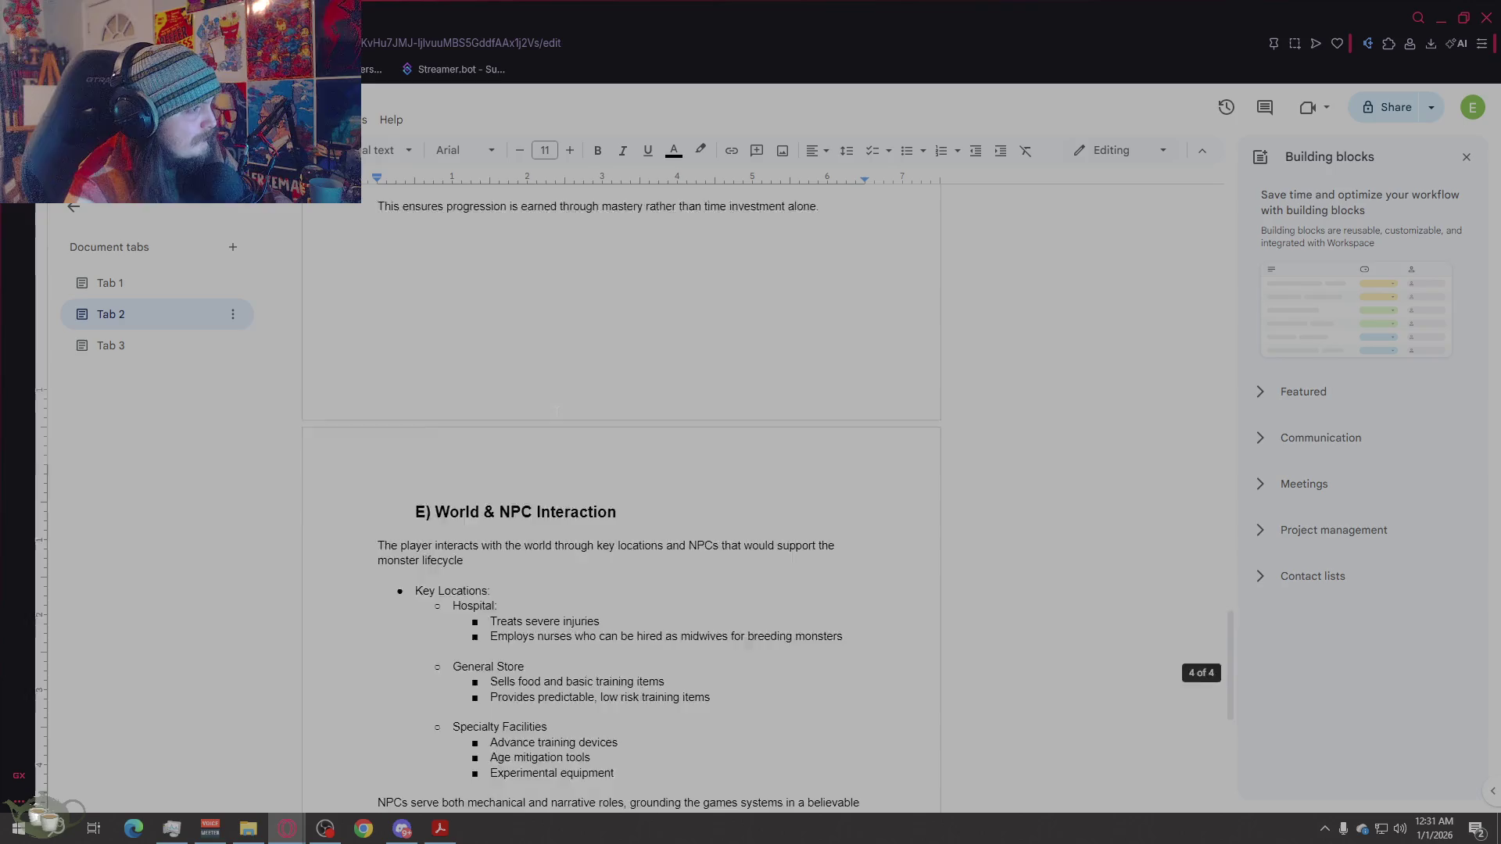
scroll(622, 469, "down", 15)
left_click_drag(470, 587, 855, 658)
scroll(622, 469, "up", 20)
mouse_move(380, 365)
left_mouse_down()
mouse_move(361, 384)
mouse_move(379, 458)
left_mouse_up()
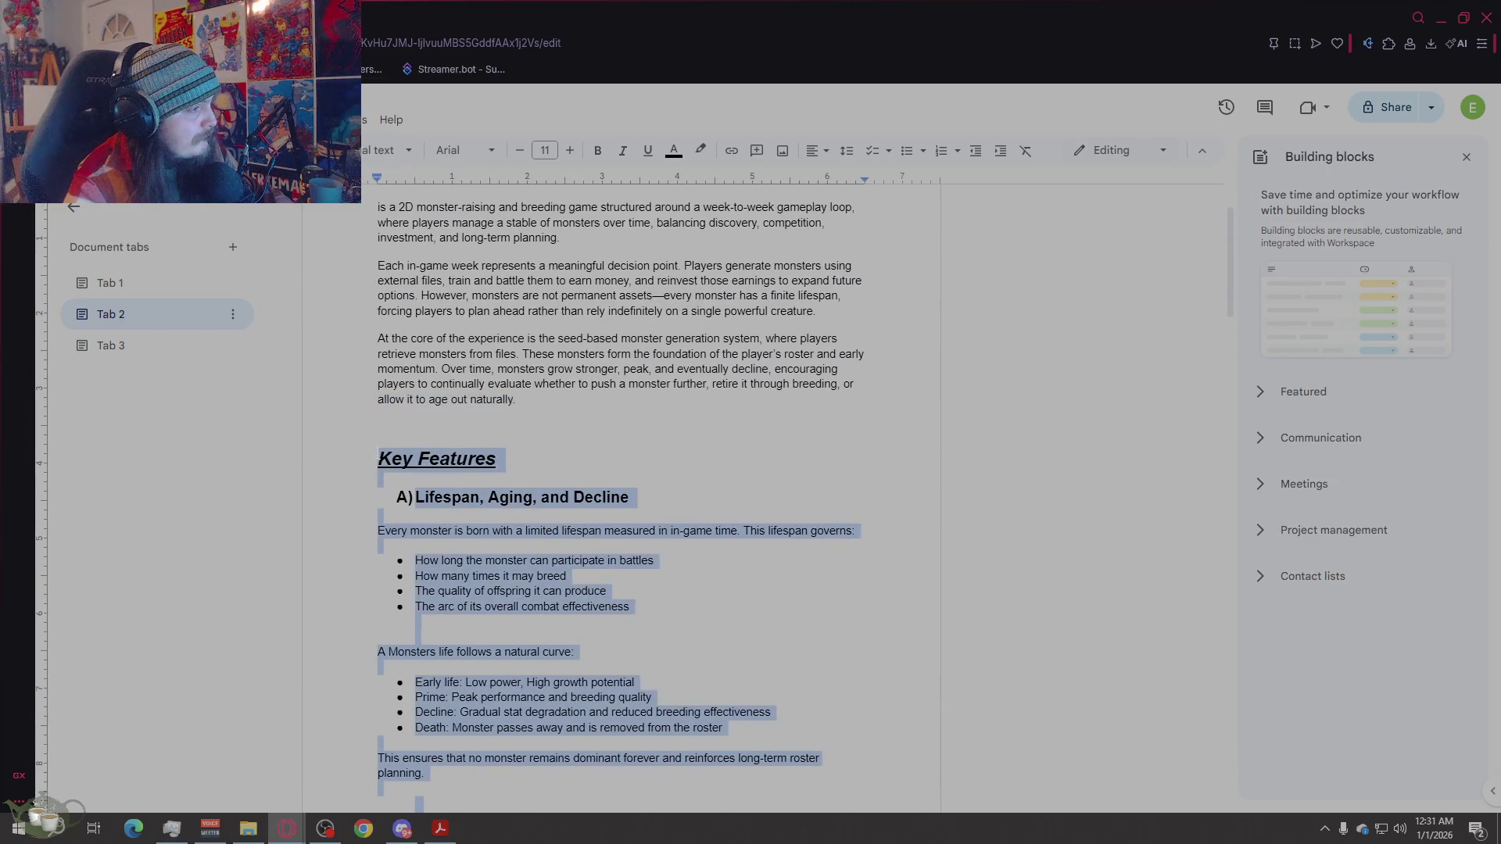
left_click(127, 352)
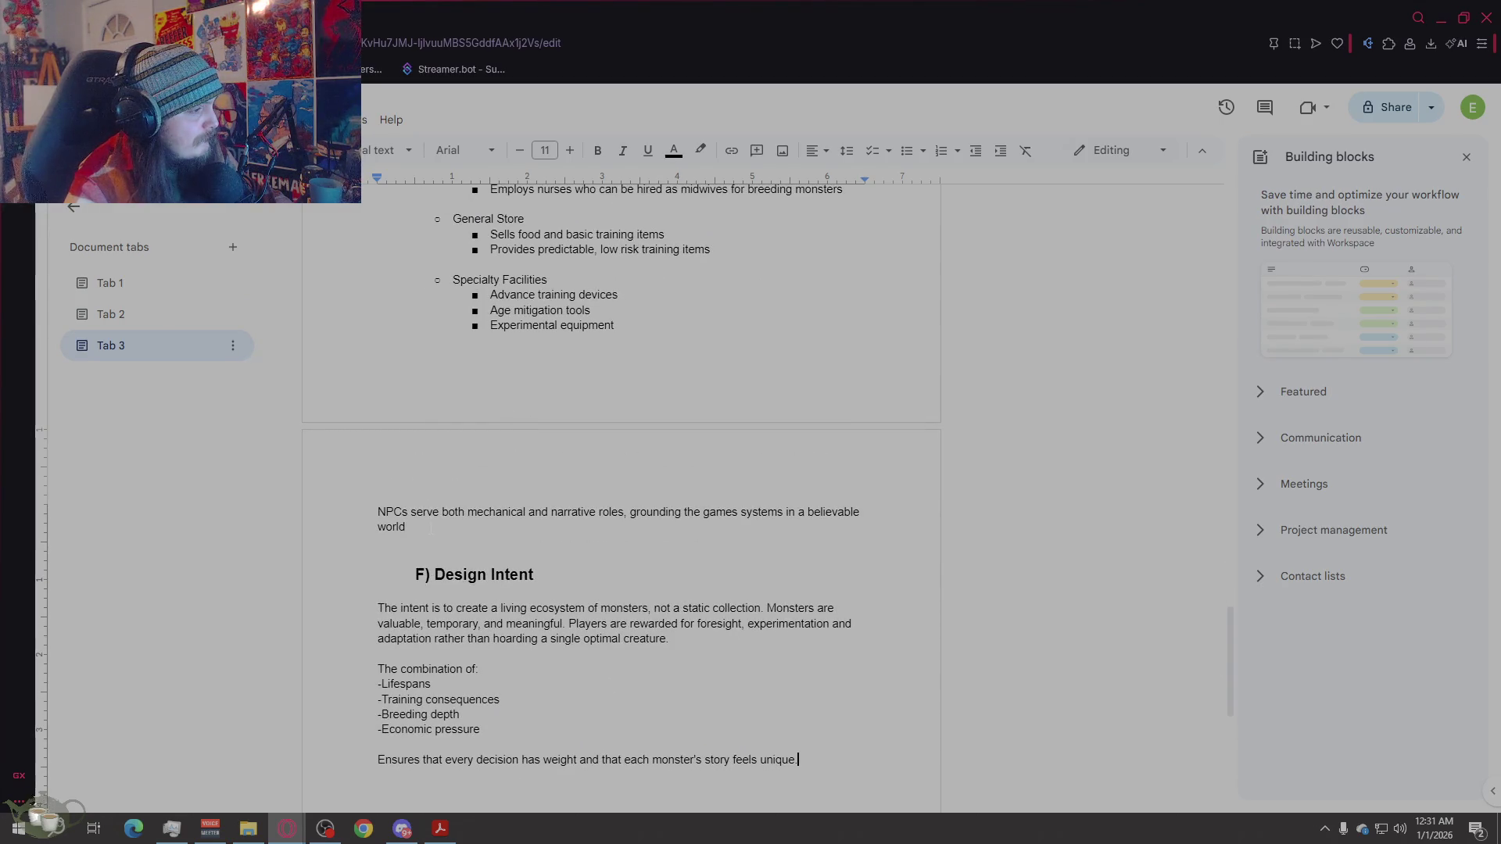
scroll(430, 528, "up", 15)
scroll(419, 545, "down", 8)
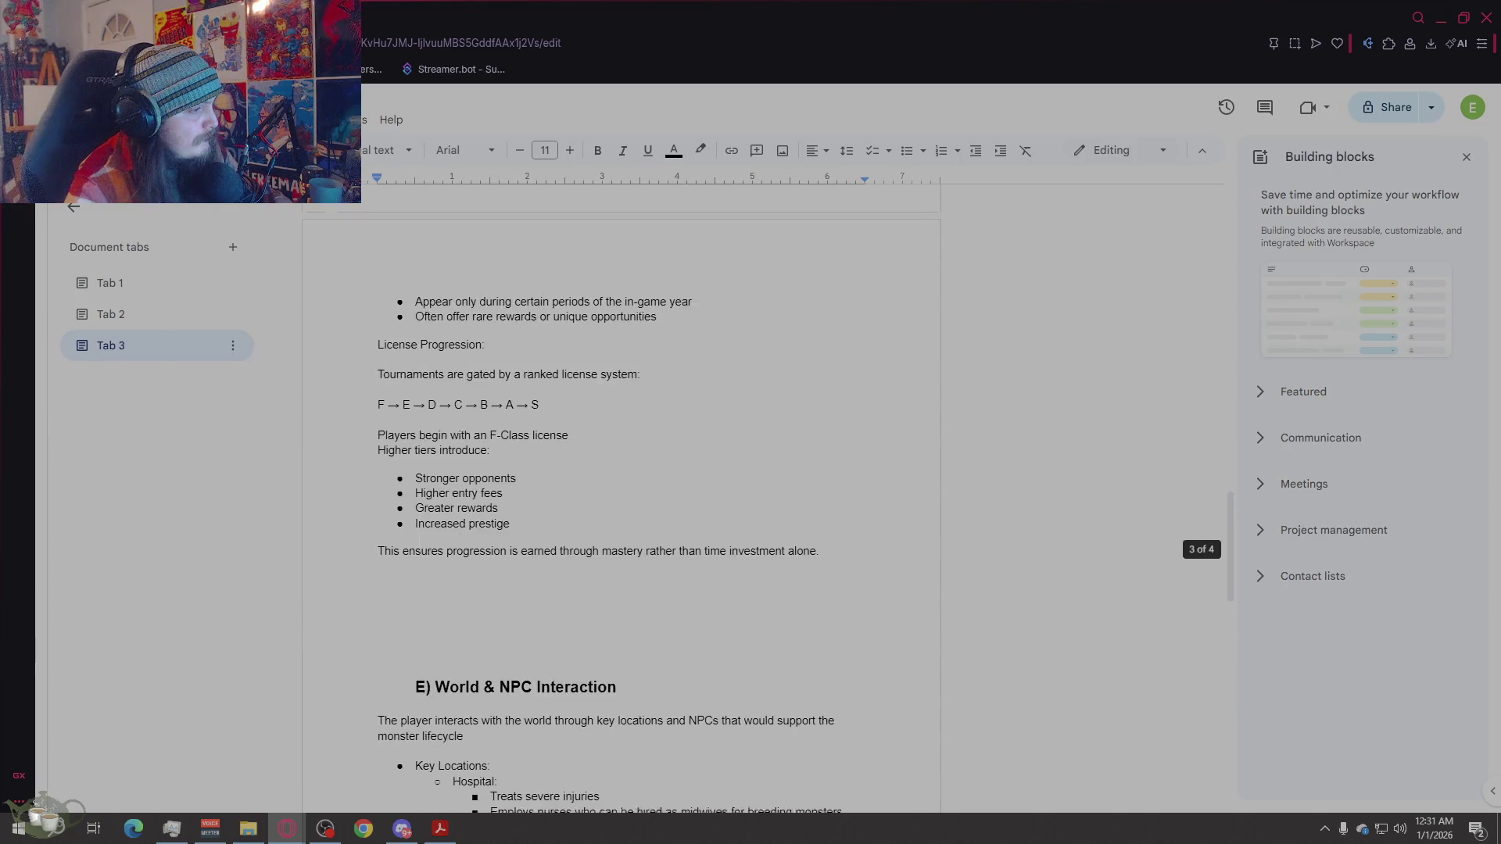
Step: Delete the blank lines above heading E, World & NPC Interaction
left_click(493, 422)
key("BackSpace")
key("BackSpace")
key("BackSpace")
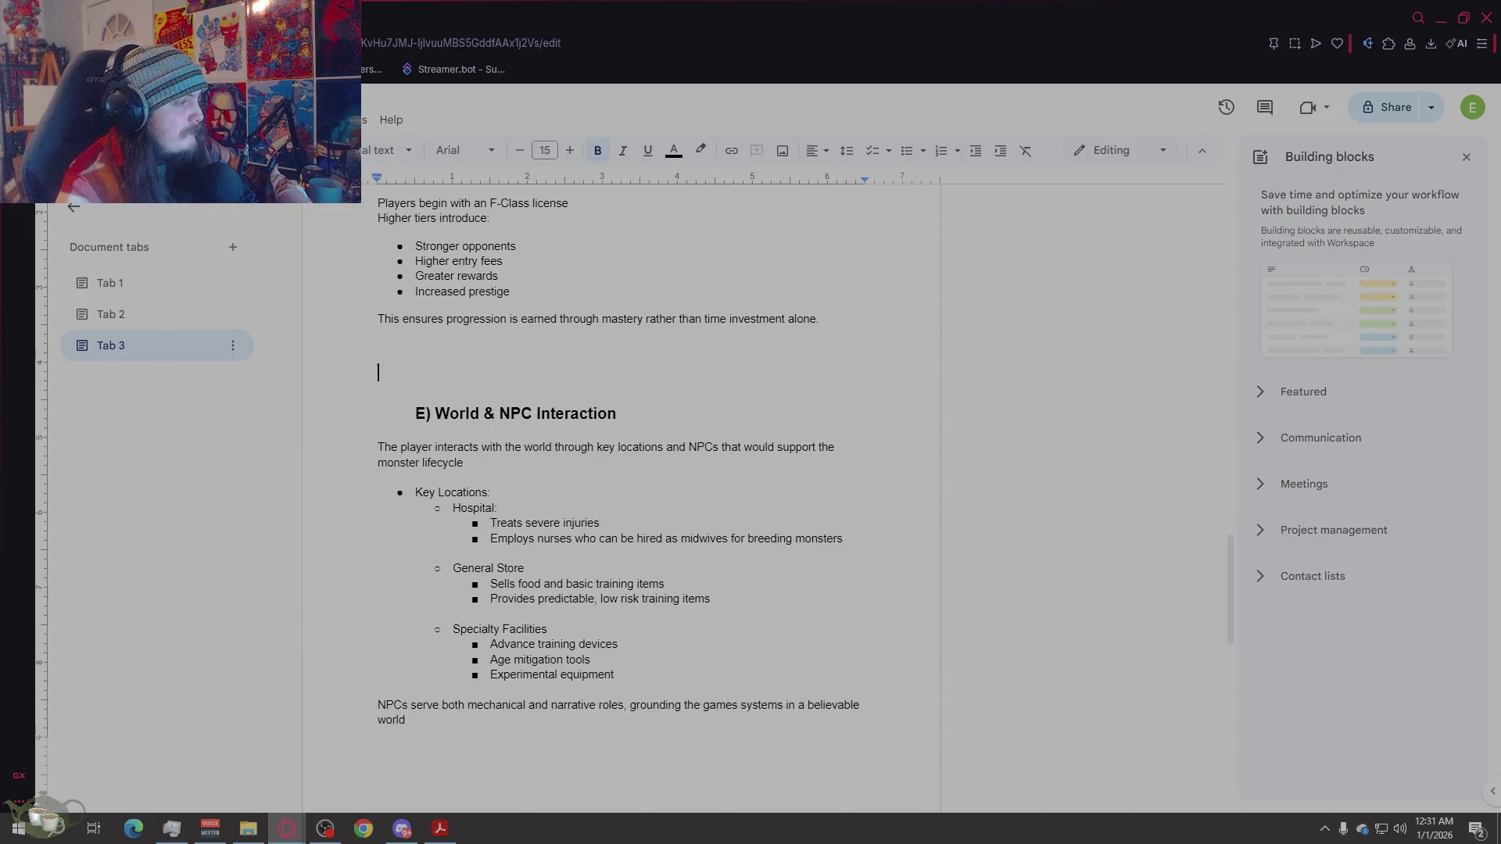
scroll(634, 488, "down", 5)
scroll(634, 487, "up", 14)
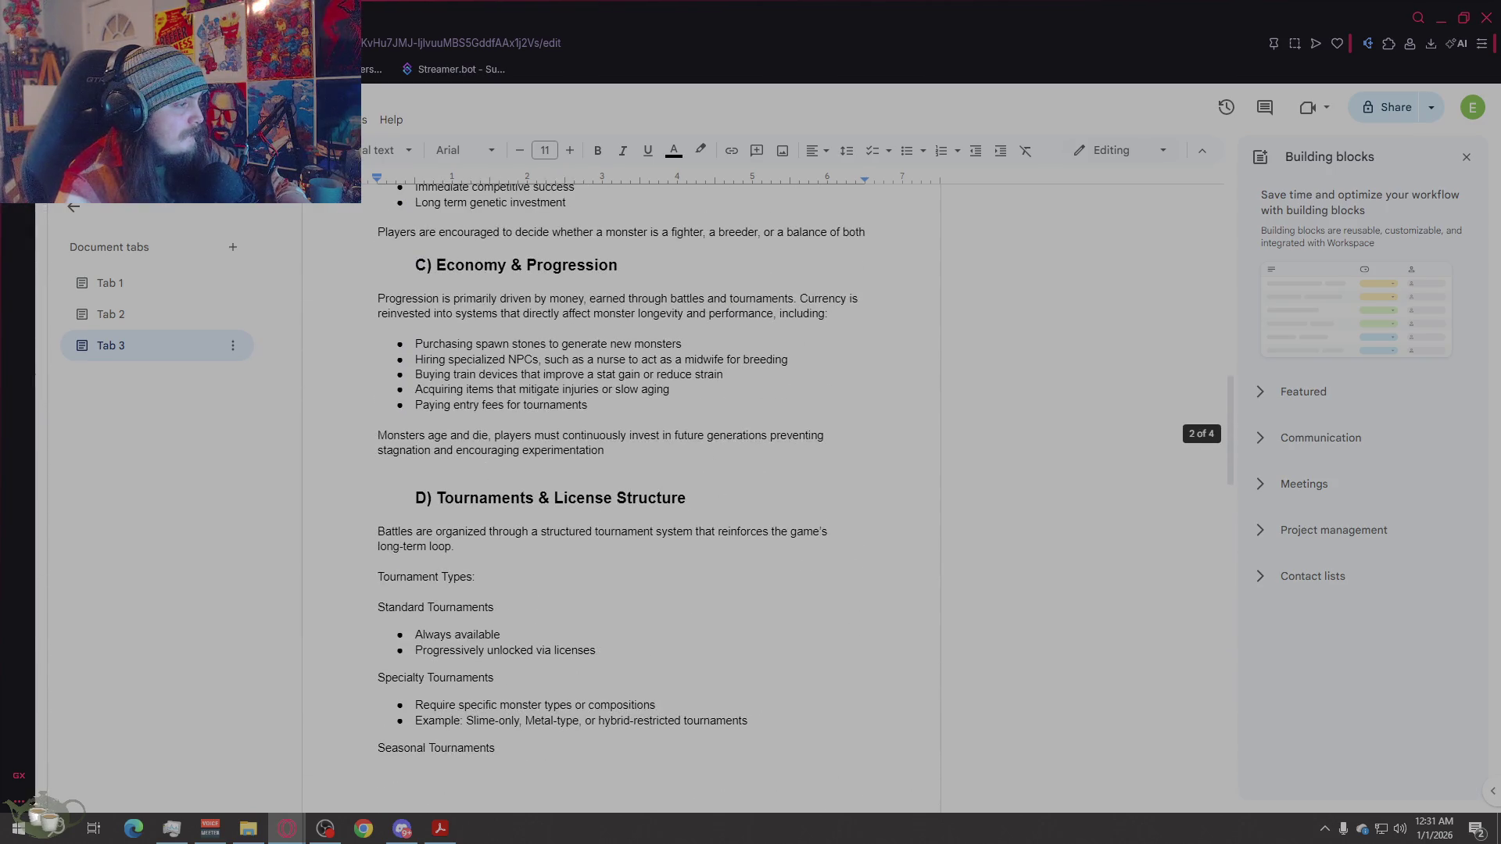
scroll(486, 451, "down", 5)
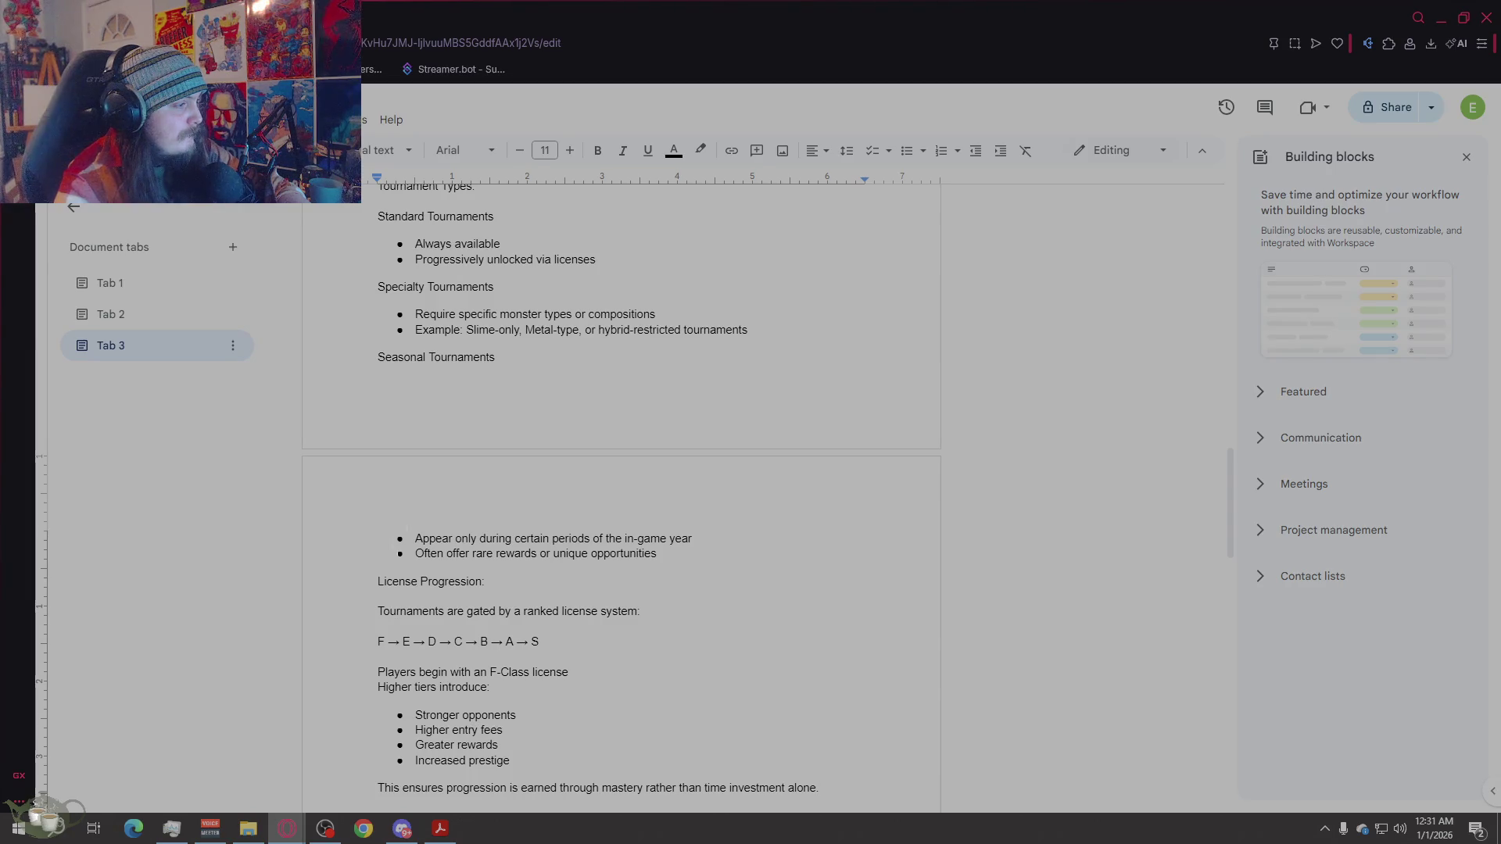
left_click(414, 414)
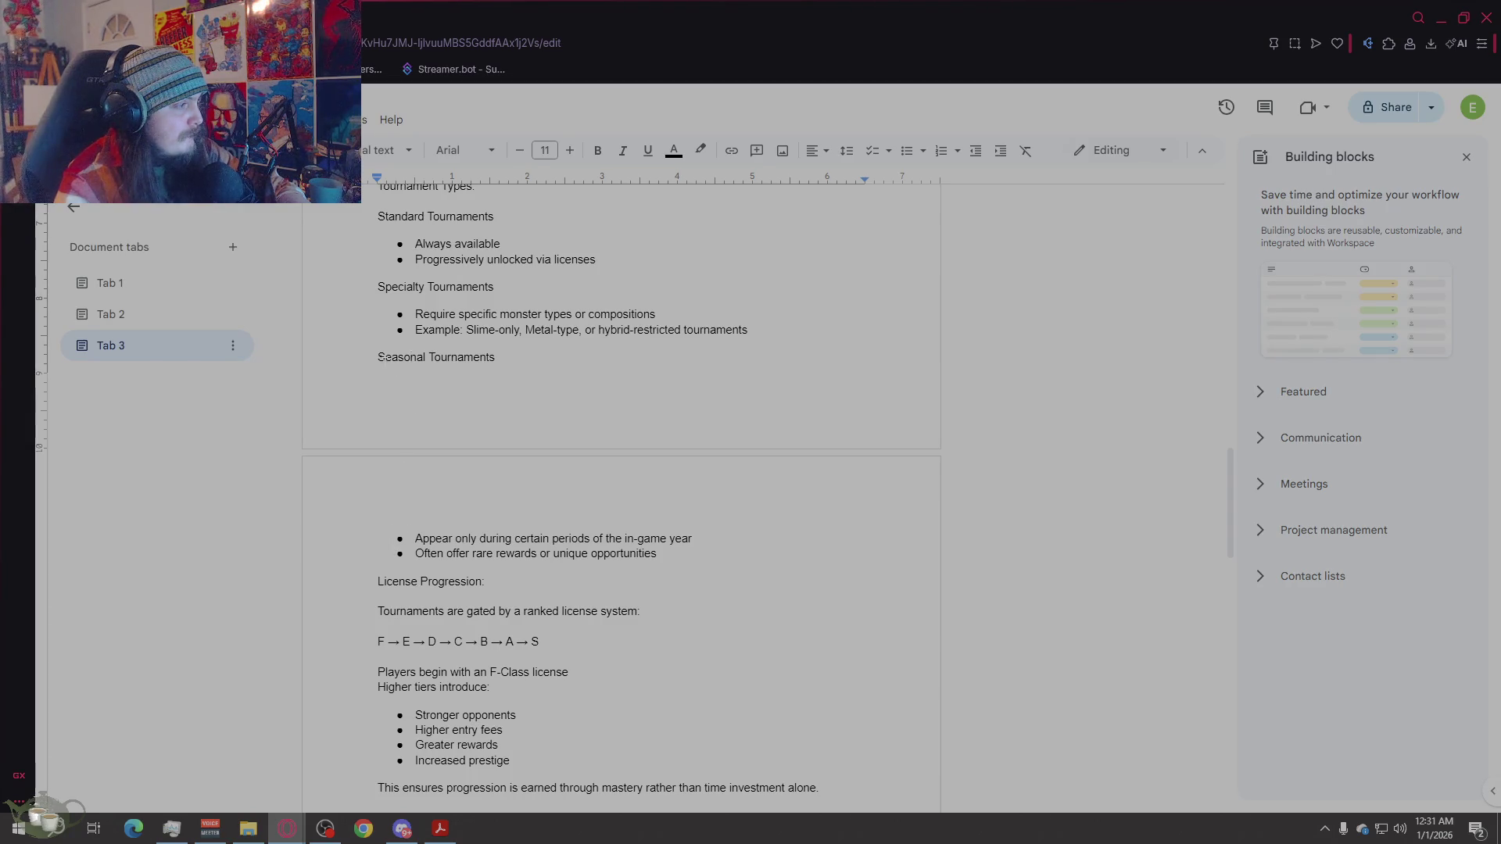
scroll(428, 456, "up", 15)
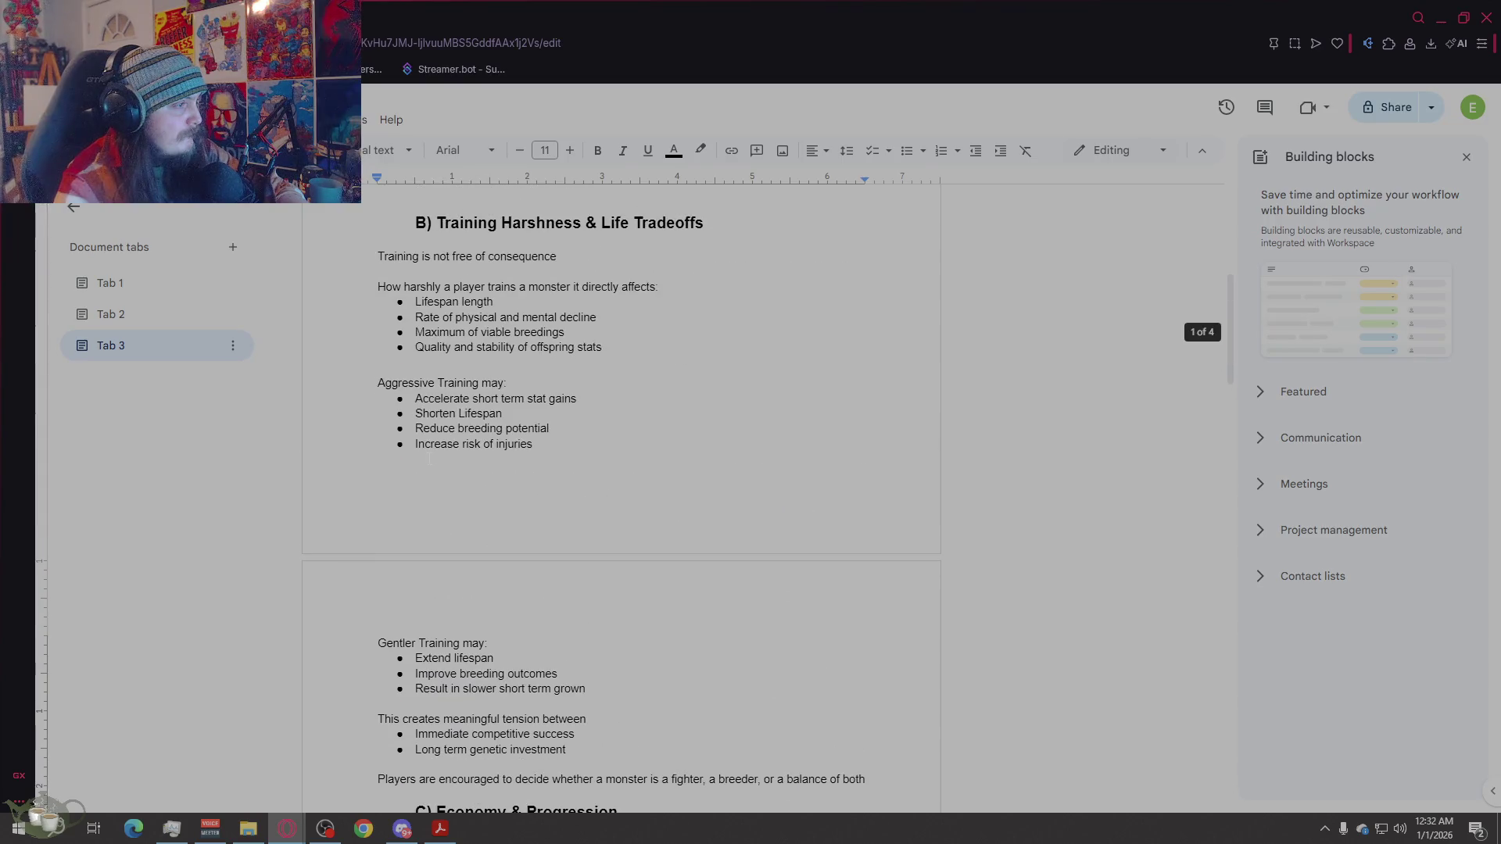
Step: Delete the blank lines above heading B, Training Harshness, and check the gaps further down
left_click(455, 667)
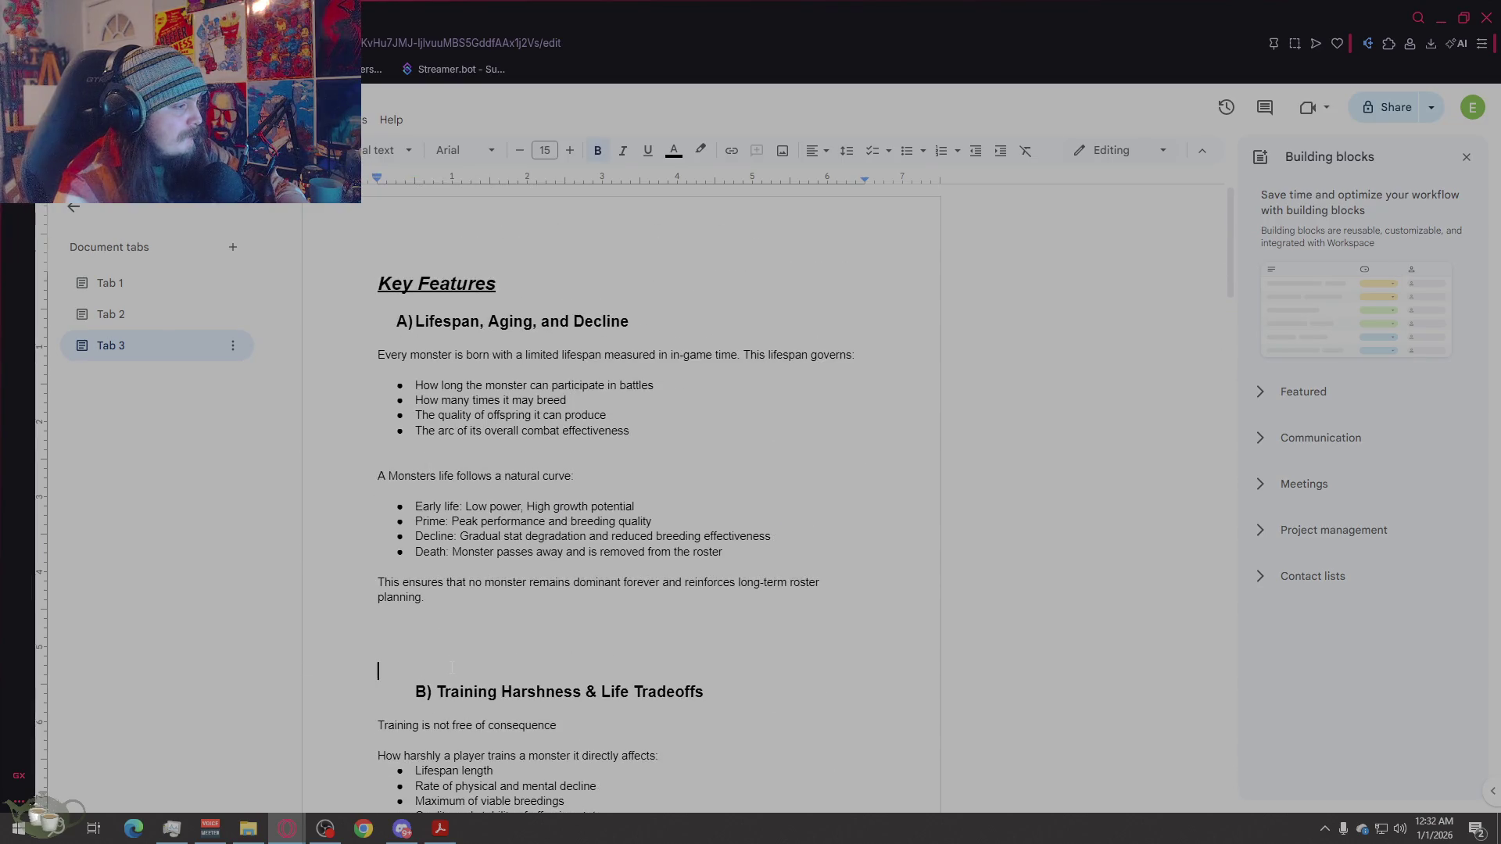
key("BackSpace")
key("BackSpace")
key("BackSpace")
scroll(618, 653, "down", 15)
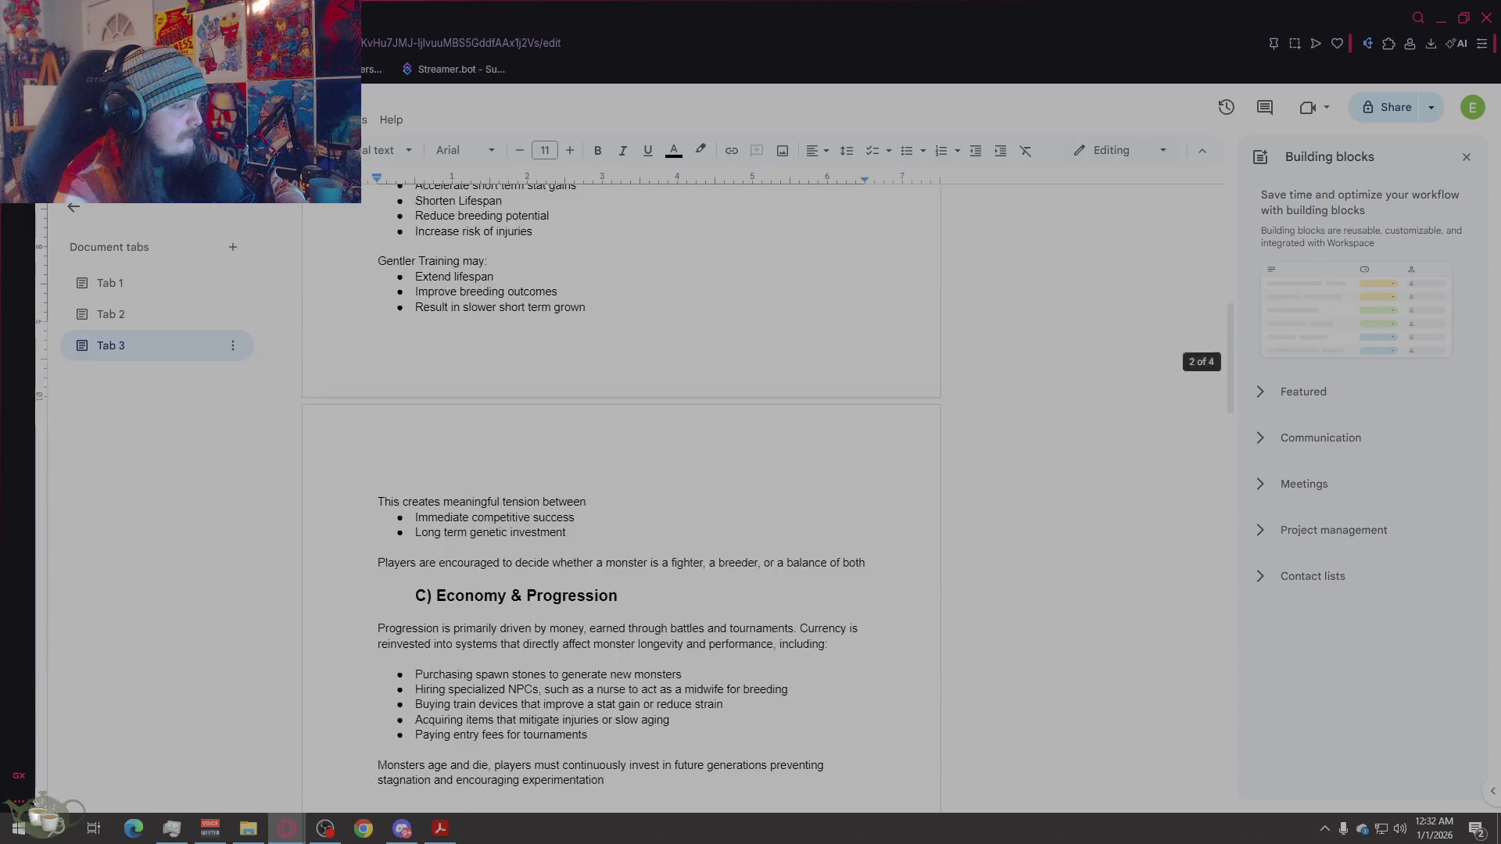
scroll(617, 652, "down", 6)
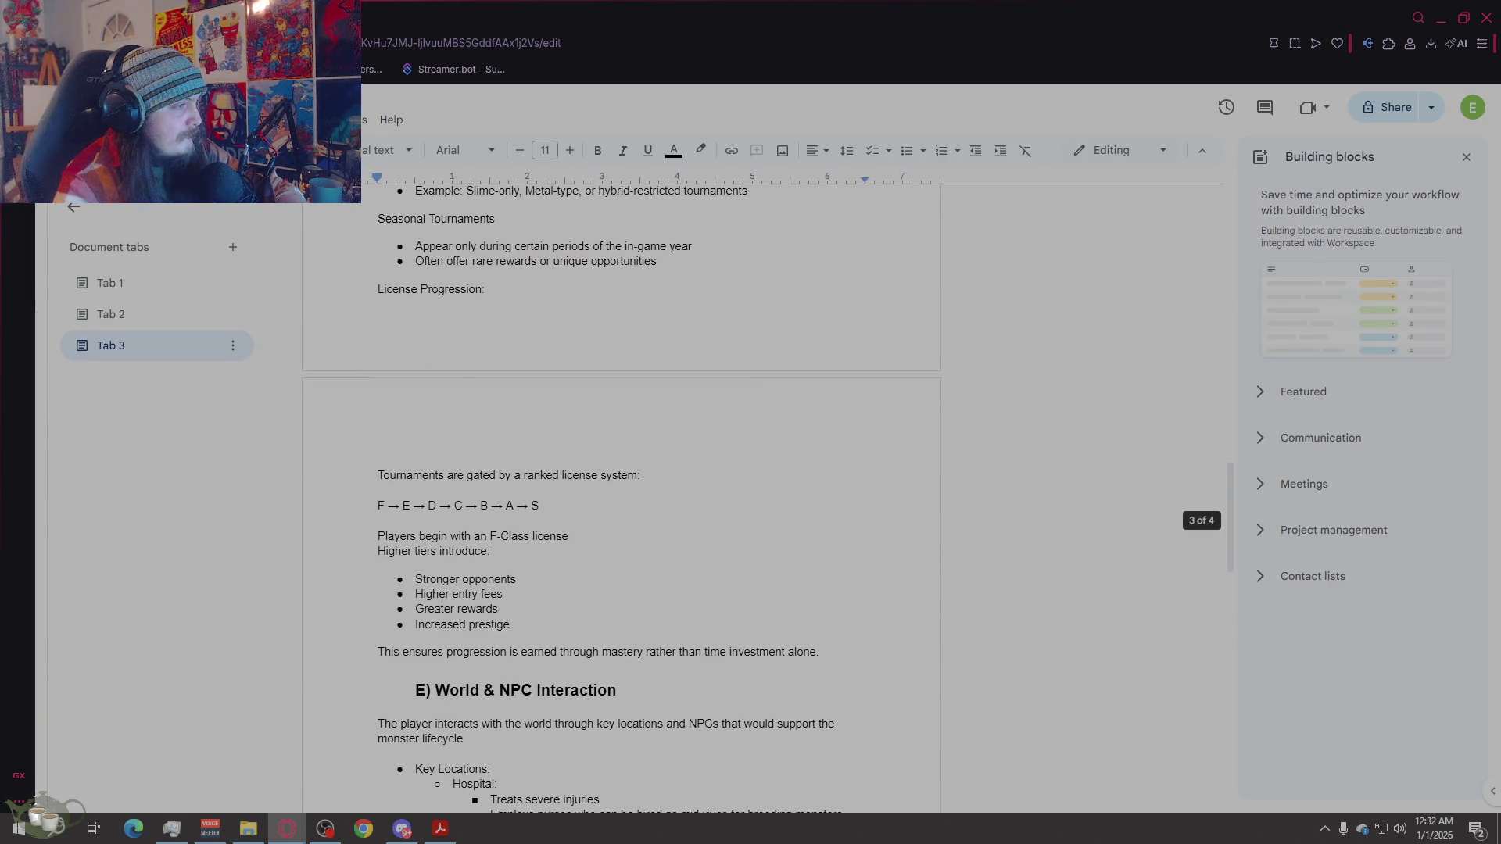
left_click(432, 429)
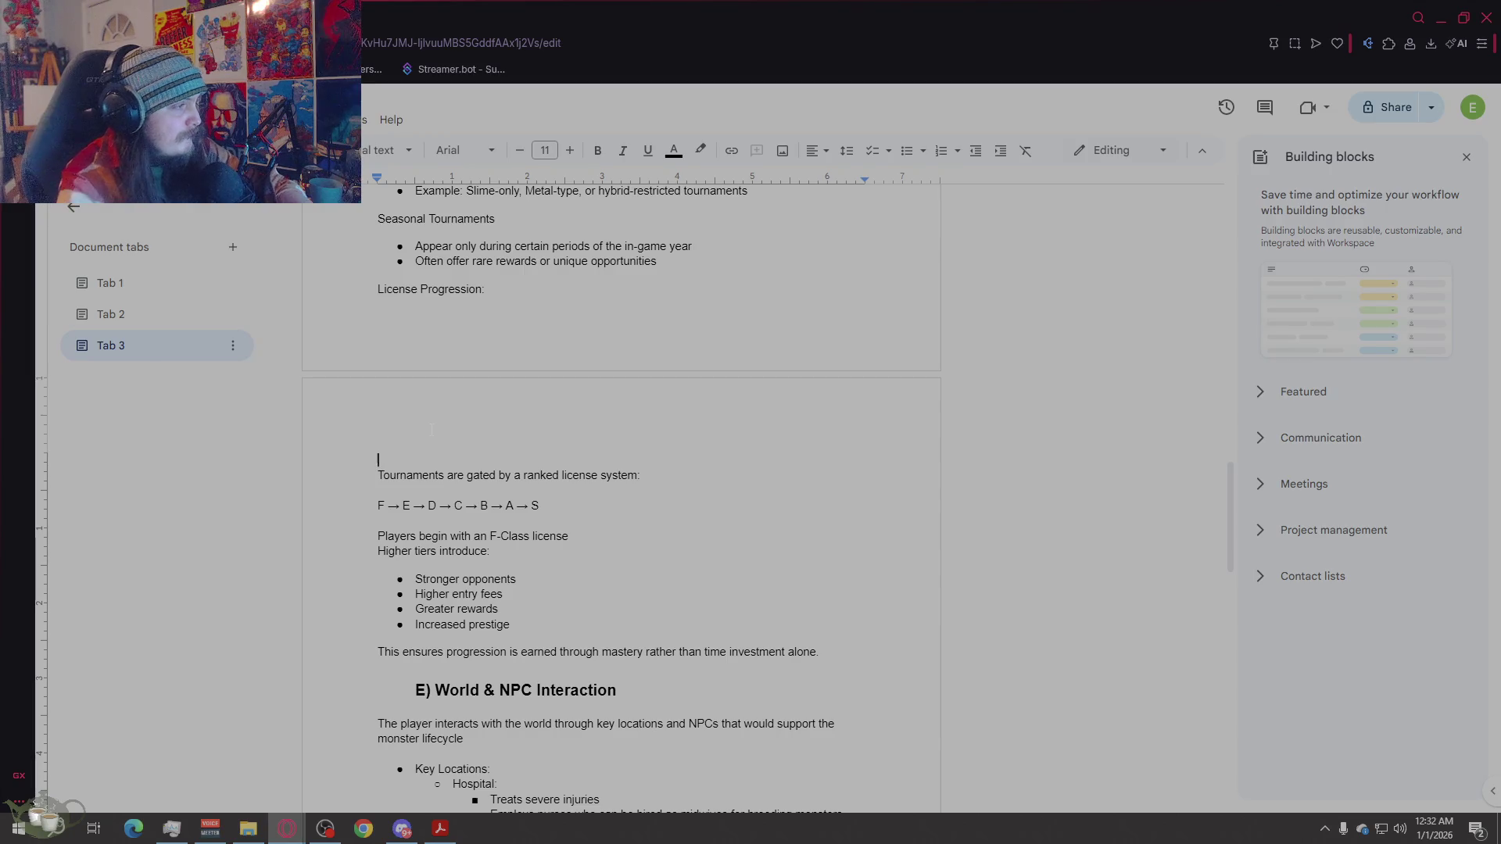
scroll(433, 430, "down", 4)
left_click(464, 460)
scroll(464, 460, "down", 5)
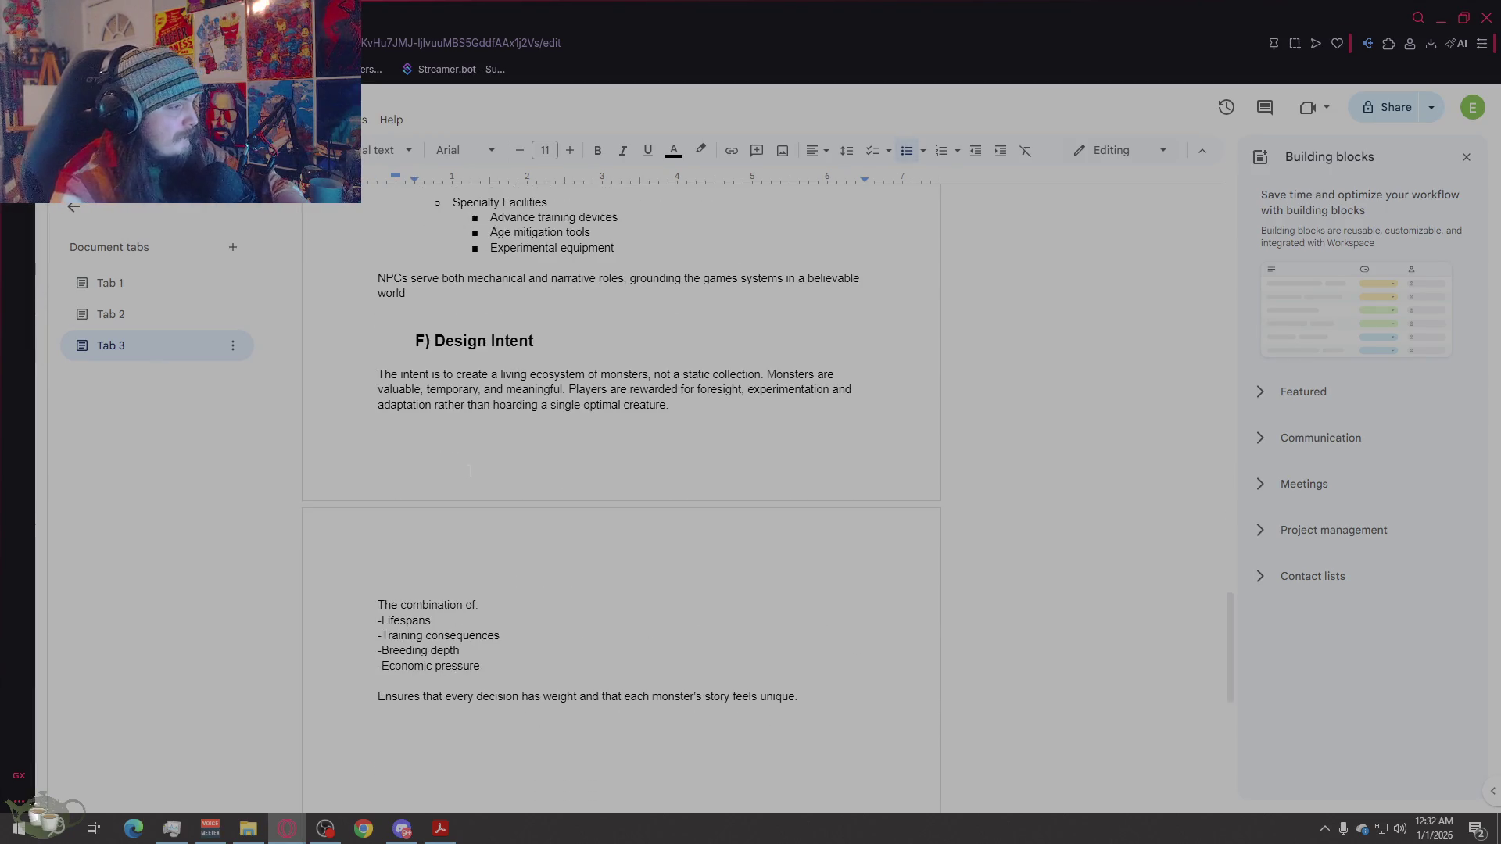
left_click(445, 467)
left_click(446, 404)
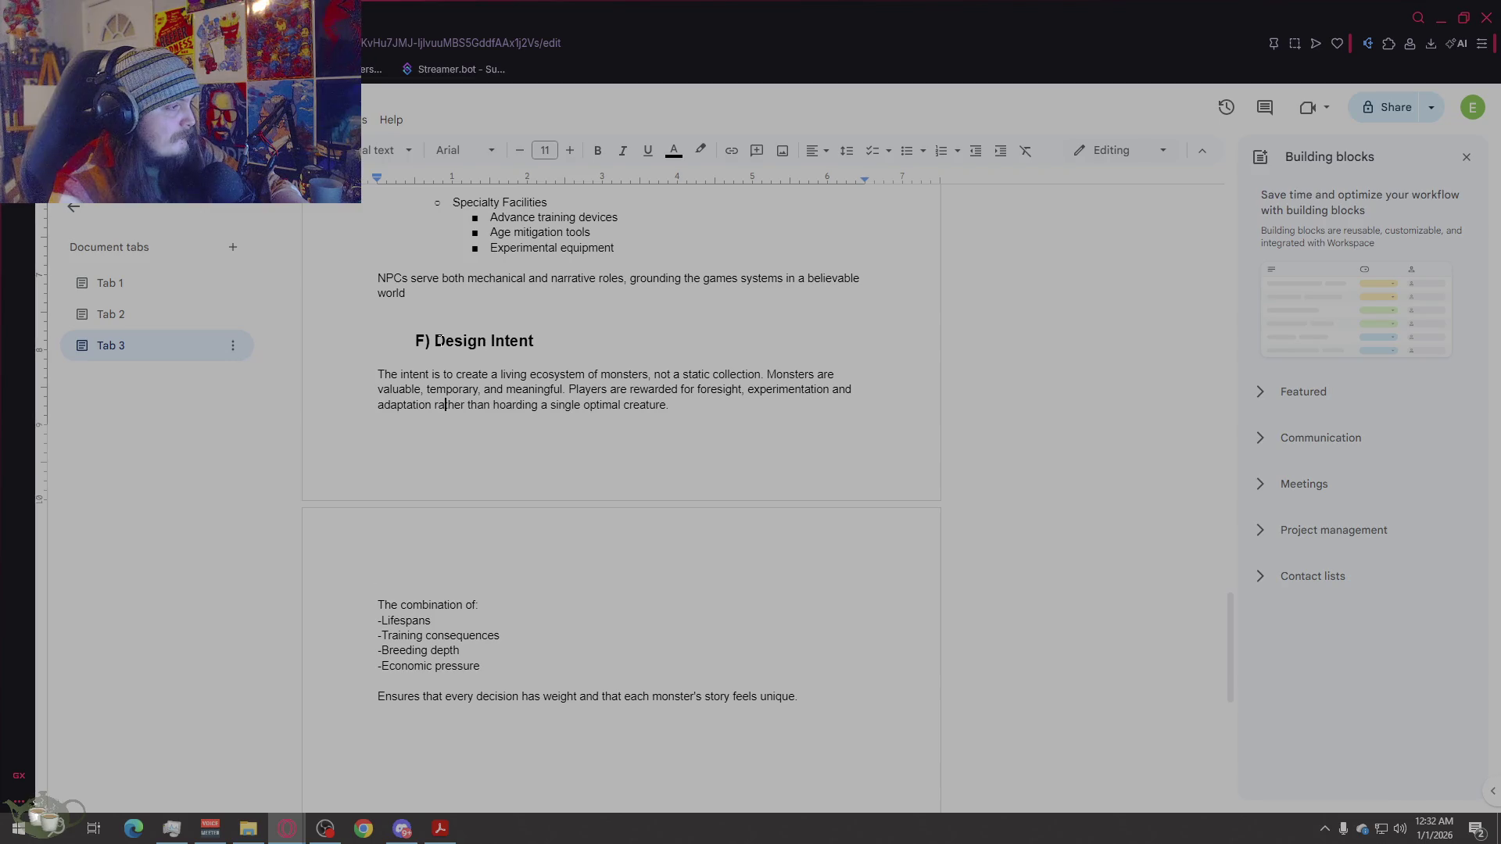
Step: Scroll through the Key Features tab to review the heading spacing
scroll(540, 573, "up", 10)
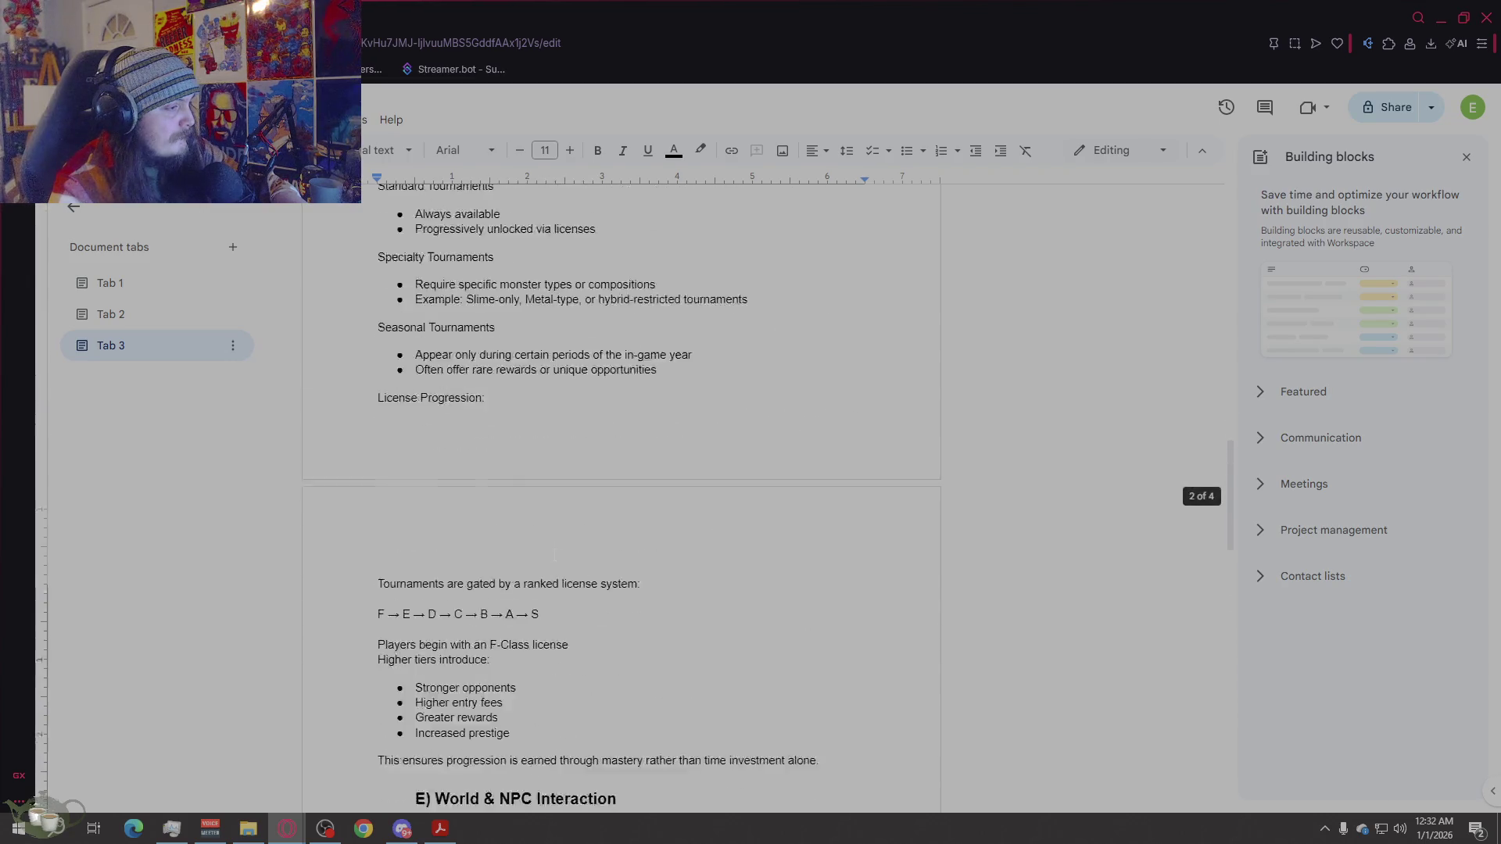
scroll(448, 594, "down", 5)
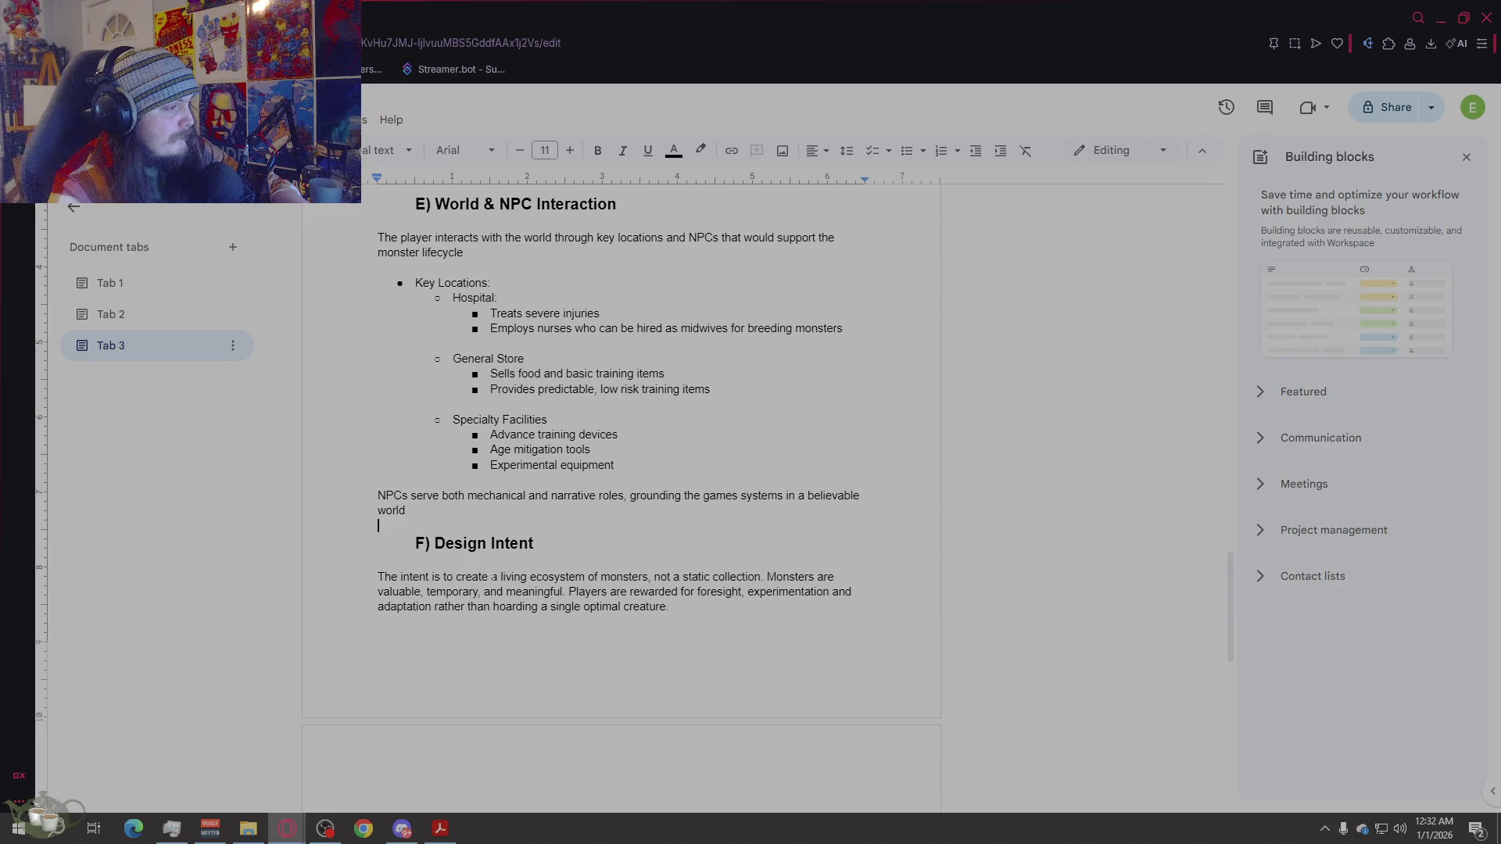
scroll(493, 577, "up", 4)
scroll(494, 578, "down", 9)
scroll(552, 565, "up", 20)
scroll(552, 569, "up", 9)
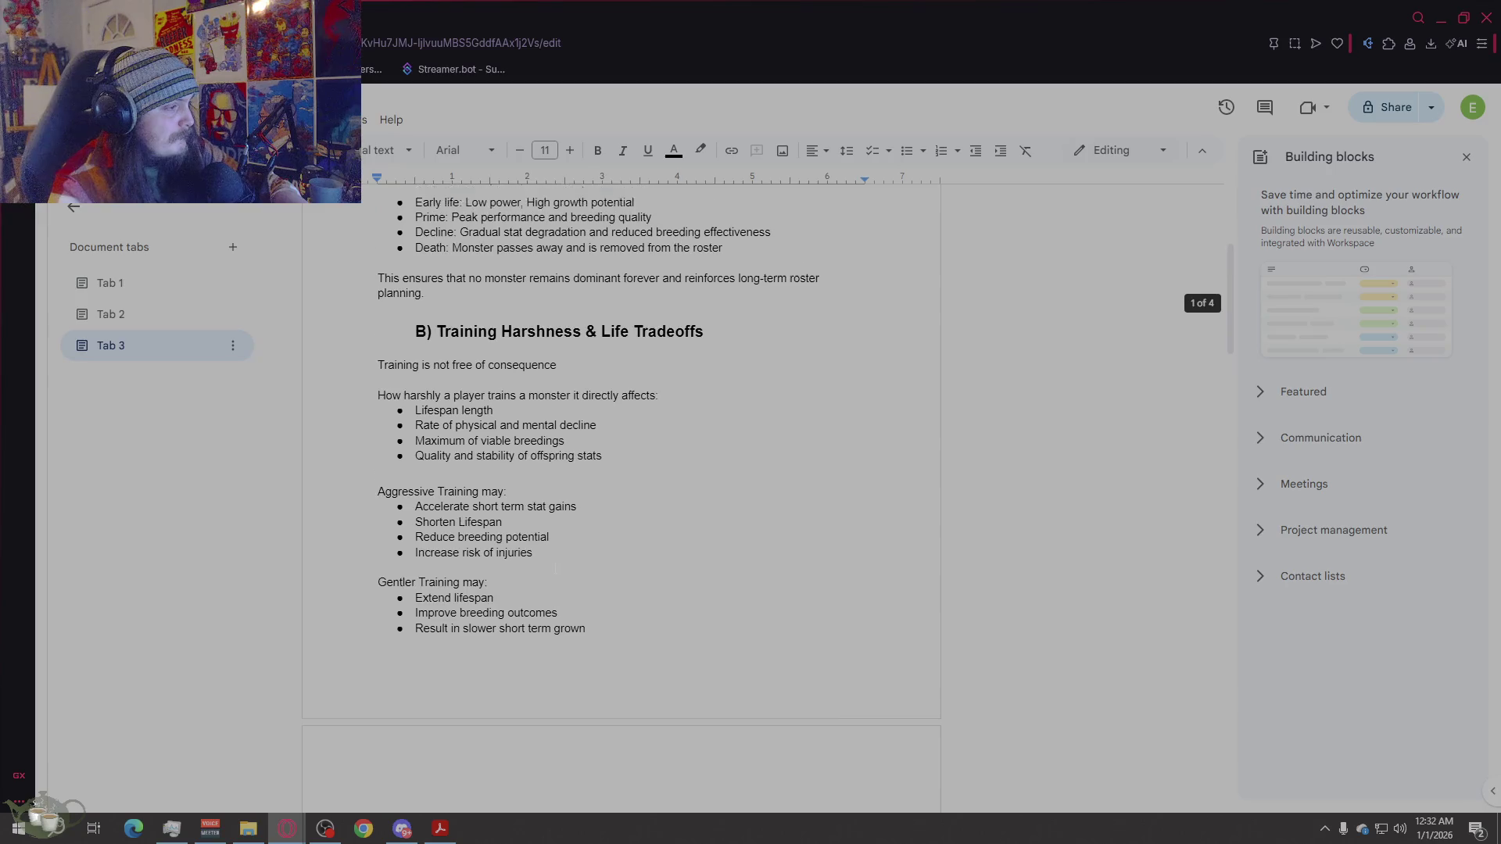
scroll(552, 569, "down", 6)
scroll(566, 557, "down", 15)
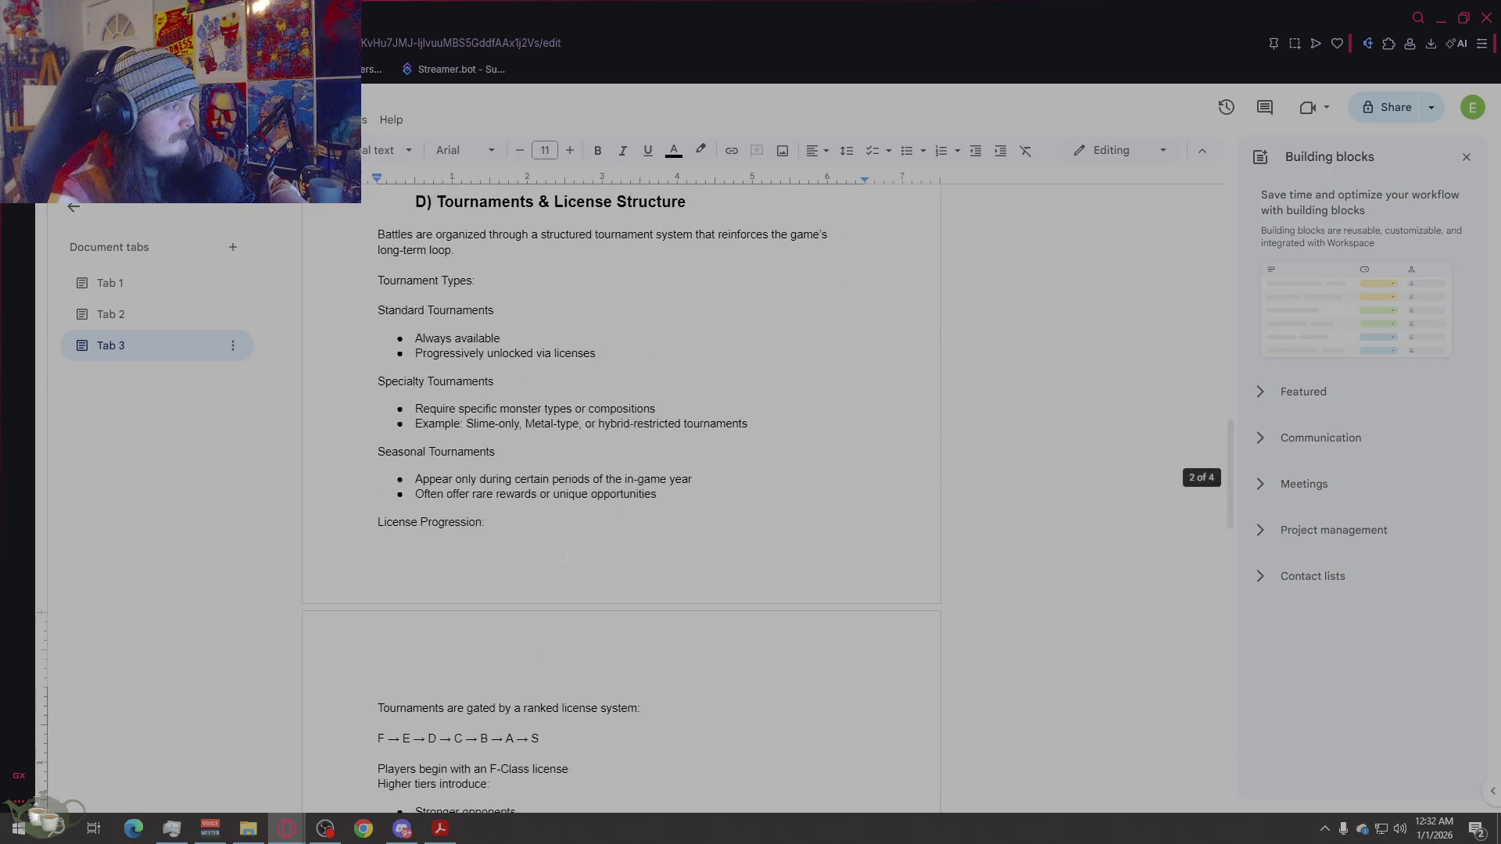
scroll(566, 556, "up", 15)
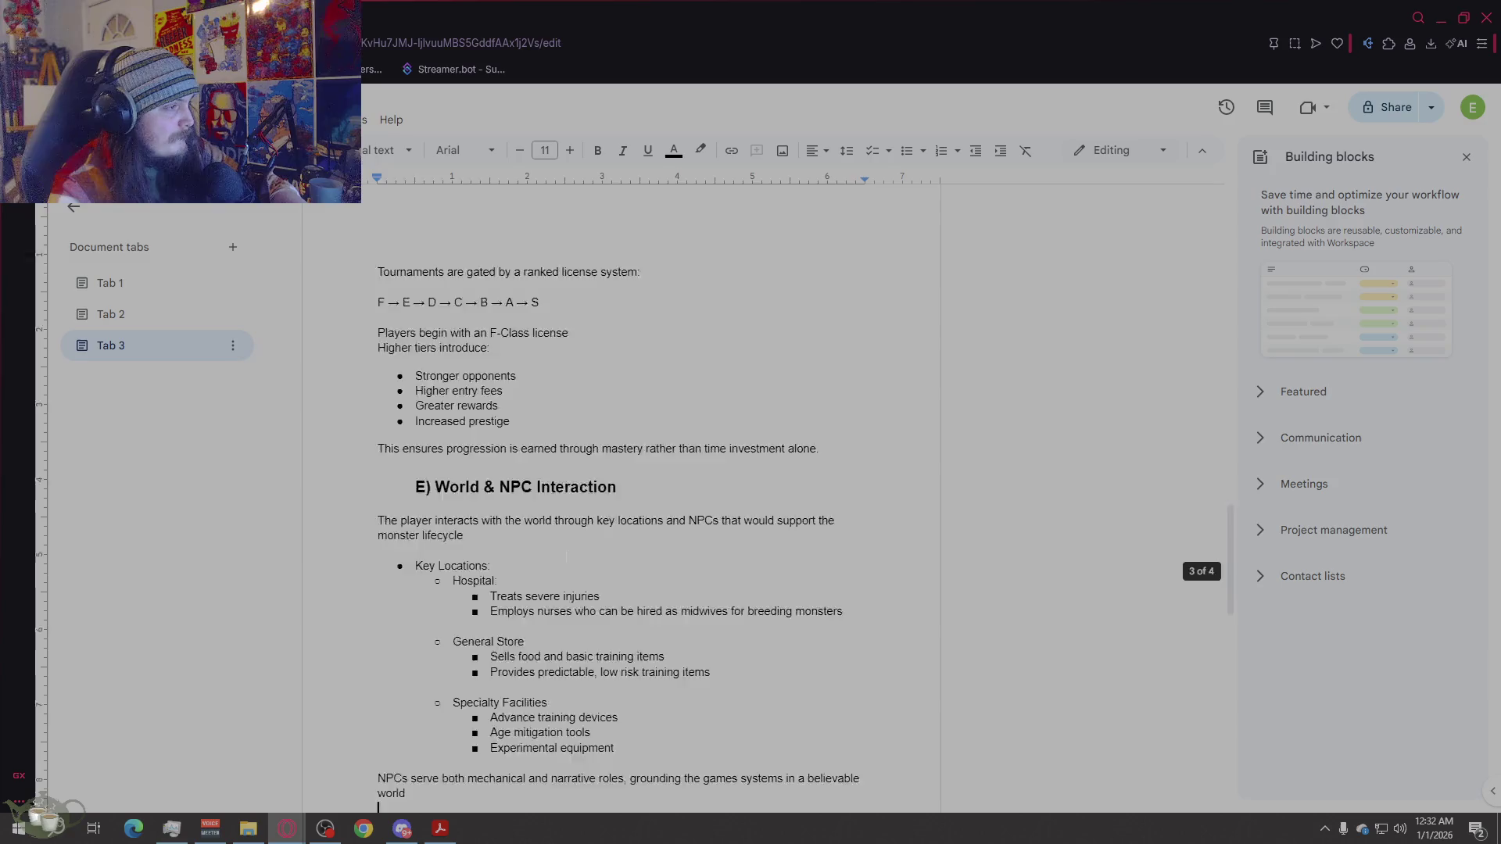
scroll(539, 554, "down", 15)
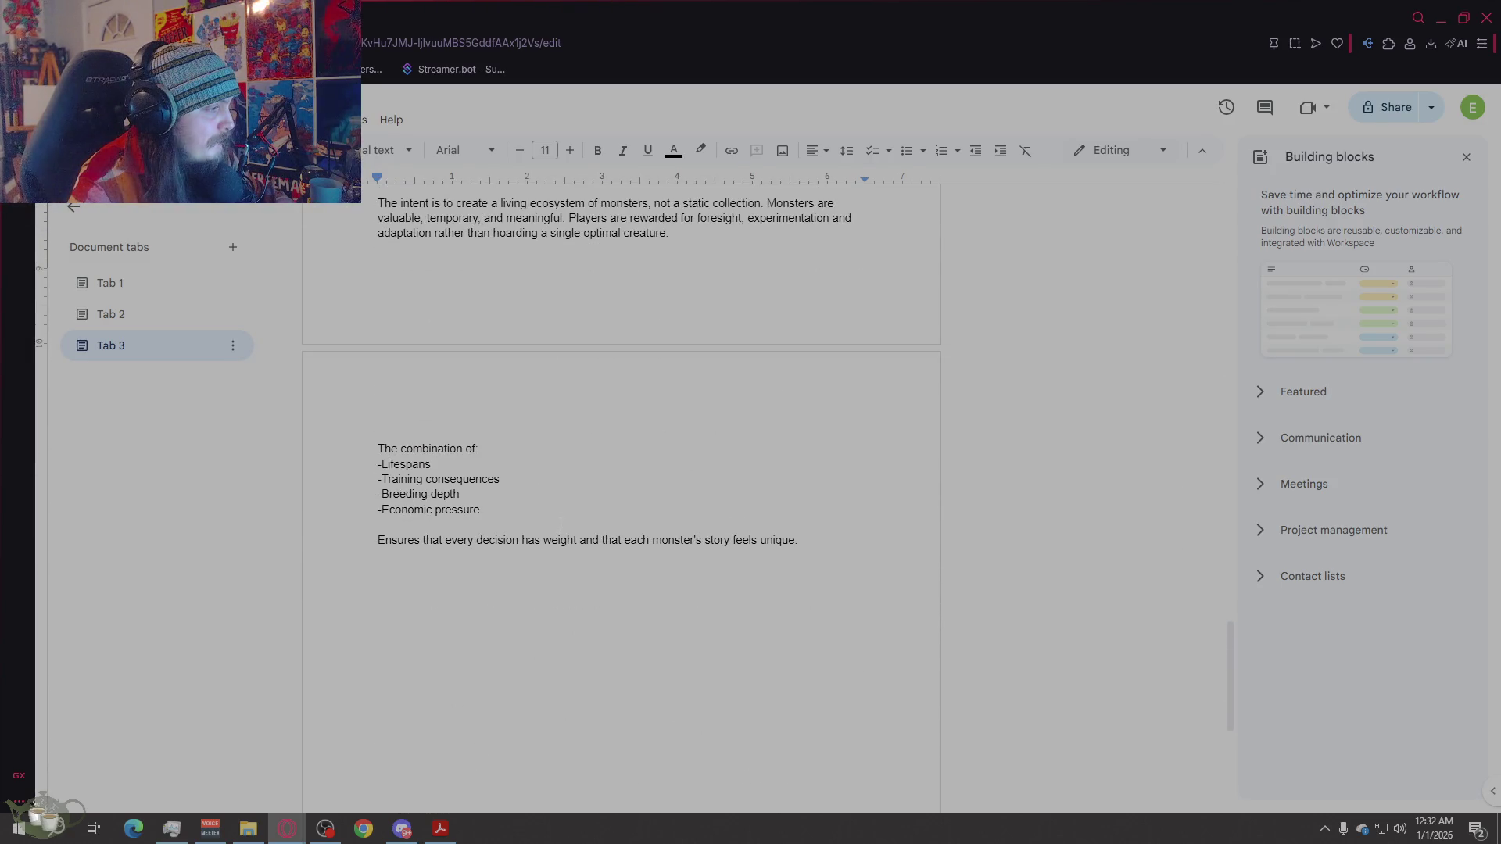
scroll(561, 522, "up", 20)
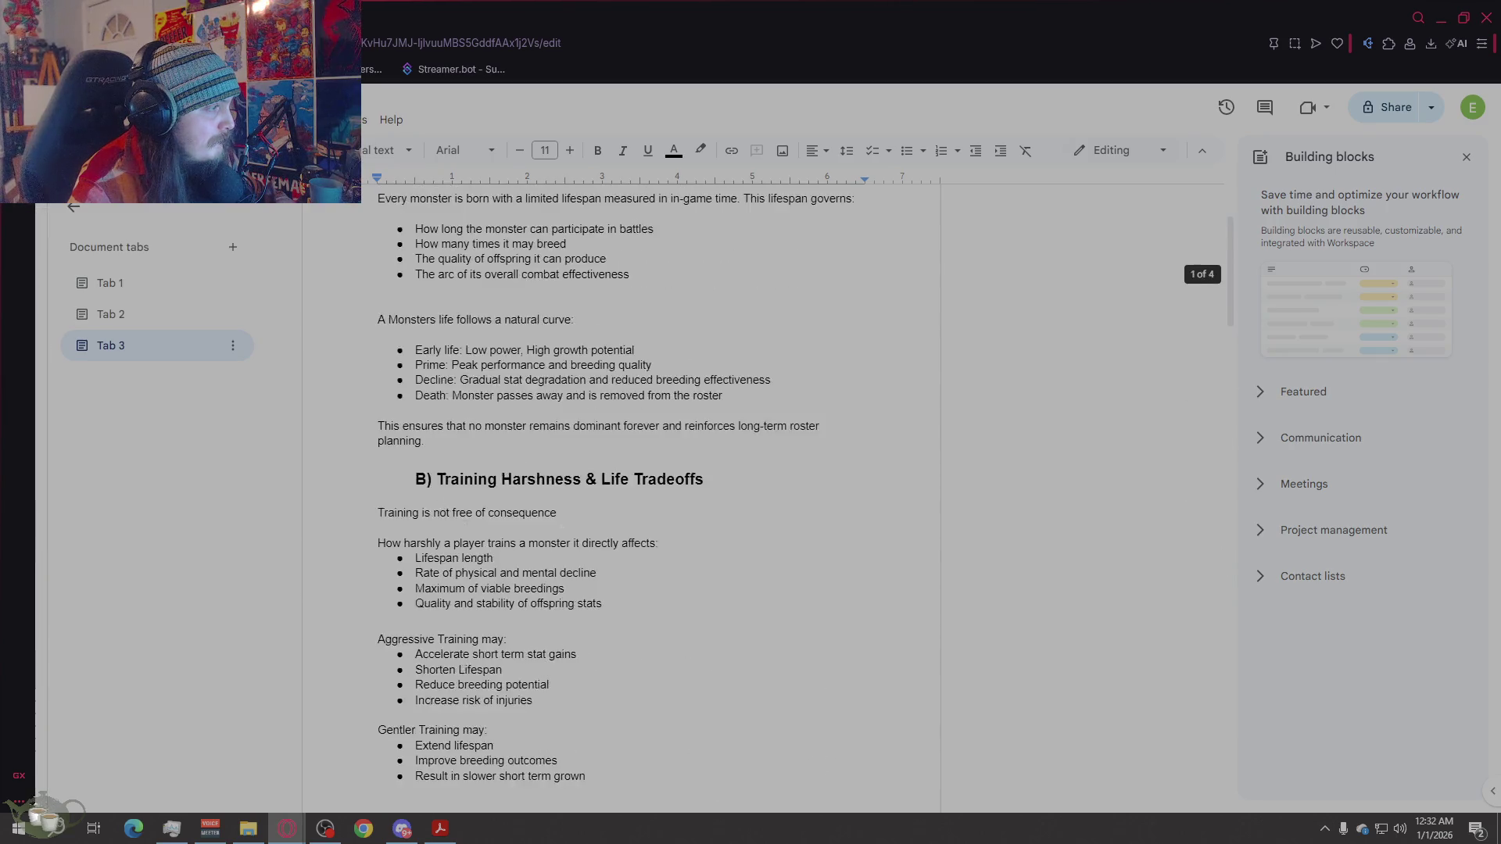
scroll(618, 501, "down", 8)
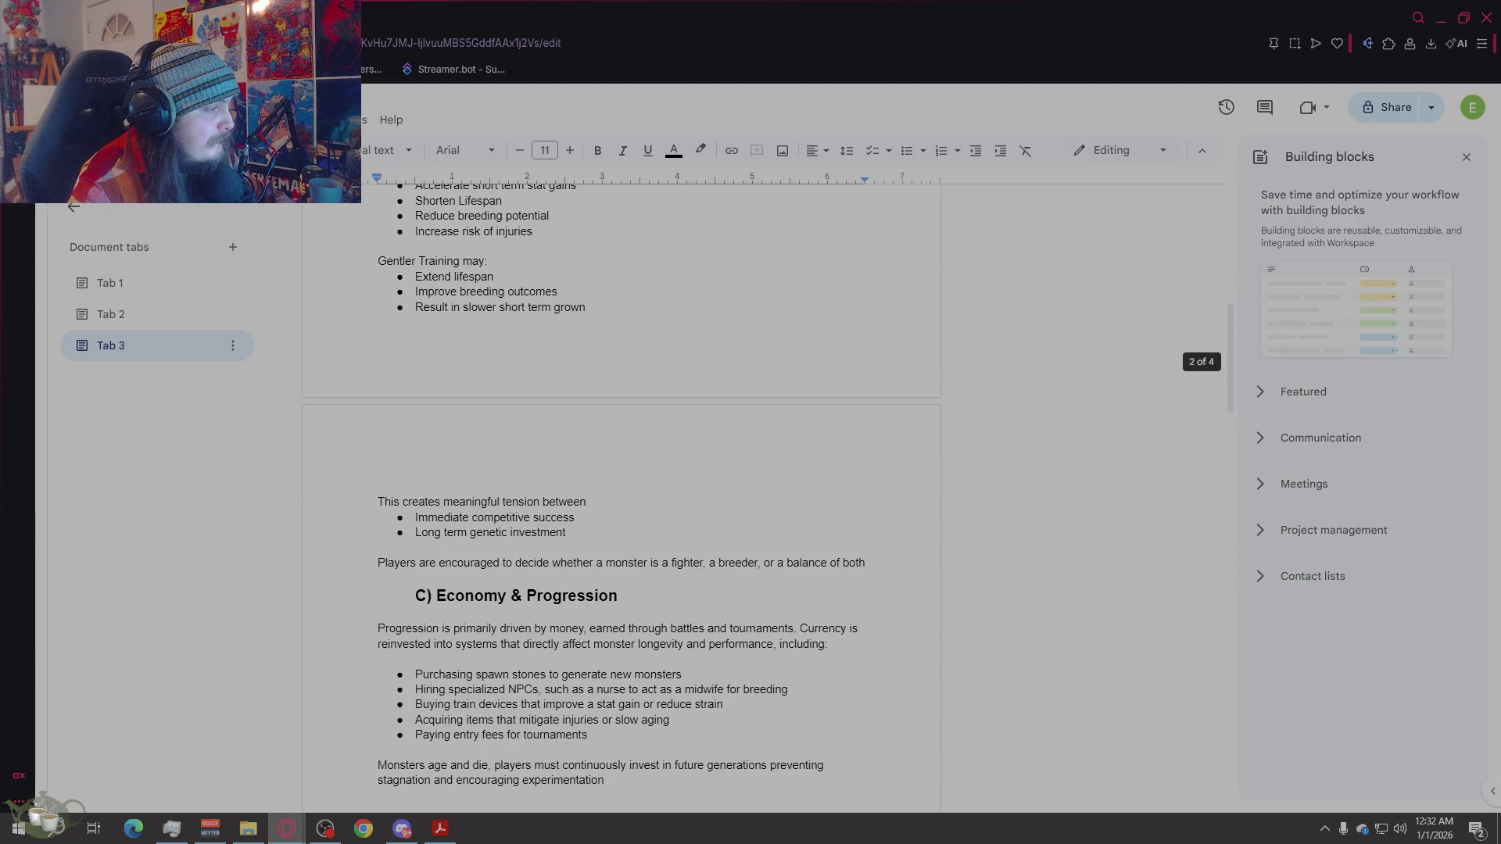
Step: Name the third tab 'Key Features' and the second tab 'Introduction'
right_click(123, 345)
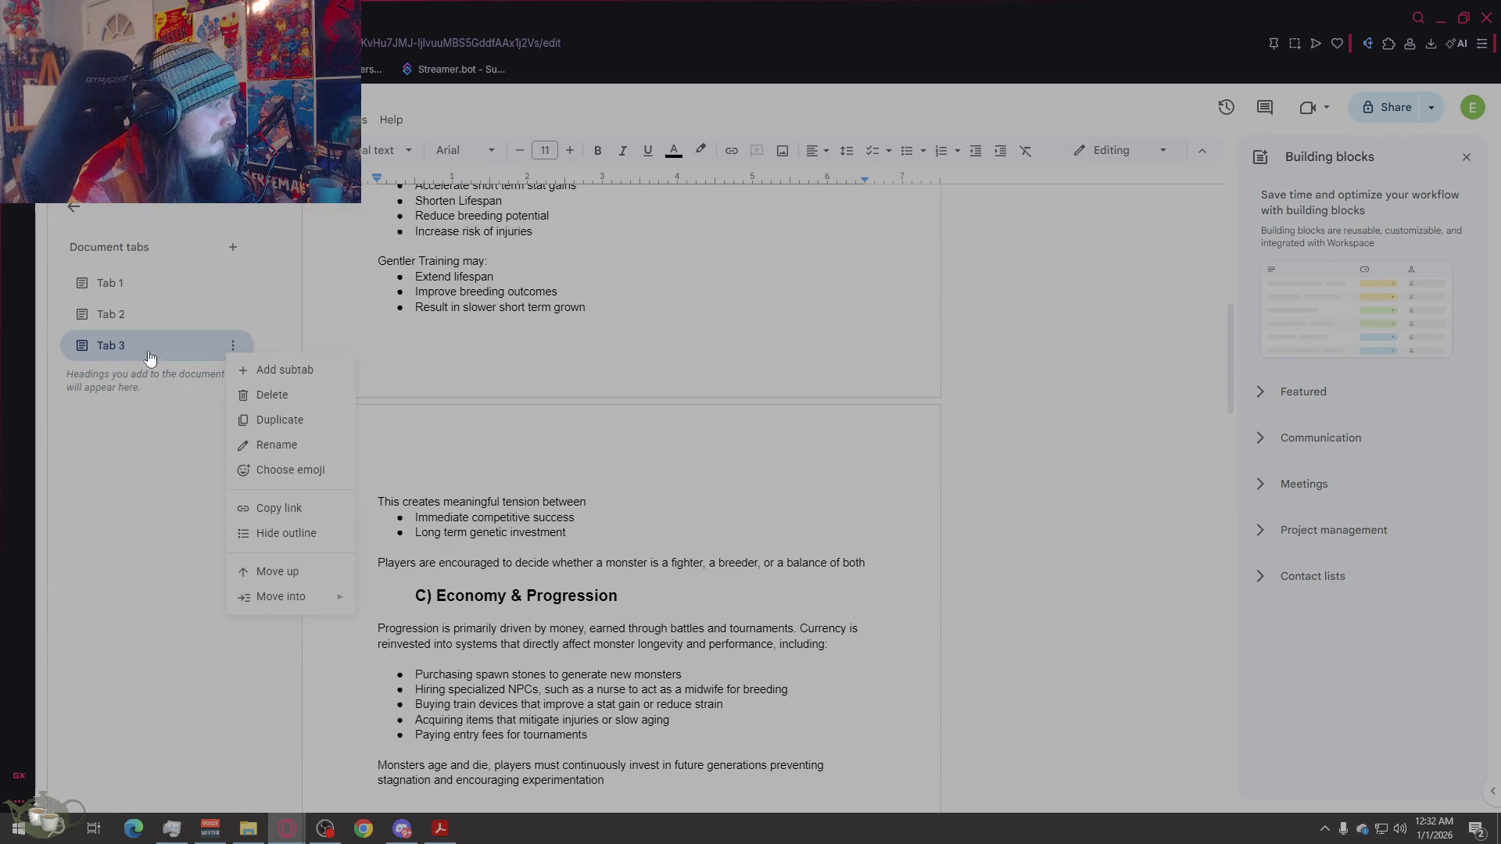
left_click(276, 444)
type("Key Features")
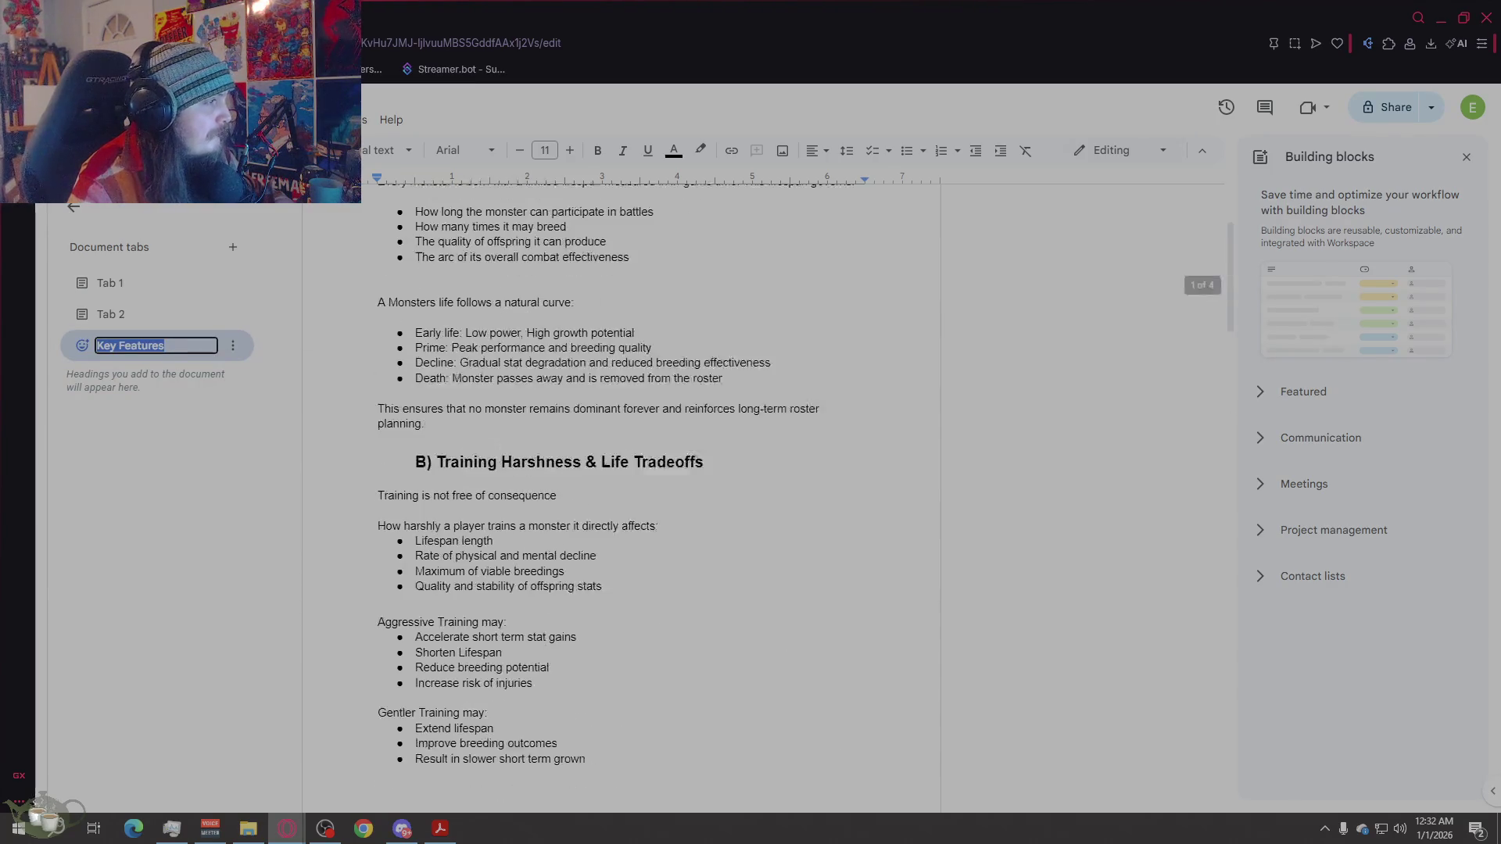
key("Return")
right_click(129, 321)
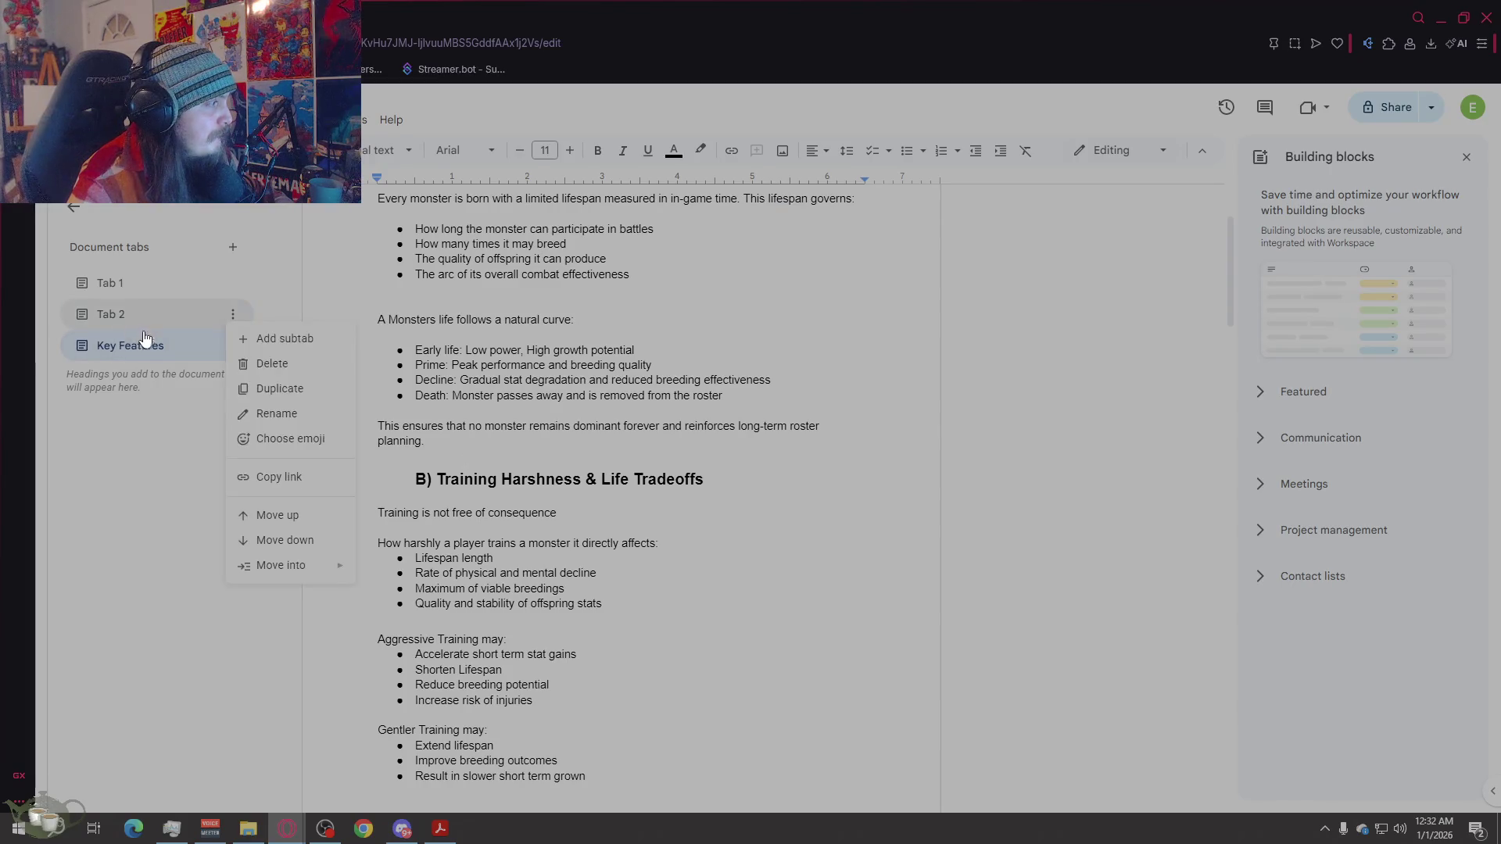
left_click(274, 414)
type("Introduction")
key("Return")
Step: Rename the first tab to 'Table of contents'
right_click(135, 288)
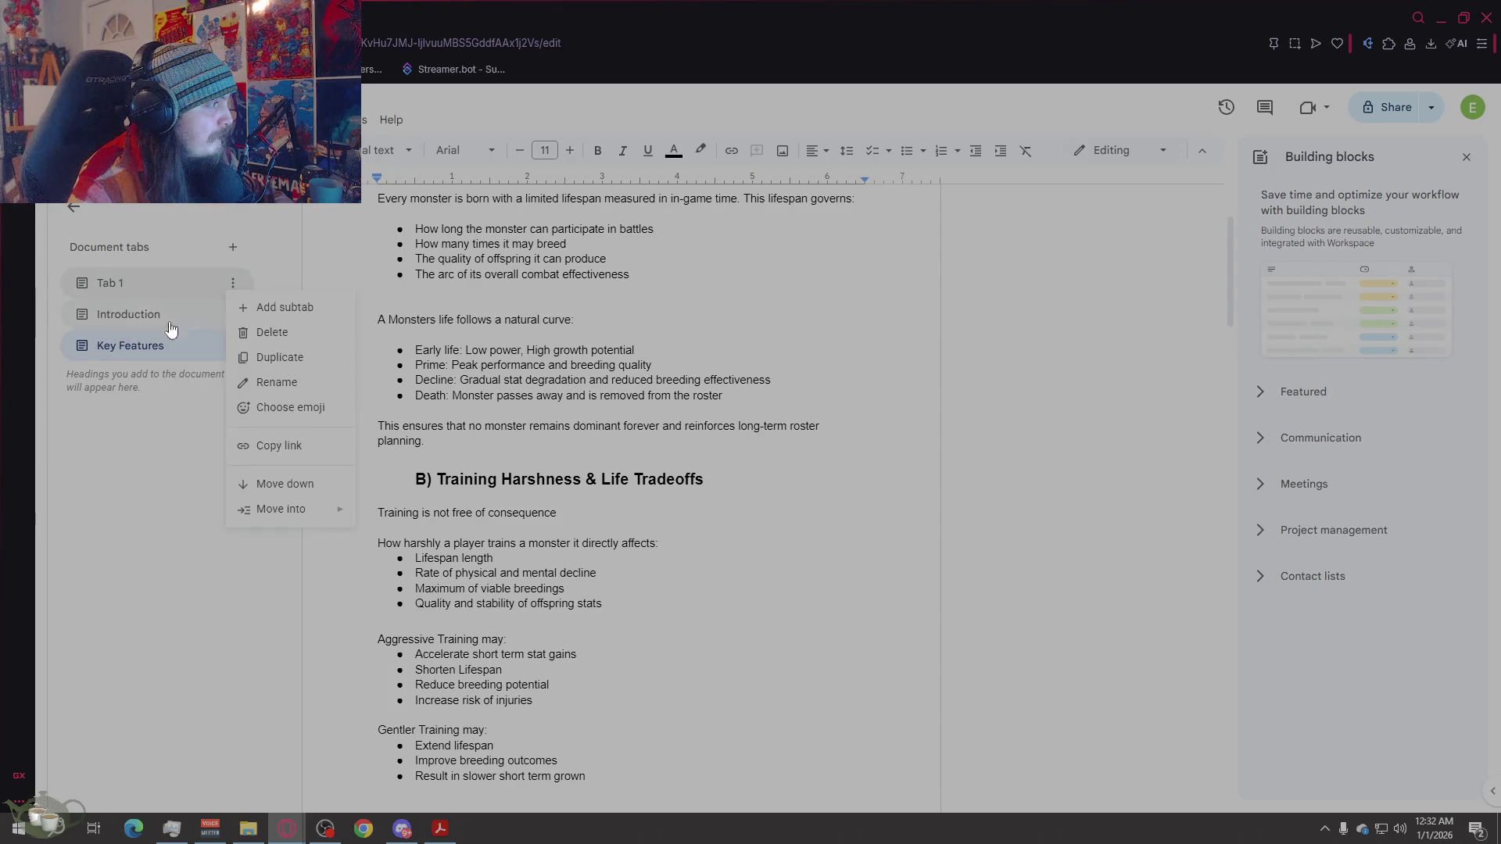
left_click(266, 378)
type("Project name TBD")
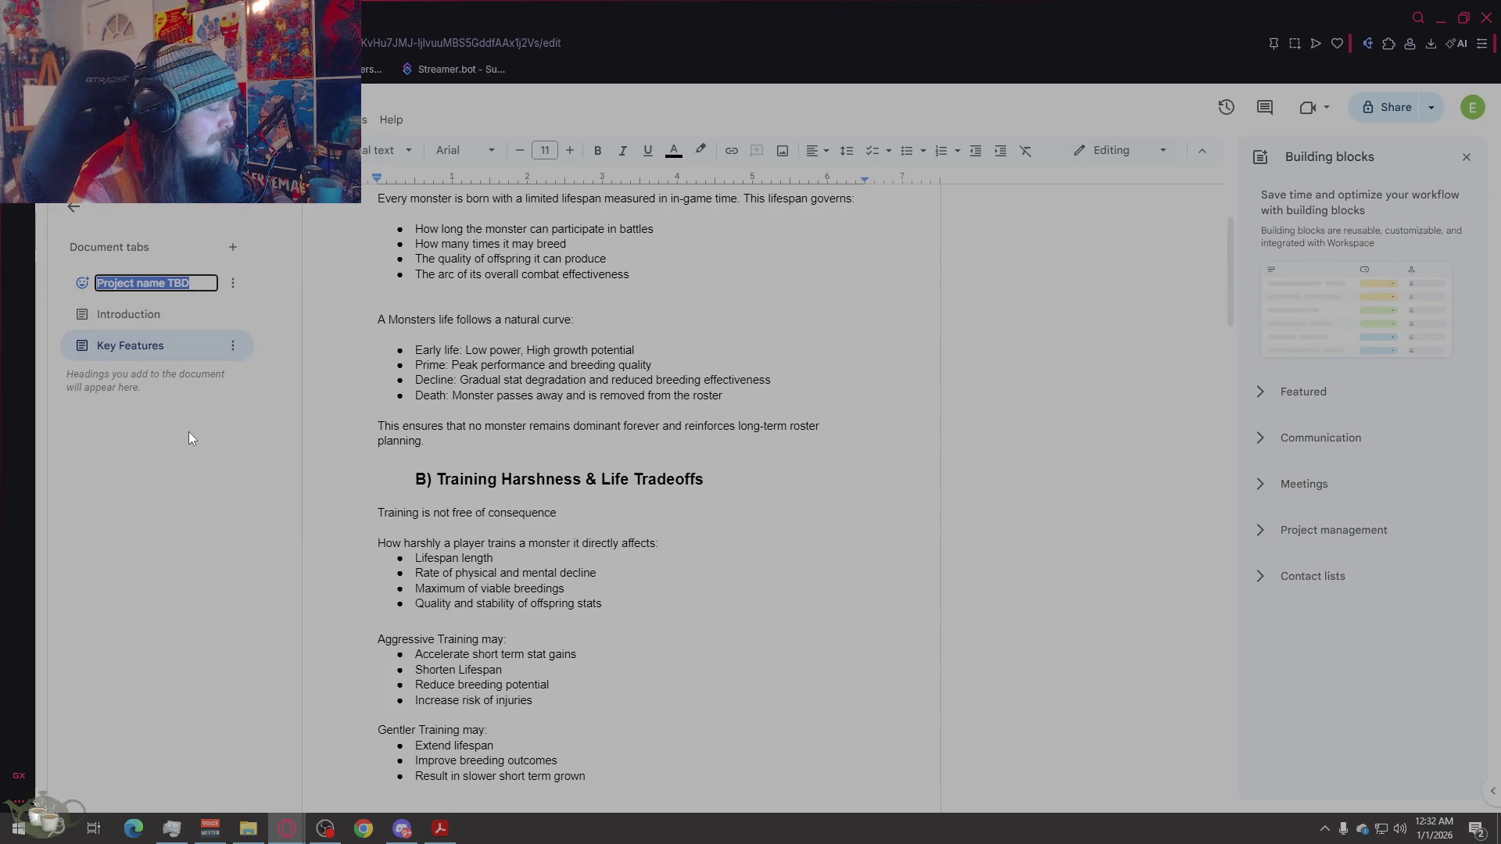
type("Table of contents")
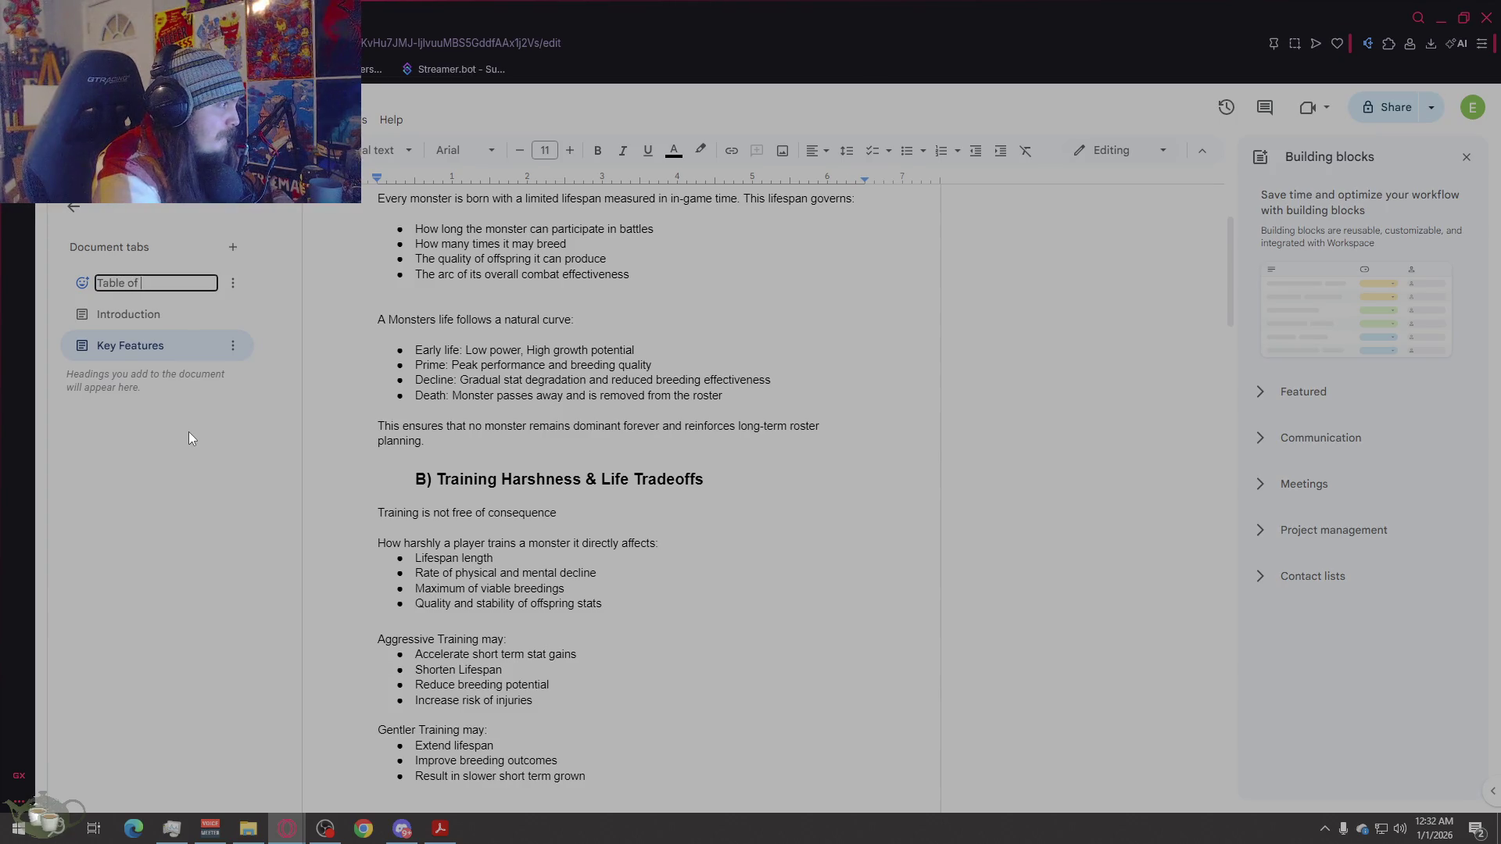
key("Return")
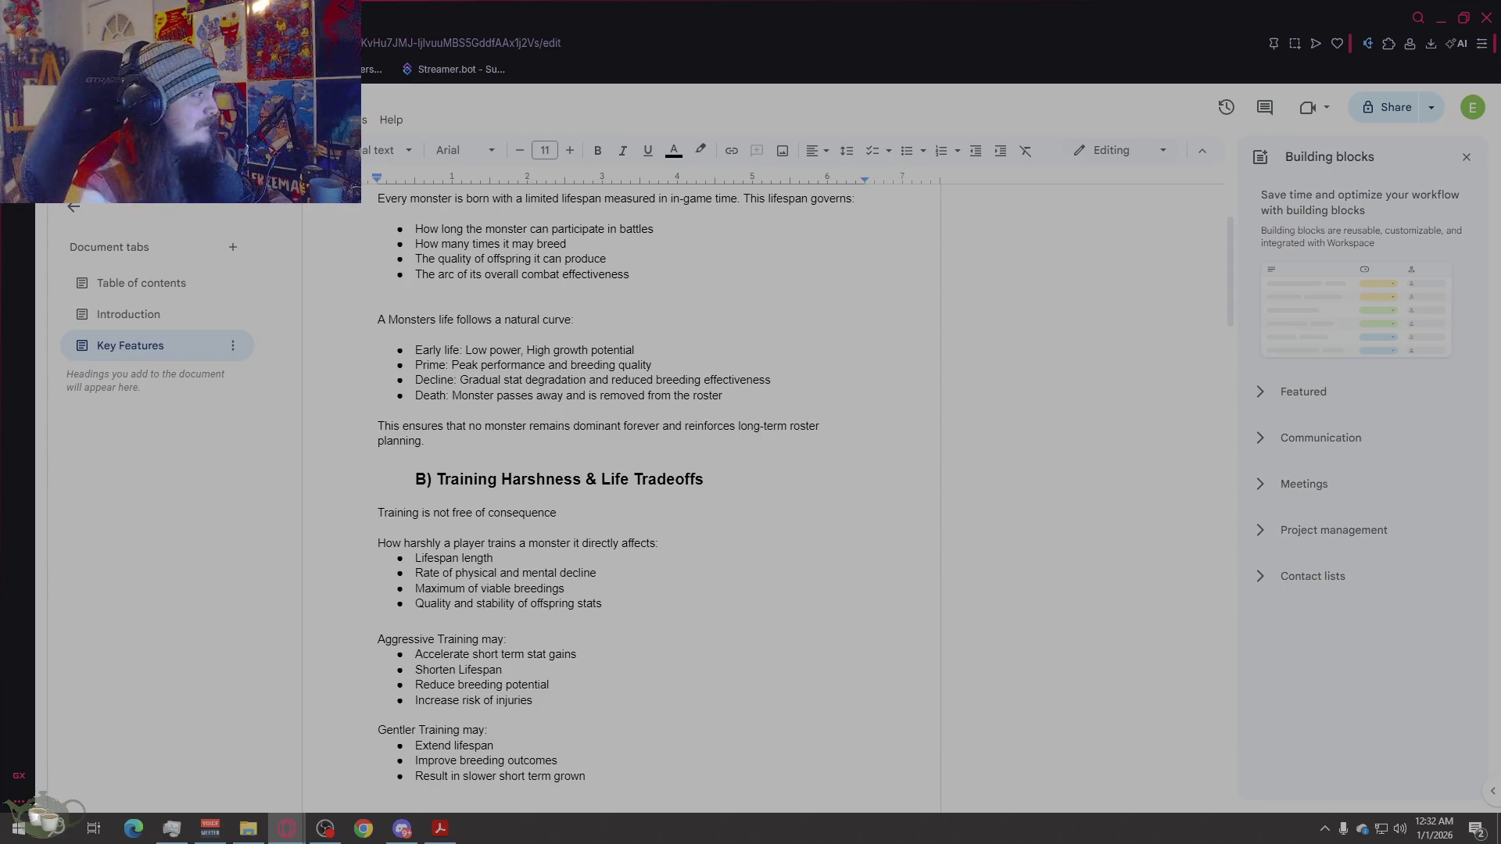
left_click(128, 314)
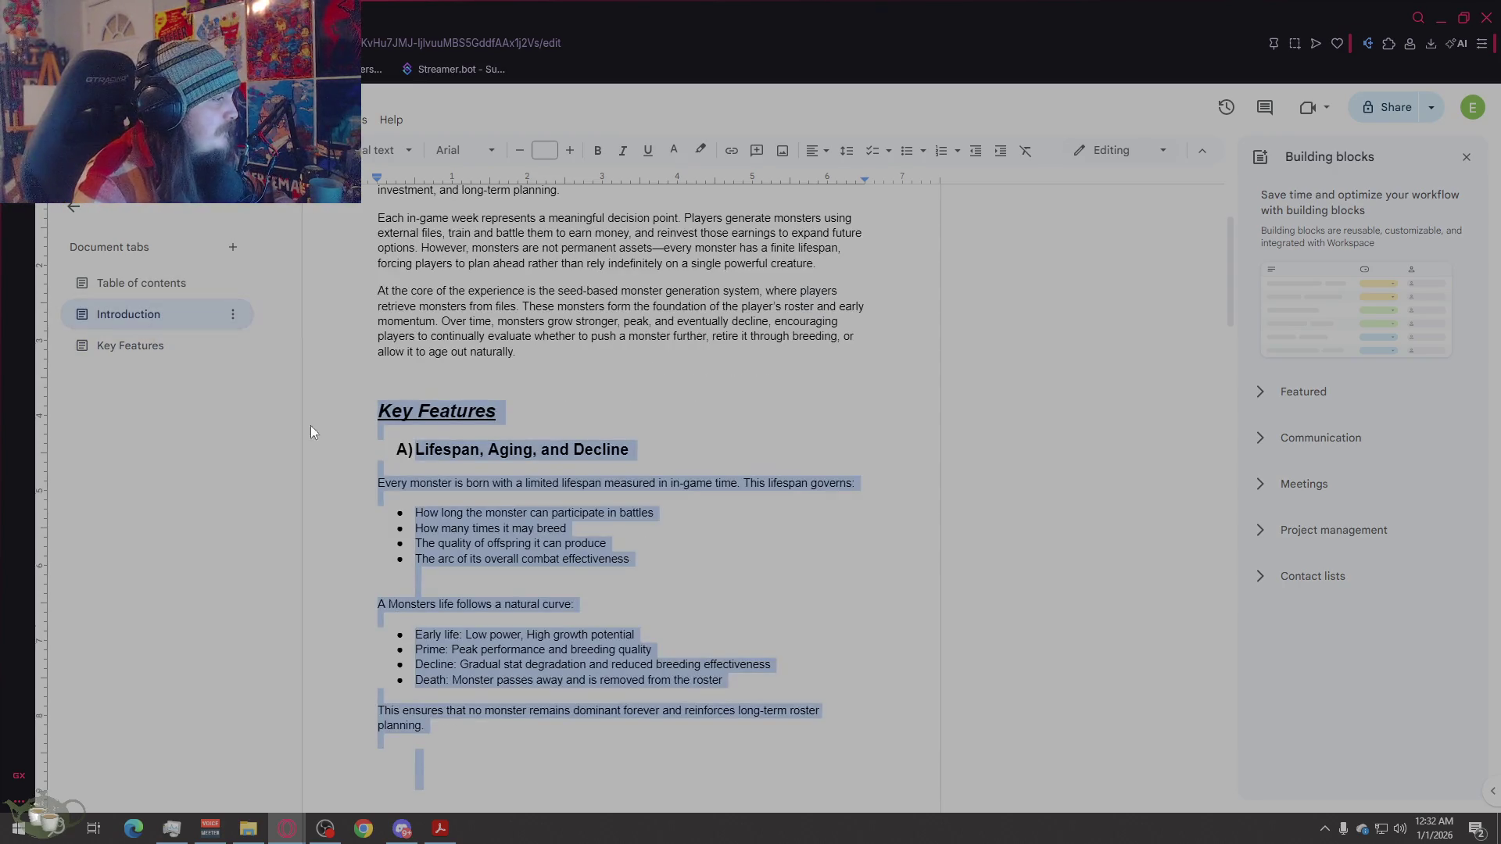
Step: Delete the pasted Key Features text and leftover empty line from the Introduction tab
right_click(571, 526)
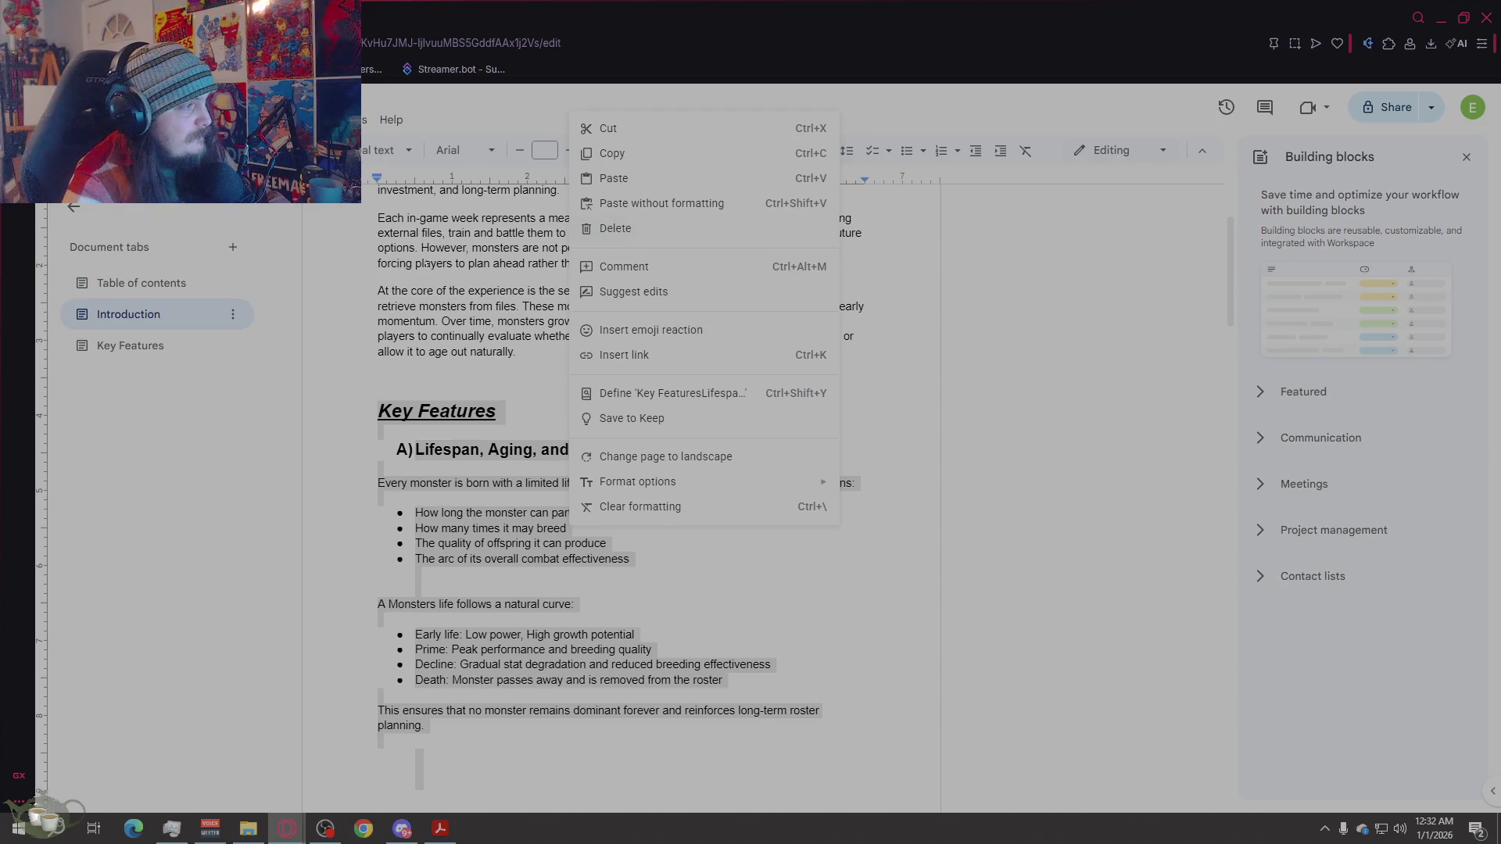
left_click(121, 349)
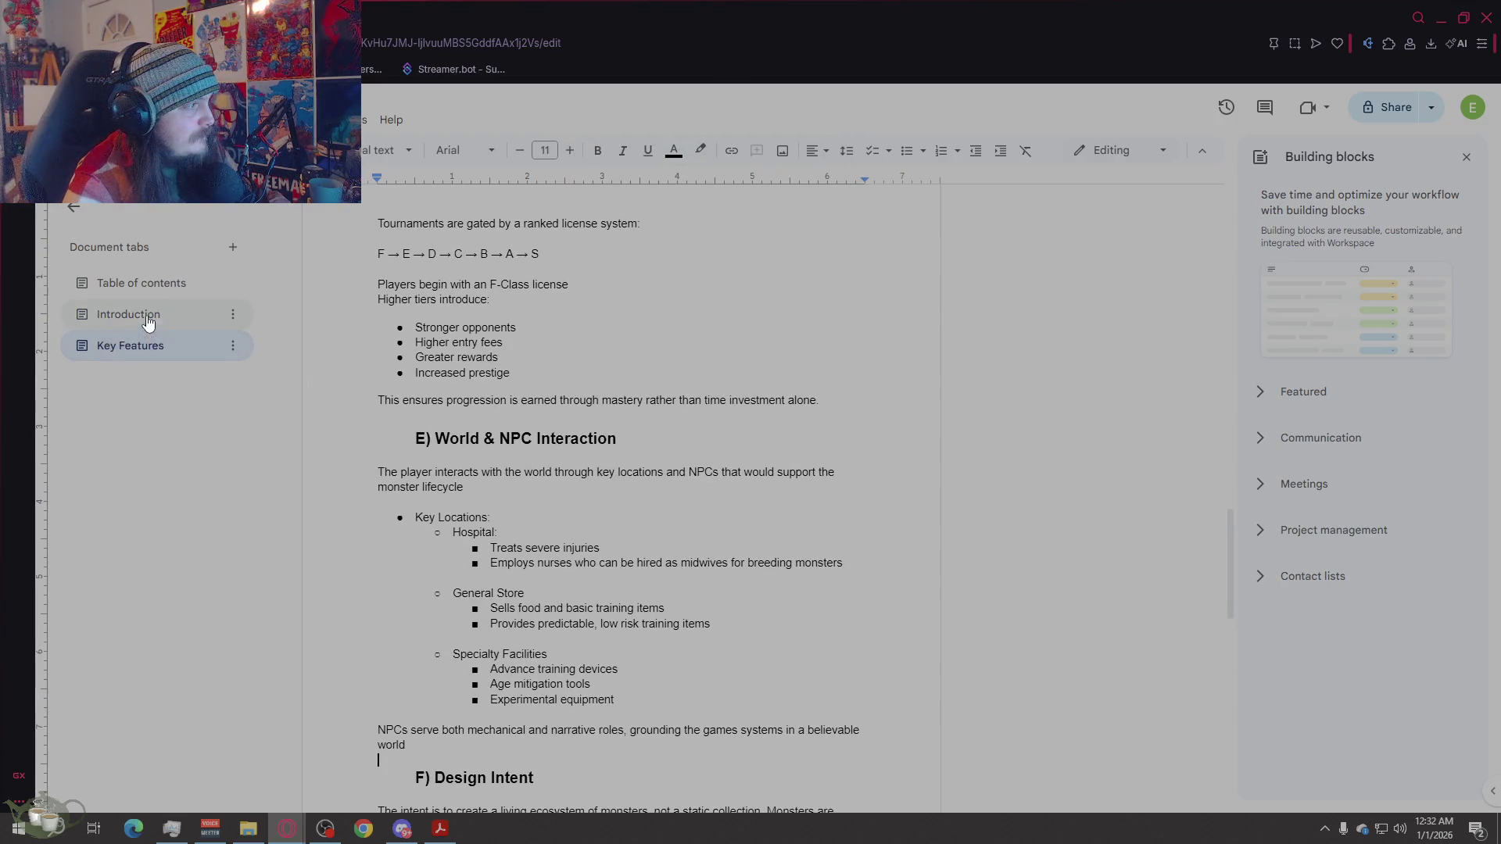
left_click(147, 320)
right_click(485, 430)
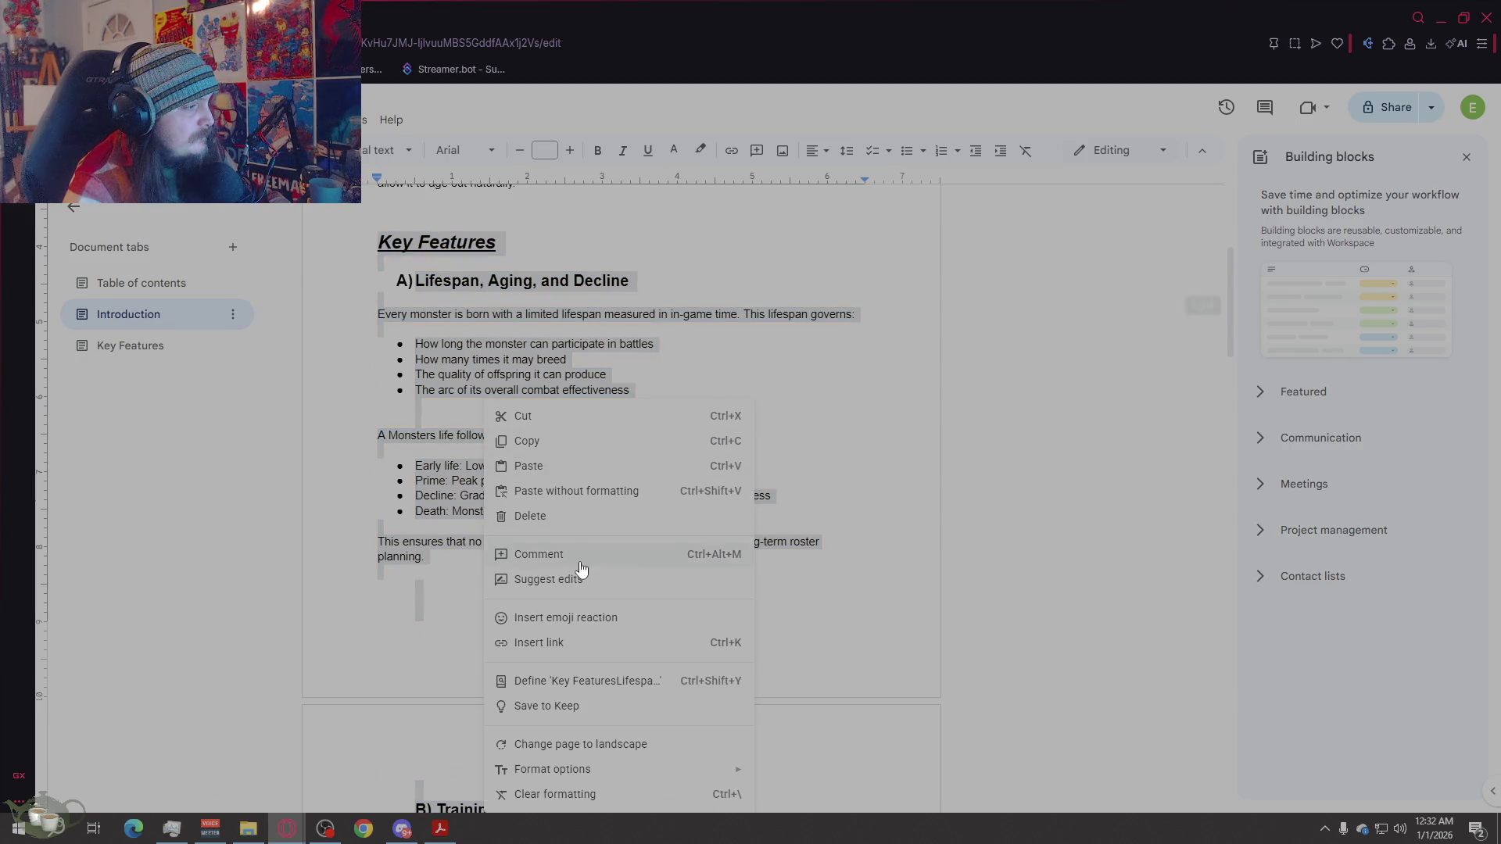
left_click(561, 514)
scroll(563, 516, "up", 5)
scroll(575, 547, "down", 5)
key("BackSpace")
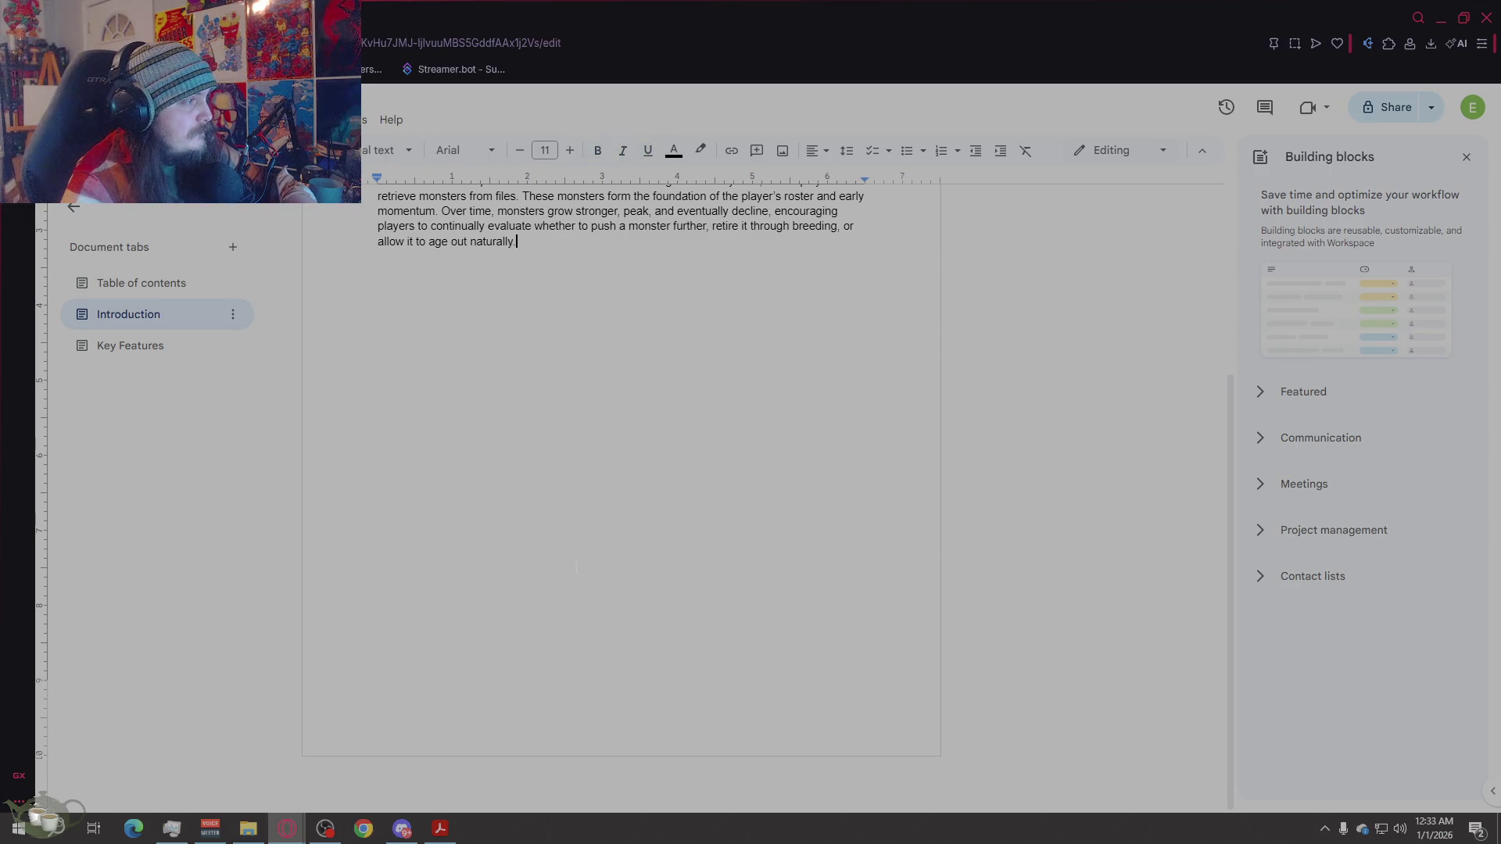
scroll(571, 563, "up", 3)
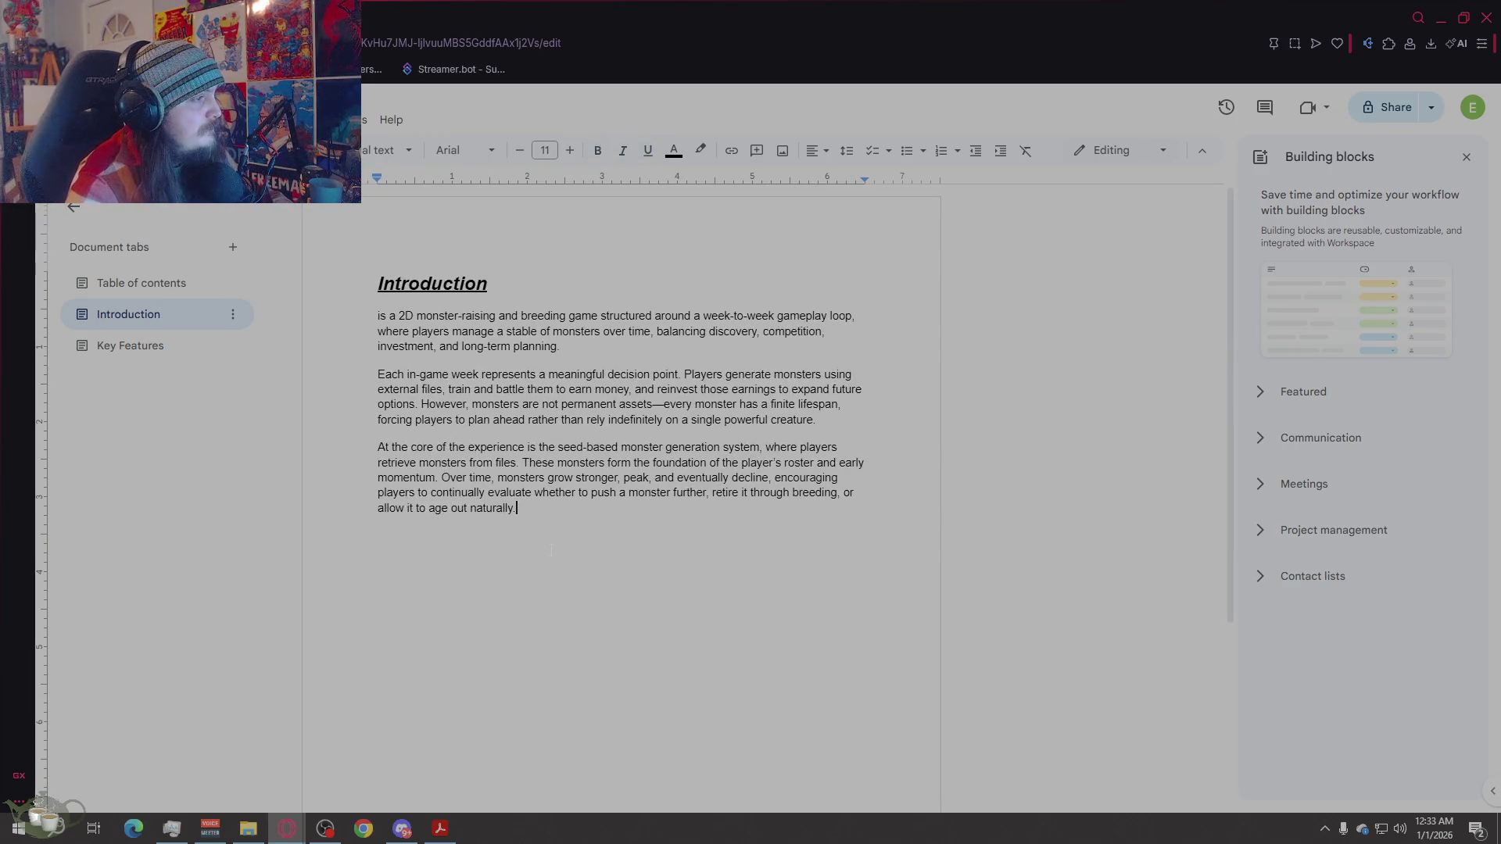
Step: Check the Key Features tab content, then go to the Table of contents tab
left_click(135, 346)
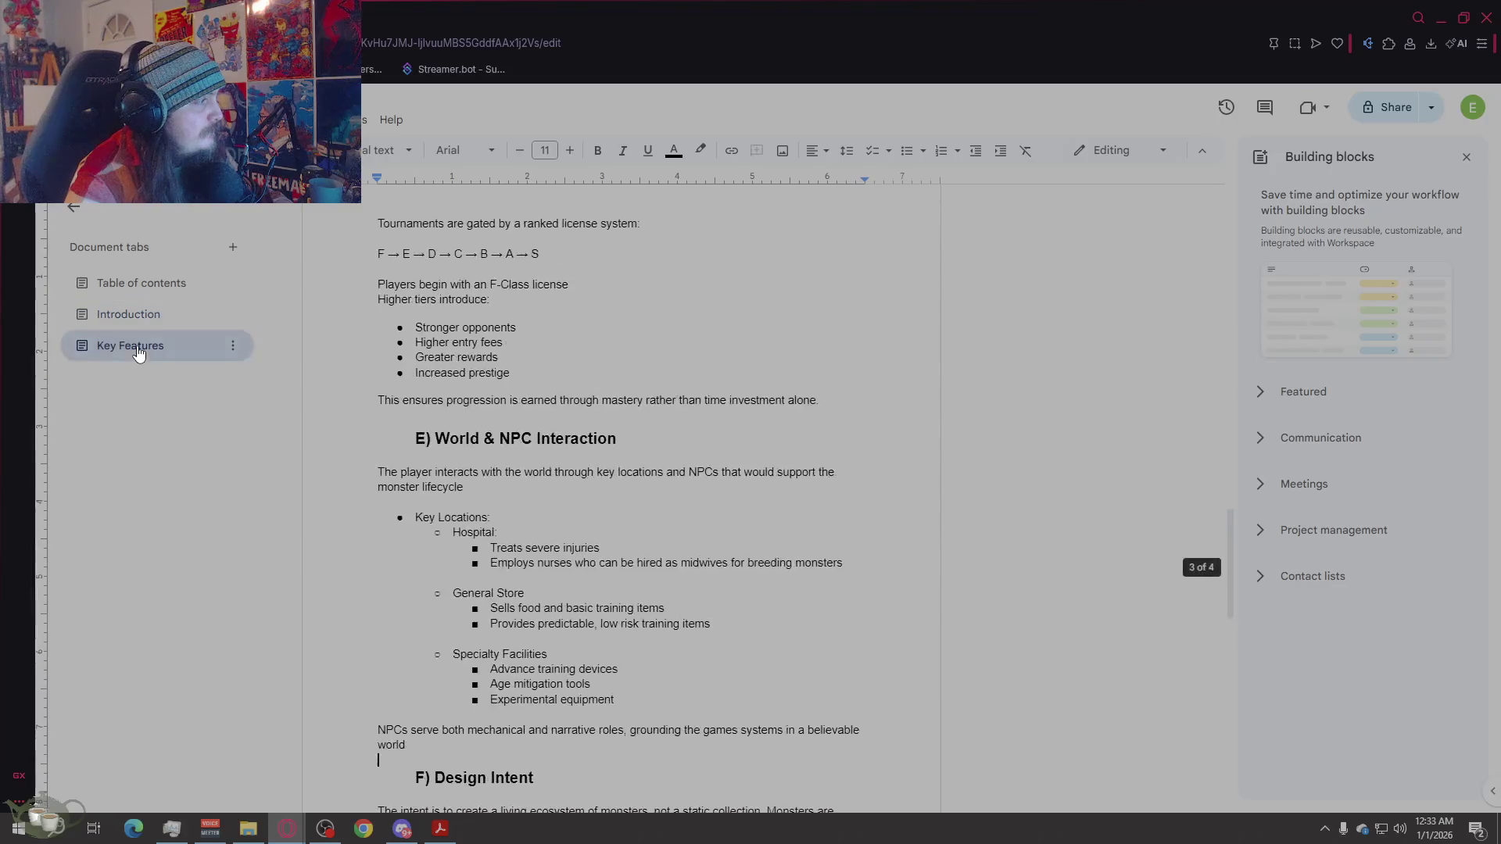
scroll(591, 566, "down", 5)
scroll(590, 565, "down", 4)
scroll(590, 566, "up", 20)
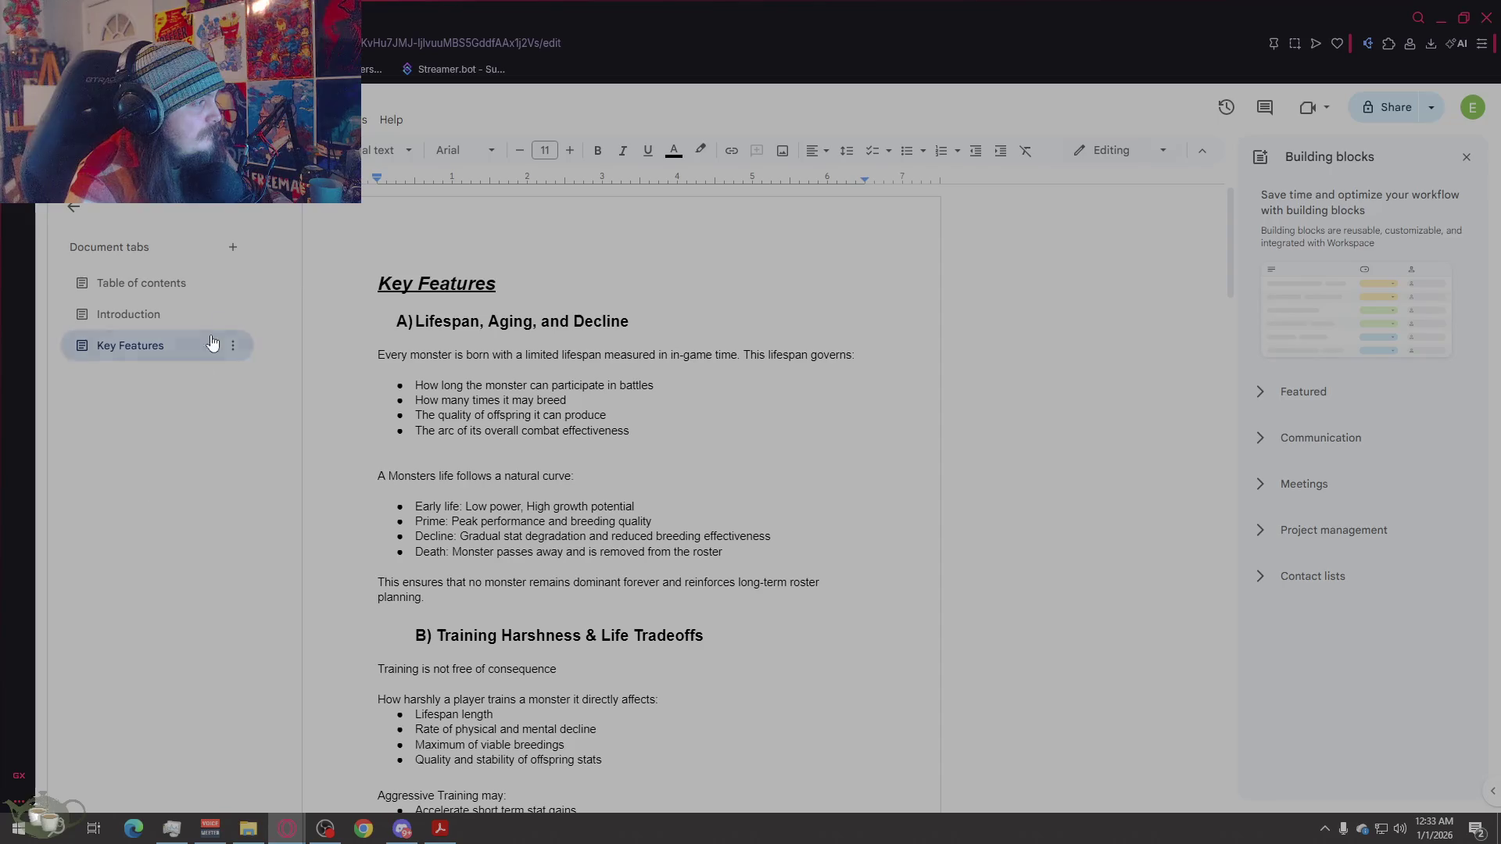
left_click(184, 283)
Step: Copy a link to the Introduction tab and select the Introduction contents entry
scroll(439, 316, "up", 2)
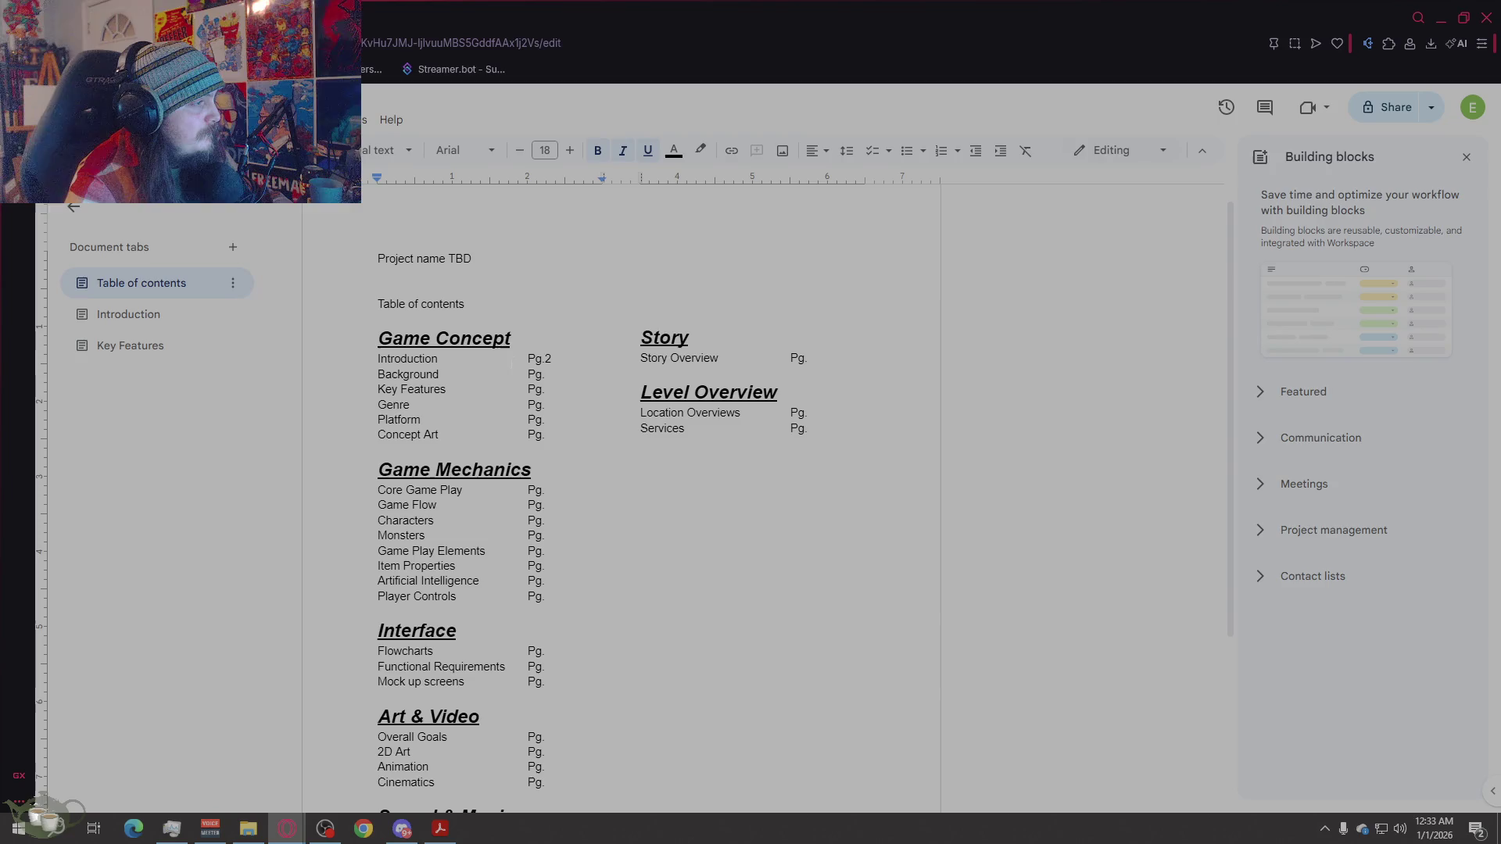
key("ctrl+shift+Left")
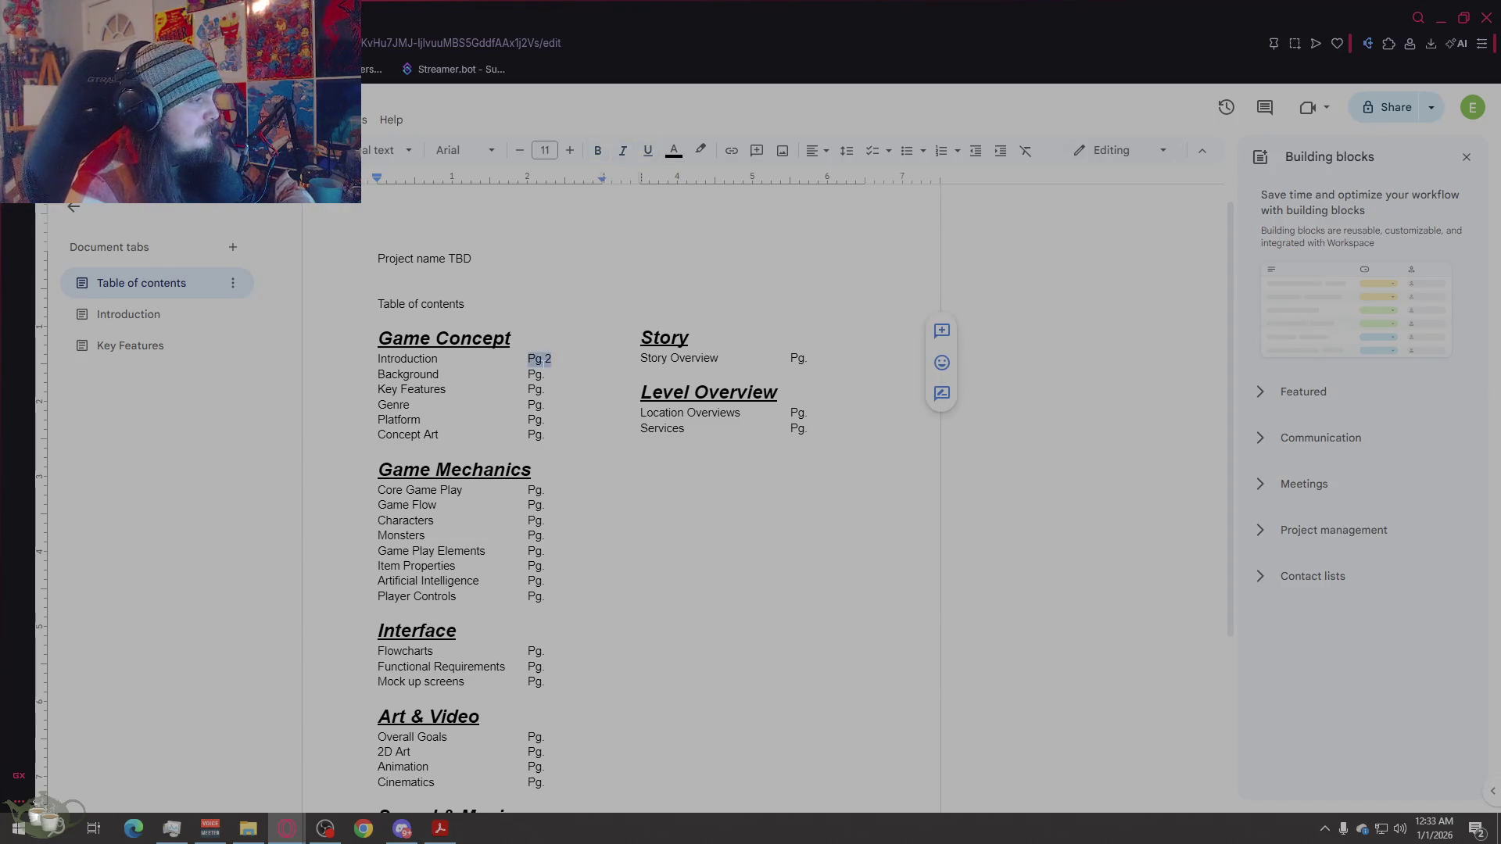
left_click(420, 359)
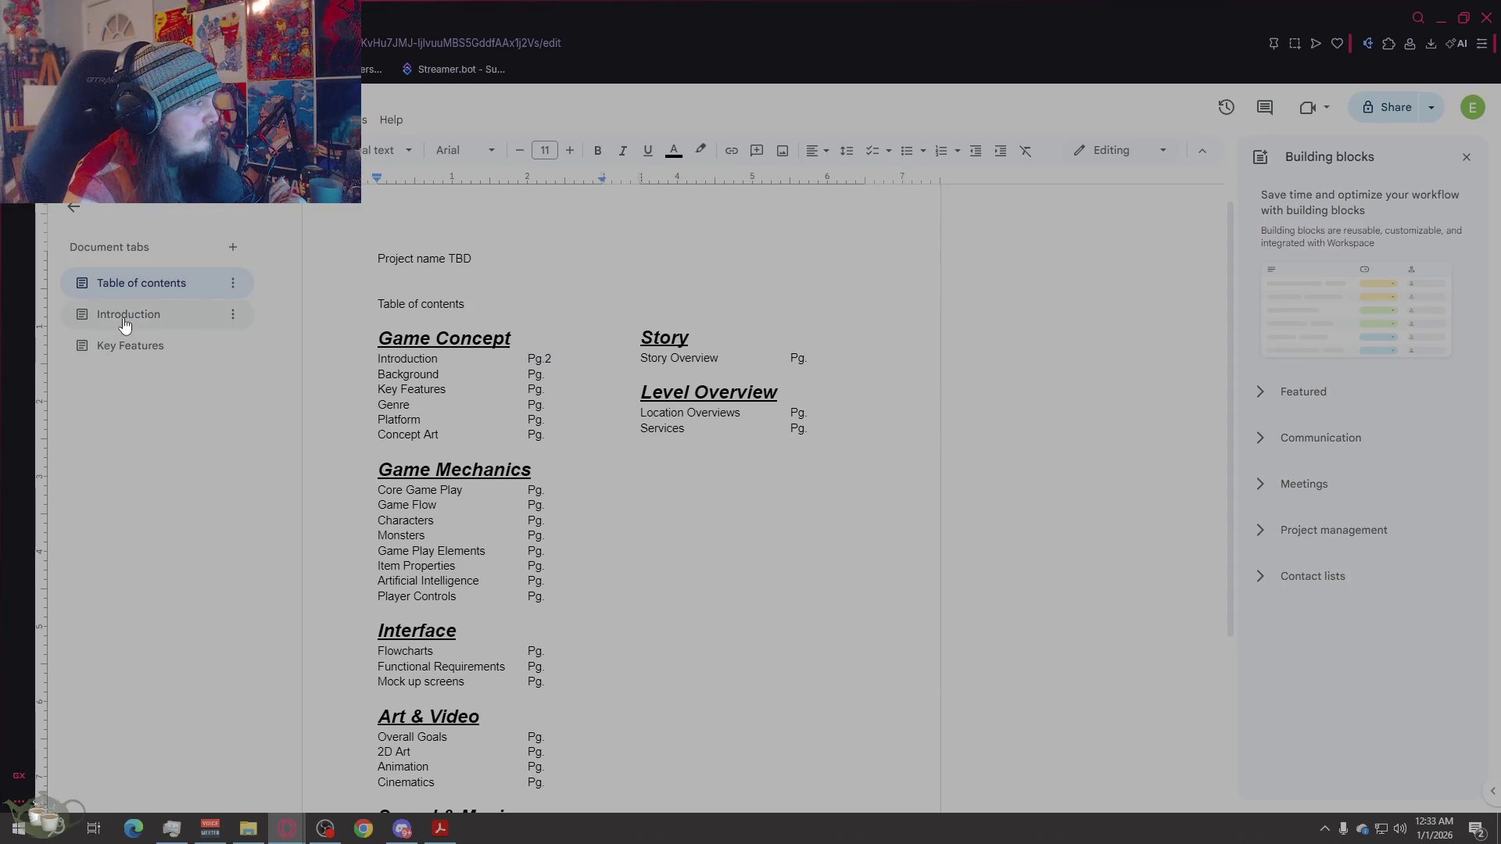
right_click(154, 321)
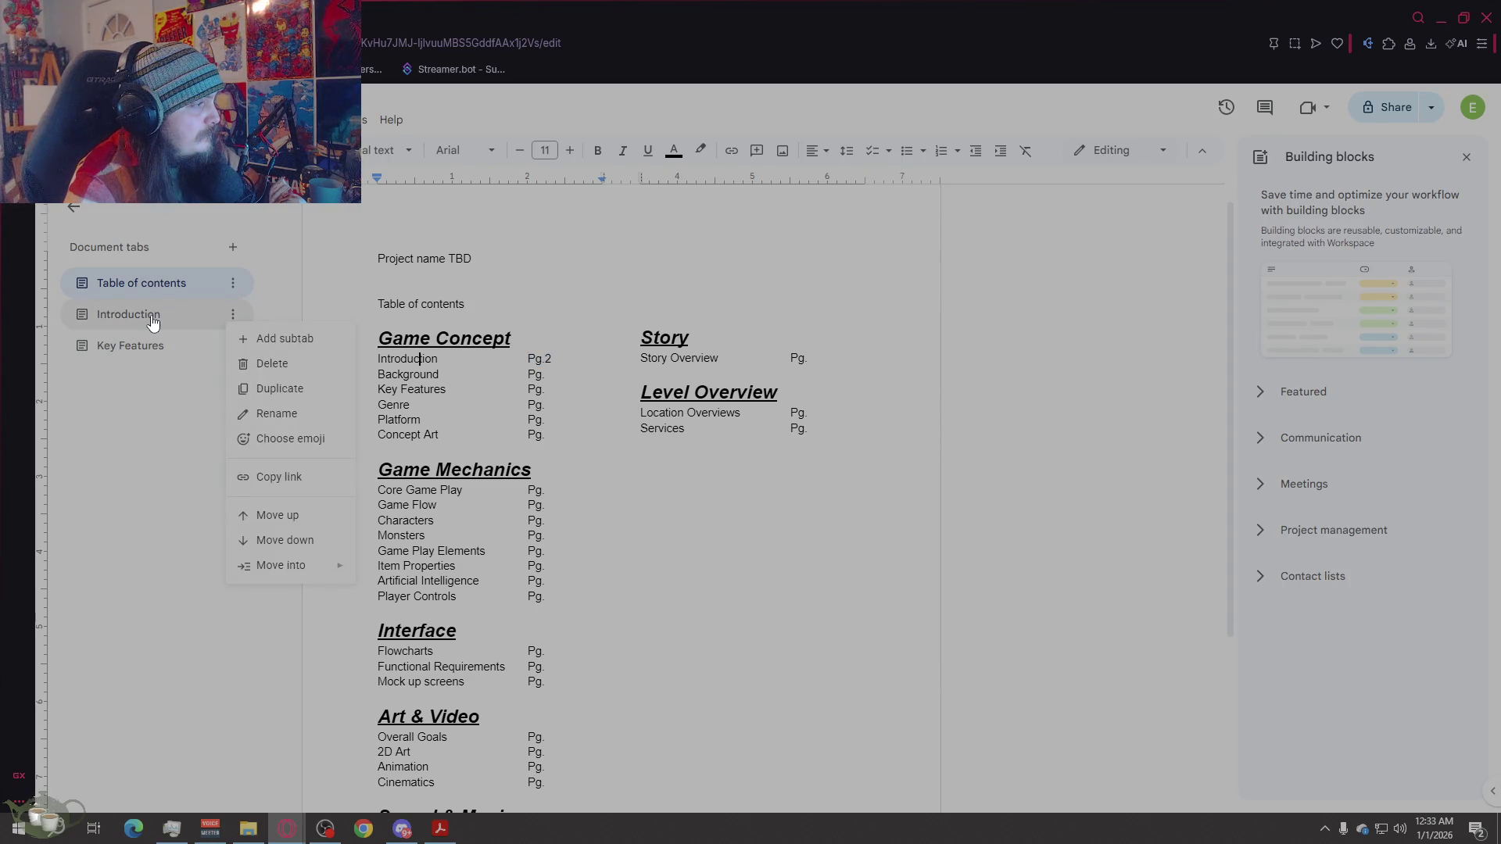
left_click(266, 478)
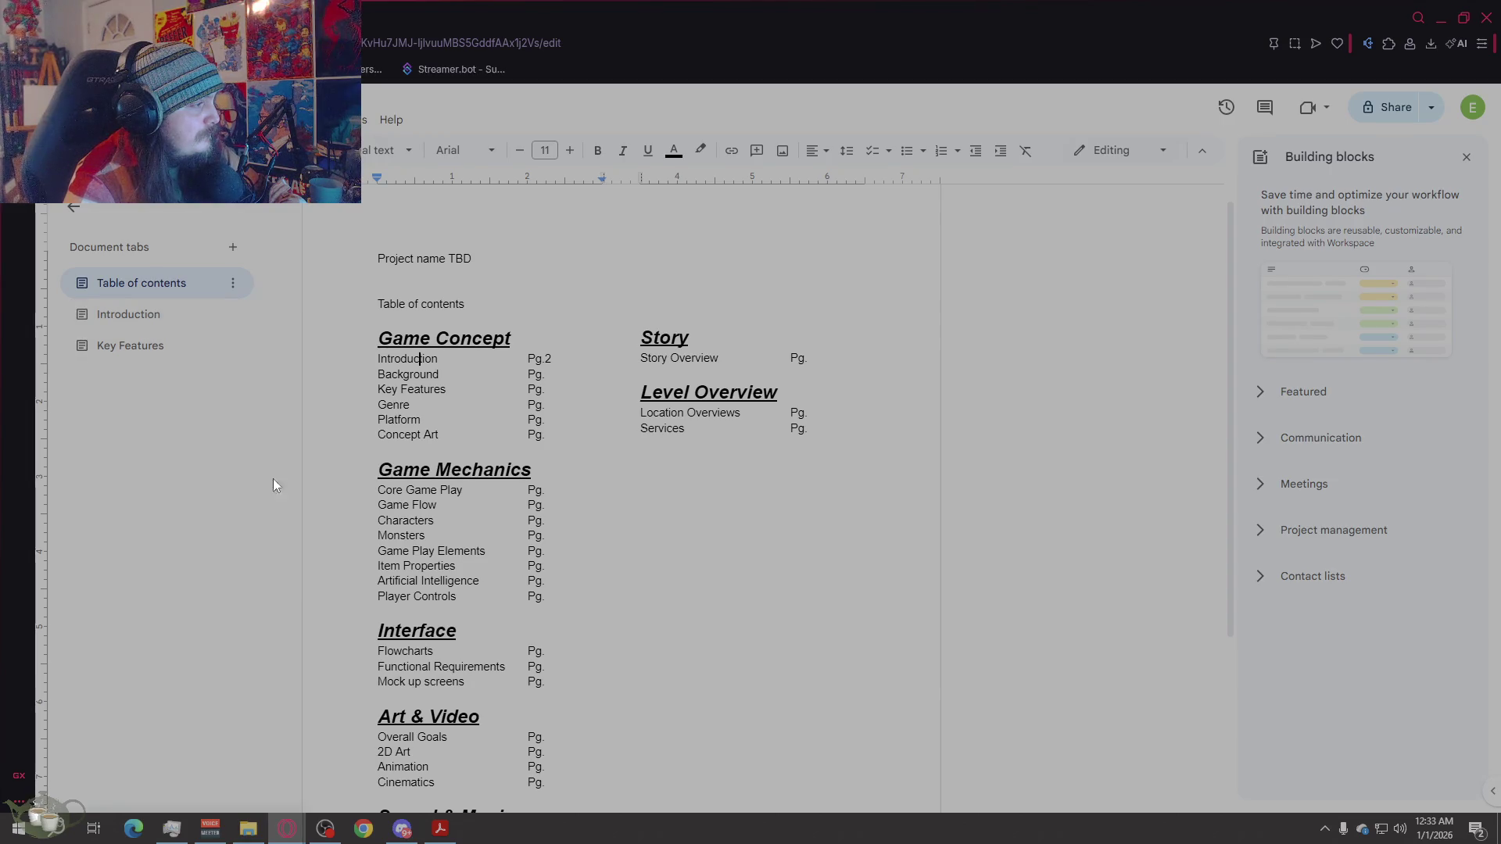
double_click(407, 359)
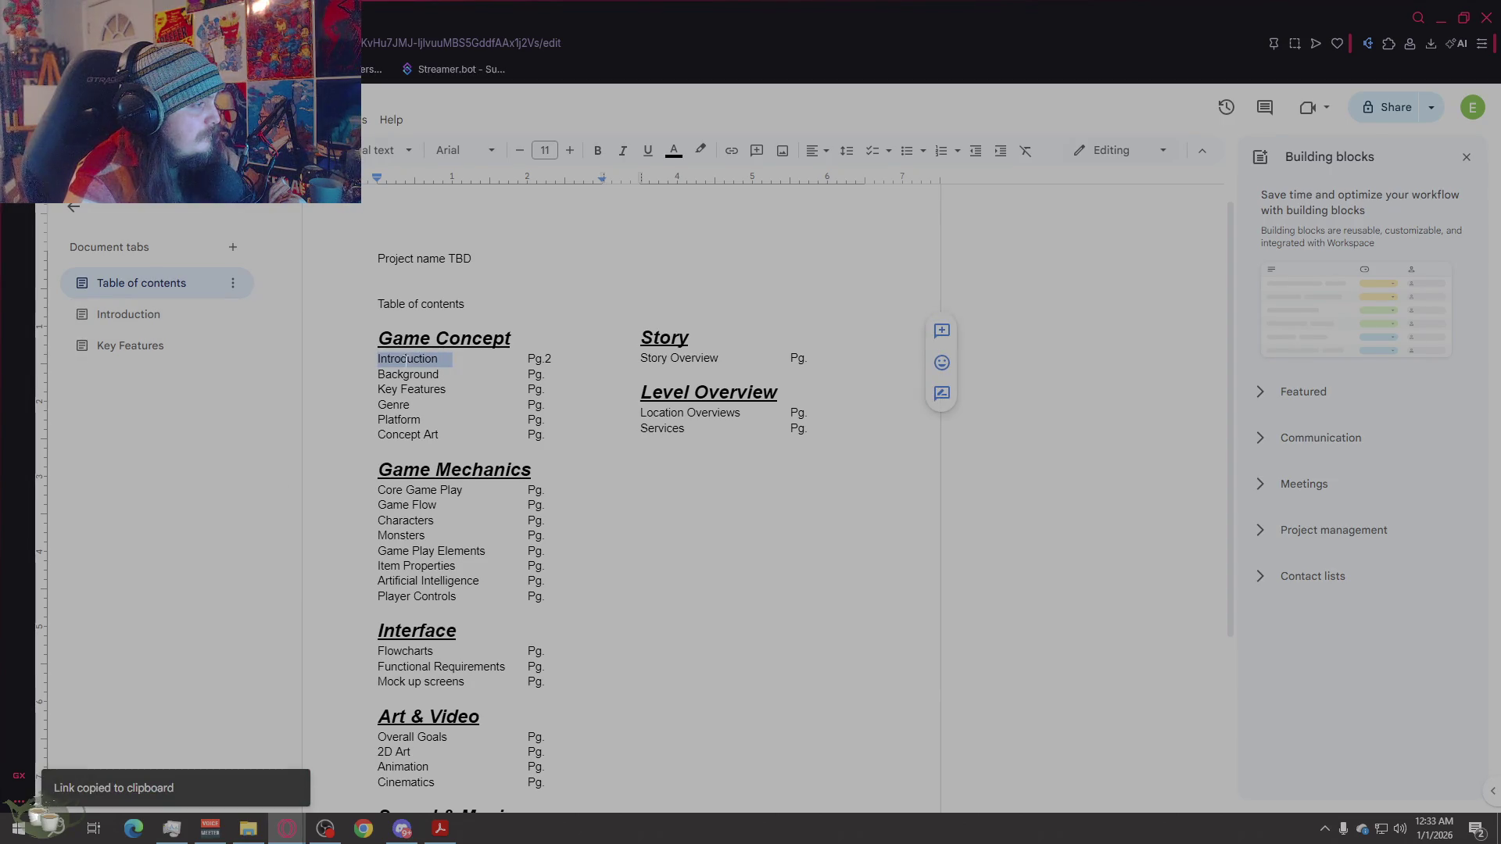
left_click(407, 359)
left_click_drag(379, 359, 436, 359)
right_click(420, 362)
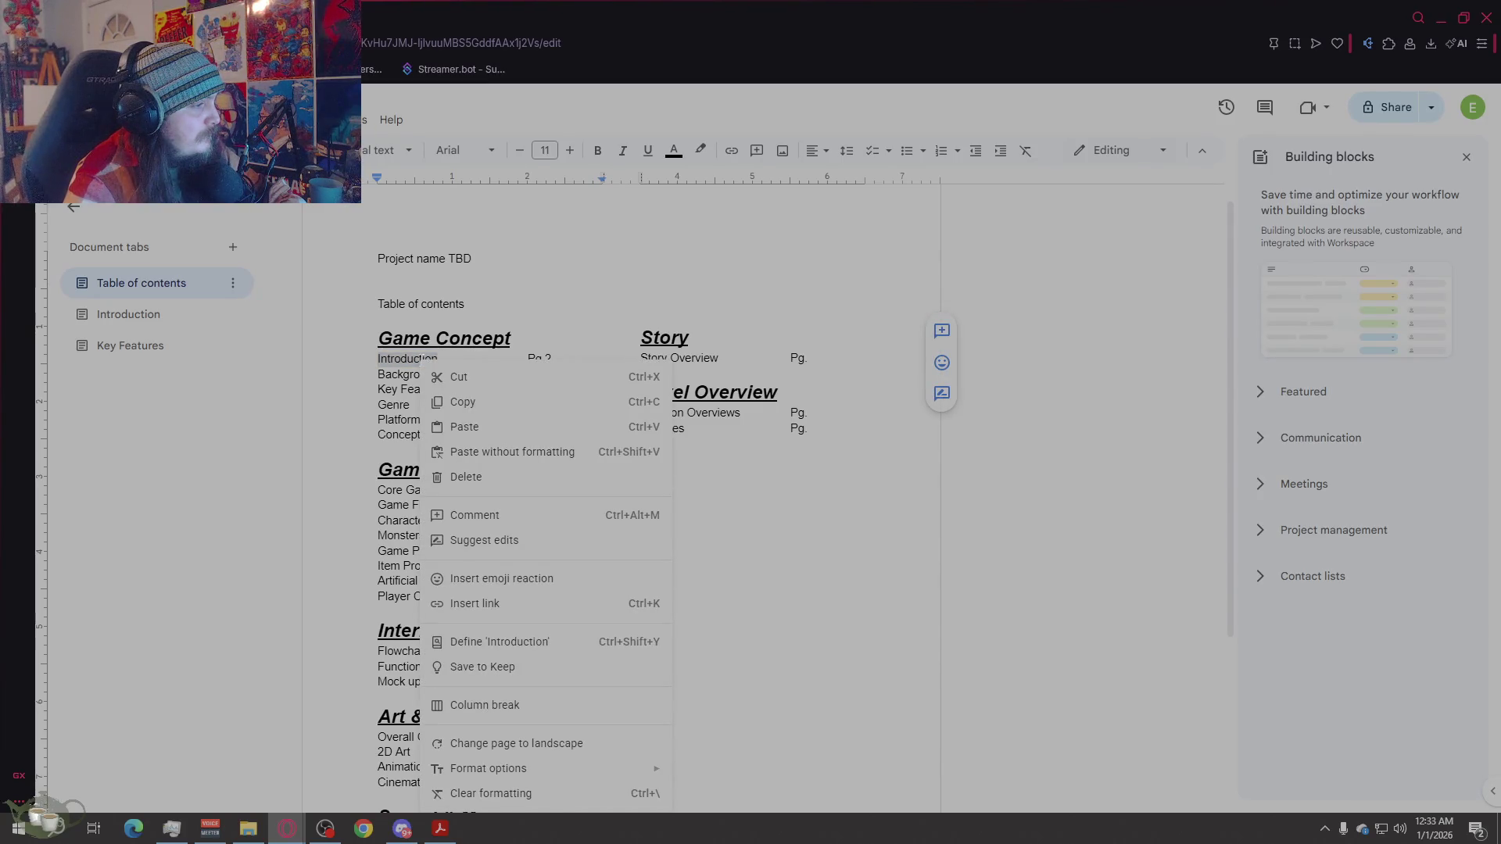
left_click(635, 608)
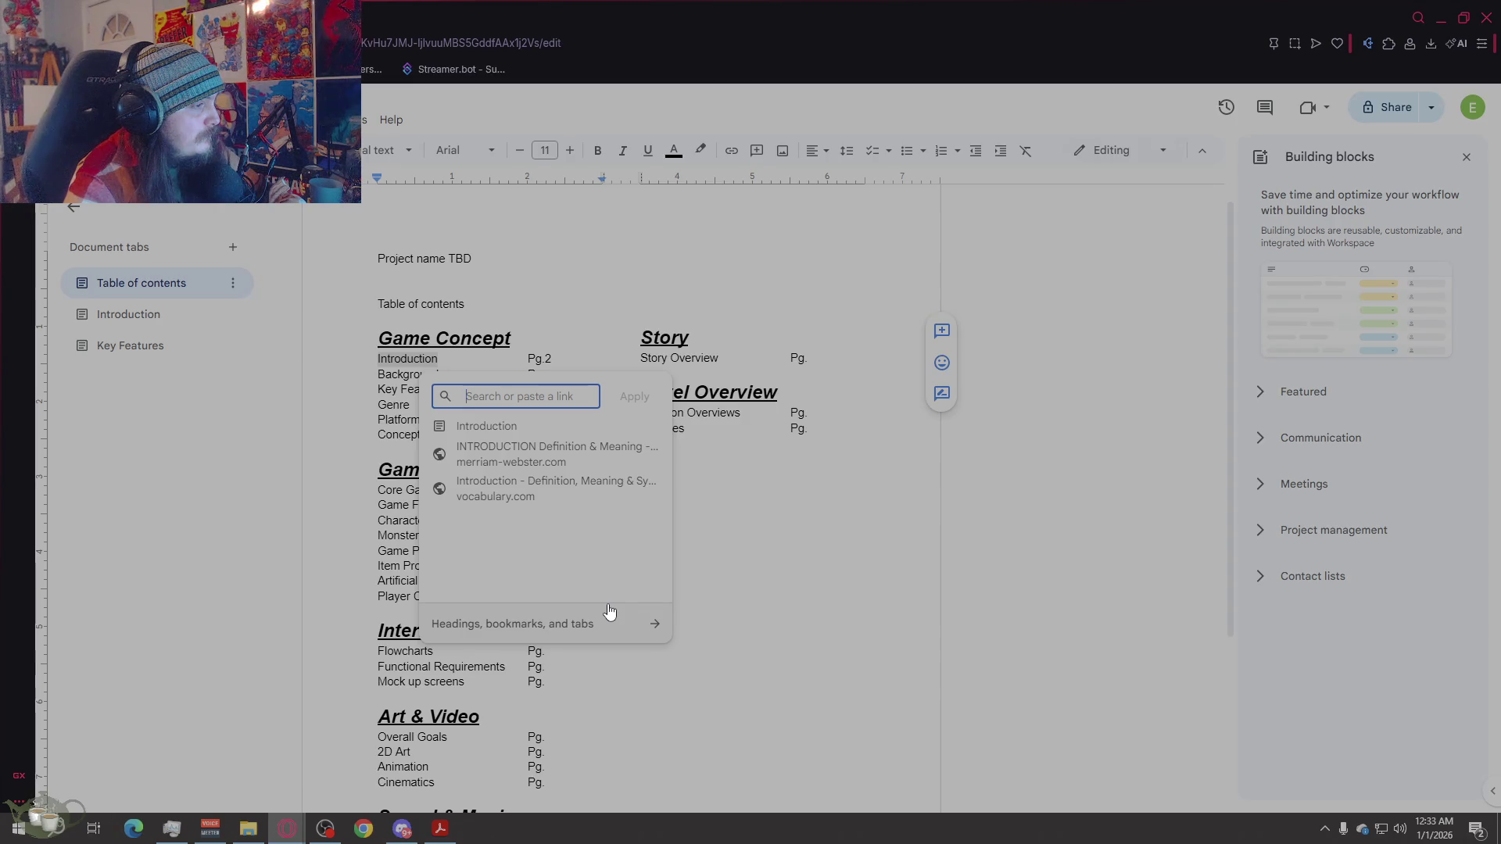
left_click(753, 428)
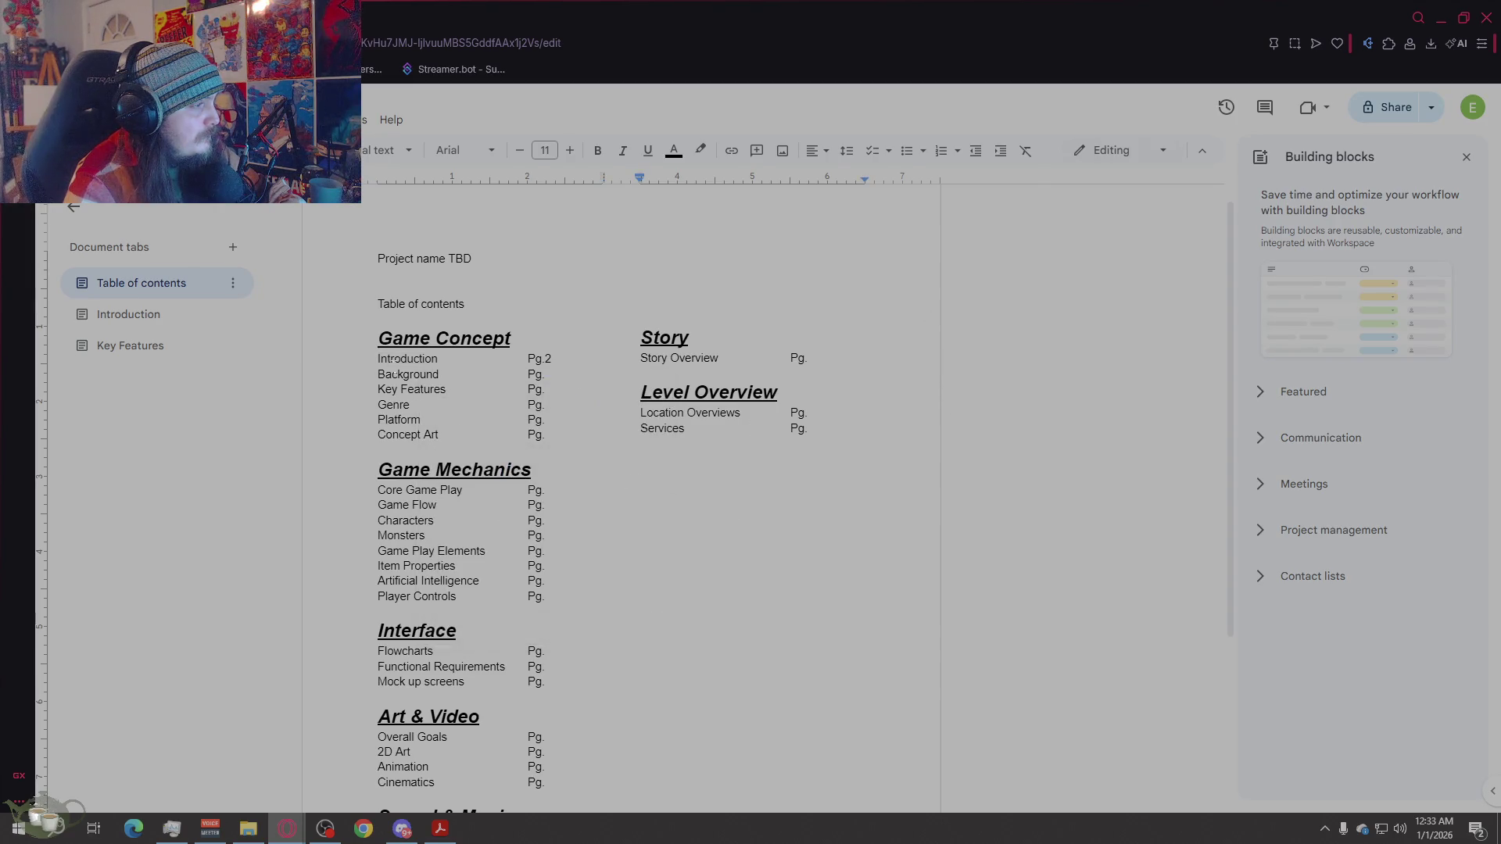
Step: Link the Introduction entry to the Introduction tab and test that the link opens it
left_click_drag(439, 359, 383, 359)
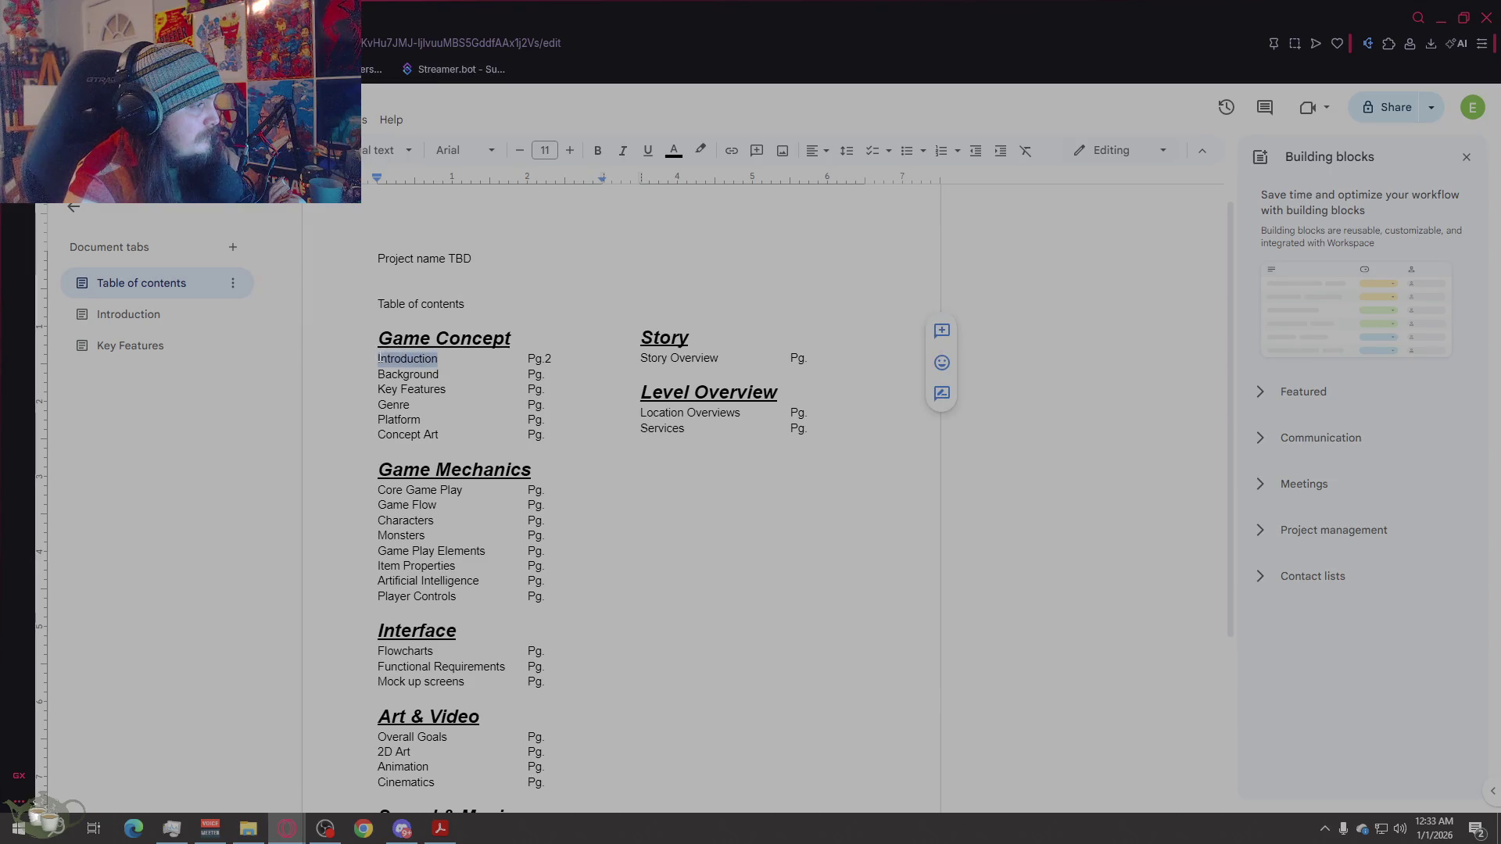
right_click(390, 361)
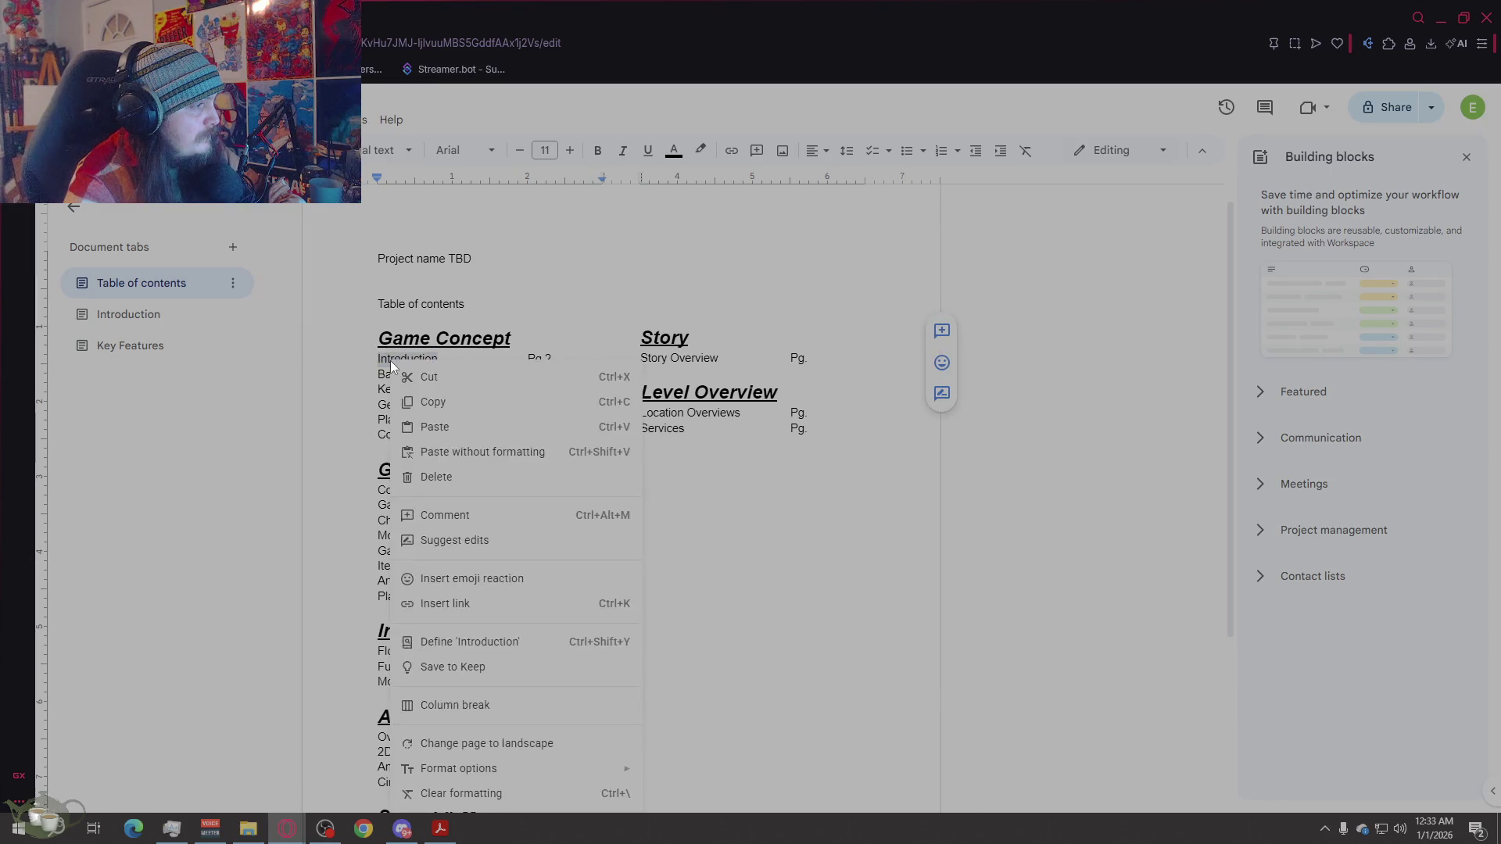
left_click(480, 603)
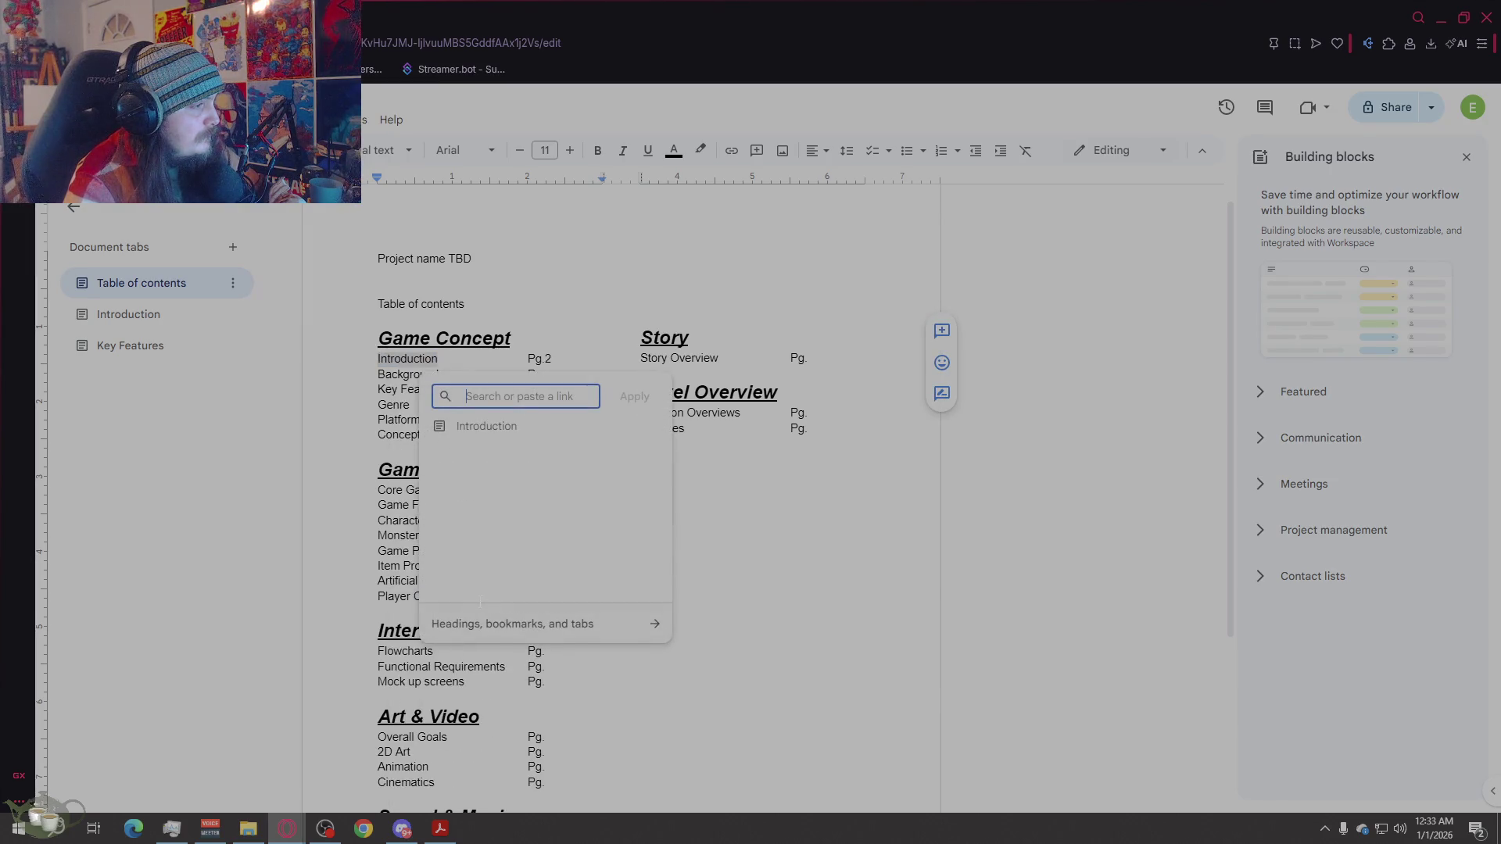
left_click(486, 426)
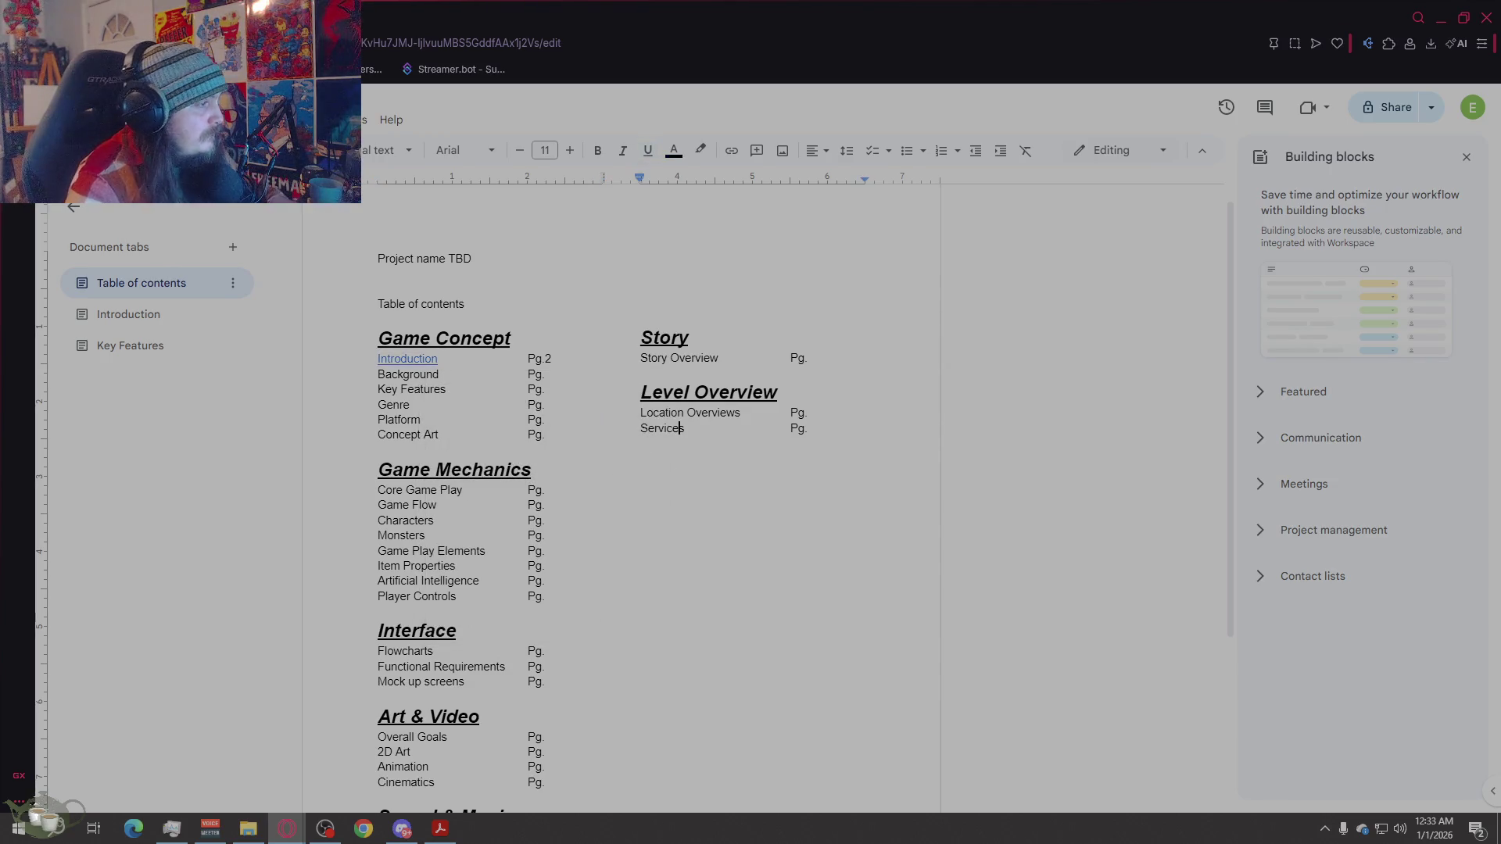
left_click(422, 359)
left_click(446, 386)
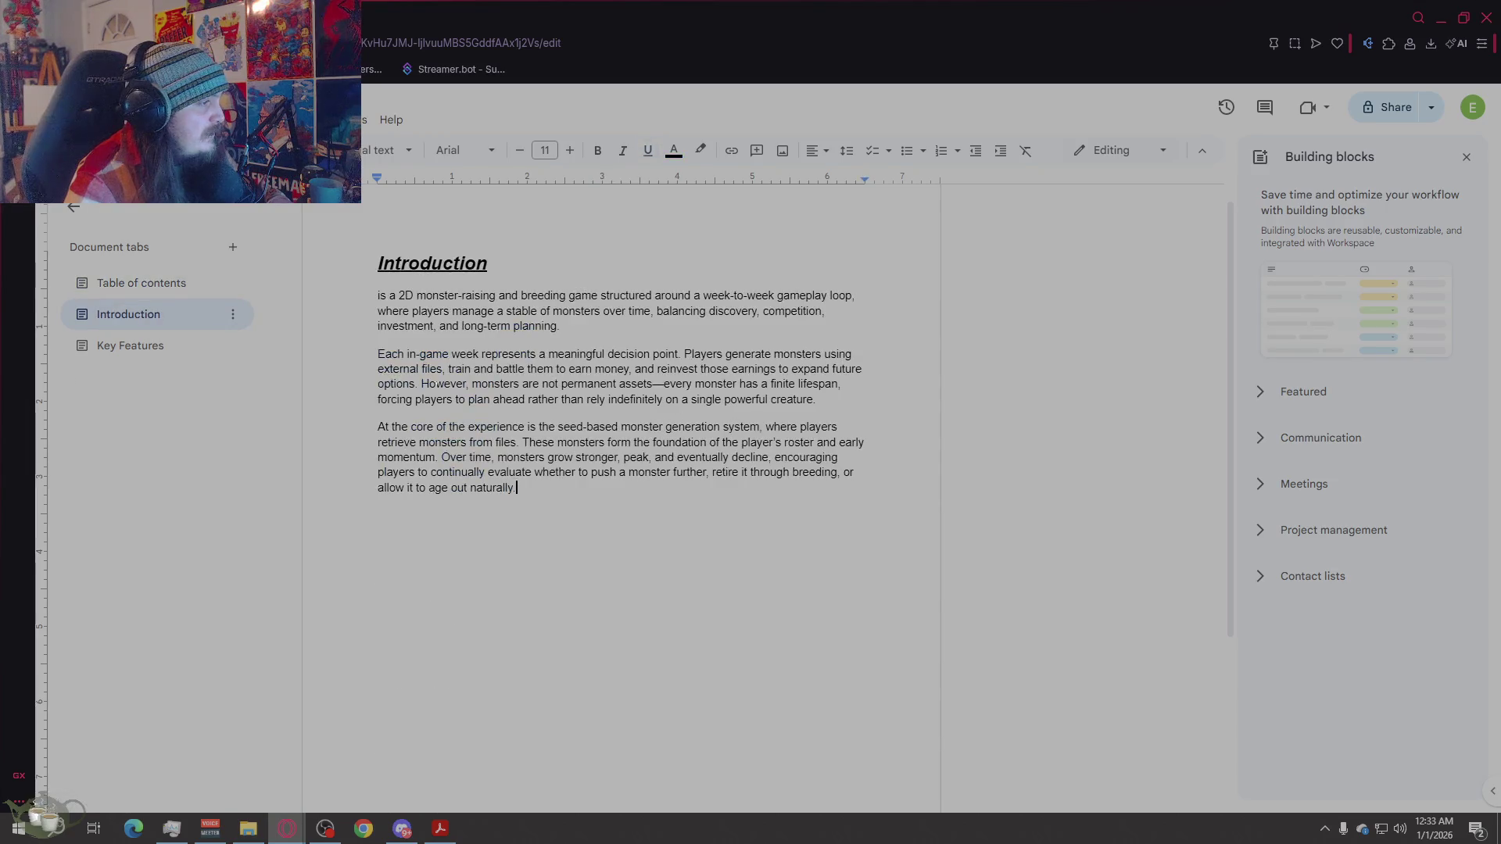
left_click(119, 293)
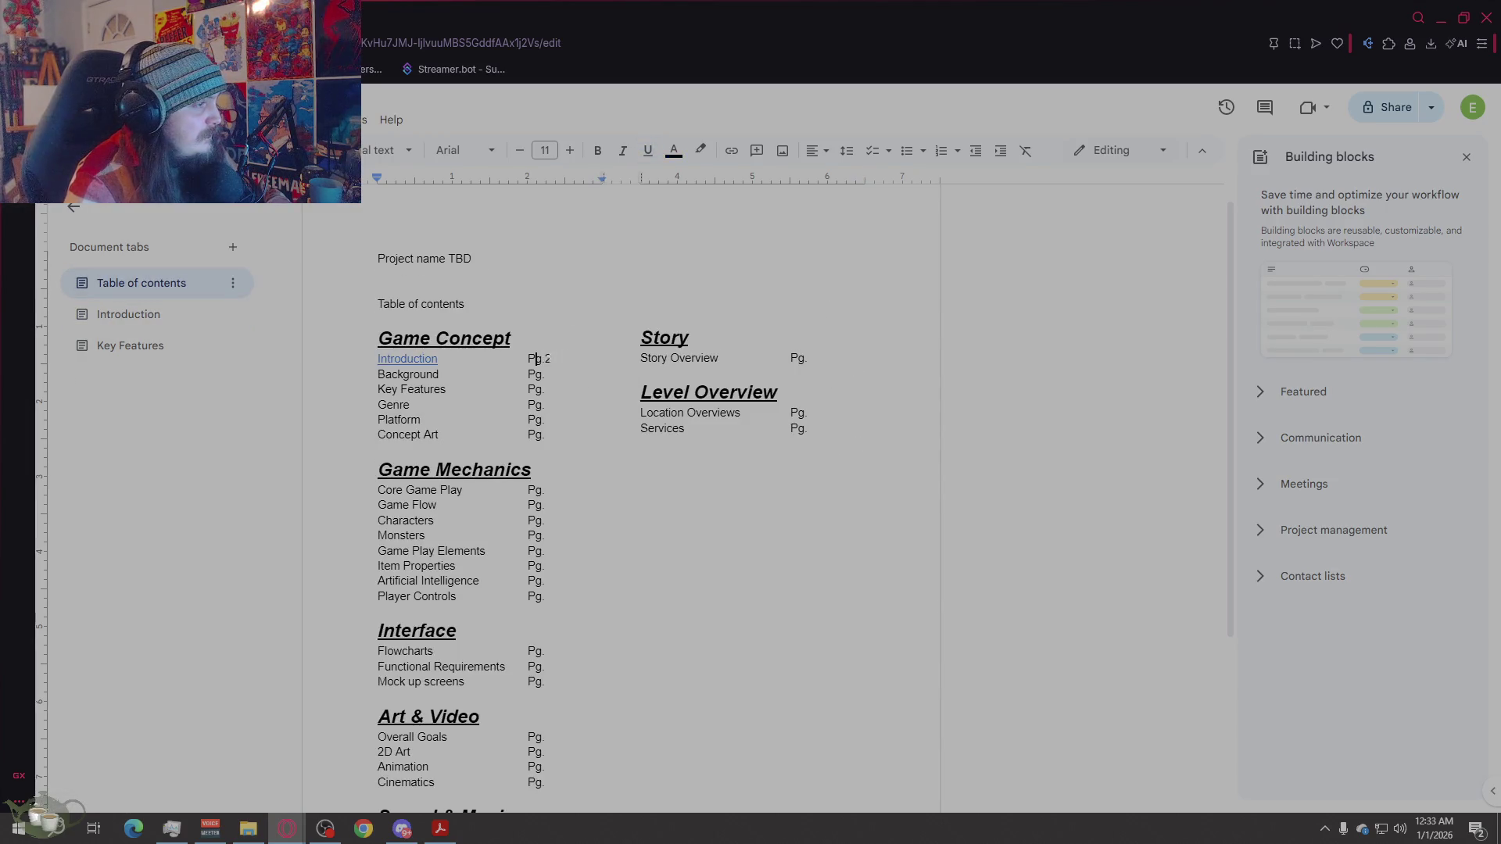
Step: Delete the Pg.2 page number beside the Introduction entry
left_click_drag(552, 358, 529, 359)
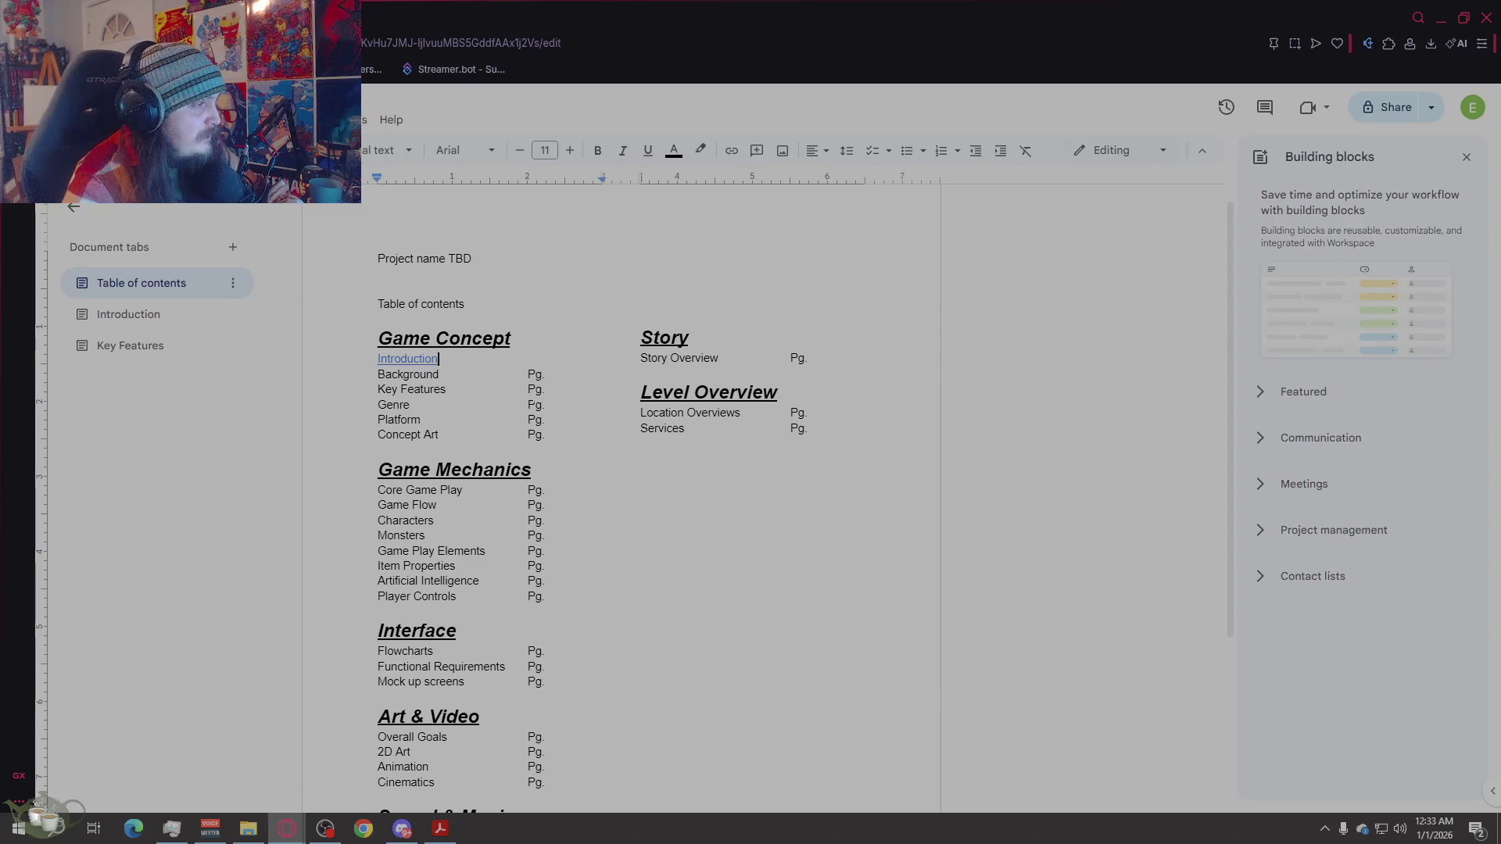
key("BackSpace")
left_click(542, 374)
Step: Clear the Background row and link the Key Features entry to the Key Features tab
key("BackSpace")
key("BackSpace")
key("BackSpace")
key("BackSpace")
key("BackSpace")
key("BackSpace")
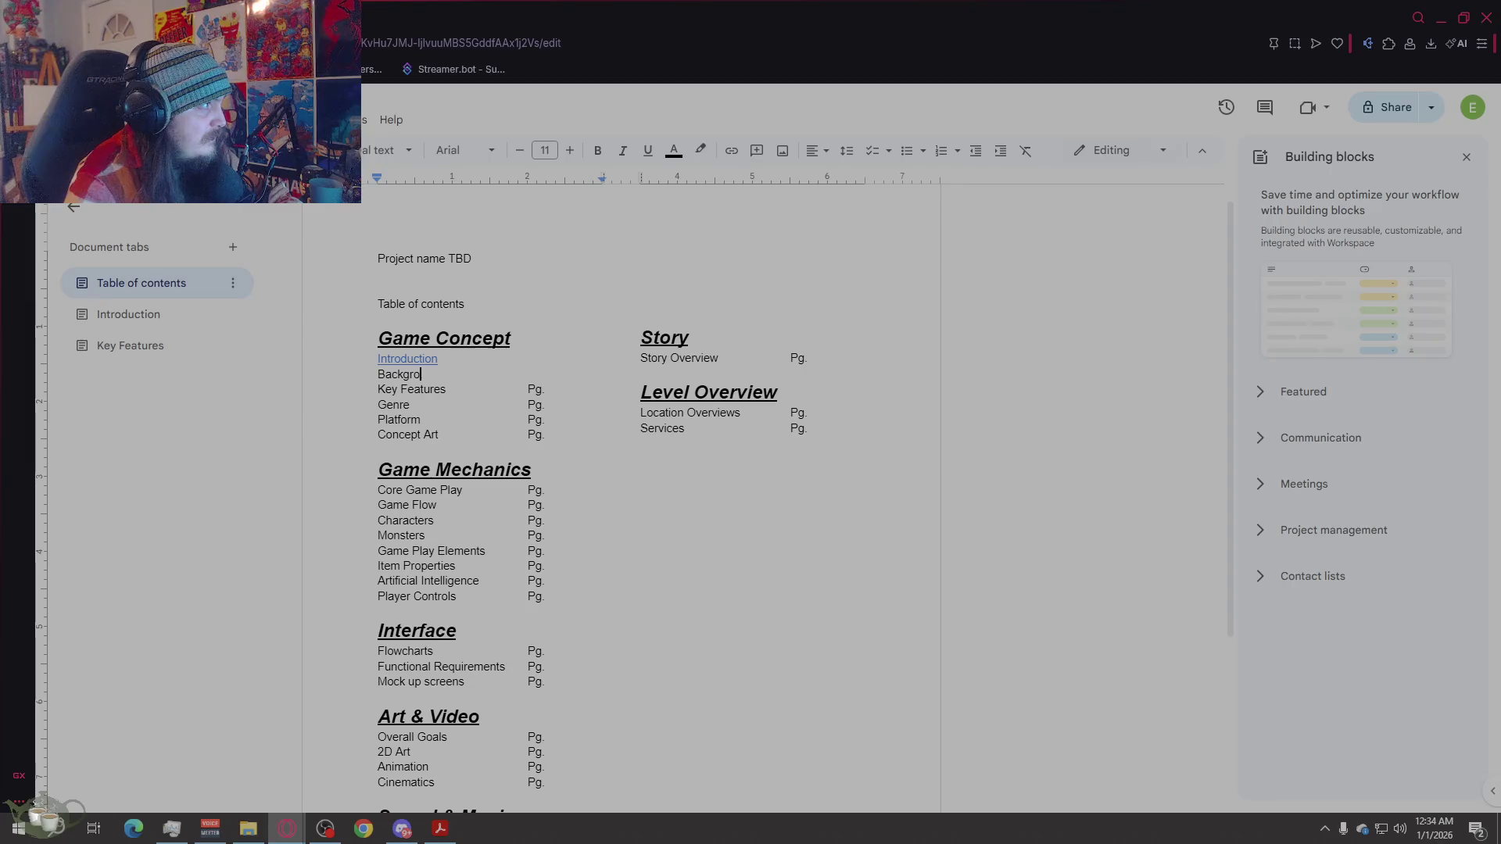
key("BackSpace")
key("BackSpace")
key("BackSpace")
key("BackSpace")
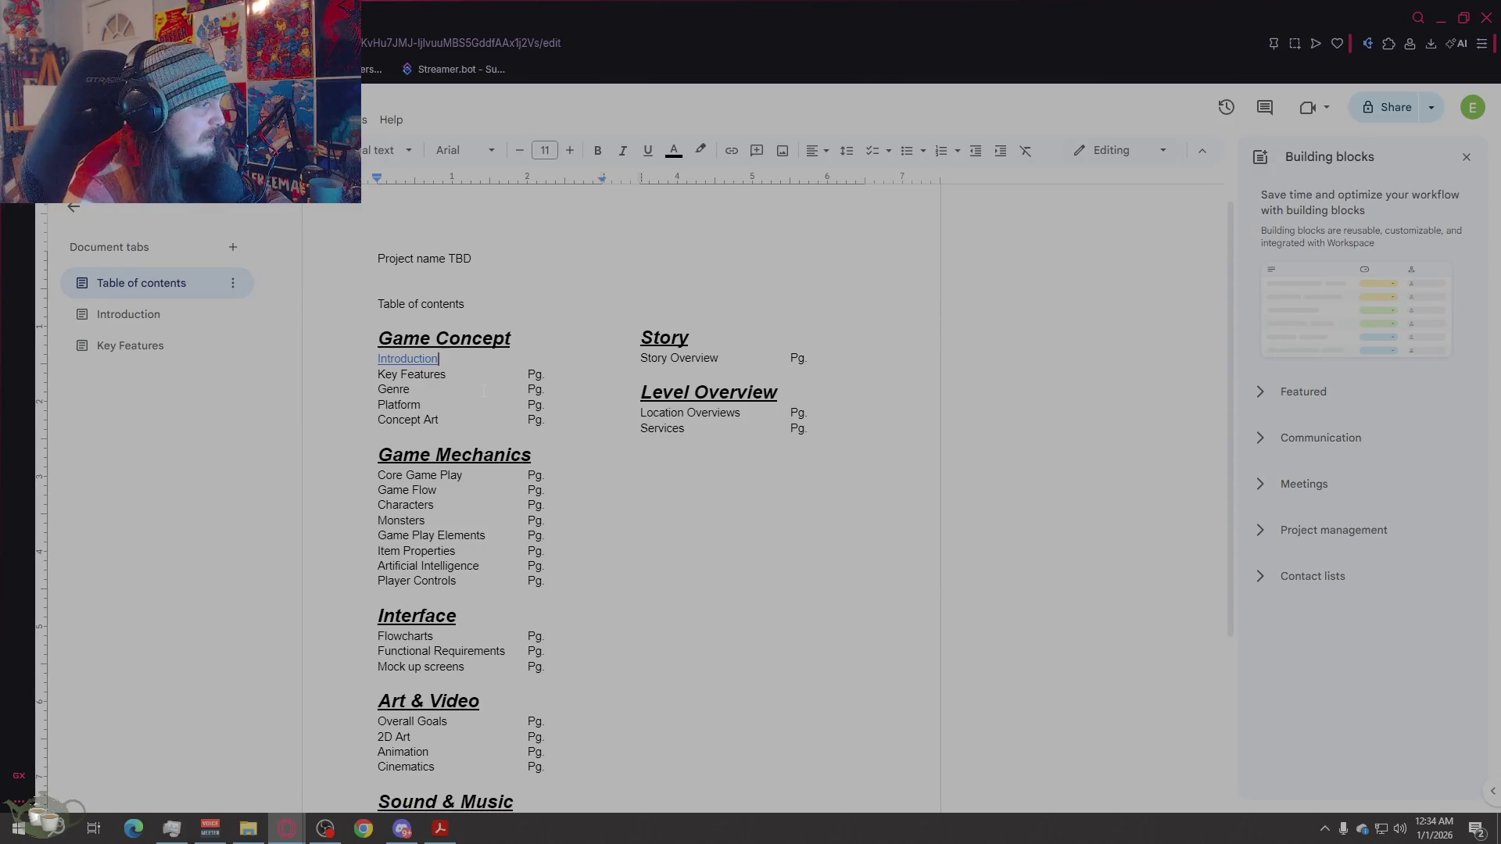
right_click(181, 351)
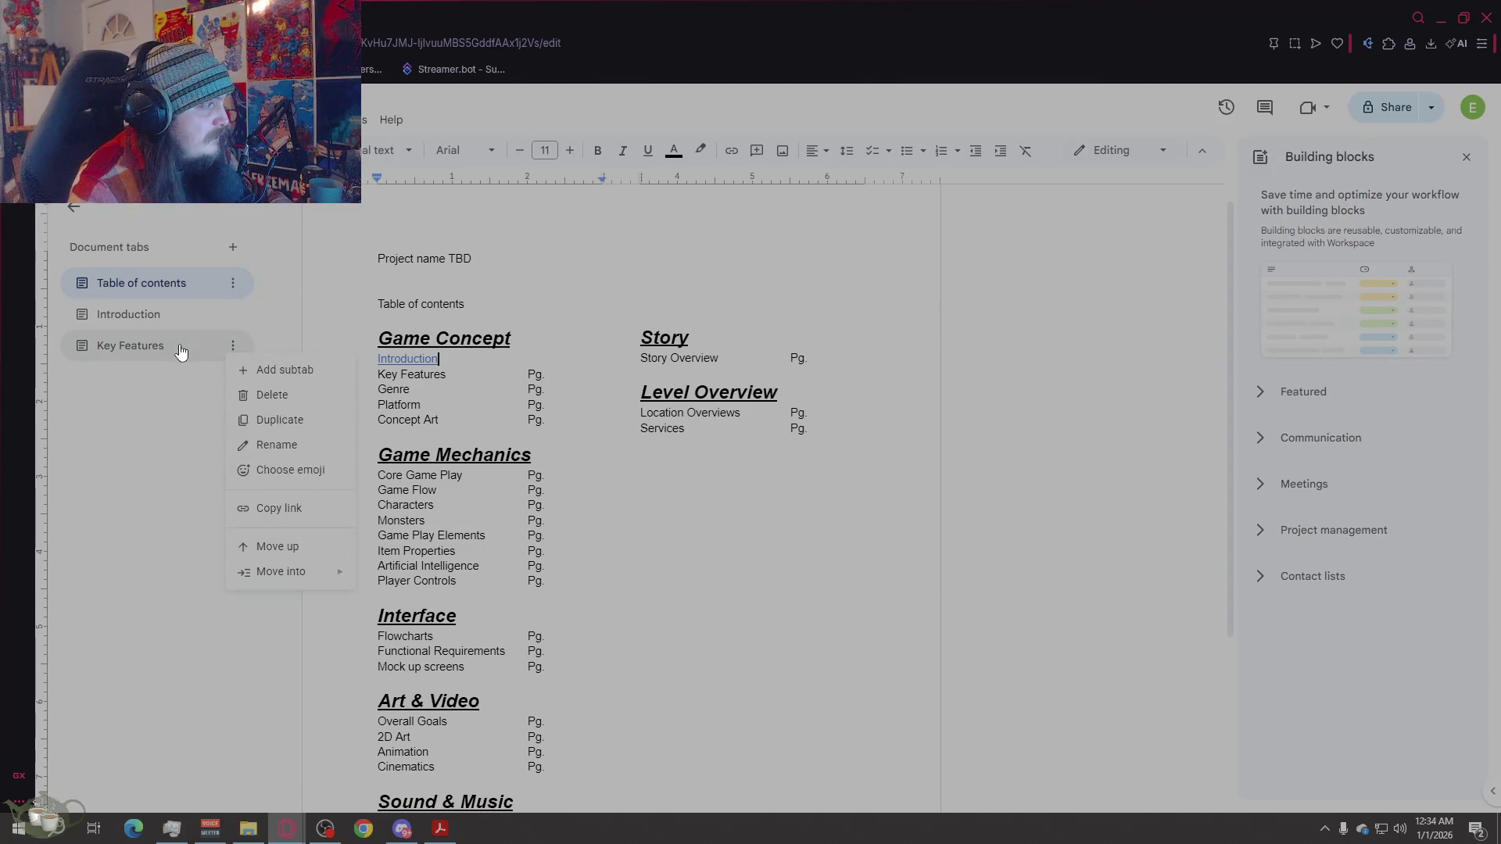
left_click(291, 509)
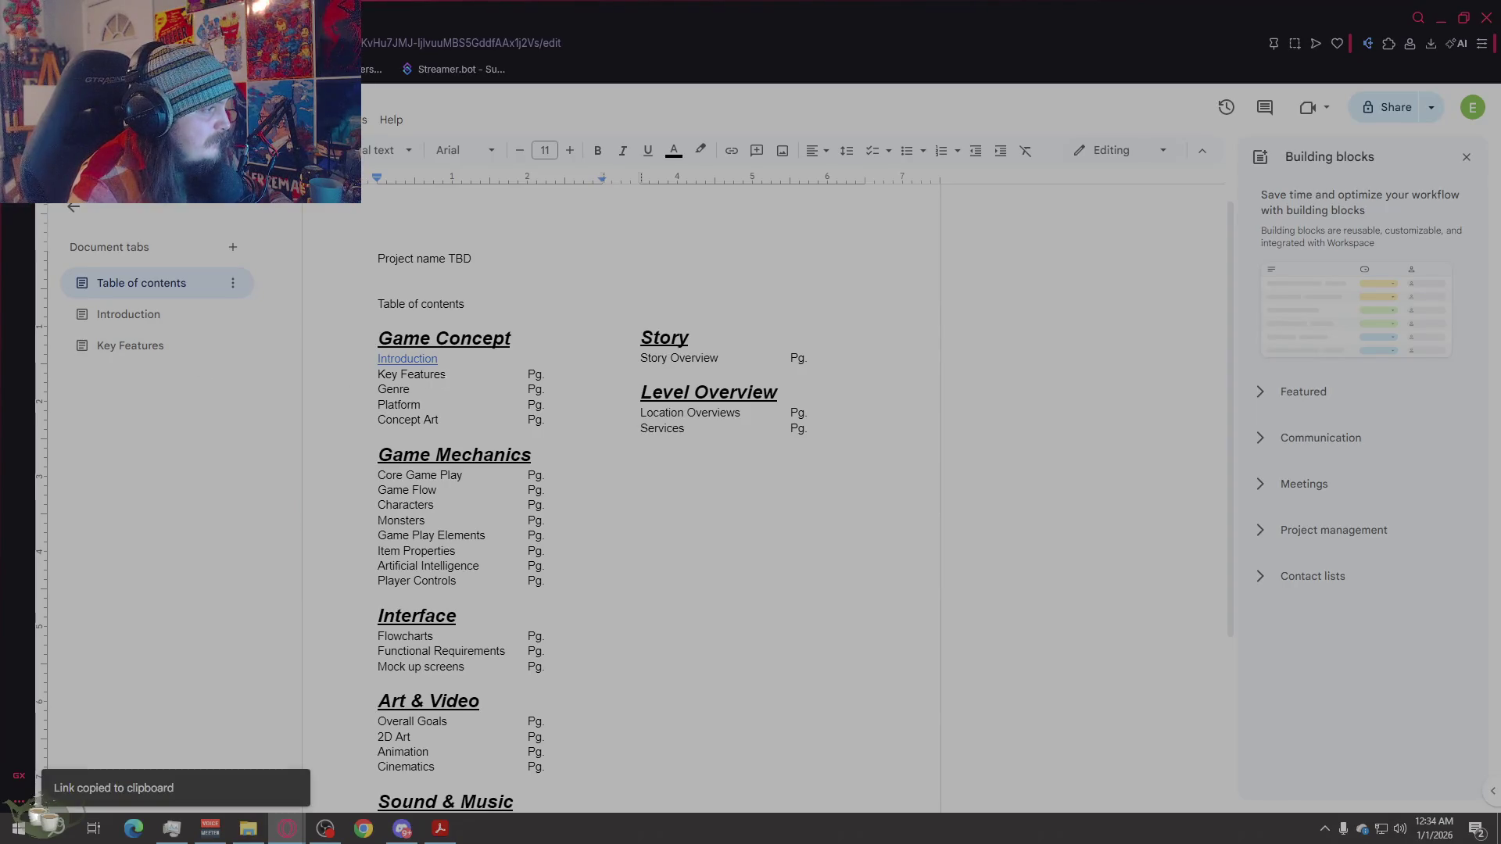
left_click_drag(447, 375, 379, 374)
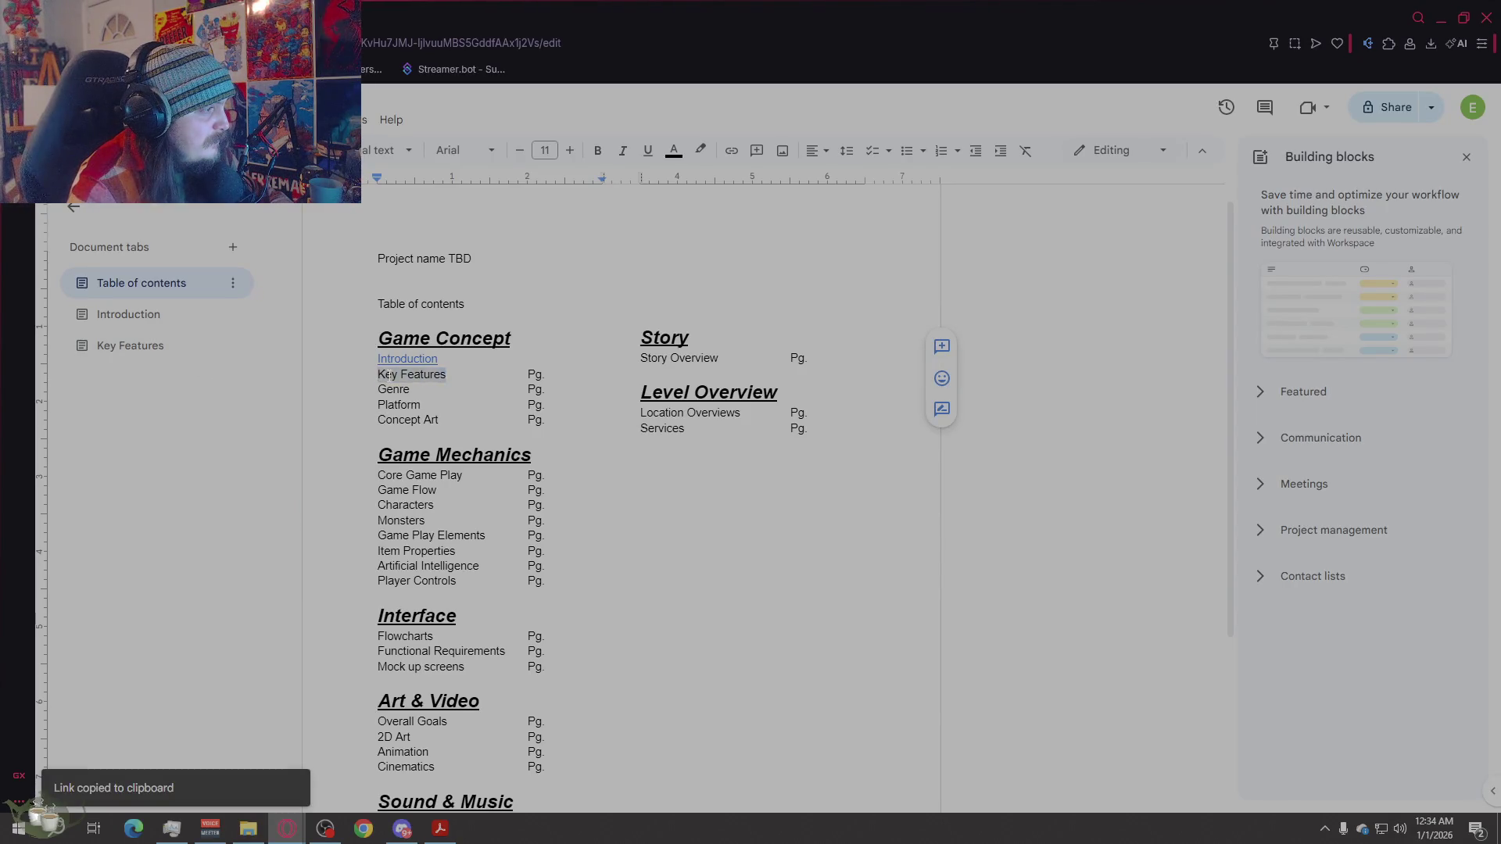
right_click(389, 371)
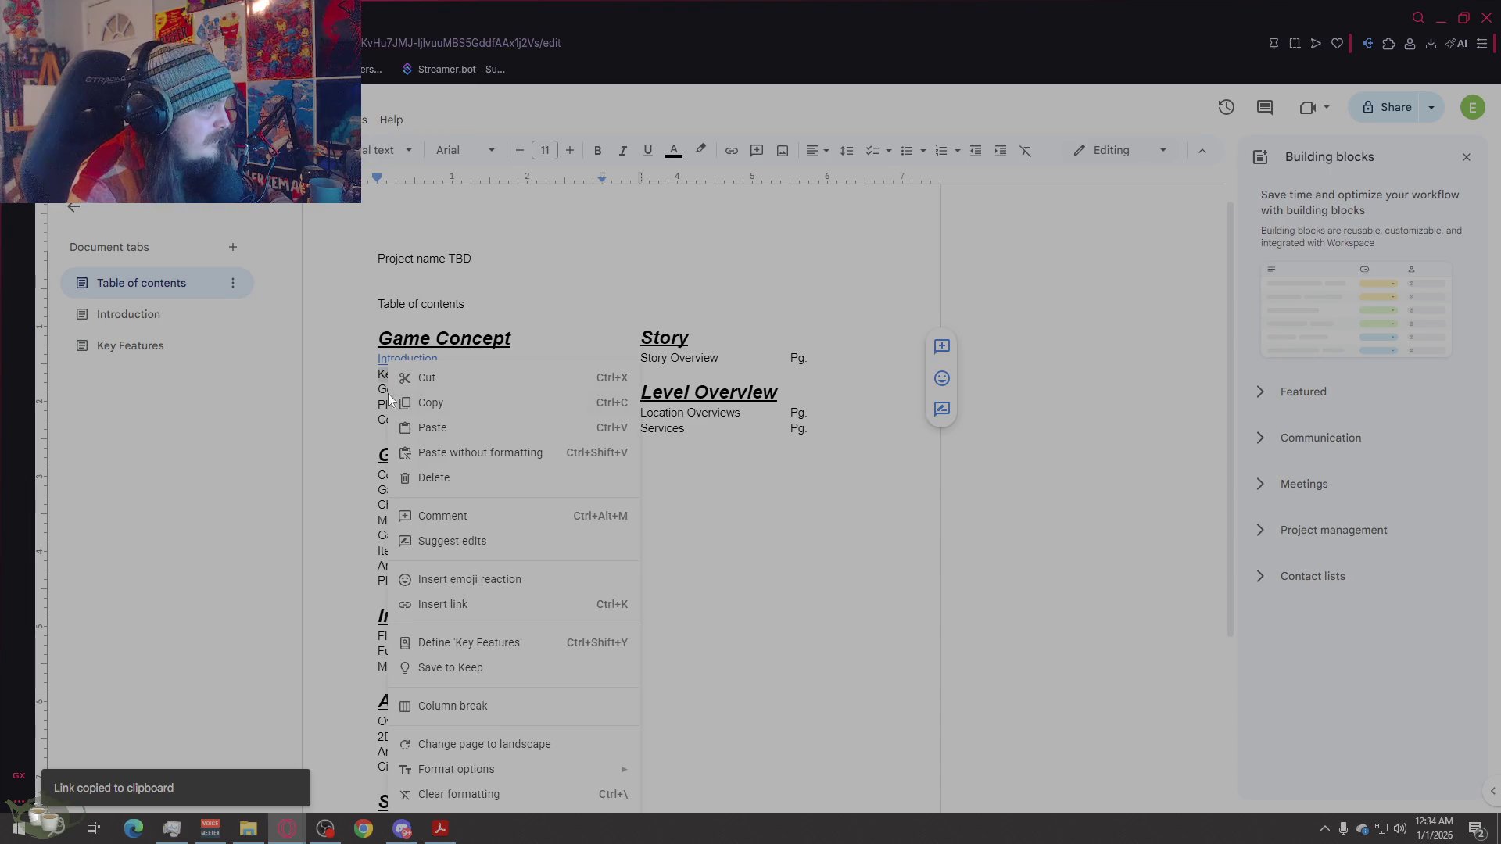
left_click(467, 604)
left_click(473, 439)
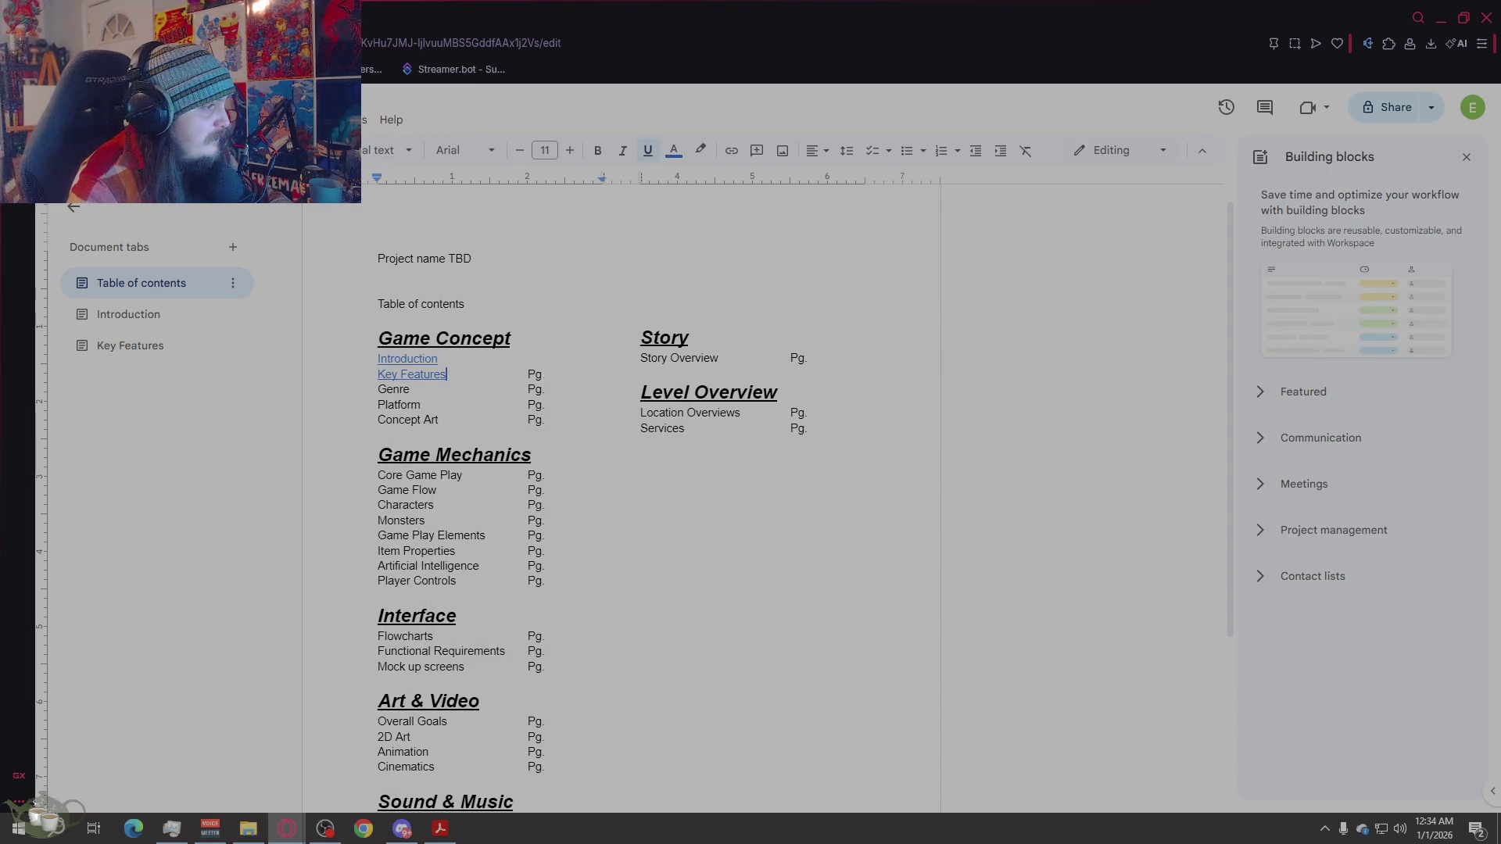
Step: Remove the tab gap and Pg. placeholder after the Key Features entry
left_click(552, 361)
key("shift+ctrl+Left")
key("shift+ctrl+Left")
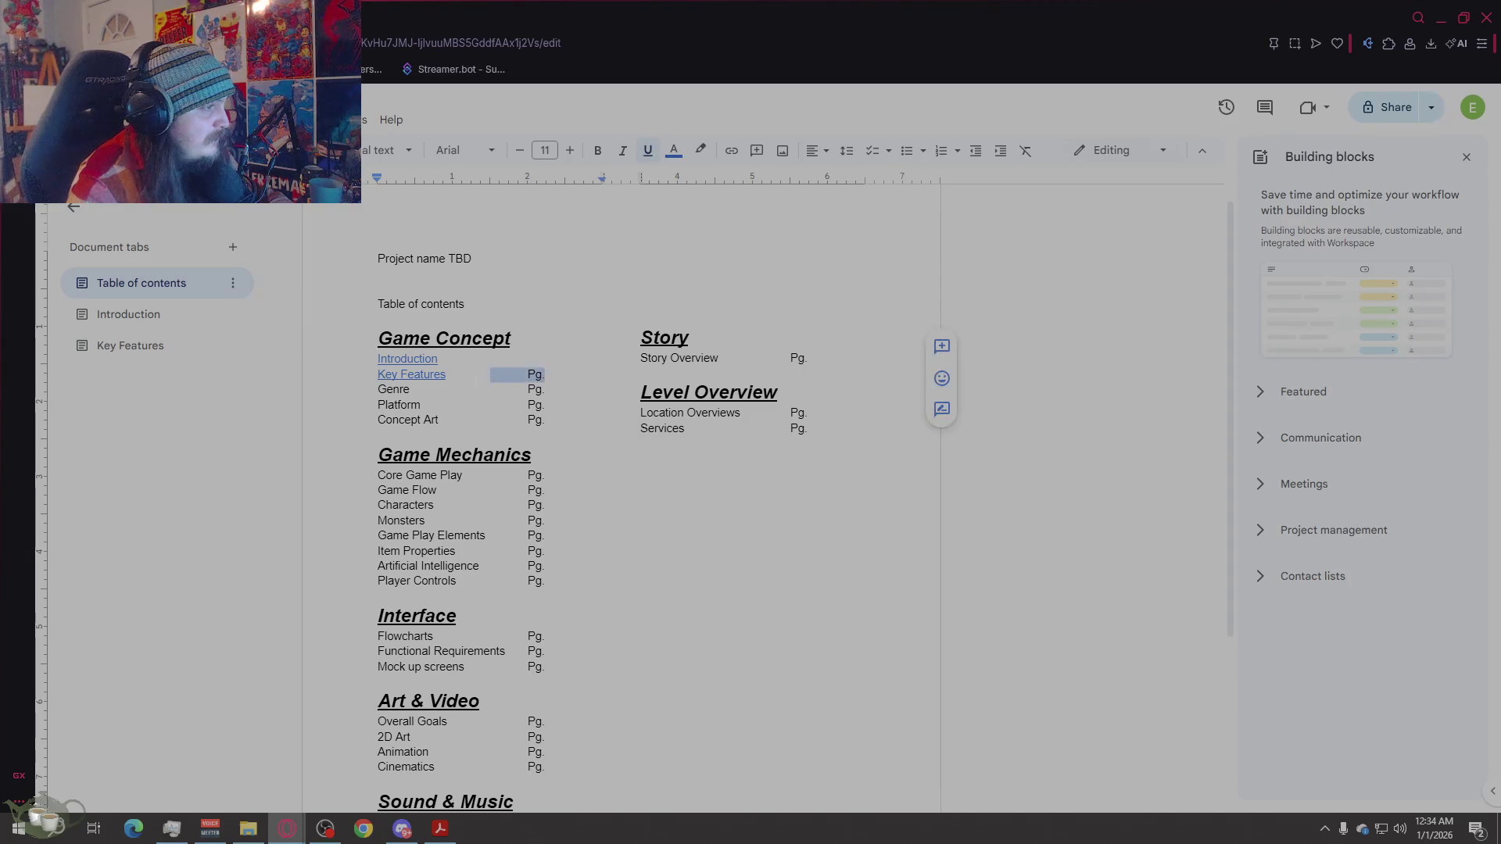
key("BackSpace")
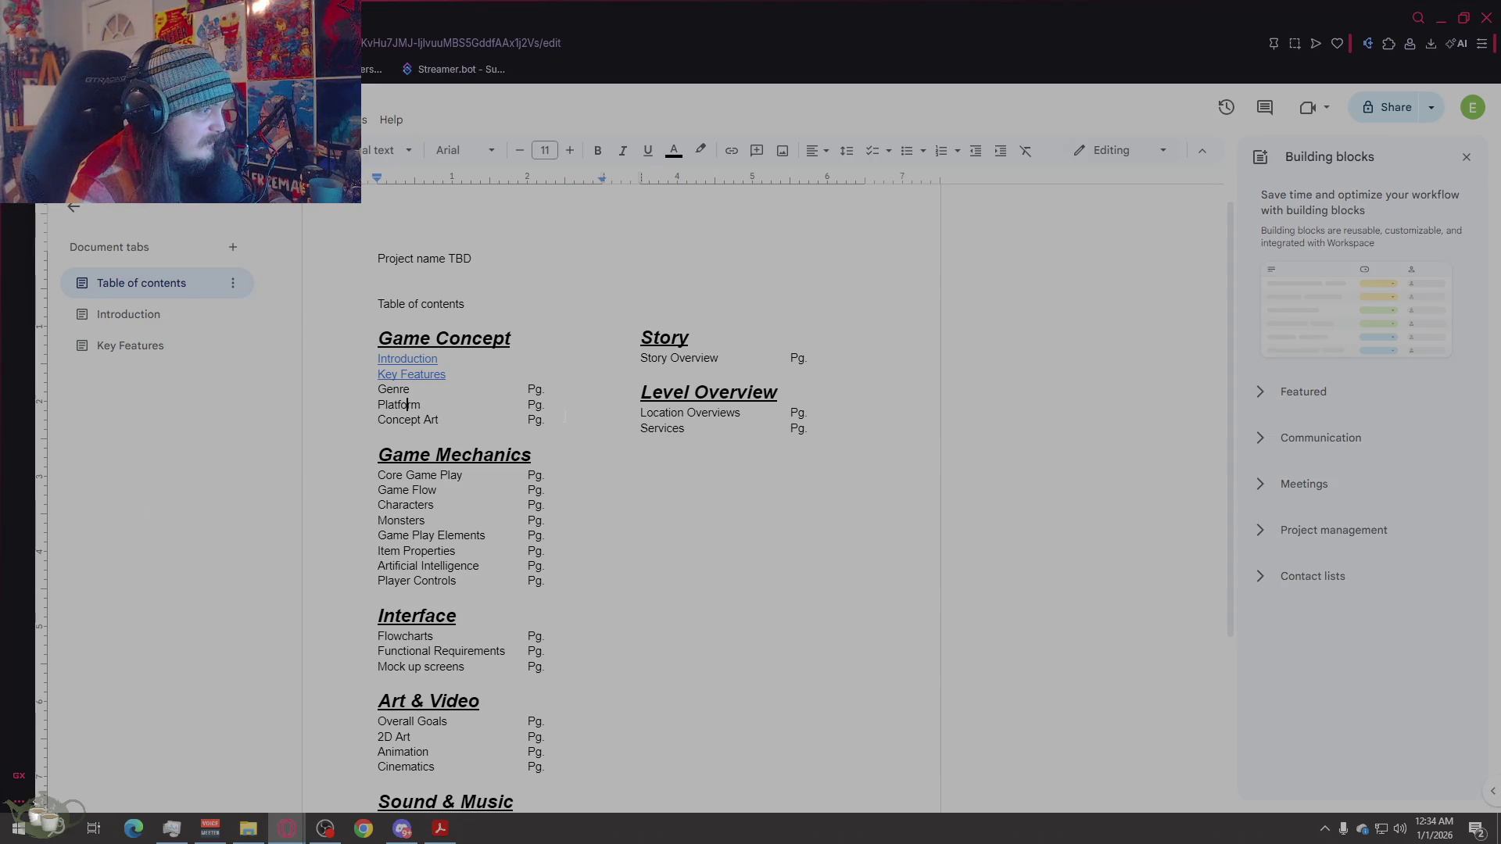
Step: Delete the Pg. placeholders after Genre, Platform and Concept Art
left_click_drag(545, 390, 453, 390)
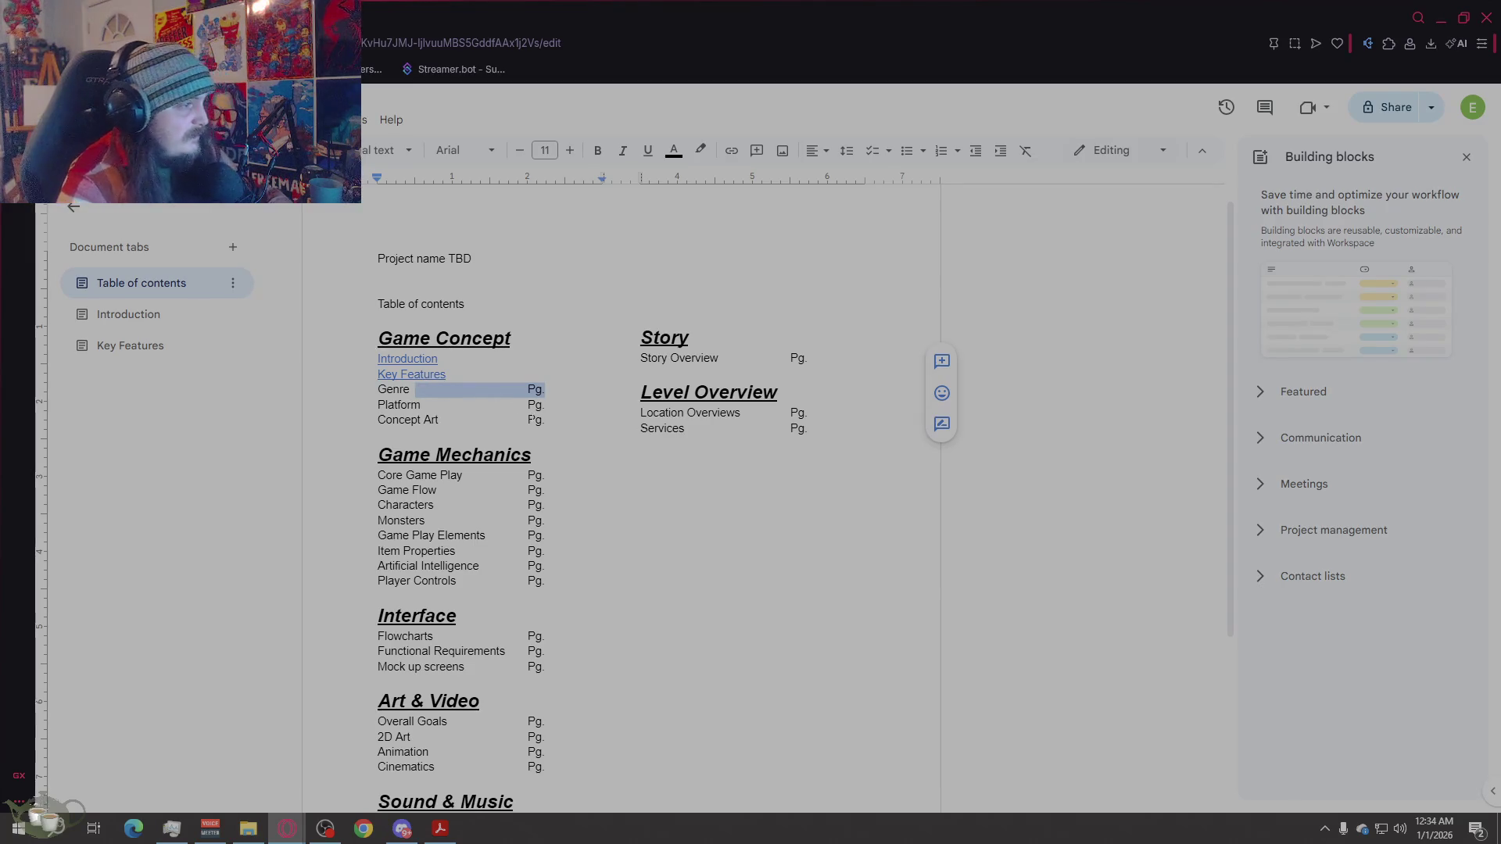
key("BackSpace")
left_click_drag(545, 404, 420, 405)
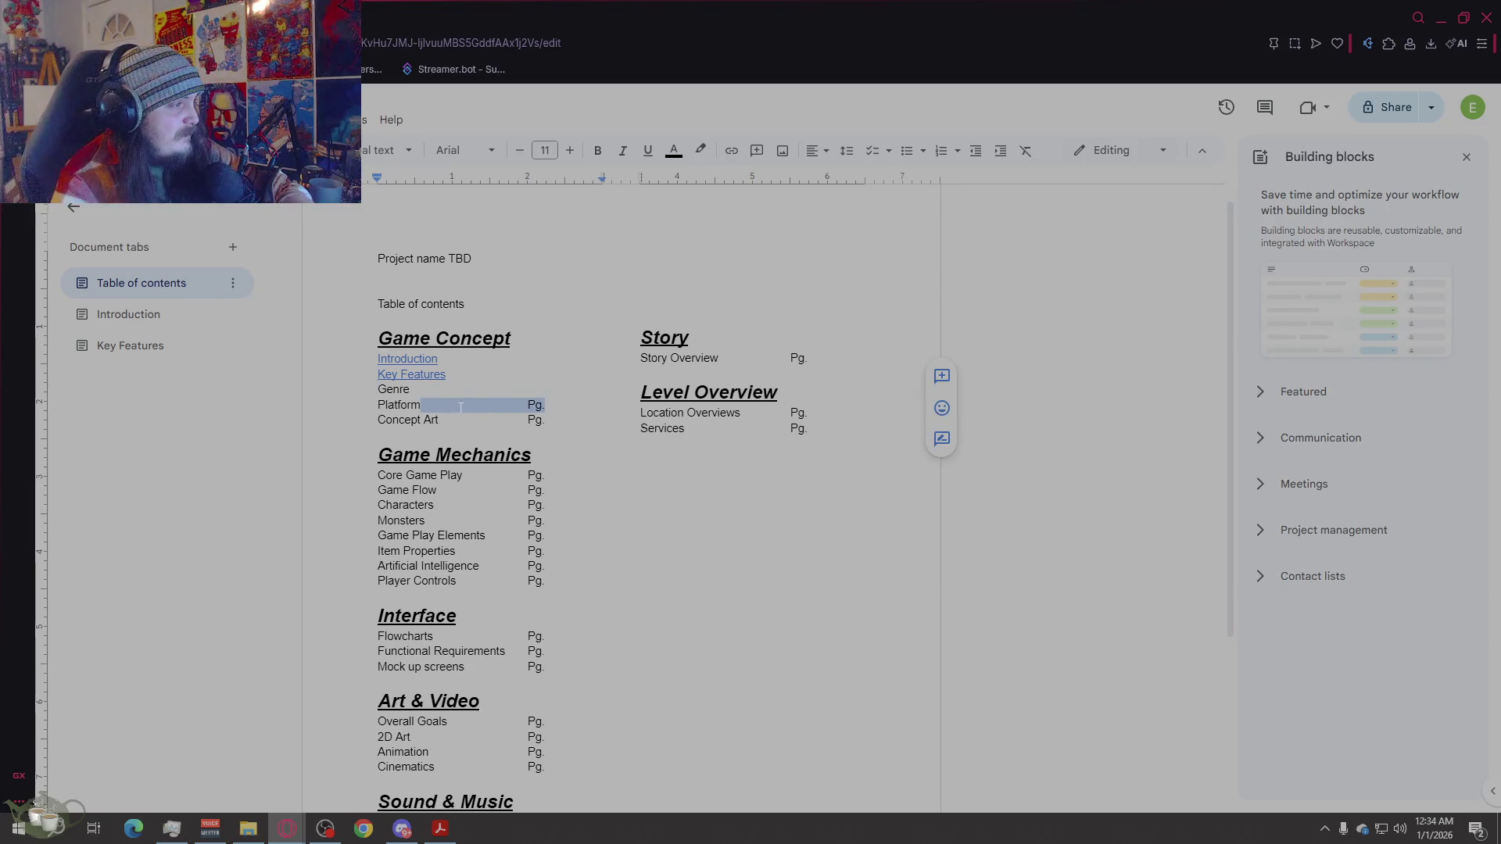
key("BackSpace")
left_click_drag(545, 420, 452, 420)
key("BackSpace")
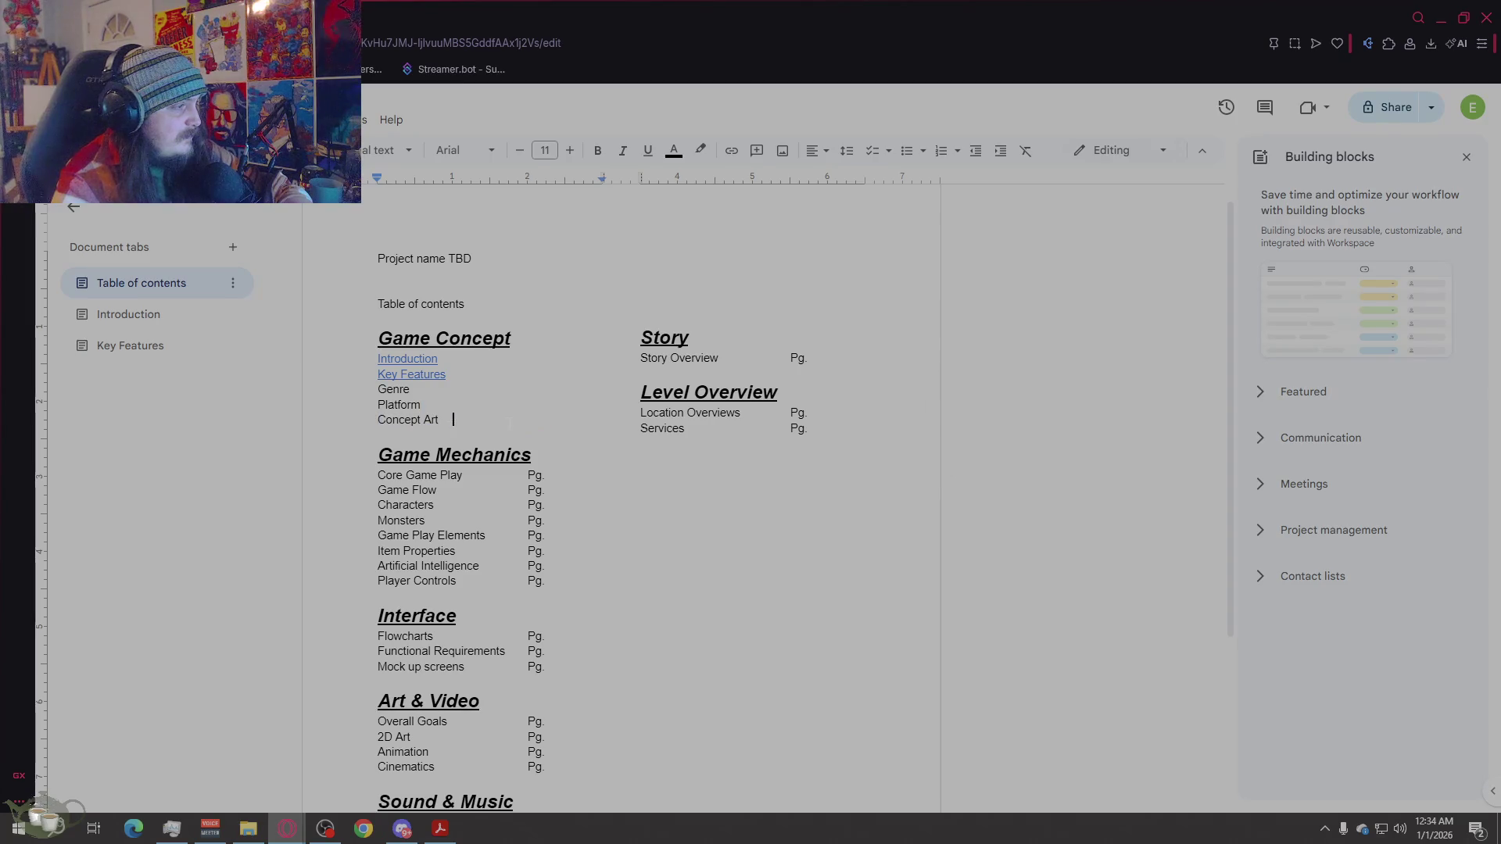
Step: Delete the Pg. placeholders after Core Game Play, Game Flow, Characters and Monsters
mouse_move(543, 474)
left_mouse_down()
mouse_move(460, 474)
mouse_move(490, 491)
mouse_move(436, 491)
left_mouse_up()
key("BackSpace")
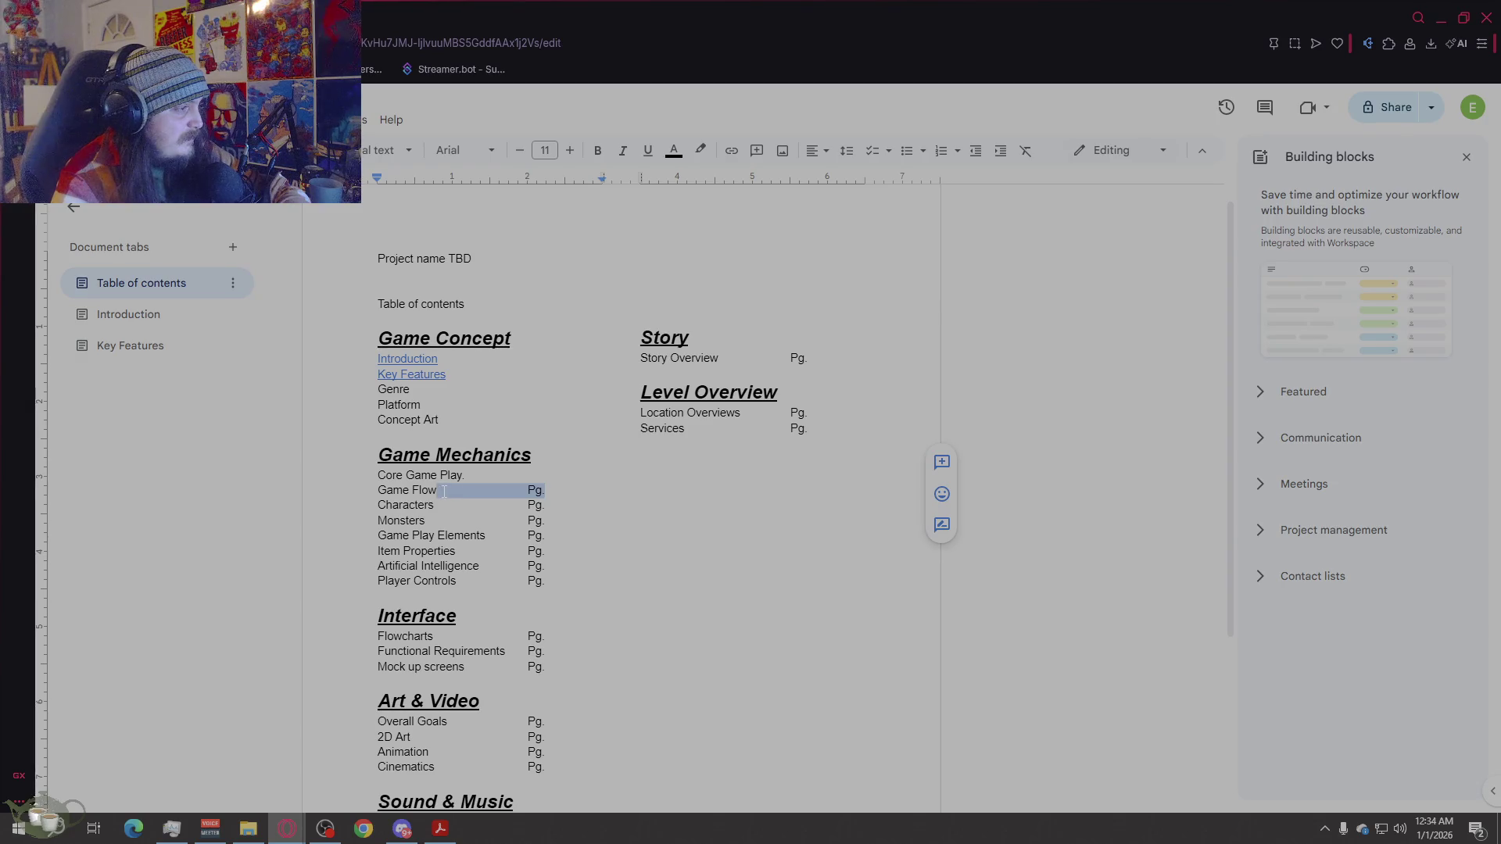
key("BackSpace")
mouse_move(545, 505)
left_mouse_down()
mouse_move(490, 521)
mouse_move(440, 508)
left_mouse_up()
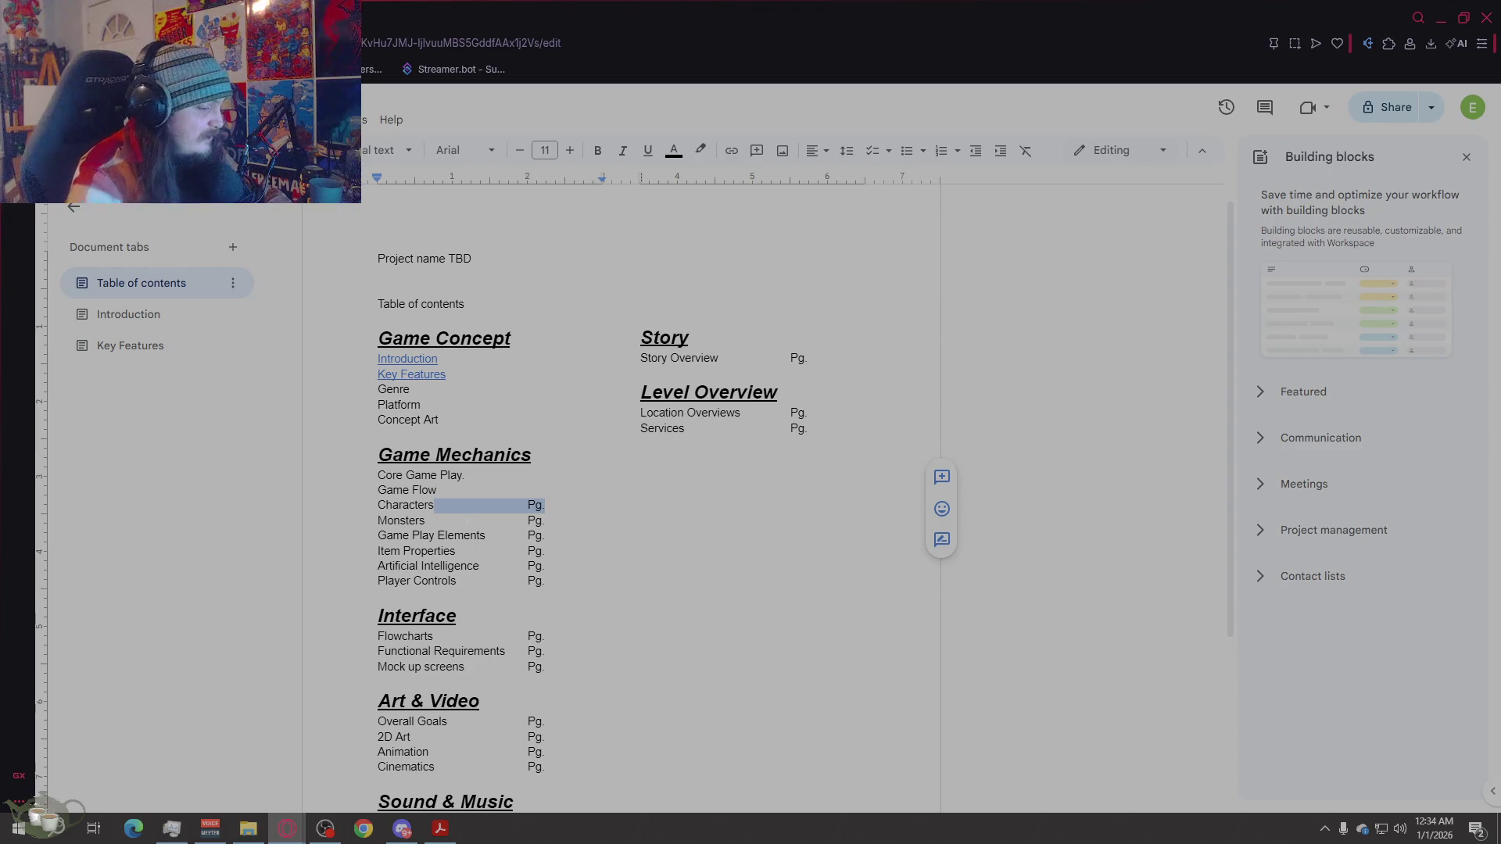
key("BackSpace")
left_click_drag(545, 521, 435, 522)
key("BackSpace")
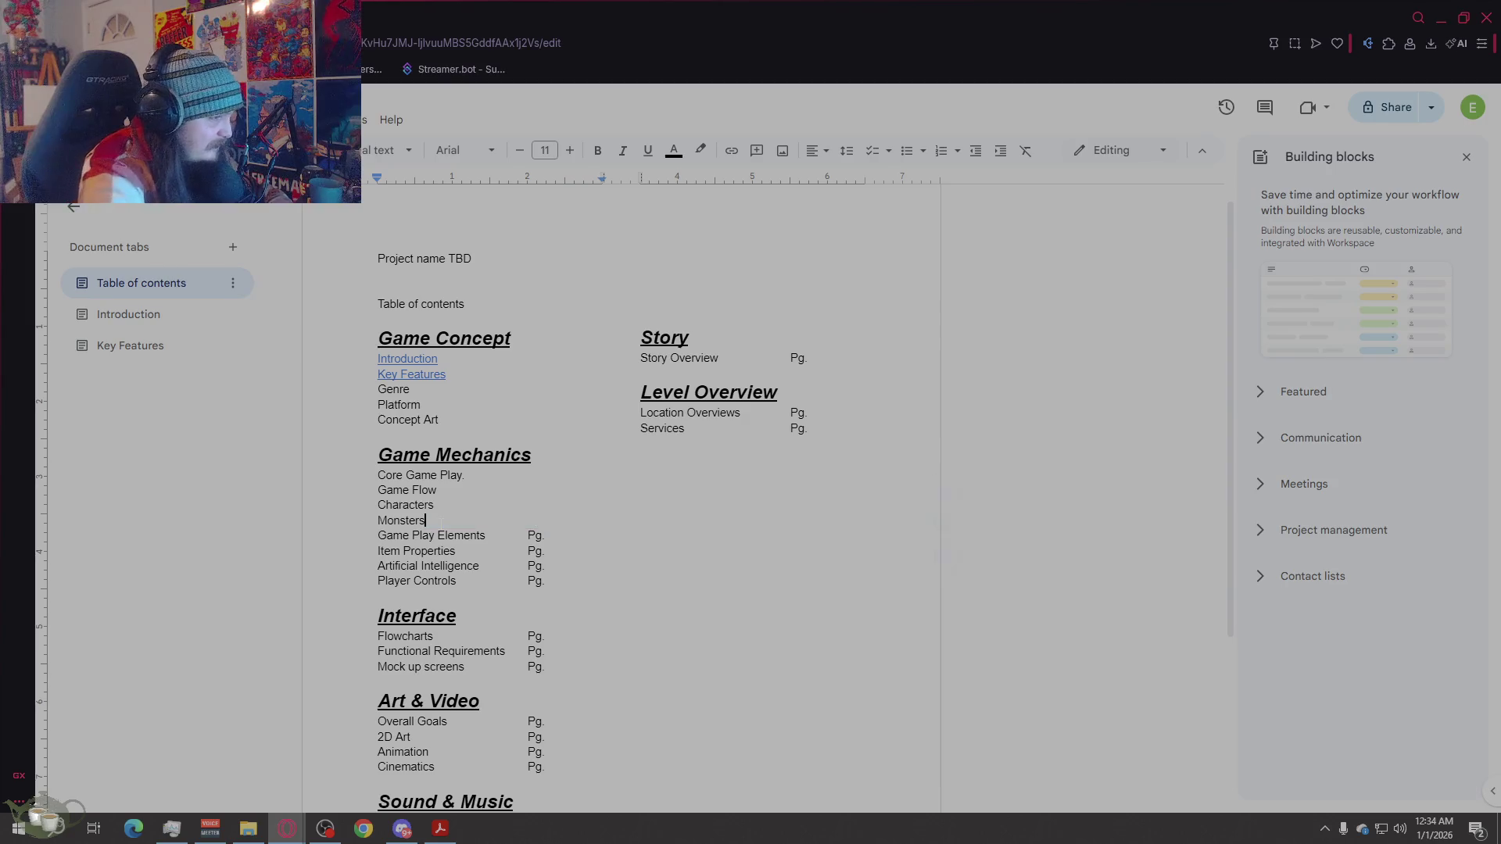
Step: Delete the Pg. placeholders after Game Play Elements, Item Properties, Artificial Intelligence and Player Controls
left_click_drag(545, 536, 498, 538)
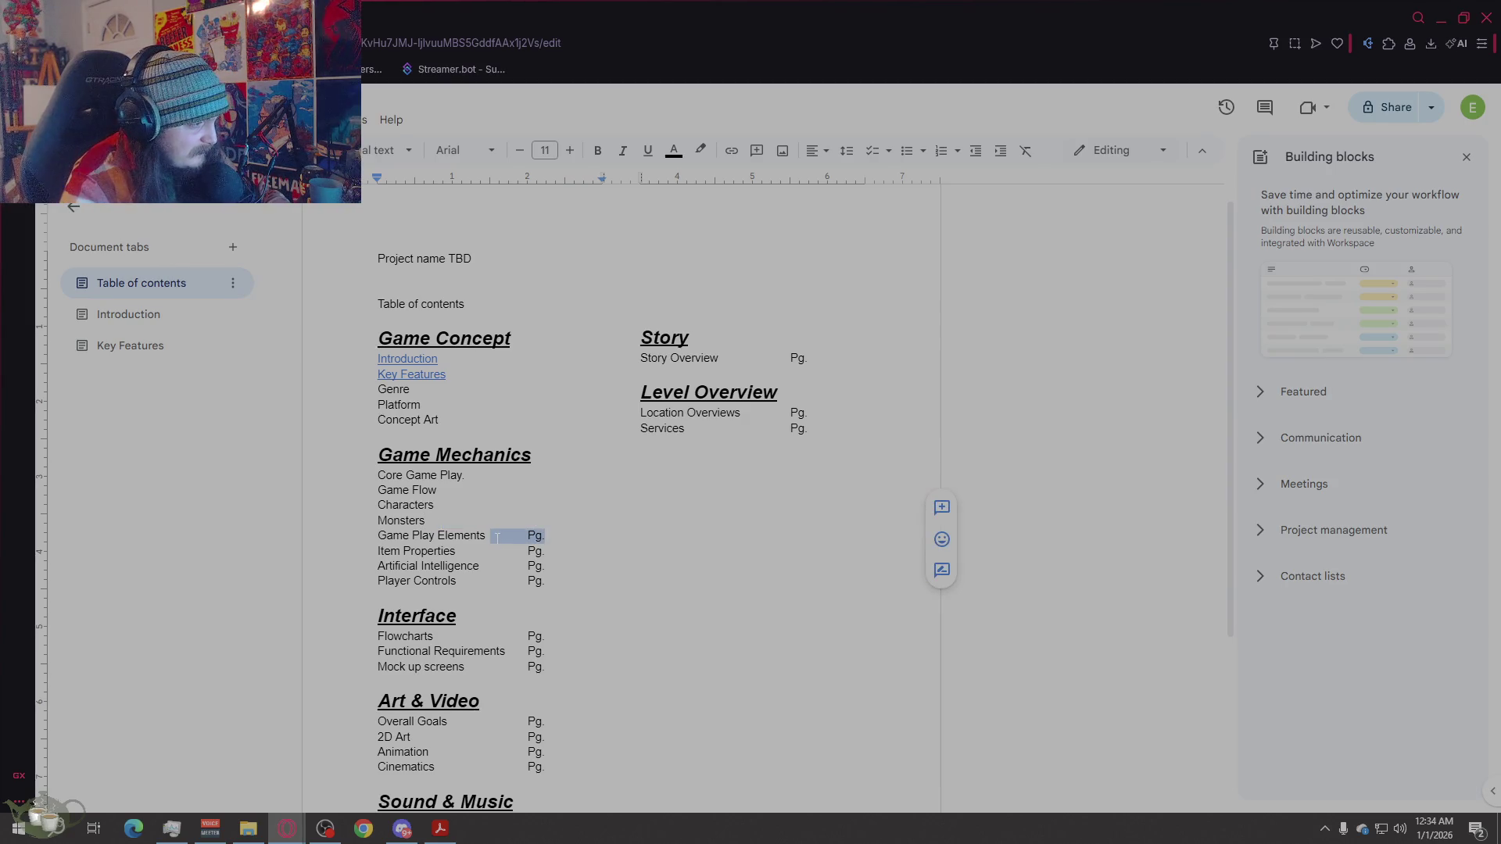
key("BackSpace")
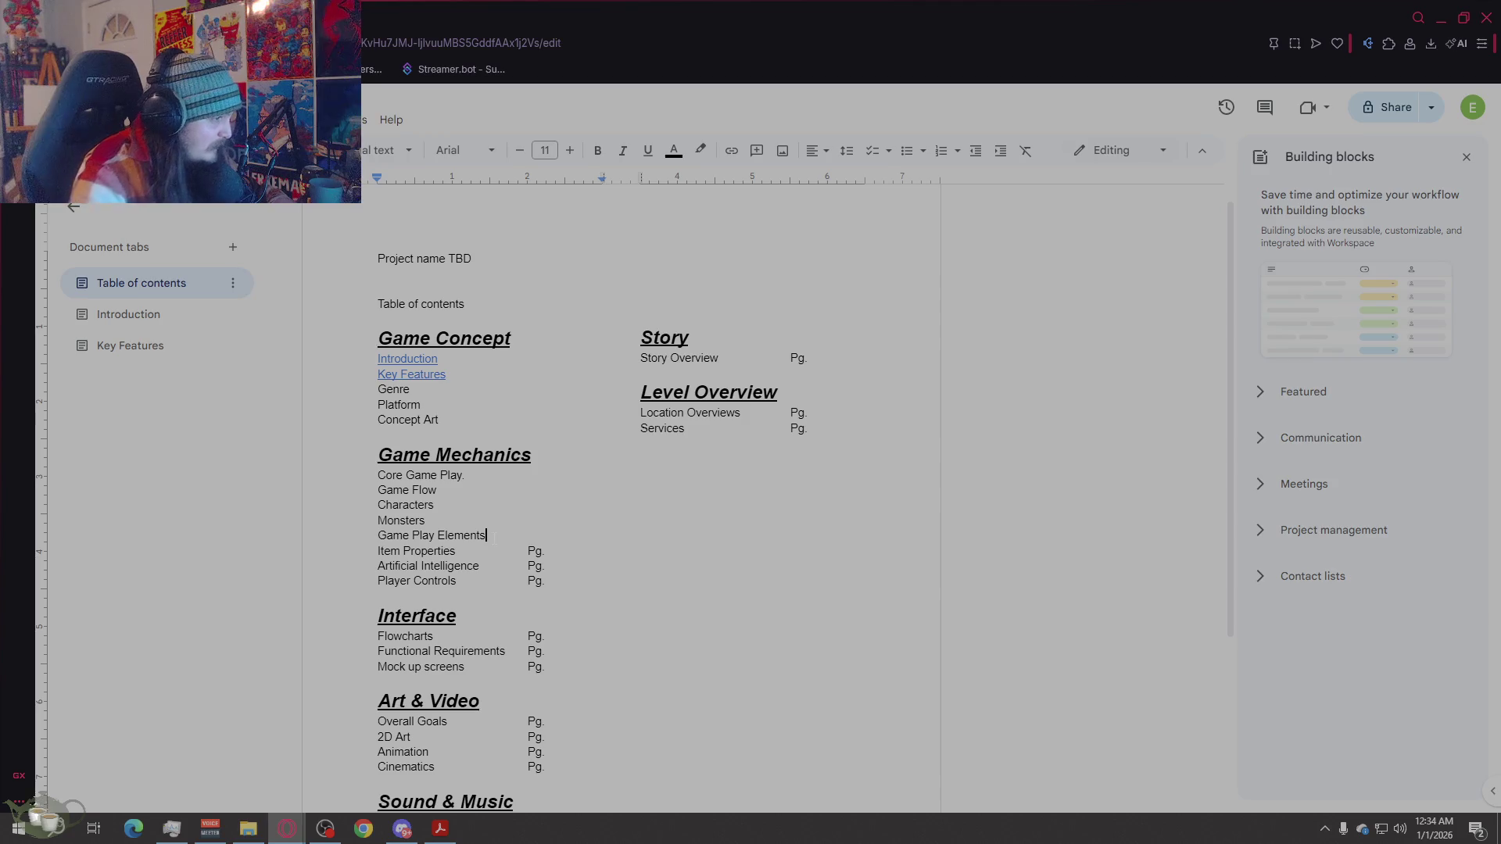
left_click_drag(545, 552, 452, 552)
key("BackSpace")
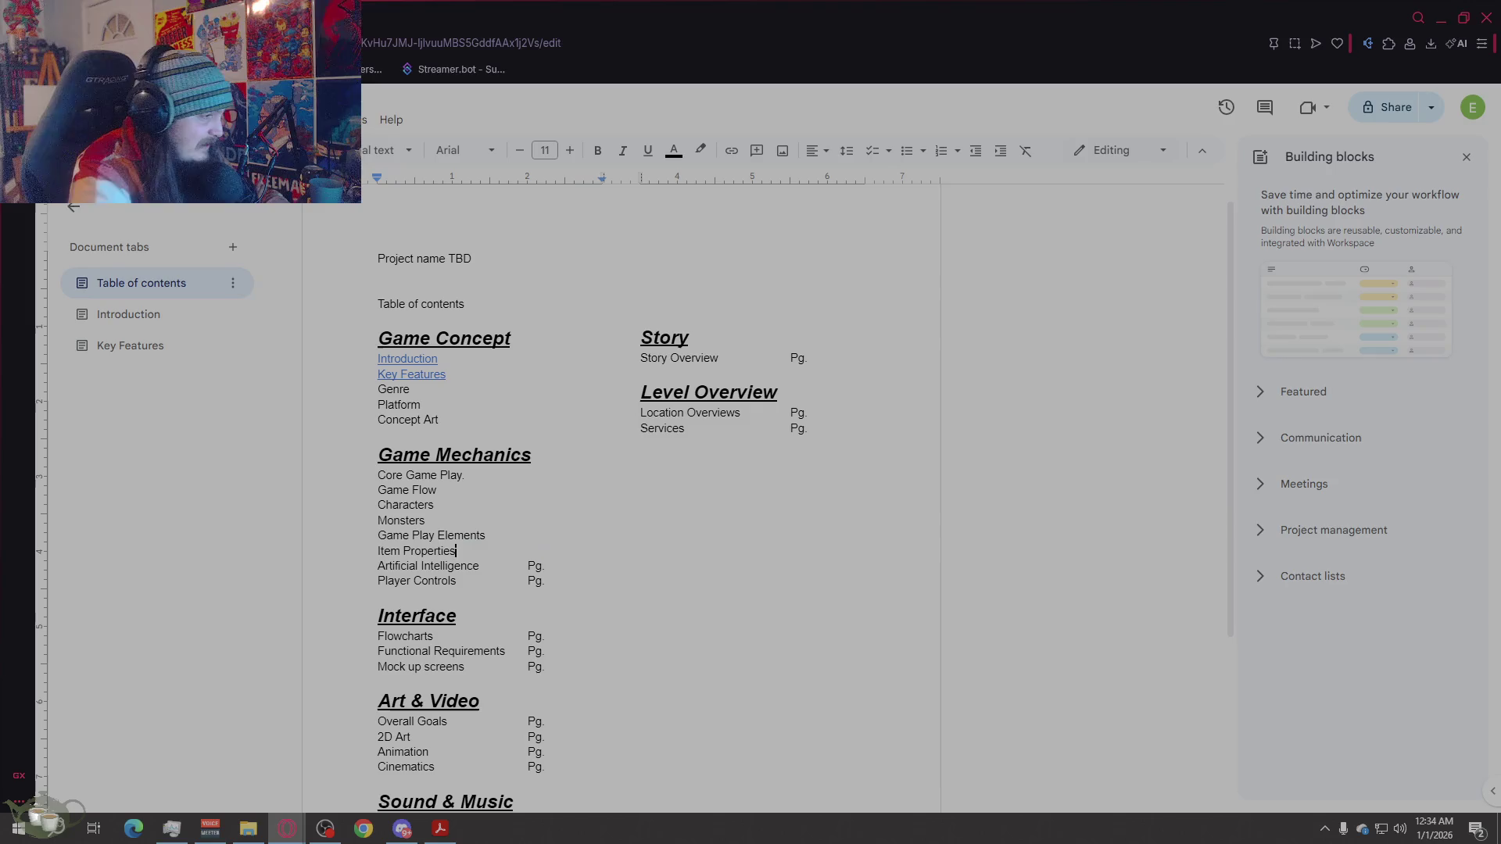
left_click_drag(545, 566, 457, 582)
key("BackSpace")
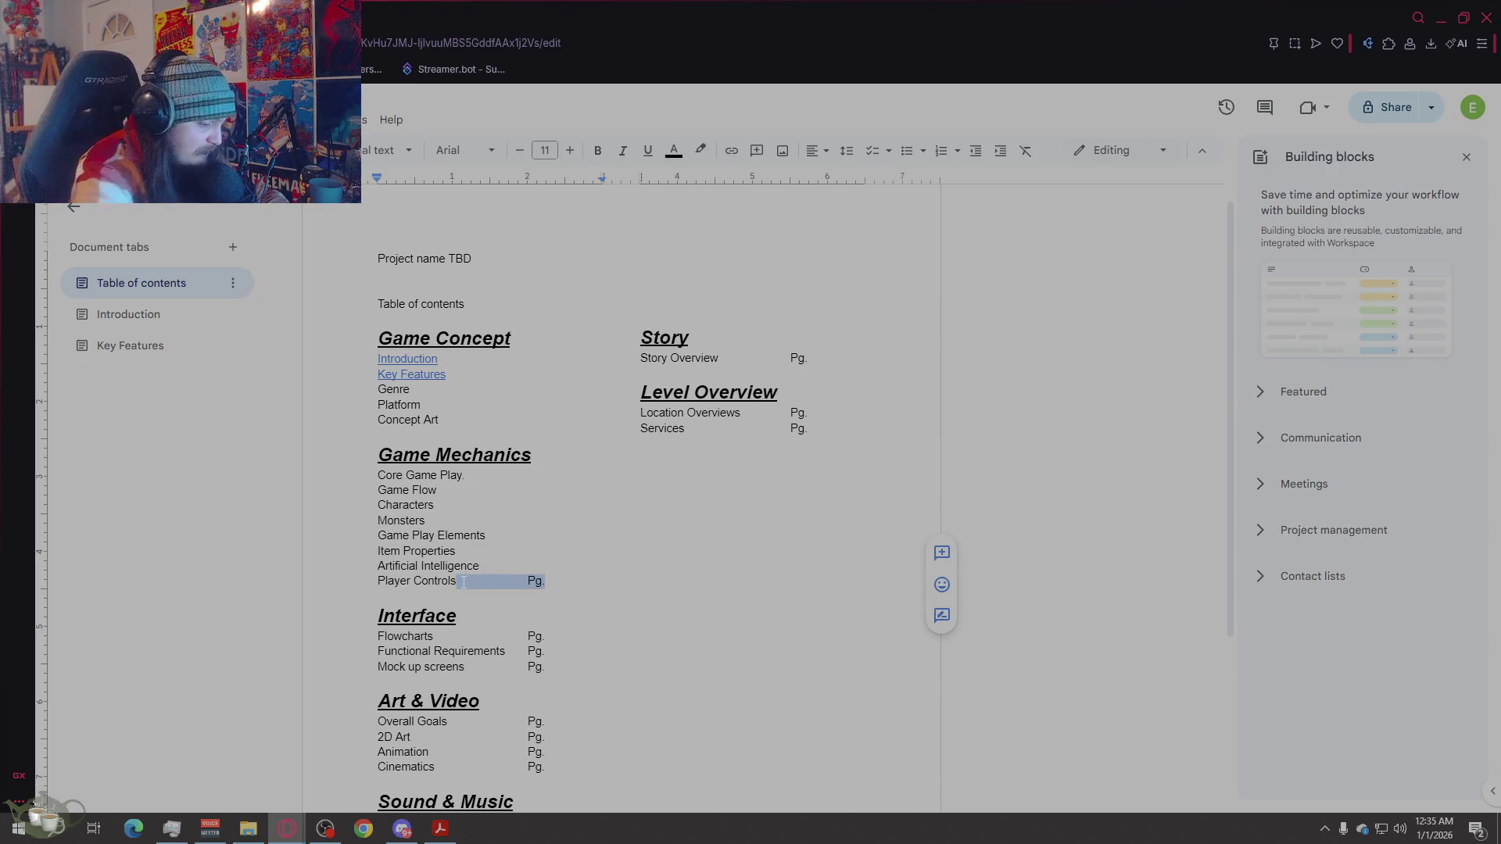
key("BackSpace")
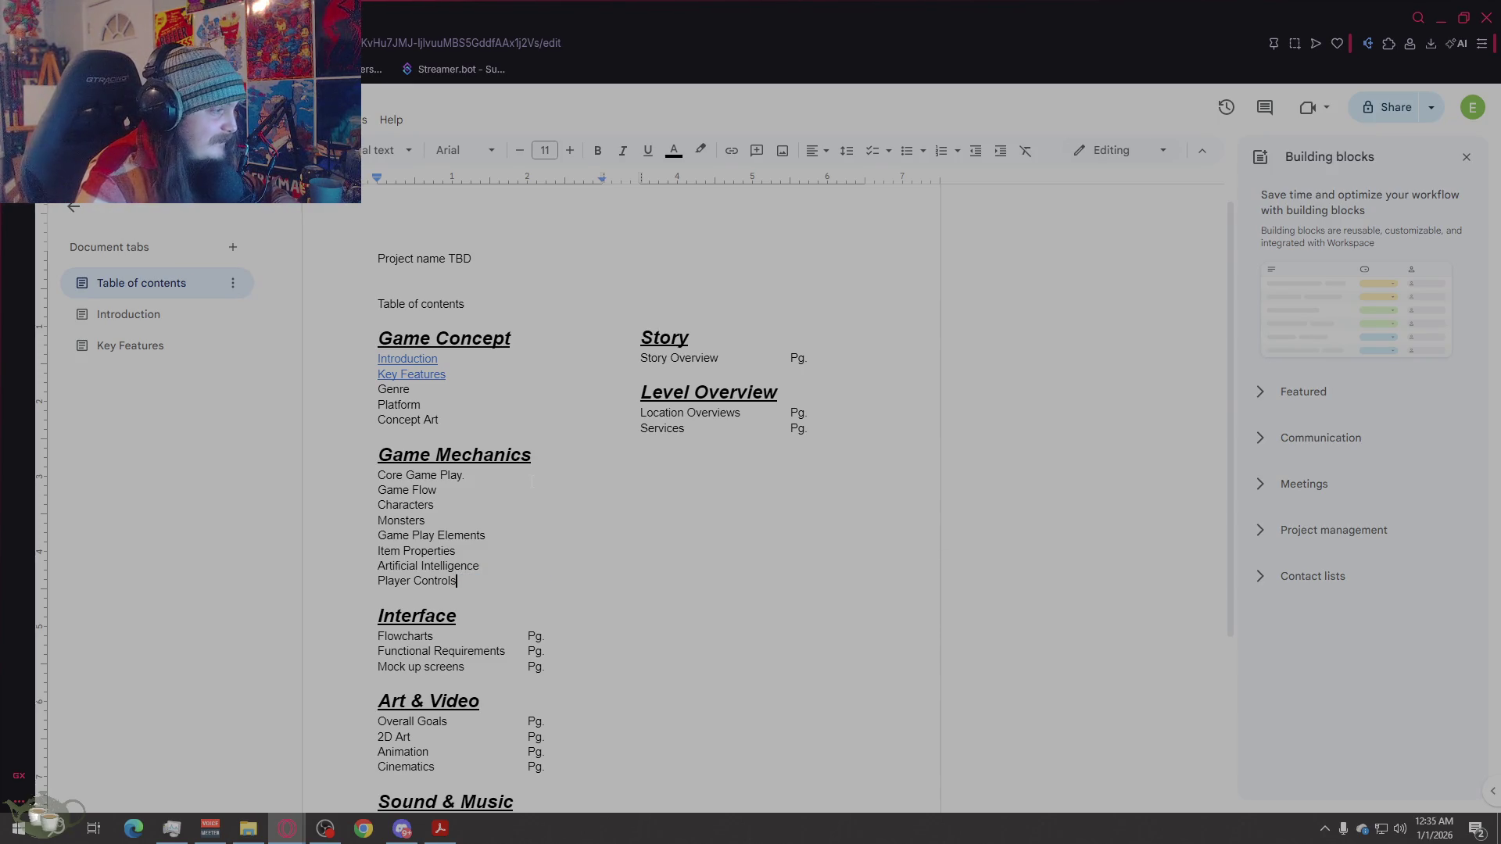
left_click(662, 600)
scroll(663, 600, "down", 3)
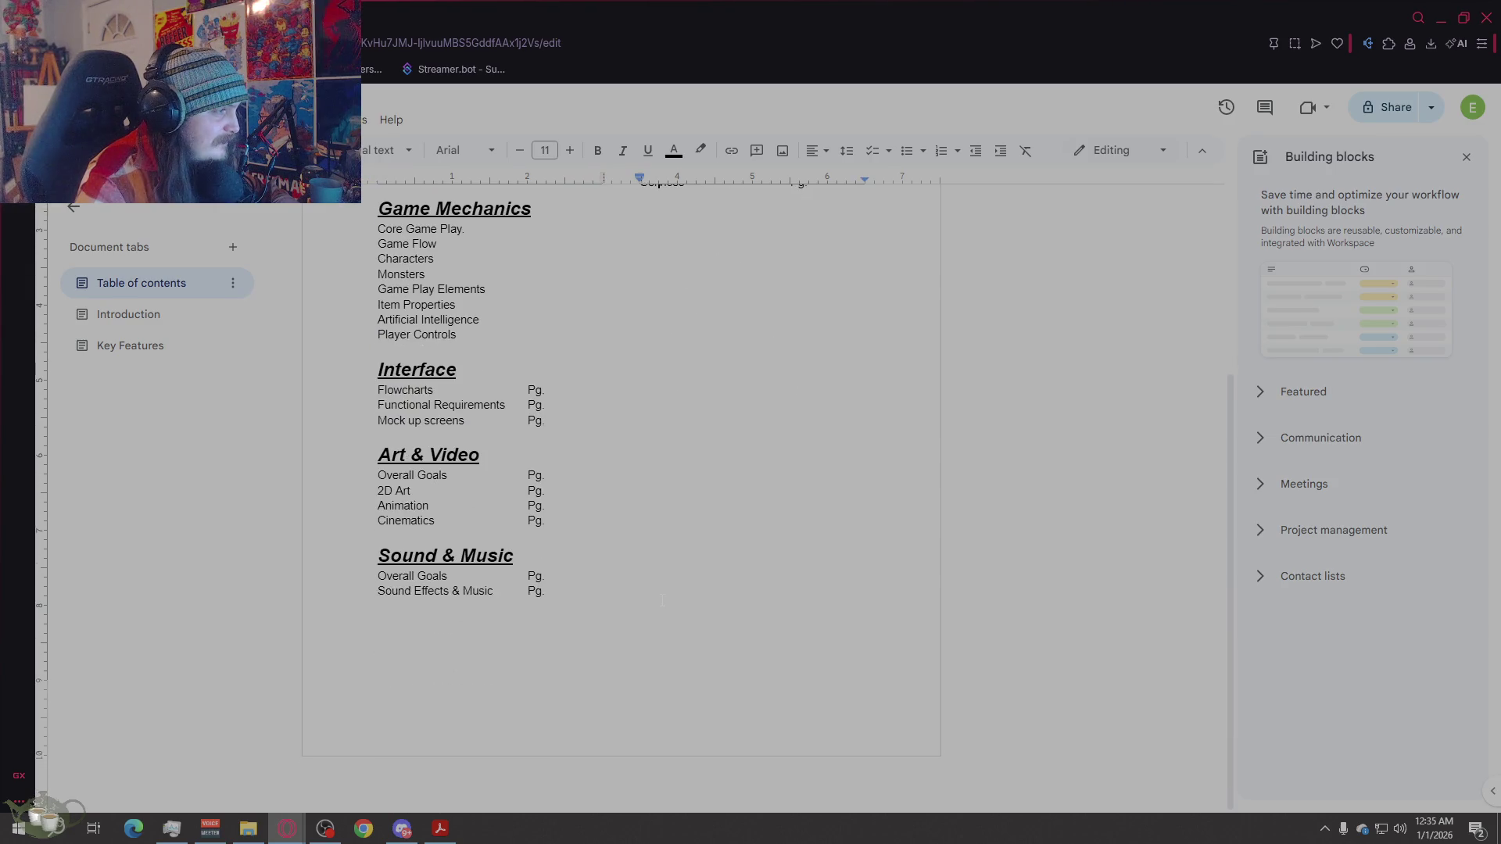
scroll(662, 600, "up", 4)
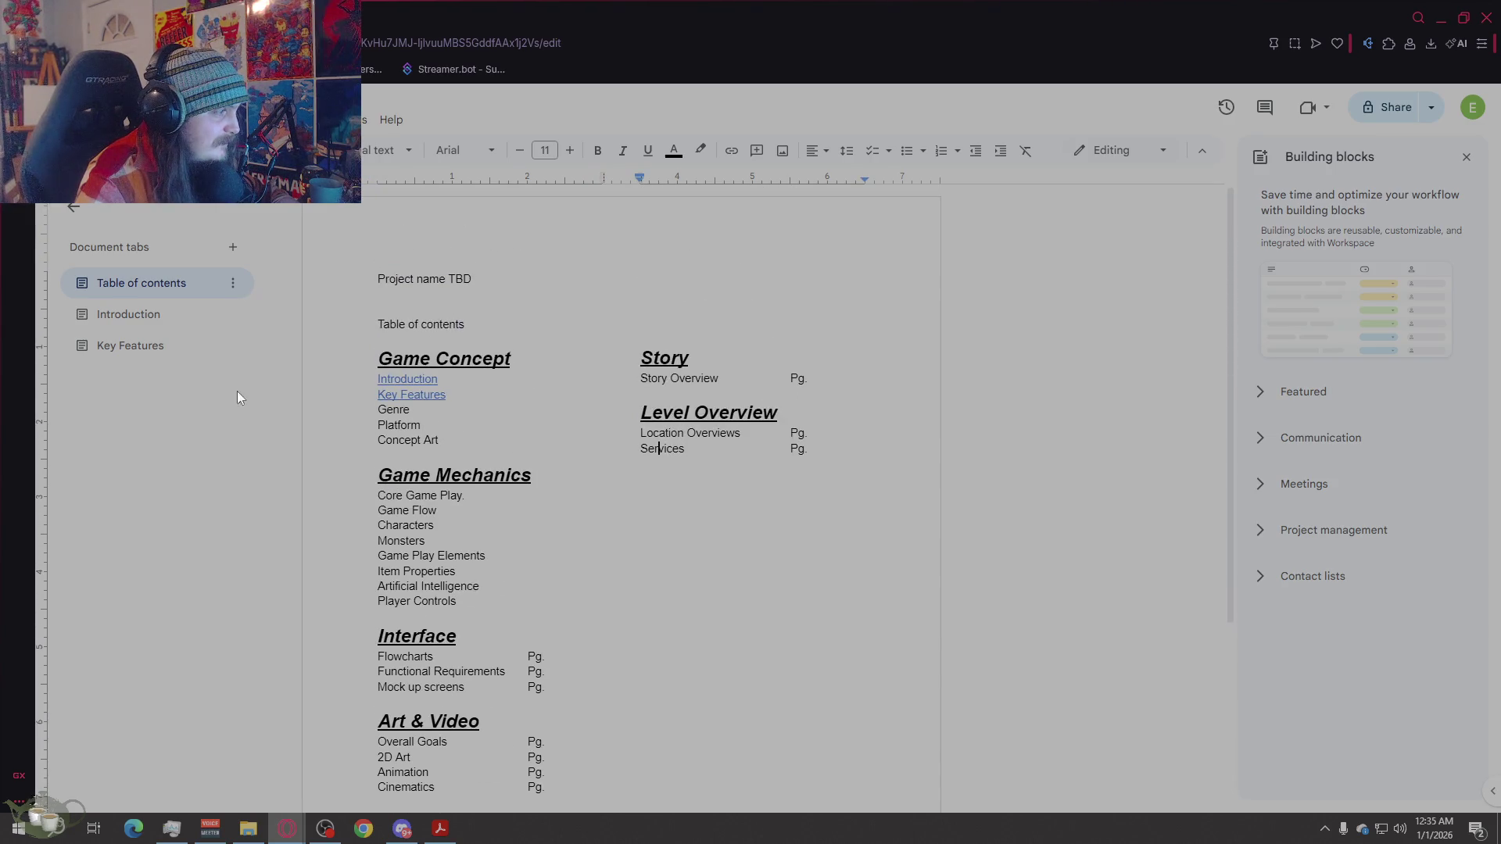
left_click(410, 394)
left_click(434, 420)
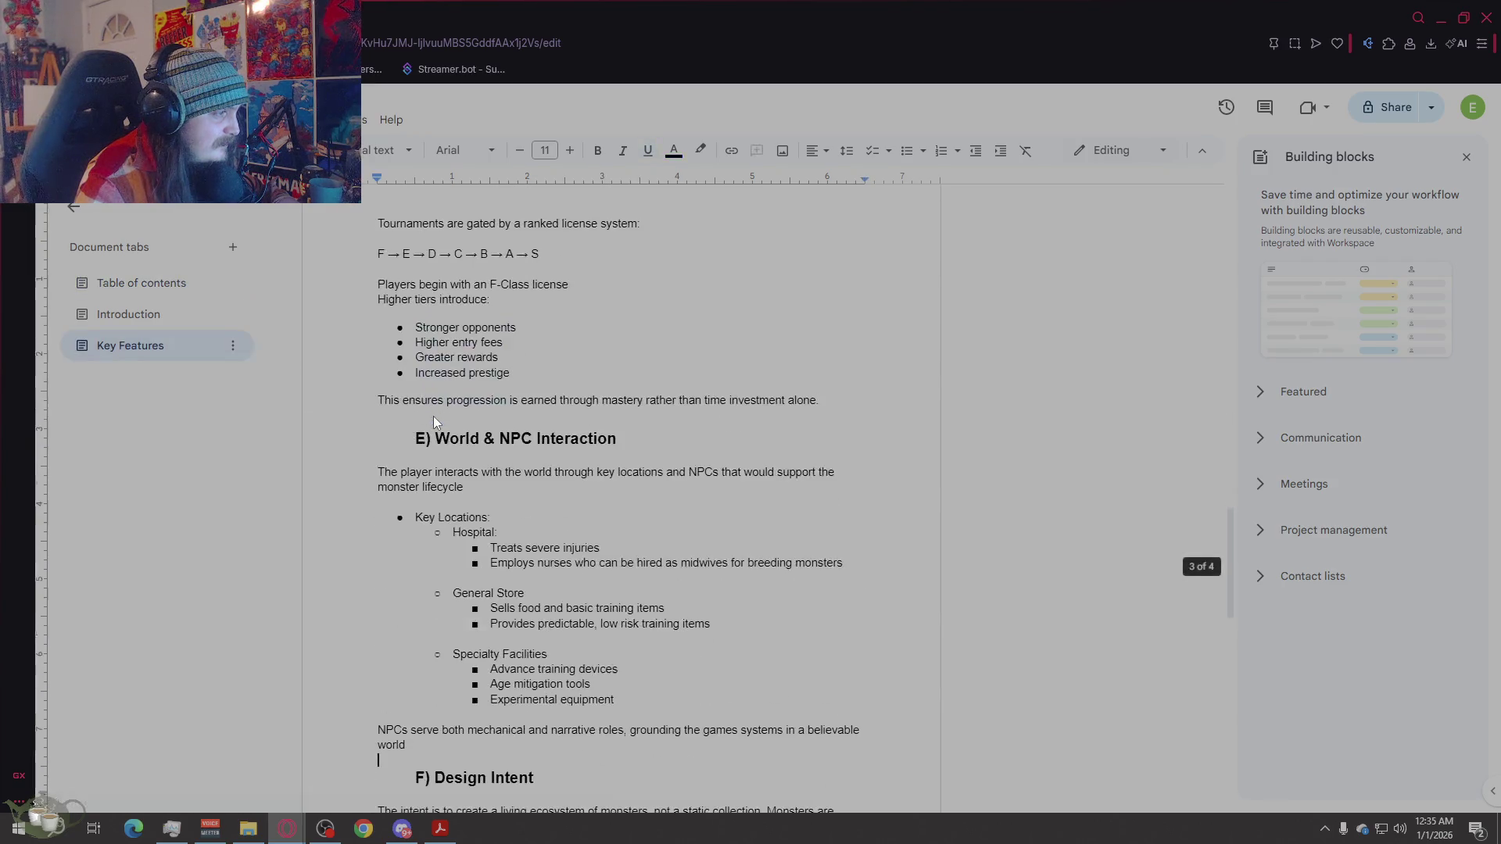
scroll(434, 417, "up", 20)
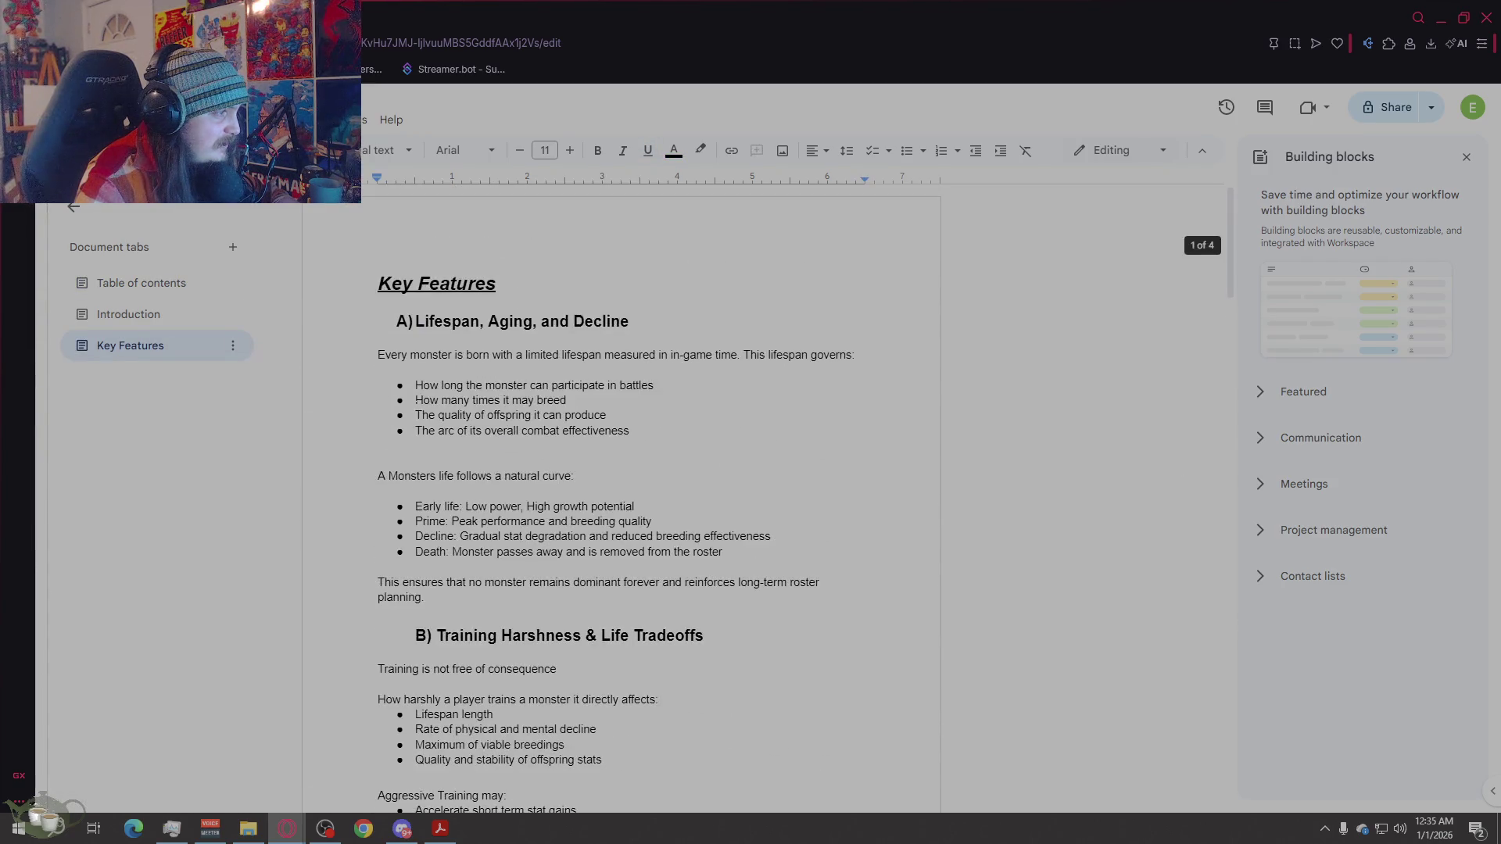
scroll(621, 500, "down", 20)
scroll(622, 500, "up", 18)
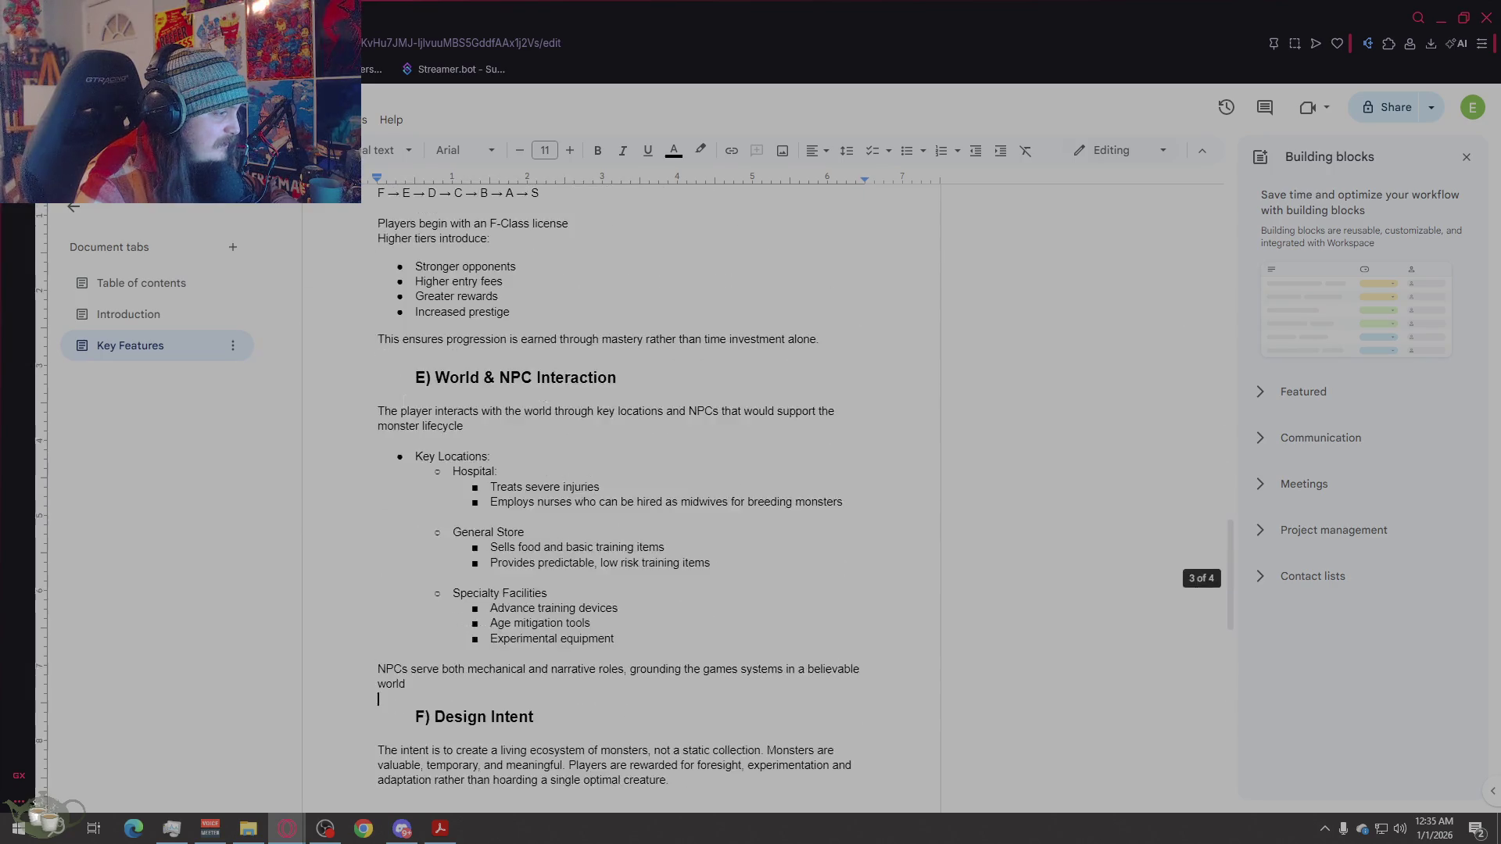
left_click(180, 345)
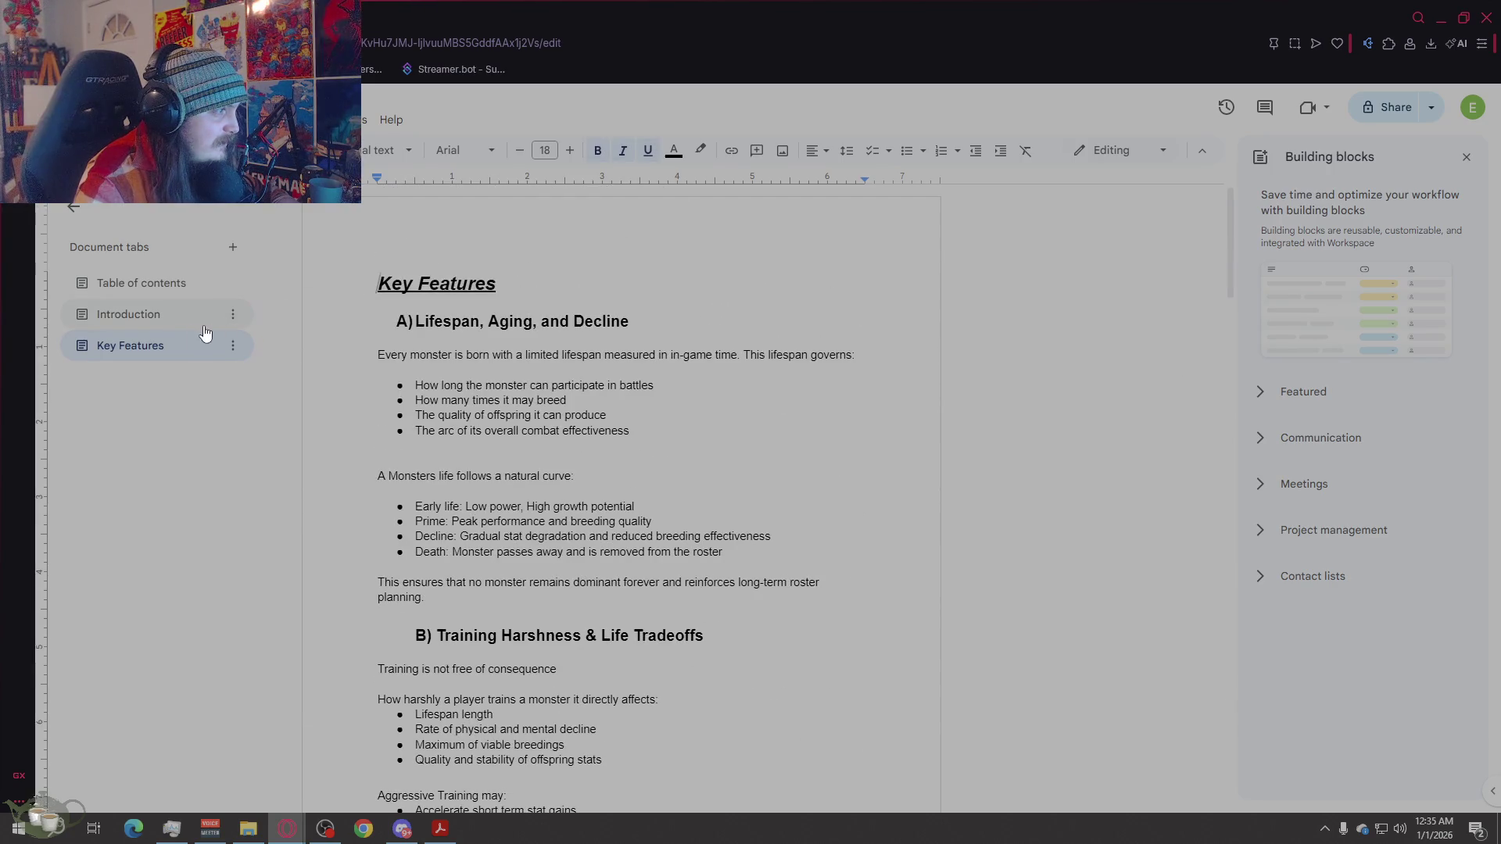
left_click(145, 283)
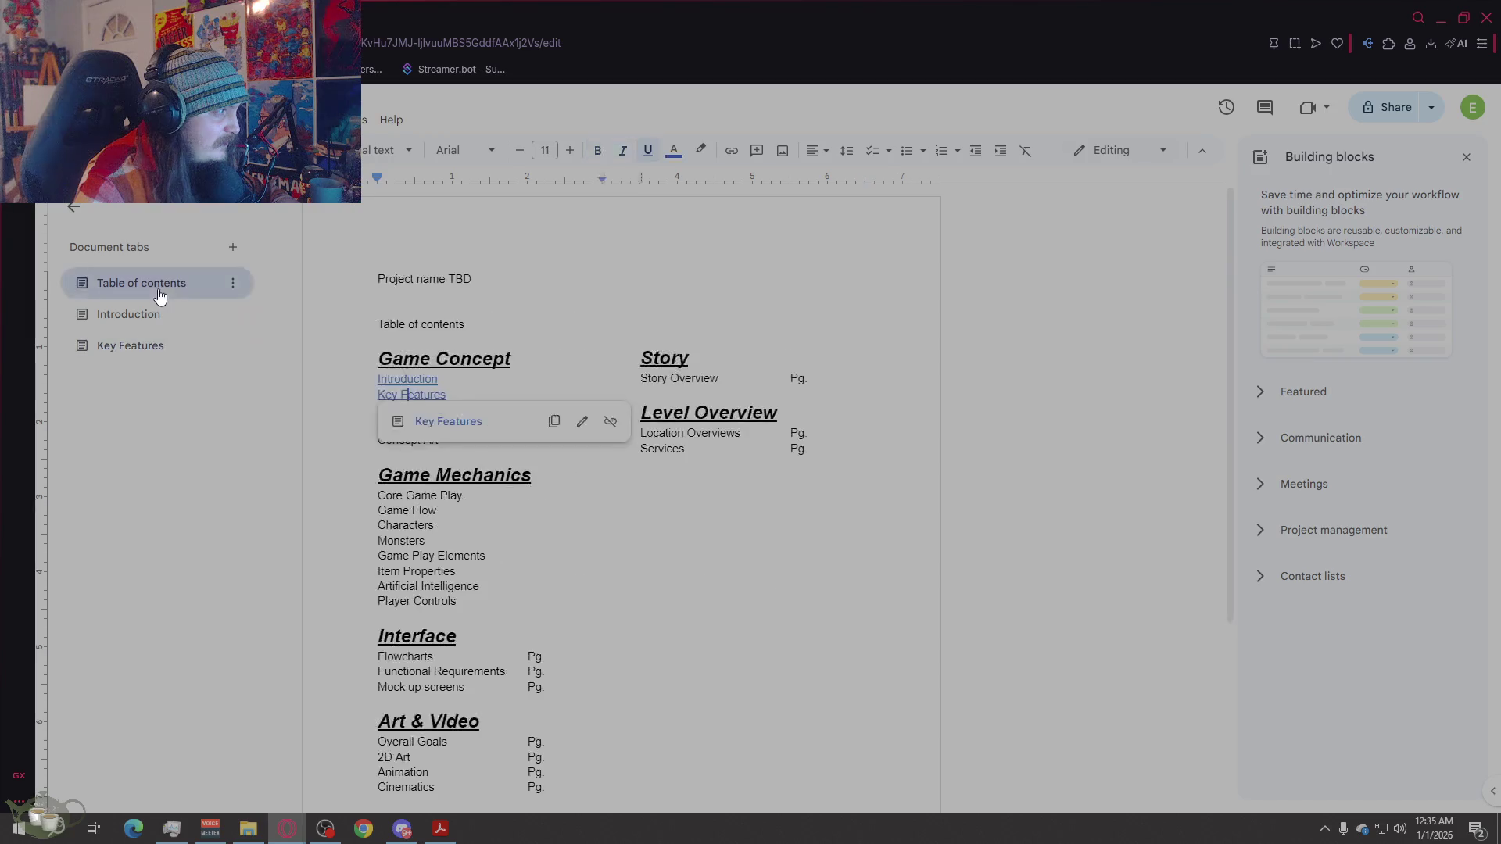
left_click(448, 420)
left_click(215, 315)
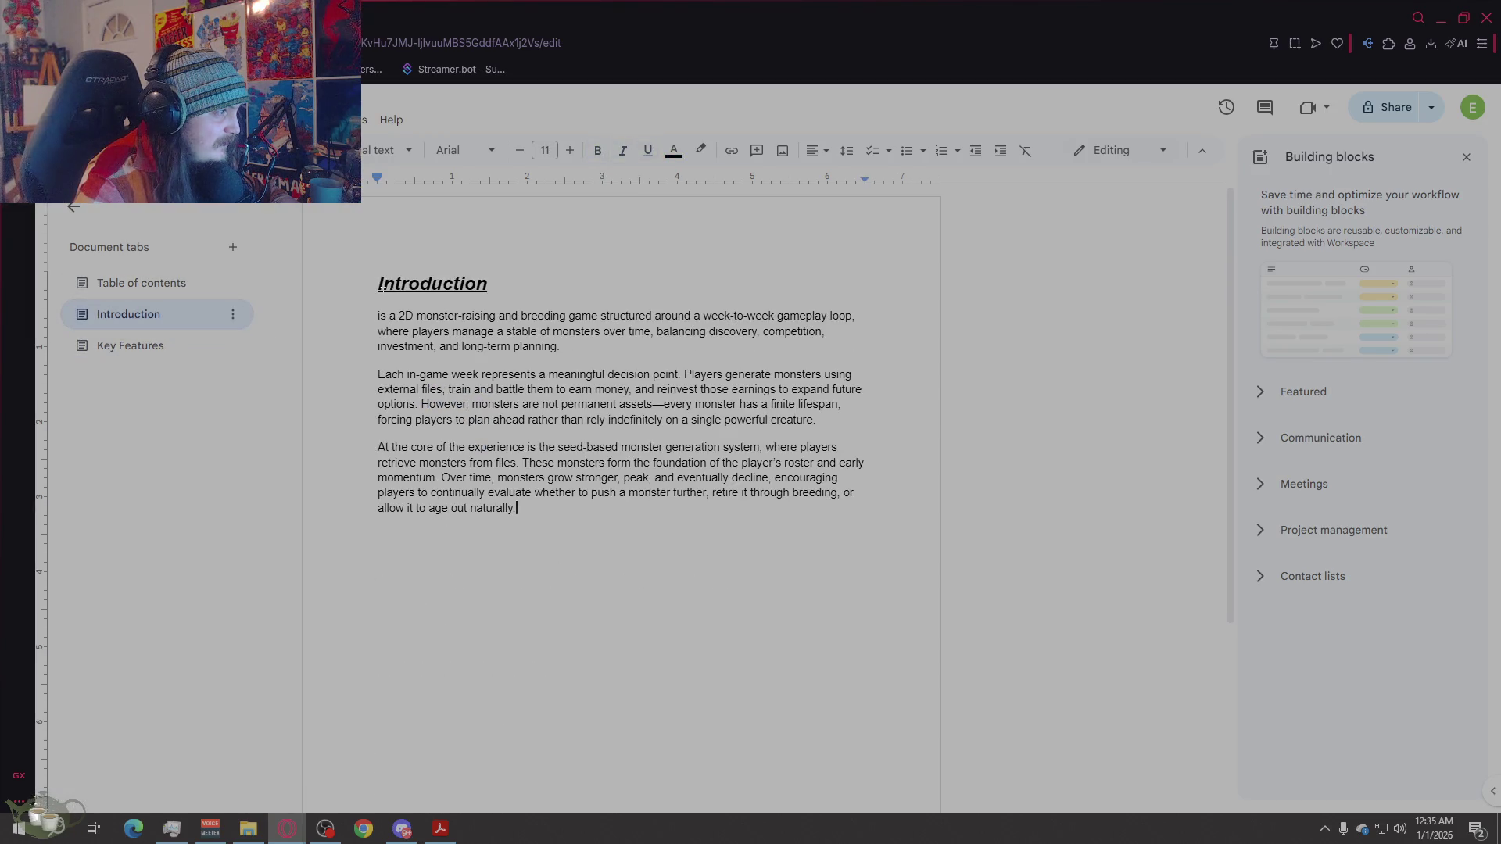
left_click(145, 288)
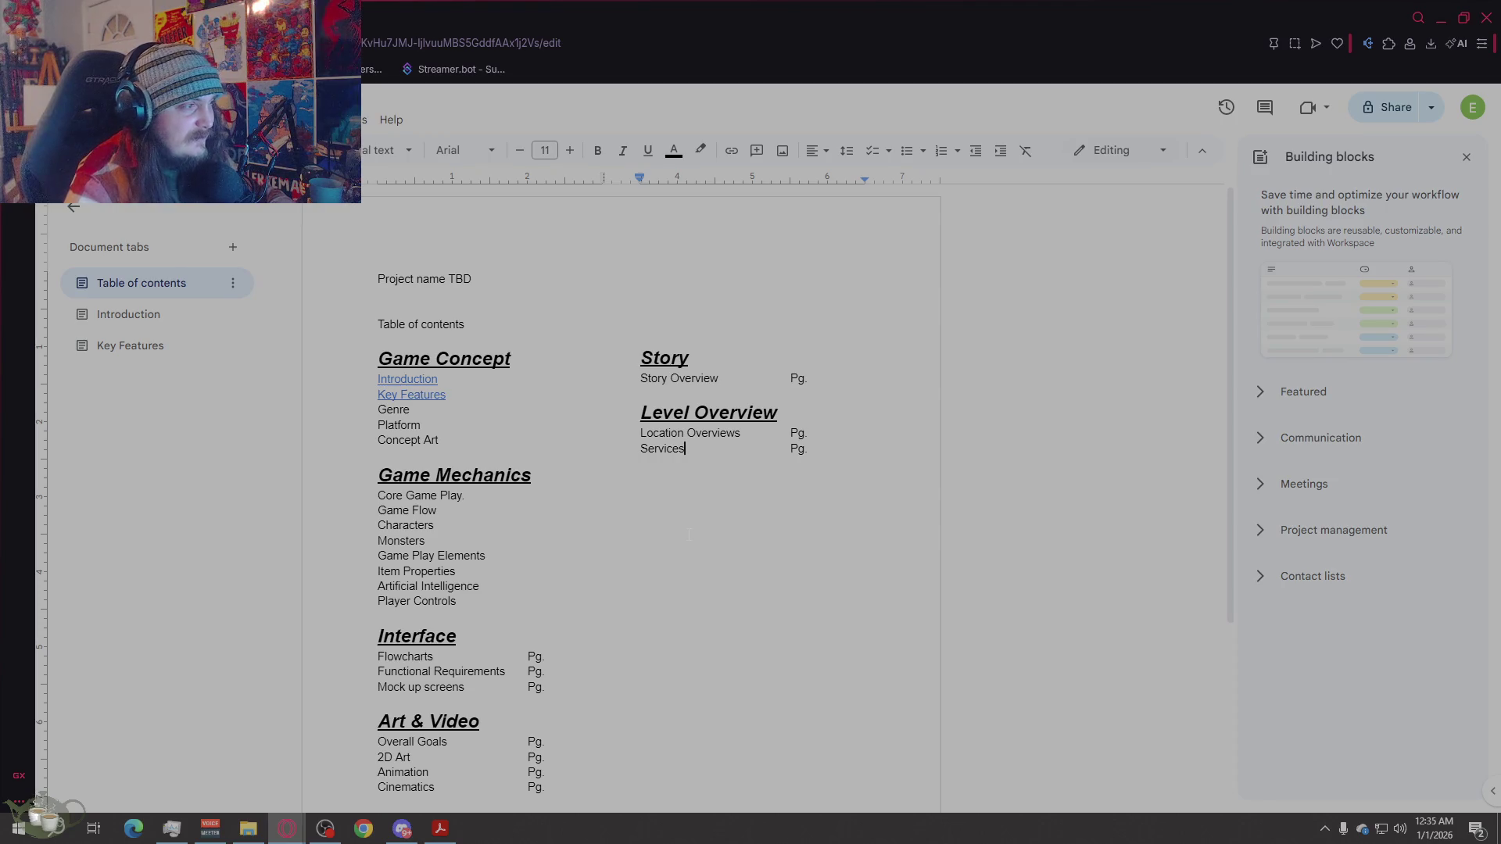
mouse_move(449, 324)
left_mouse_down()
mouse_move(465, 324)
mouse_move(378, 323)
left_mouse_up()
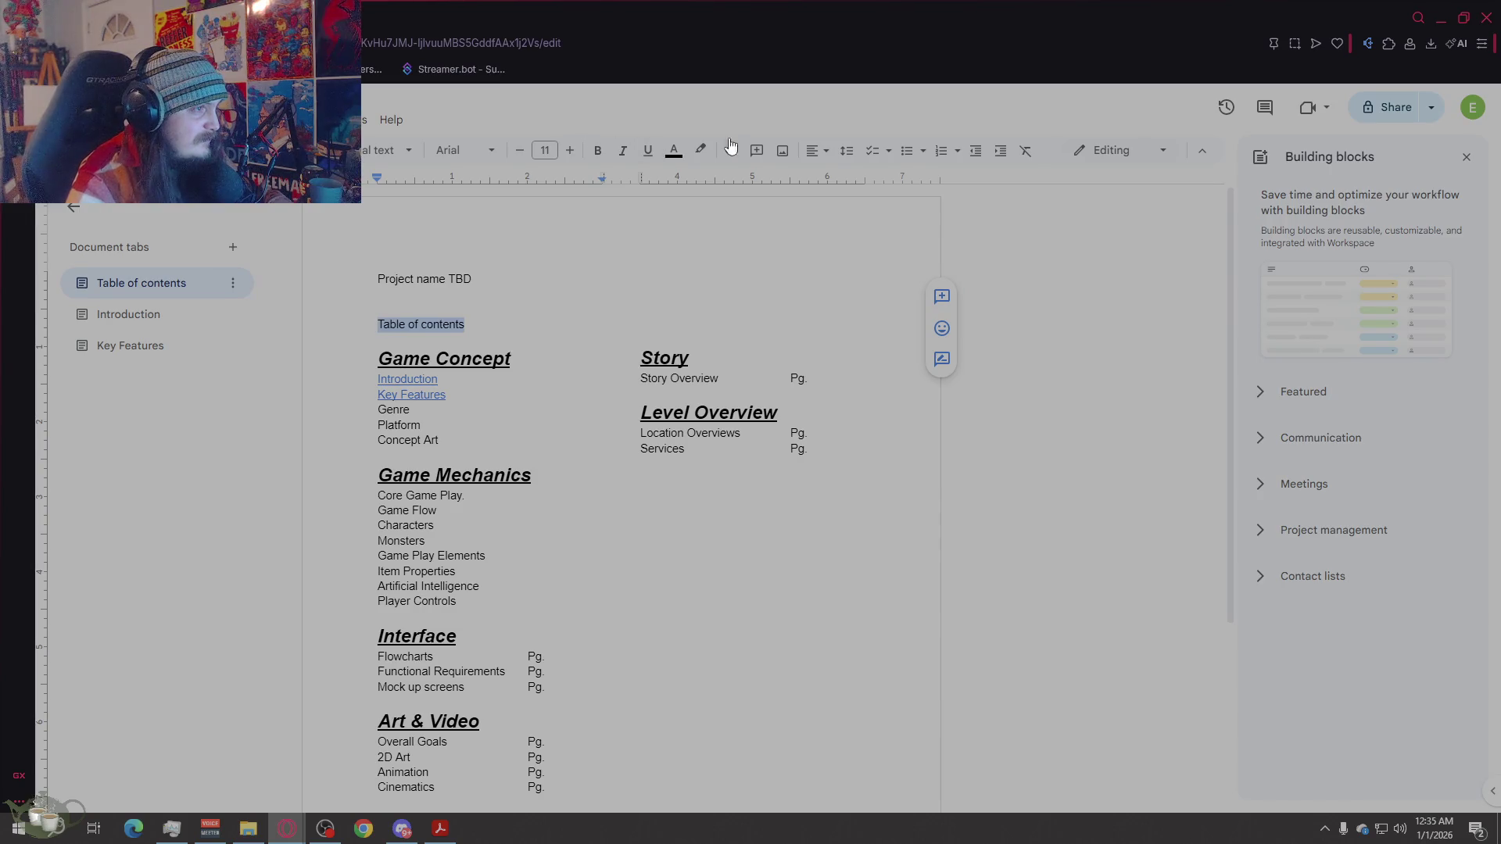
left_click(816, 154)
left_click(836, 176)
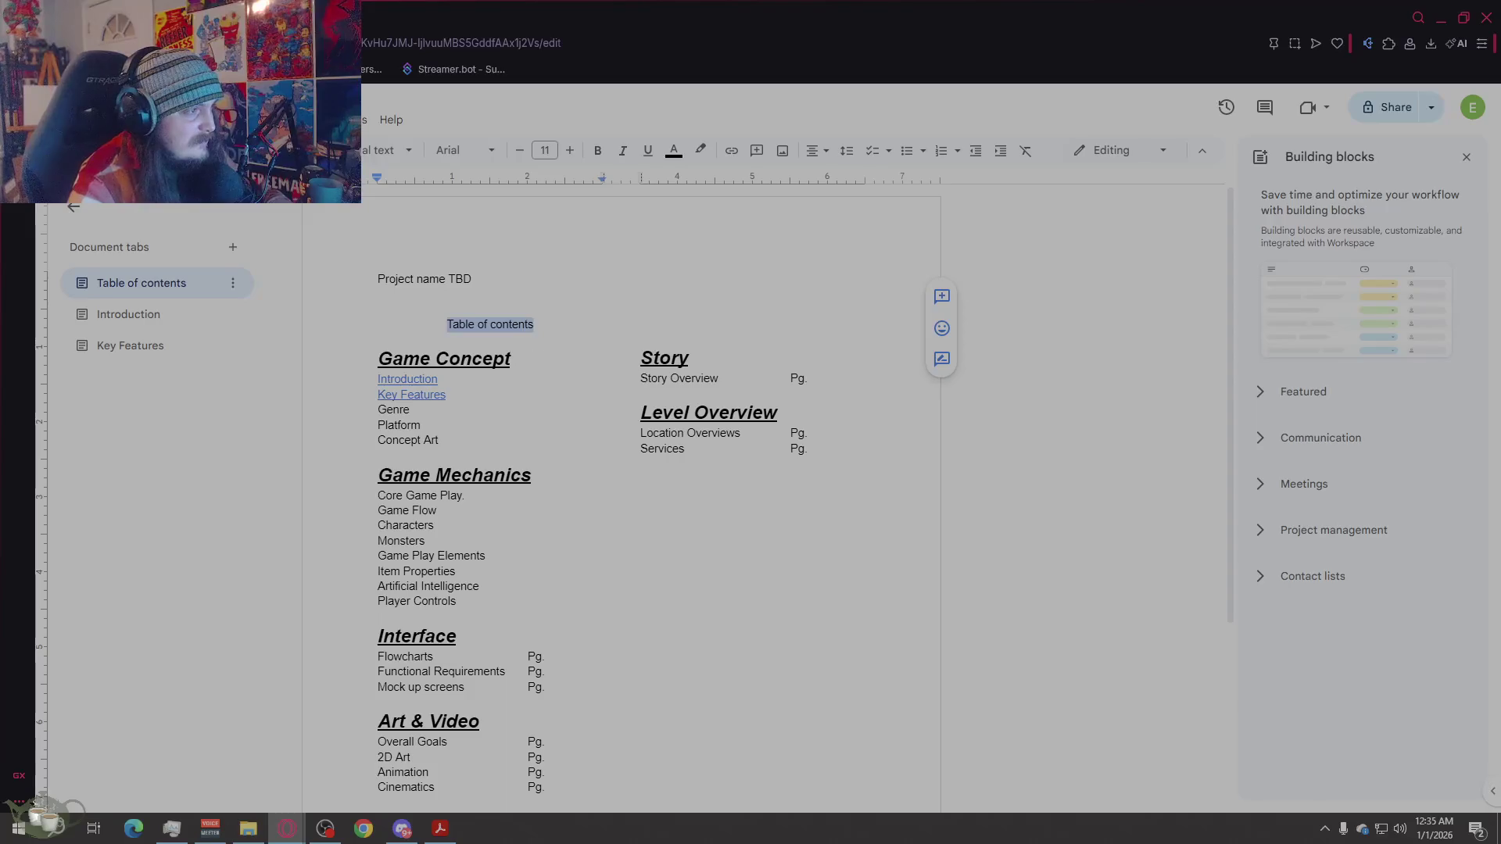
key("ctrl+z")
key("ctrl+z")
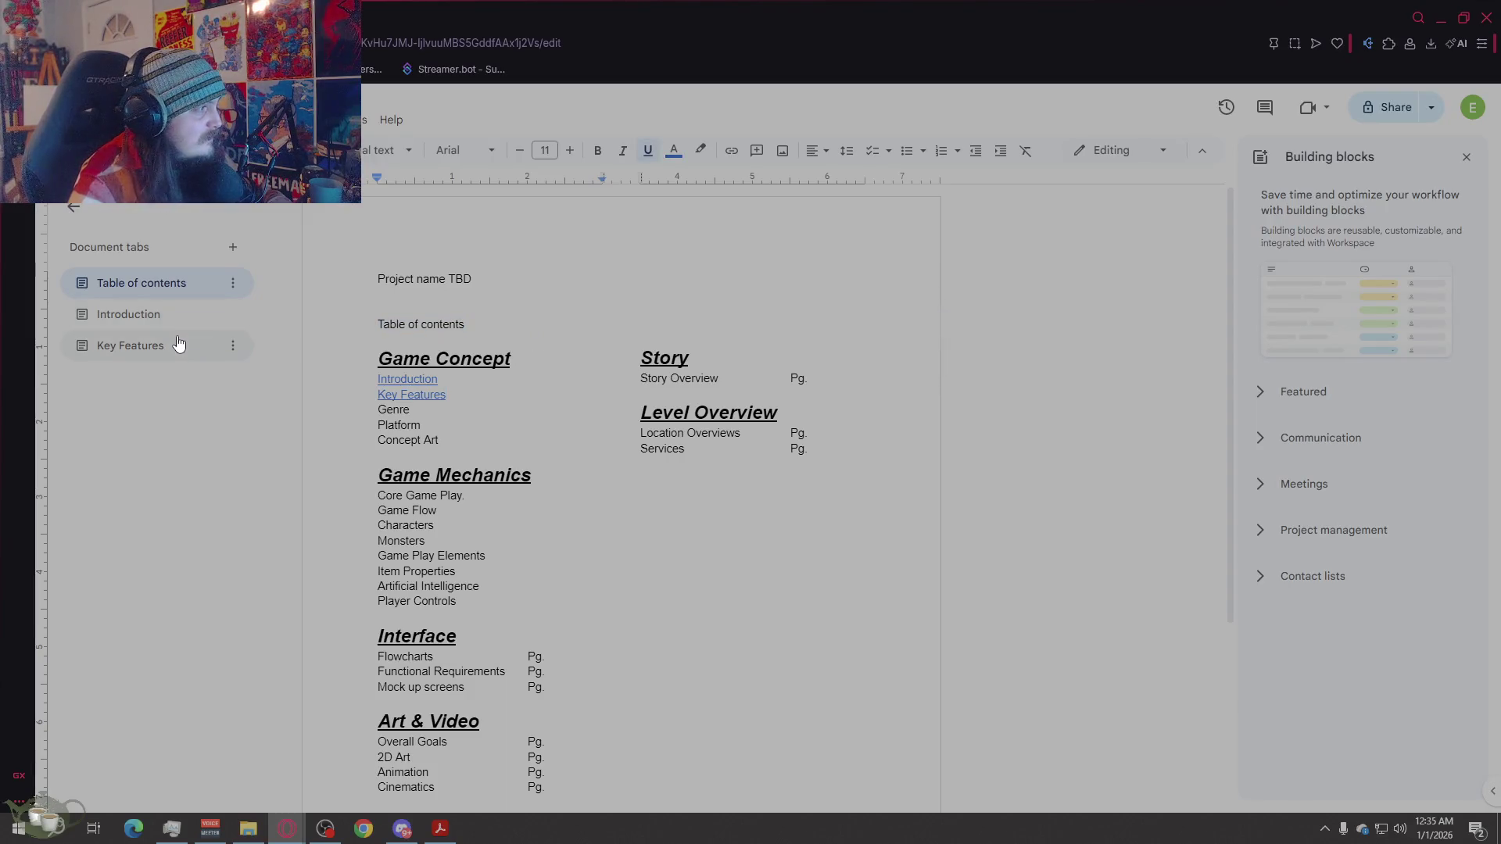
Step: Add a fourth tab and name it 'Game Mechanics'
left_click(233, 247)
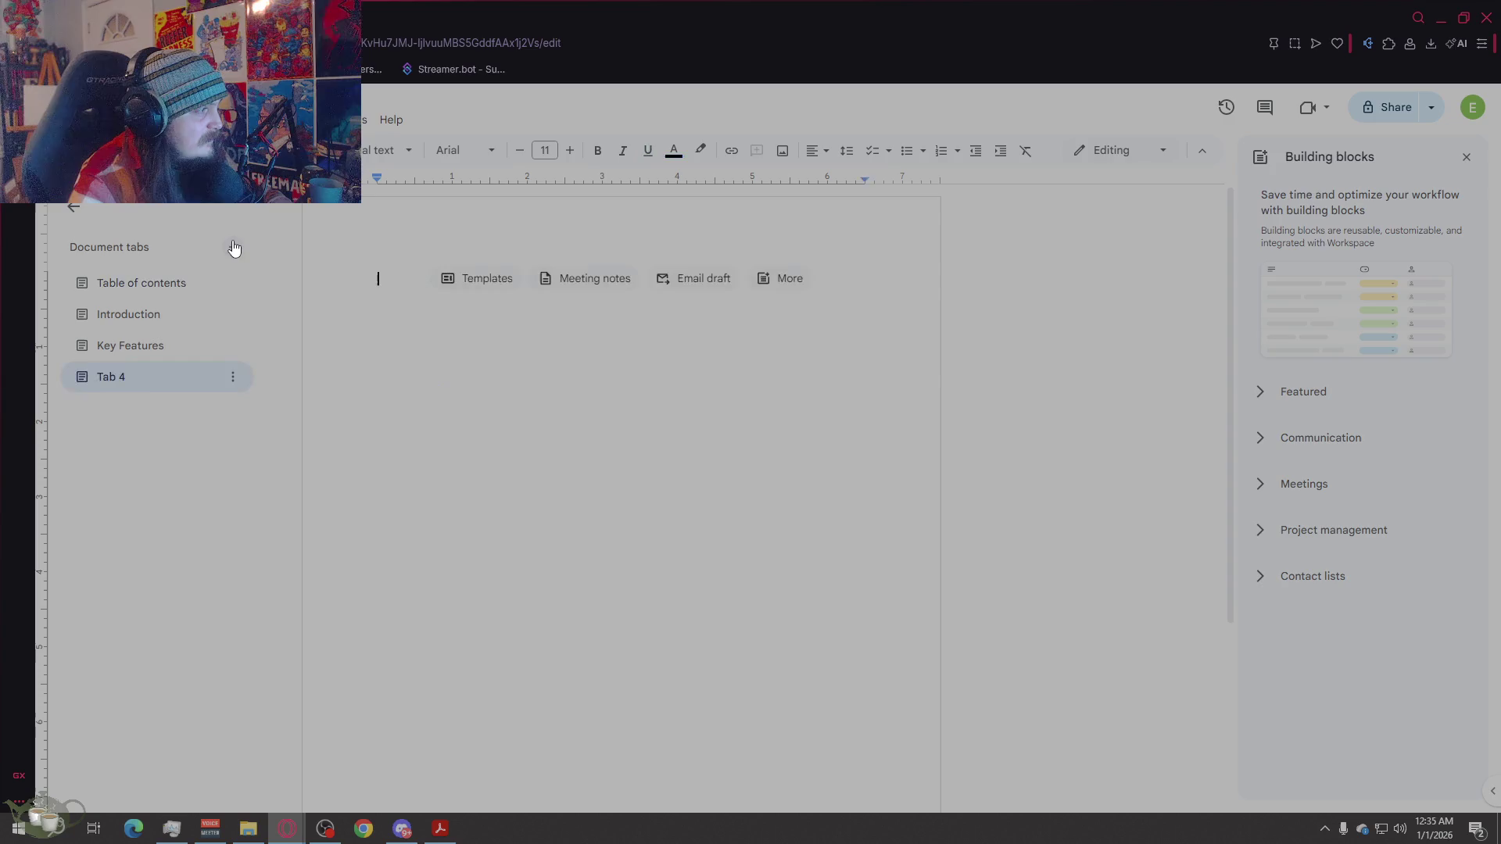
double_click(158, 378)
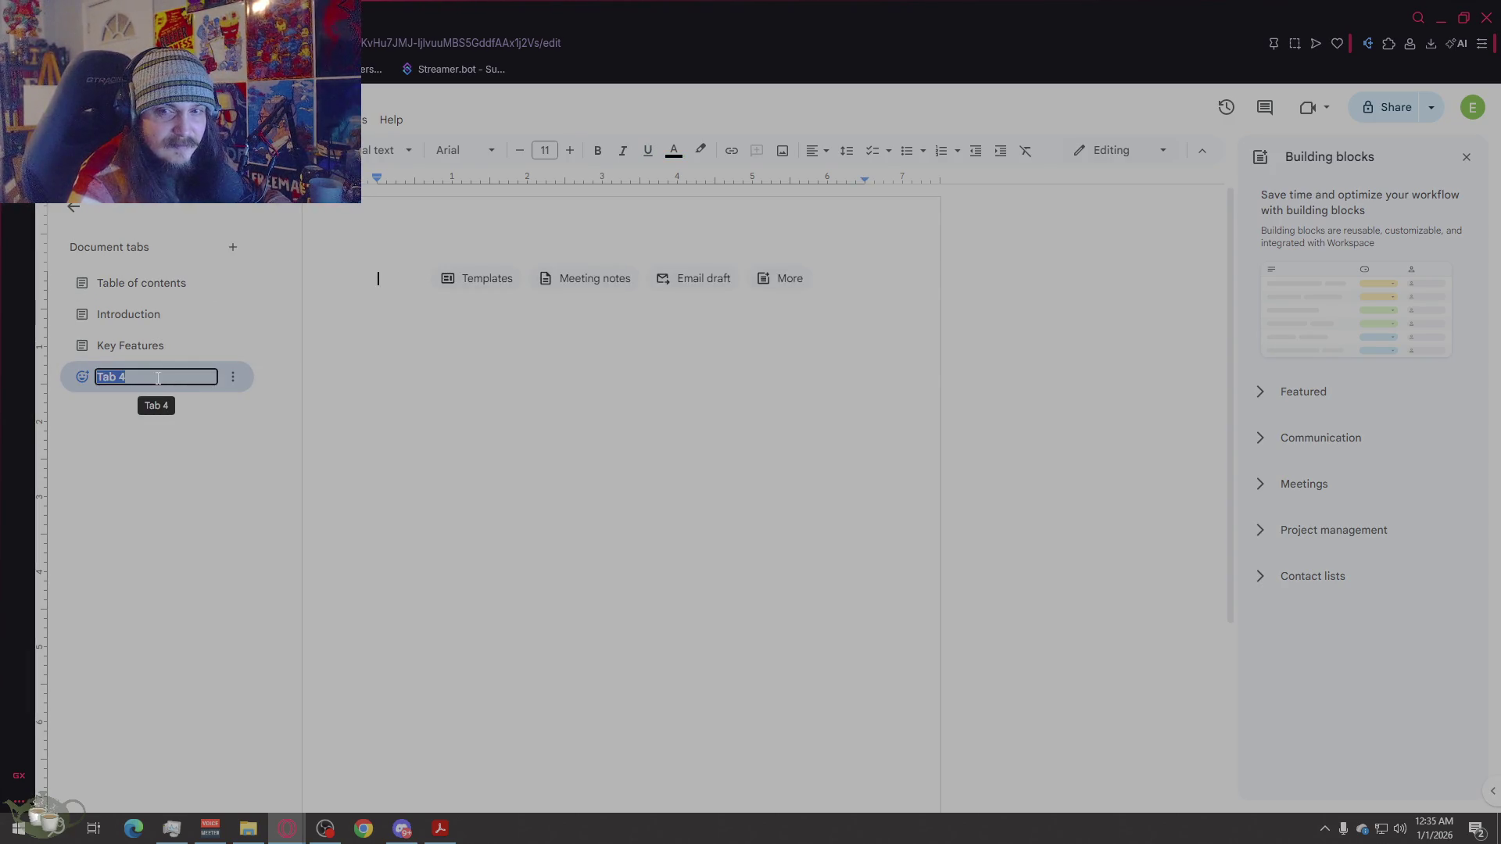
type("Co")
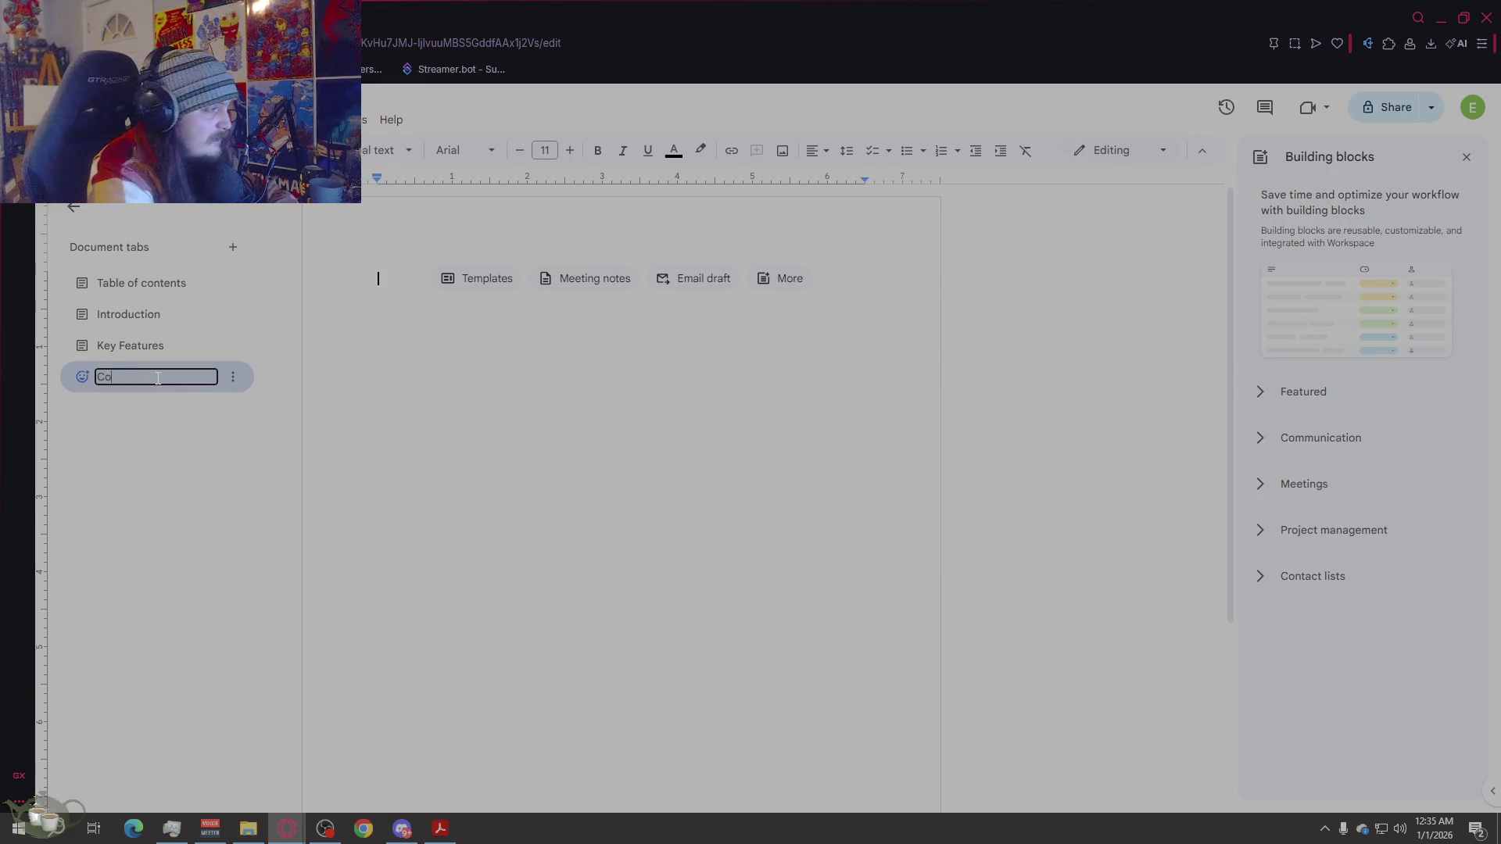
type("re Game")
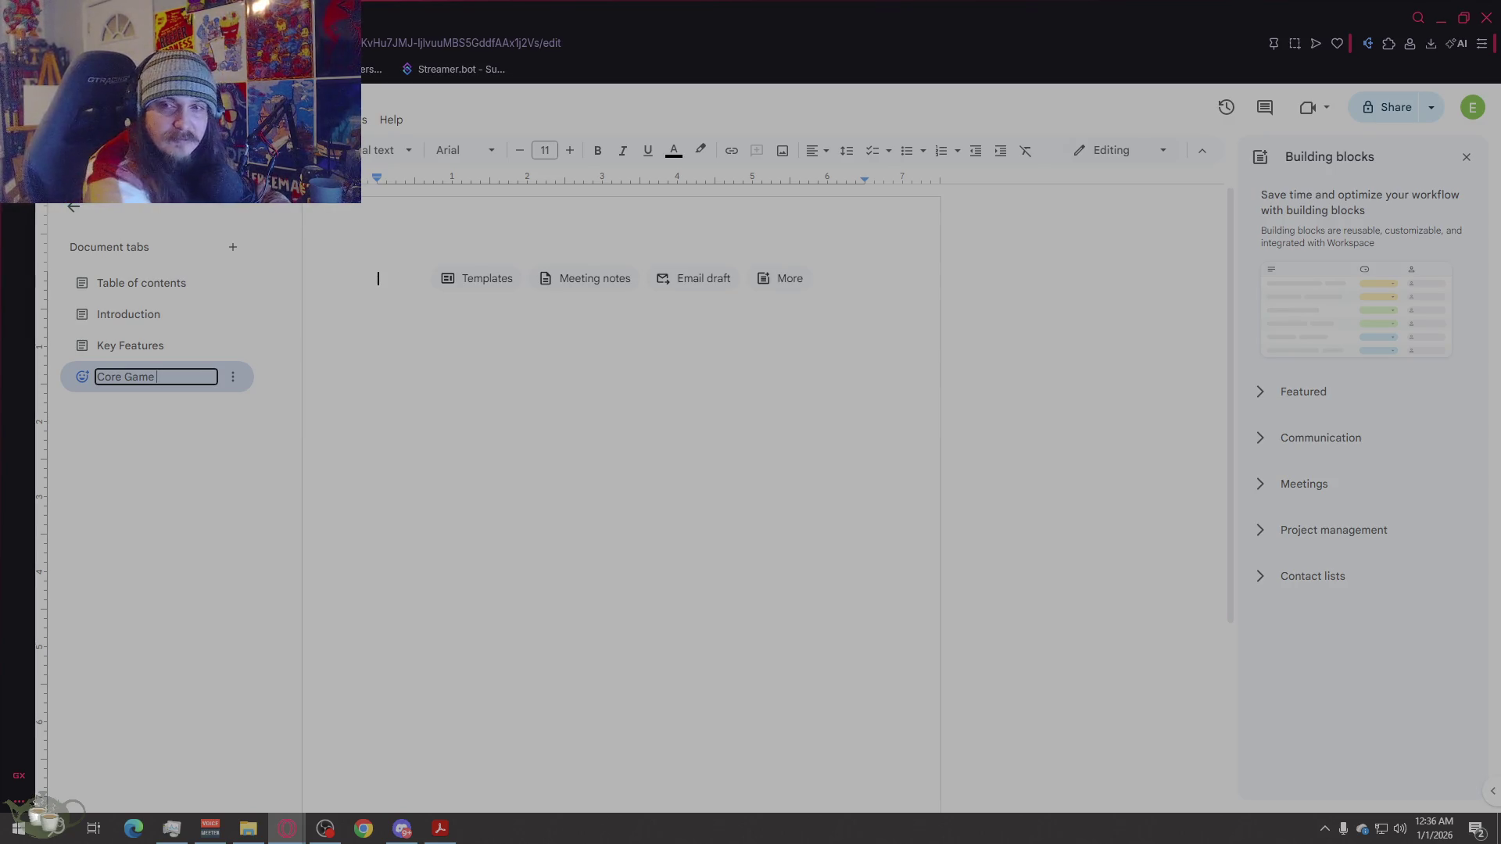
type("play Loop")
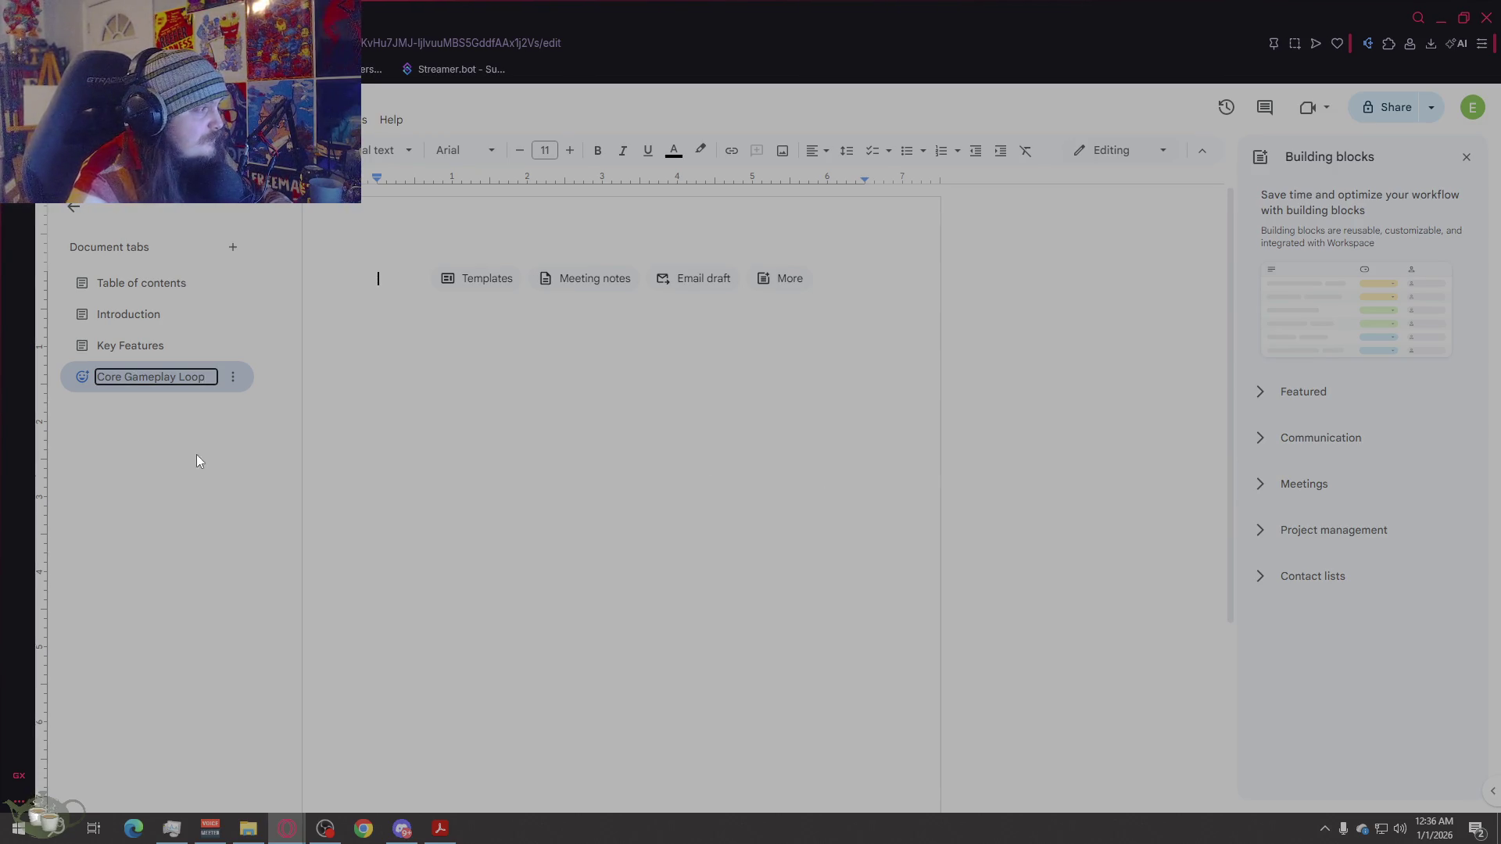
key("ctrl+a")
type("Game")
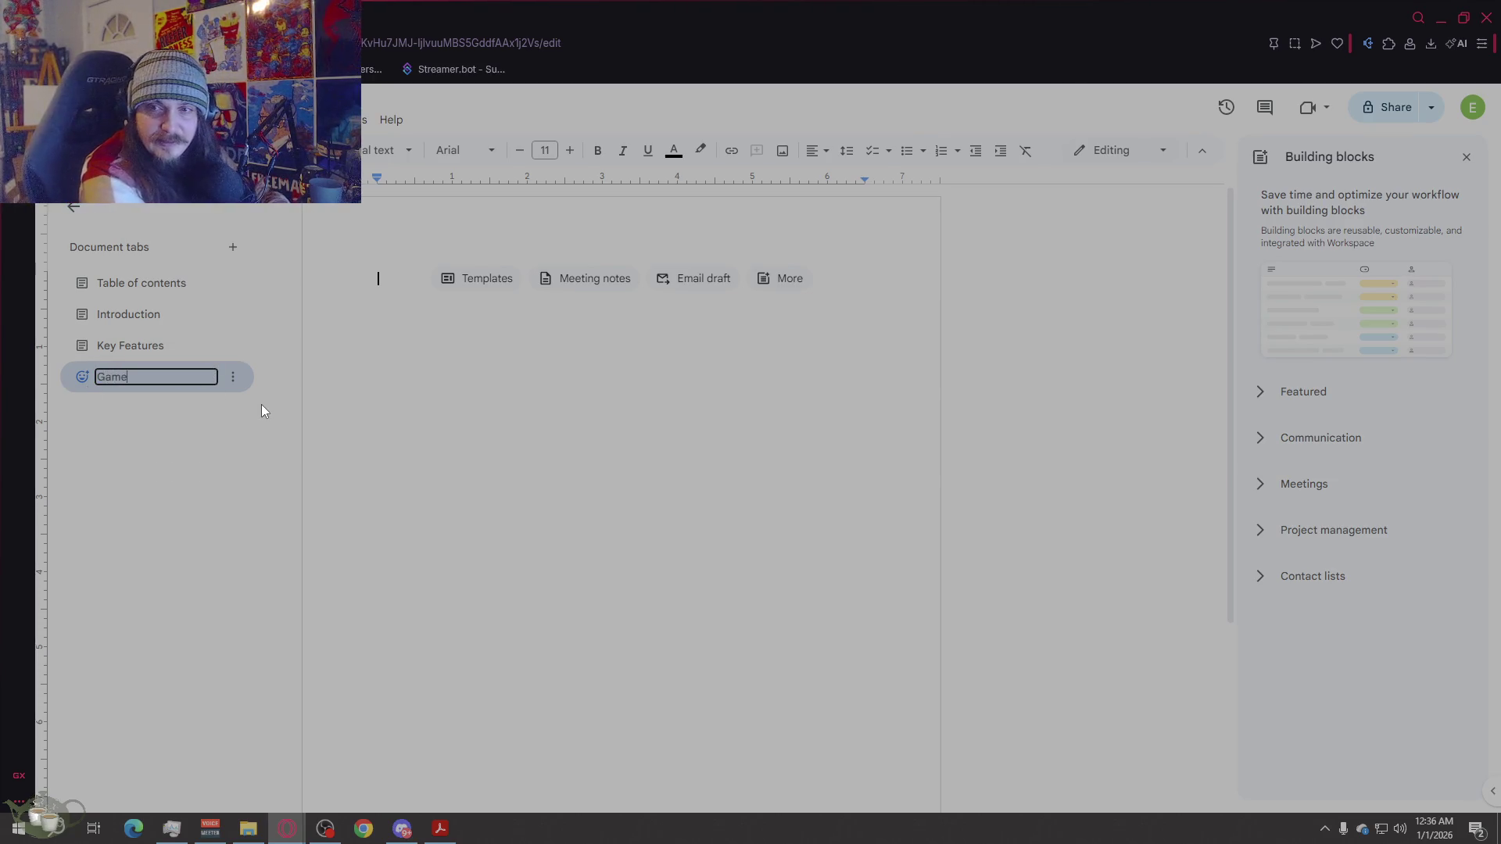
type(" Mechanics")
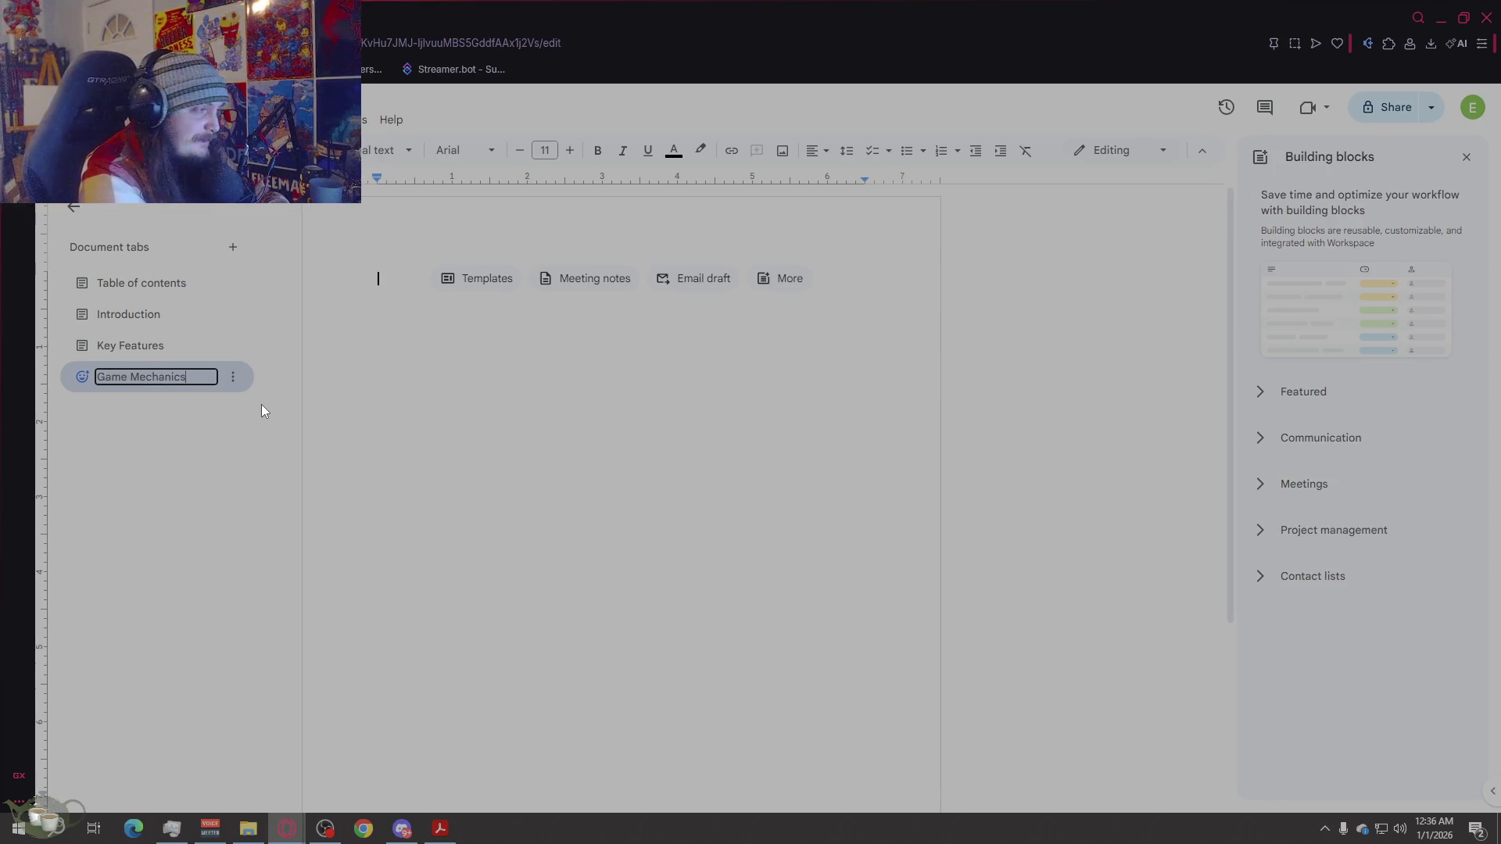
key("Return")
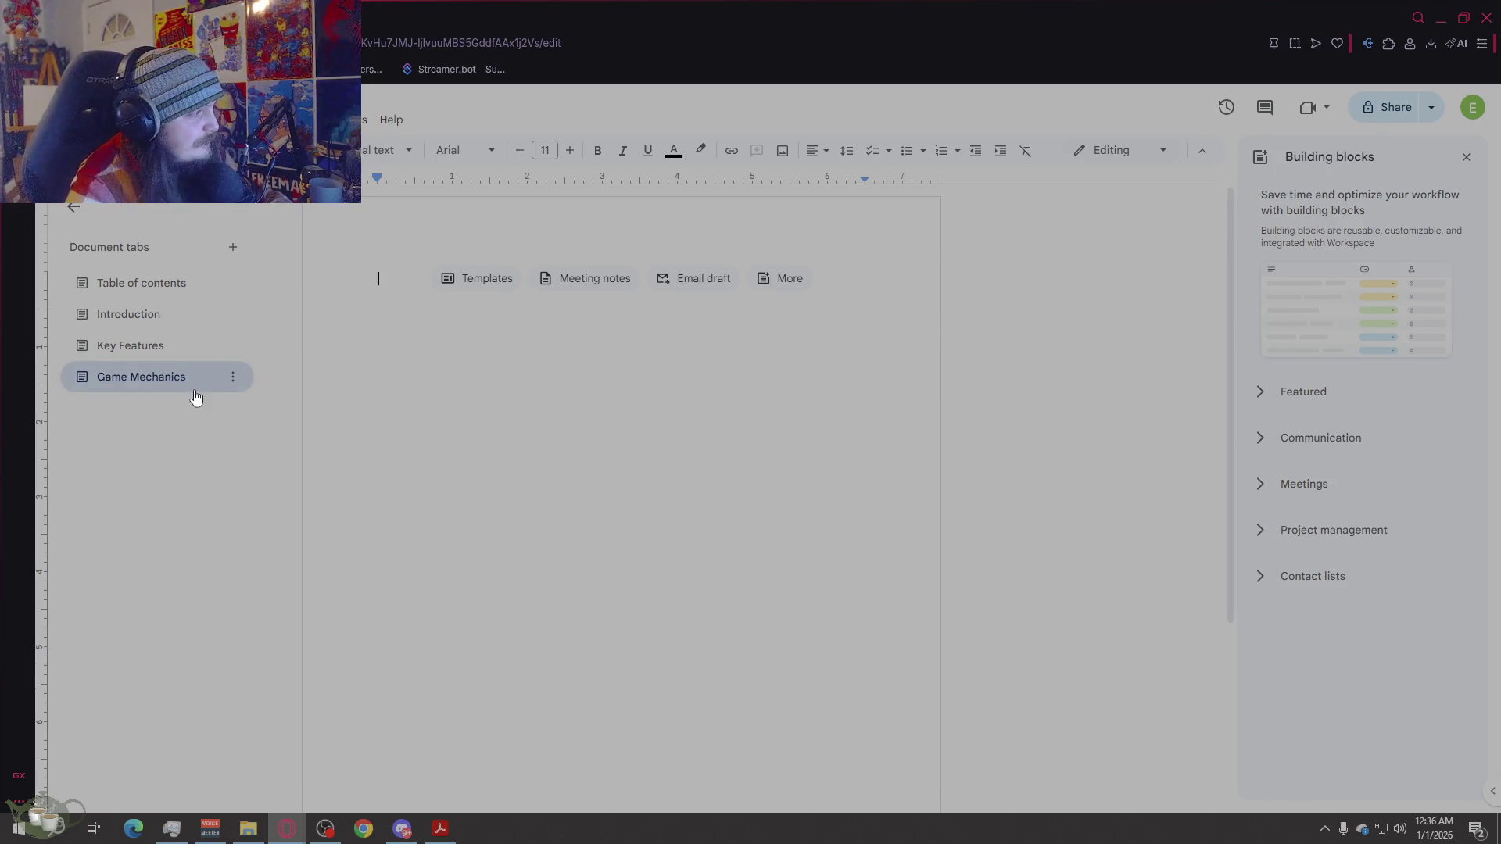
left_click(191, 285)
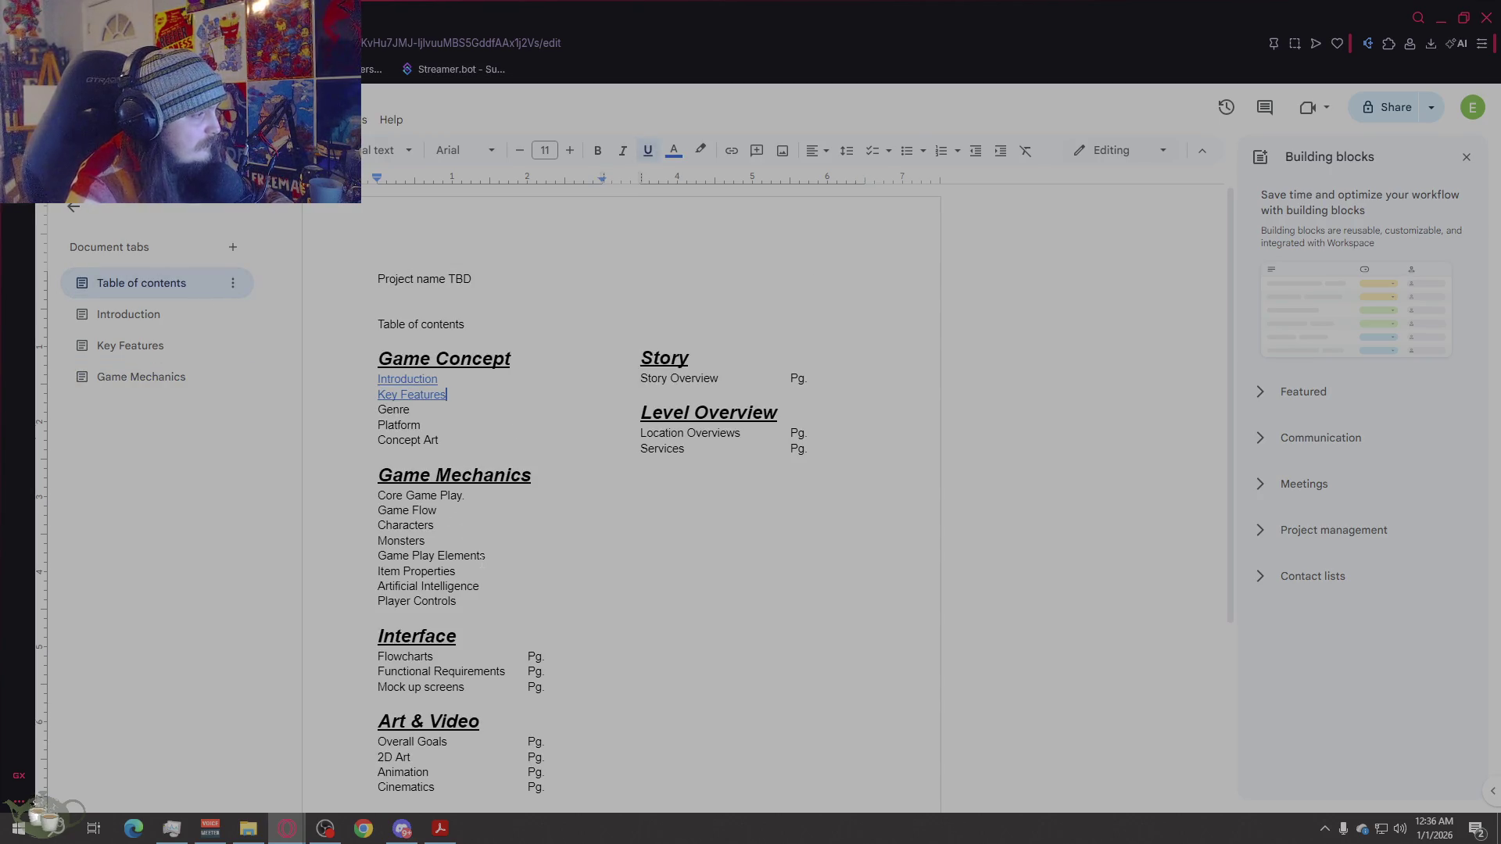
Step: Rename the Game Mechanics tab to 'Core Gameplay' and go back to Table of contents
double_click(135, 384)
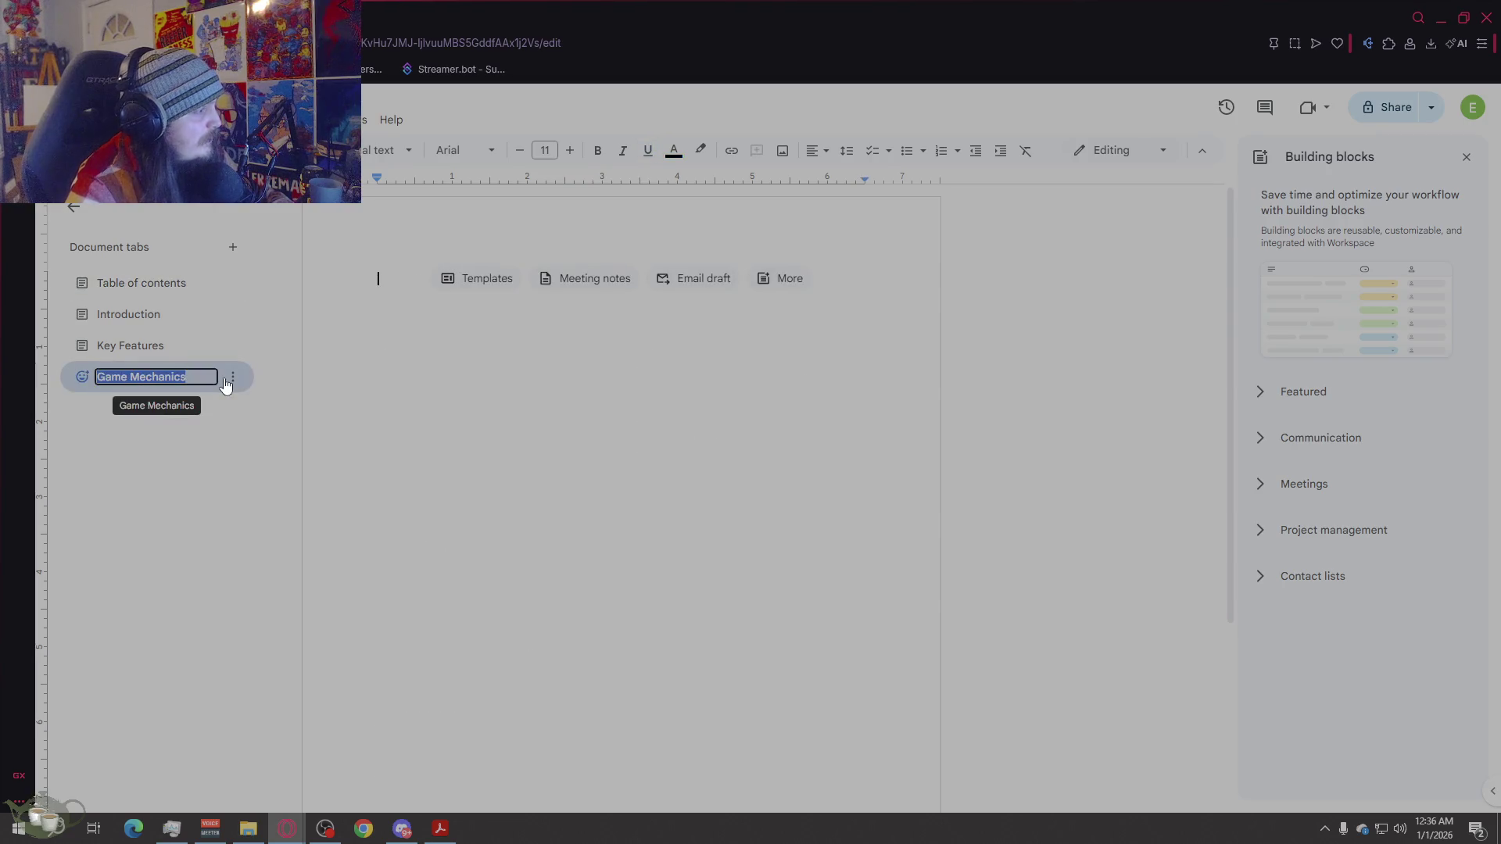
type("Core Ga")
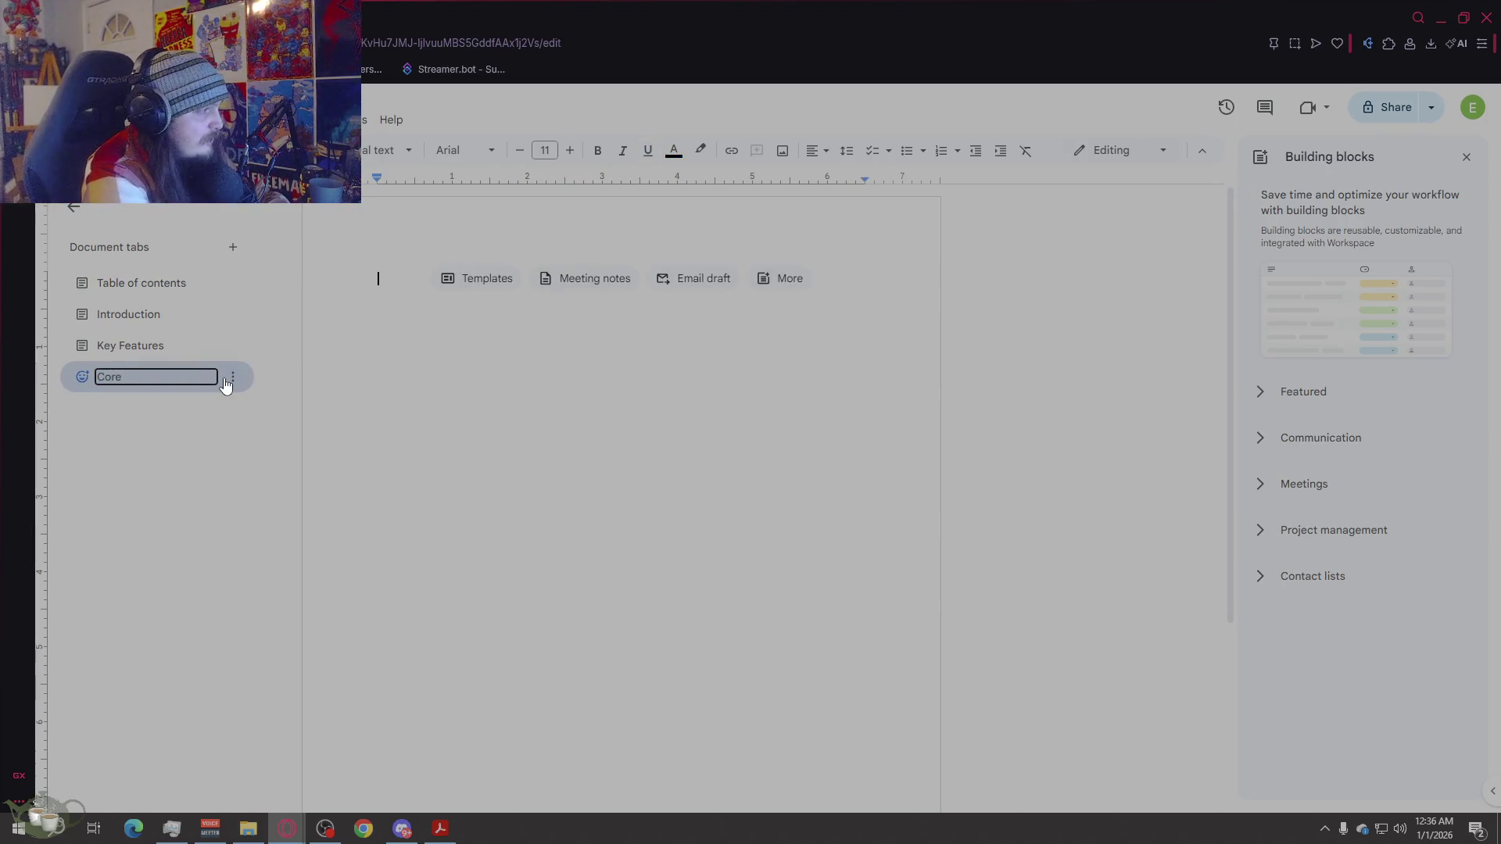
type("meplay")
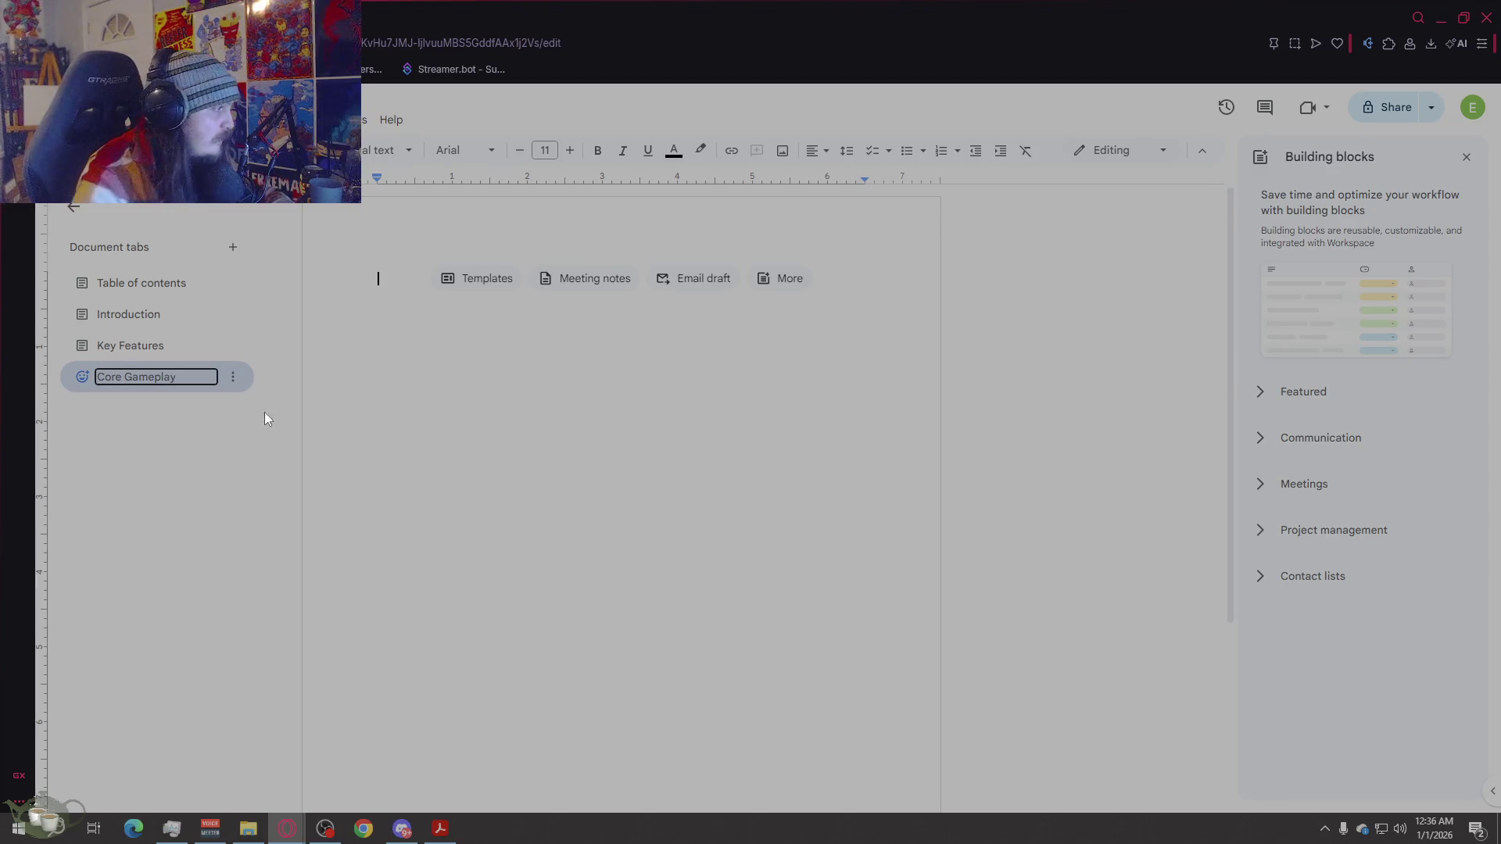
key("Return")
left_click(160, 288)
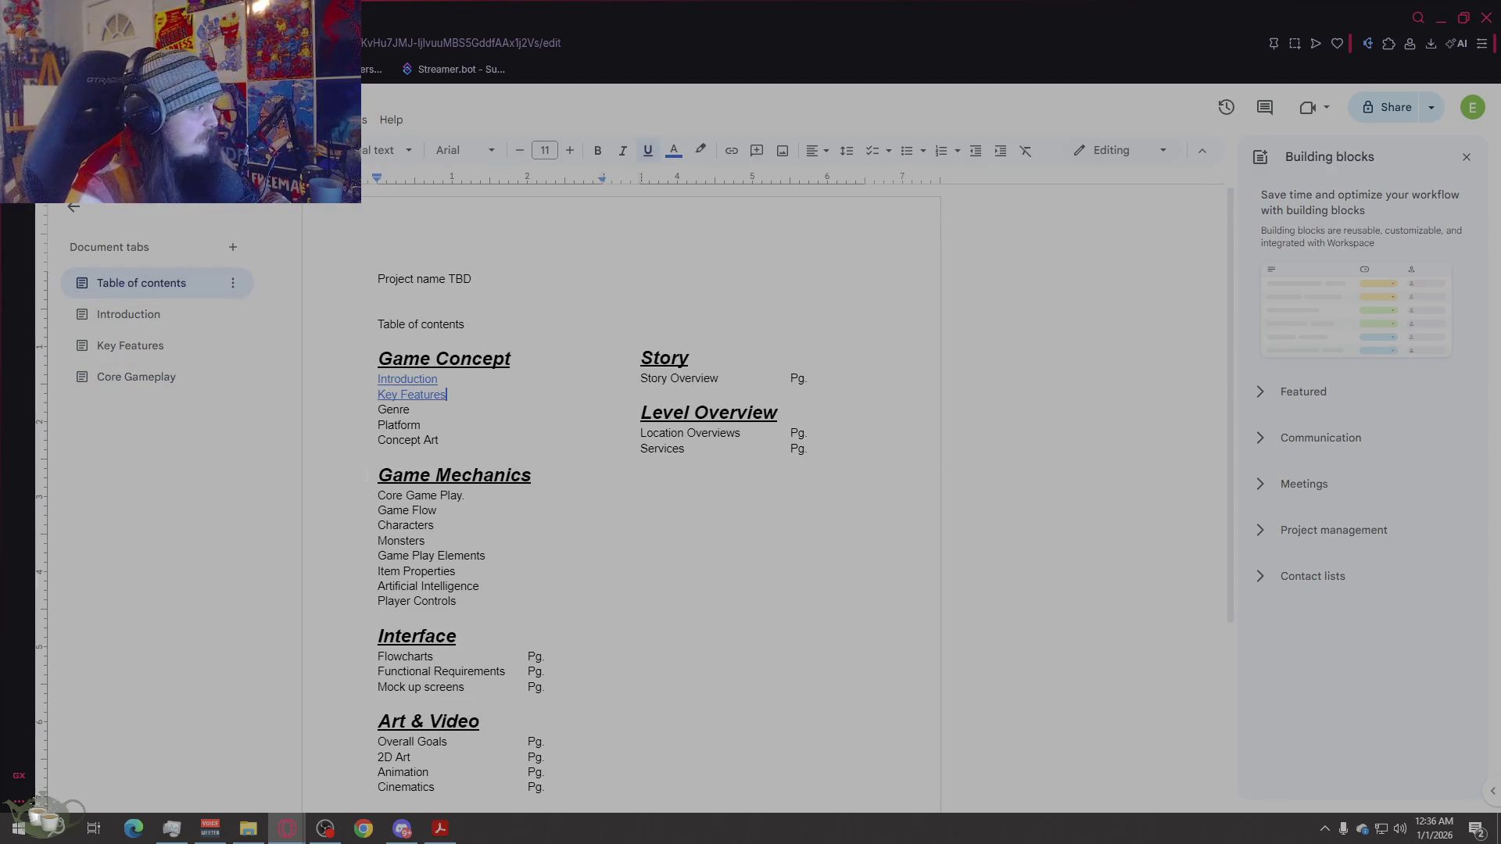
left_click(463, 496)
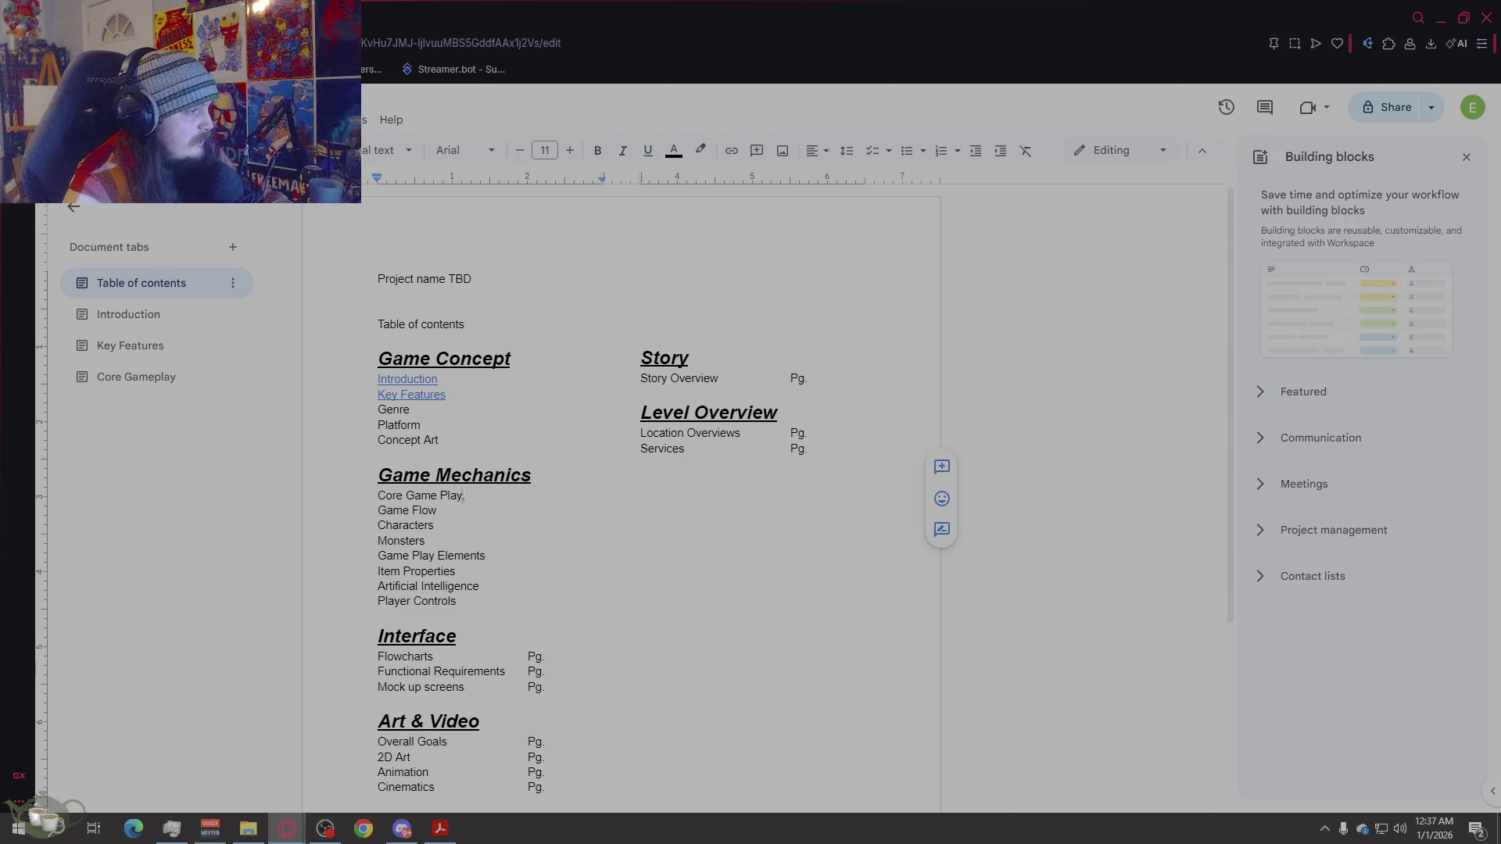
Step: Select the 'Core Game Play' contents entry and add a first link to it
left_click_drag(464, 496, 377, 497)
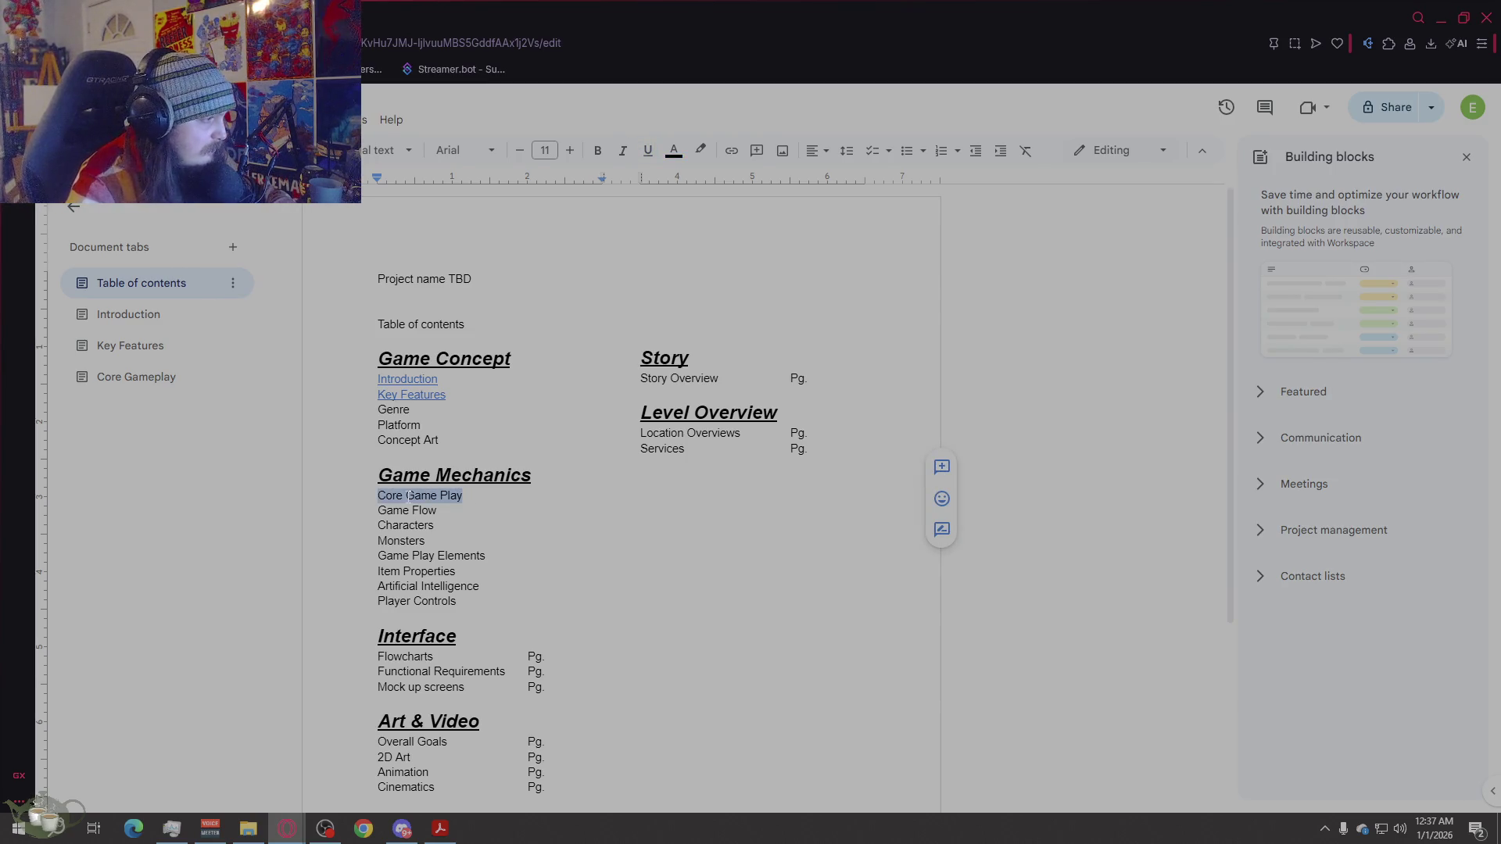
right_click(154, 383)
key("Escape")
right_click(416, 494)
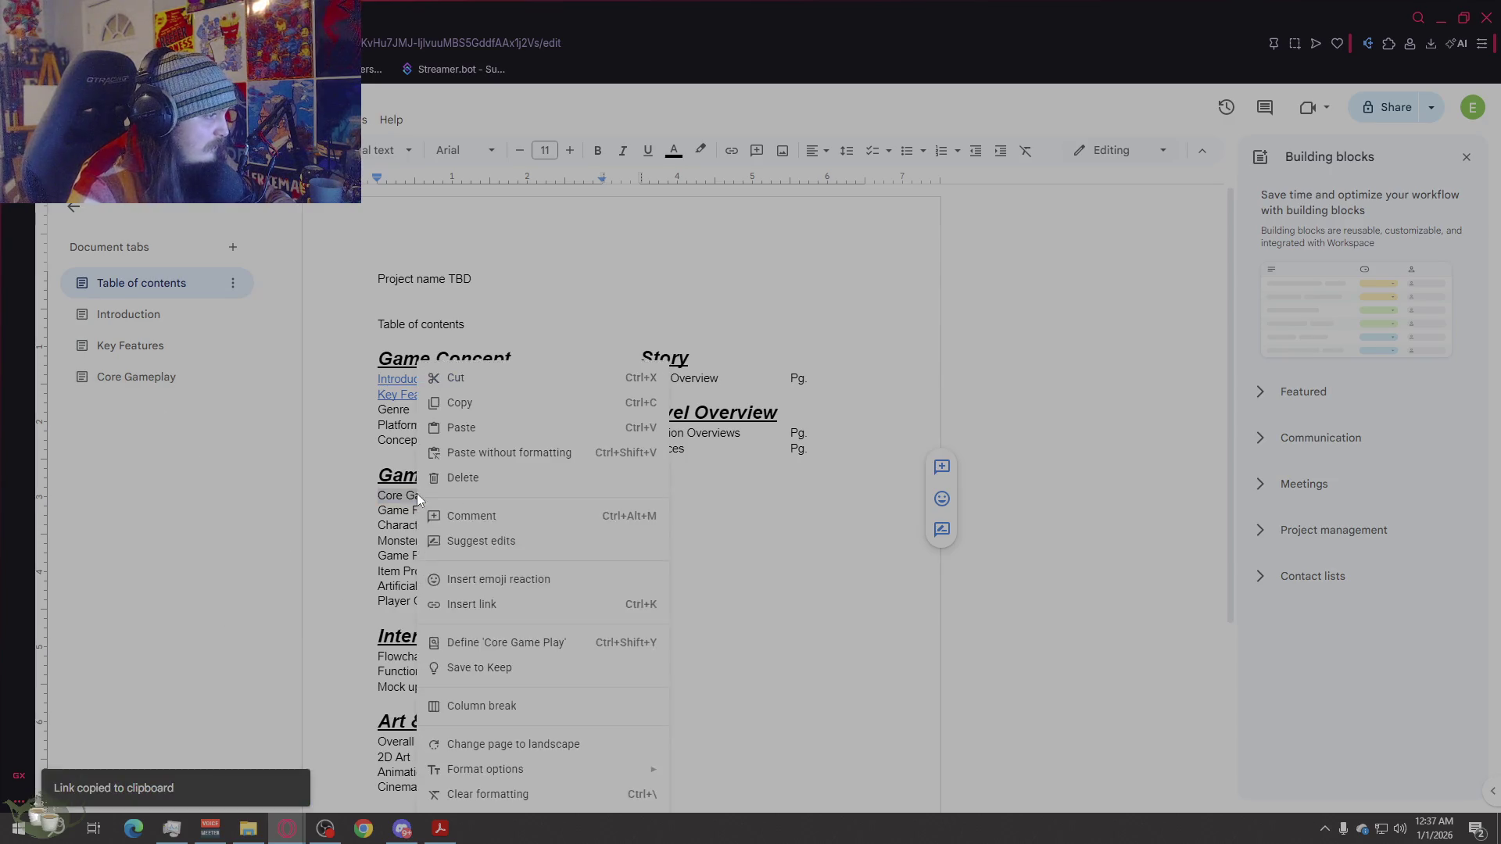
left_click(510, 603)
left_click(469, 305)
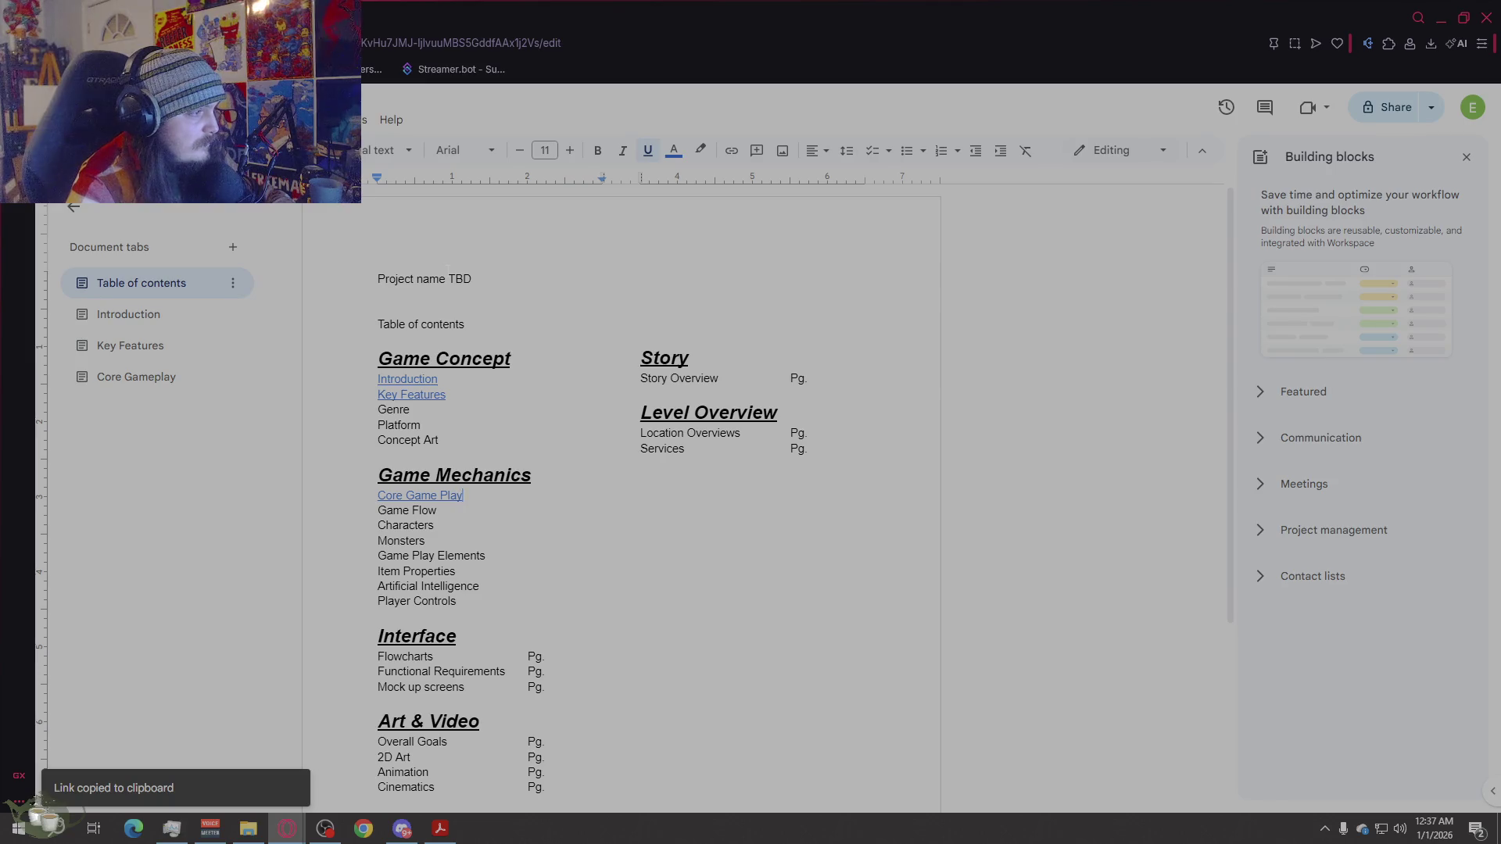
Step: Copy the Core Gameplay tab's link and remove the incorrect link from the entry
right_click(151, 385)
left_click(283, 538)
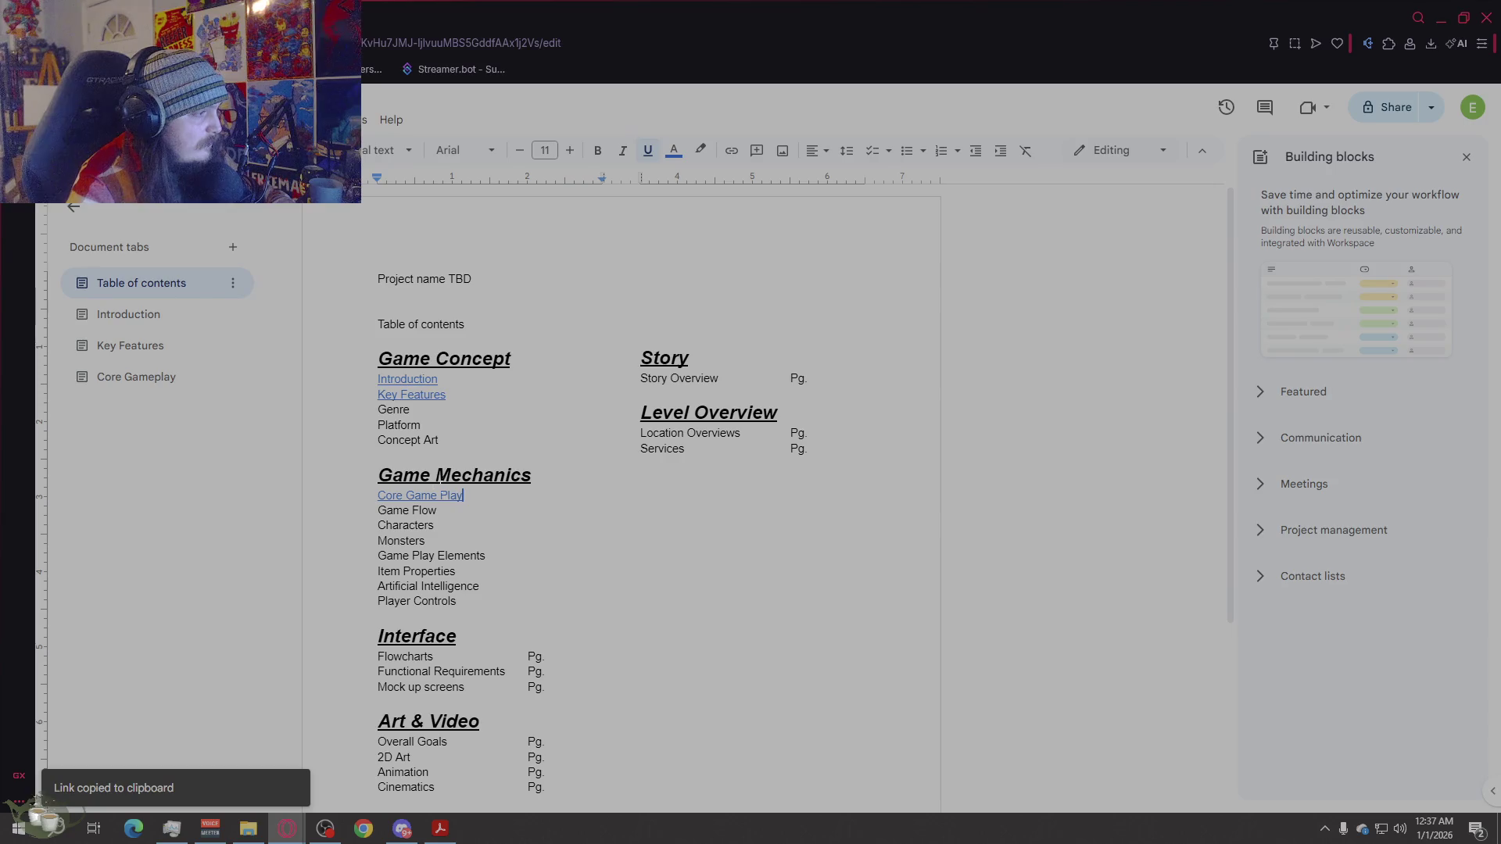
right_click(422, 497)
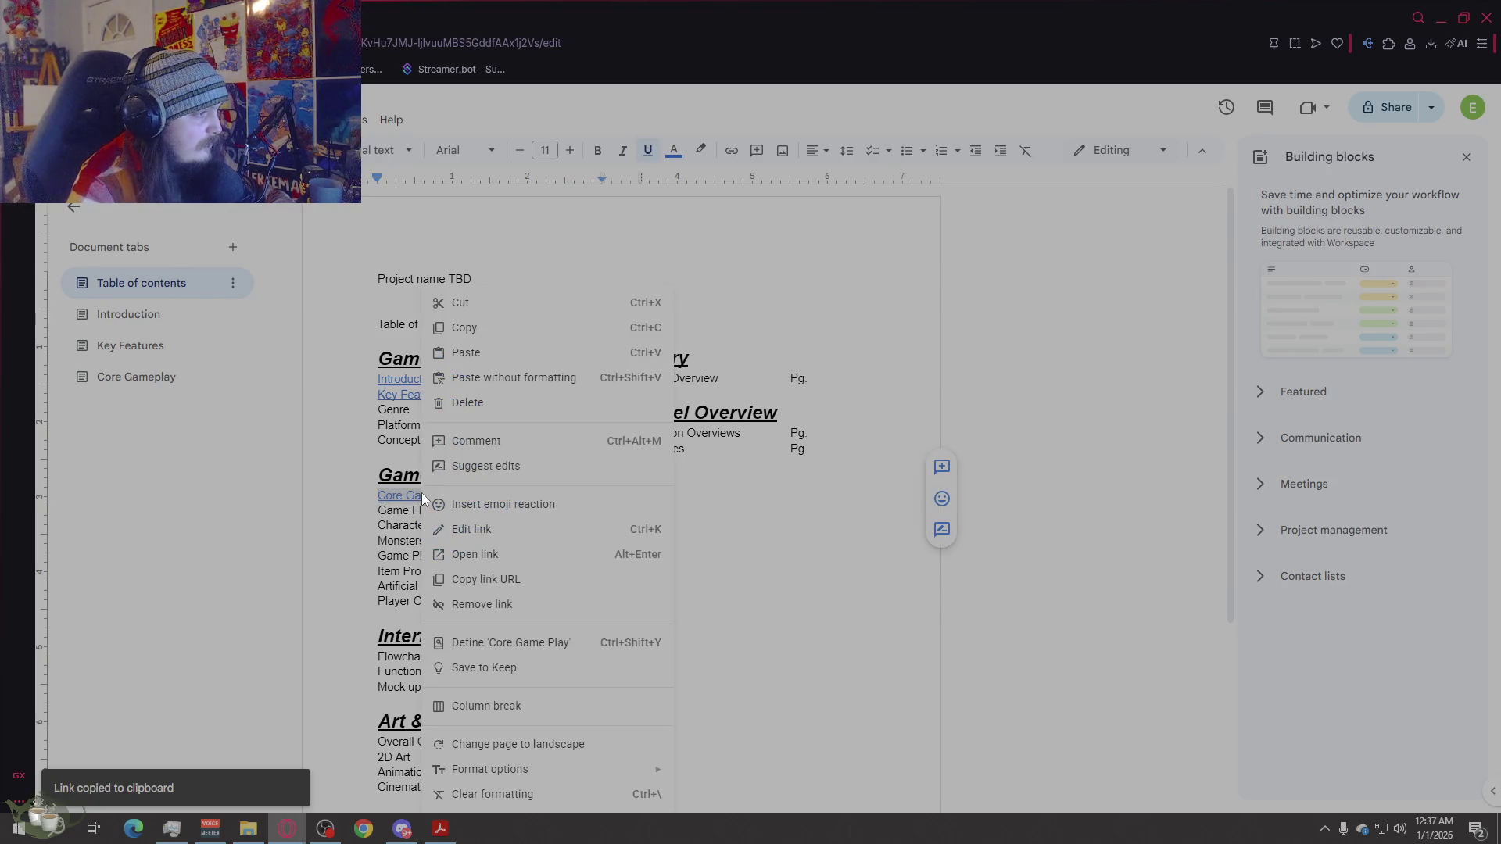
left_click(463, 534)
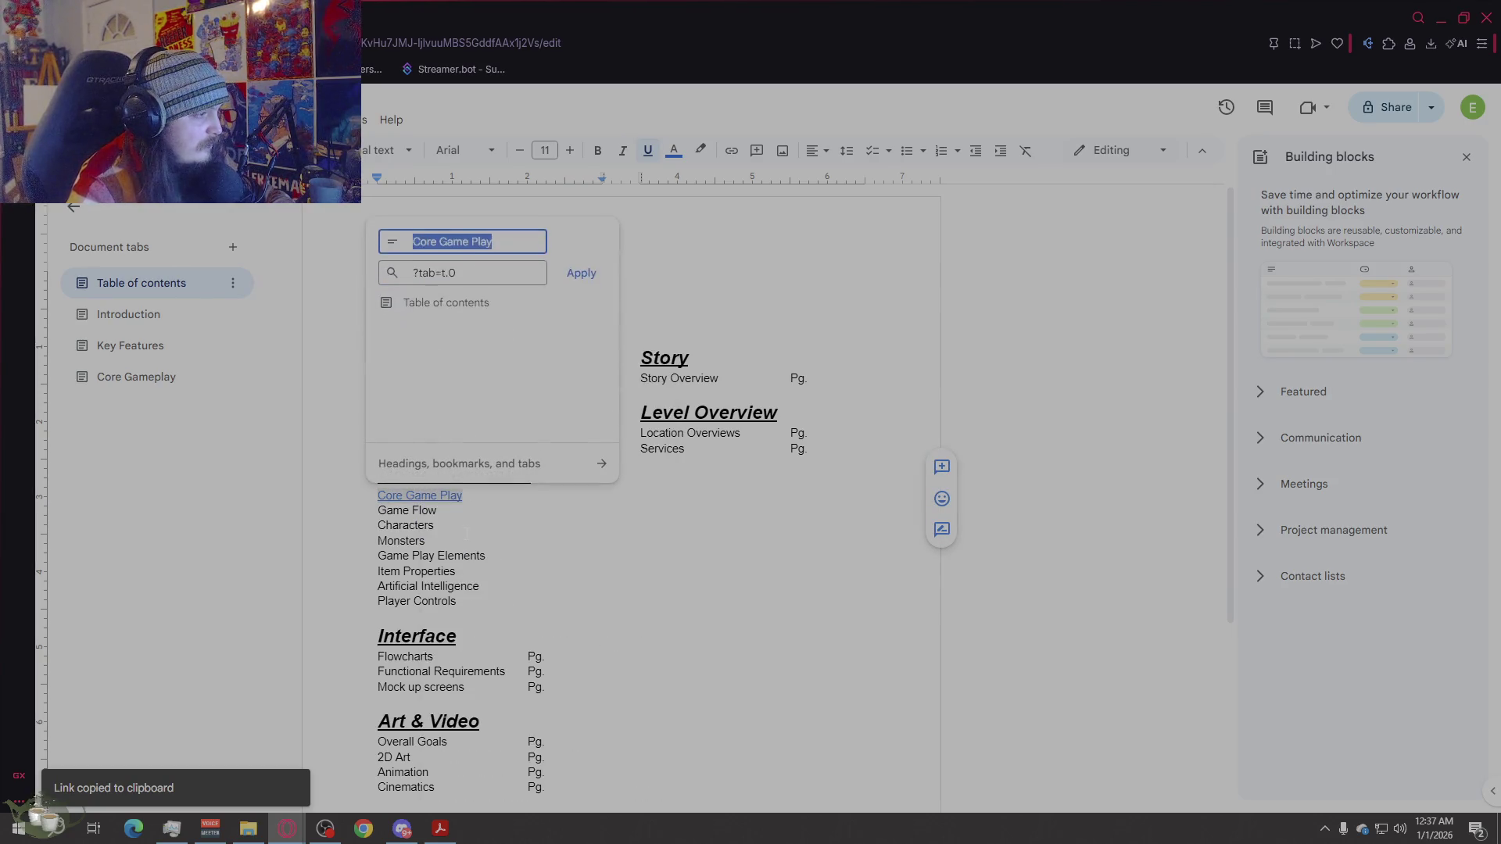
left_click(459, 302)
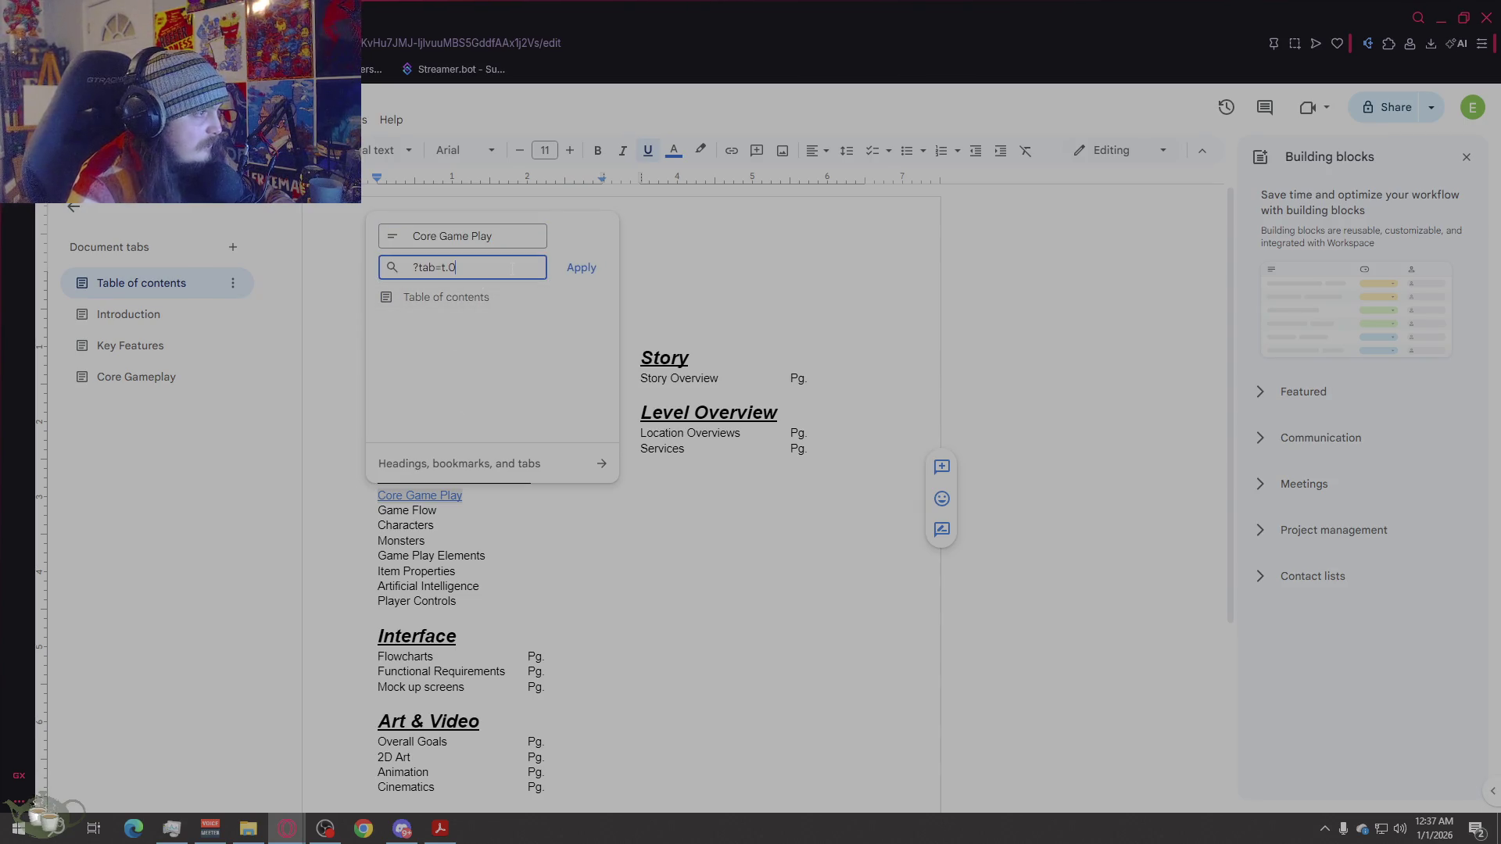
right_click(446, 496)
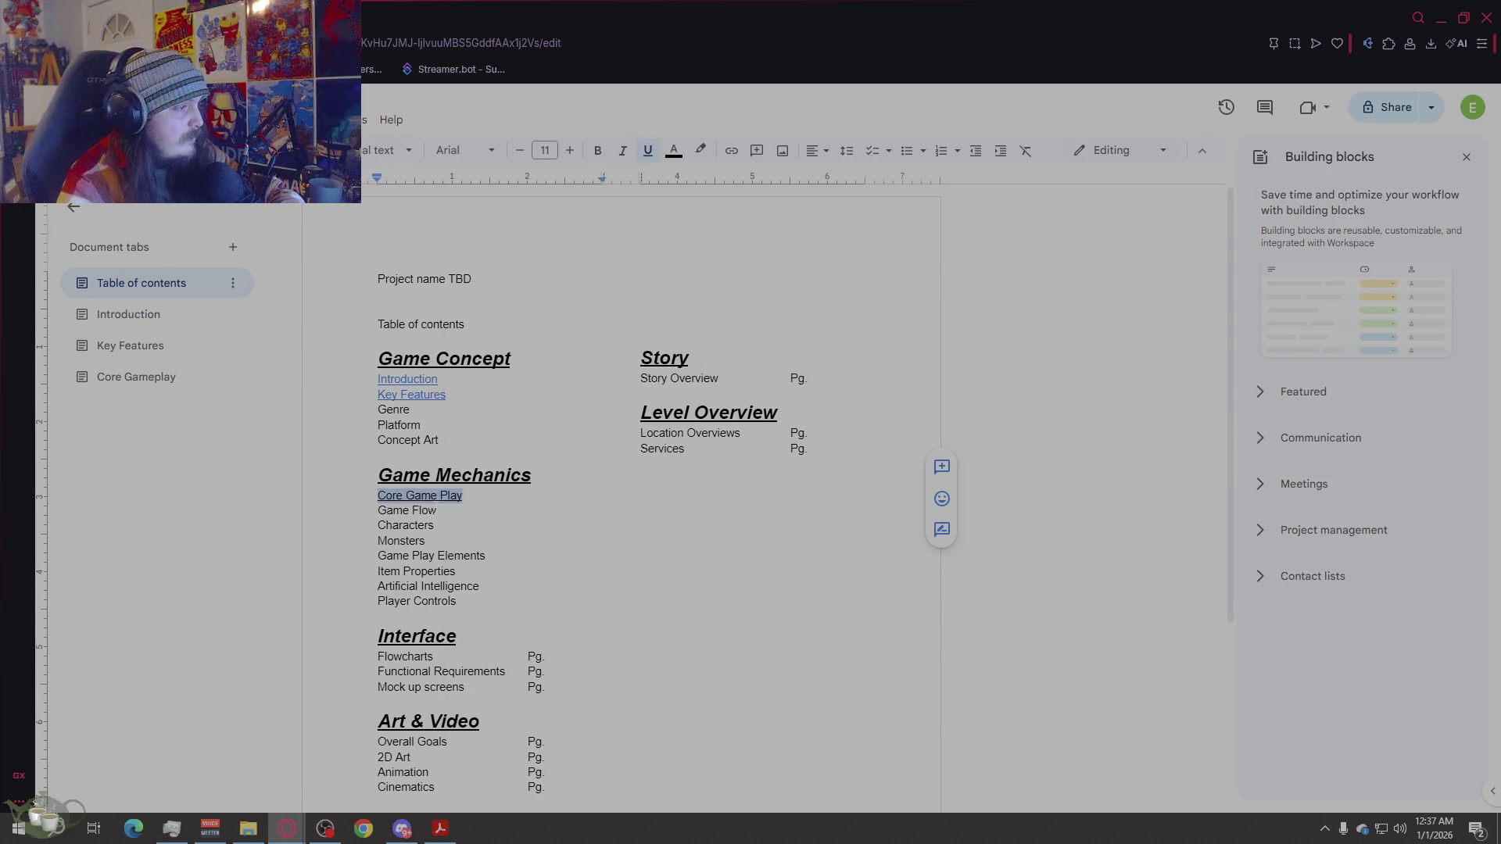
Step: Link 'Core Game Play' to the Core Gameplay tab via a 'core' search, then follow it
right_click(438, 494)
left_click(498, 602)
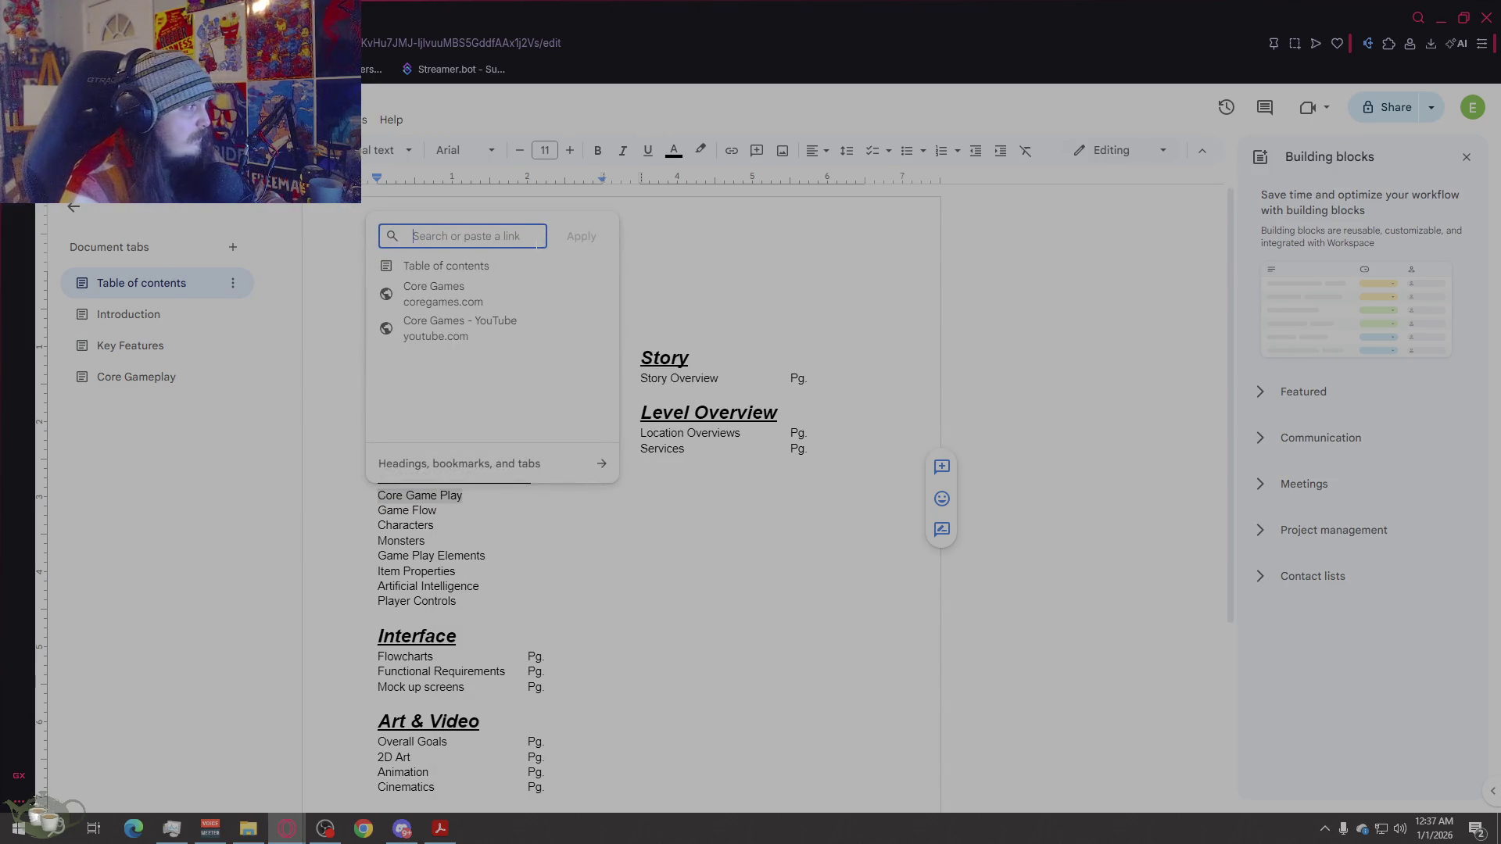
type("core")
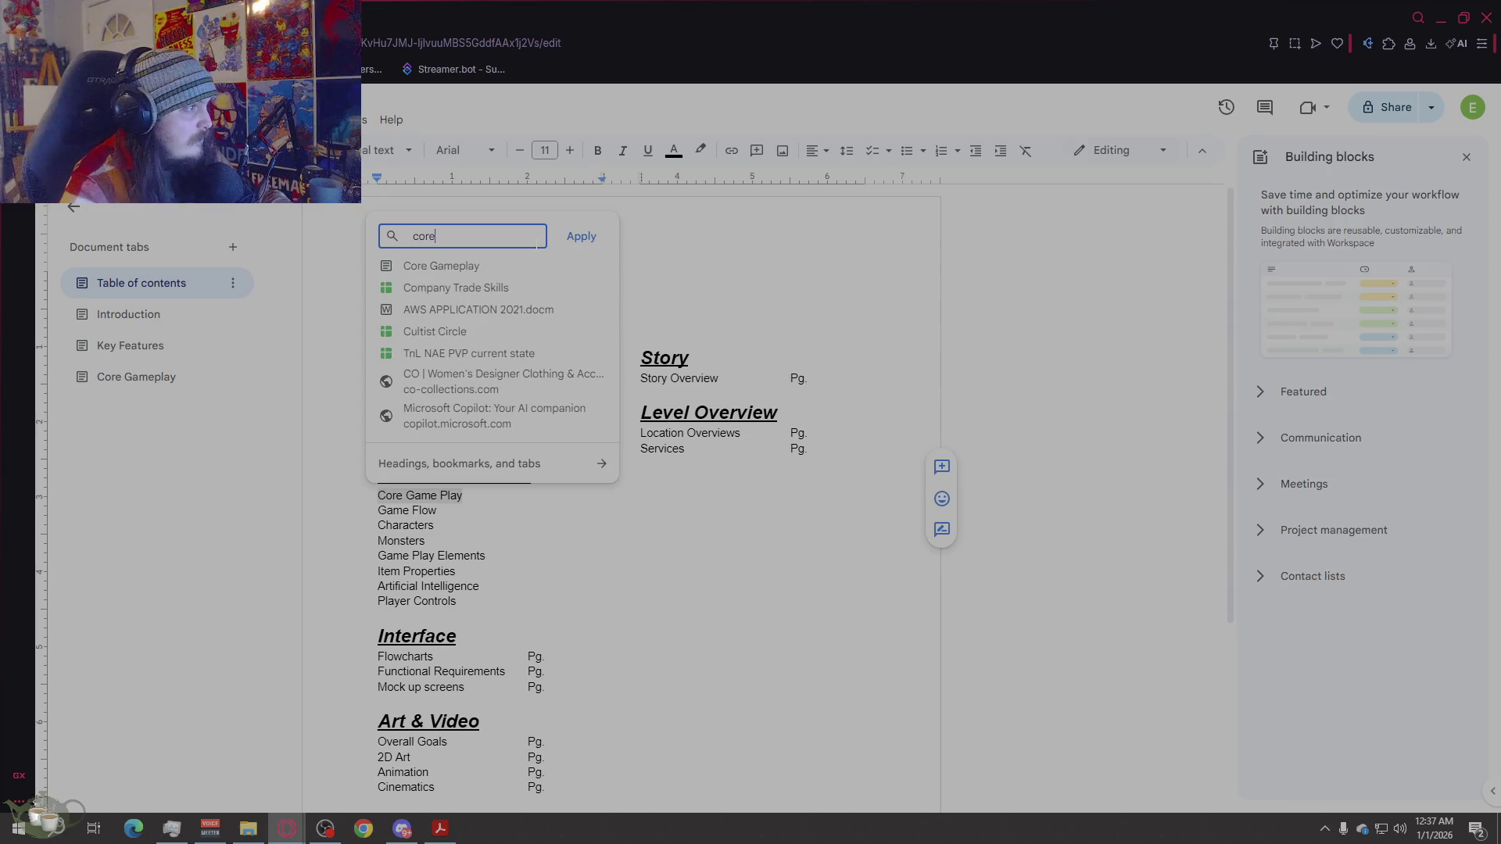
left_click(458, 264)
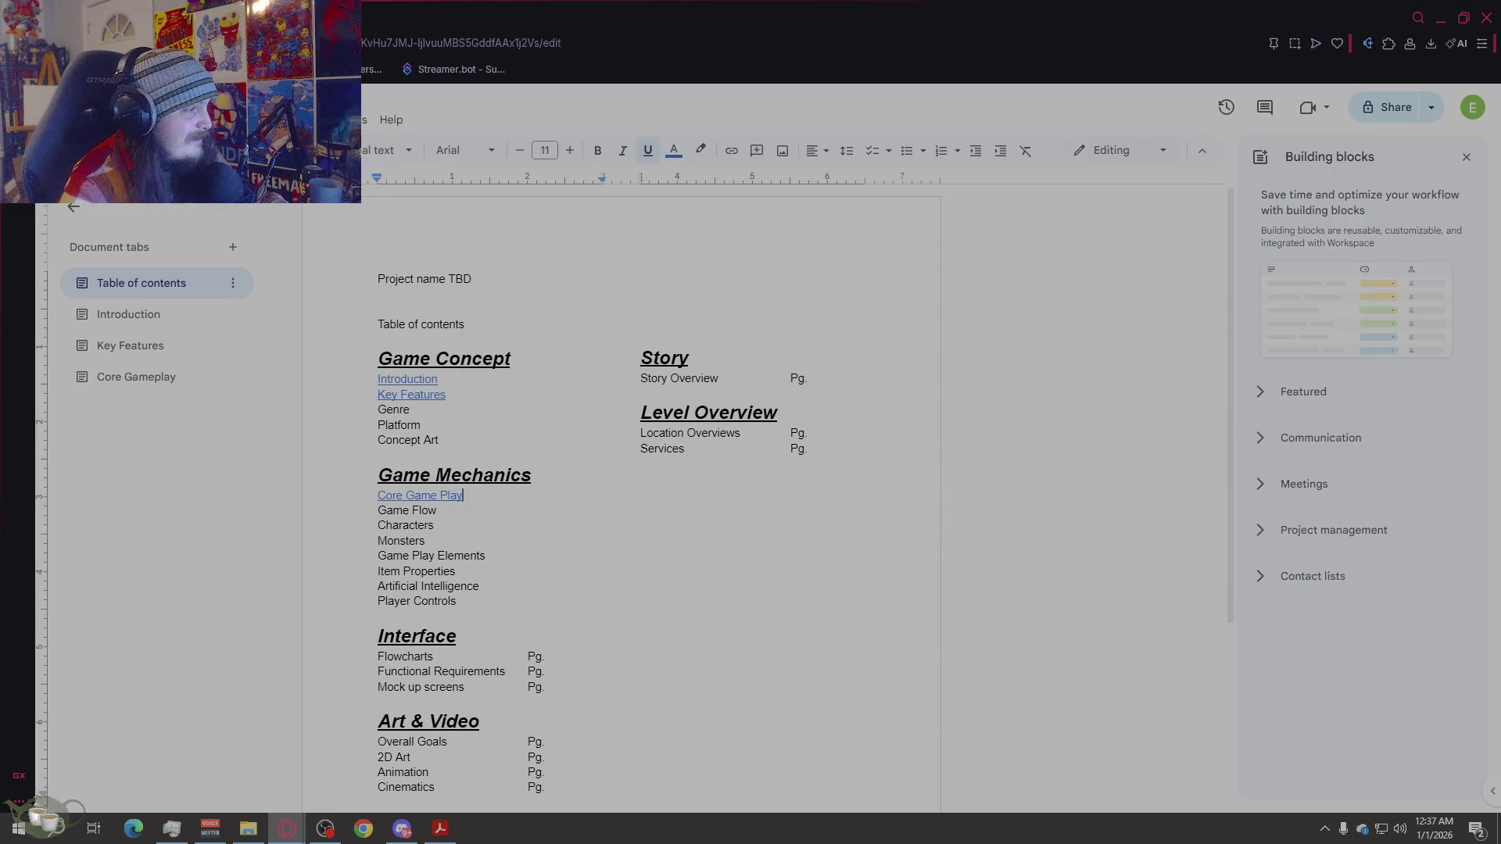
left_click(452, 521)
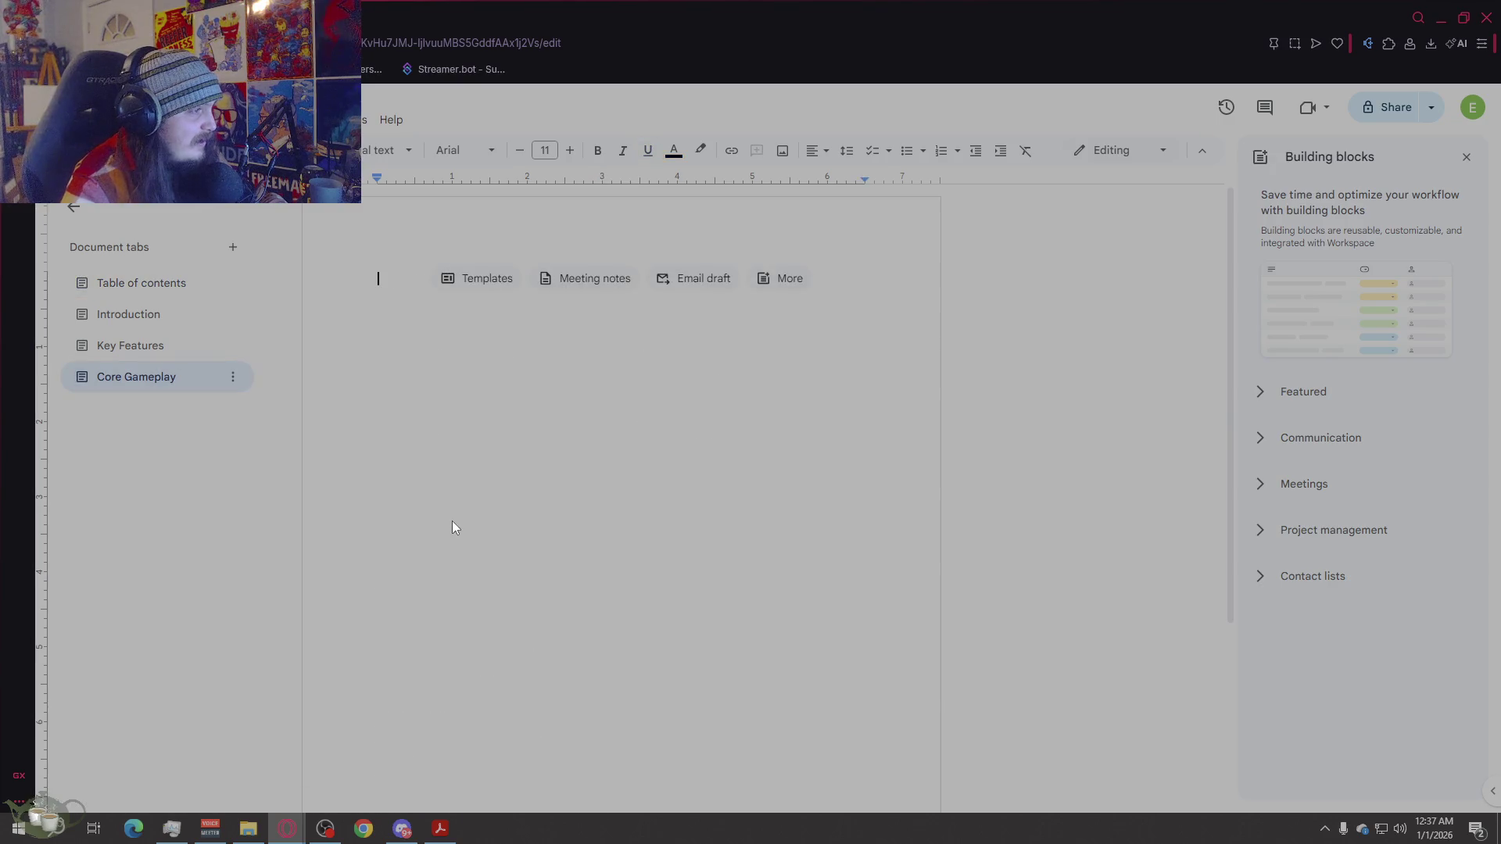
left_click(132, 291)
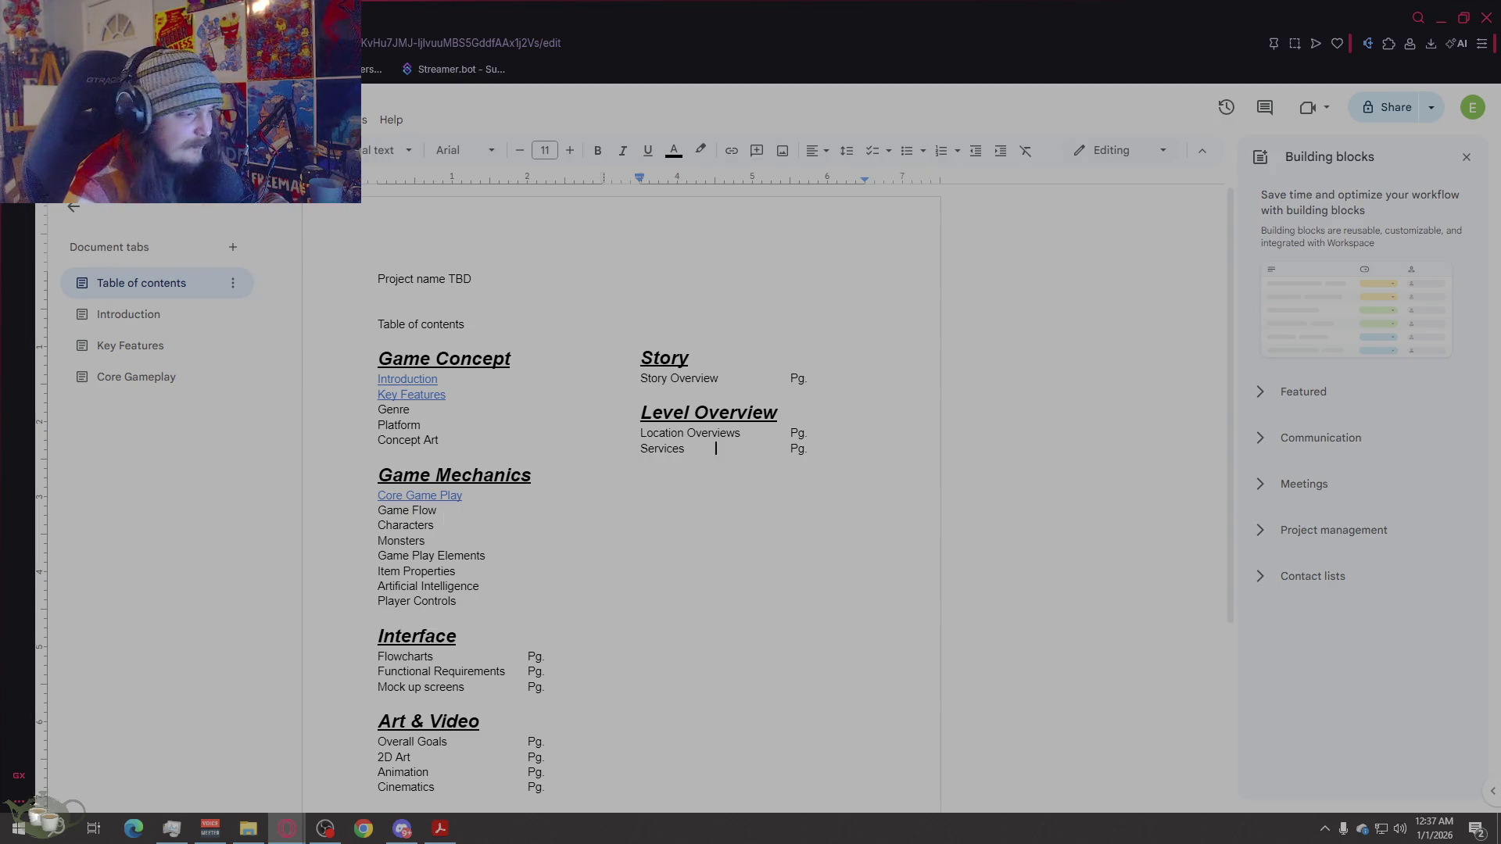
scroll(477, 523, "down", 5)
scroll(508, 527, "up", 5)
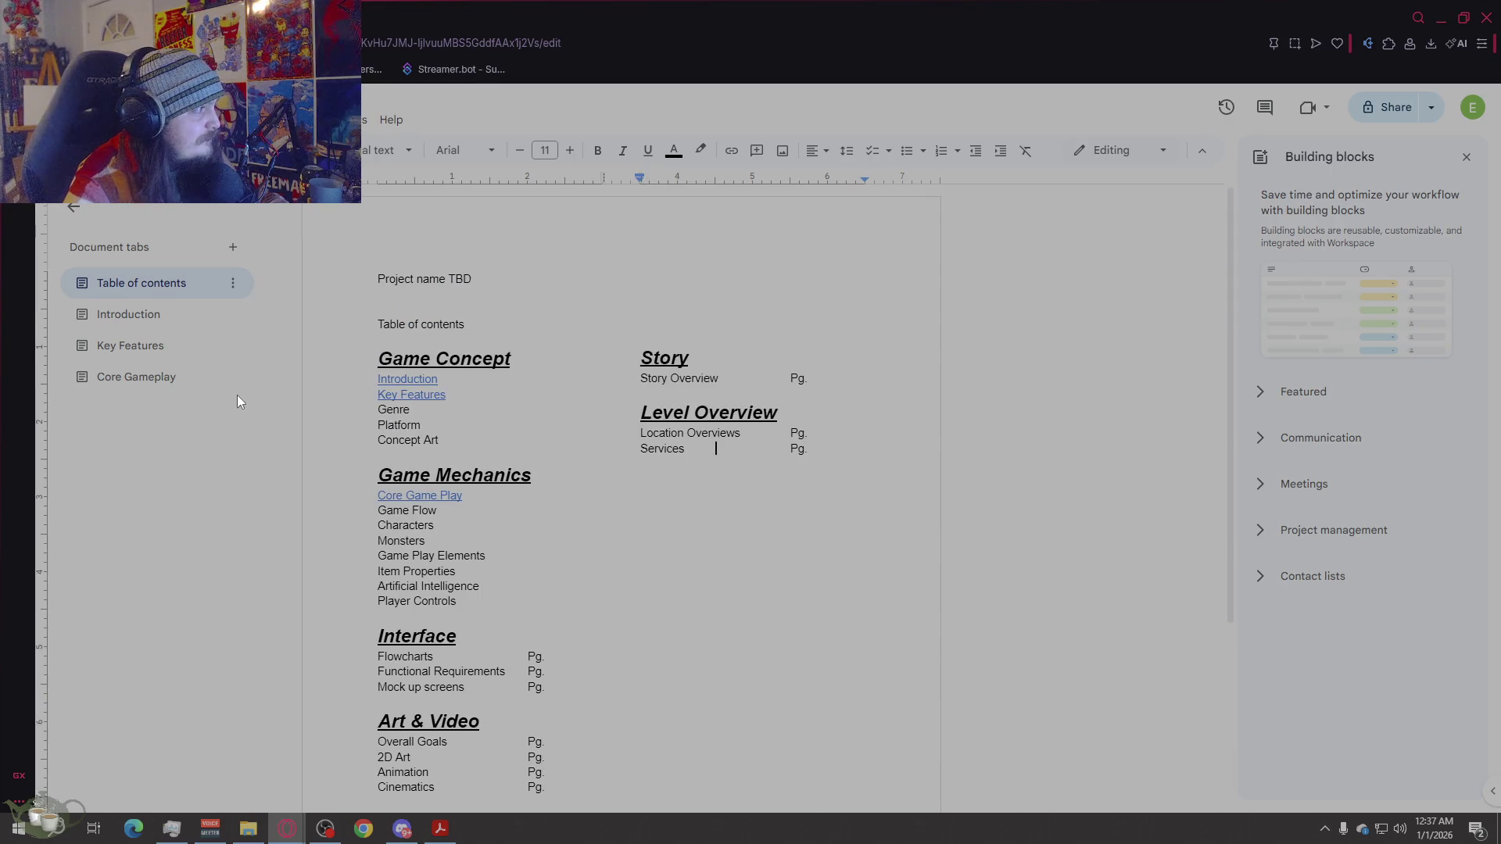
left_click(87, 119)
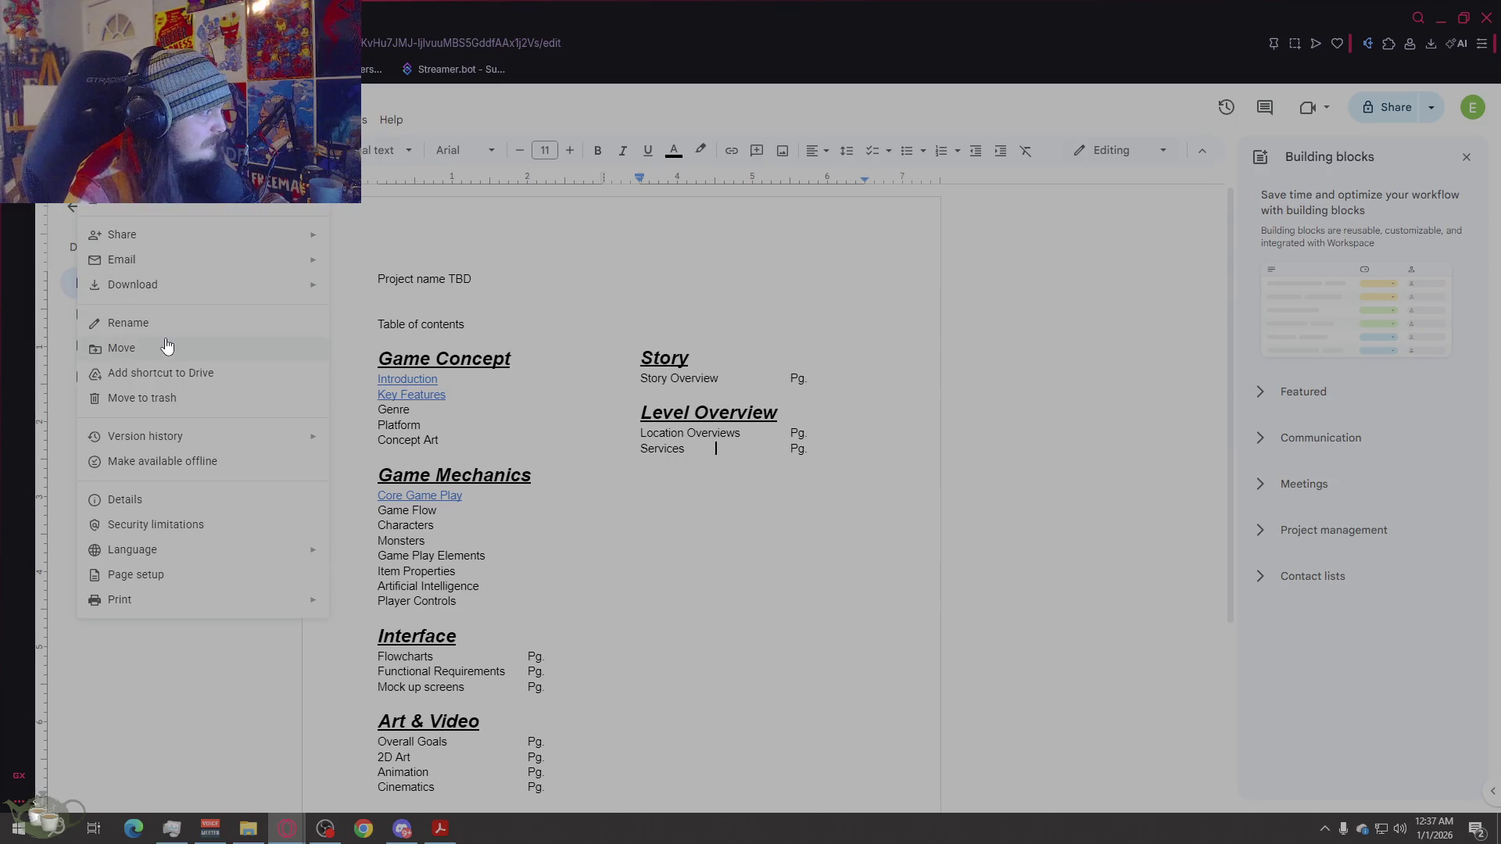
mouse_move(122, 120)
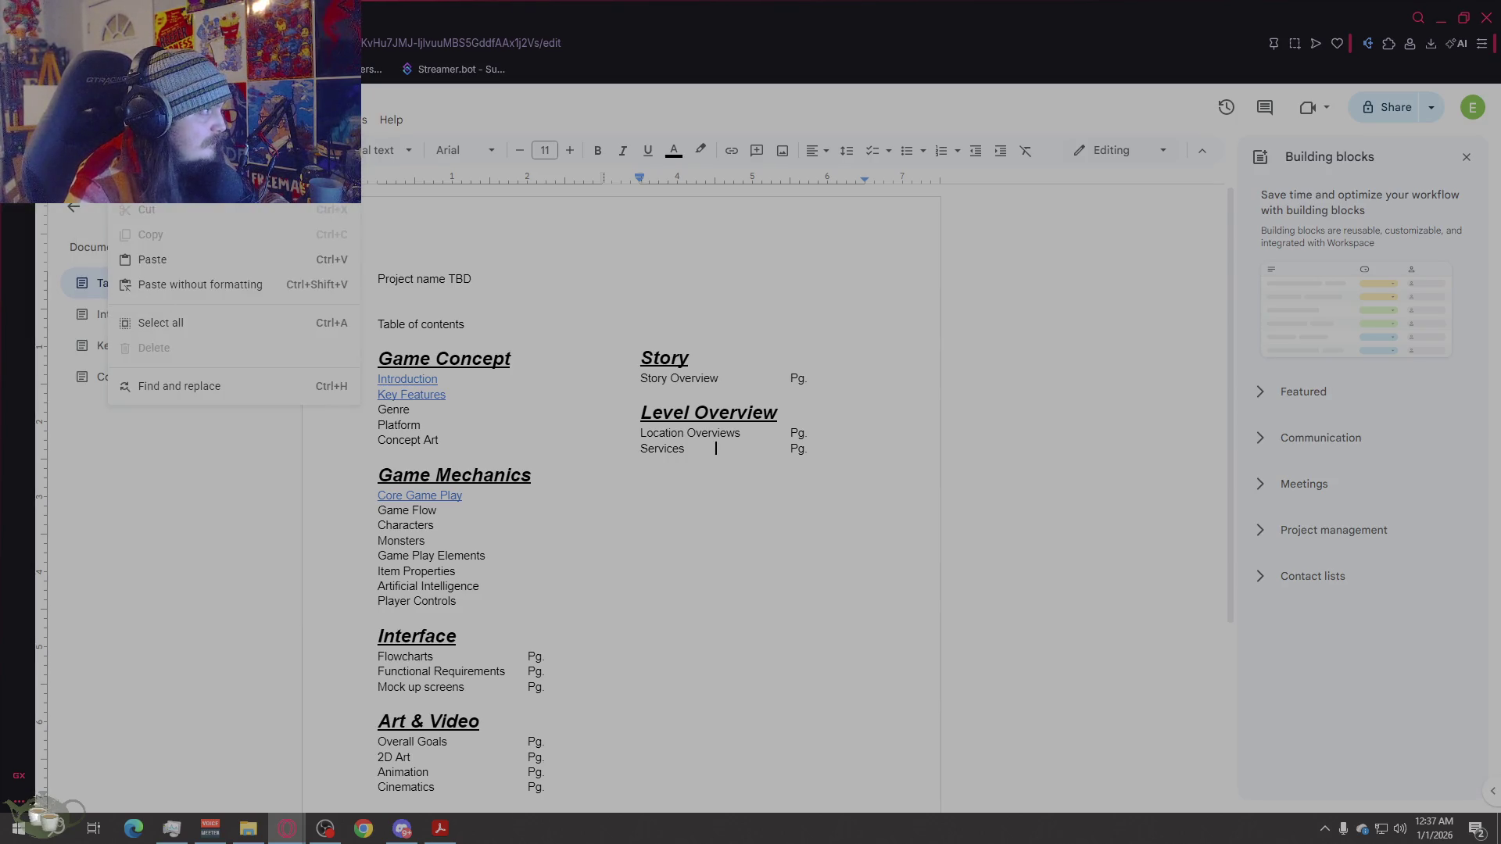
key("Escape")
left_click(648, 448)
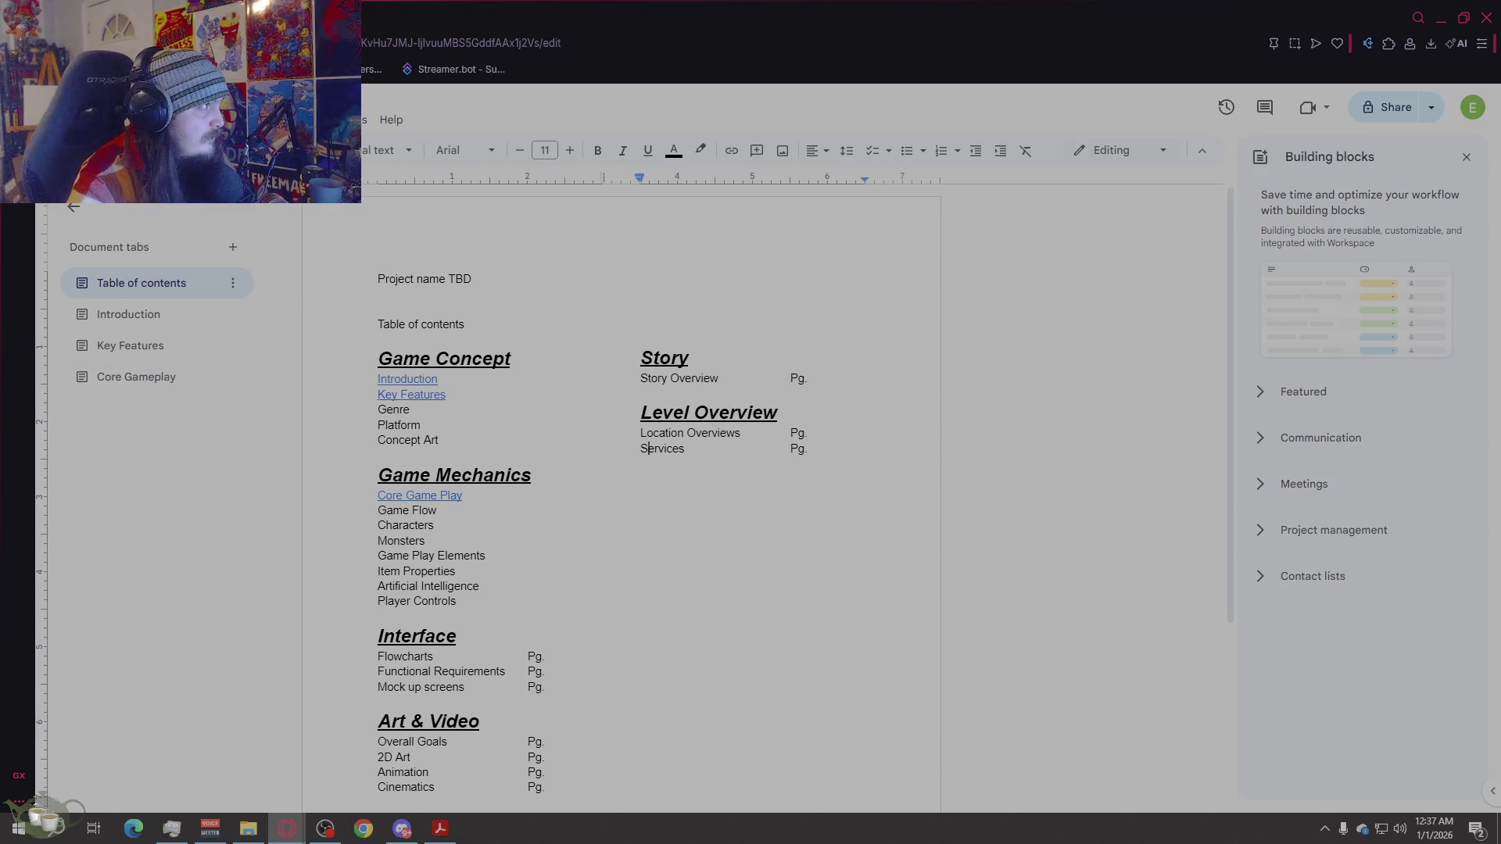
key("alt+f")
key("Escape")
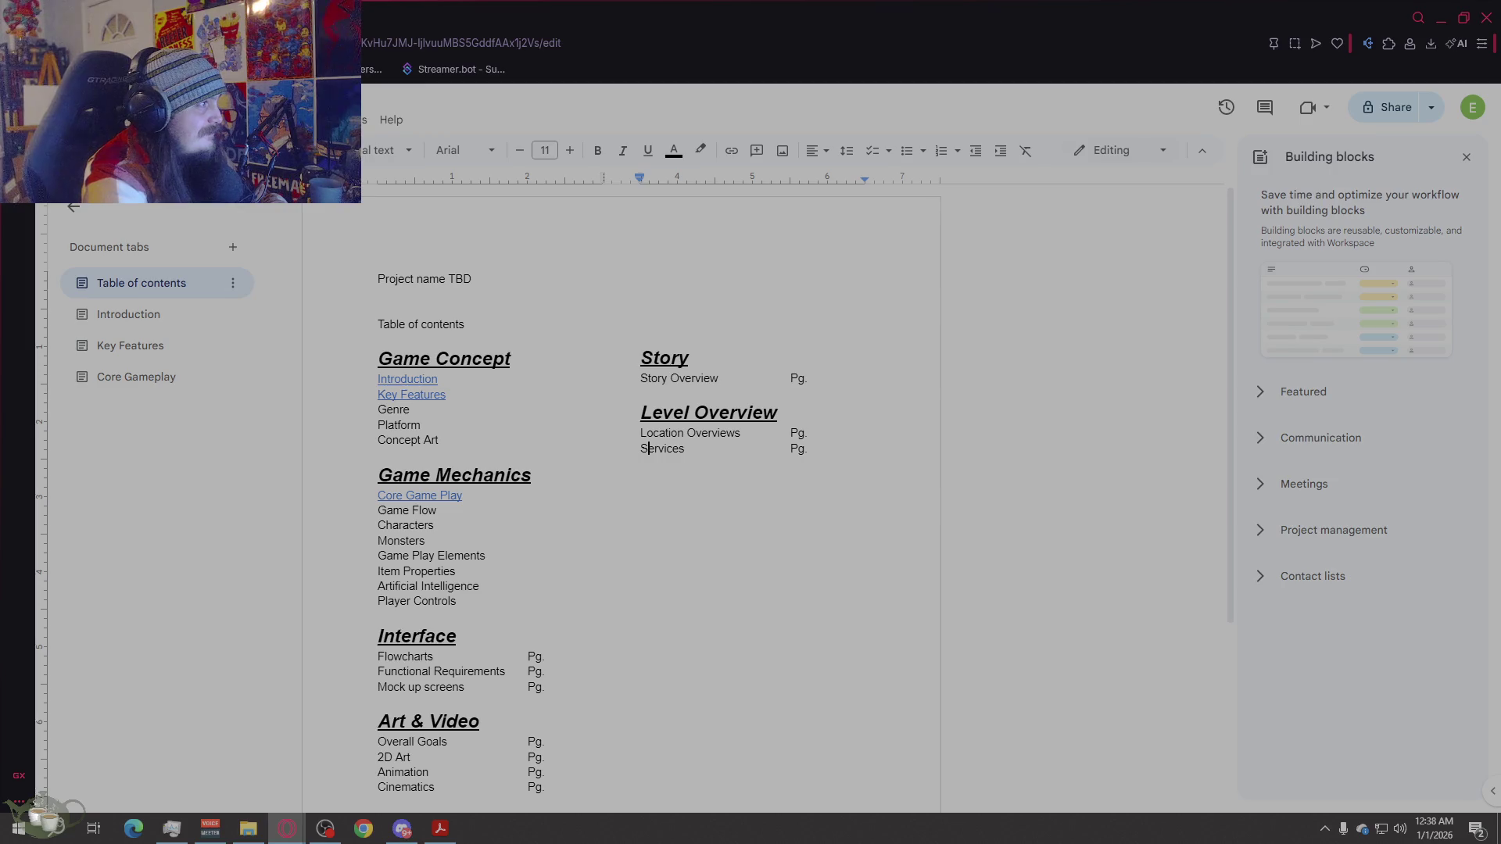
key("ctrl+Home")
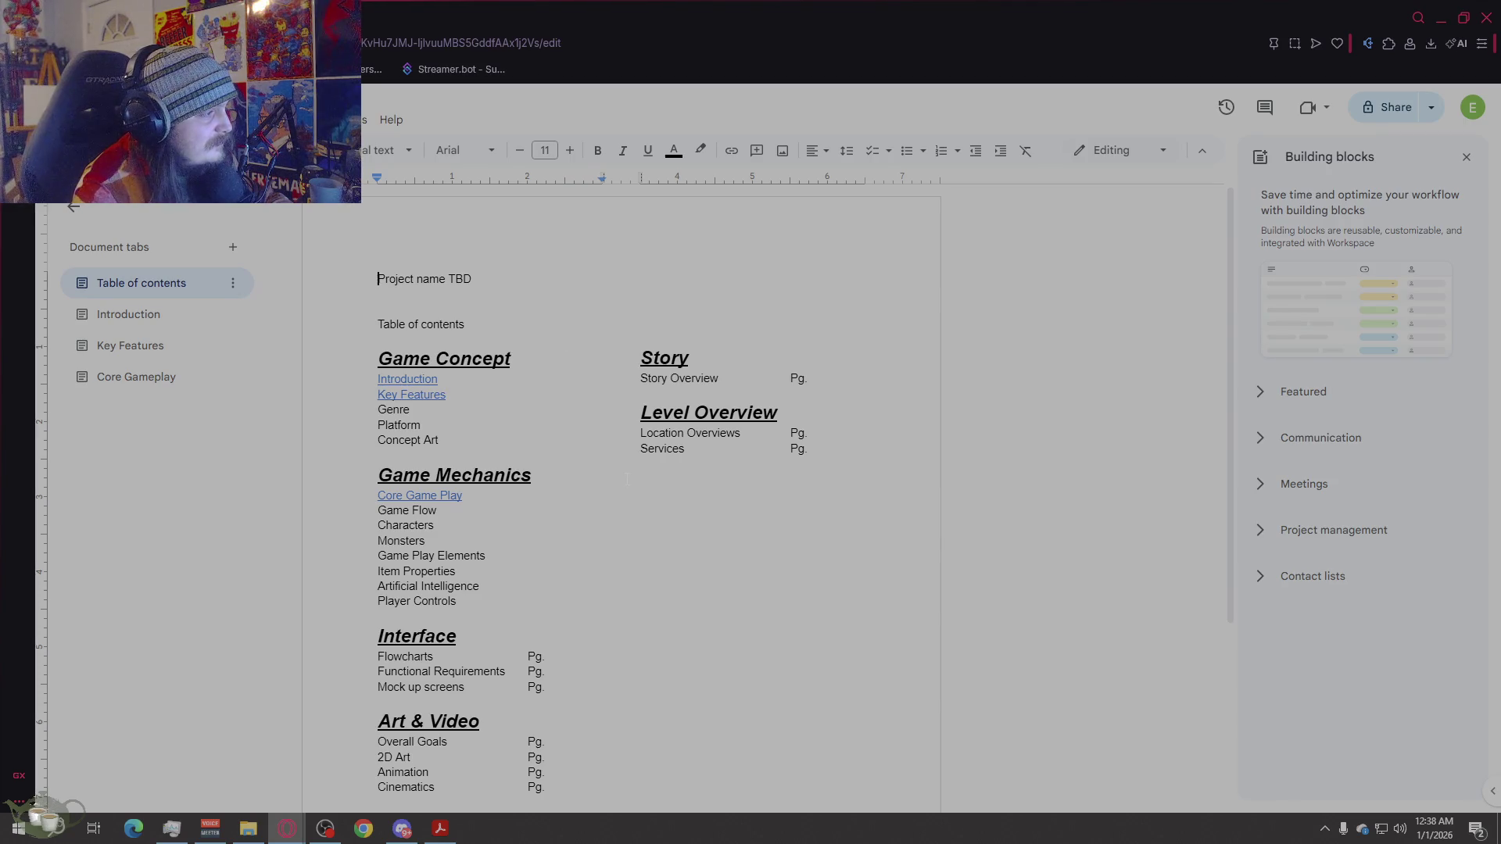
scroll(627, 478, "down", 2)
scroll(627, 478, "up", 1)
scroll(627, 478, "down", 1)
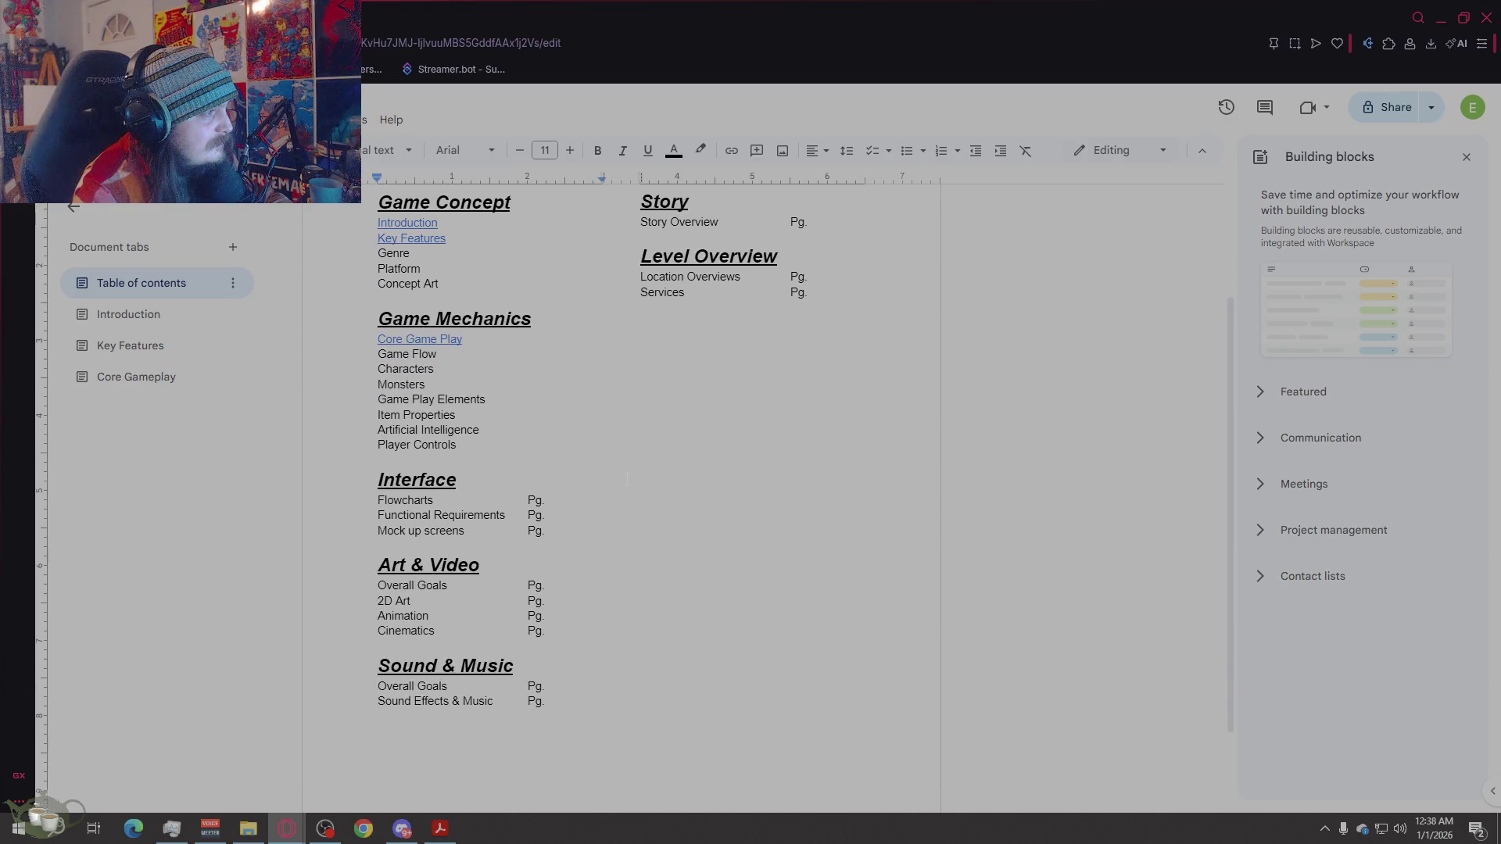
left_click(160, 382)
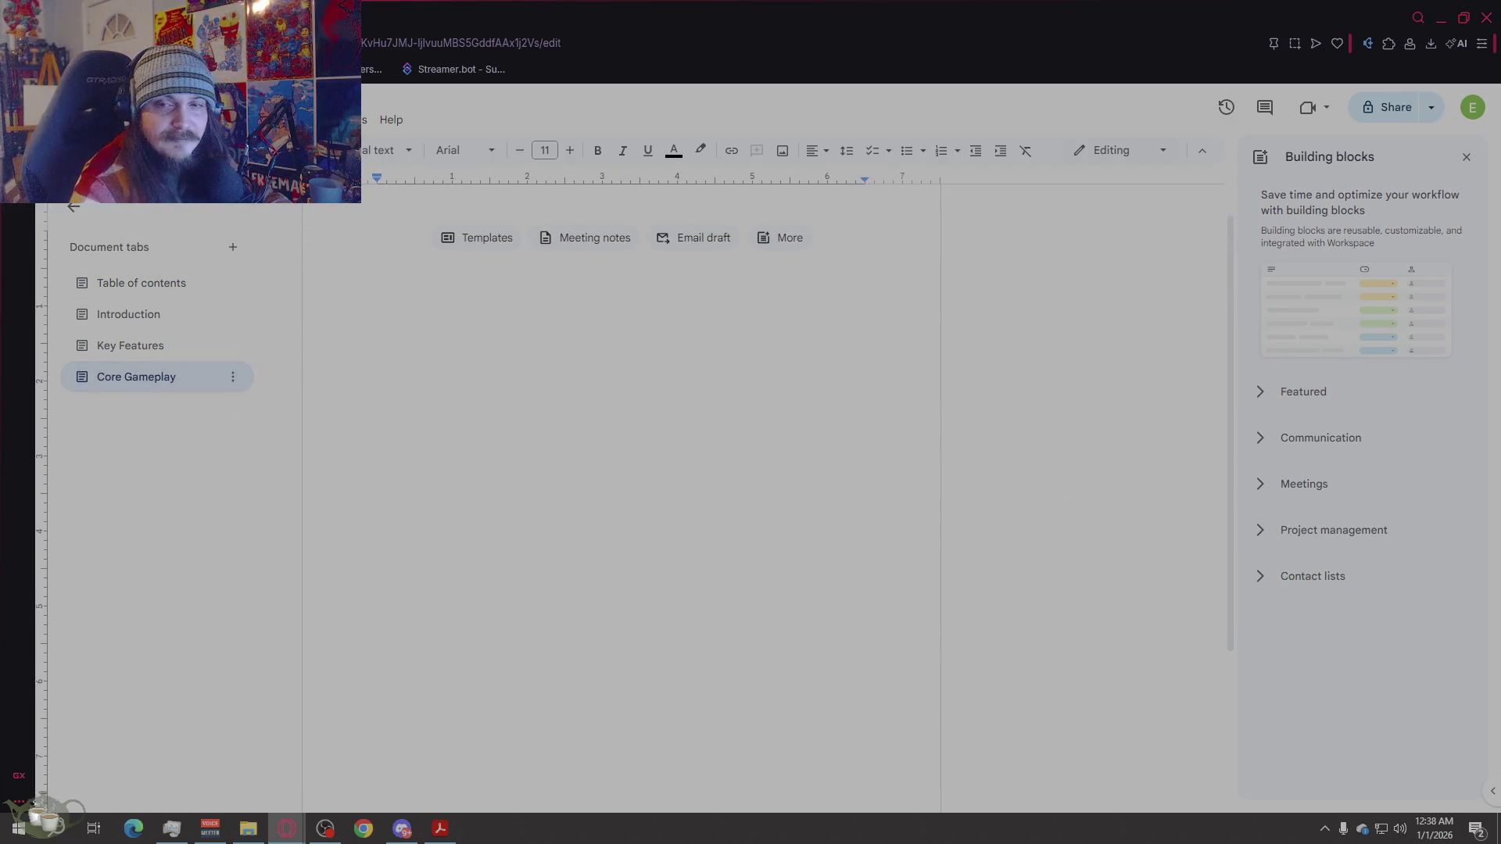
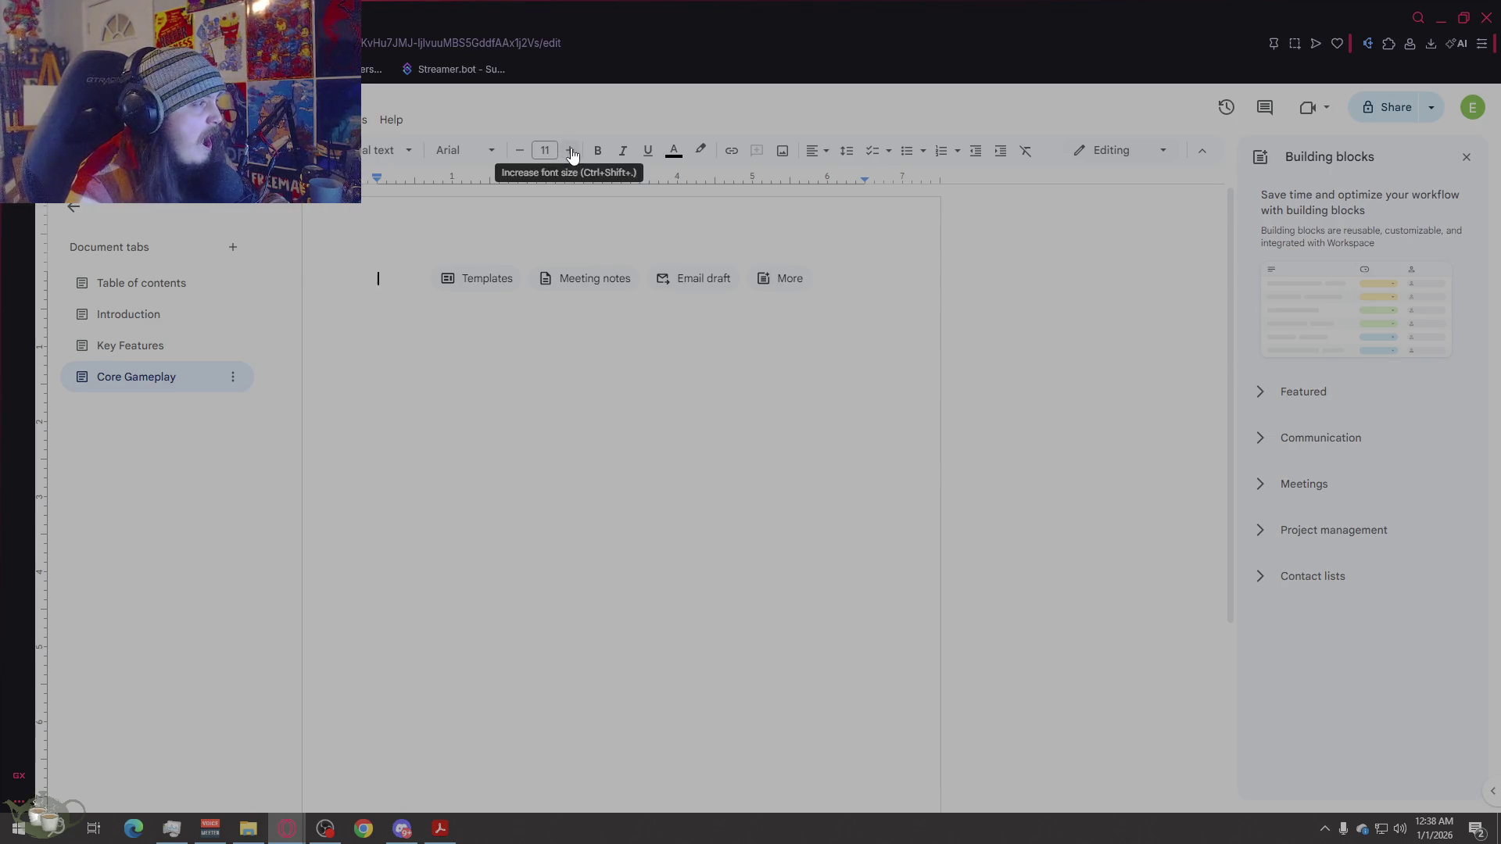
Step: Reuse the Key Features heading format to create a bold 'Overview' heading in Core Gameplay
left_click(169, 350)
left_click_drag(629, 322, 415, 321)
key("ctrl+c")
left_click(85, 379)
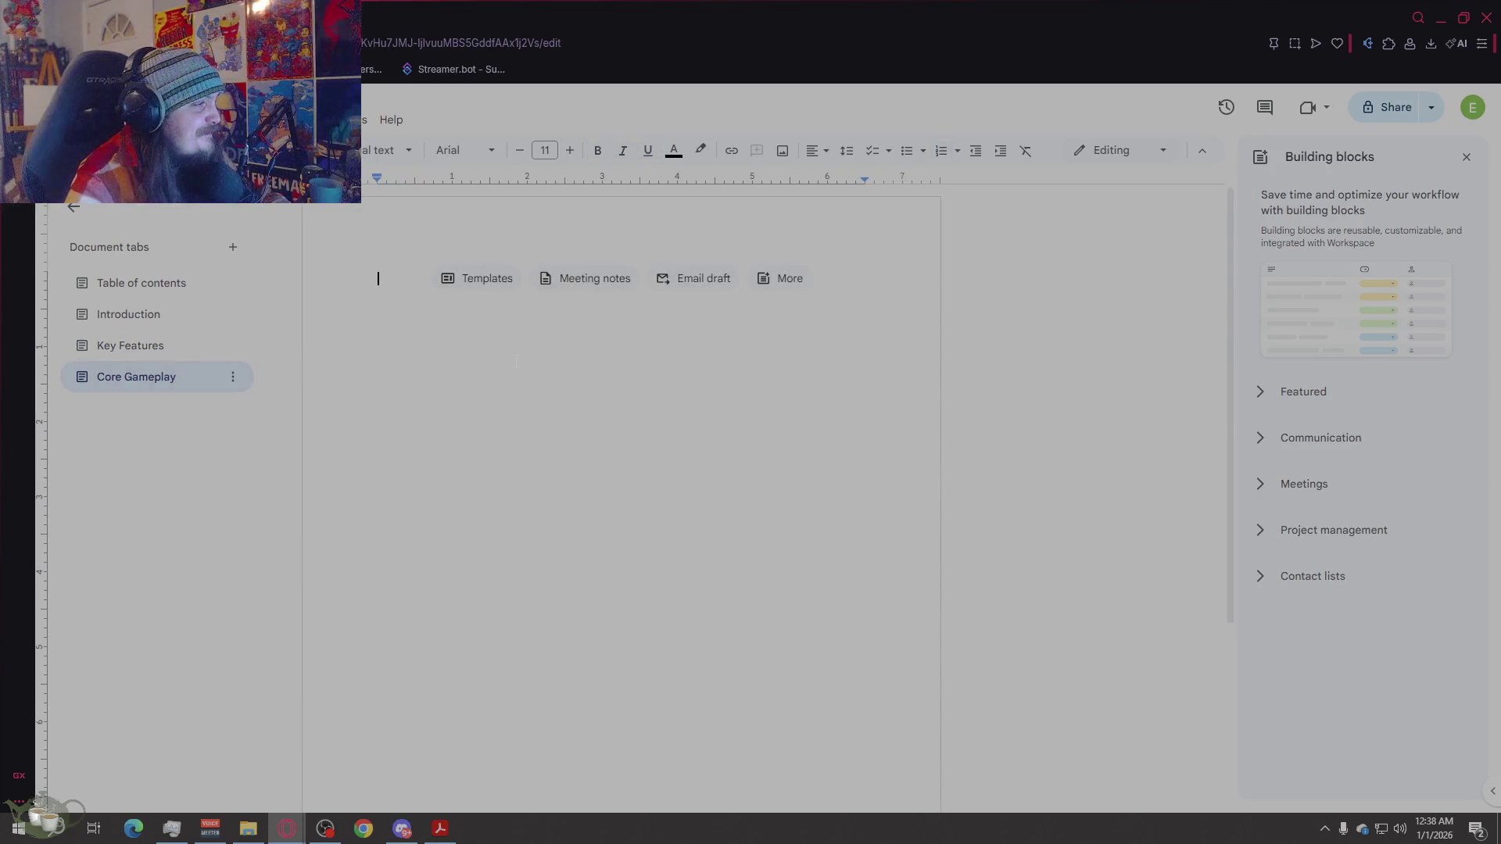
key("ctrl+v")
left_click_drag(630, 281, 415, 282)
key("BackSpace")
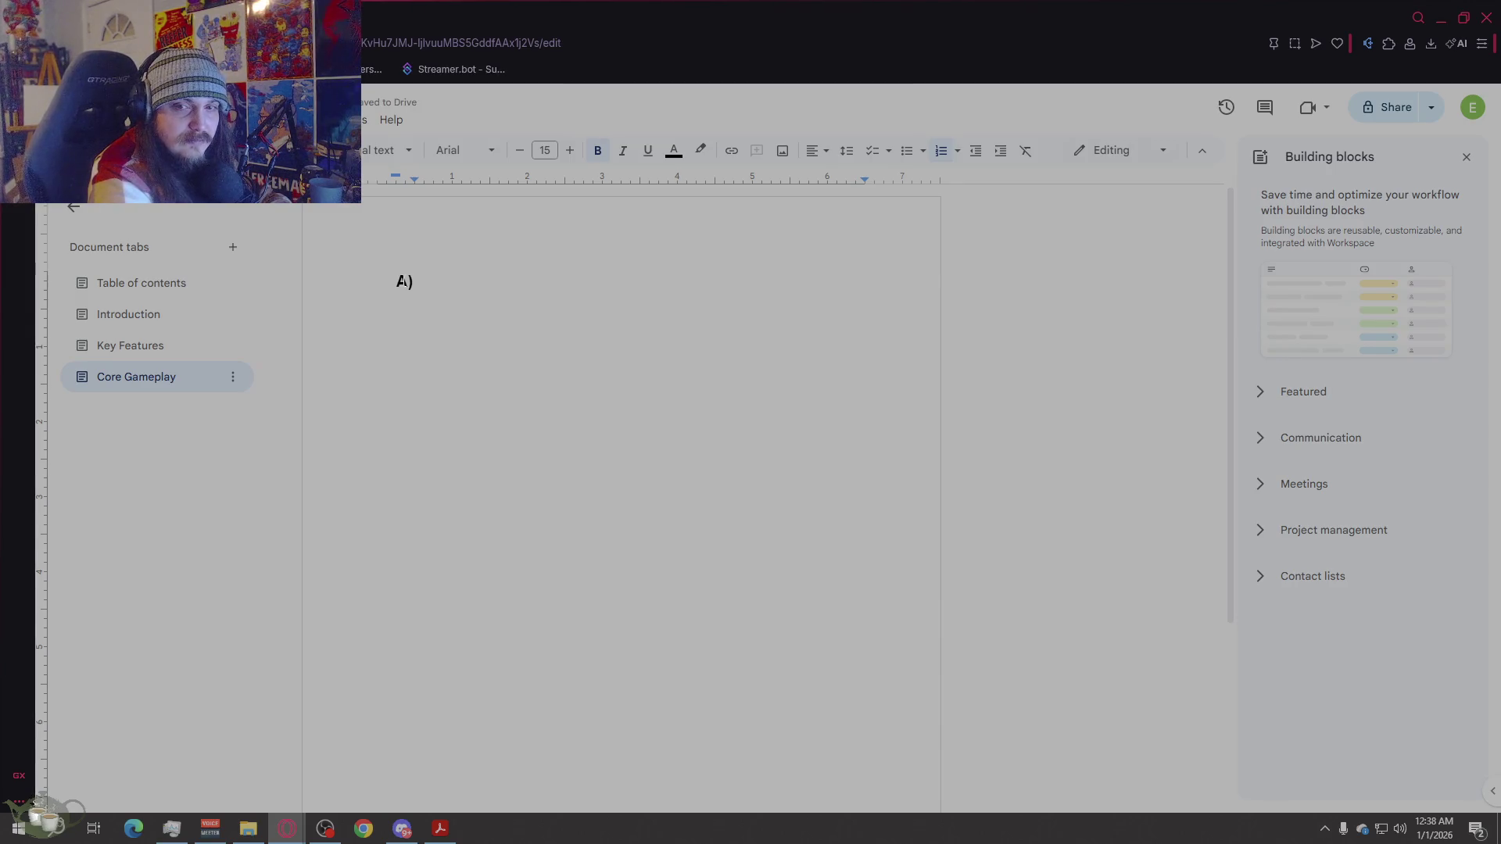
key("BackSpace")
type("Overview")
Step: Start a plain, unbolded, unindented 11-pt body line beneath Overview
key("Return")
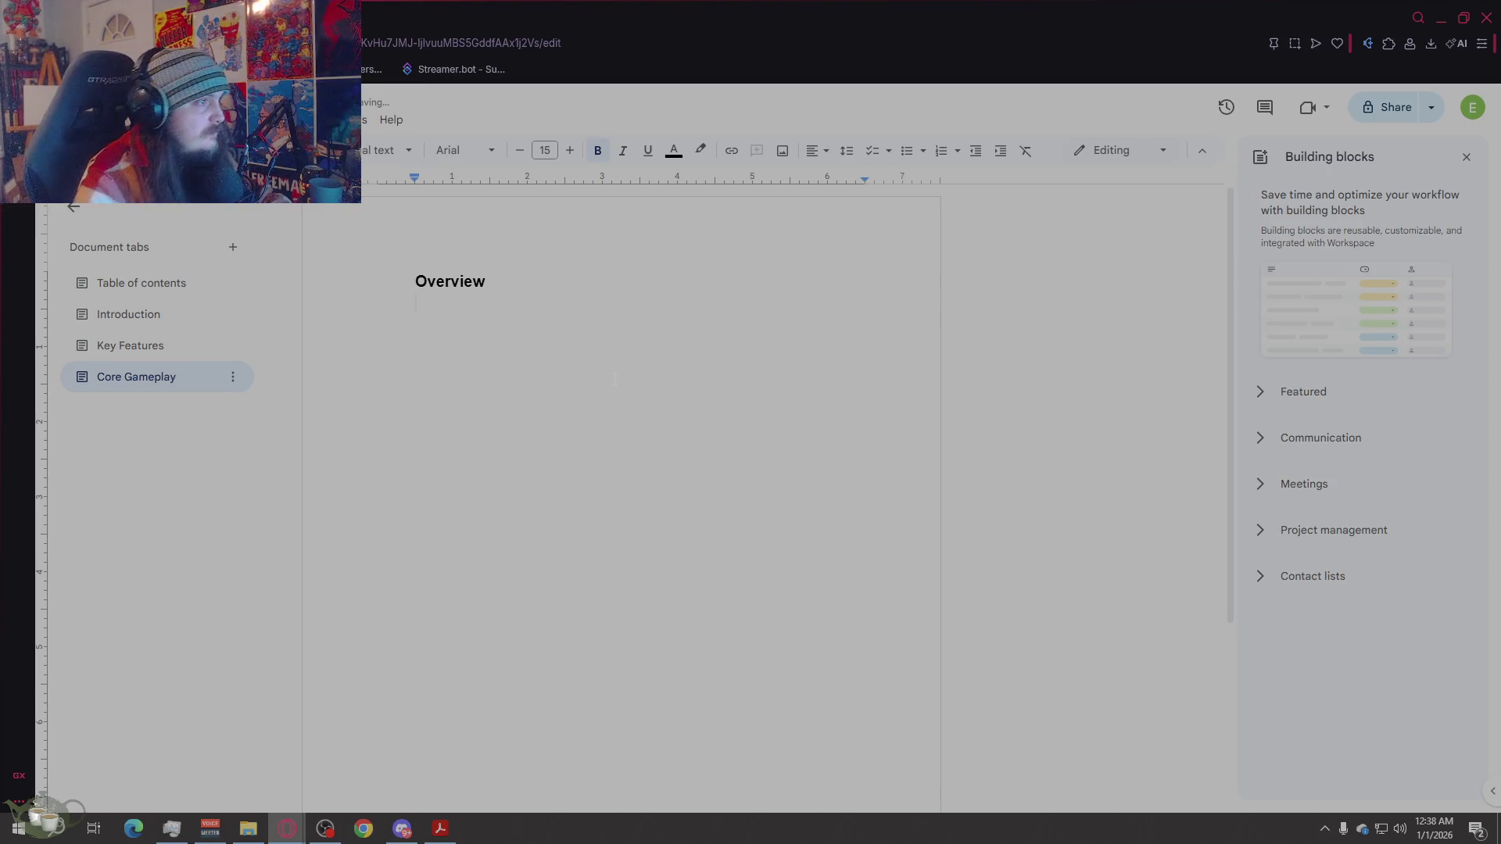
left_click(521, 152)
left_click(520, 152)
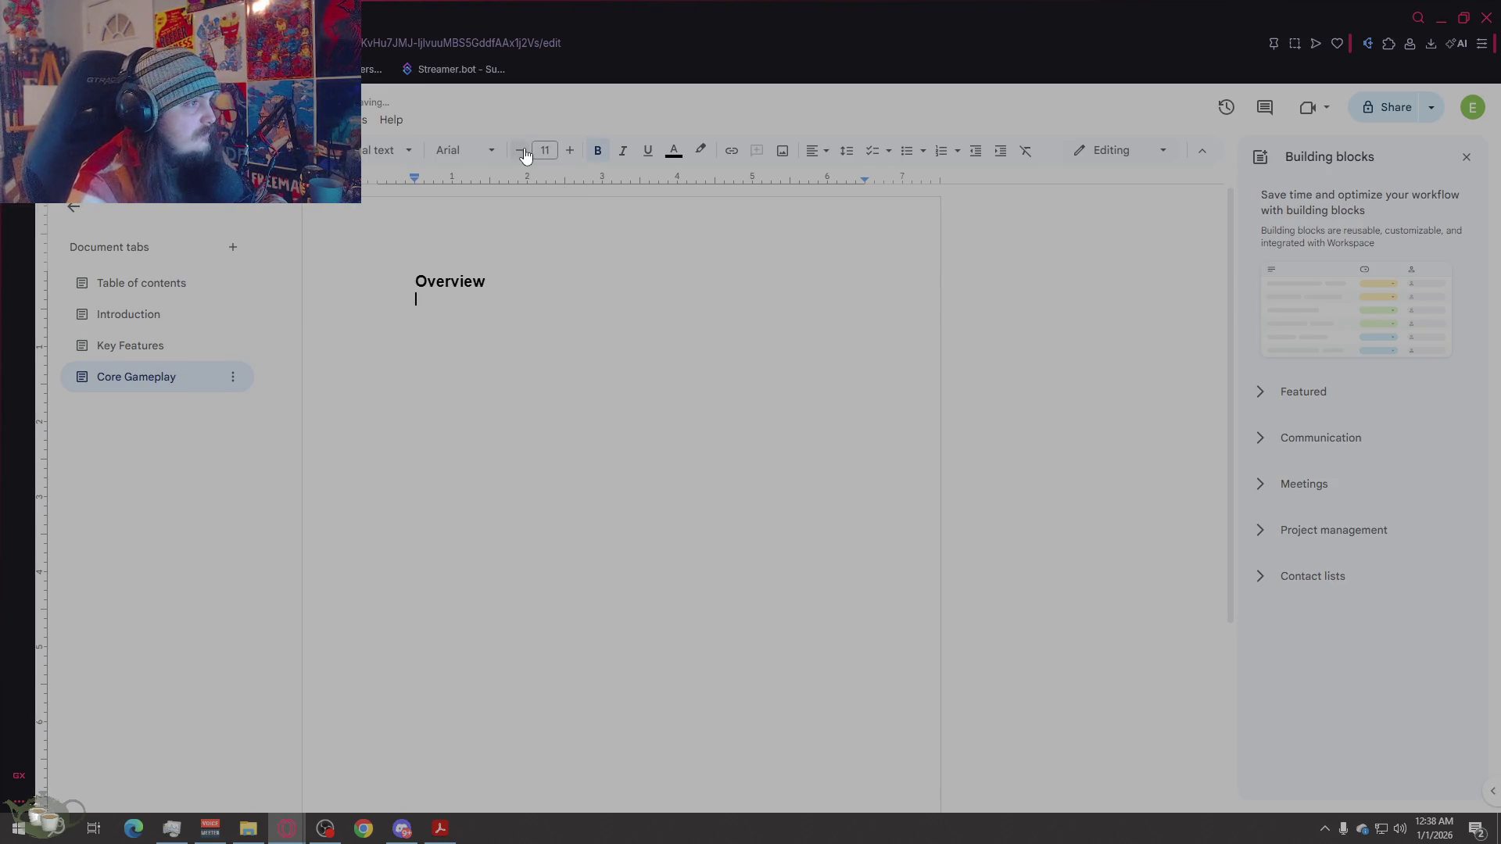
key("ctrl+b")
key("BackSpace")
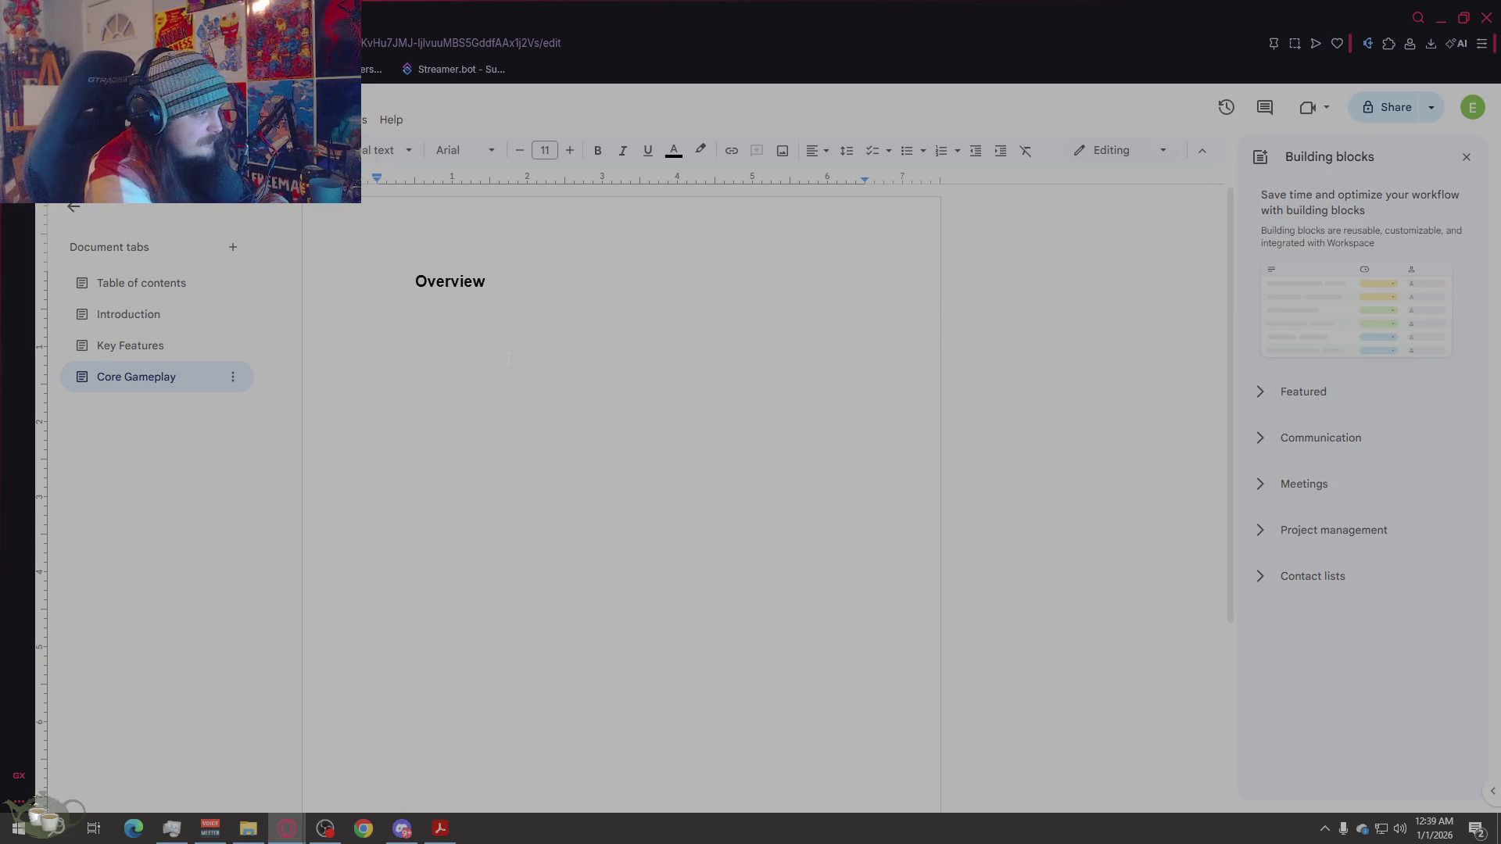
Step: Write the weekly time system paragraph, ending with allocating money and monster stamina across training, breeding, battles and recovery
type("TBD")
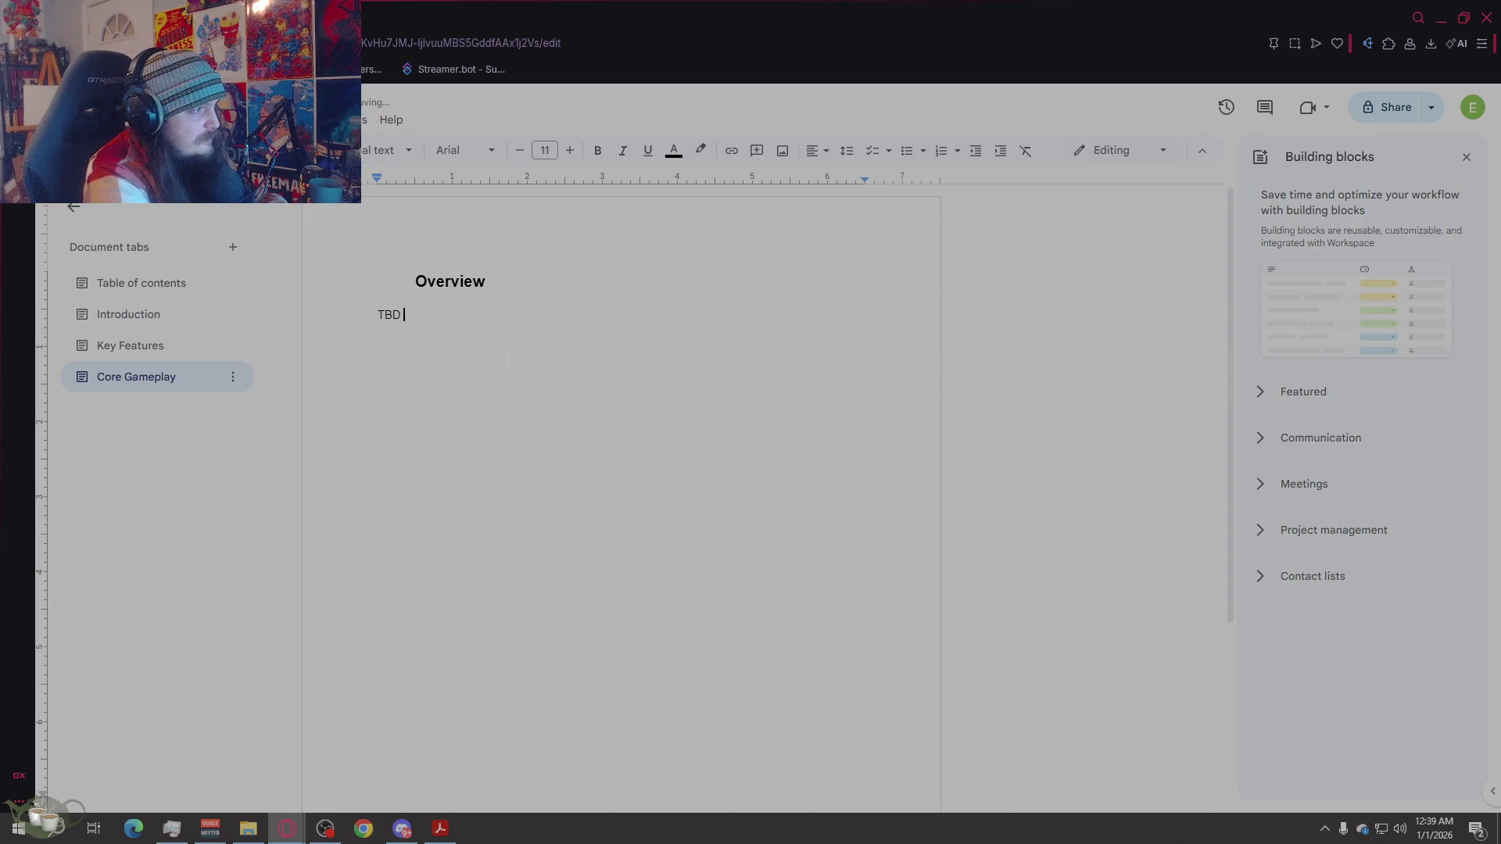
type(" is stru")
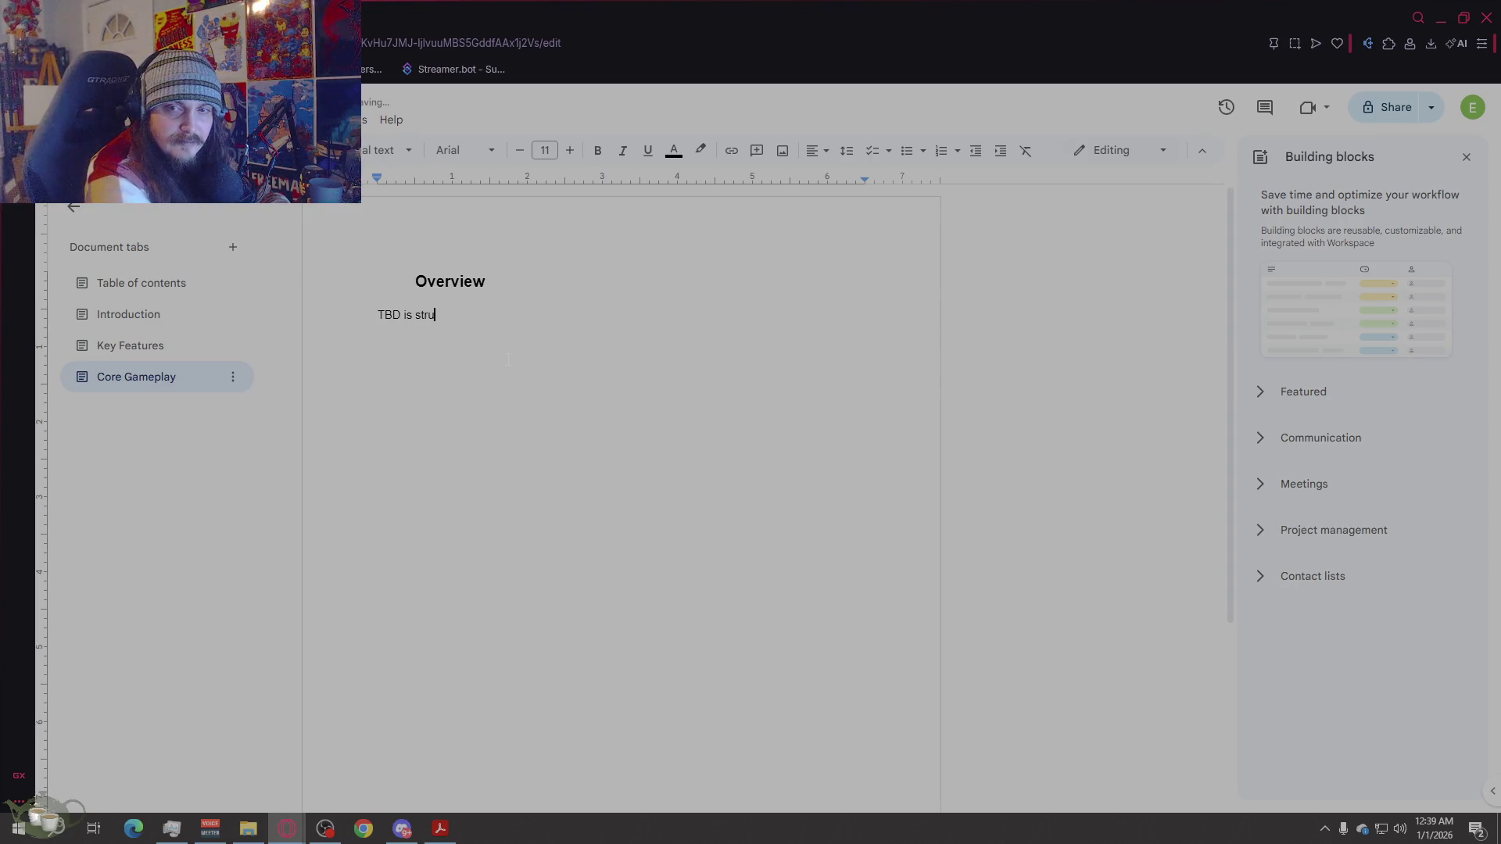
type("cturaround a ")
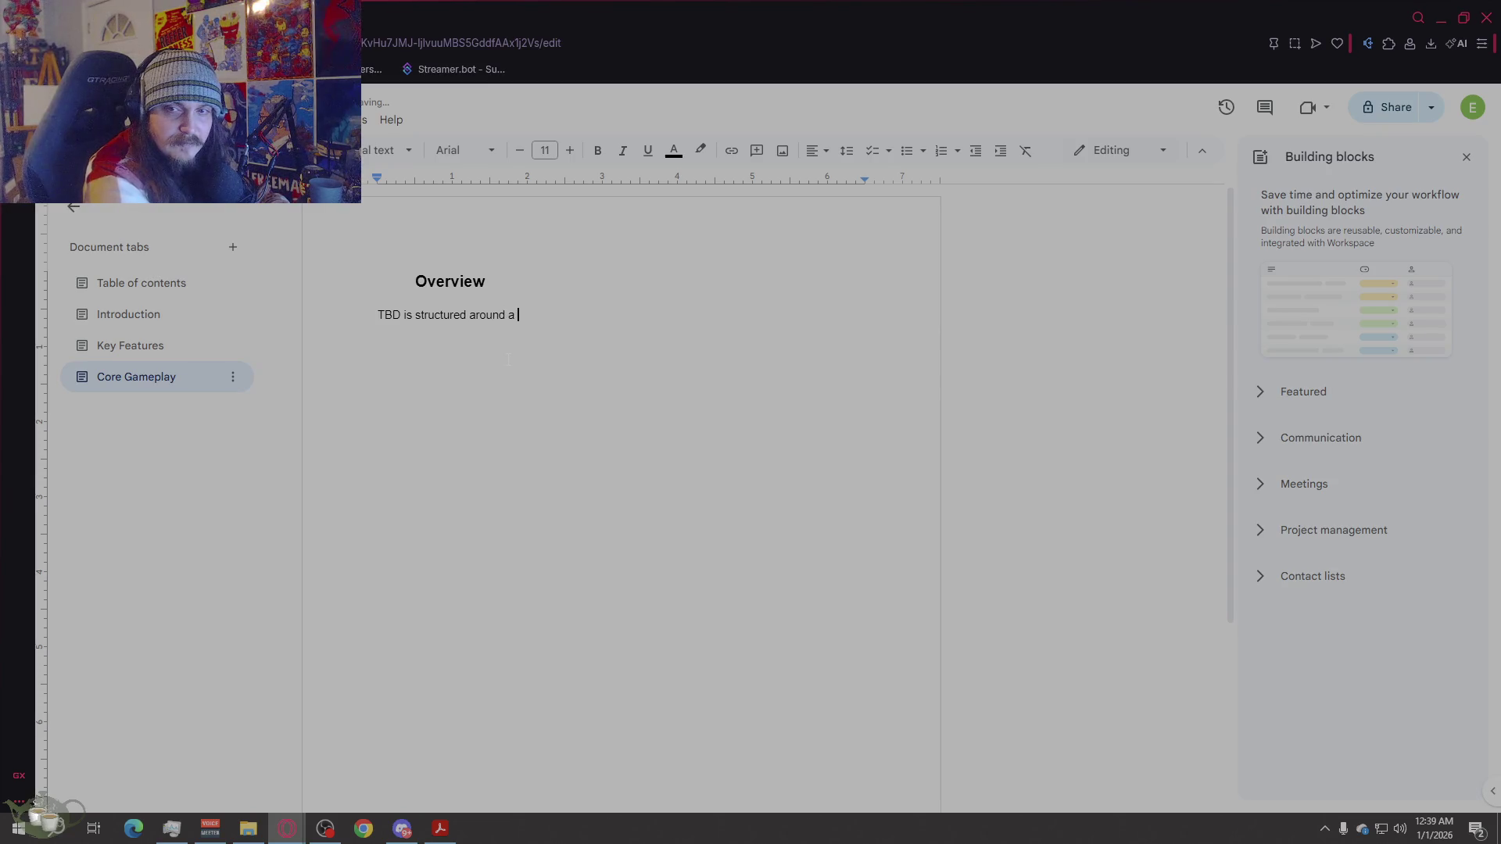
type("weekly time system wh")
type("ere each")
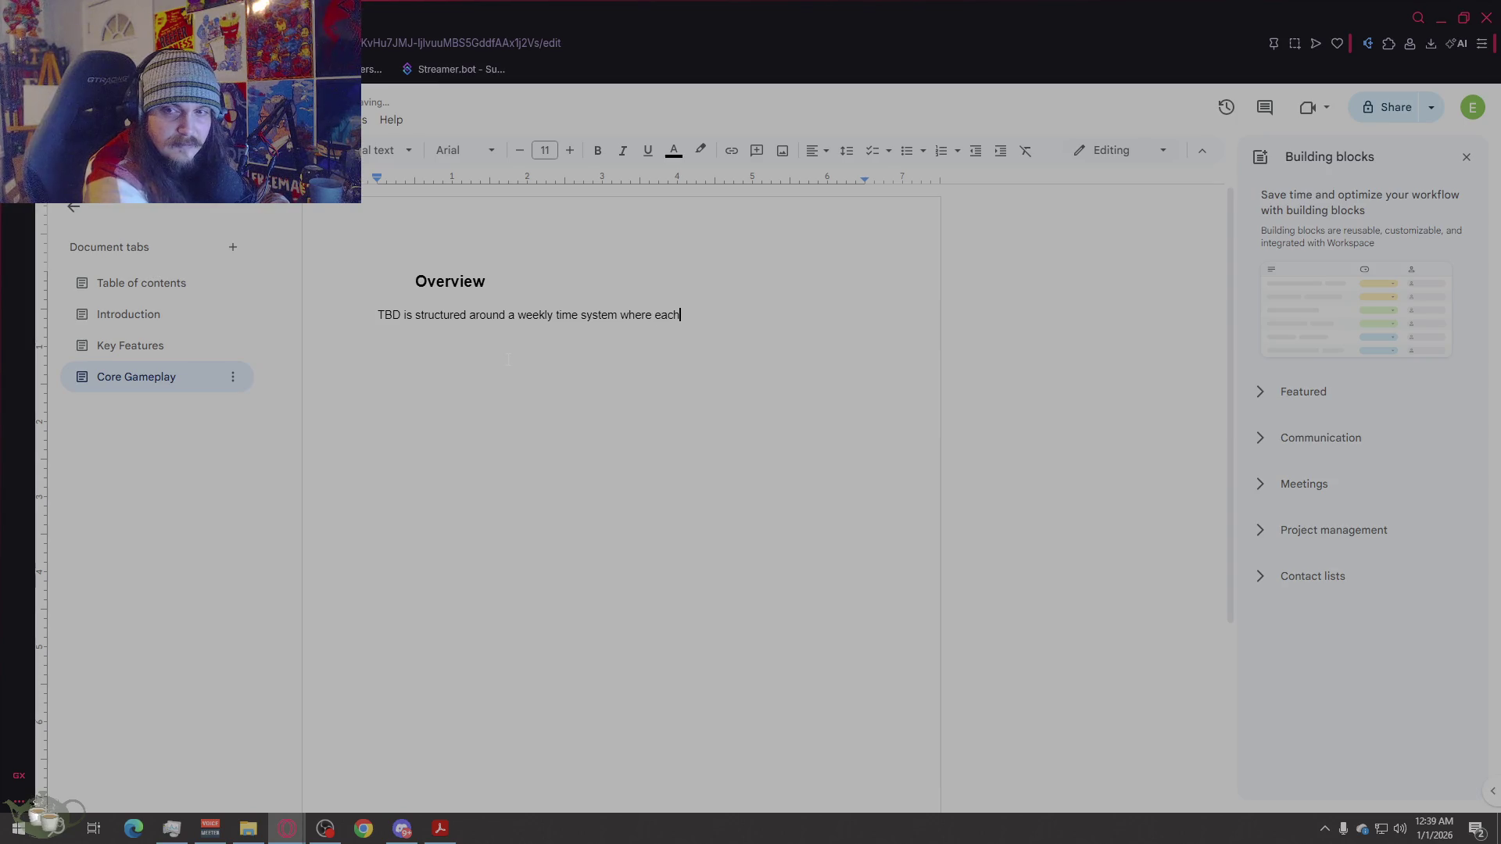
type(" in game")
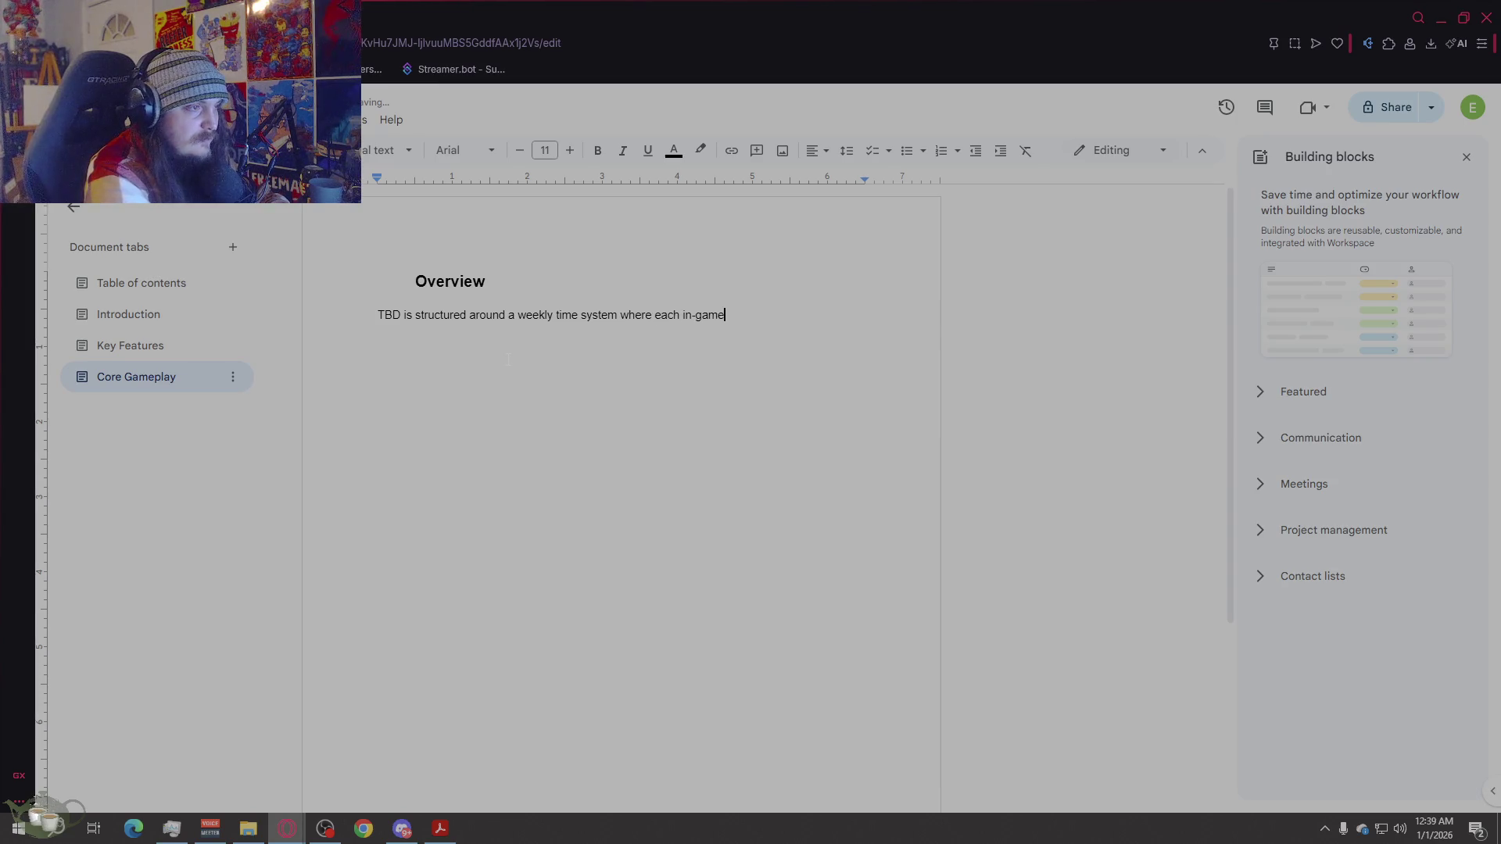
type(" week represen")
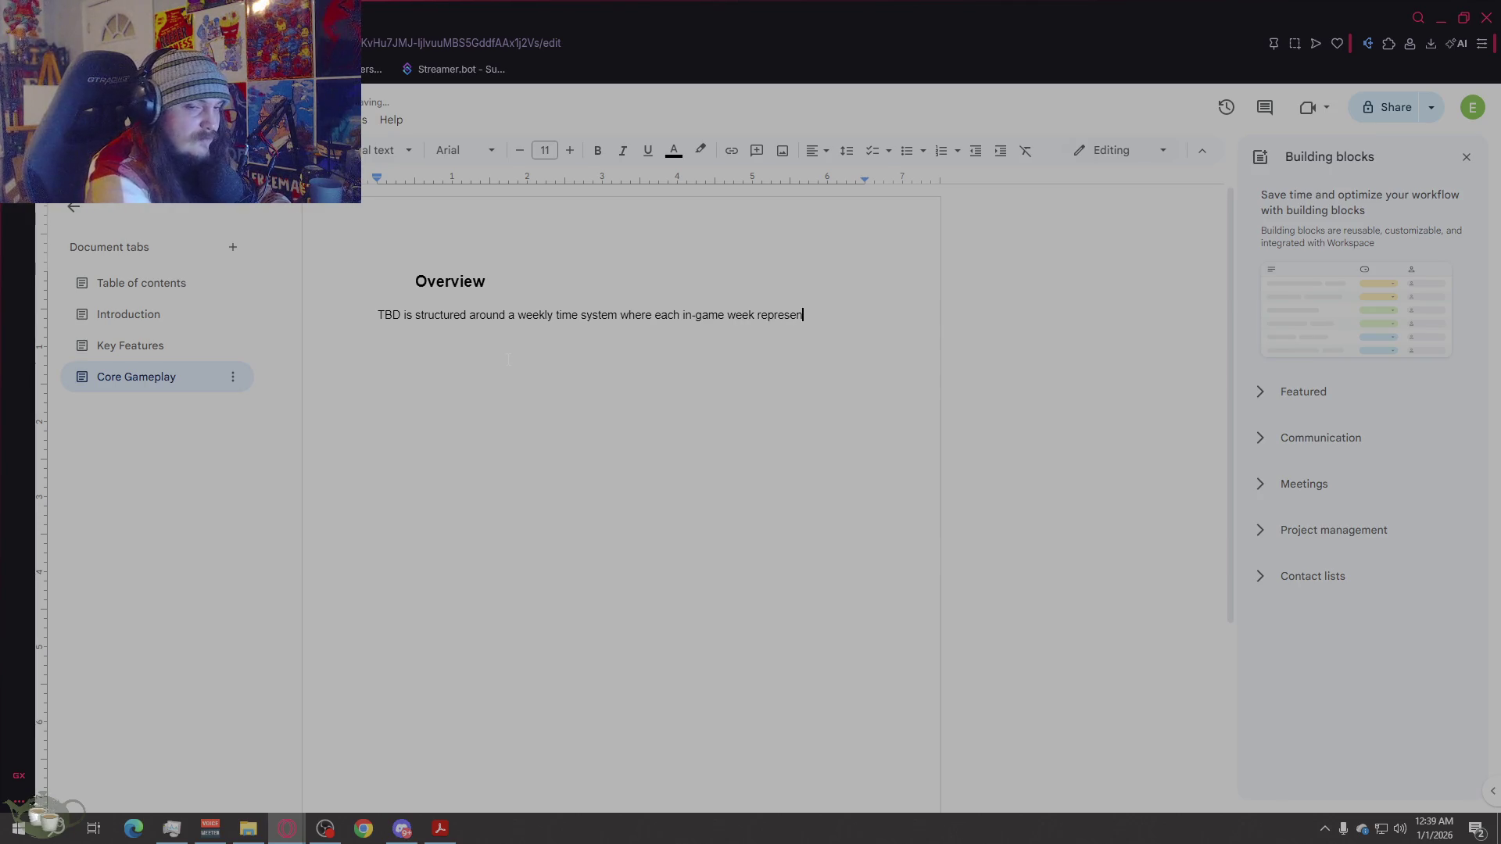
type("ts a disc")
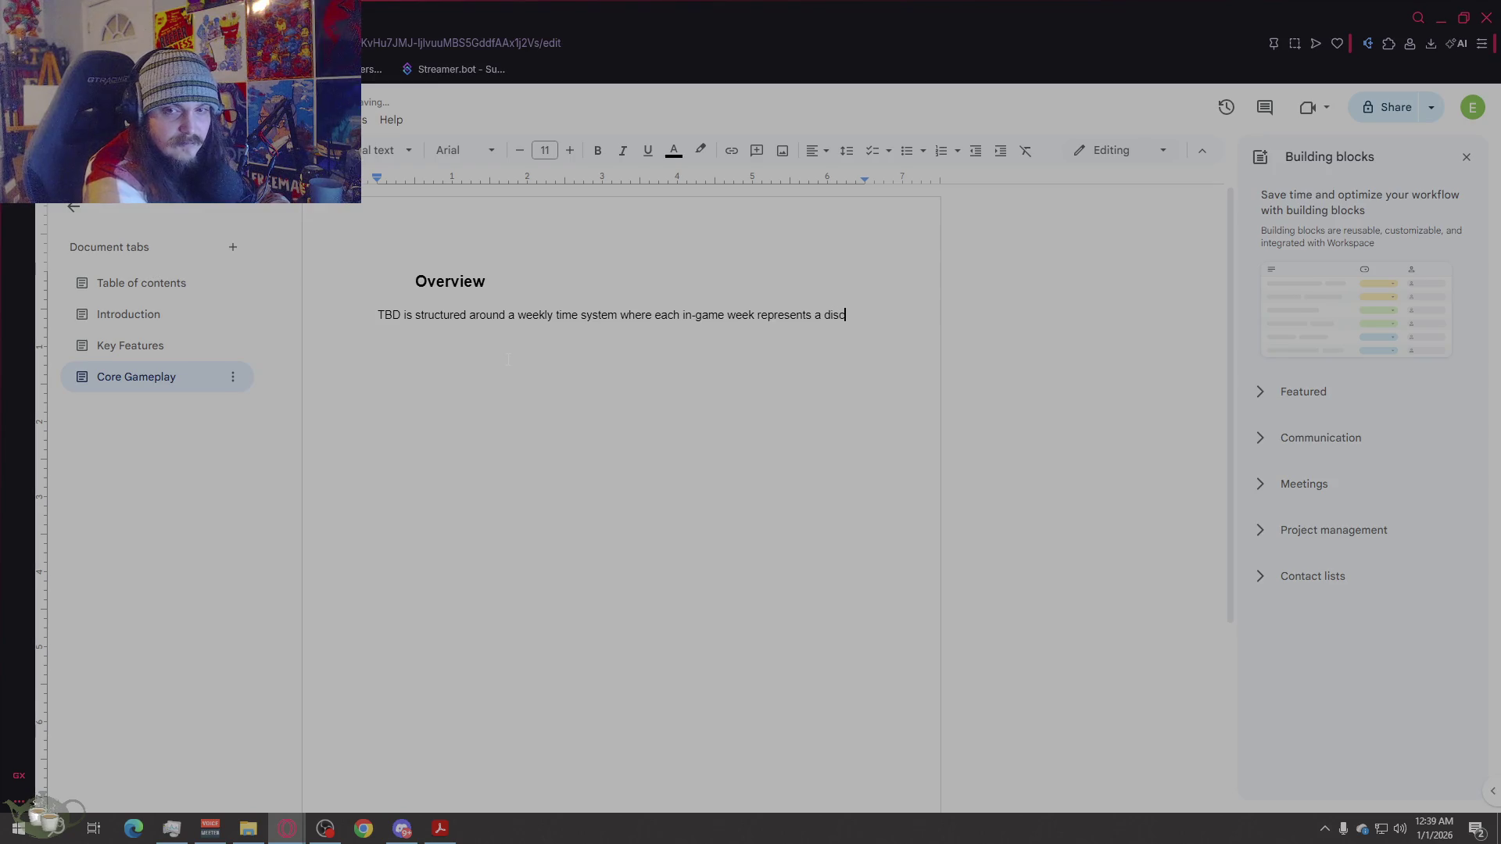
type("retplannin")
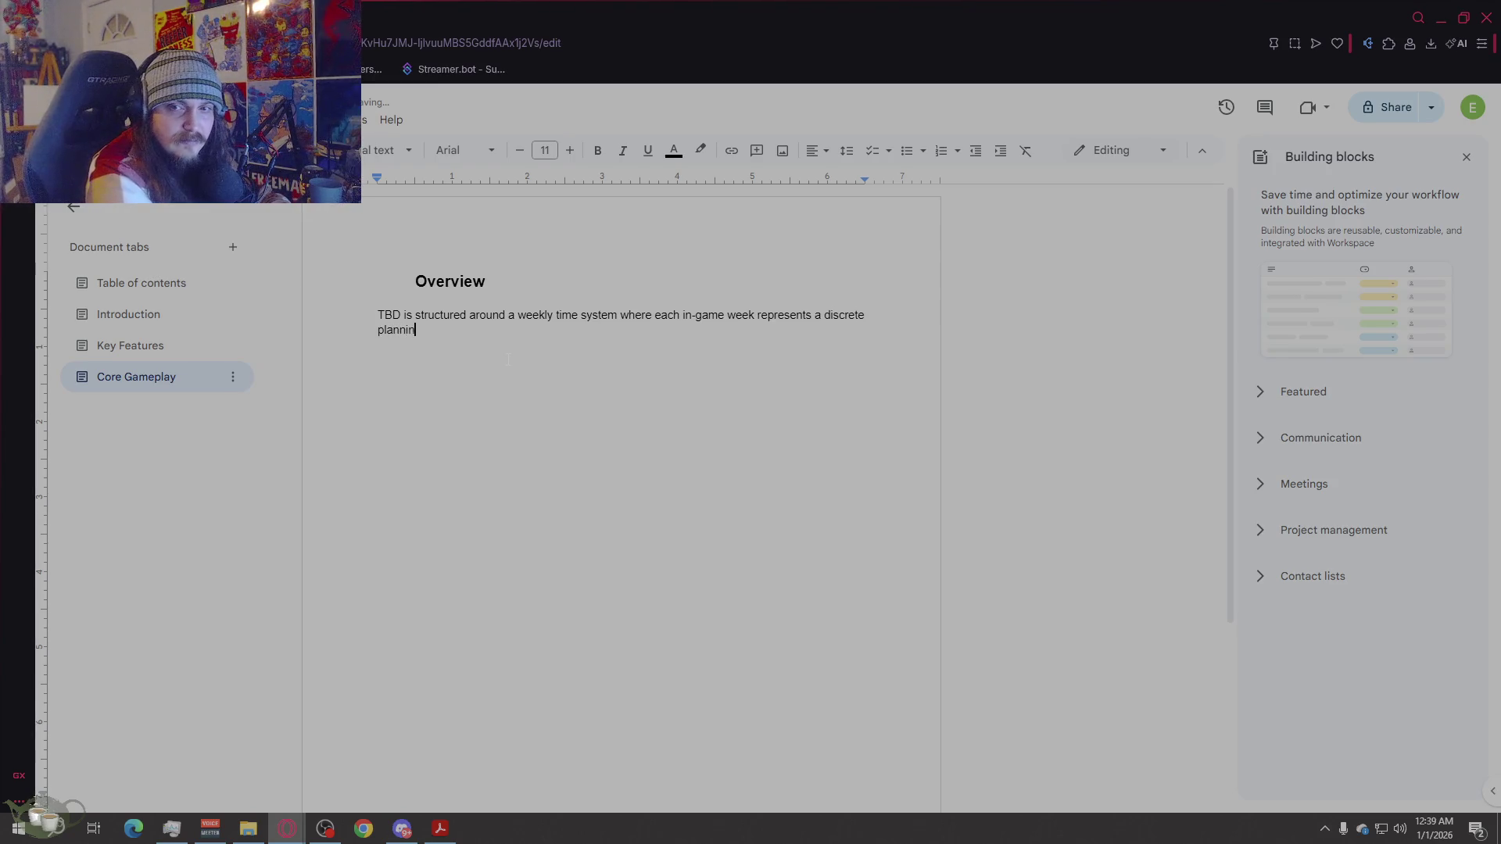
type("g and exec")
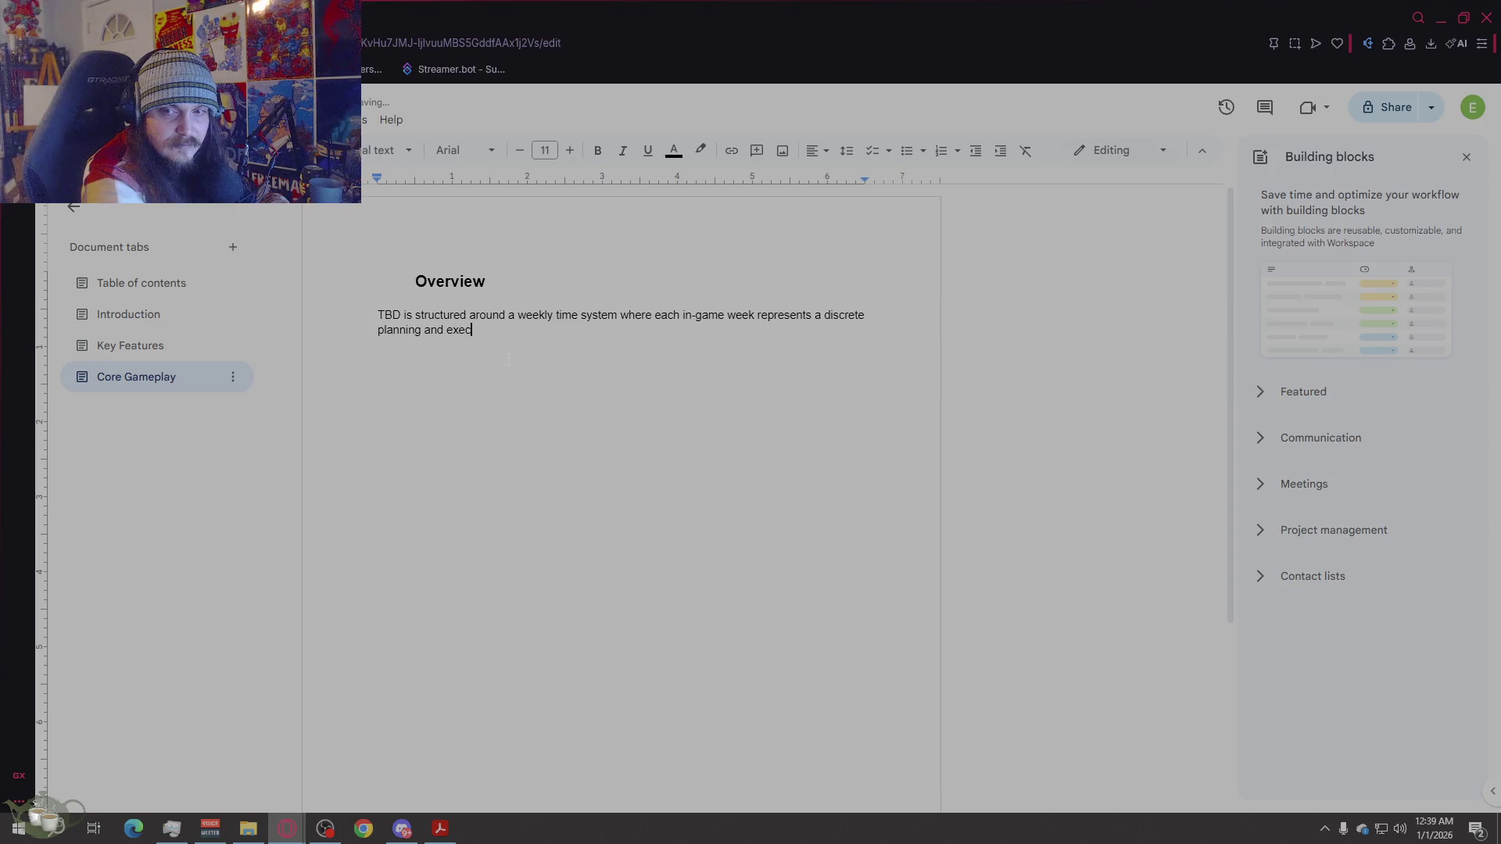
type("ution p")
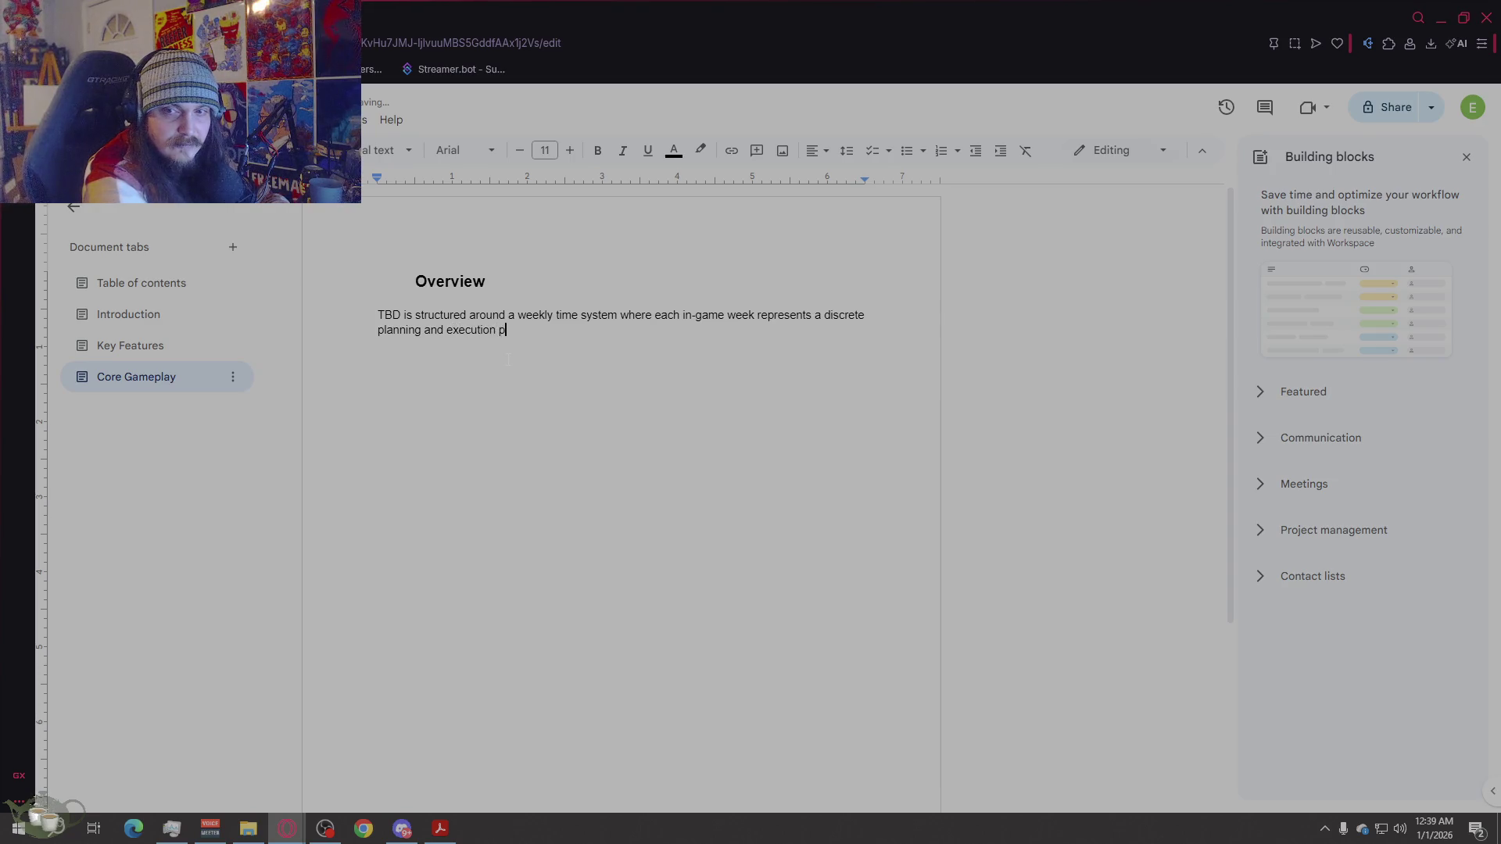
type("hase. Dur")
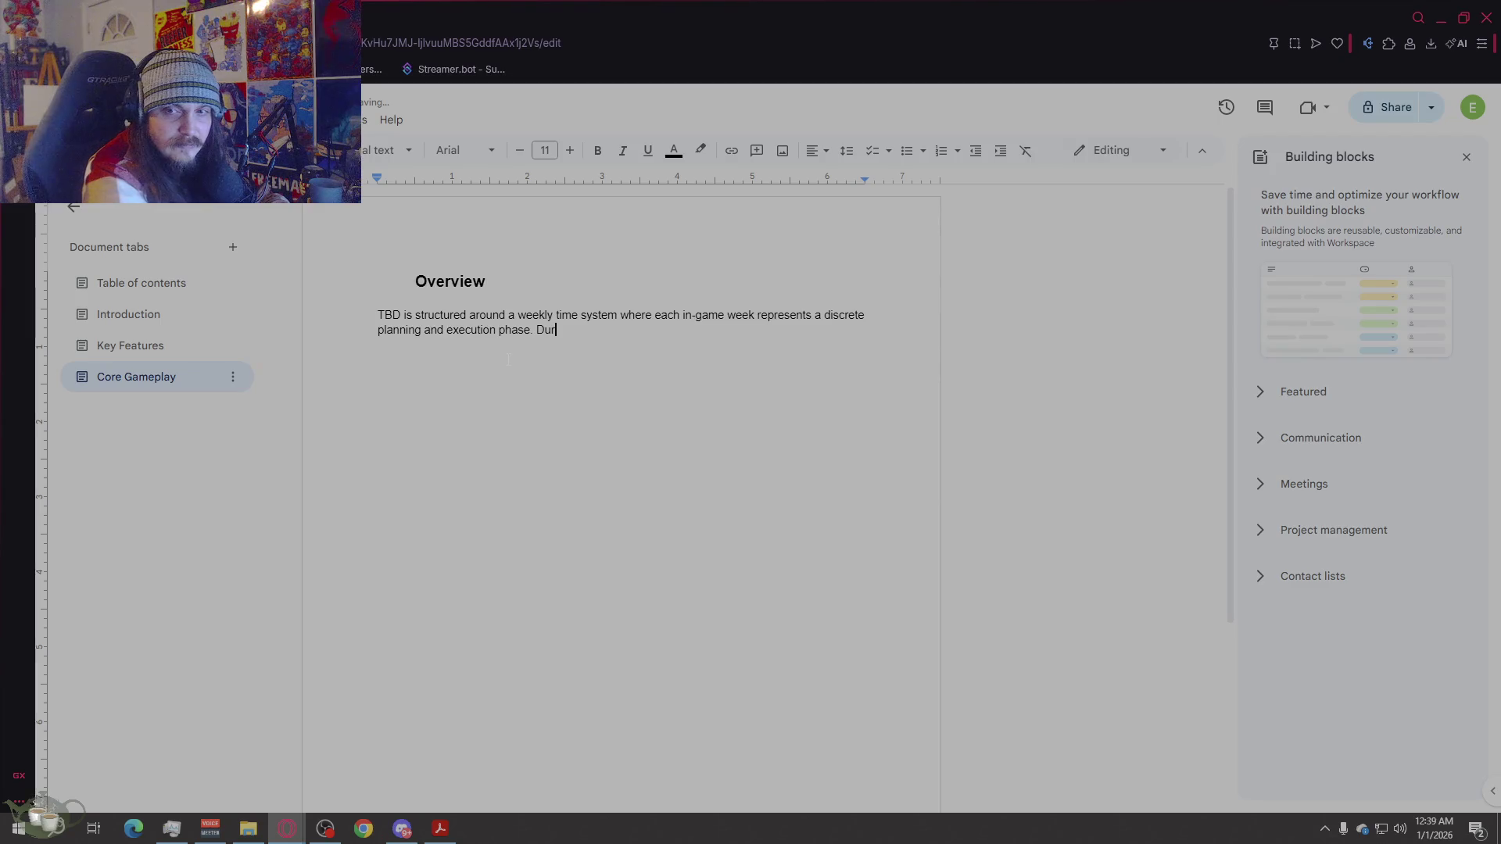
type("ing a week")
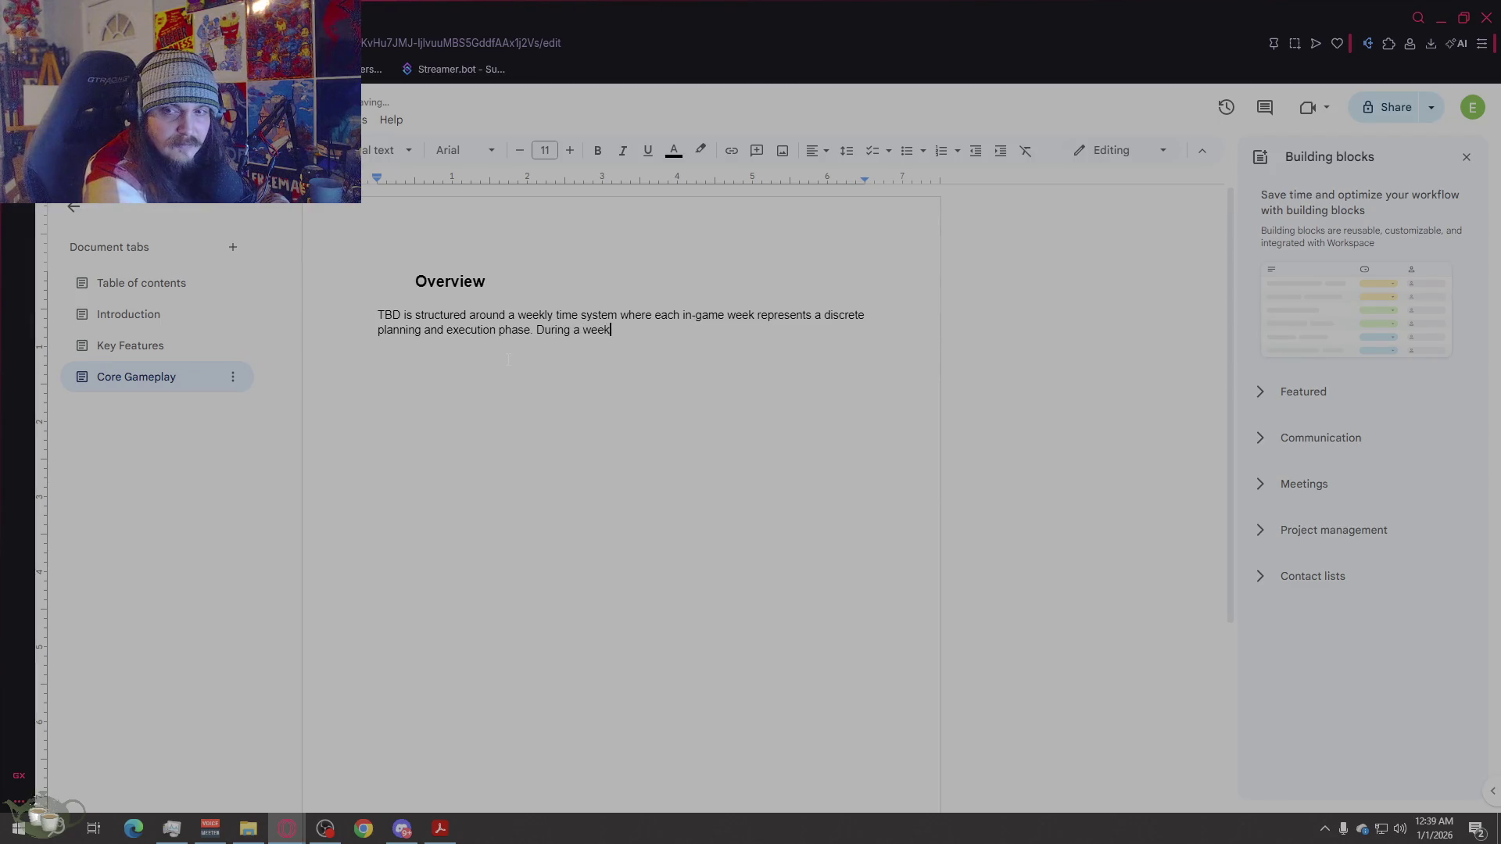
type(", the player choose")
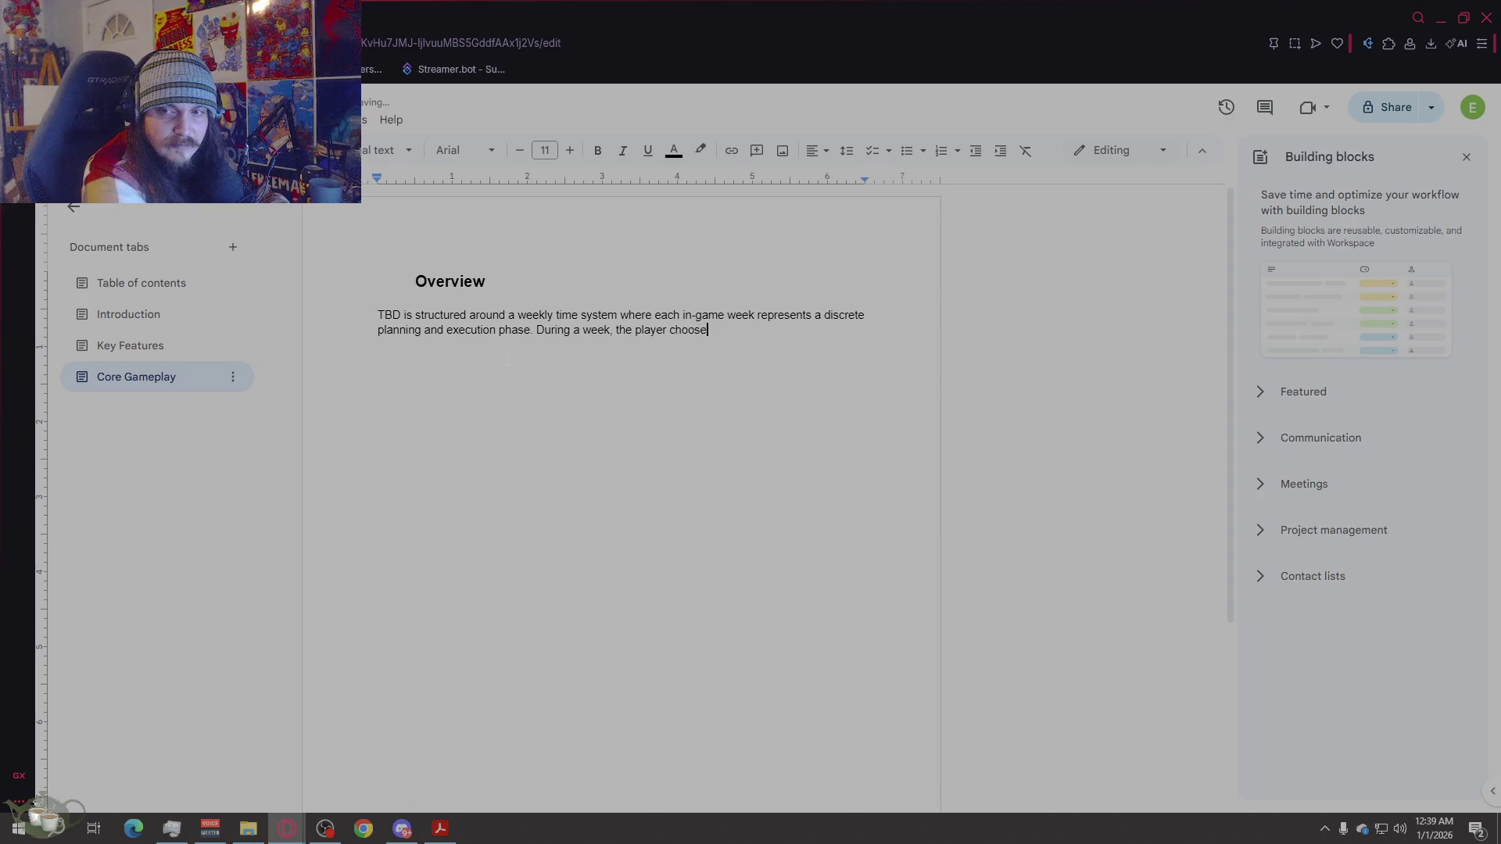
type("s how to all")
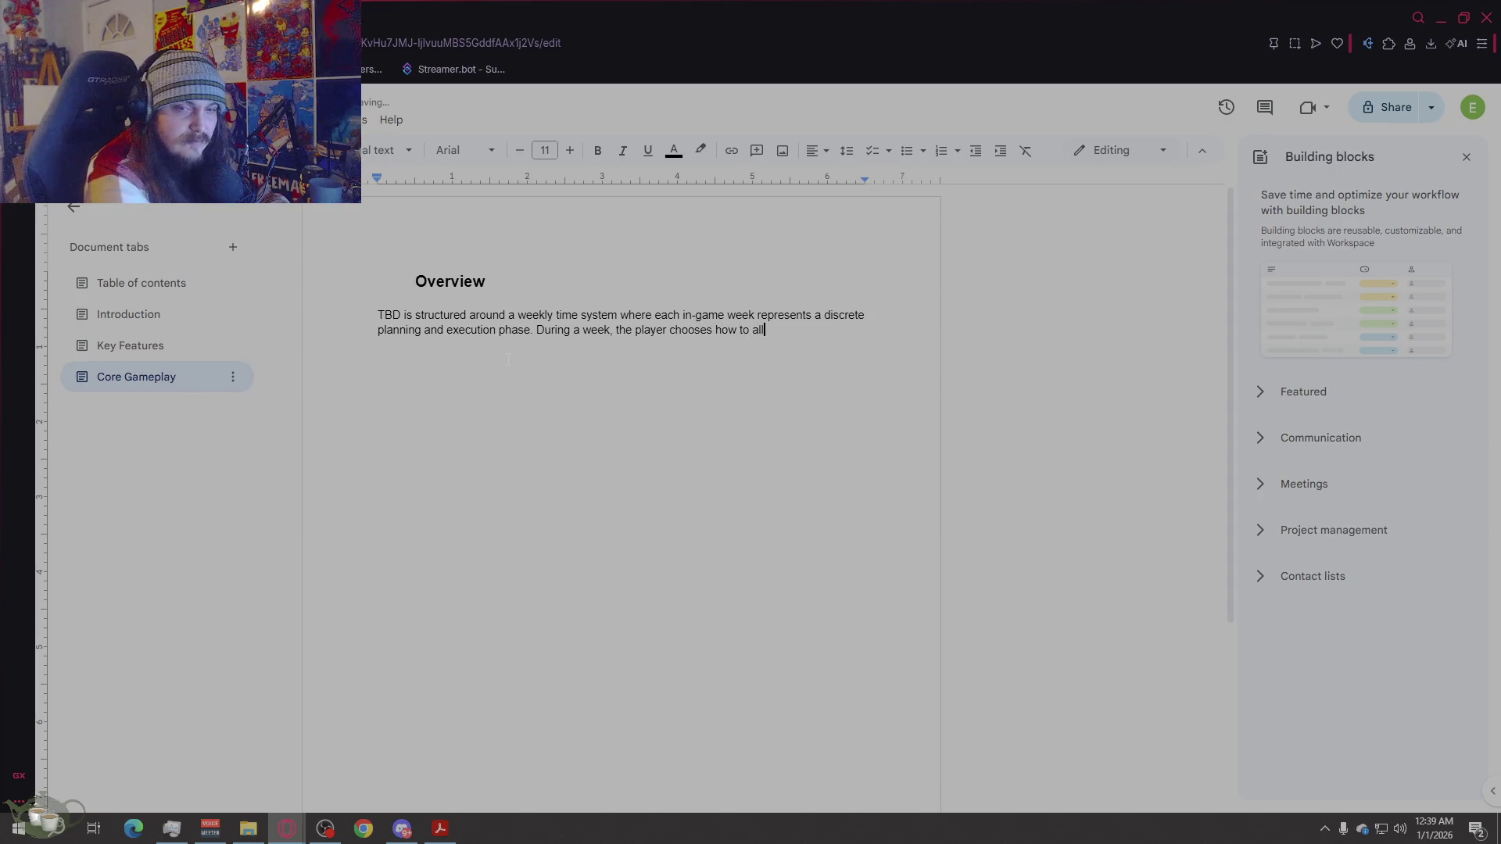
type("ocate time, ")
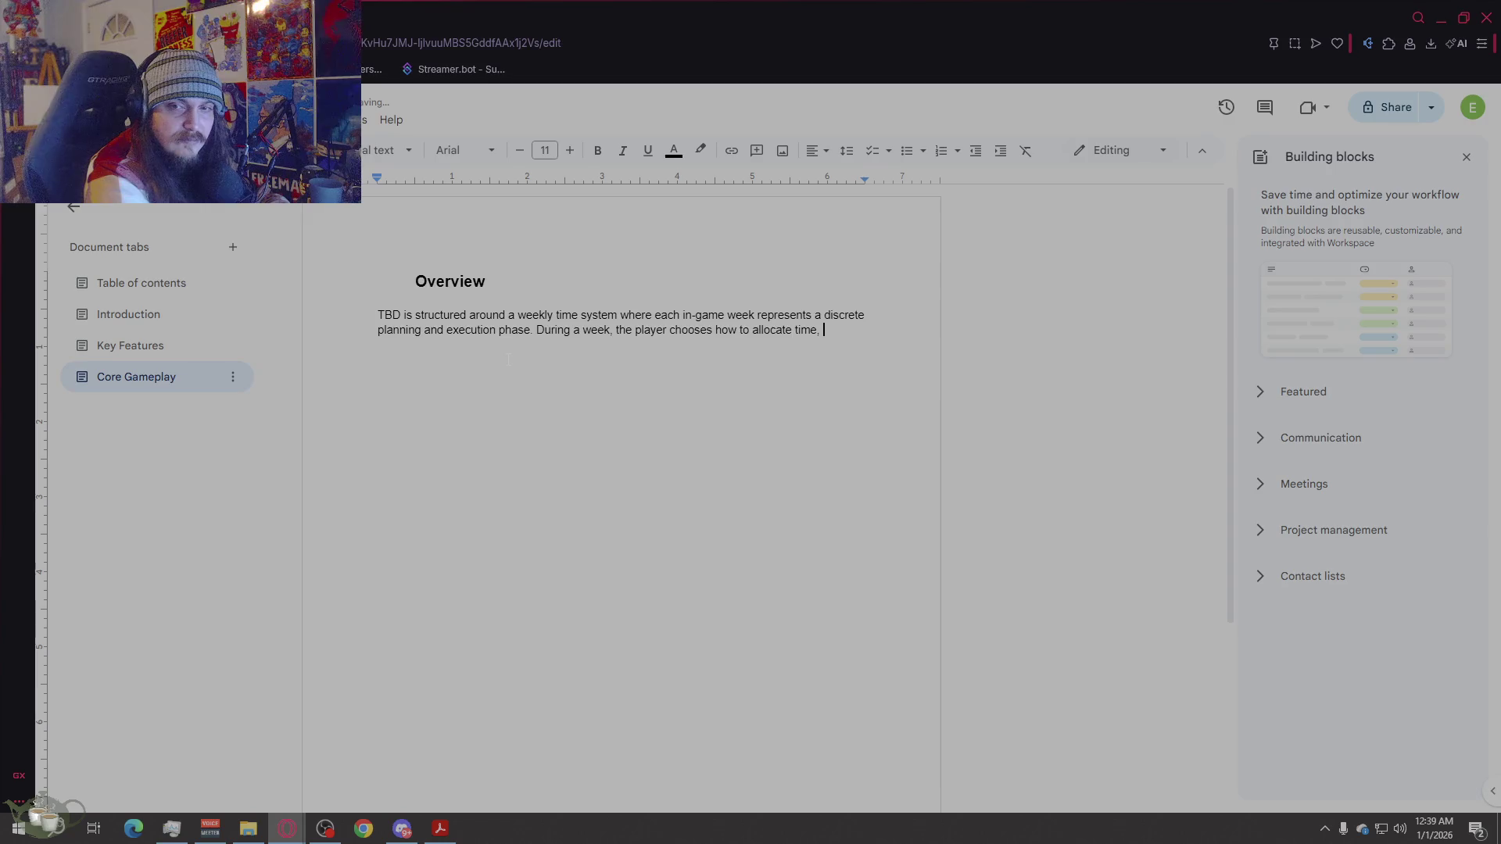
type("mo")
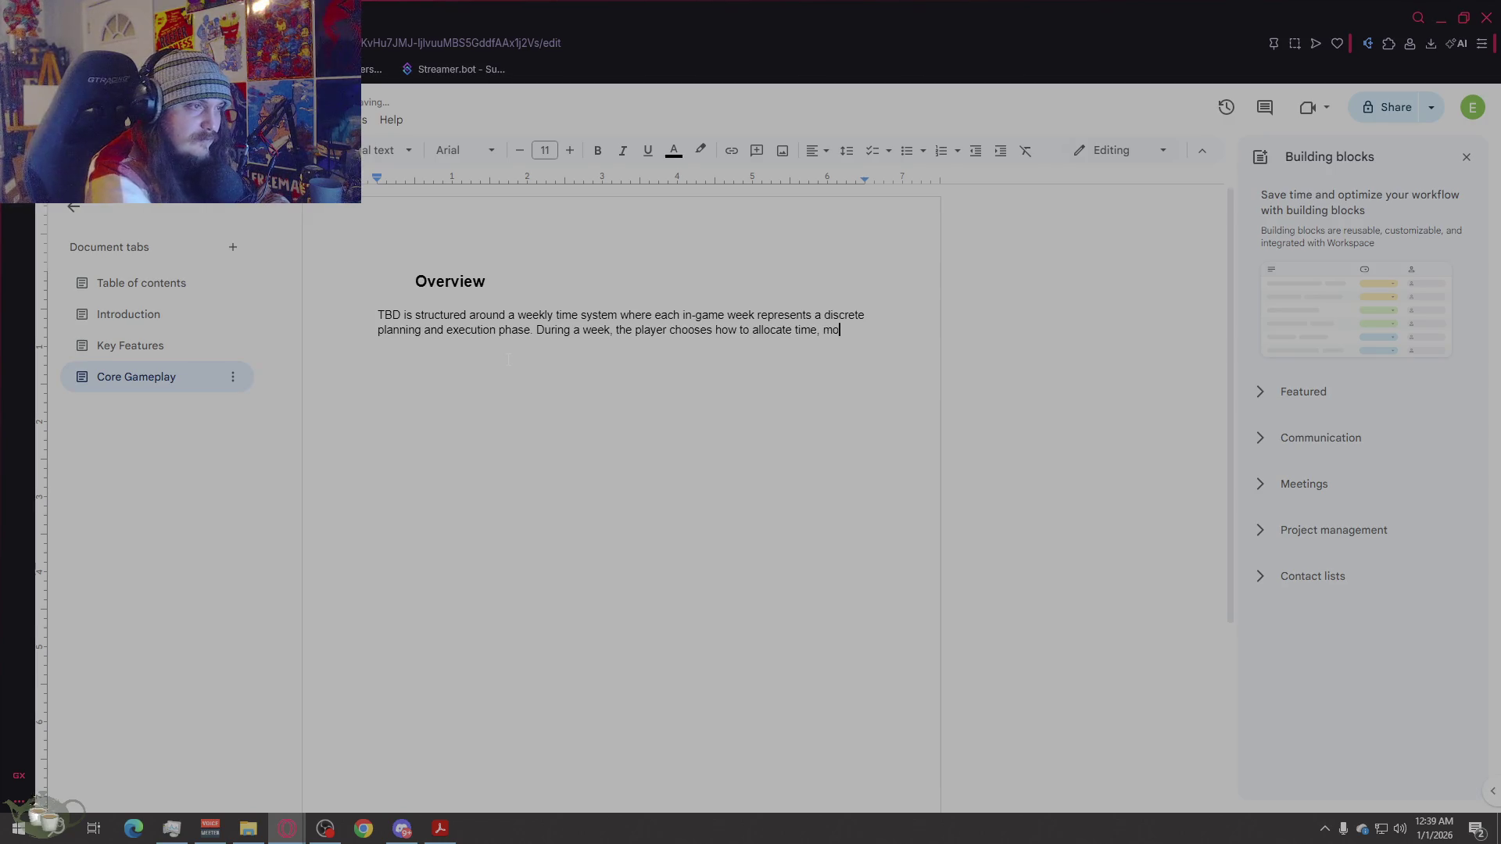
type("ney and mons")
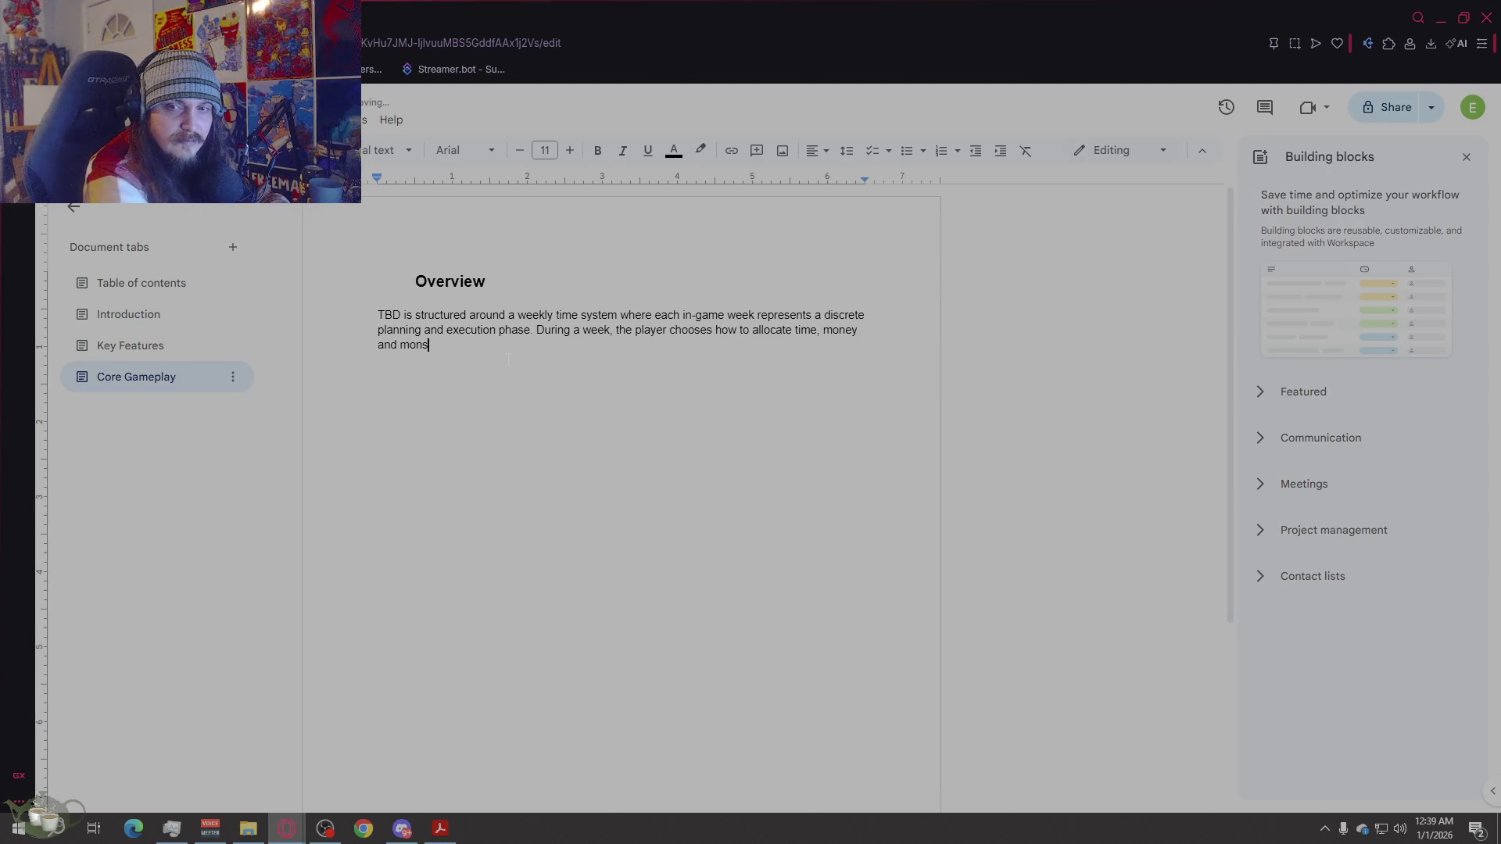
type("ter stamina acr")
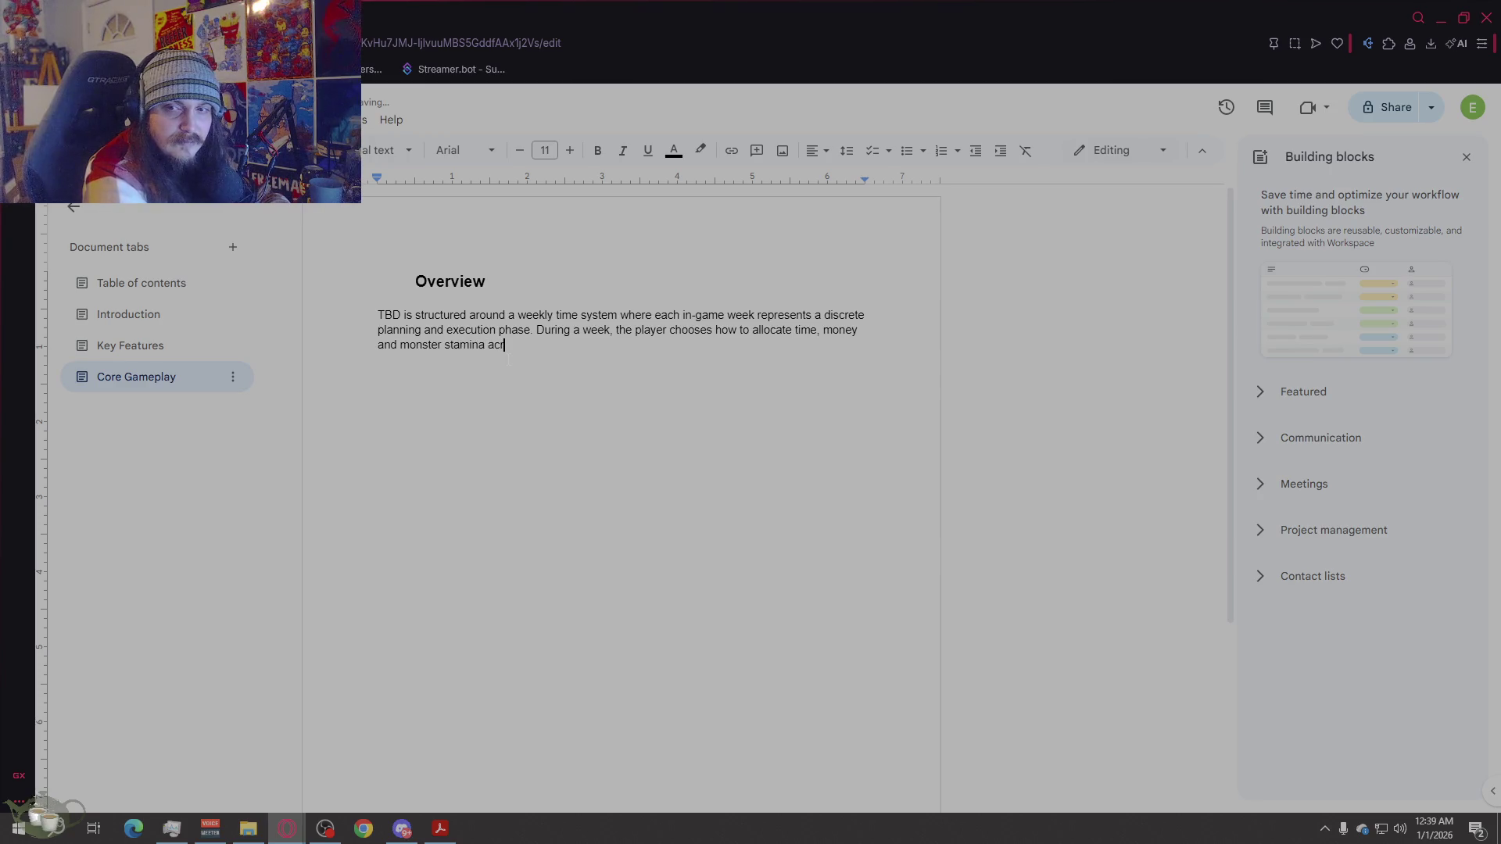
type("oss training, breeding, battles, ")
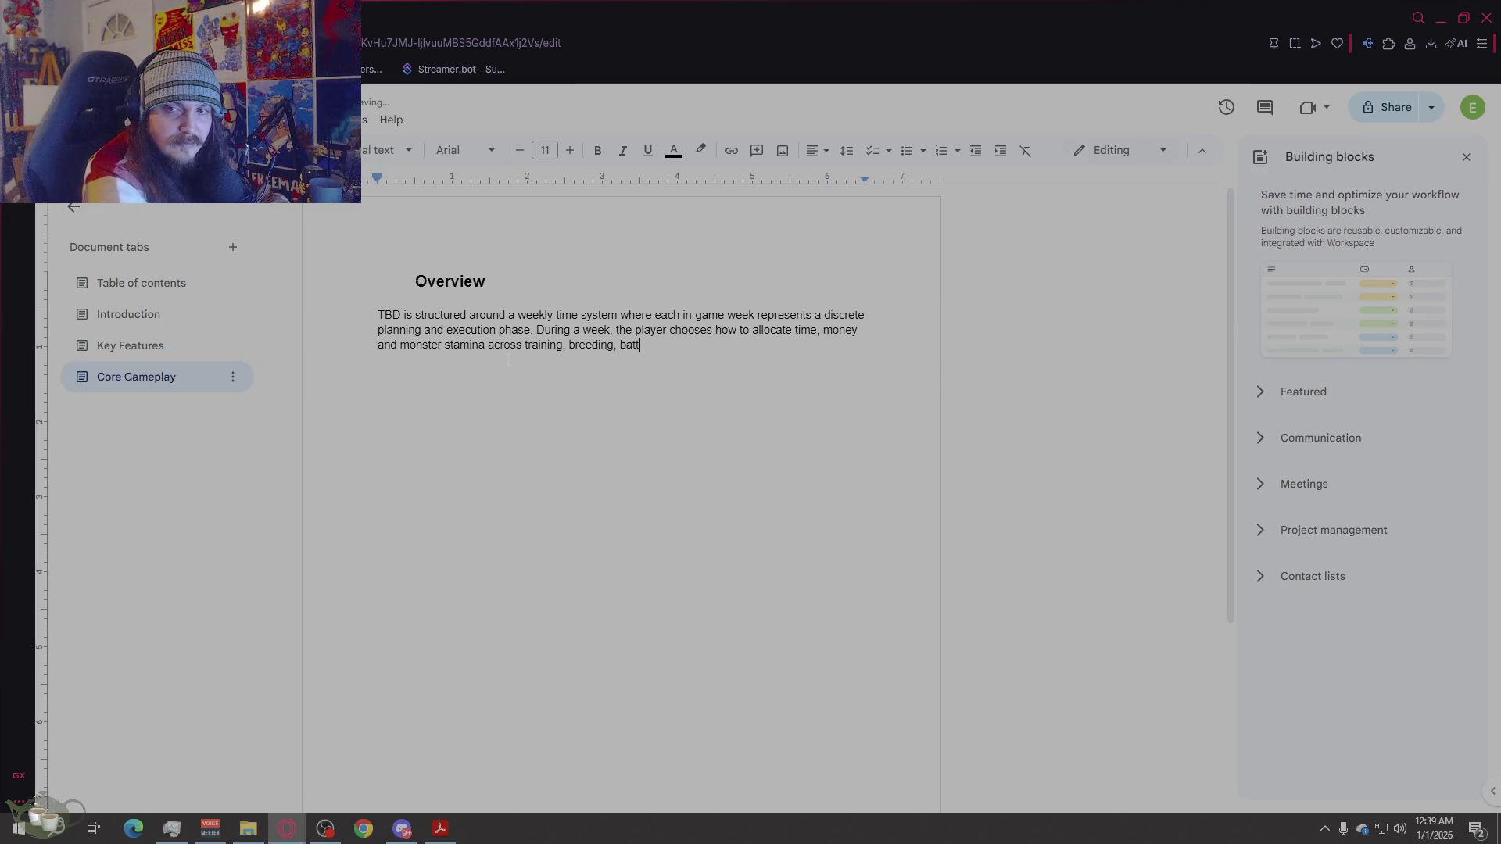
type("and recovery.")
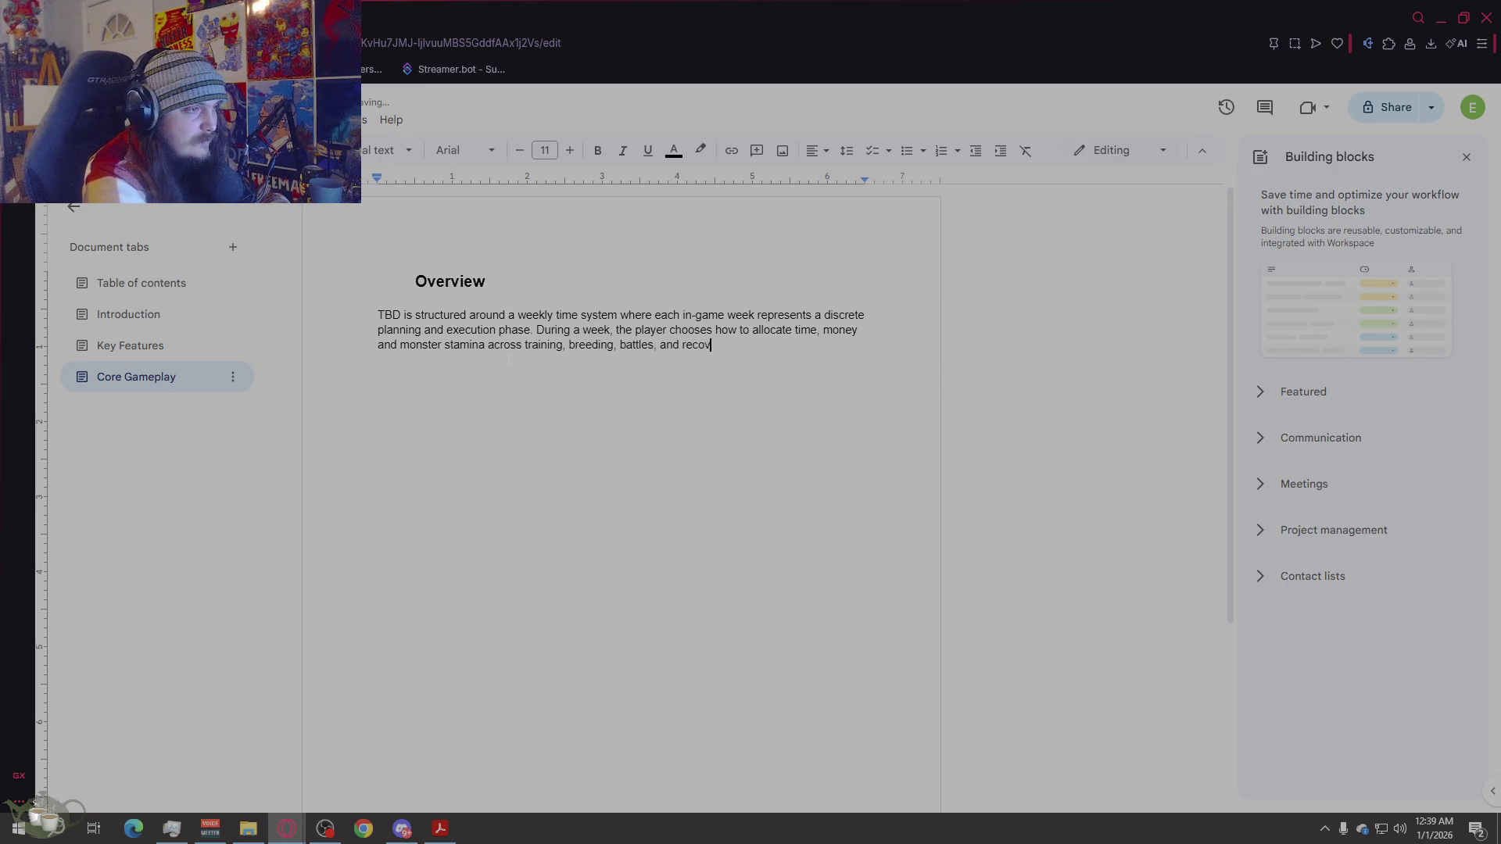
key("Return")
key("Return")
Step: Add the sentence: at week's end time advances, monsters age, and decision consequences apply
type("At the end of each week, ")
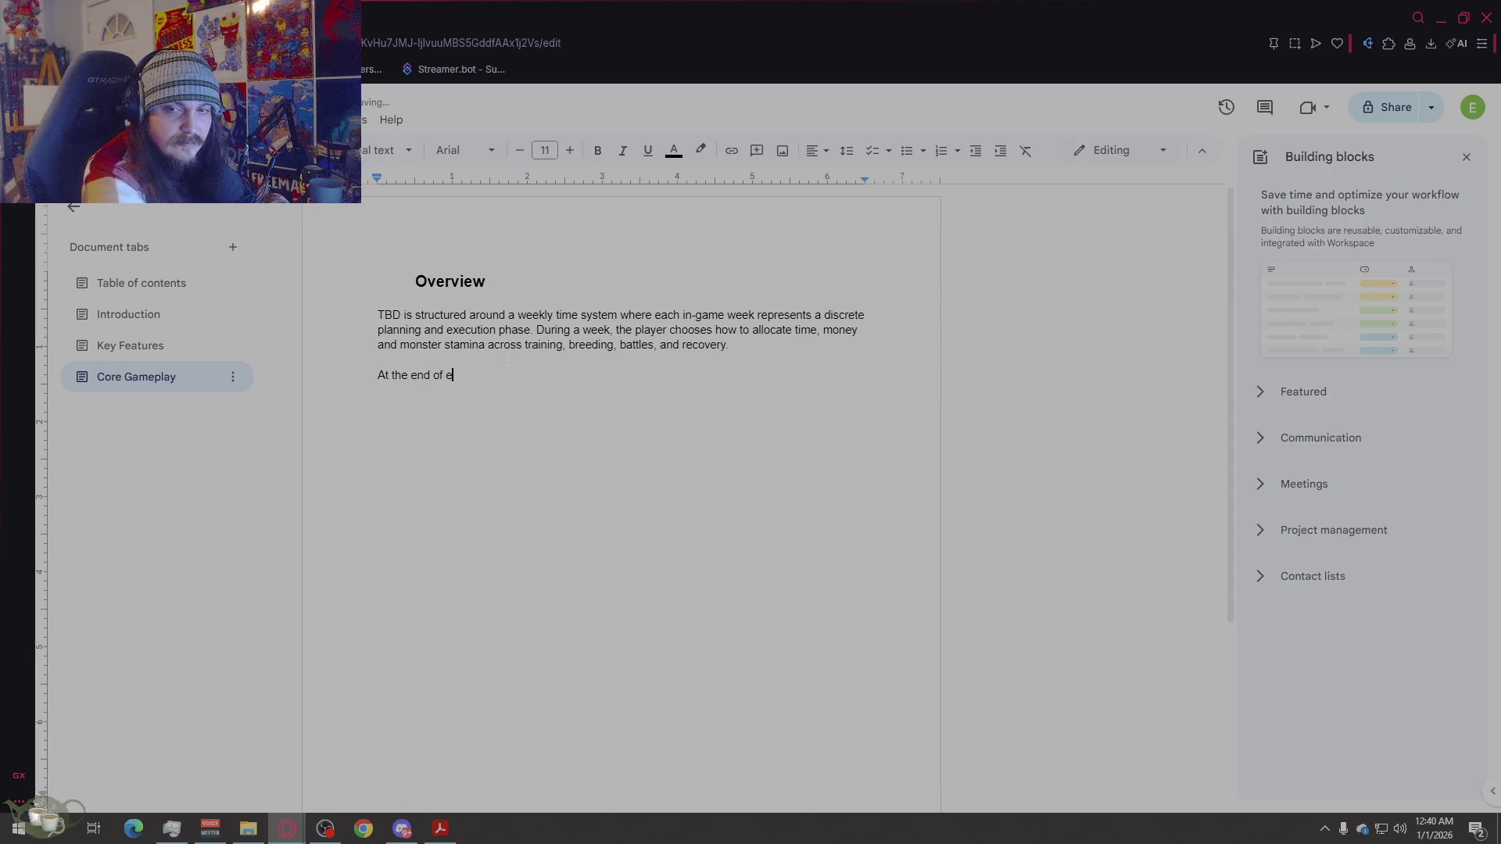
type("time a")
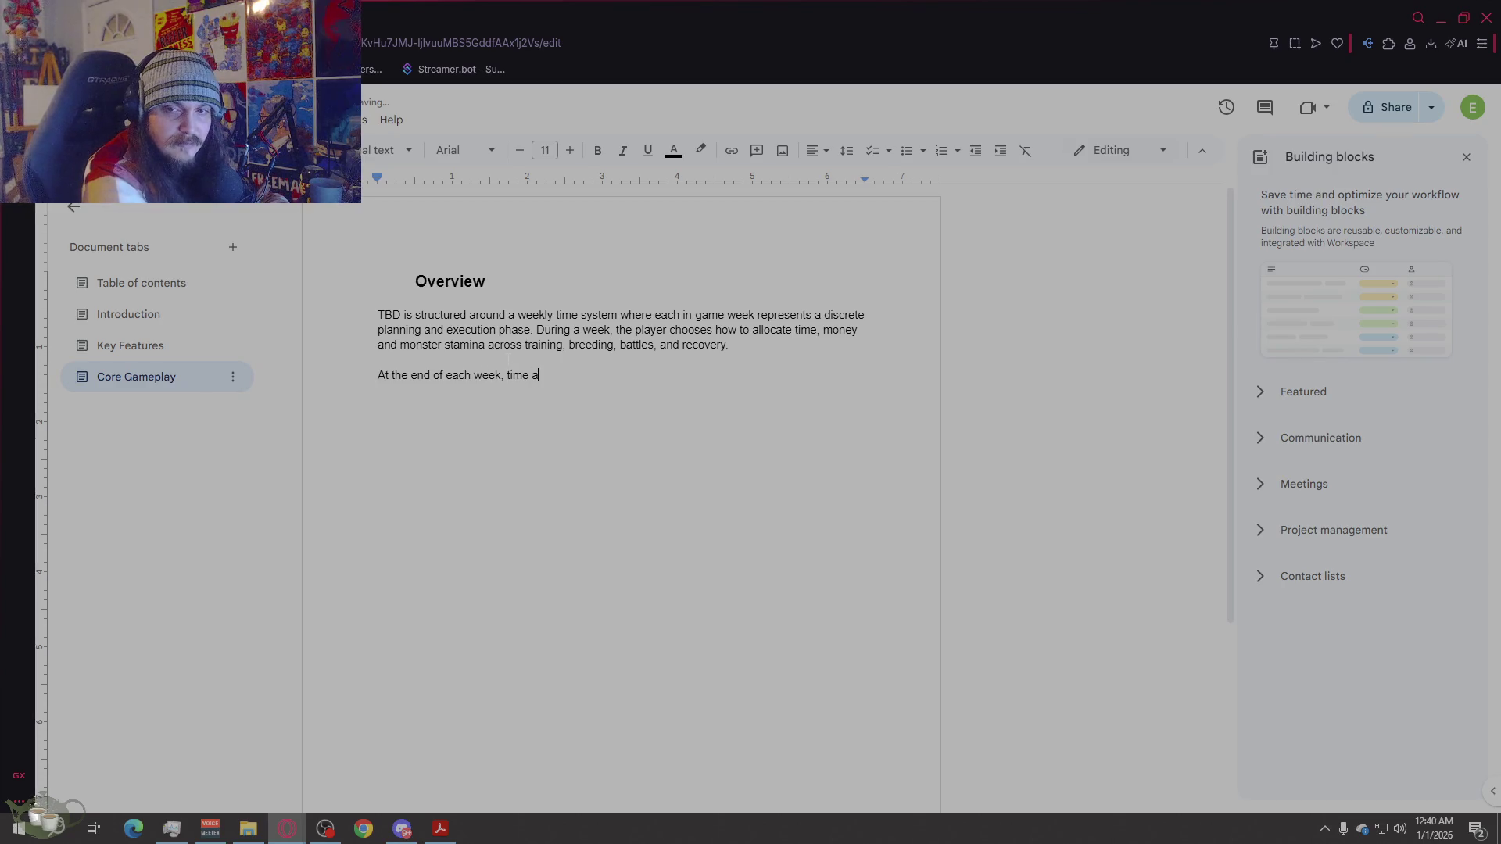
type("dvances, mo")
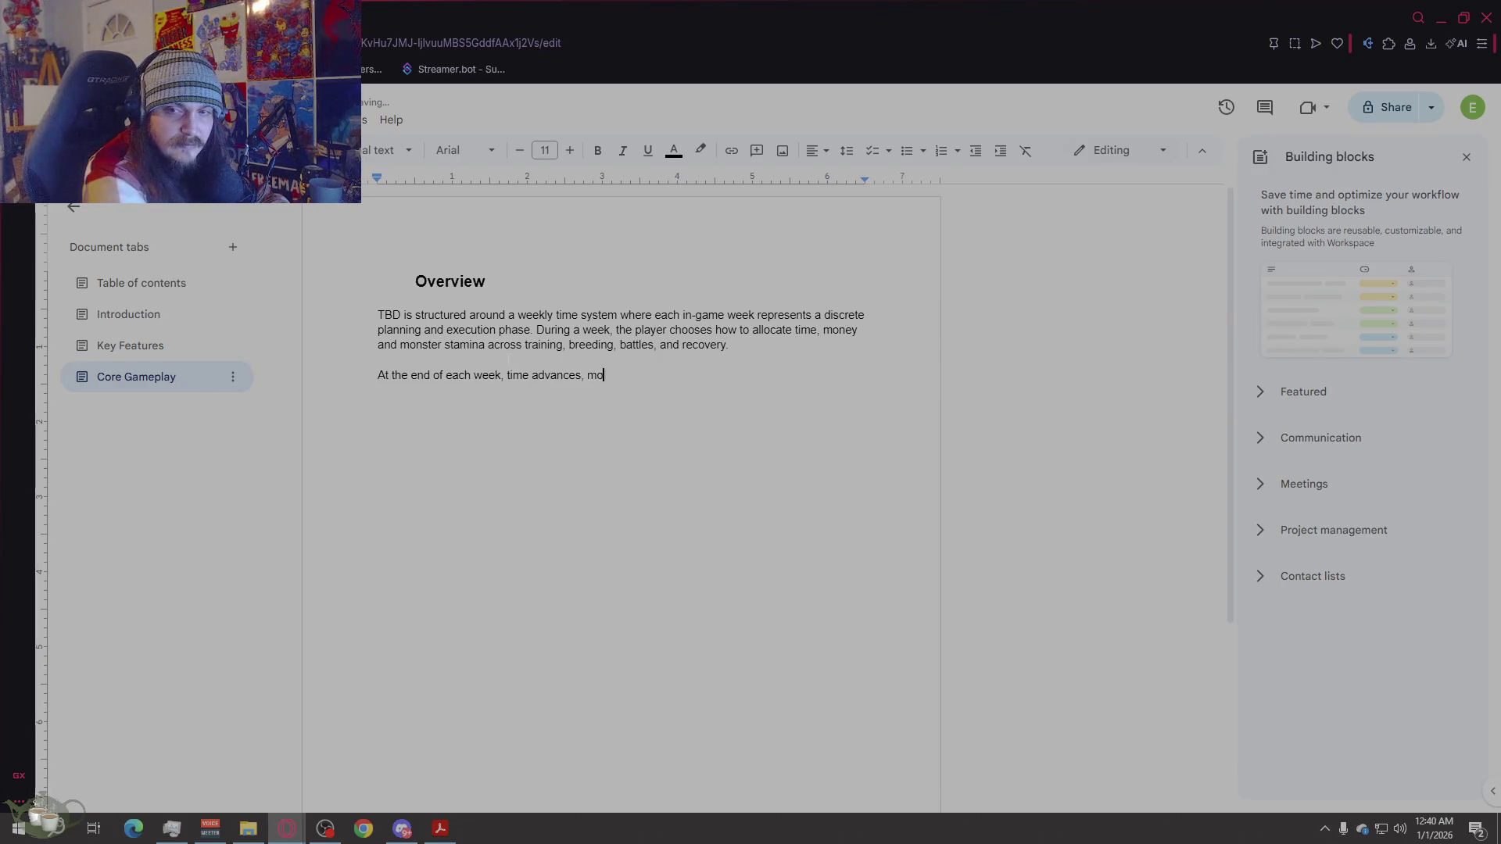
type("nsters age, and s")
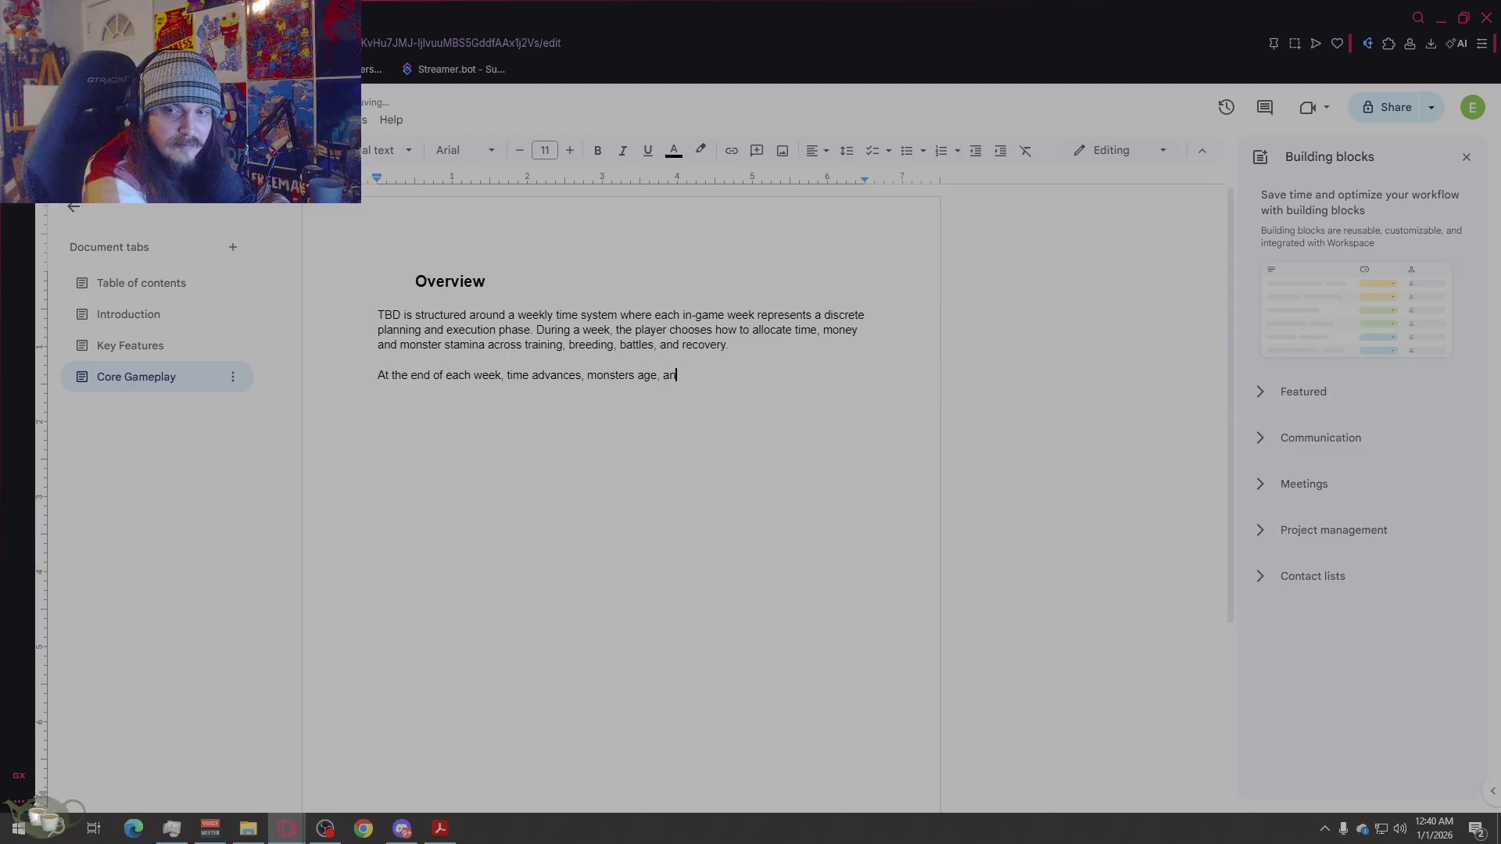
key("BackSpace")
type("con")
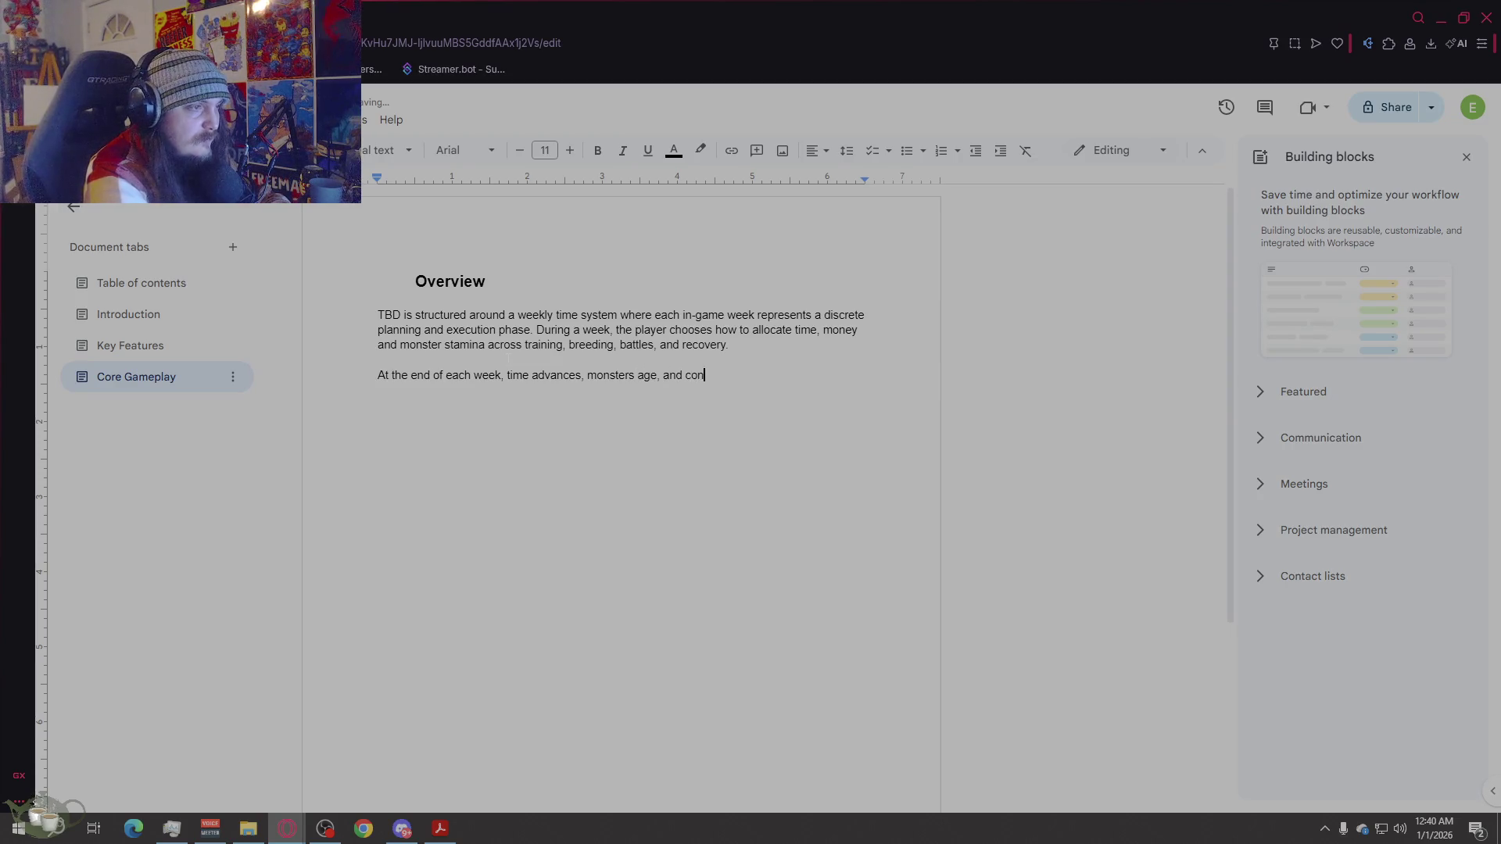
type("sequence")
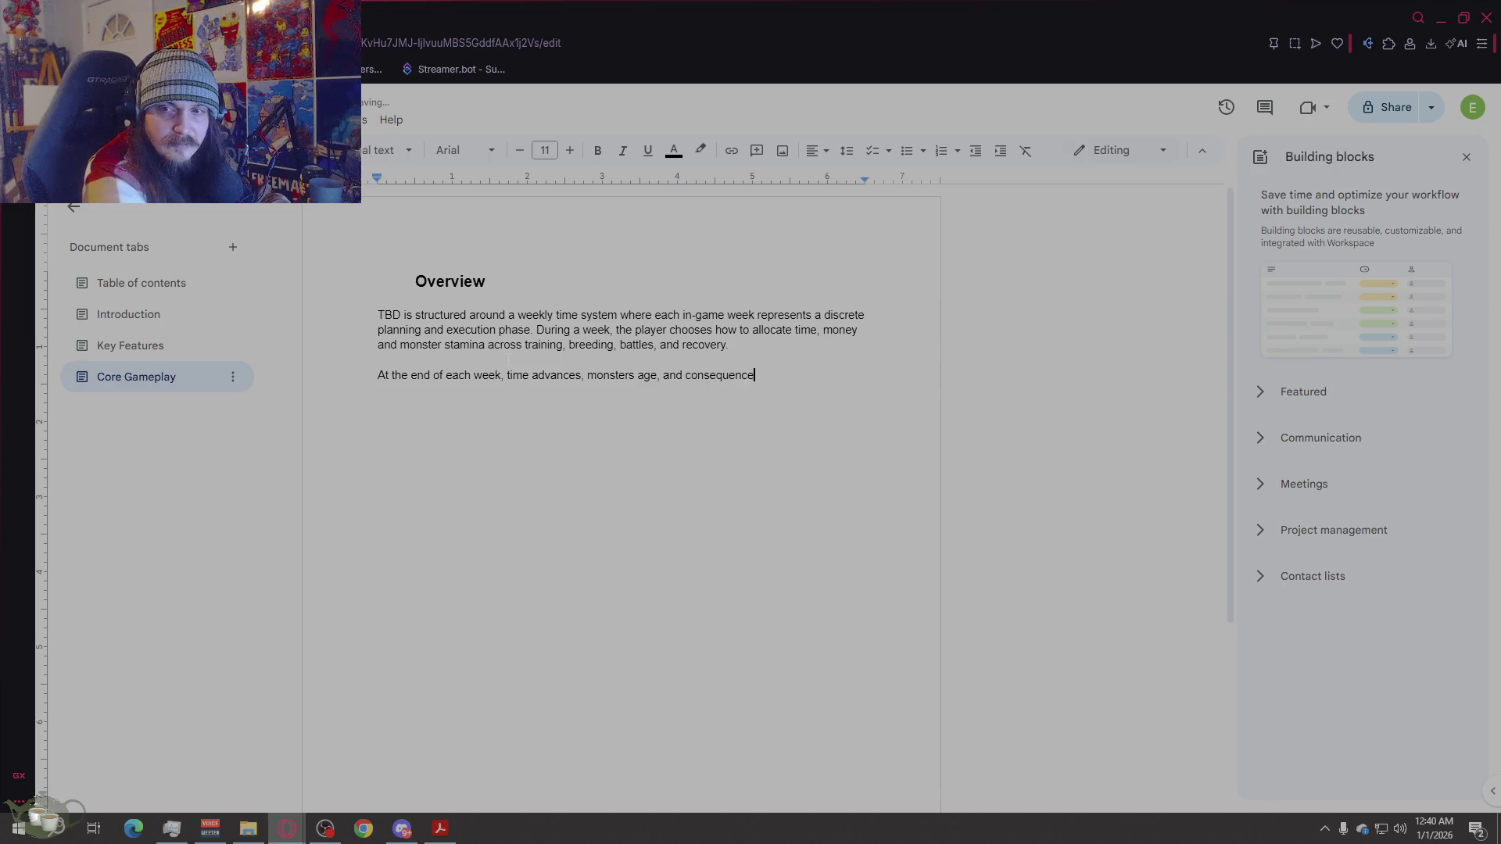
type("s of the players")
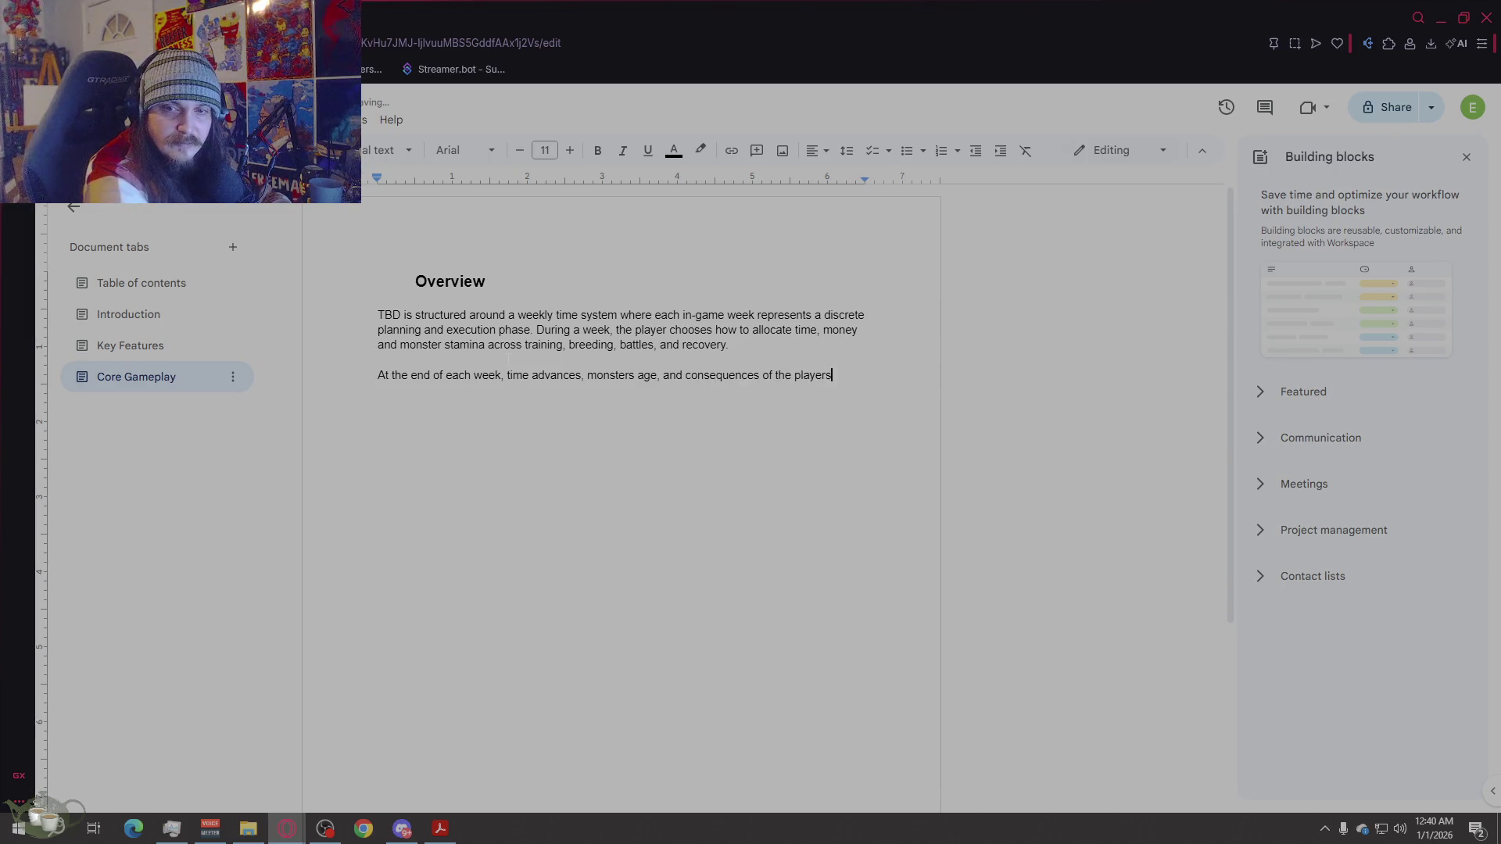
type(" decisions ")
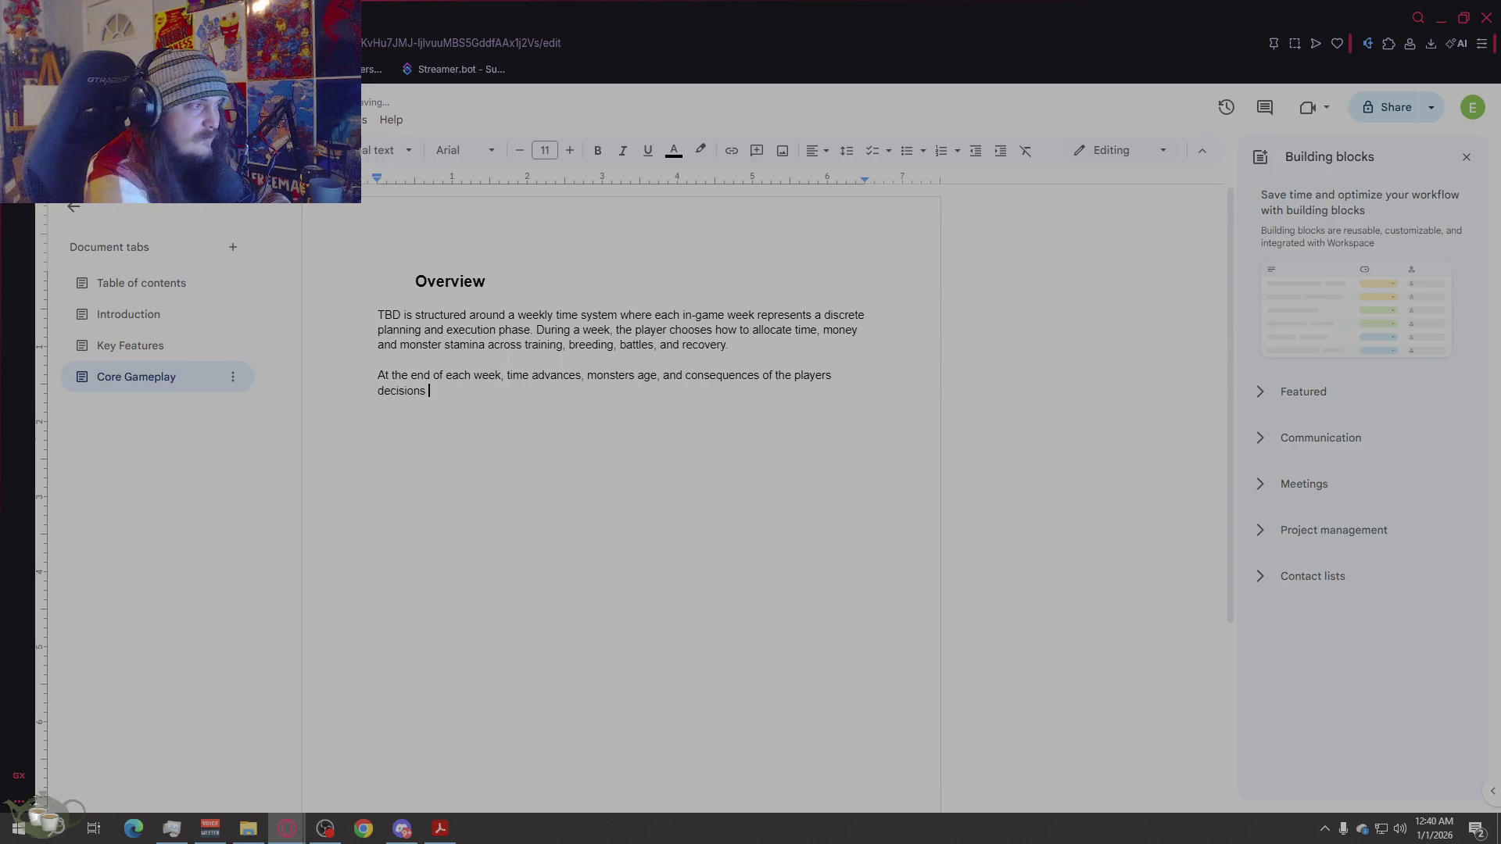
type("are applied.")
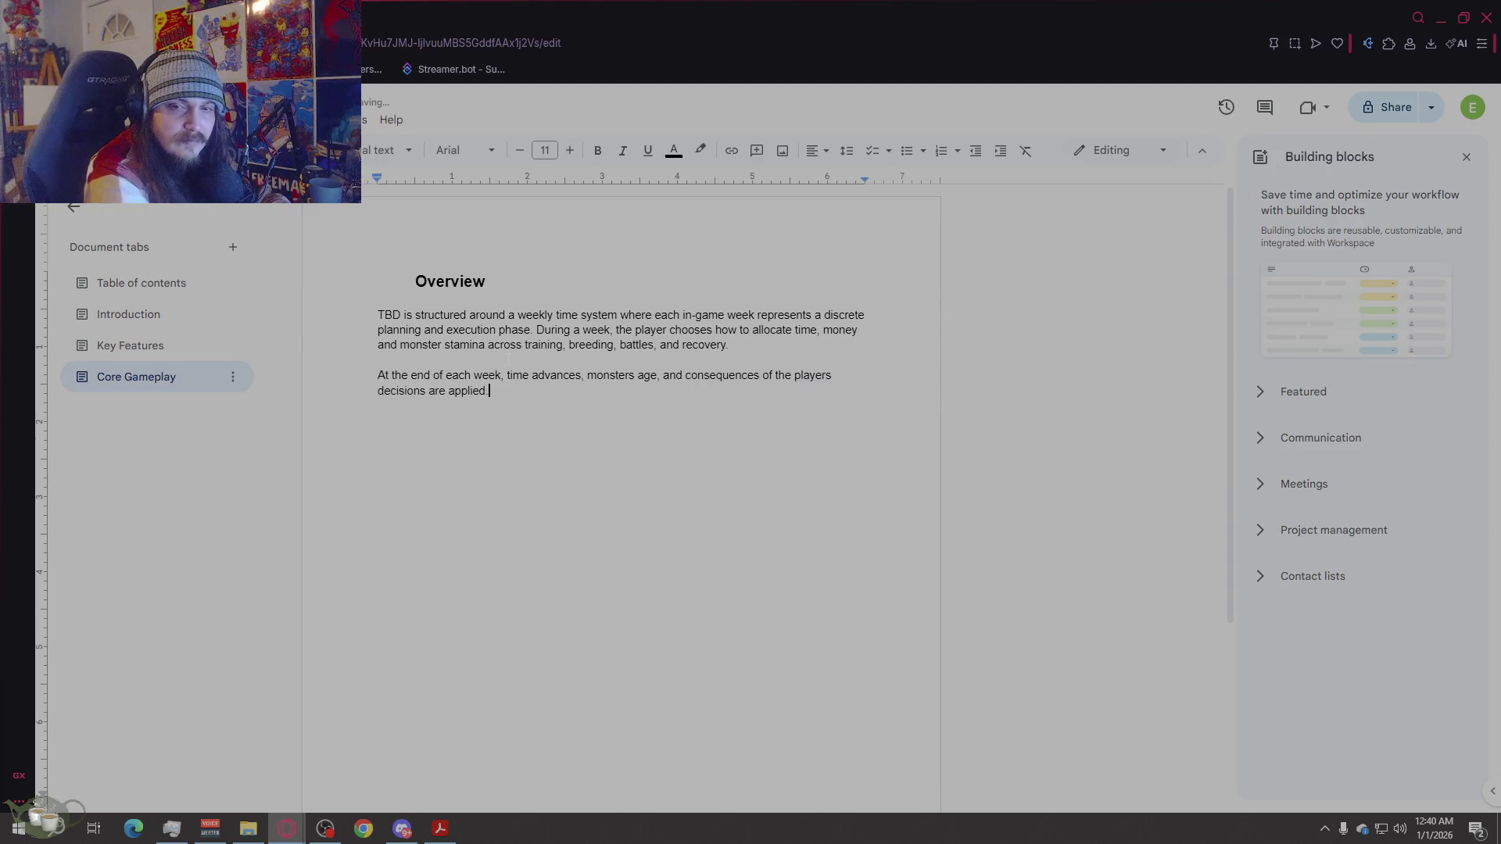
key("Return")
key("Return")
Step: Type 'The structure ensures:' and start a bulleted list with 'Clear pacing'
type("T")
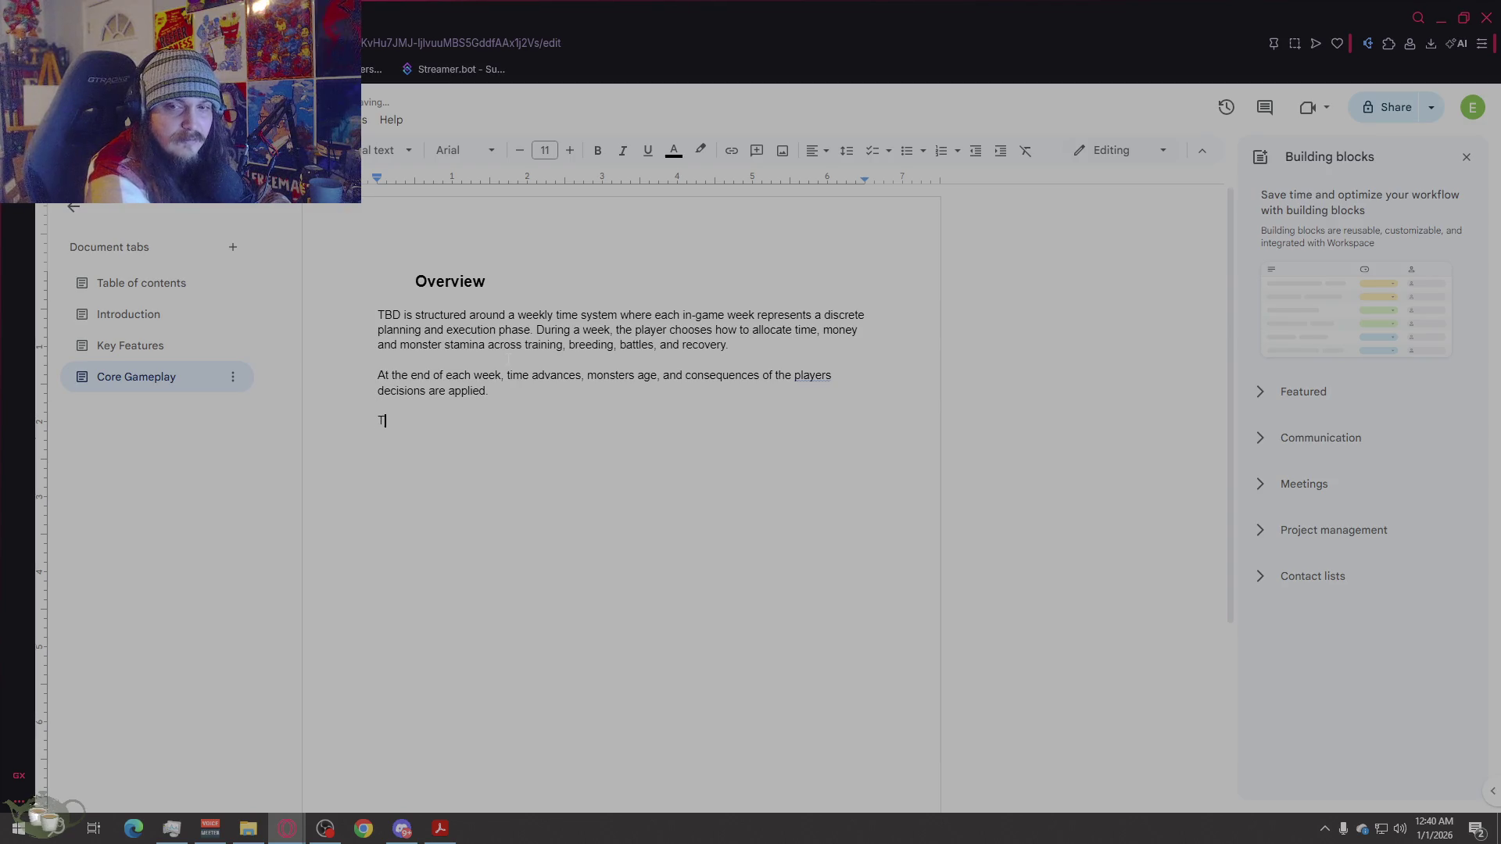
type("he struct")
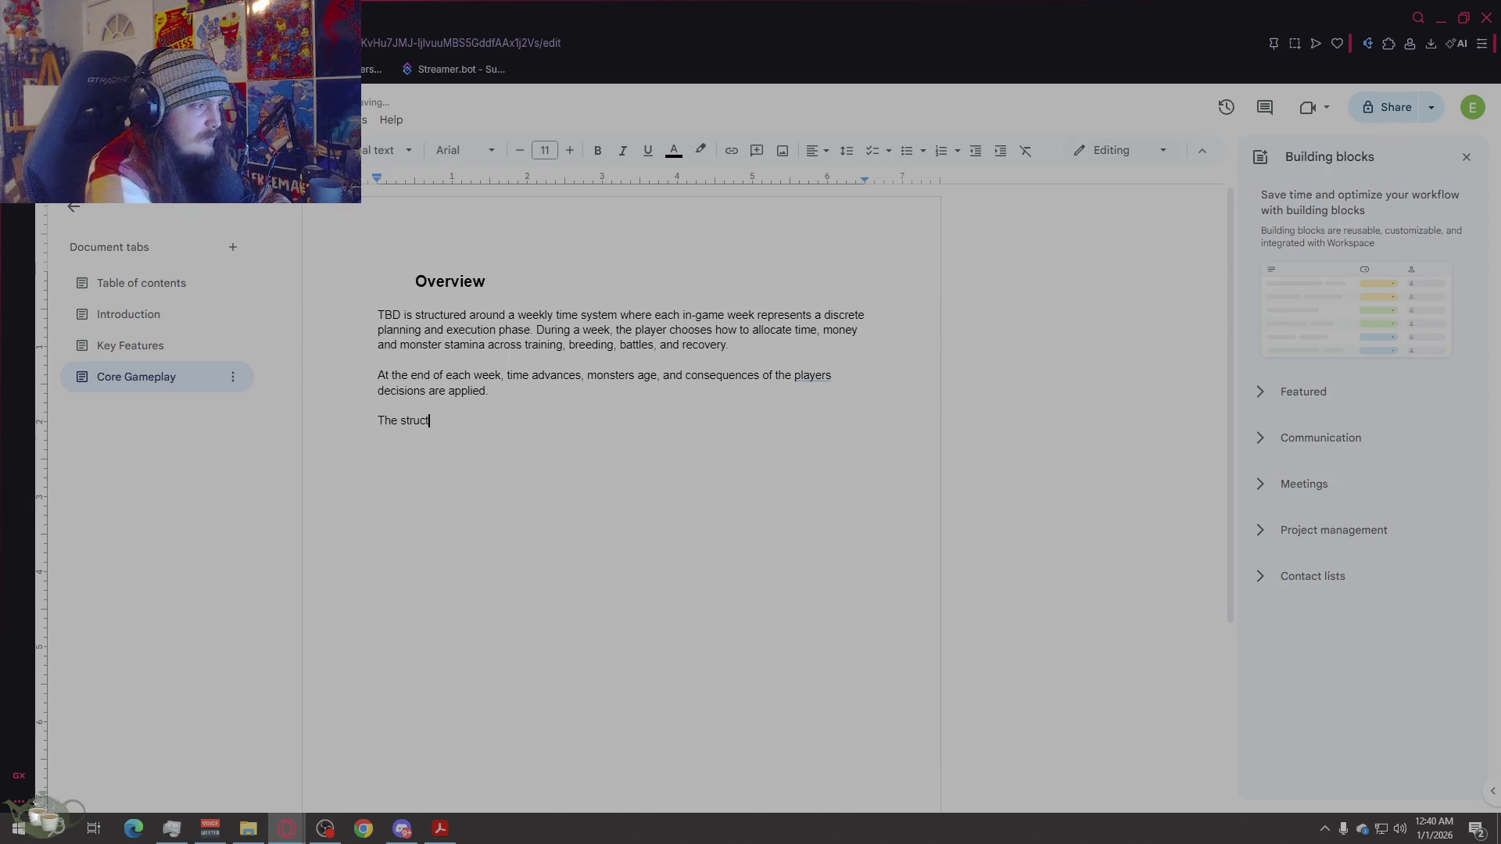
type("ure ensures: clea")
key("BackSpace")
key("BackSpace")
key("BackSpace")
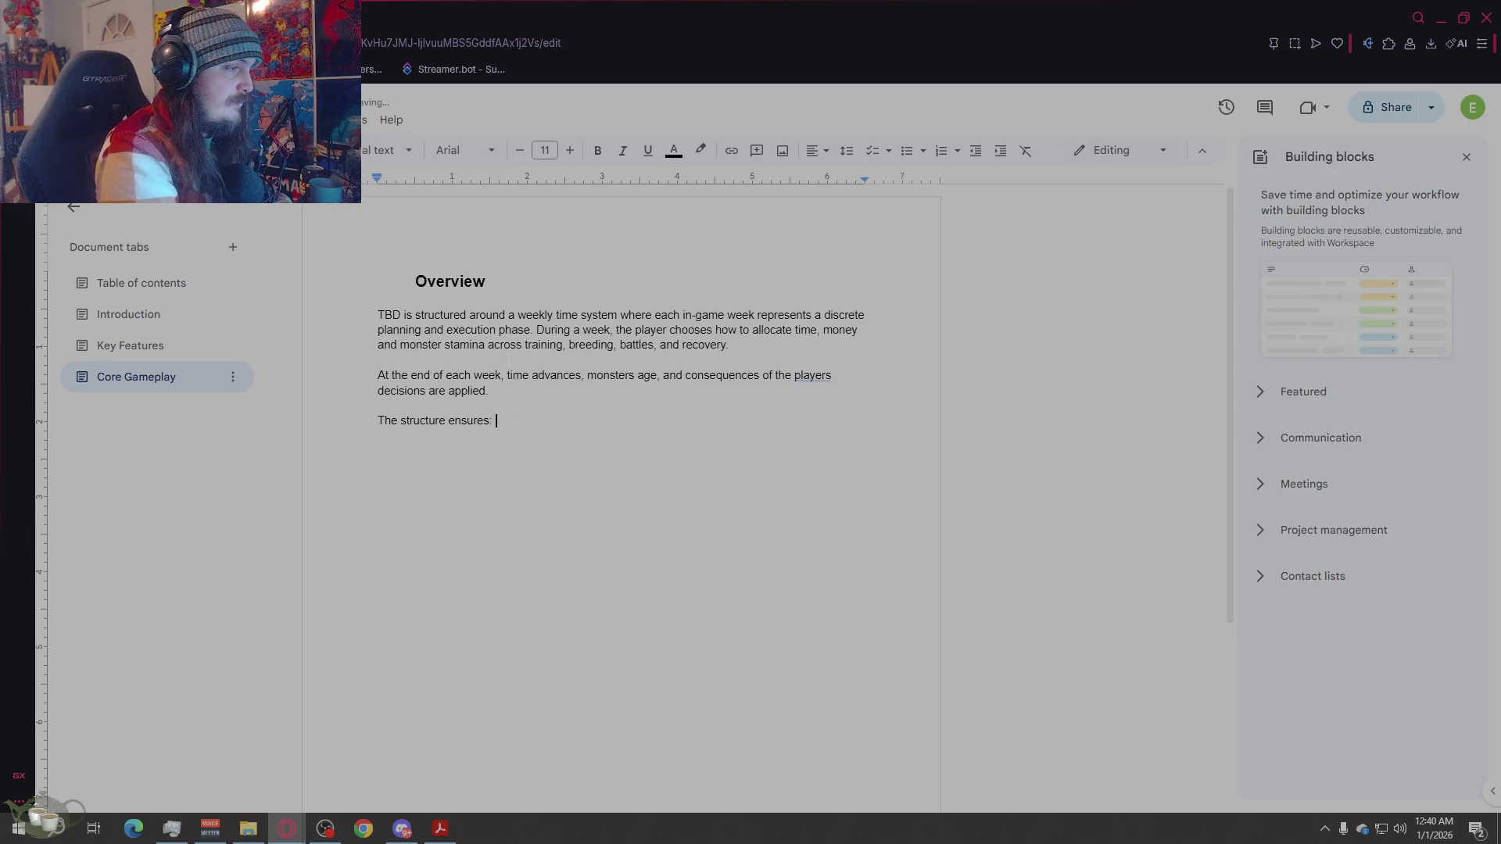
key("Return")
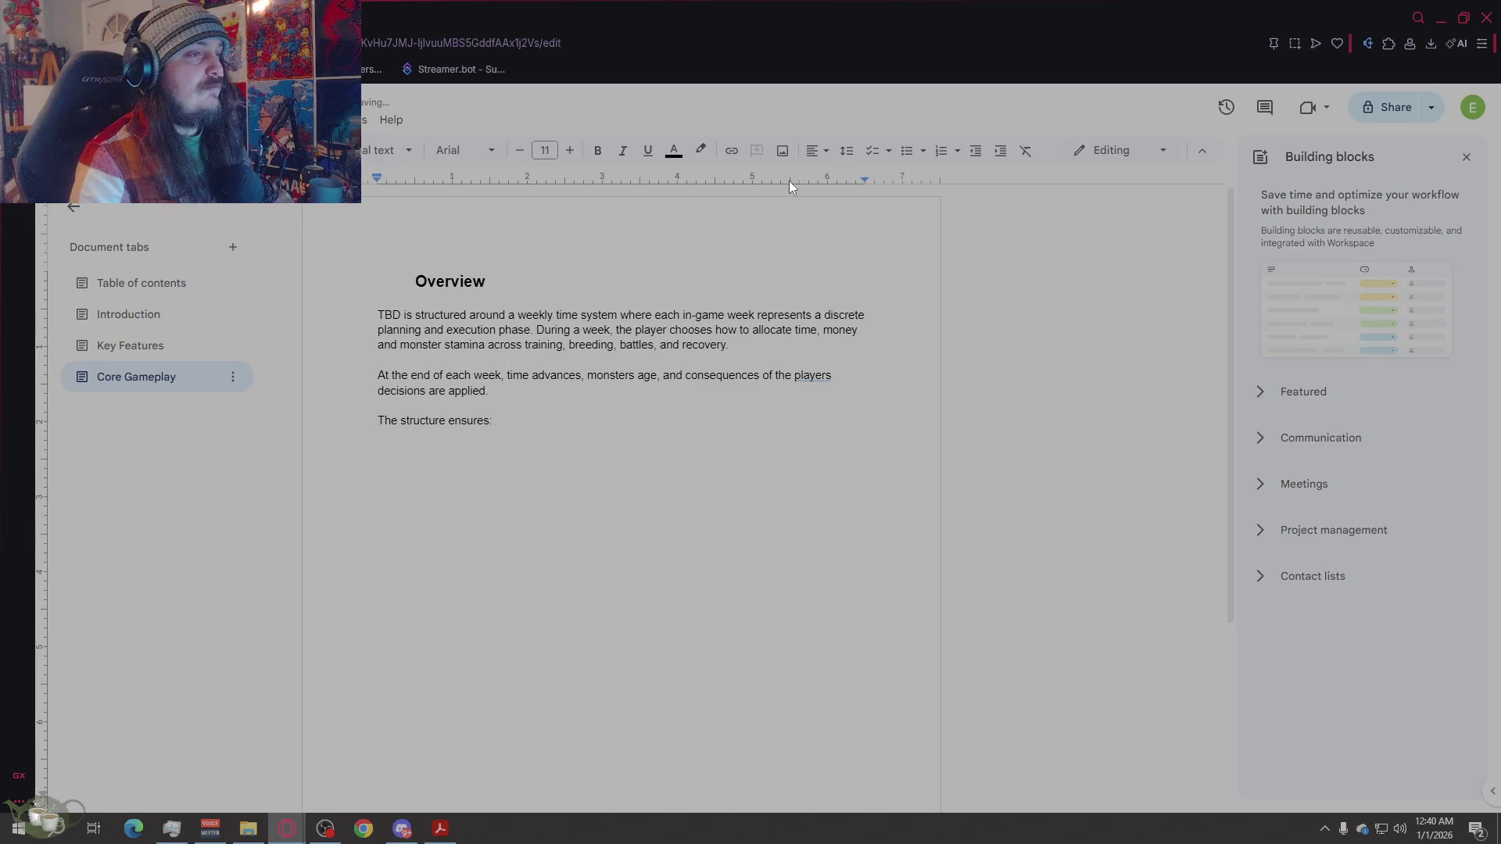
key("ctrl+shift+8")
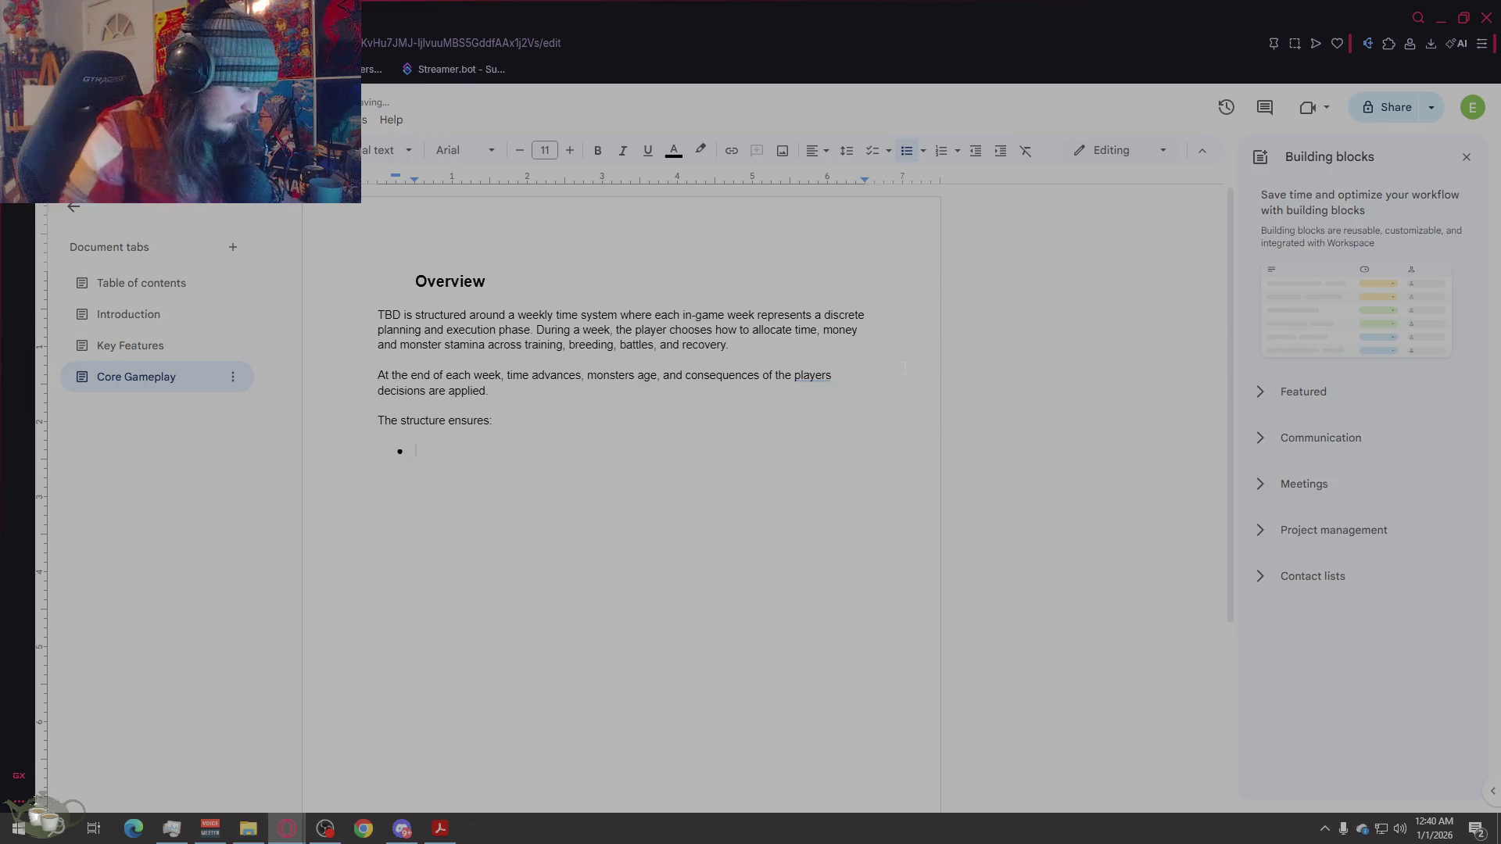
type("Clear pacing")
Step: Add bullets 'Meaningful tradeoffs', 'Predictable long-term planning' and 'Natural rise and fall of monster power'
key("Return")
type("meaning")
key("BackSpace")
key("BackSpace")
key("BackSpace")
type("Meaningful ")
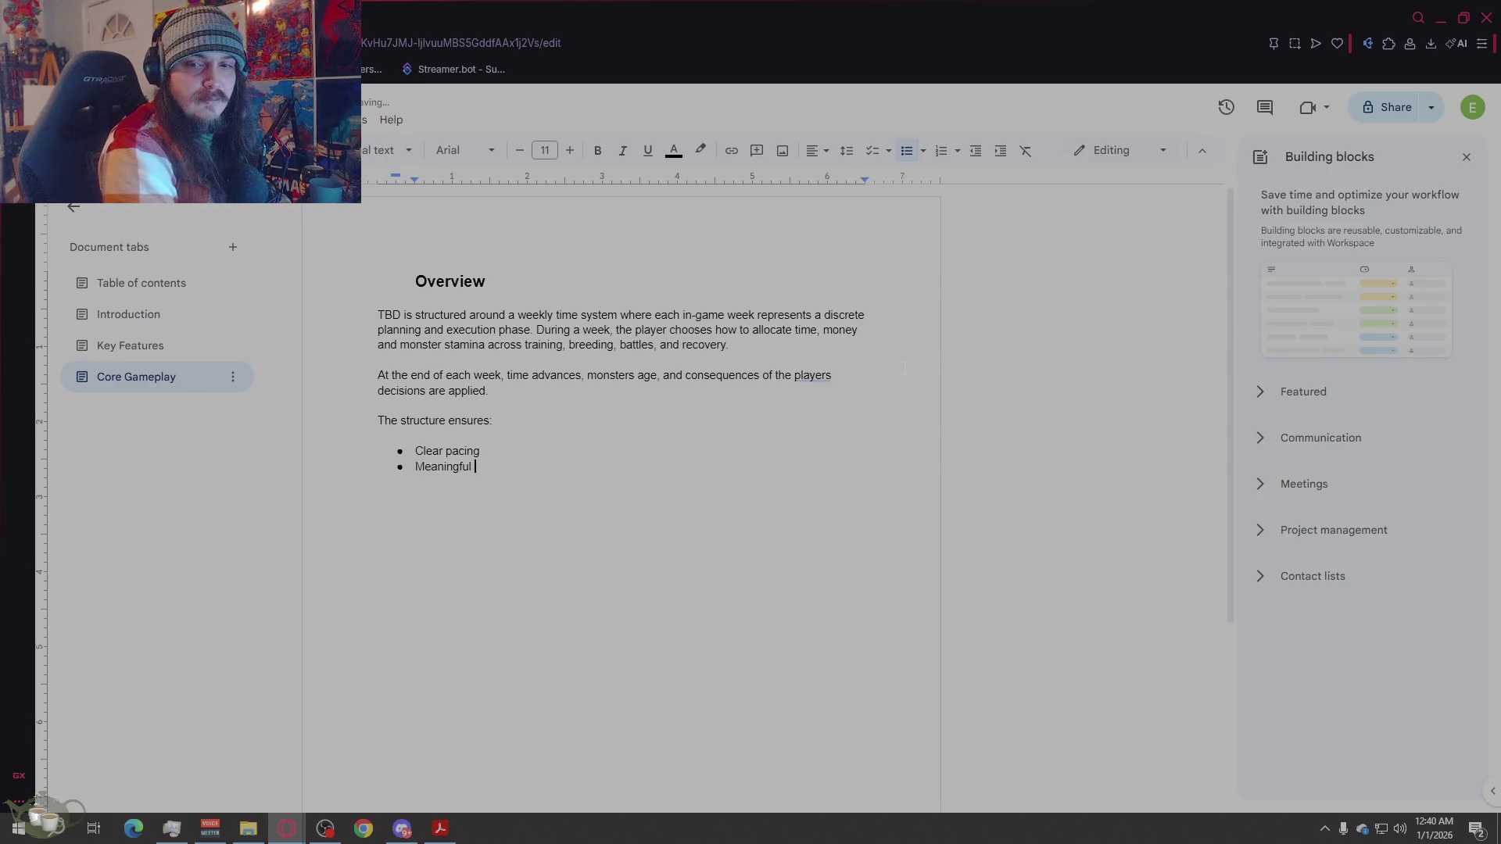
type("tradeoffs")
key("Return")
type("Prediciabl")
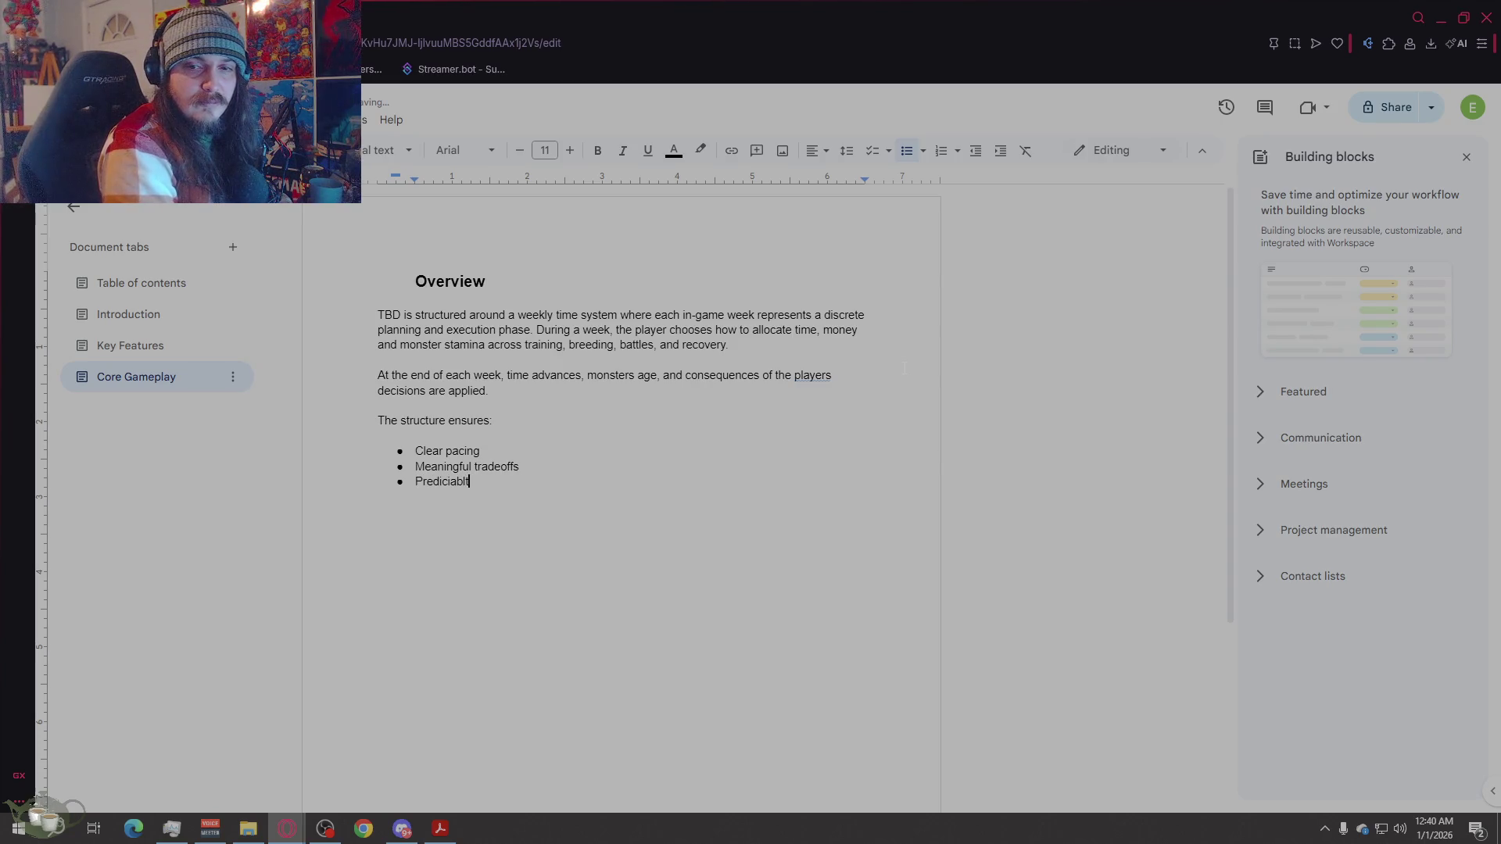
key("BackSpace")
key("BackSpace")
key("BackSpace")
type("itable ")
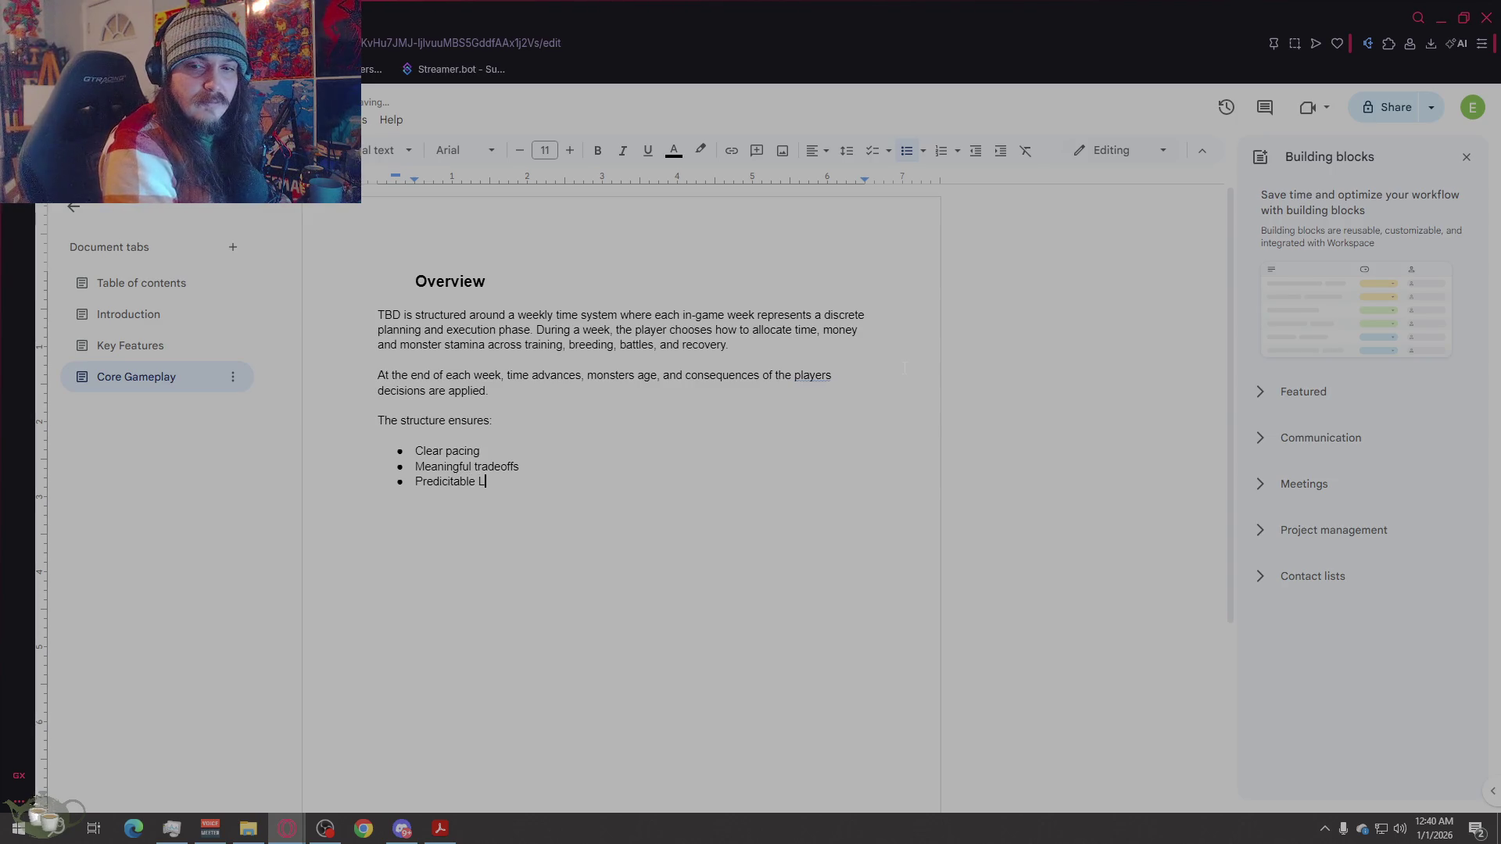
type("long-term plan")
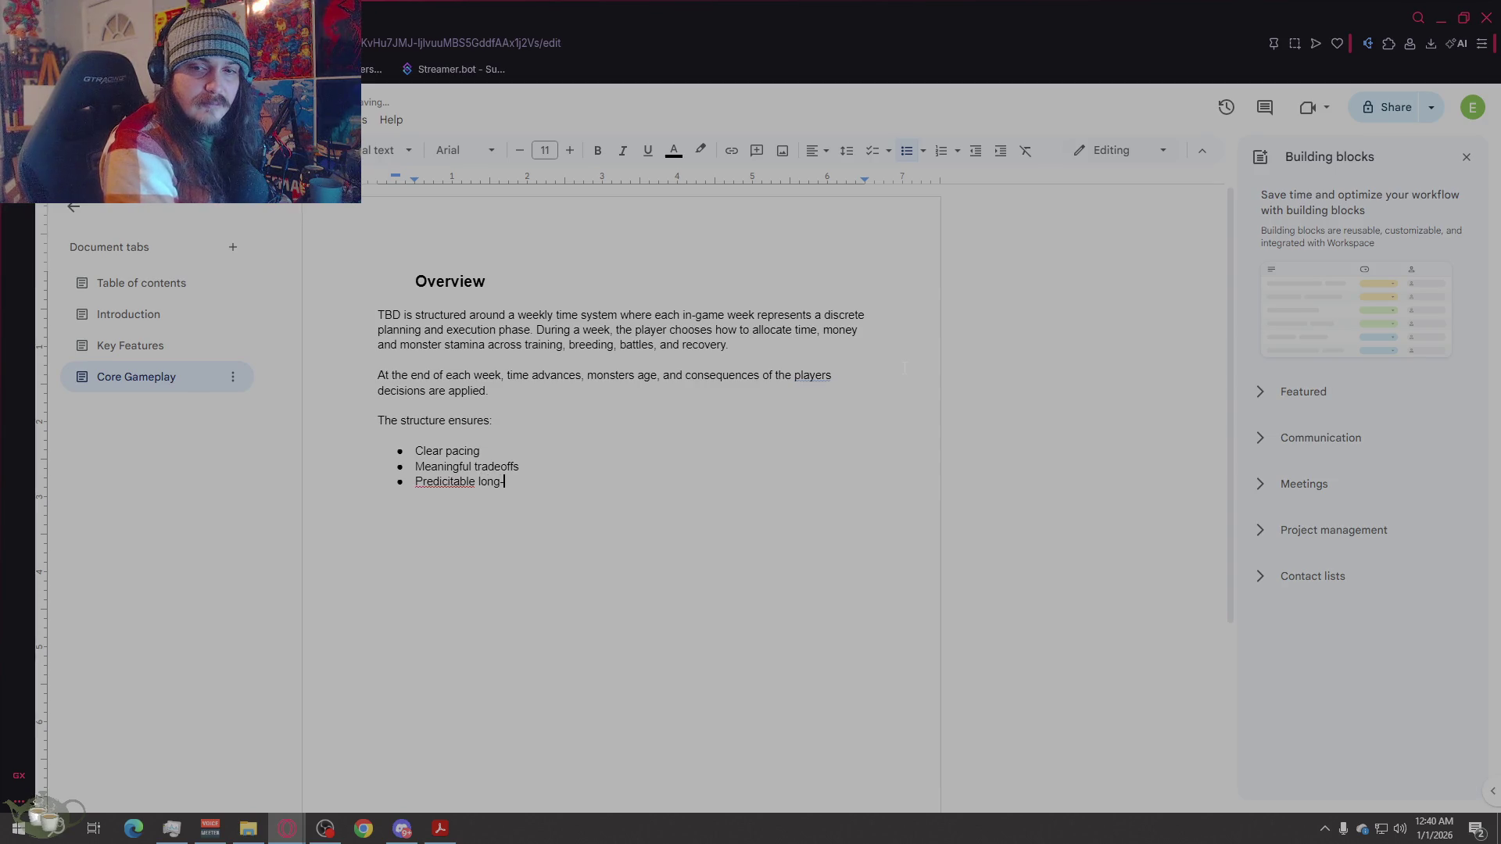
type("ning")
key("Return")
type("Natural rise and fall of m")
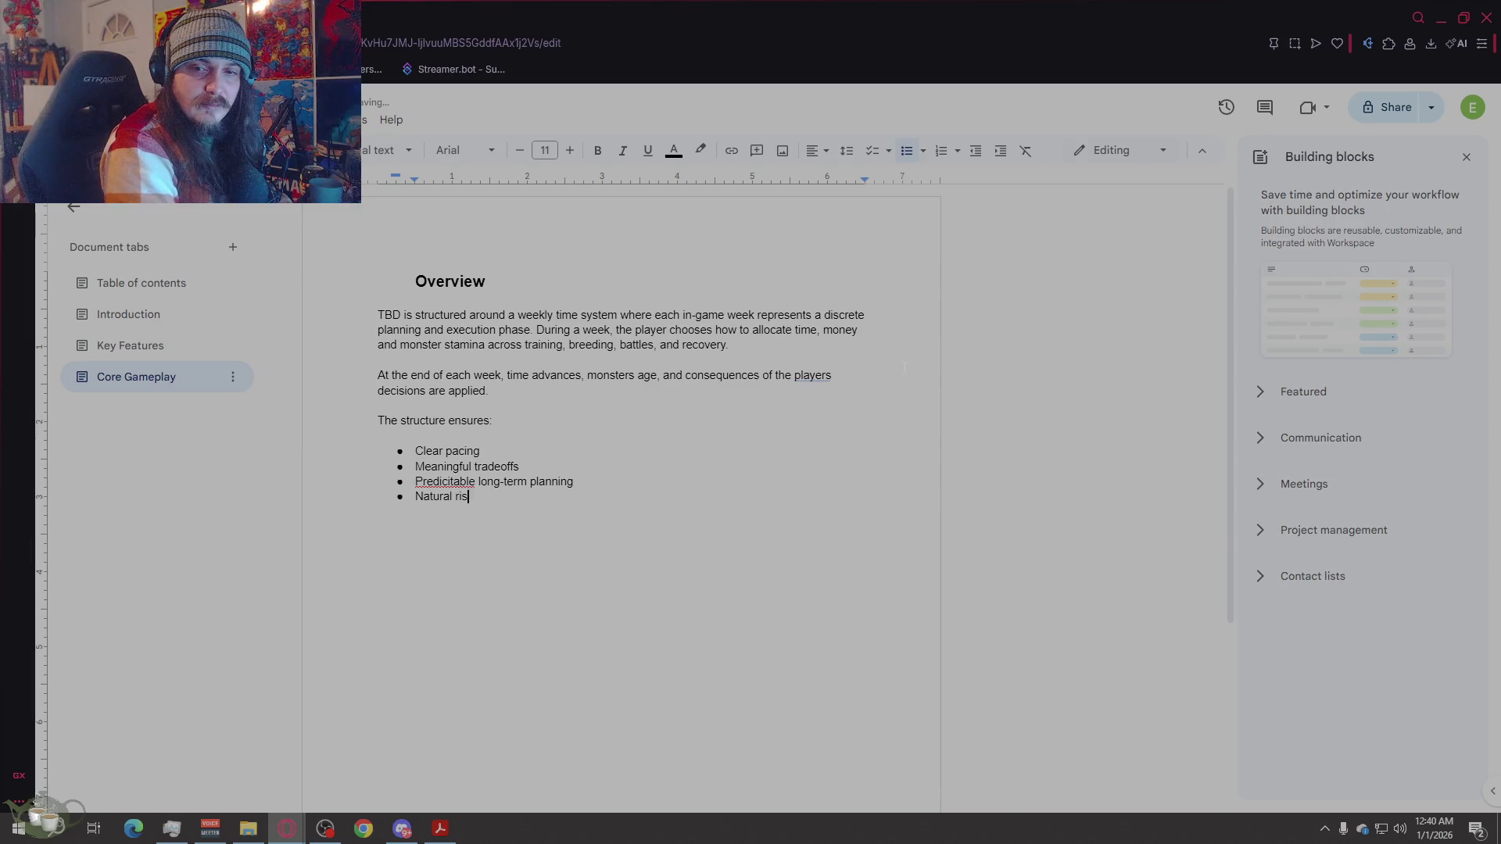
type("onster power")
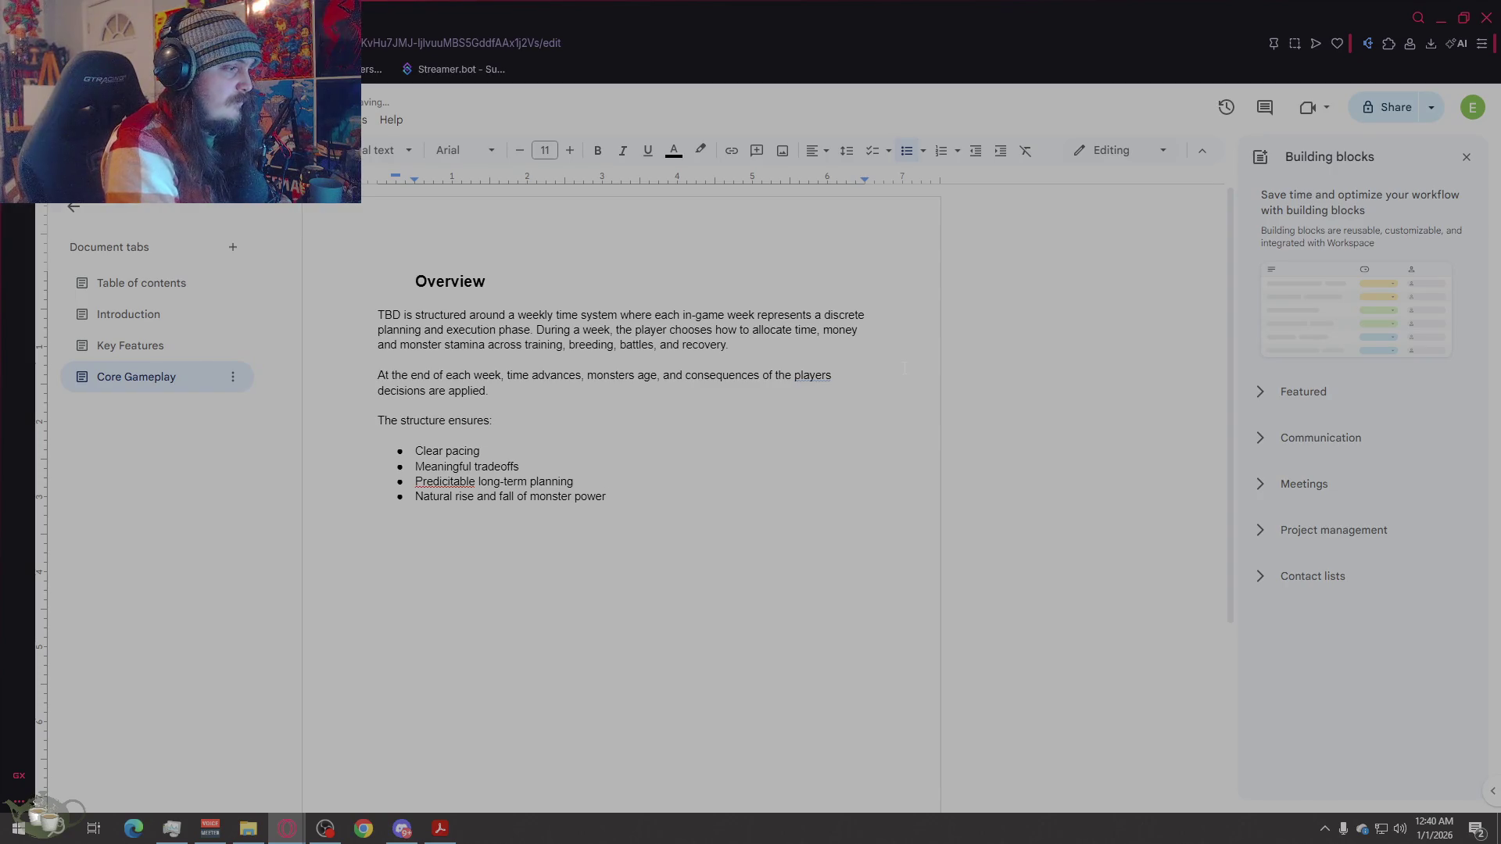
Step: Correct the misspelling to 'Predictable' and end the bullet list
right_click(428, 483)
left_click(483, 525)
left_click(706, 592)
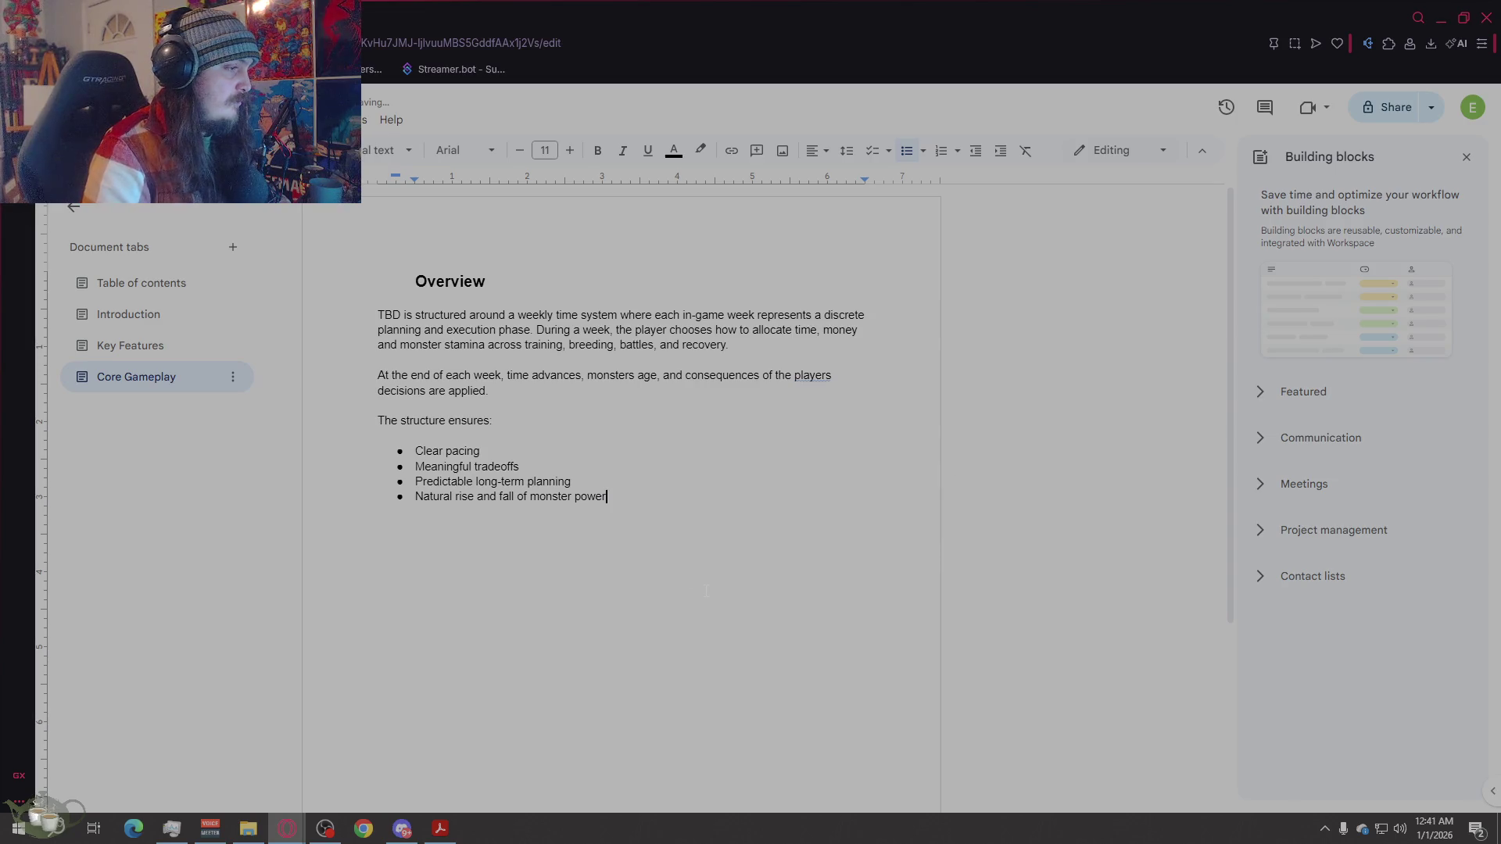
key("Return")
key("Return")
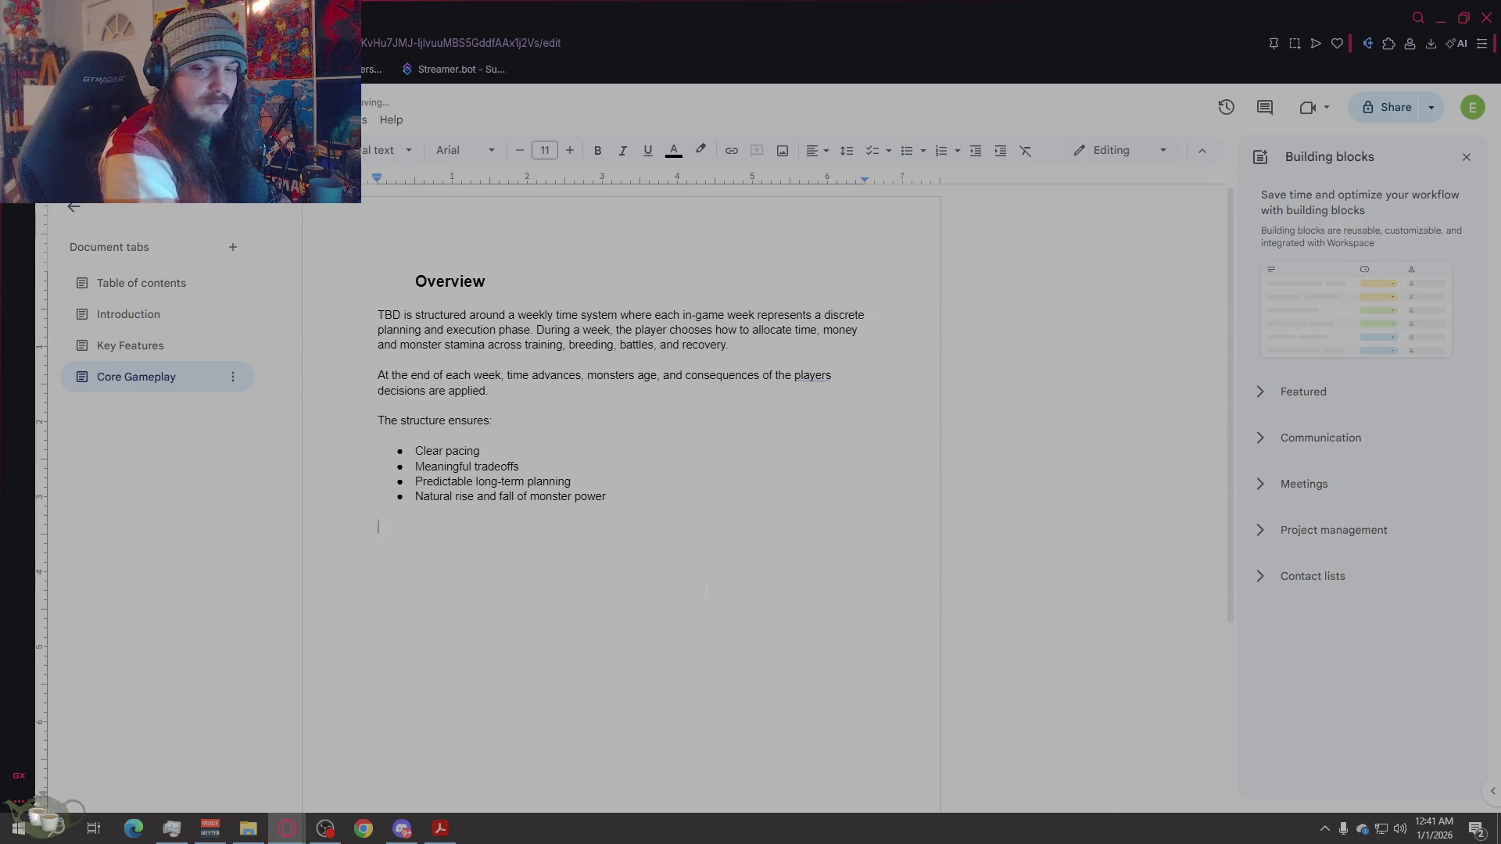
Step: Type 'Weekly phases', then 'Each week follows the same high level structure', then '1. Planning phase'
type("Week")
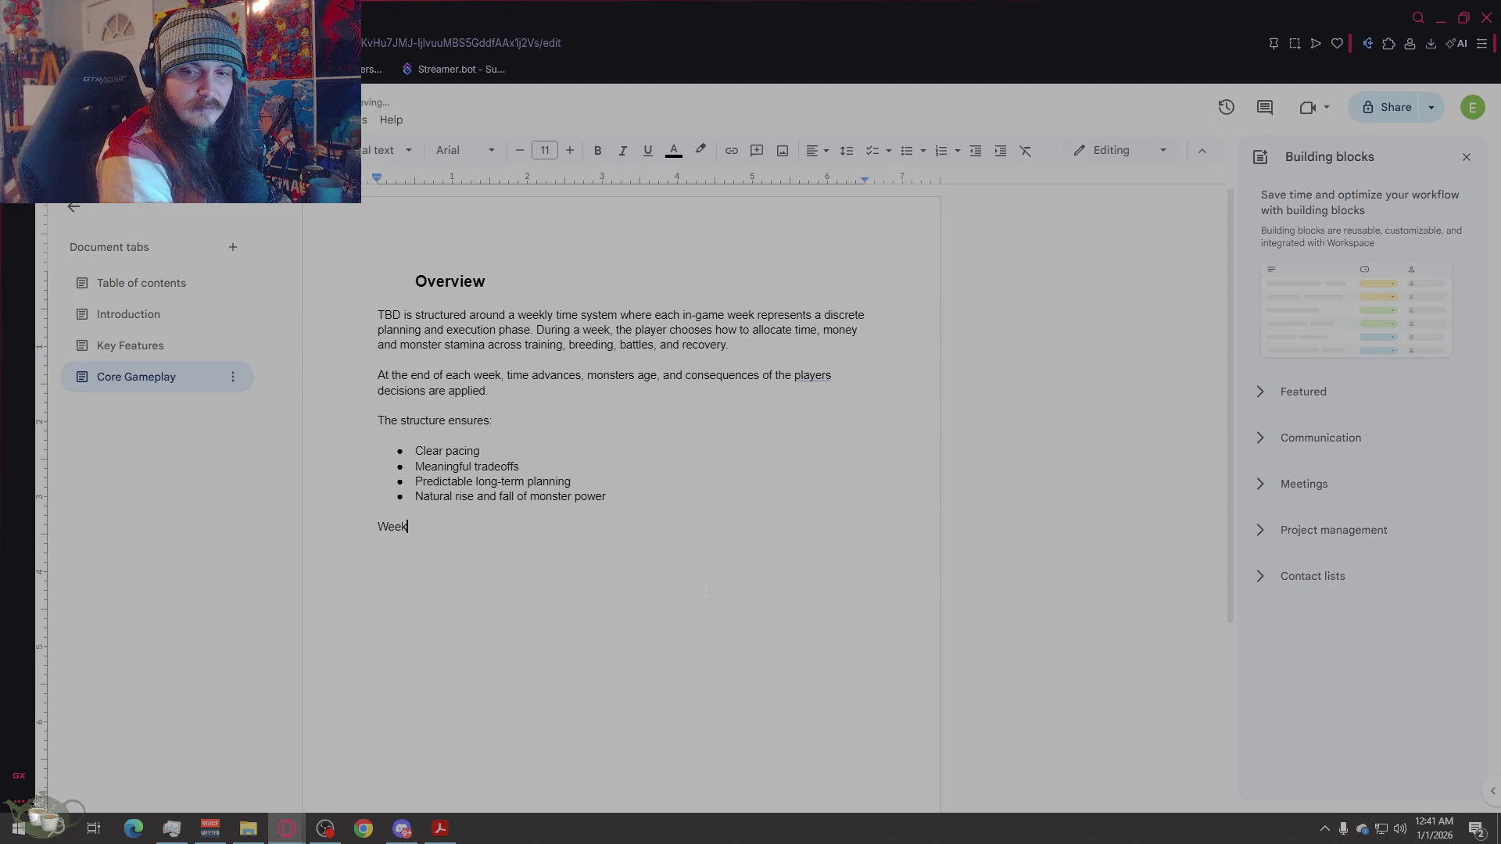
type("ly phases")
key("Return")
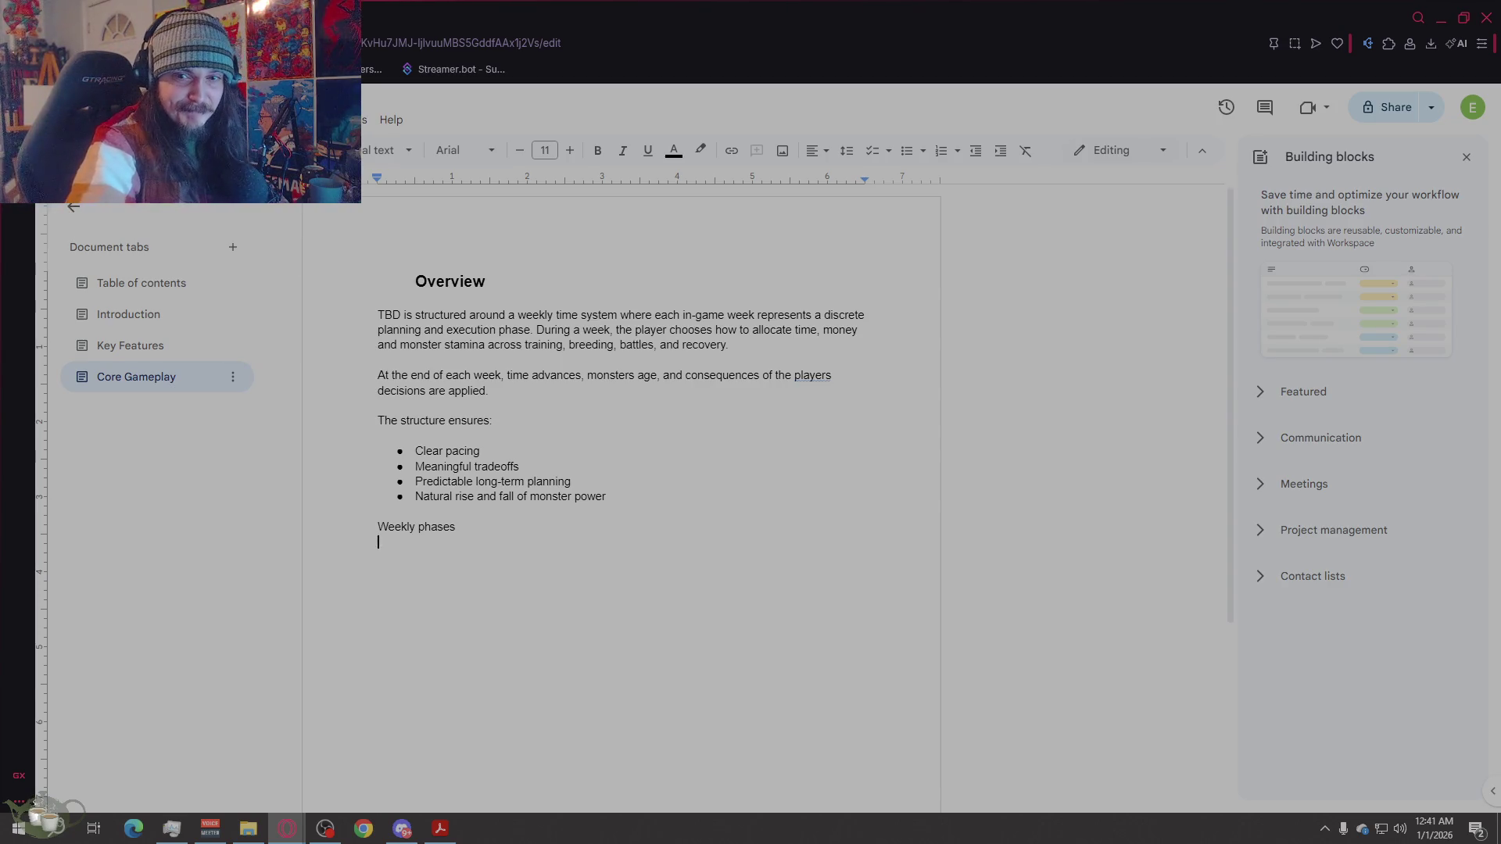
key("Return")
type("E")
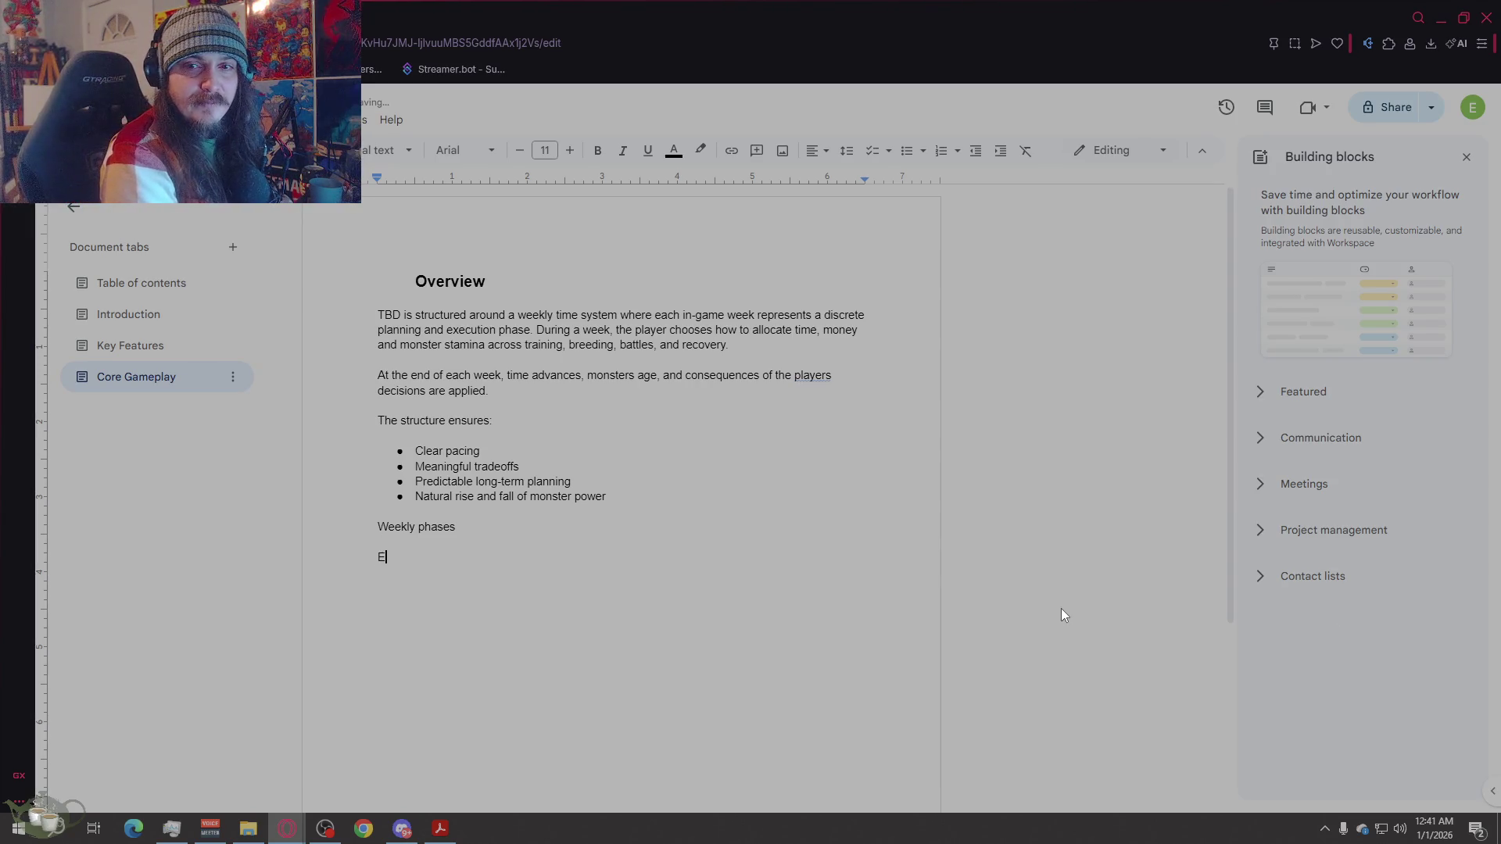
type("ach week follow")
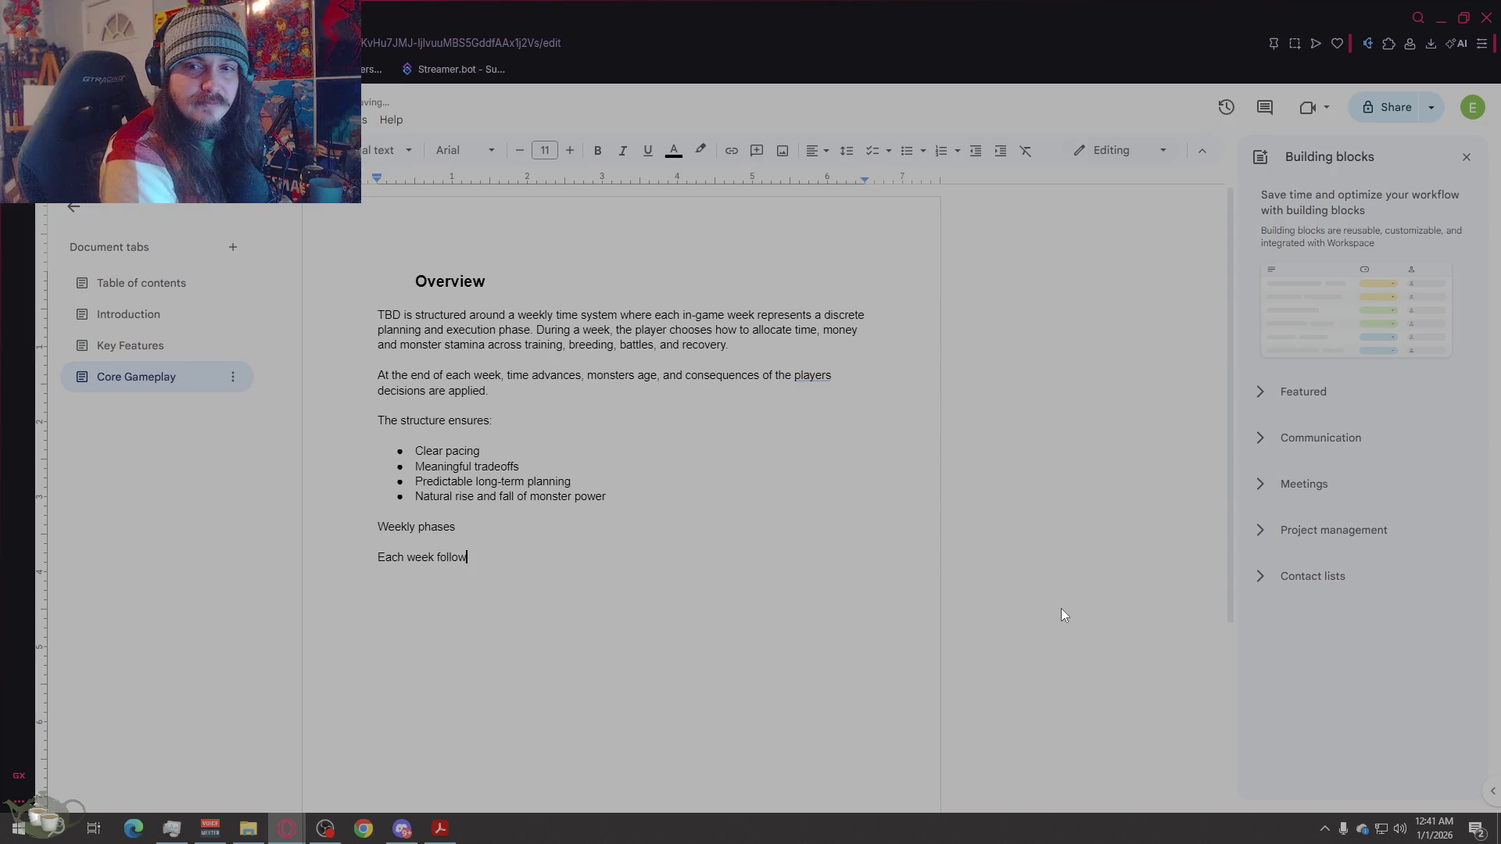
type("s the same high level structure:")
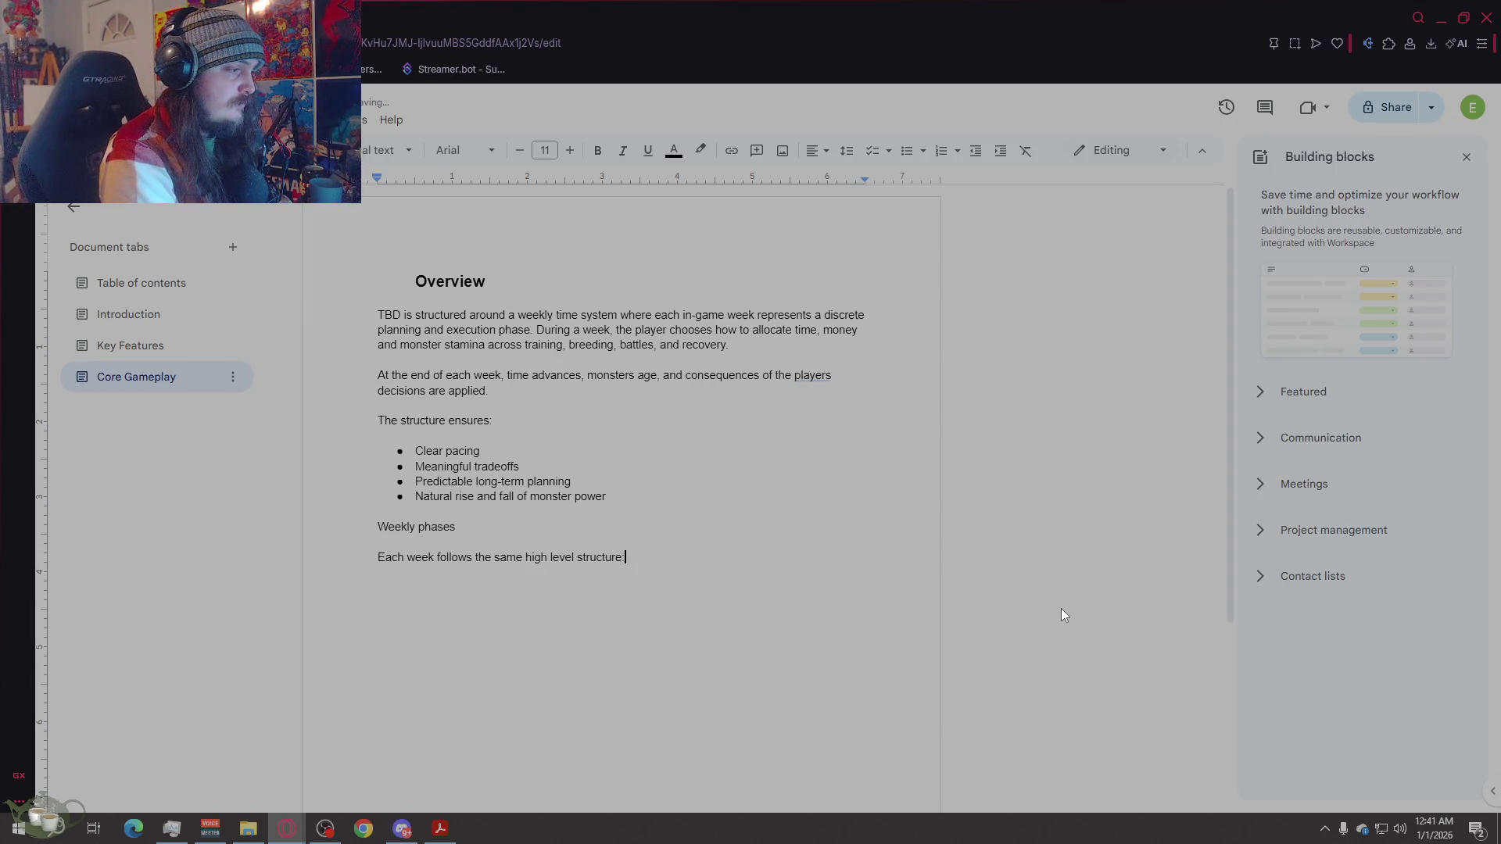
key("Return")
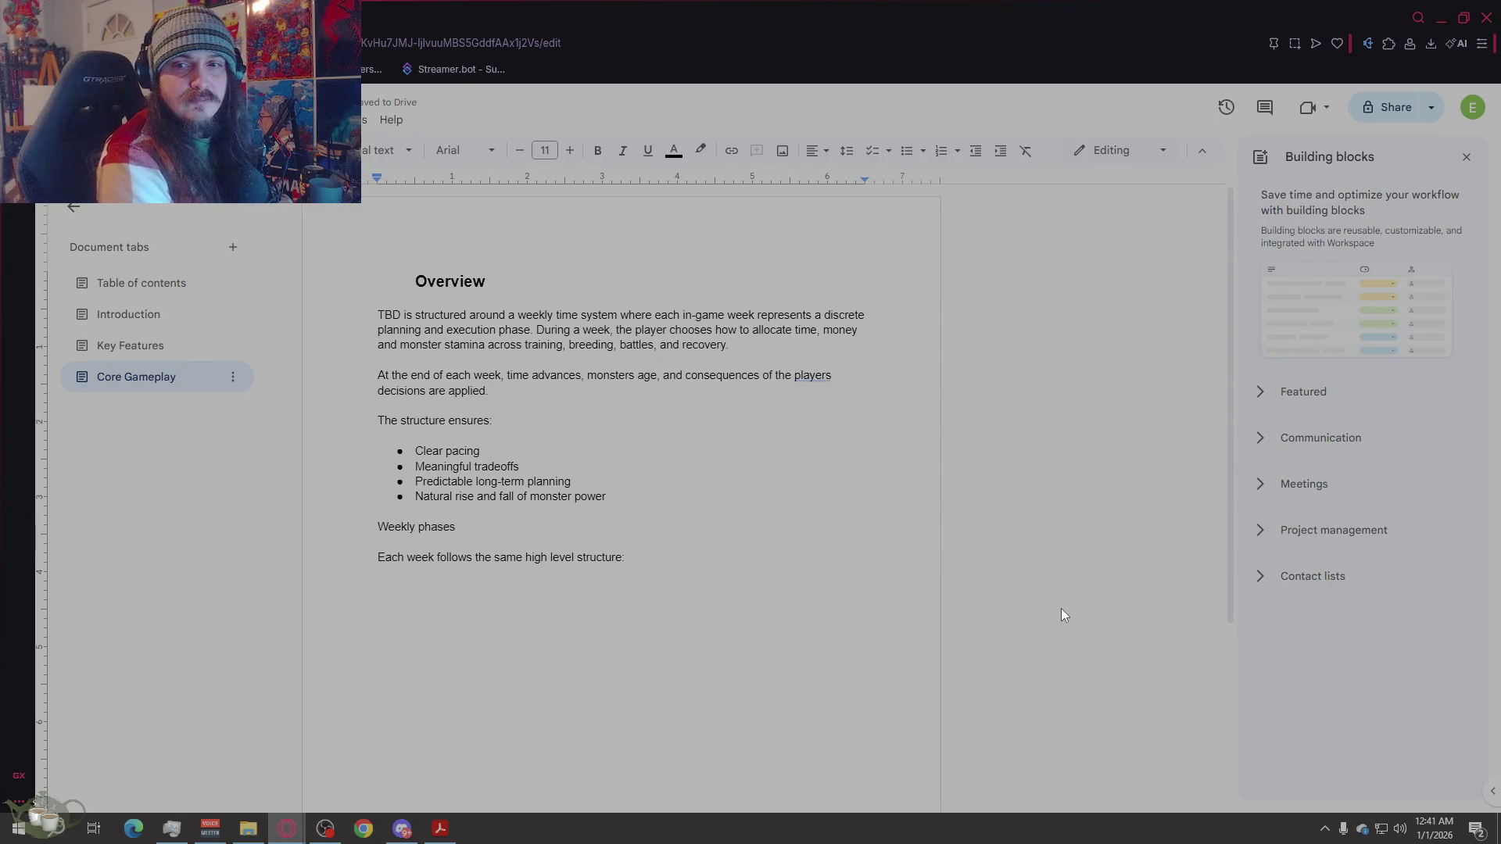
type("1. ")
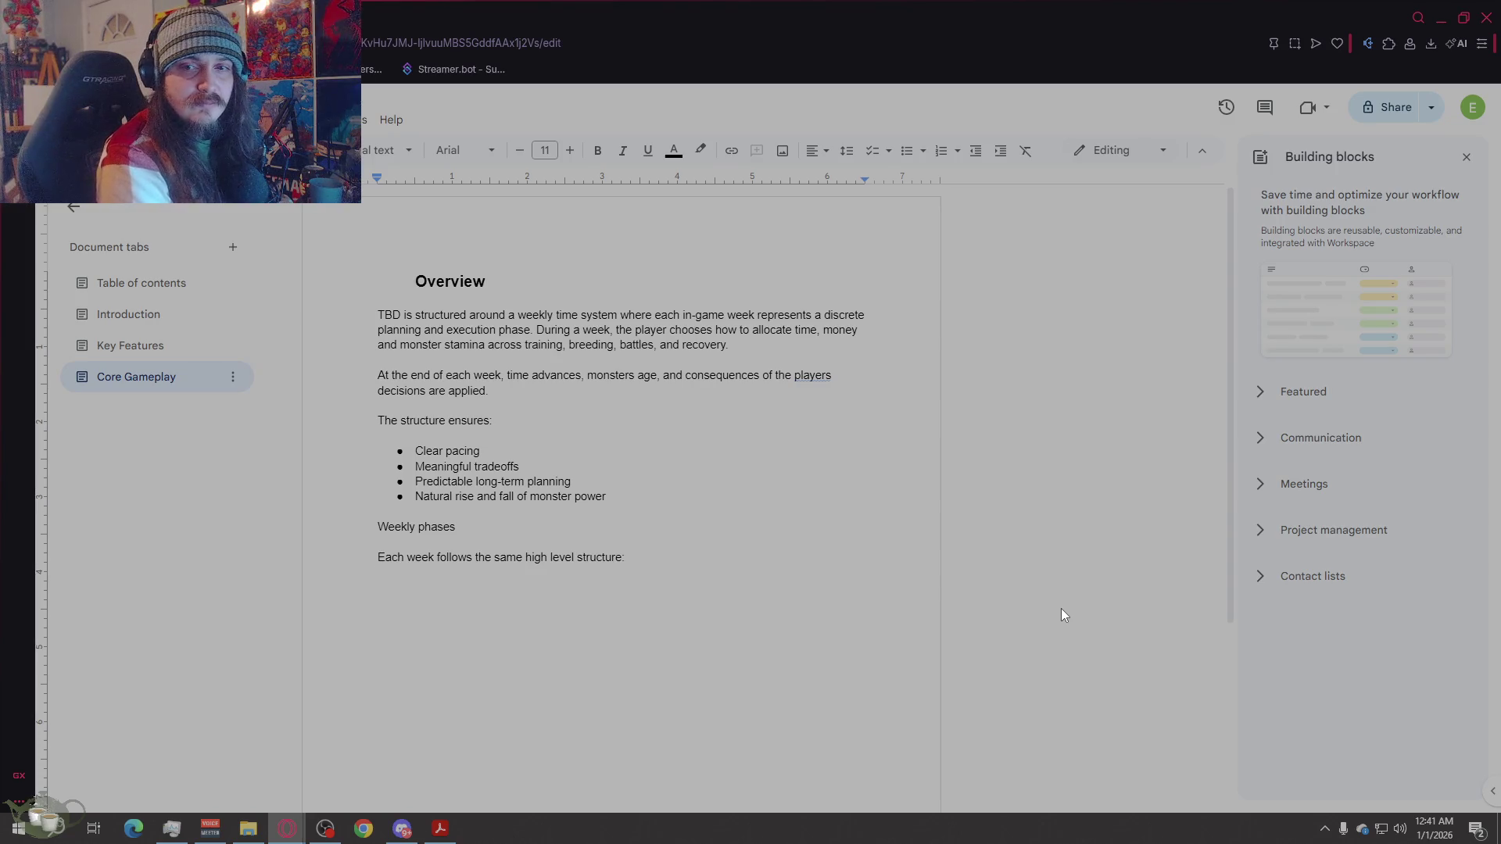
type("Planni")
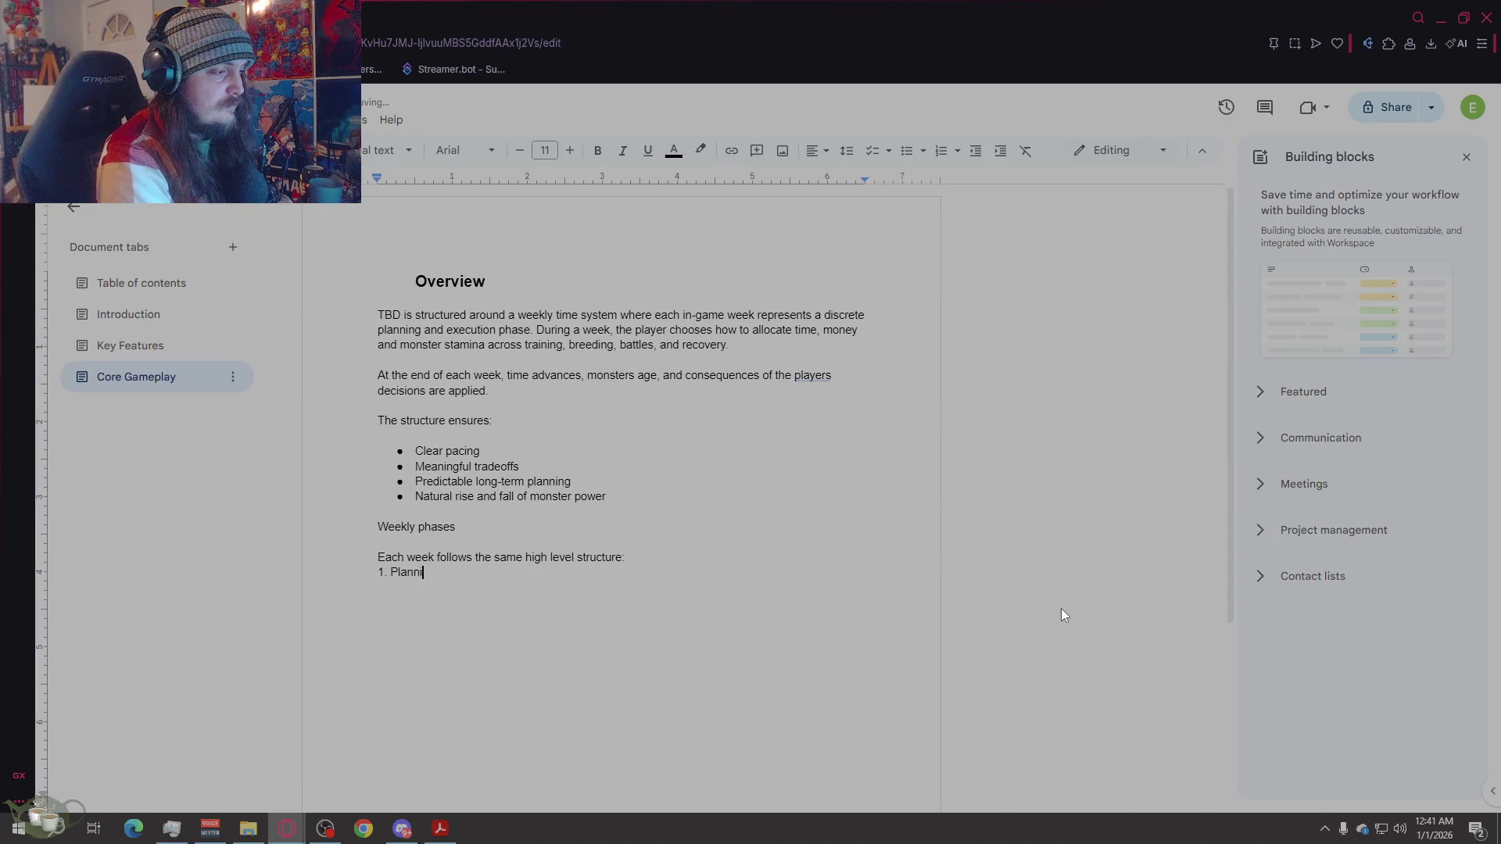
type("ng phase")
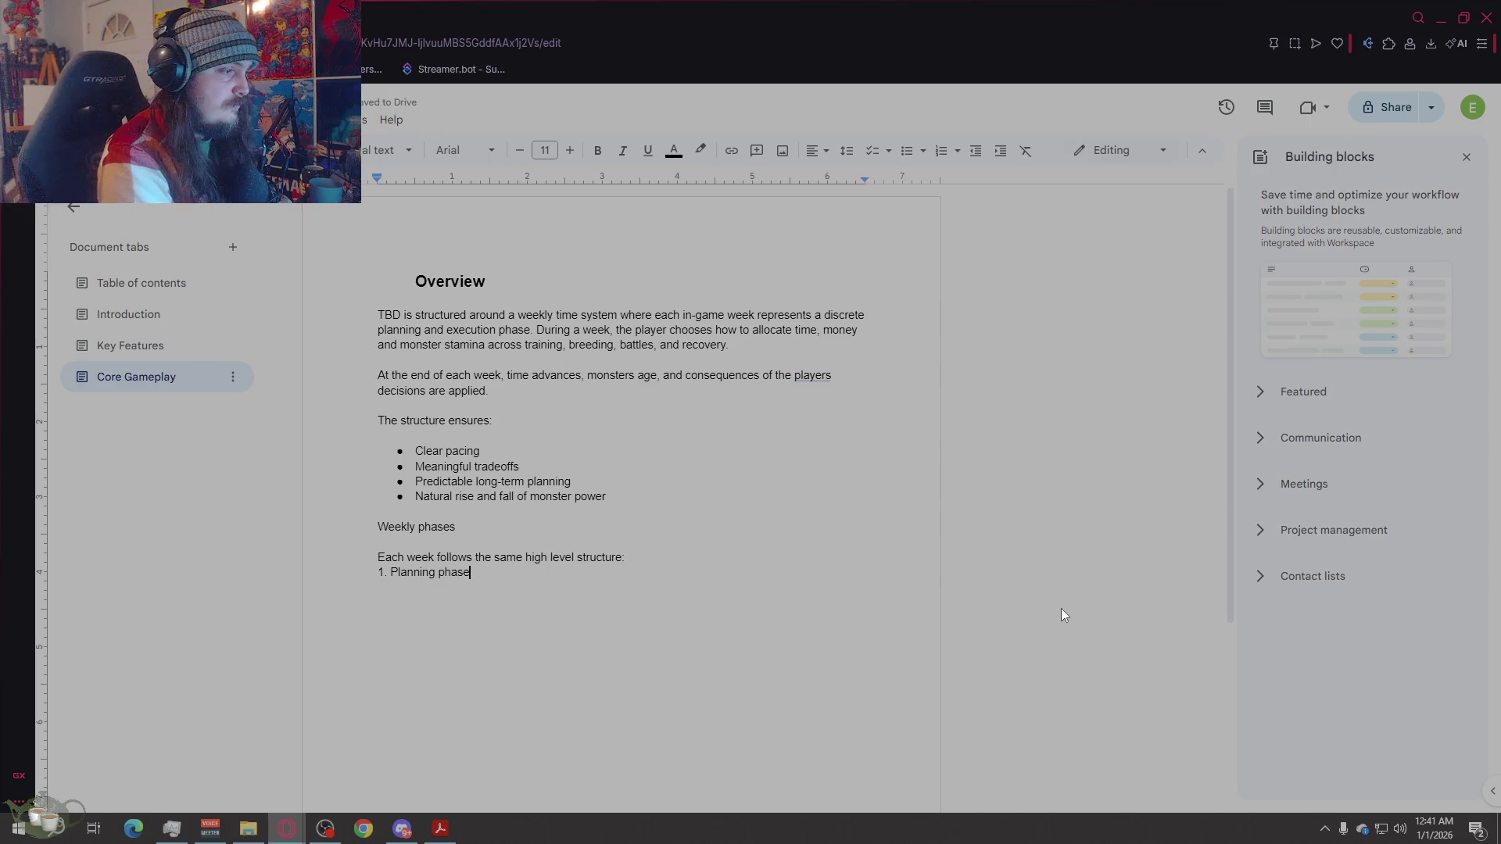
Step: Add lines '2. Action Phase', '3. Resolution Phase.' and '4. Time Advancement Phase', then a blank line
key("Return")
type("2. ")
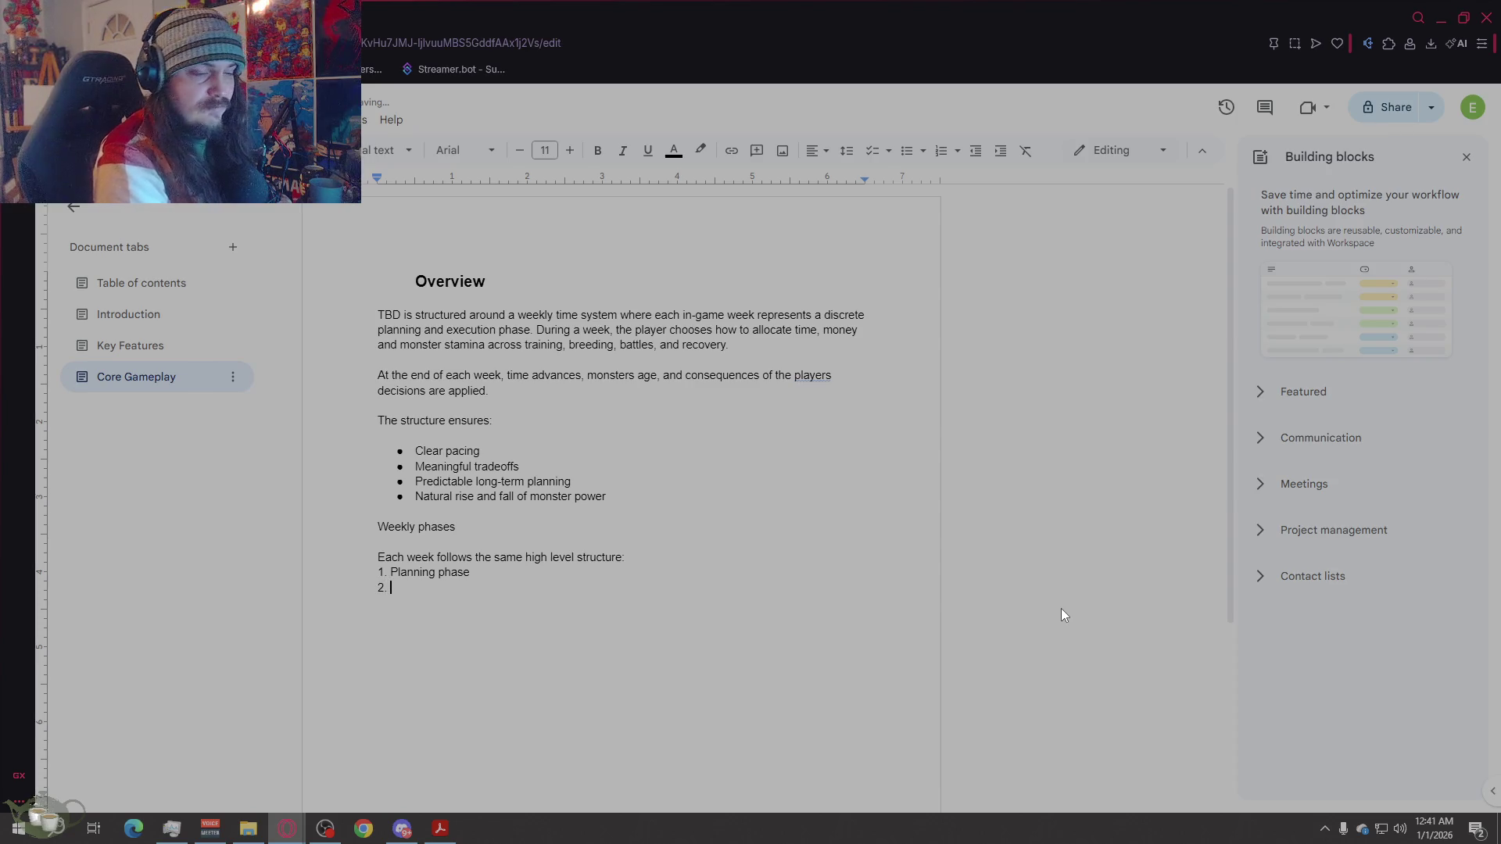
type("Ac")
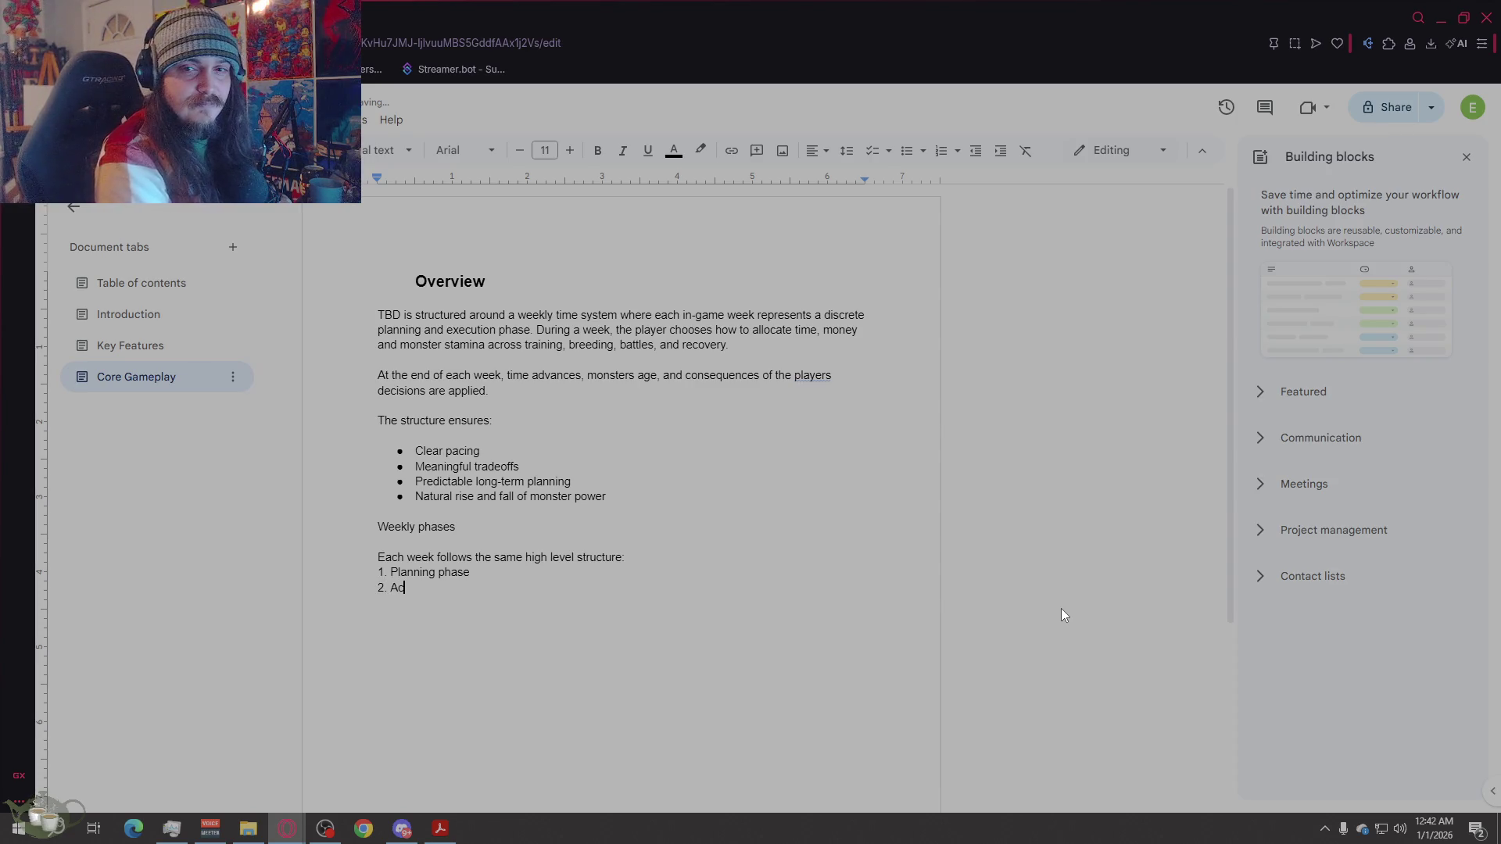
type("tion Phase")
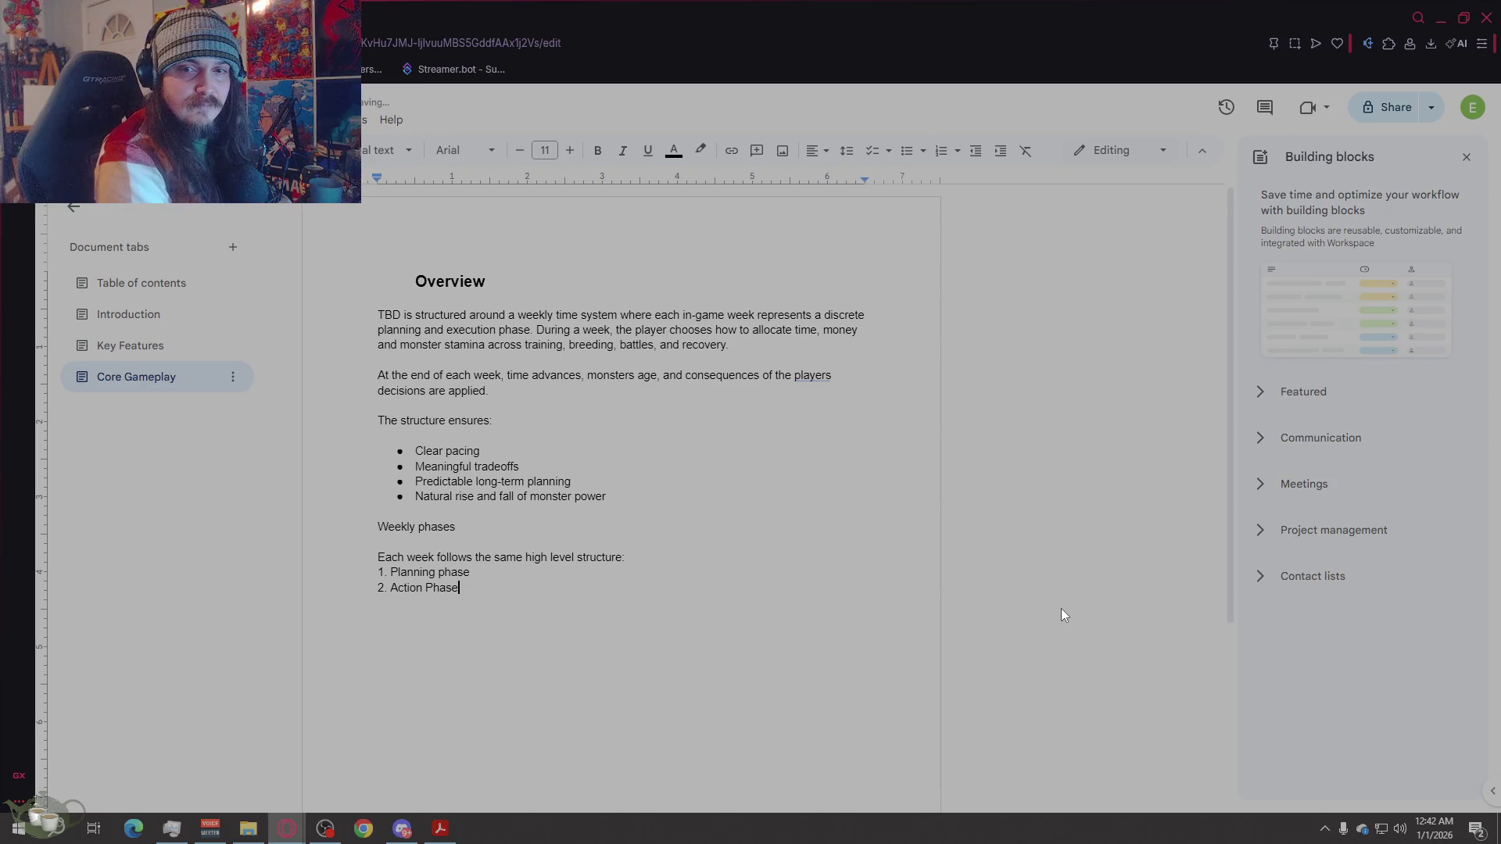
key("Return")
type("3. ")
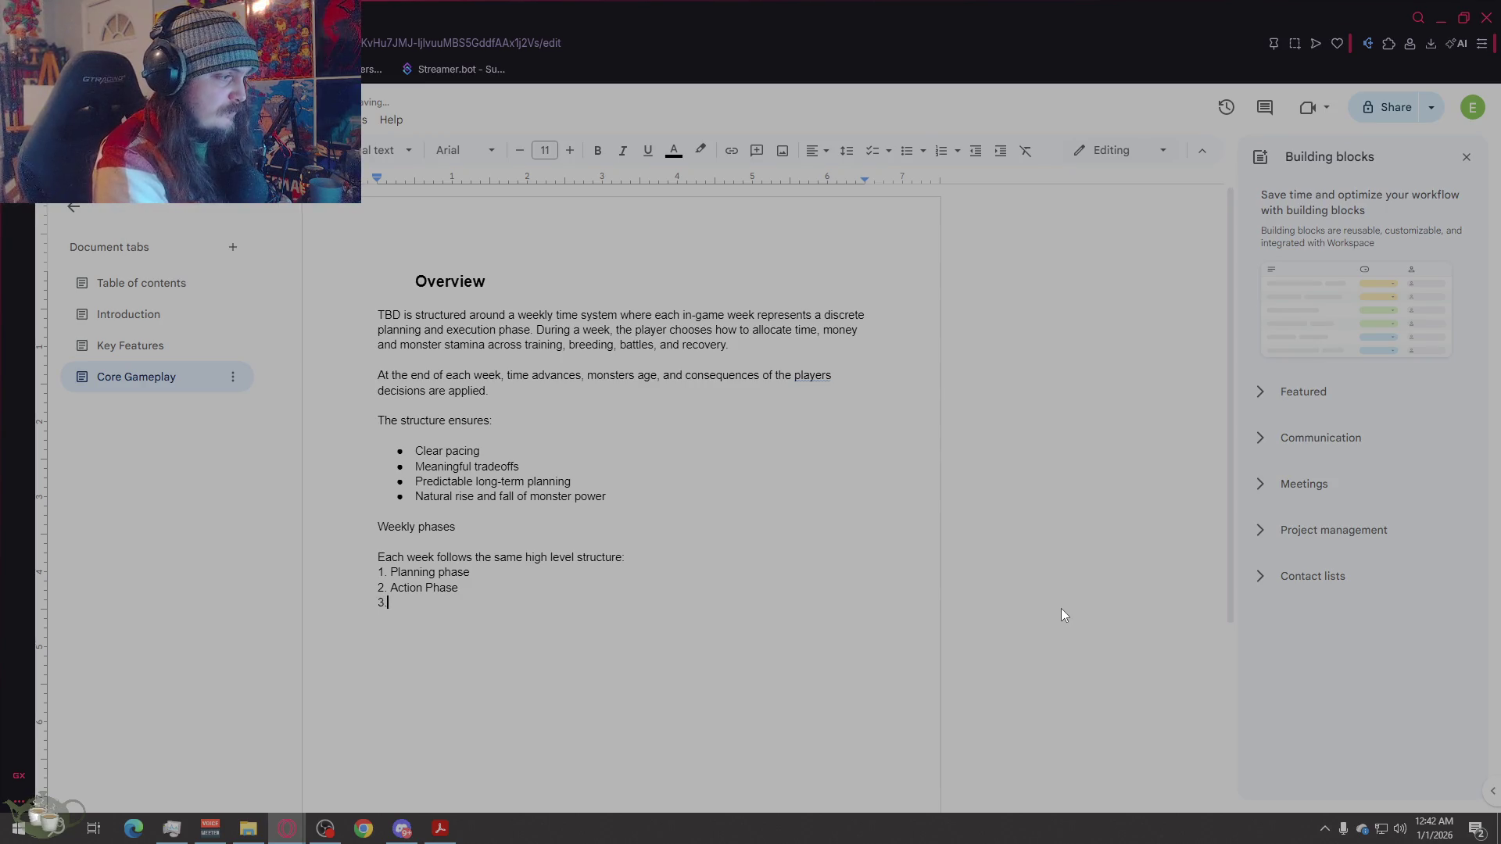
type("Resolution ")
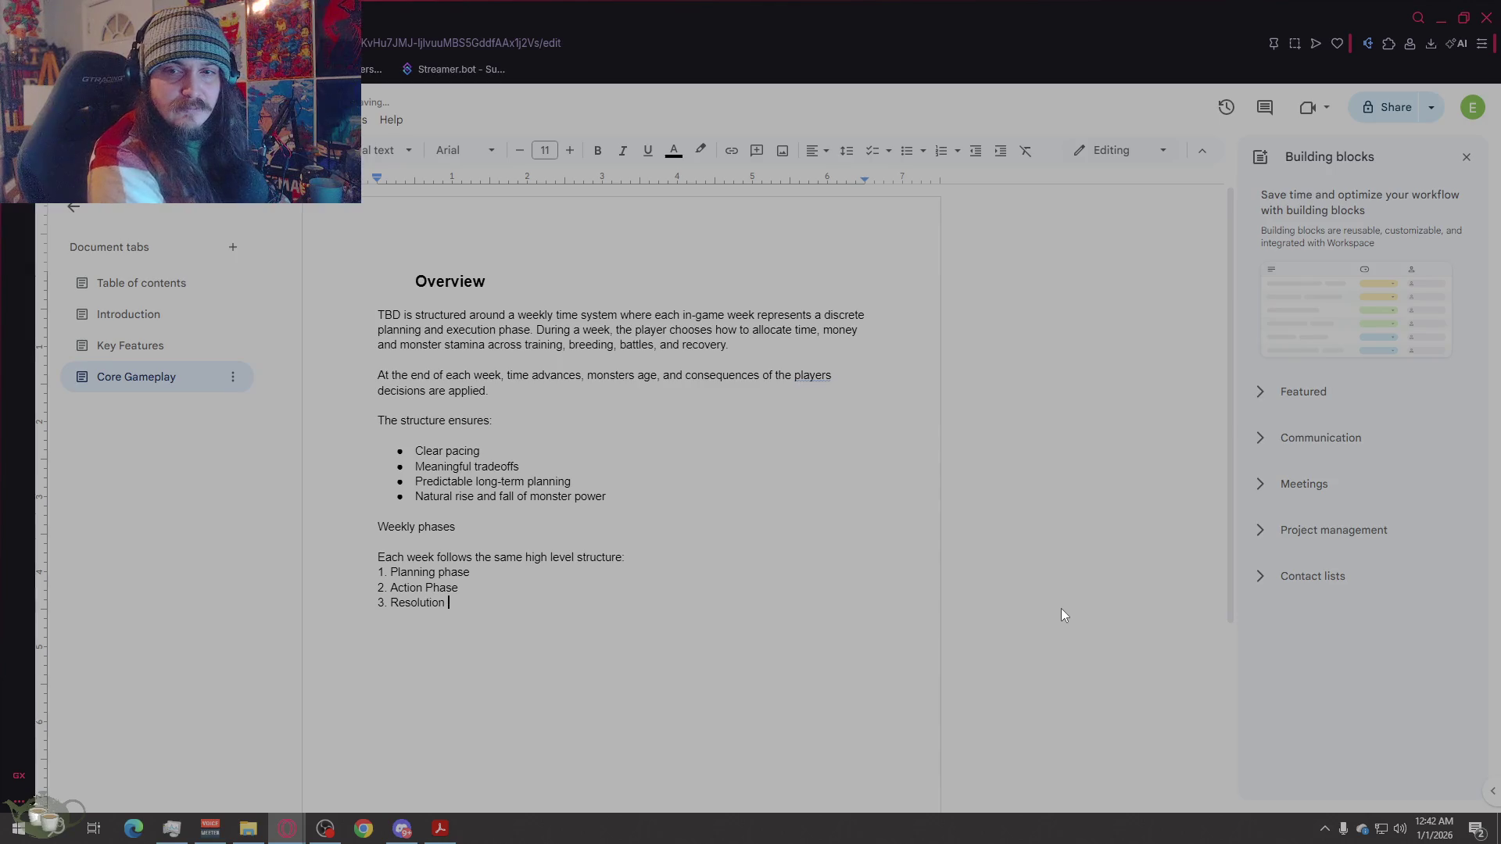
type("Phase.")
key("Return")
type("Tim")
key("BackSpace")
key("BackSpace")
key("BackSpace")
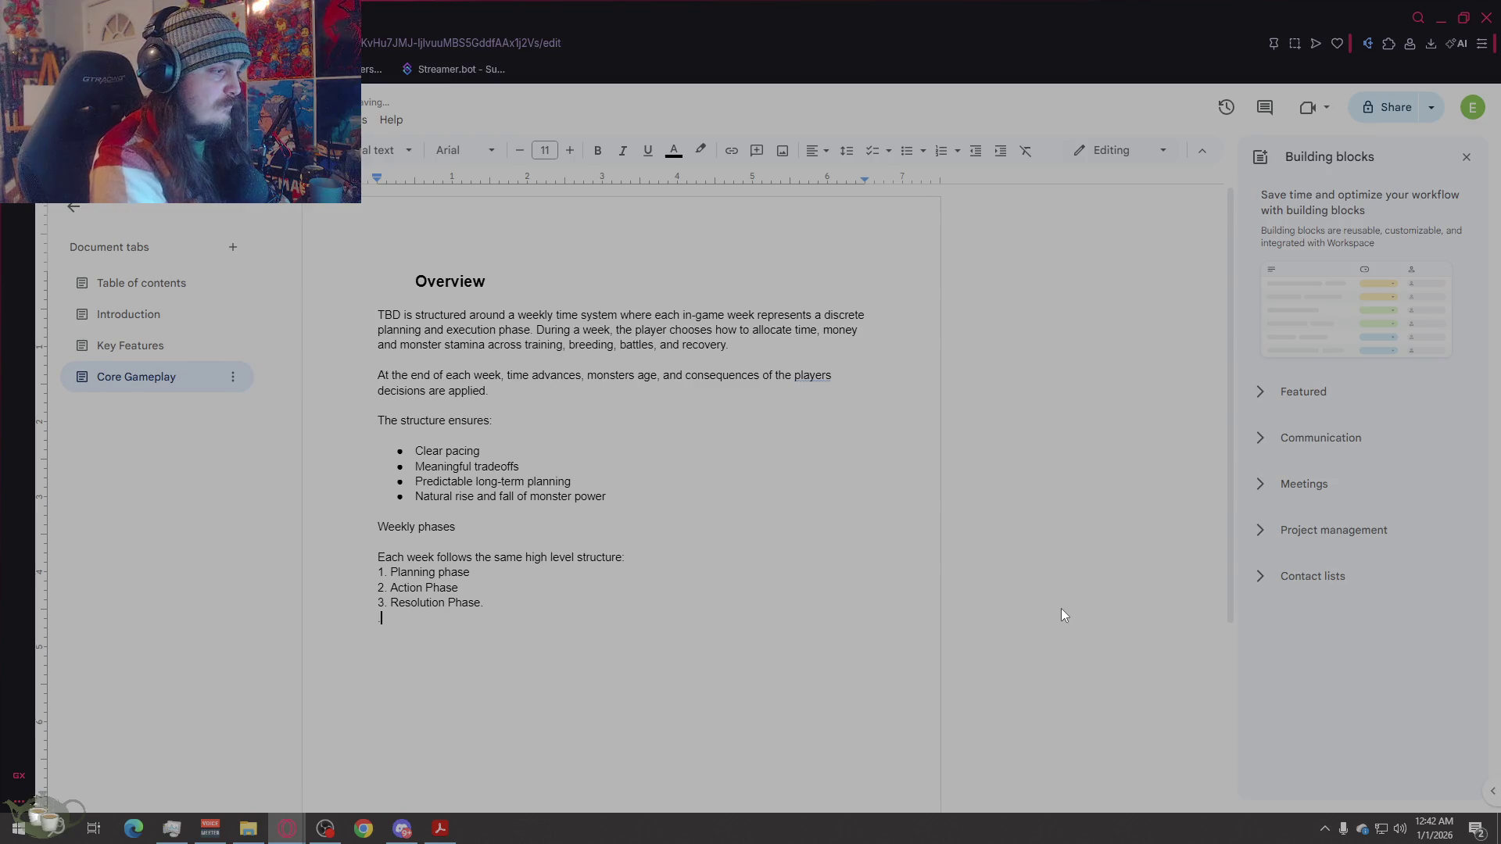
type("4. Time ")
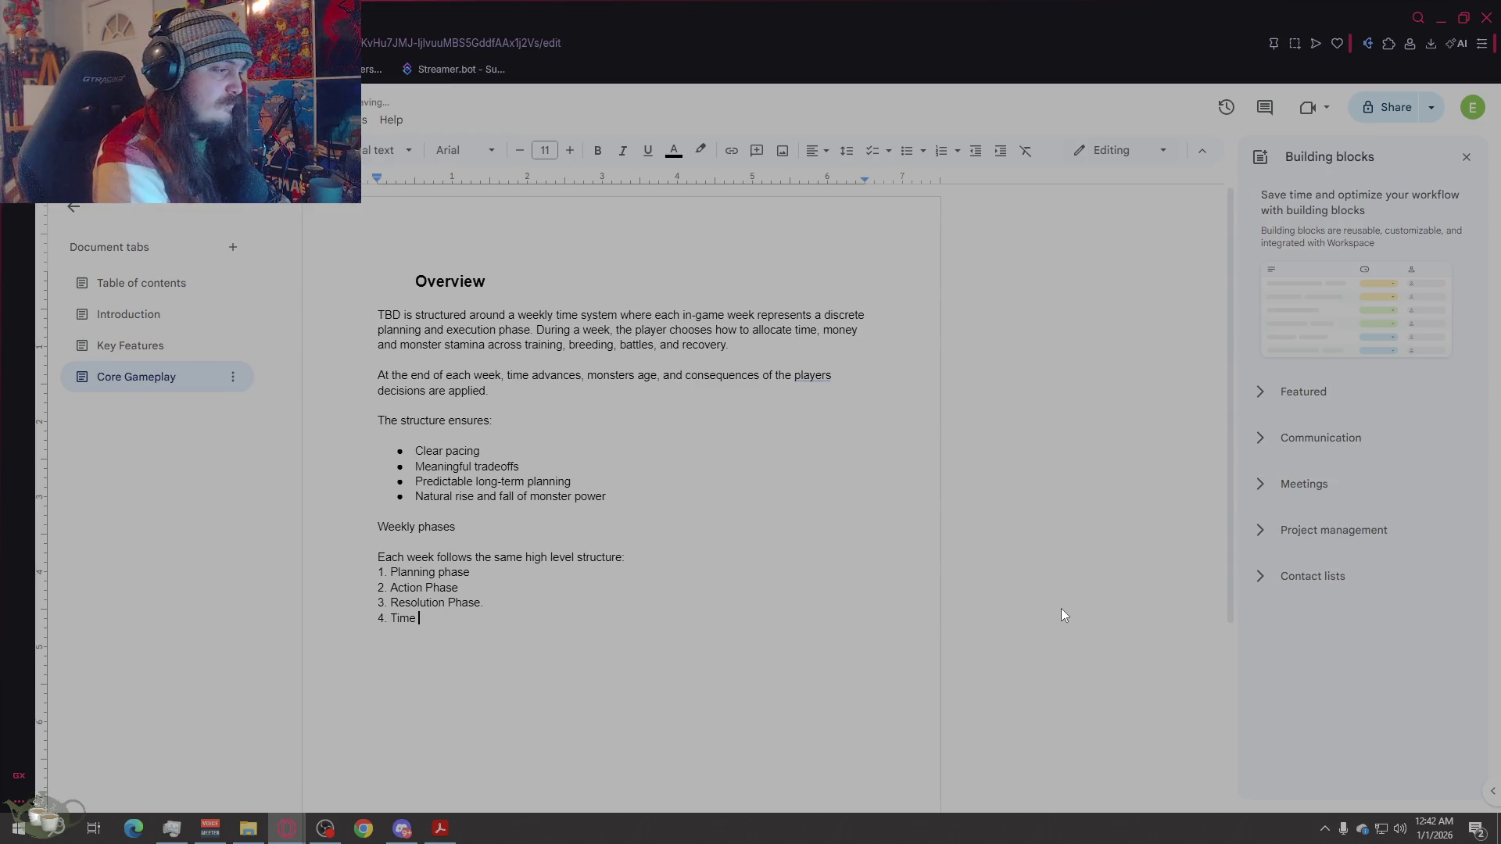
type("Ad")
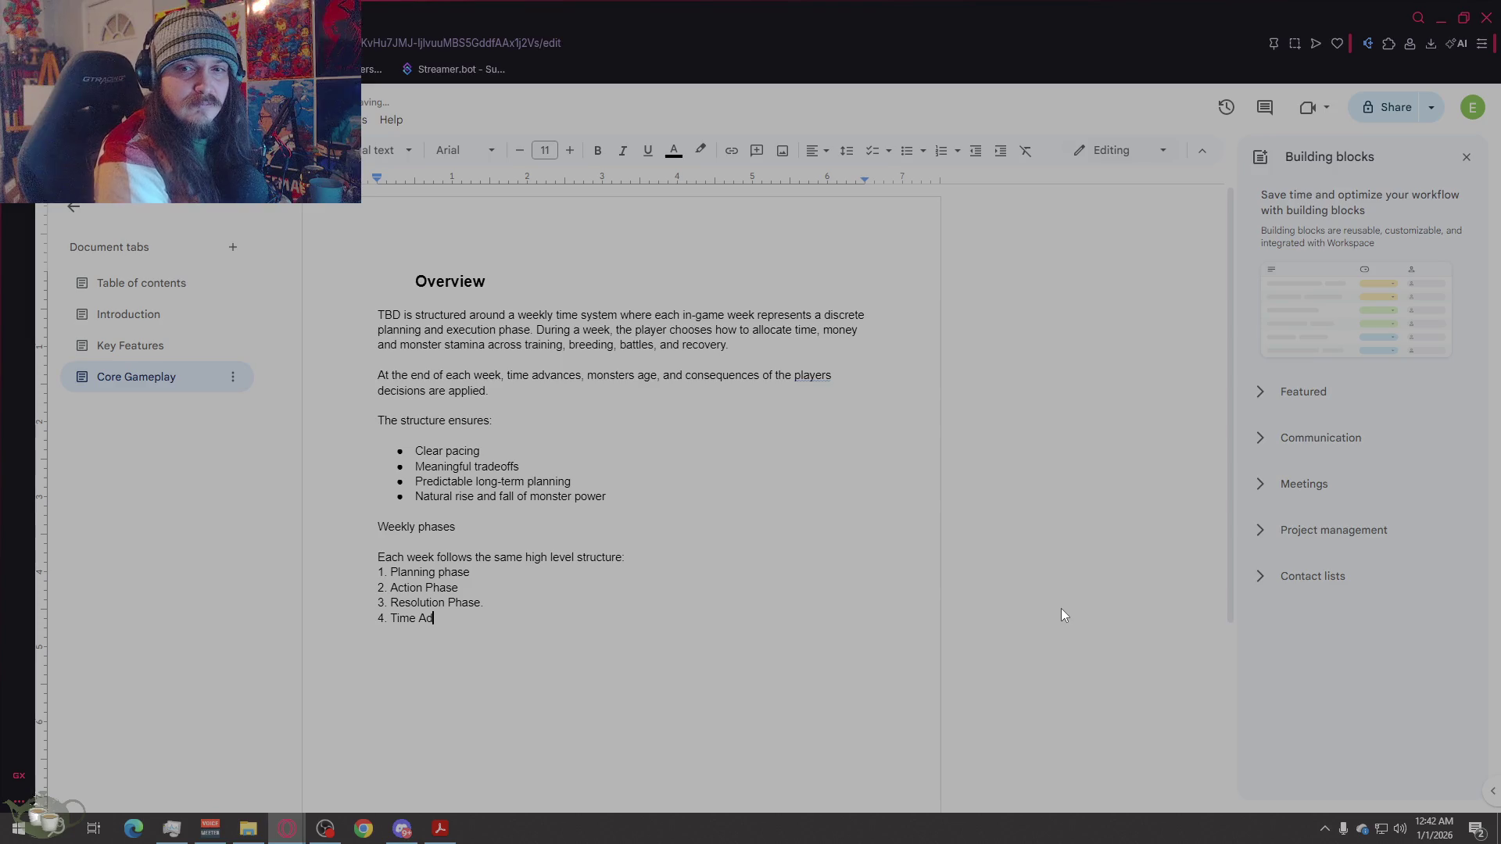
type("vance")
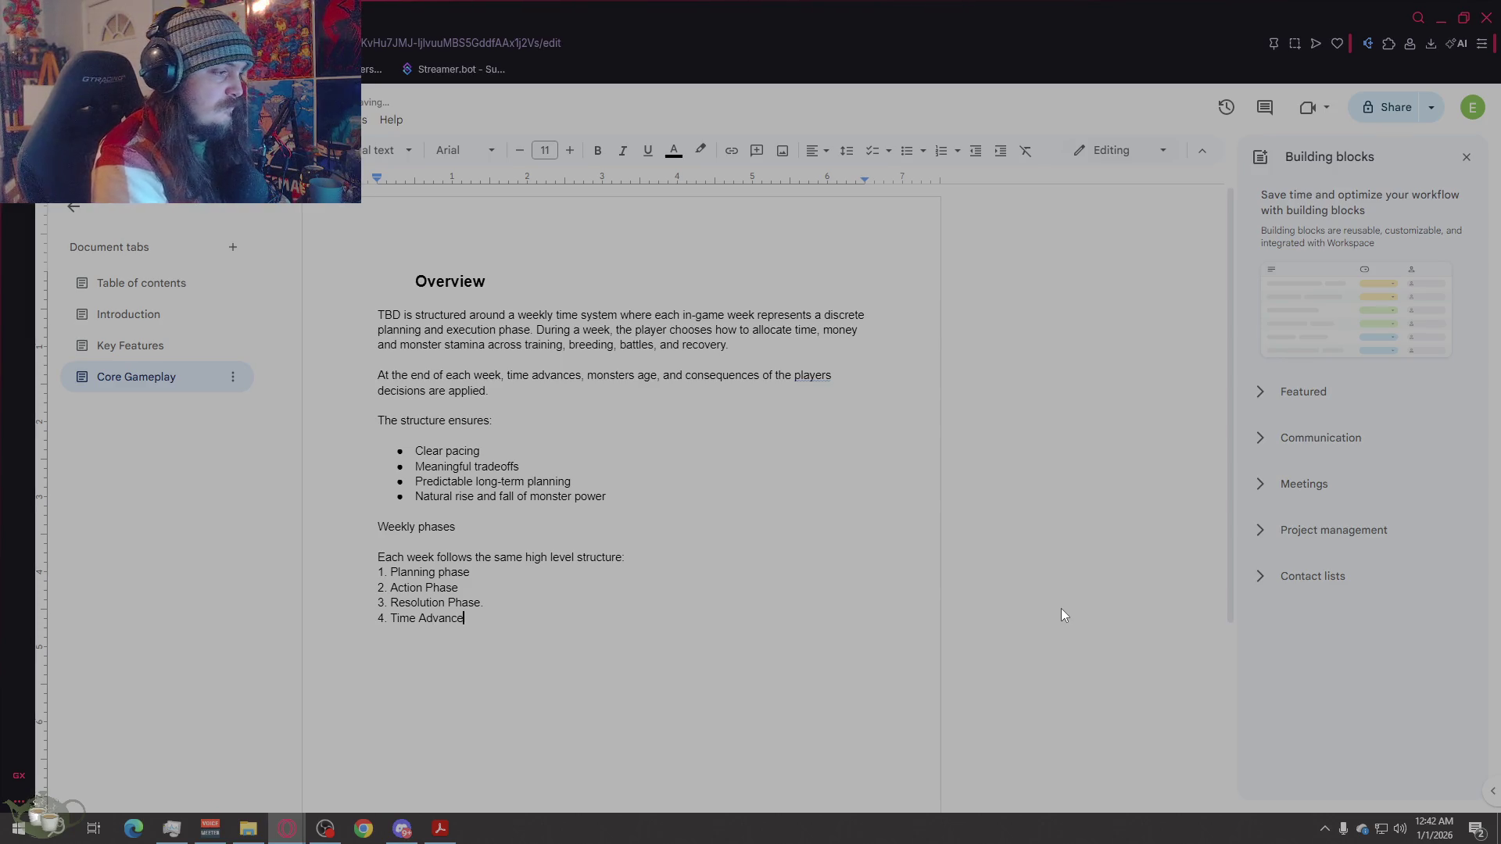
type("ment Phase")
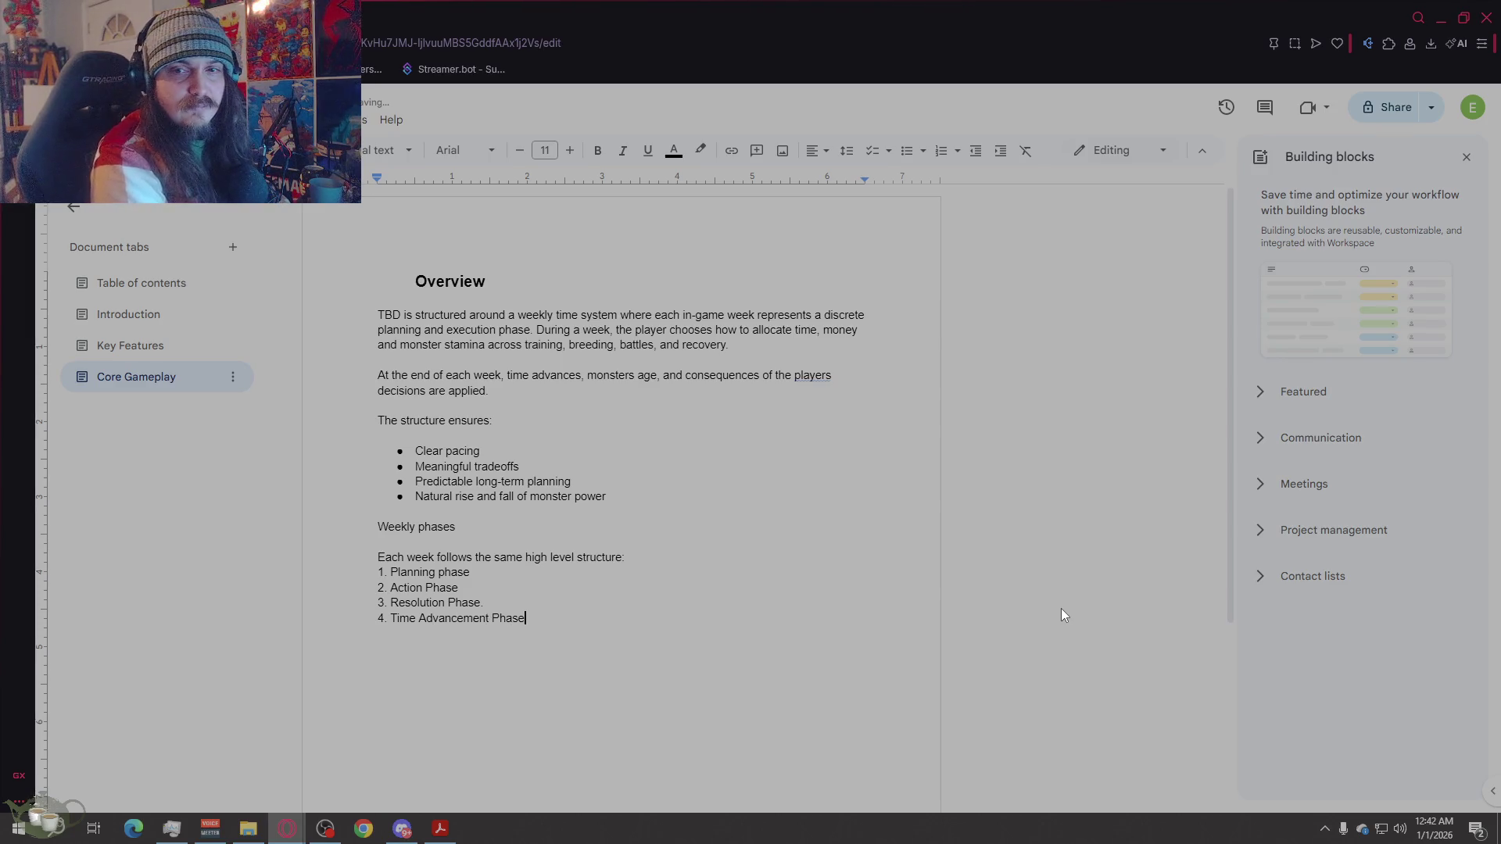
key("Return")
key("Return")
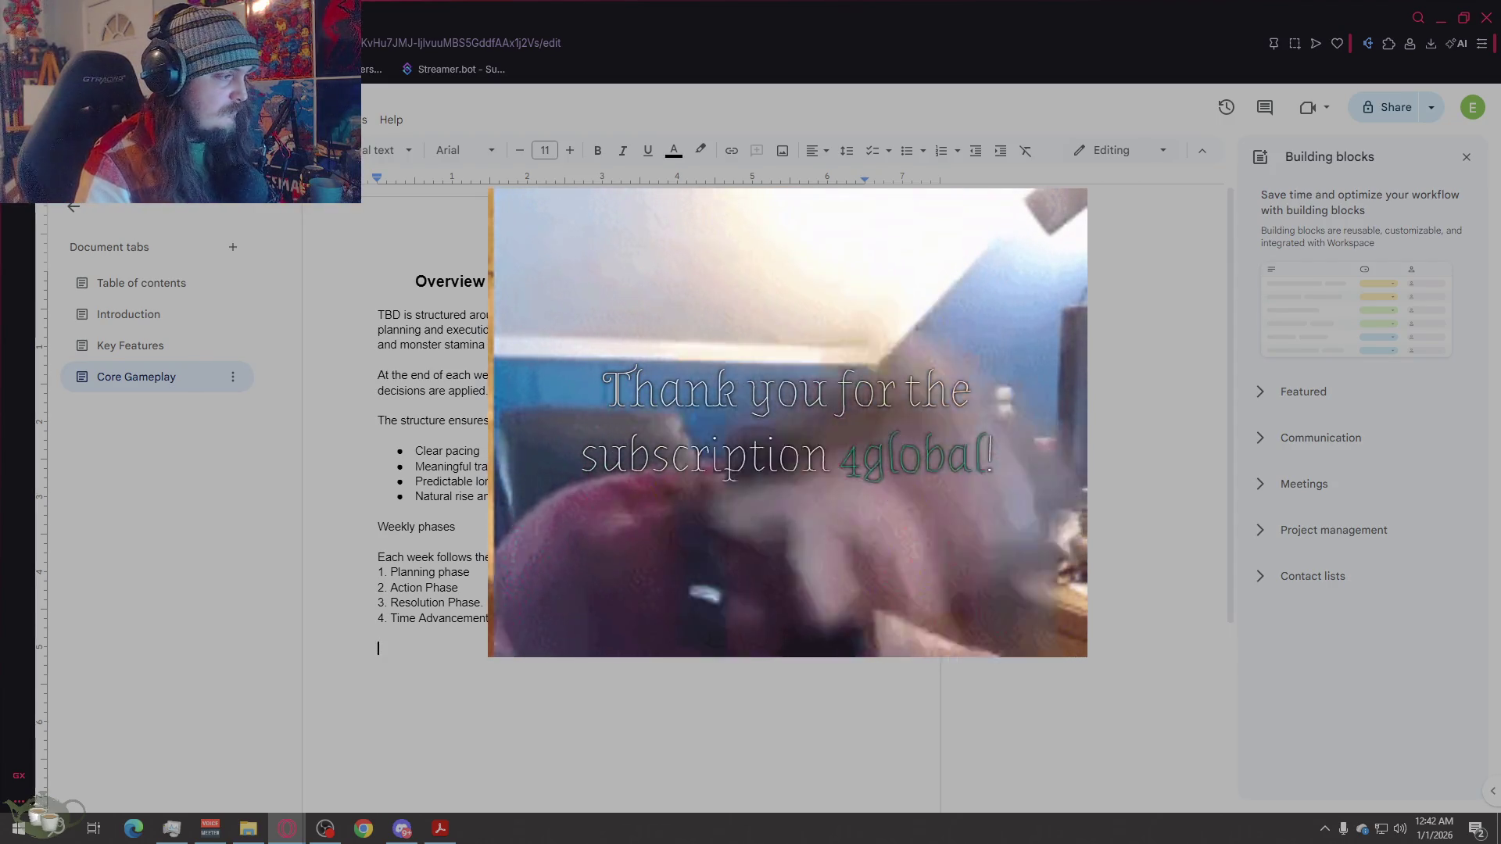
scroll(621, 469, "down", 2)
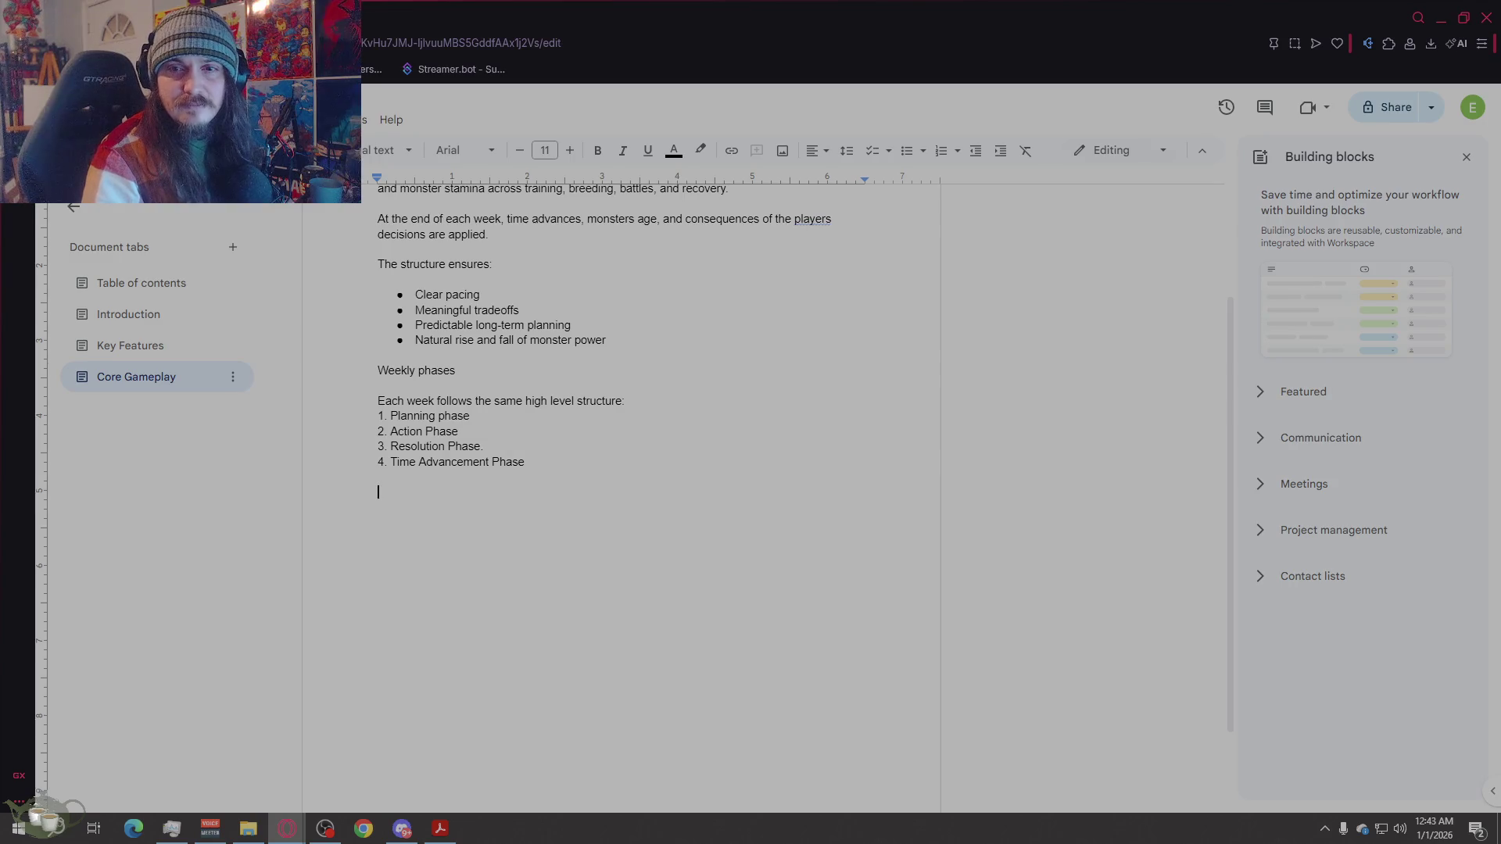
Step: Create a 15-pt bold, underlined '1. Planning Phase' heading
key("ctrl+shift+7")
type("1")
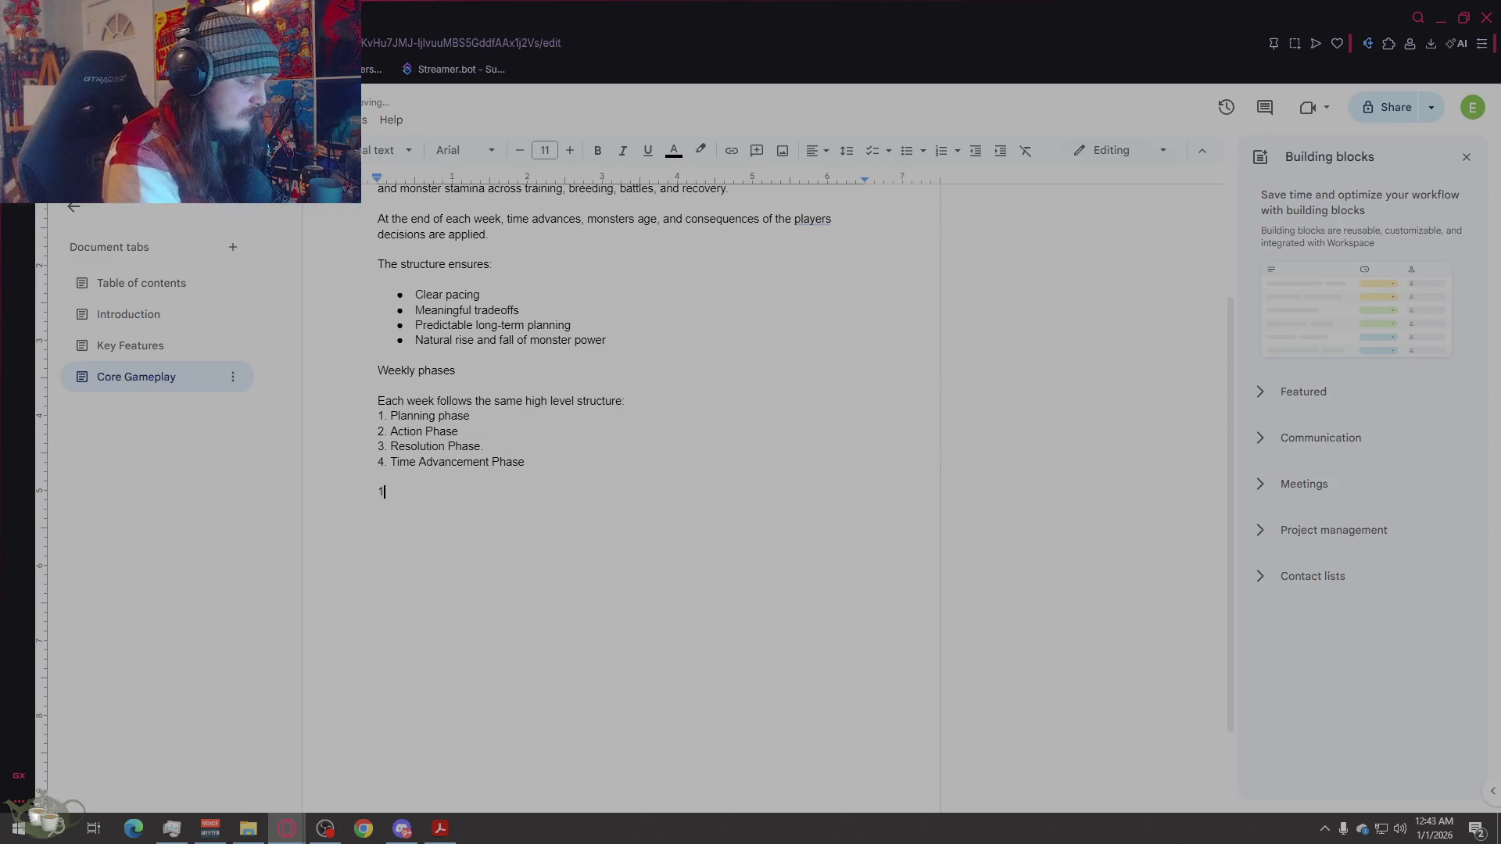
key("ctrl+shift+7")
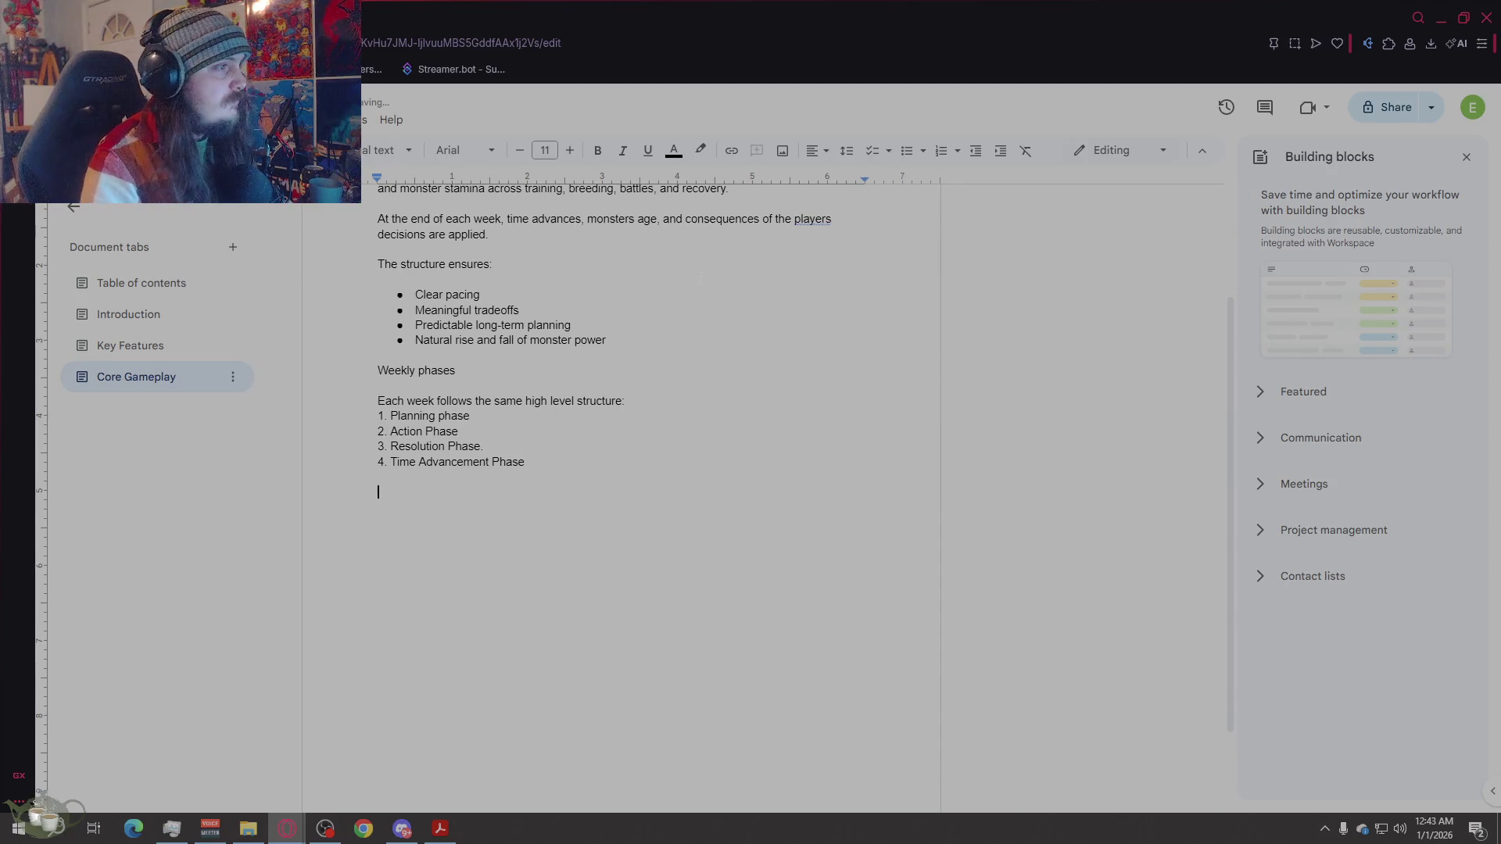
left_click(572, 153)
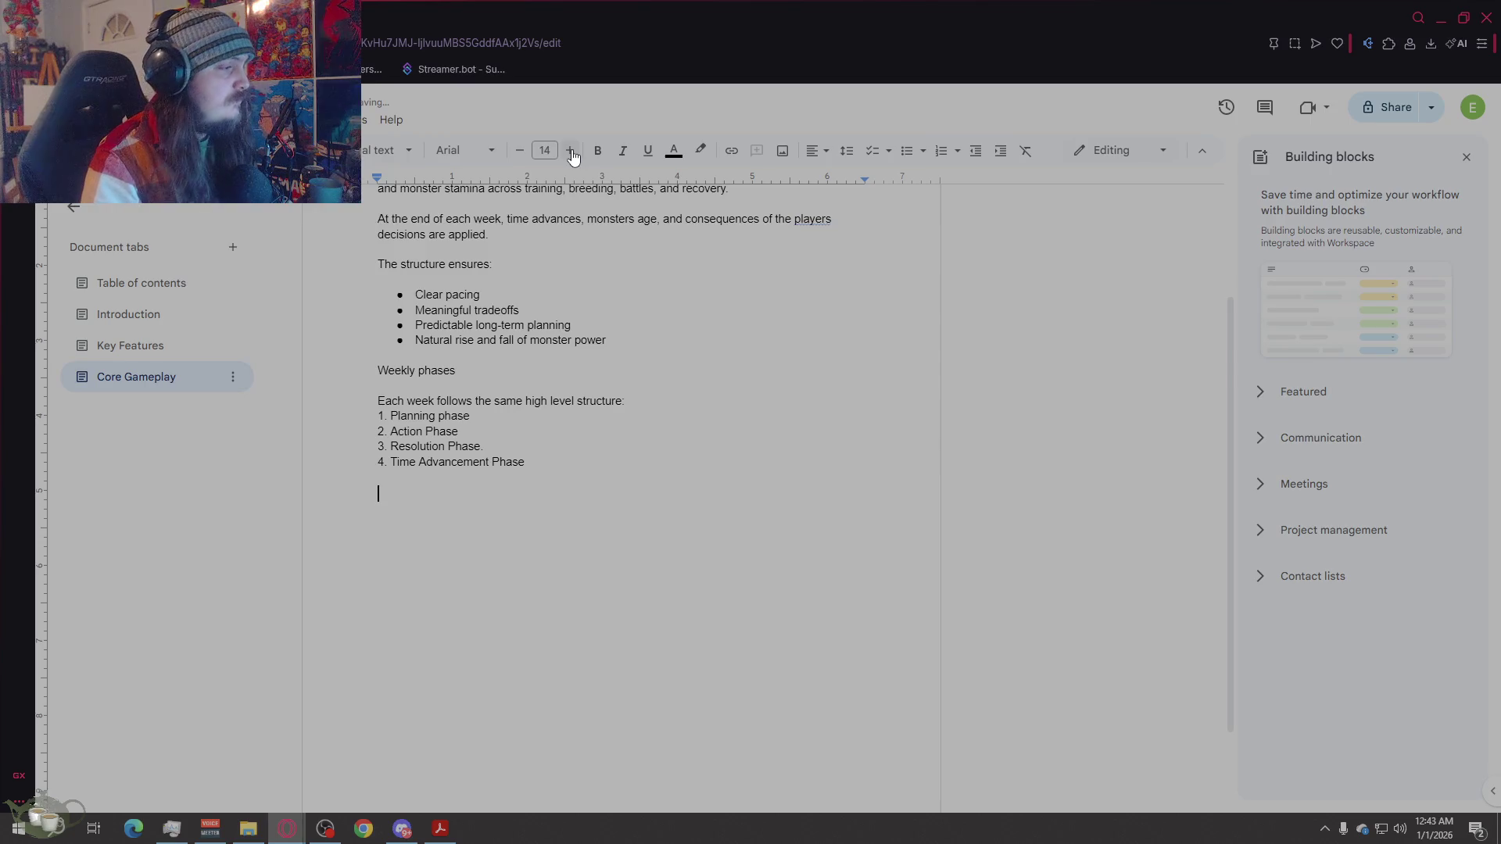
left_click(571, 152)
left_click(600, 160)
key("ctrl+u")
type("1. ")
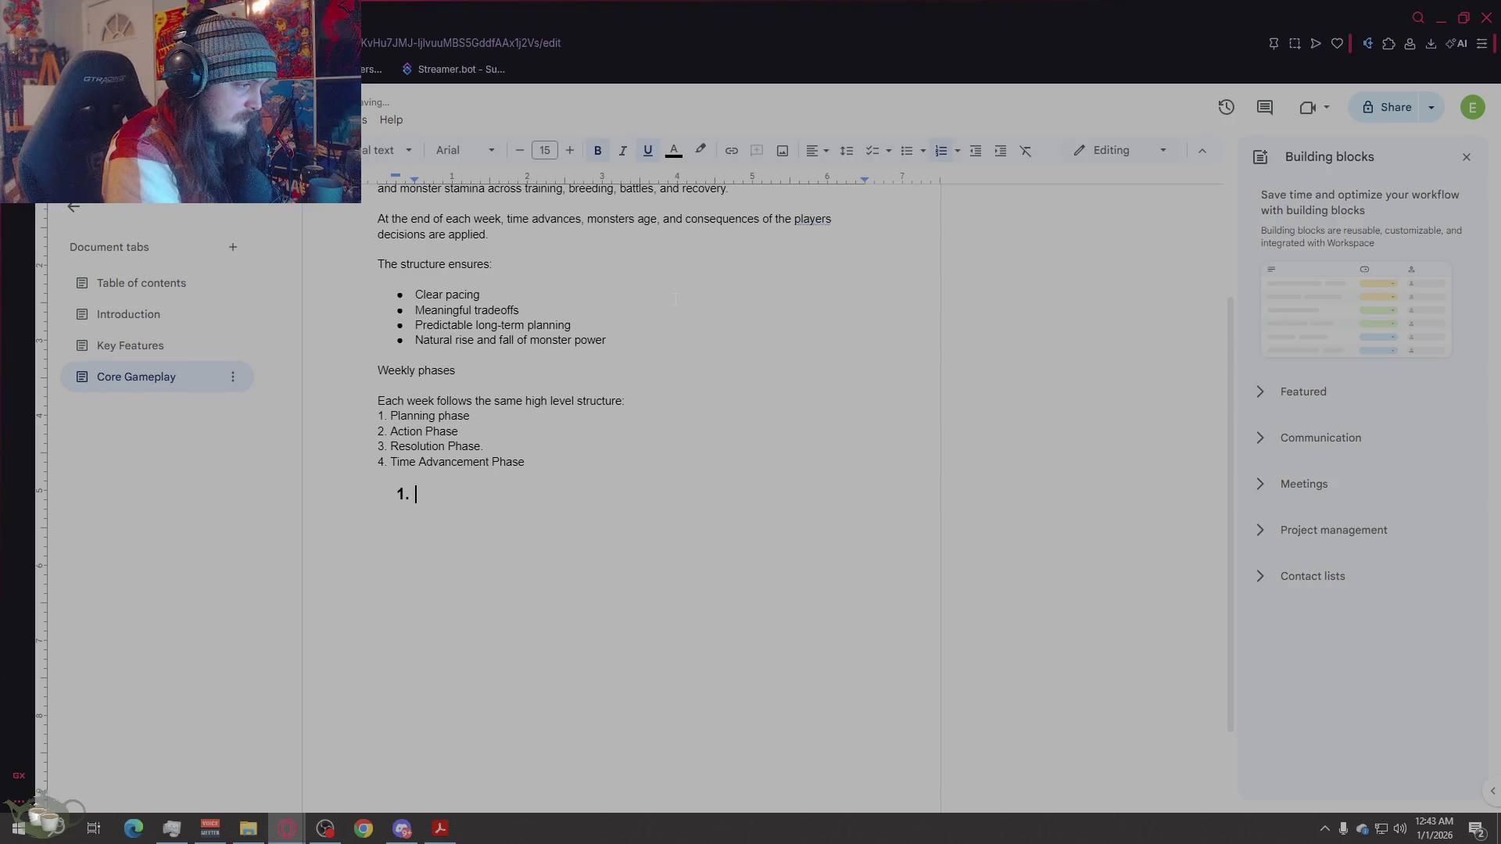
type("Planning ")
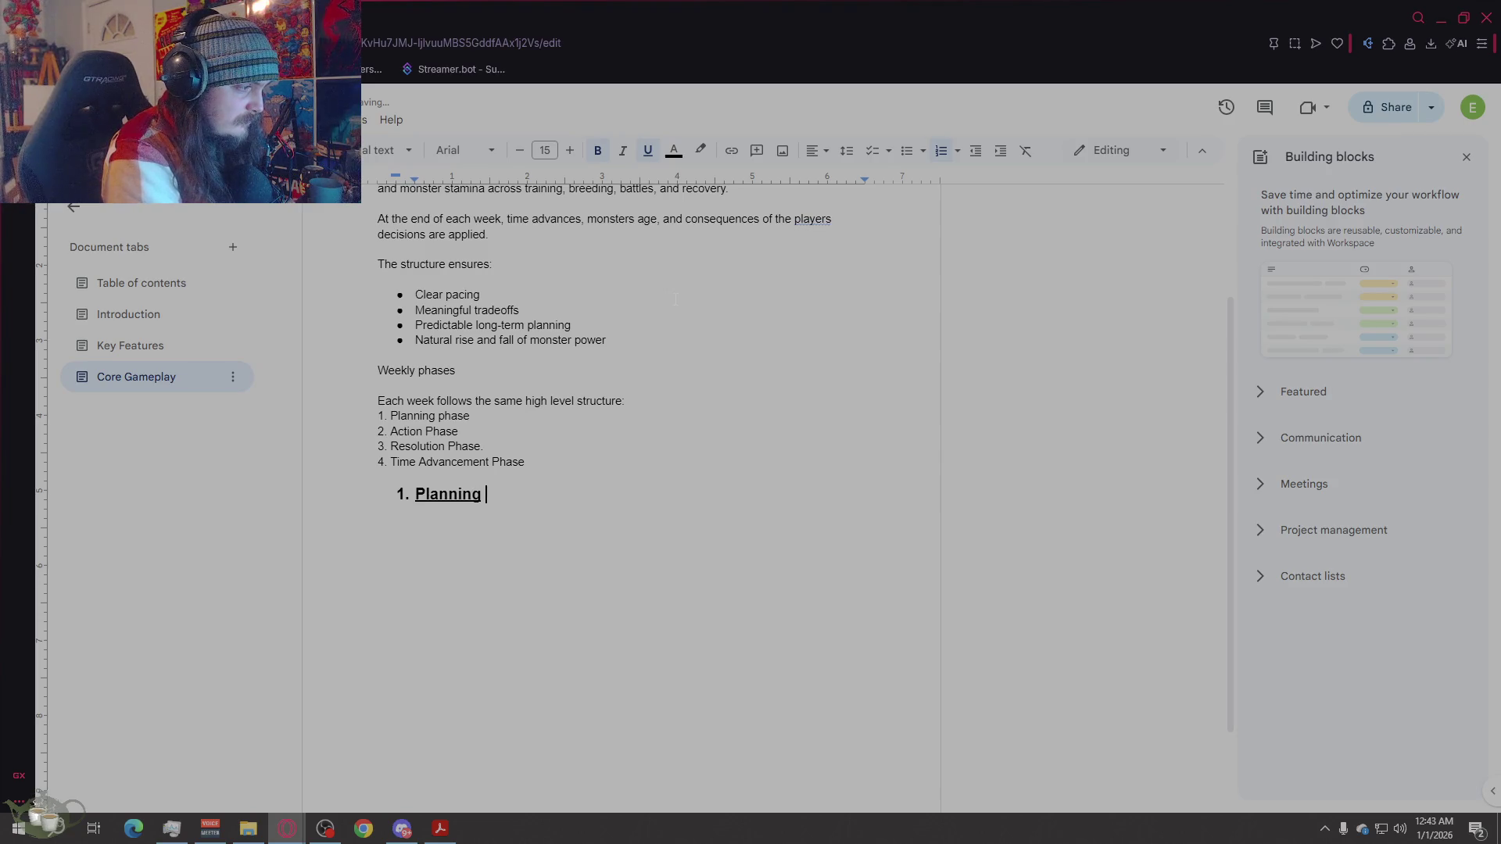
type("Phase")
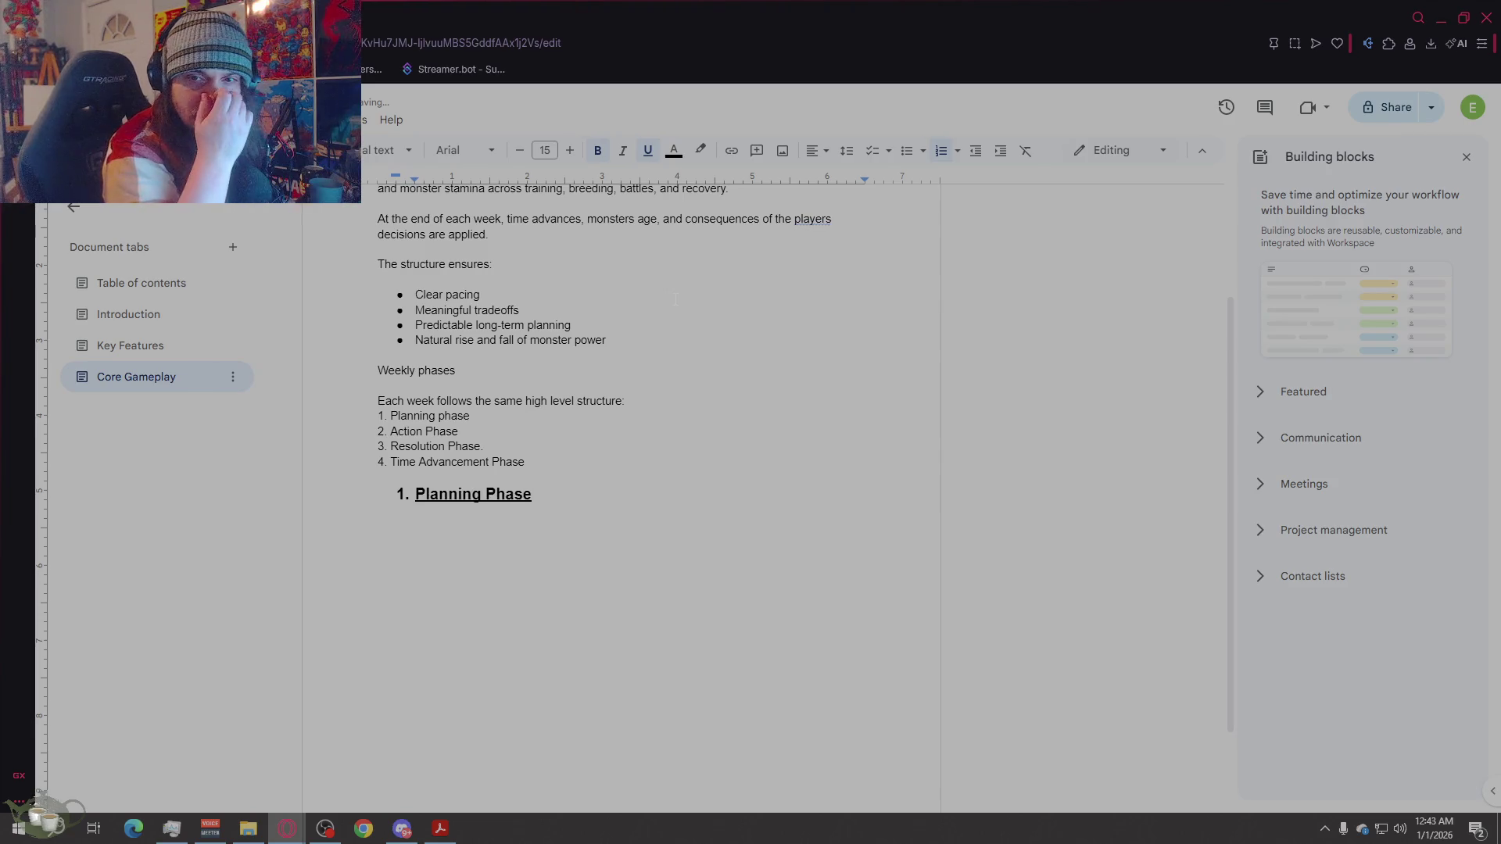
key("Return")
key("Return")
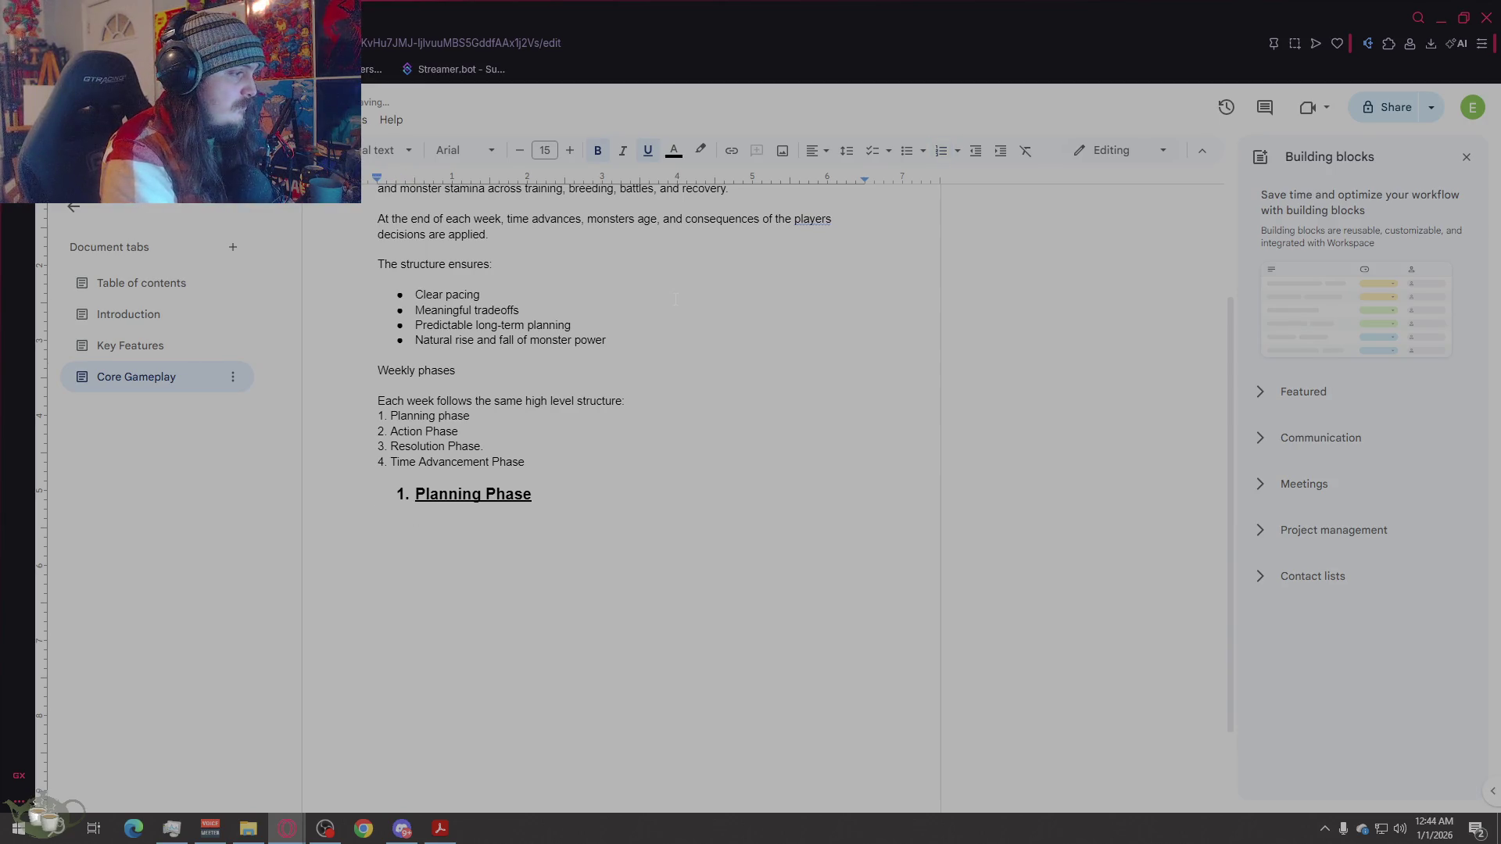
Step: Switch back to 11-pt text and begin 'At the start of the week the player reviews…'
left_click(520, 151)
left_click(520, 152)
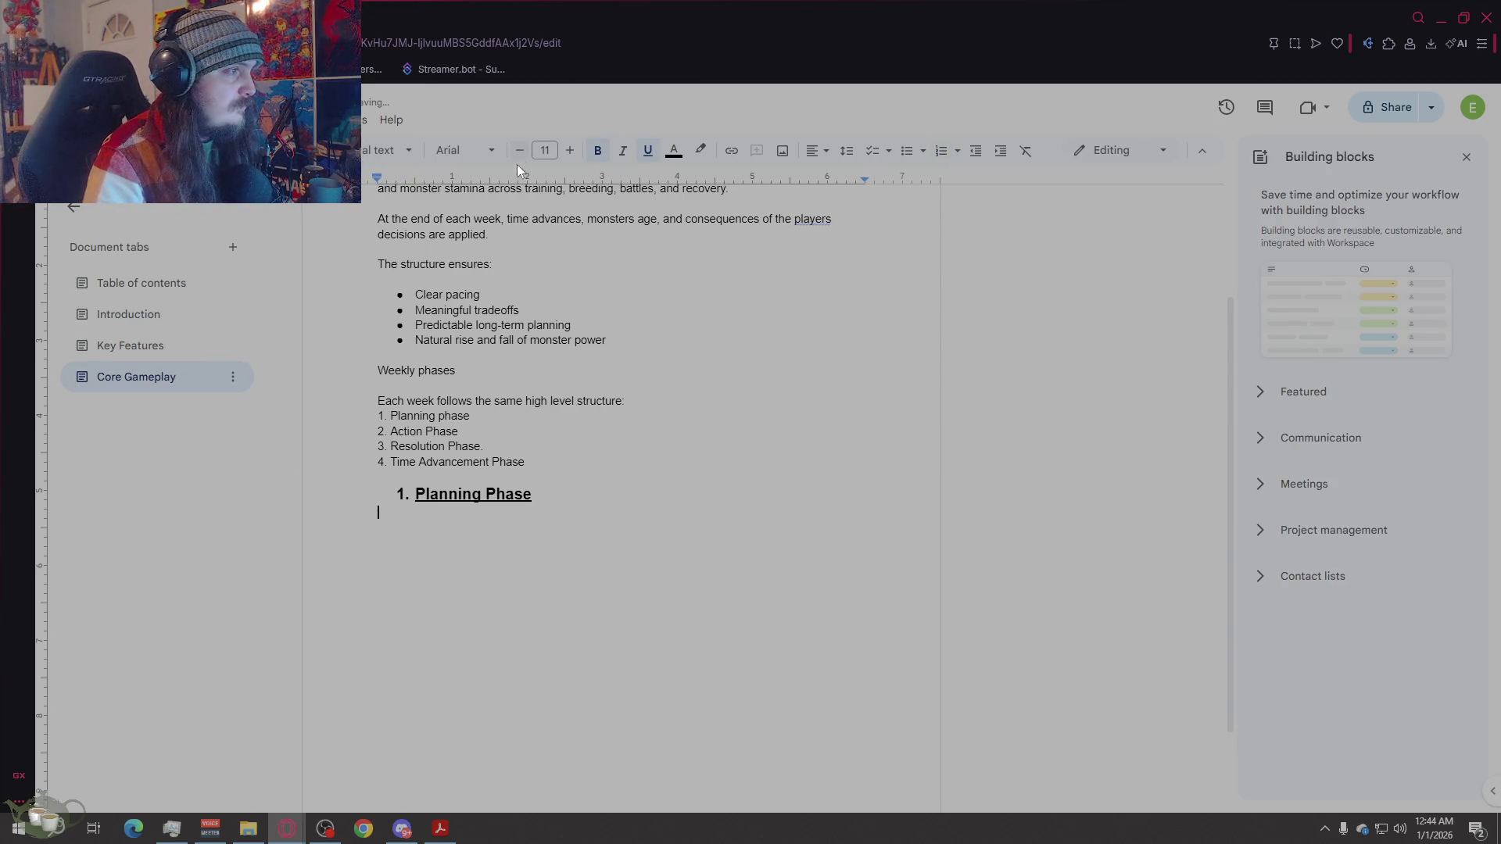
key("Return")
type("At the")
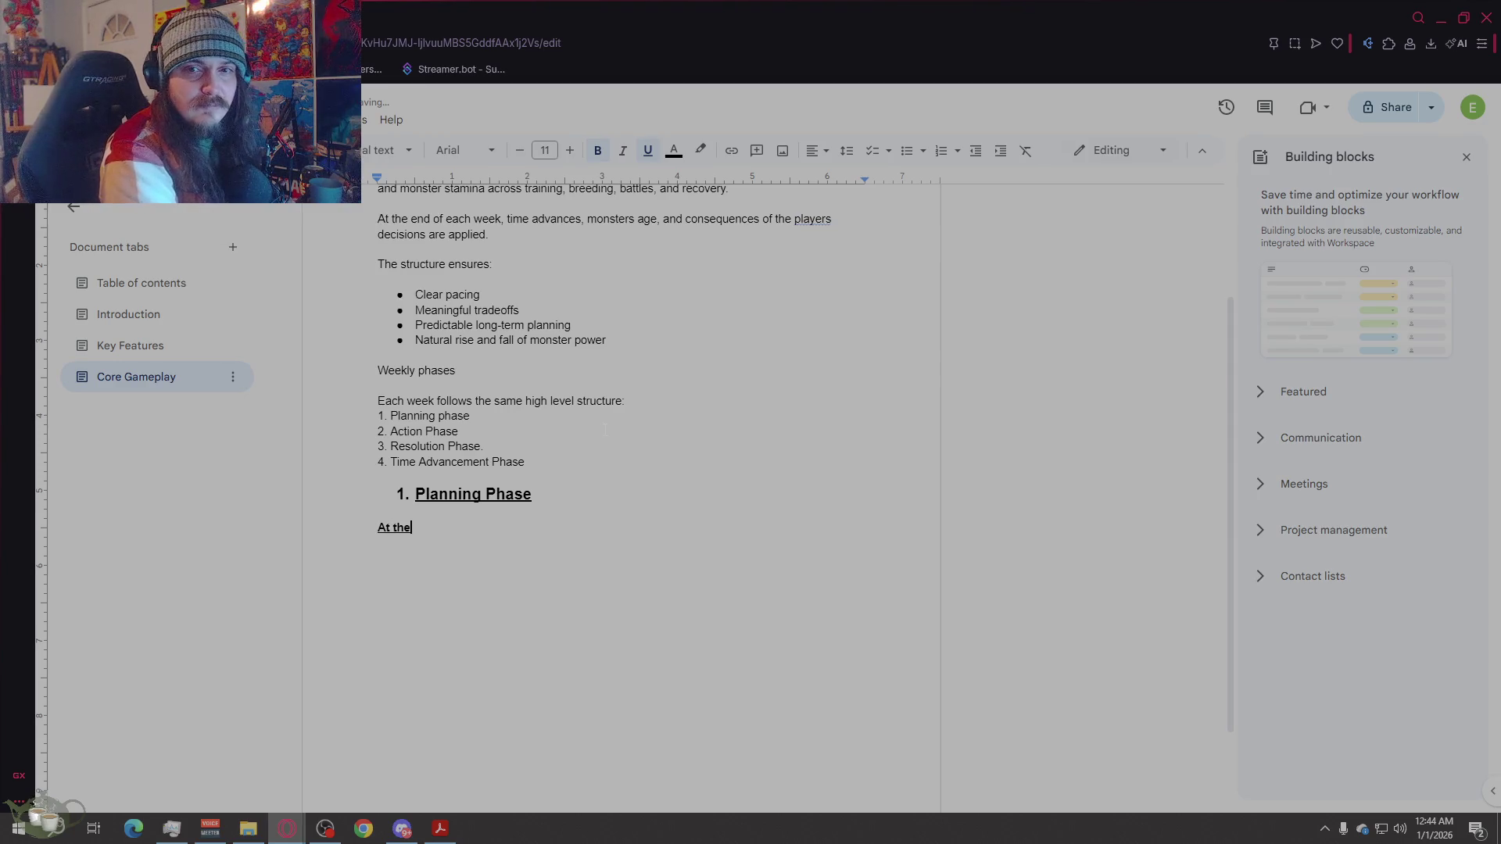
type(" start of the week")
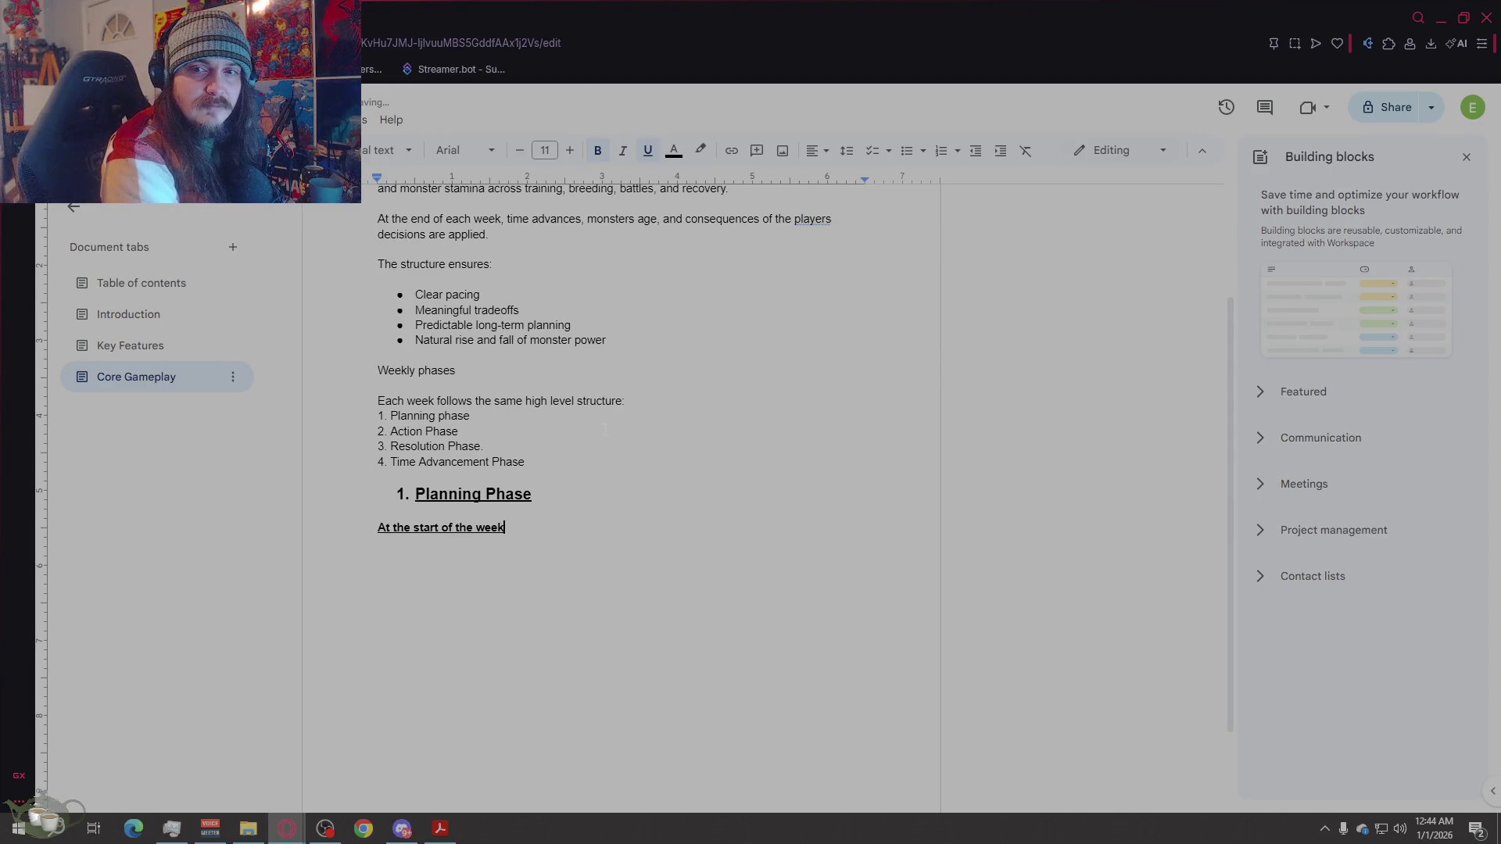
type(" the player re")
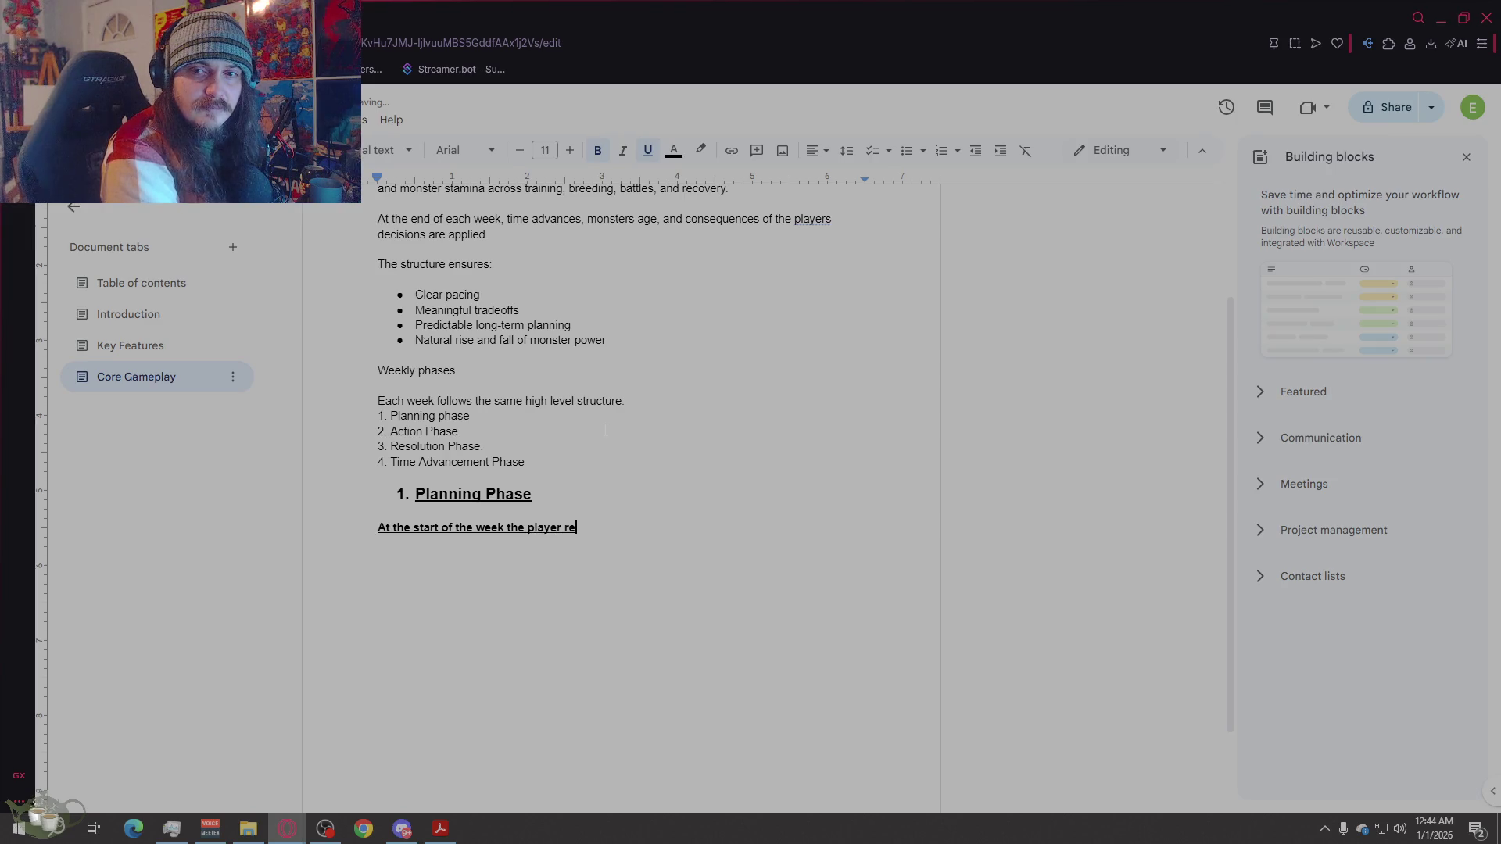
type("views their curre")
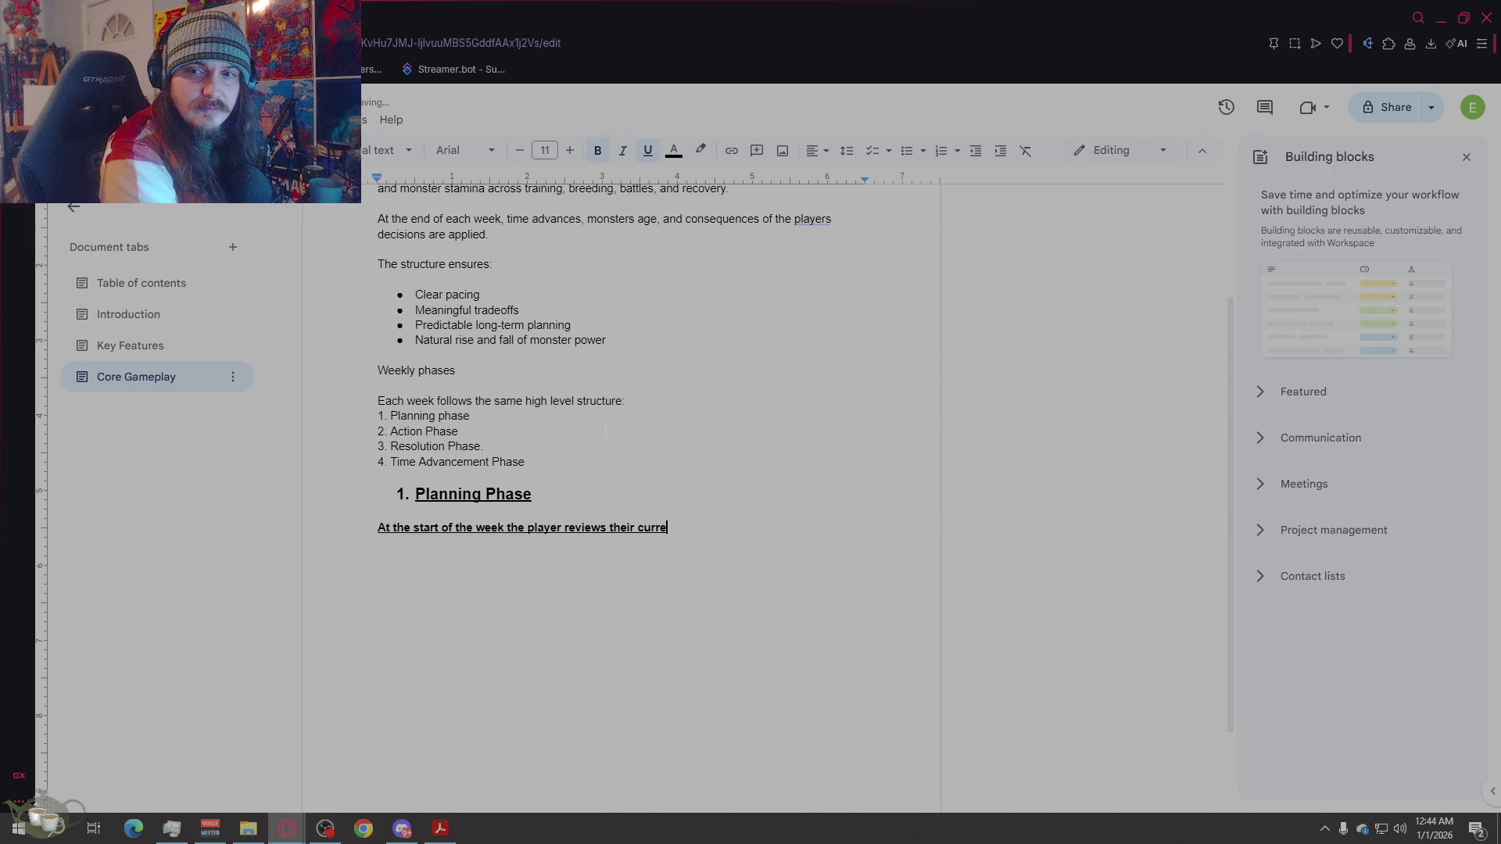
type("nt state and makes stra")
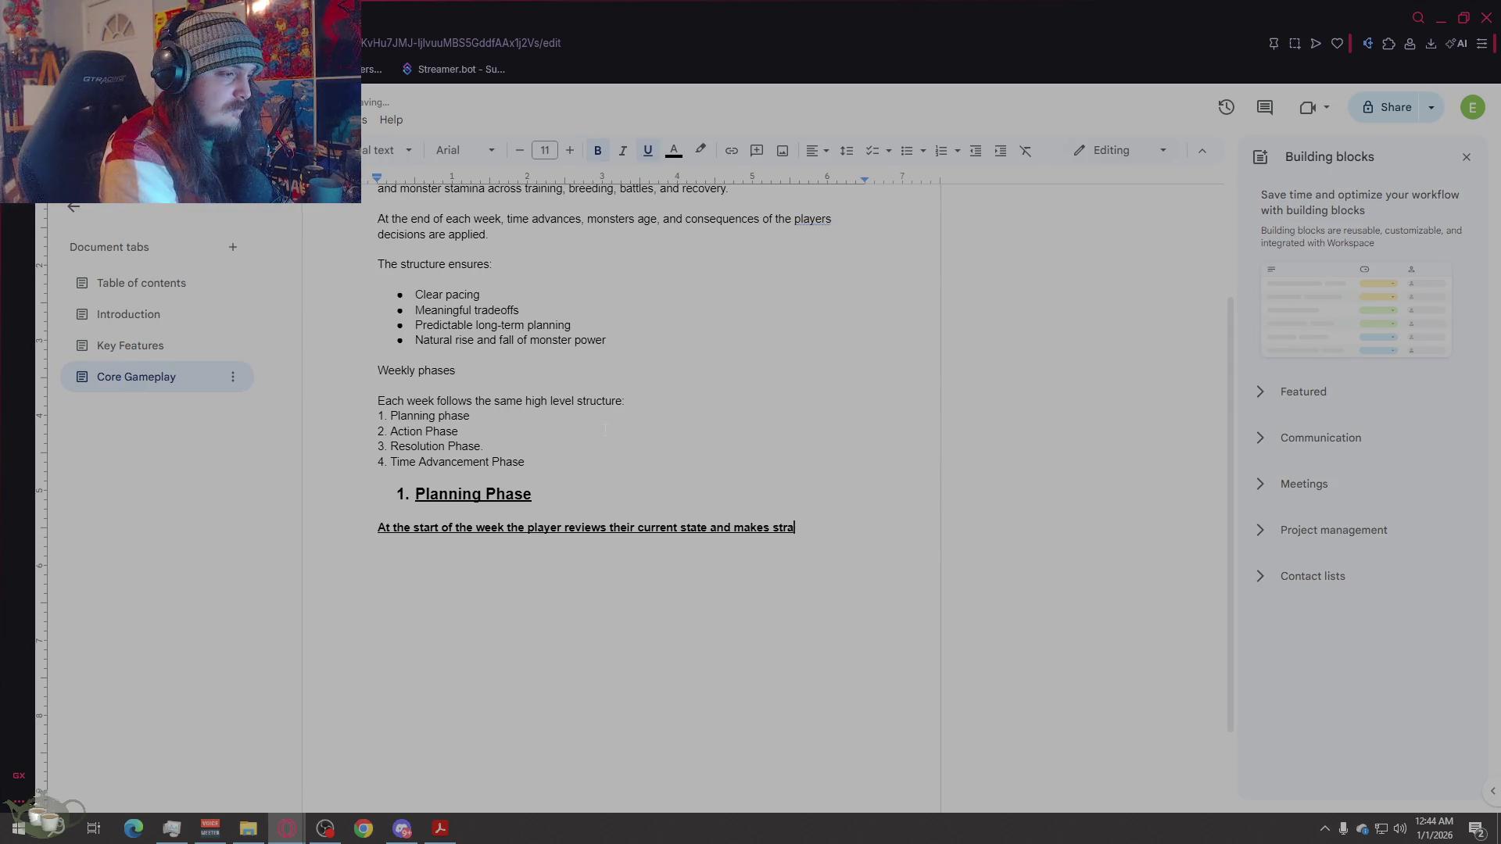
type("tegic ")
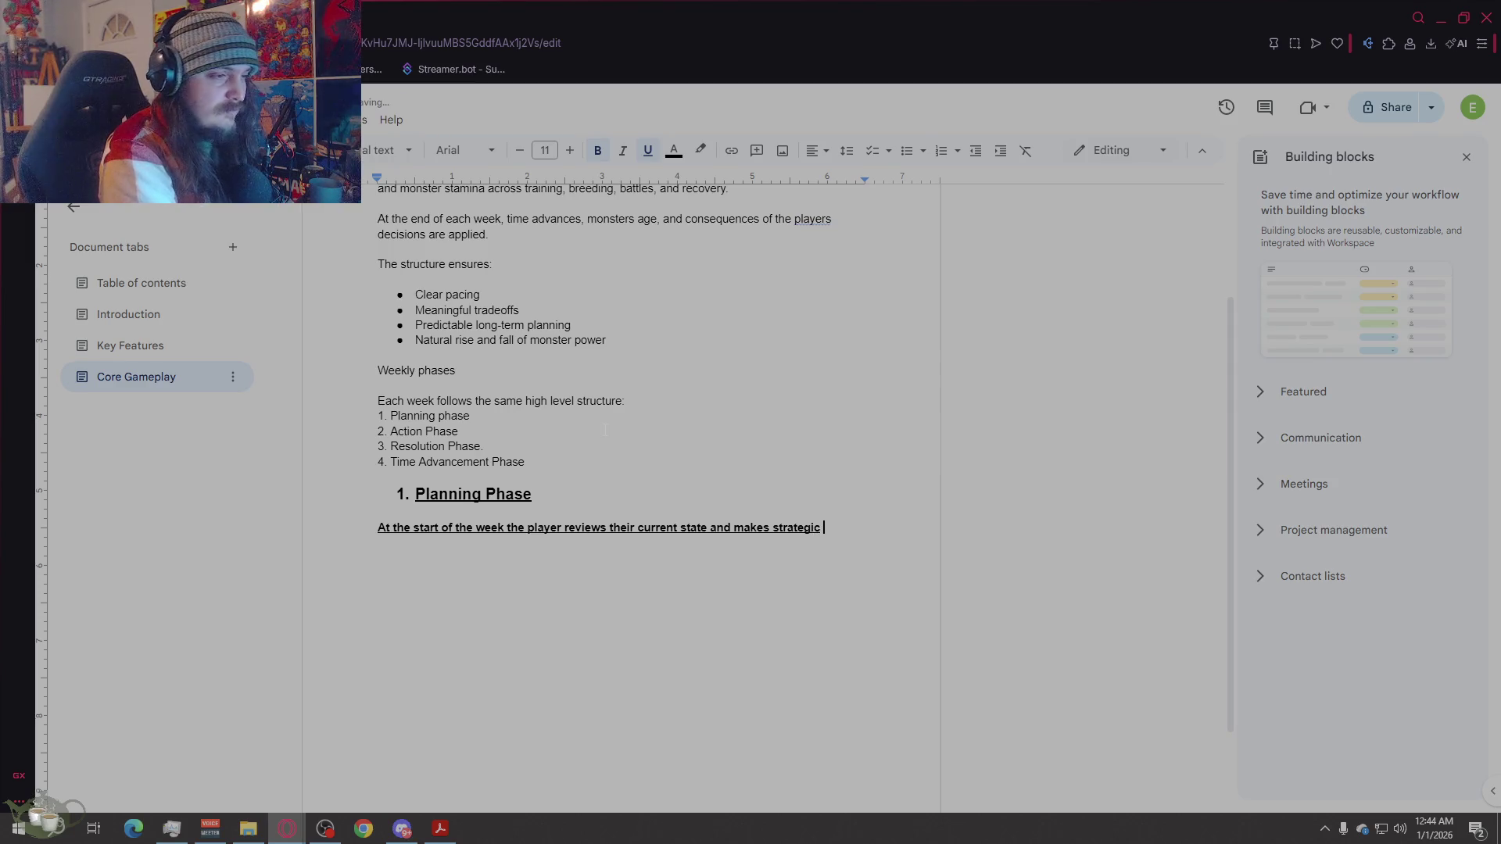
type("decisions.")
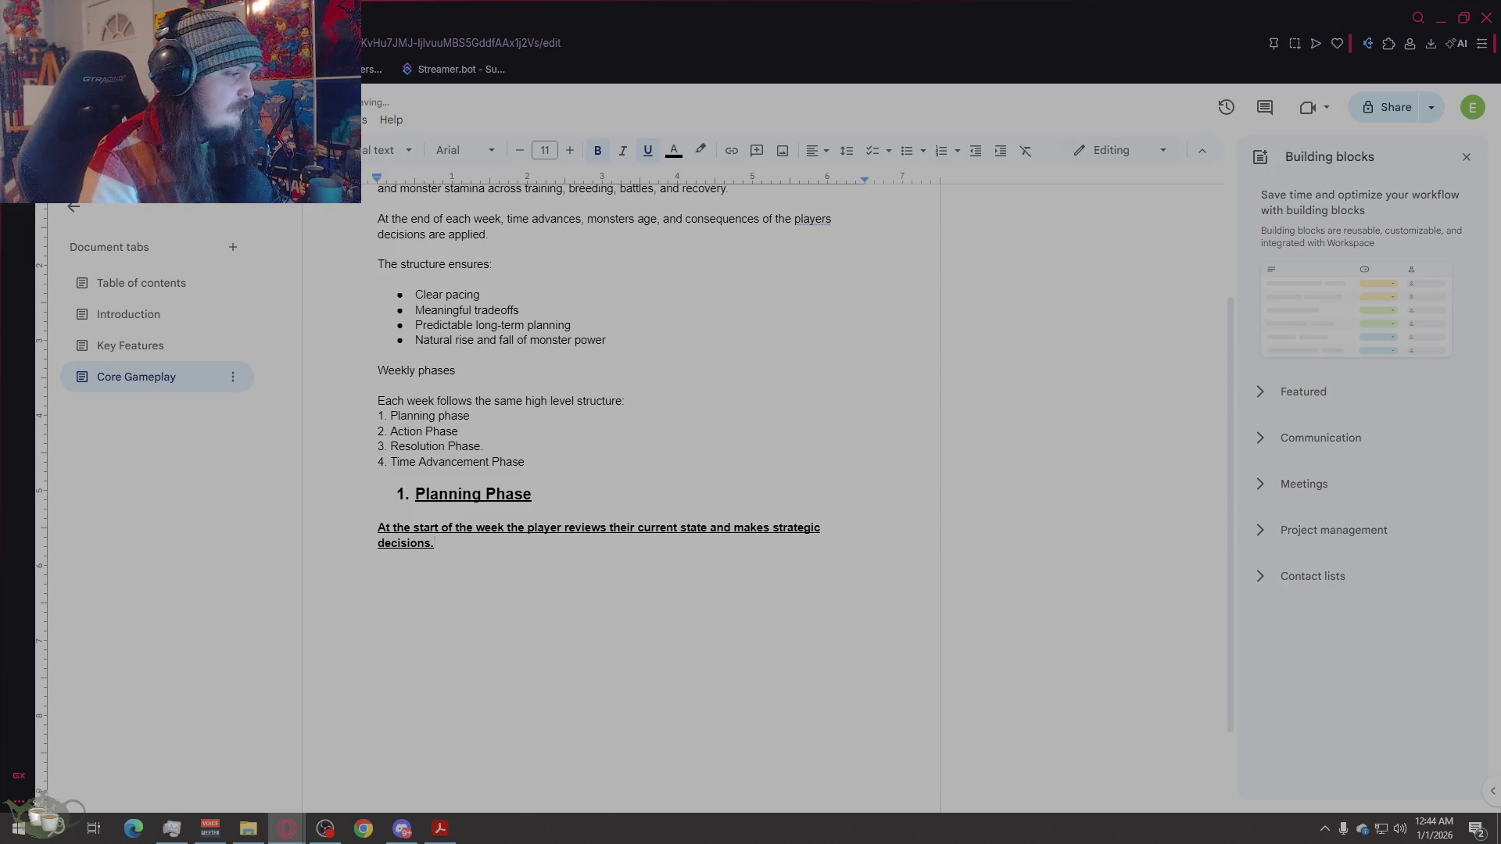
Step: Remove bold and underline from the 'makes strategic decisions.' sentence and start a new line
key("ctrl+shift+Up")
key("ctrl+u")
key("ctrl+b")
left_click(844, 527)
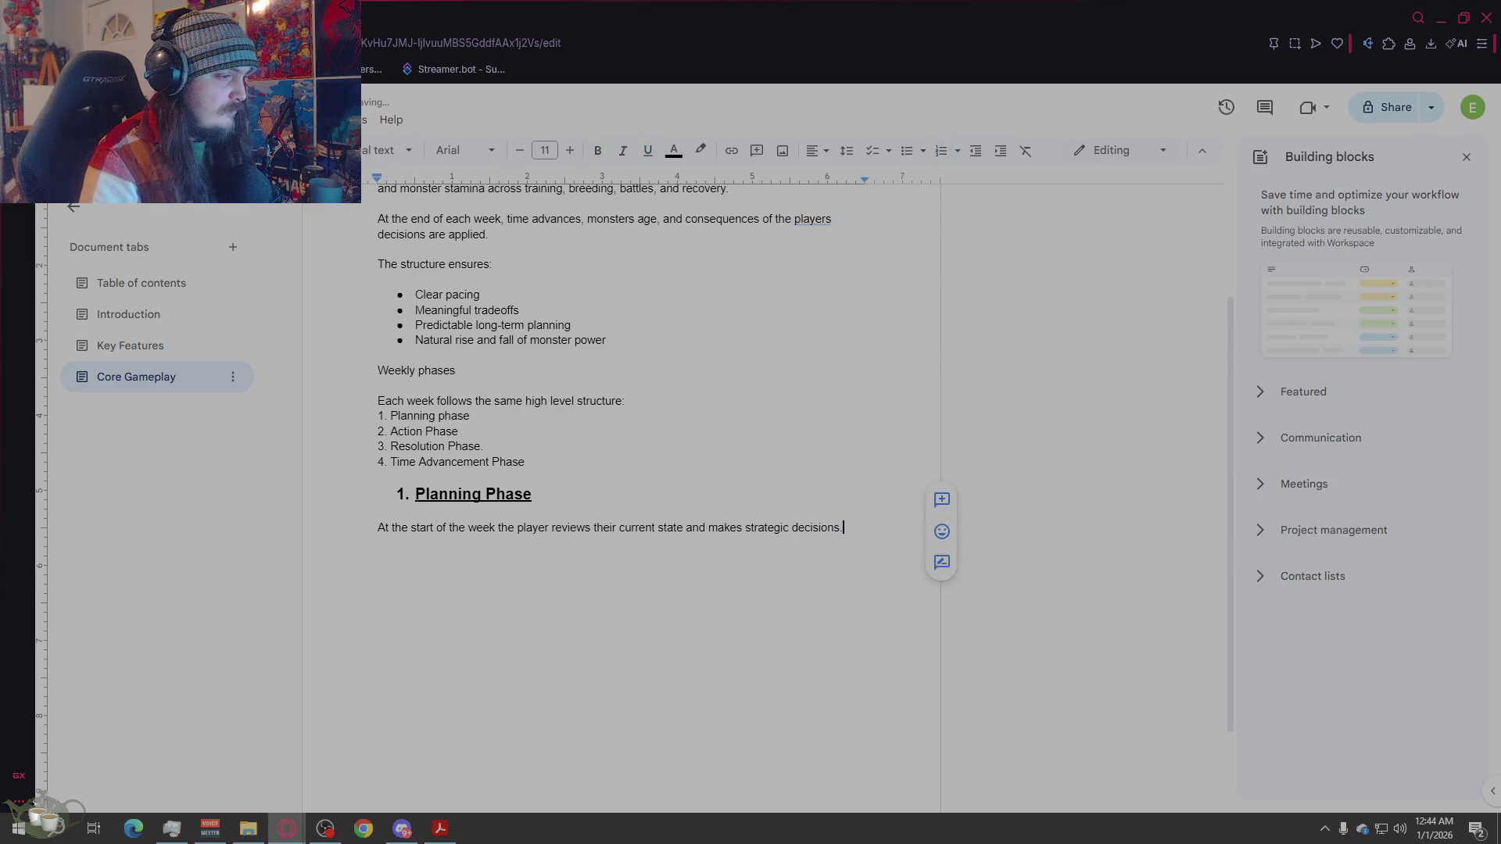
key("Return")
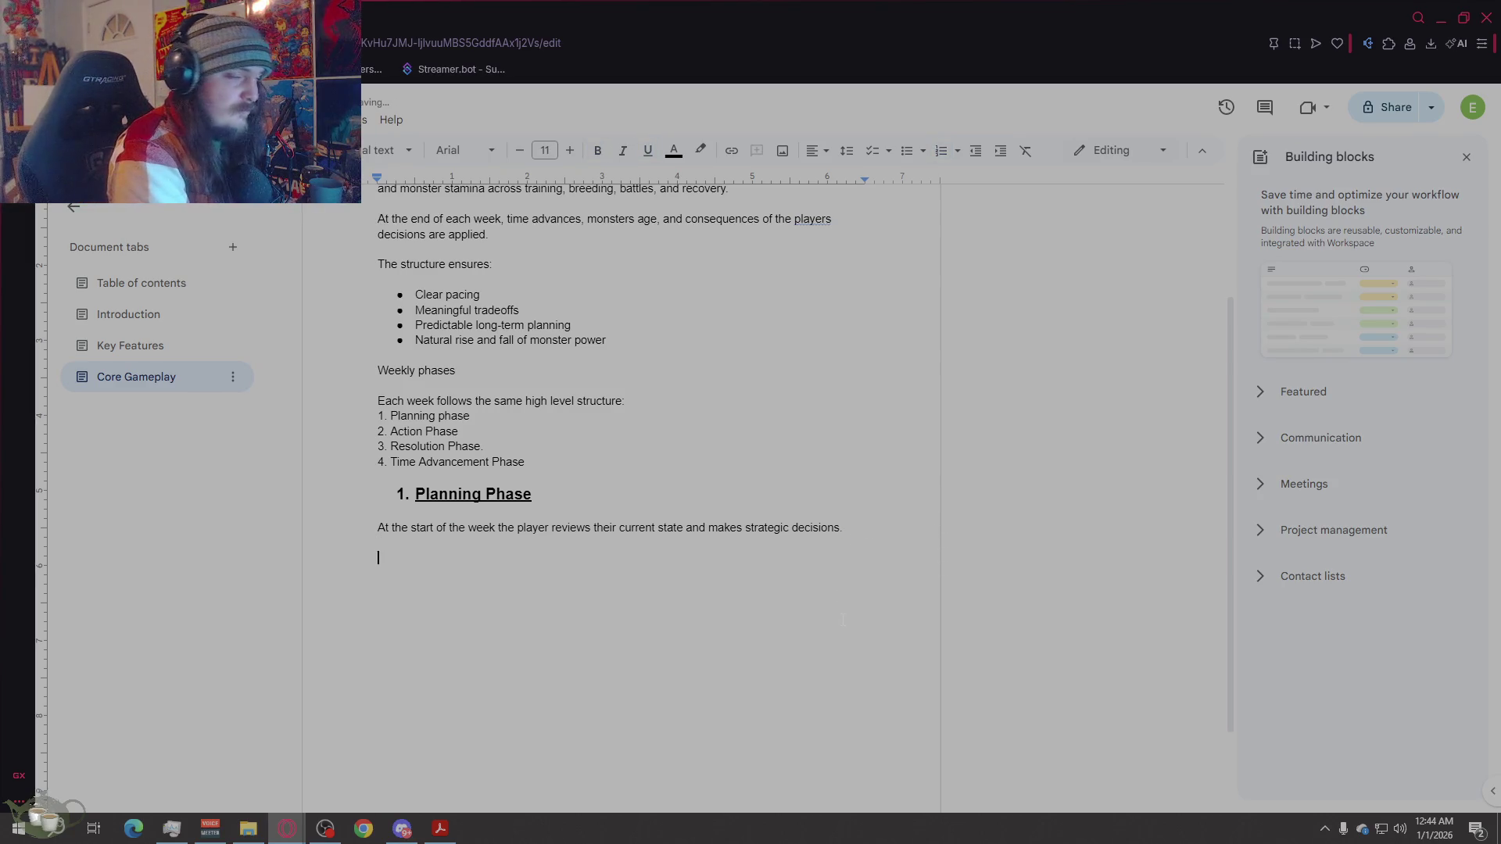
Step: Add 'Player Information Available' with a Monster roster overview bullet and four stat, age, injury, breeding sub-items
type("Player Information Available:")
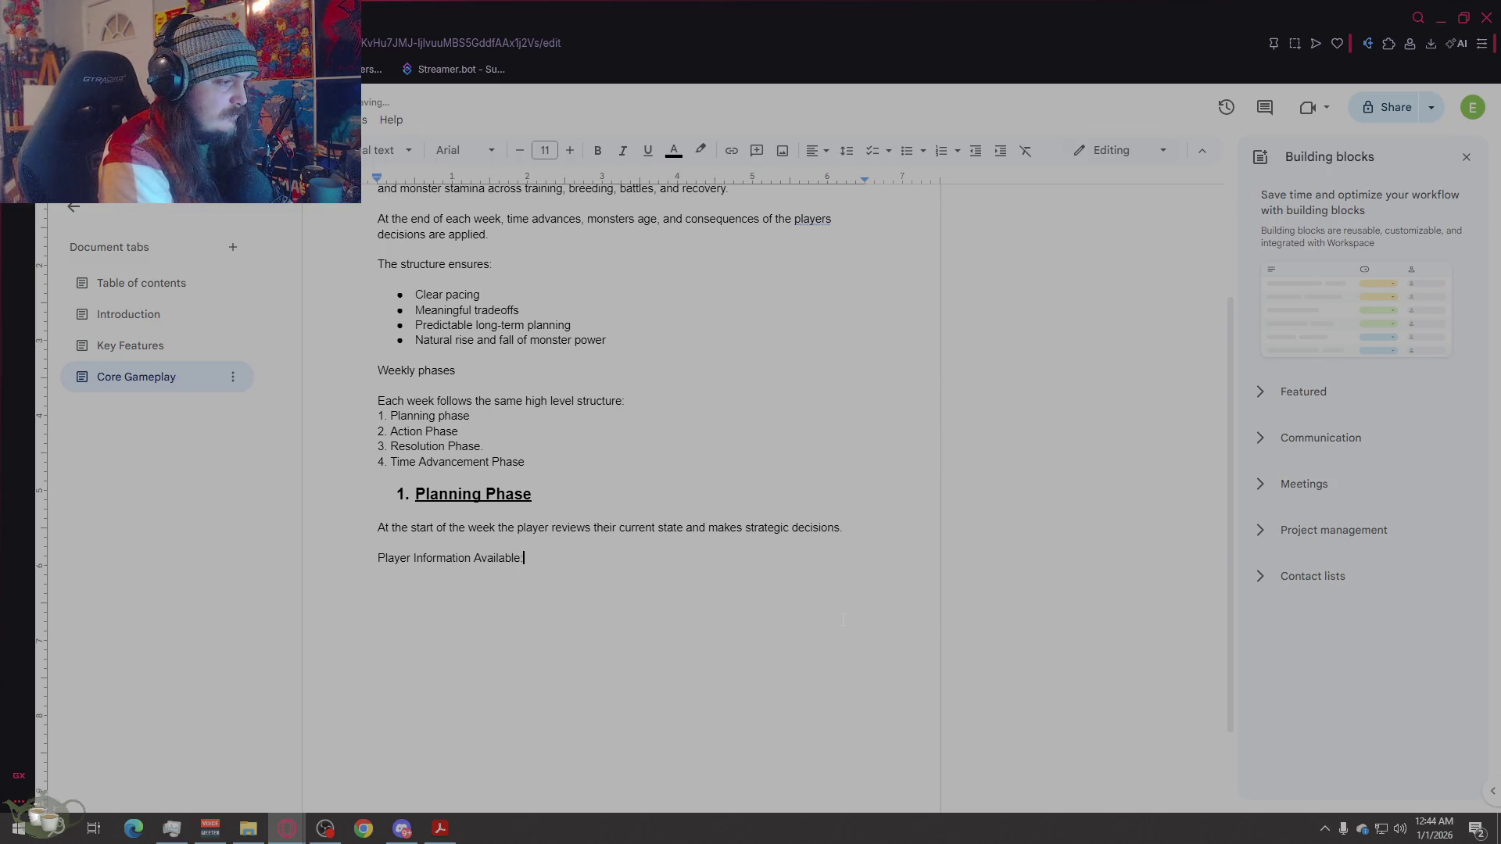
key("Return")
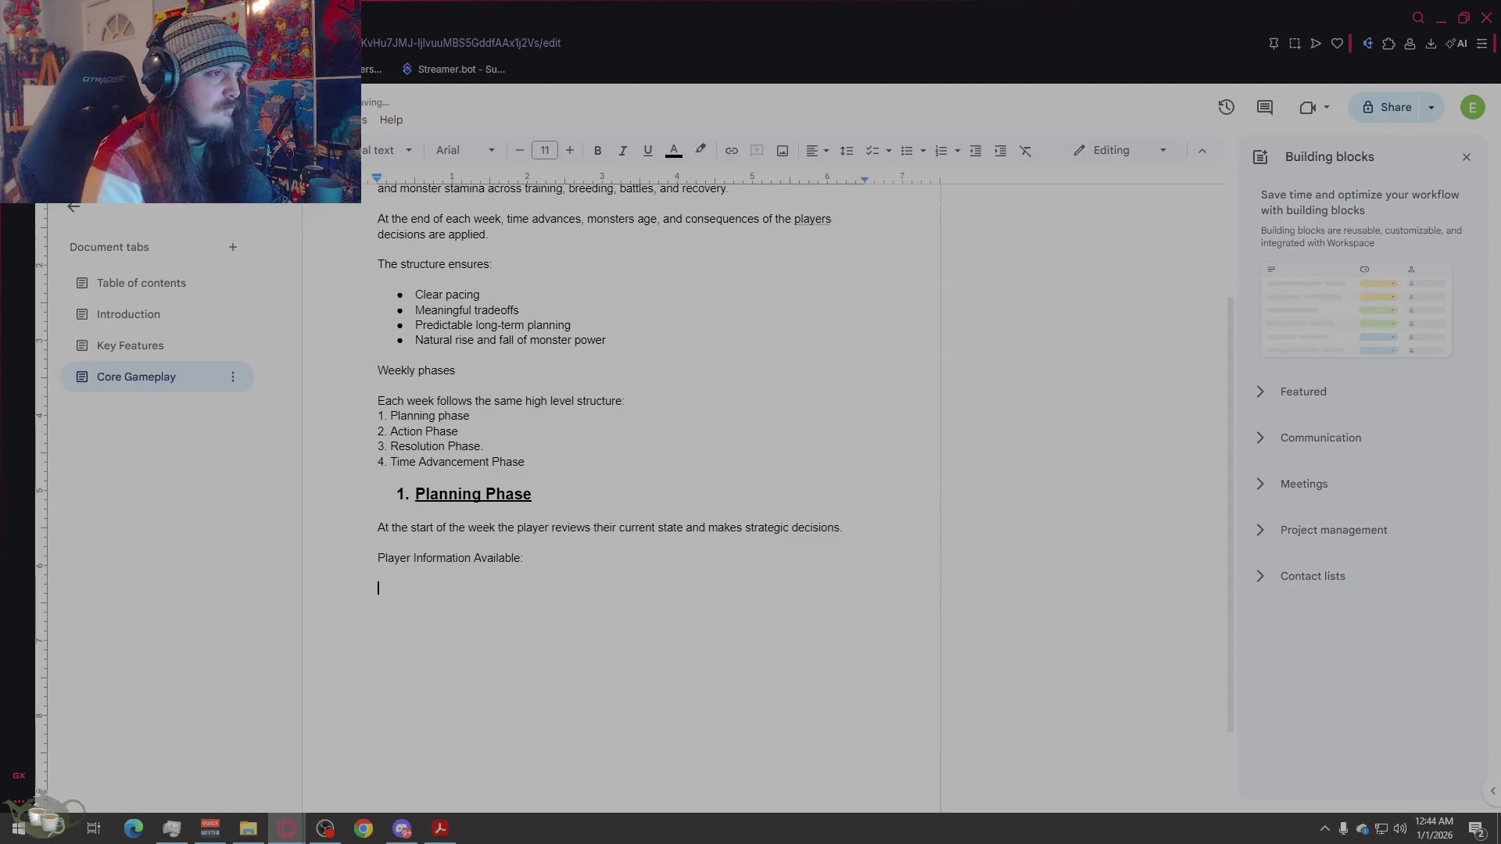
left_click(906, 151)
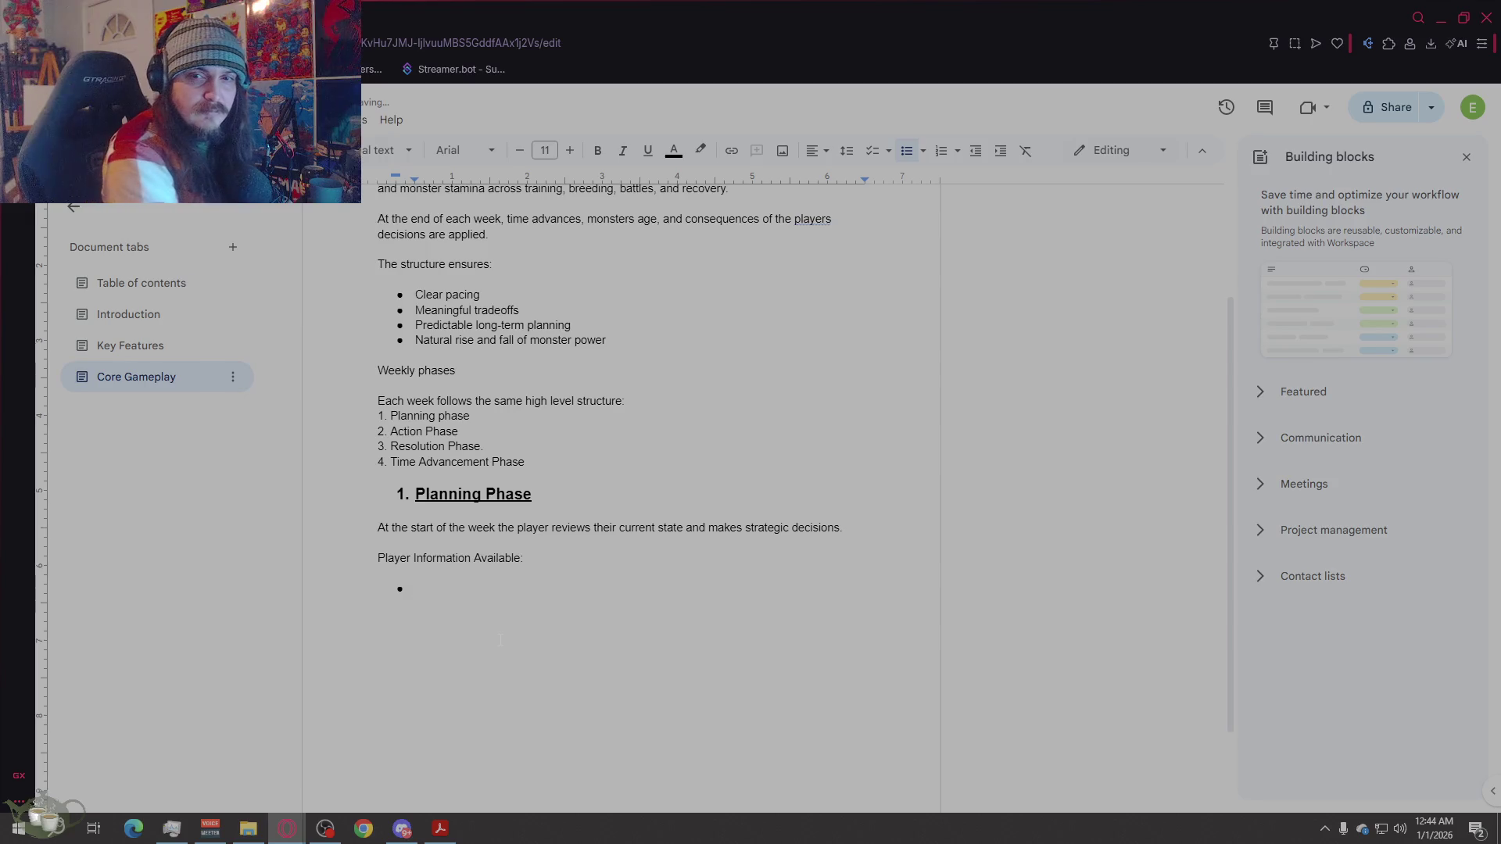
type("Monster ros")
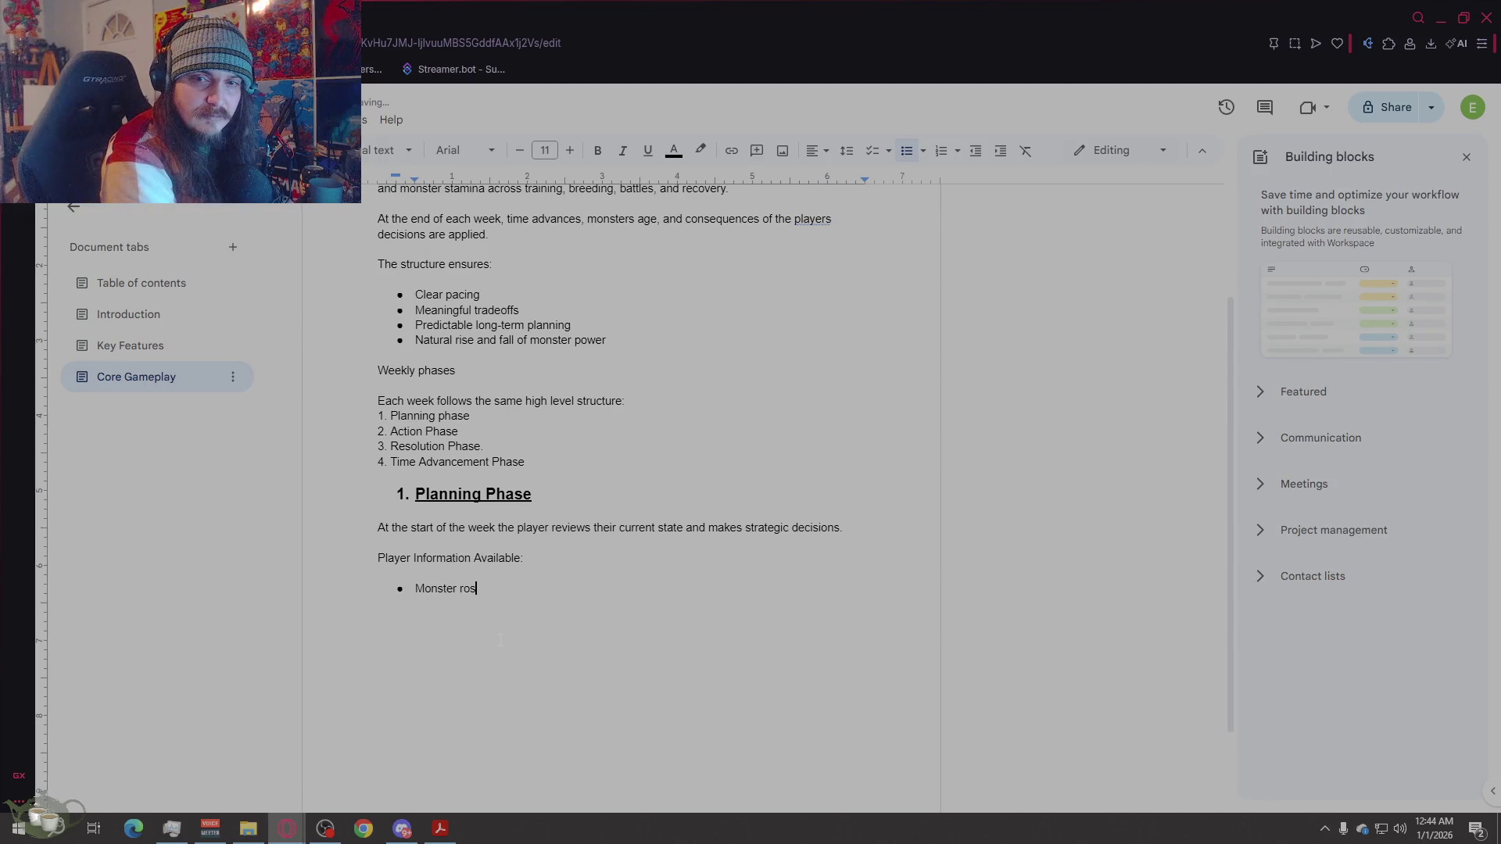
type("ter overview")
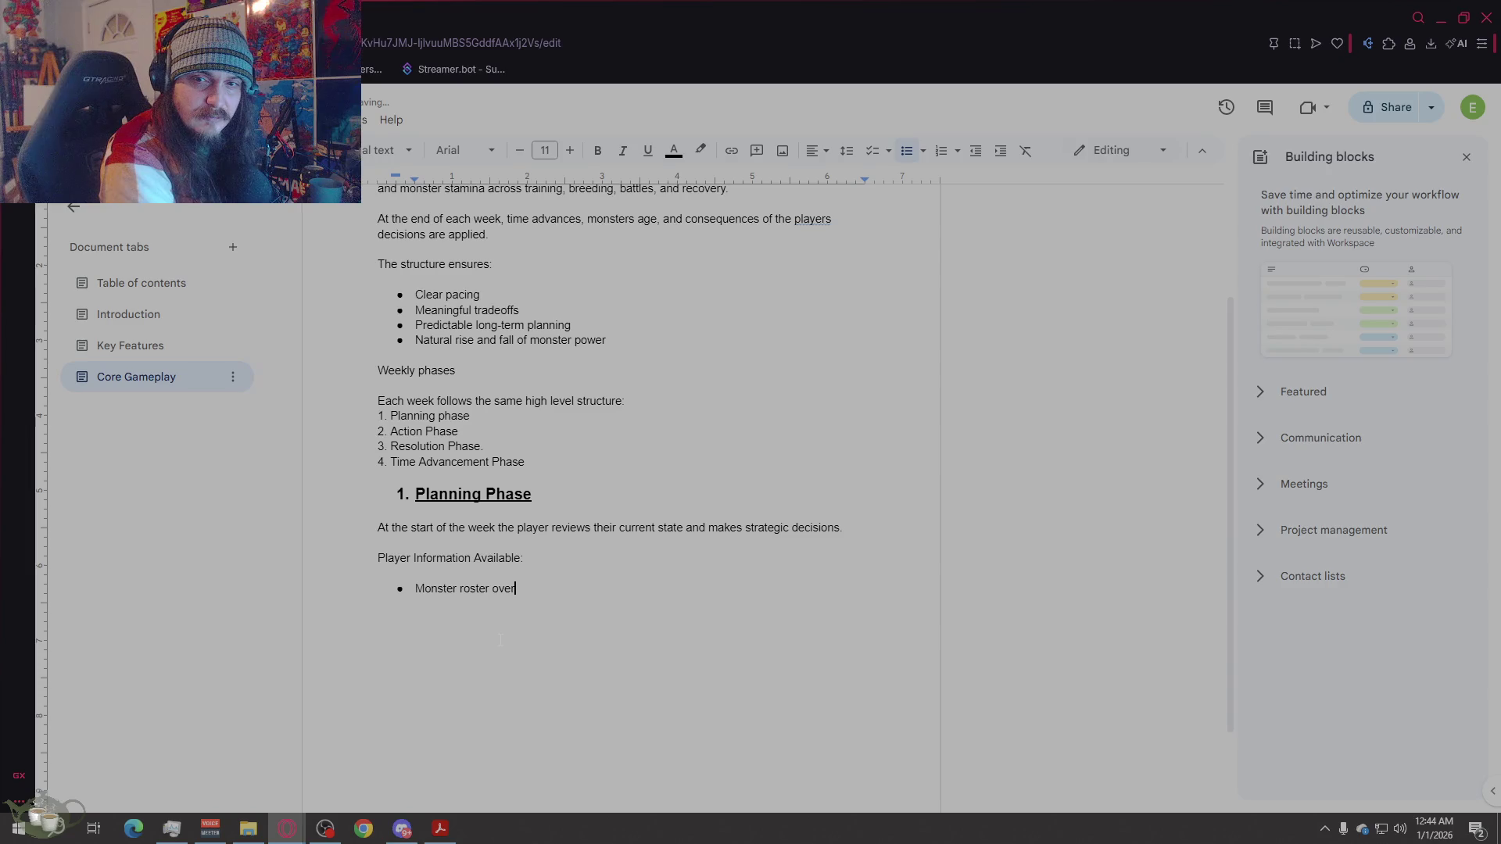
key("Return")
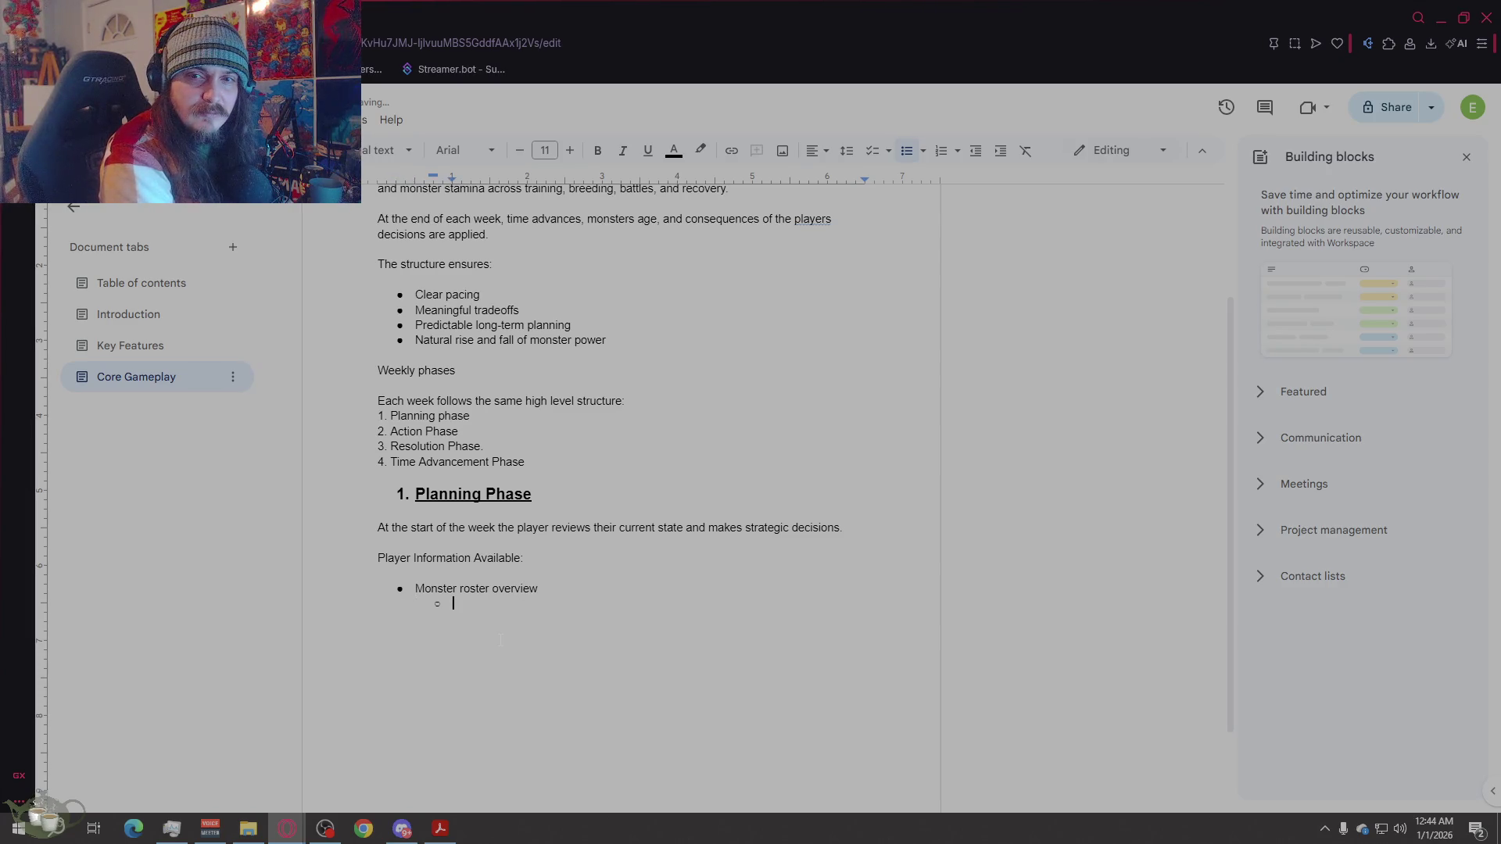
type("Current stats")
key("Return")
type("Age and ")
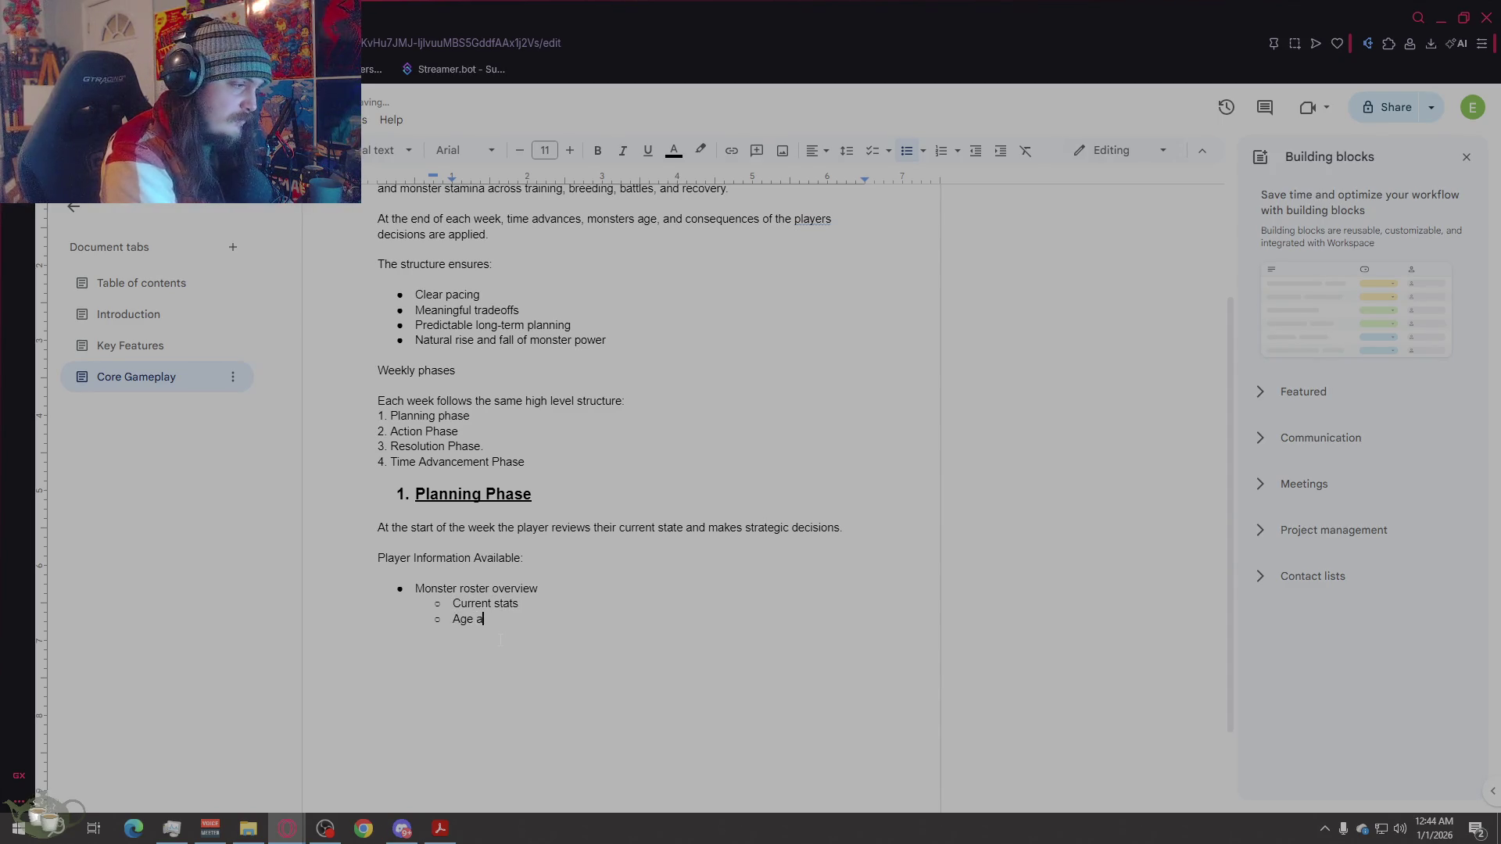
type("lifespa")
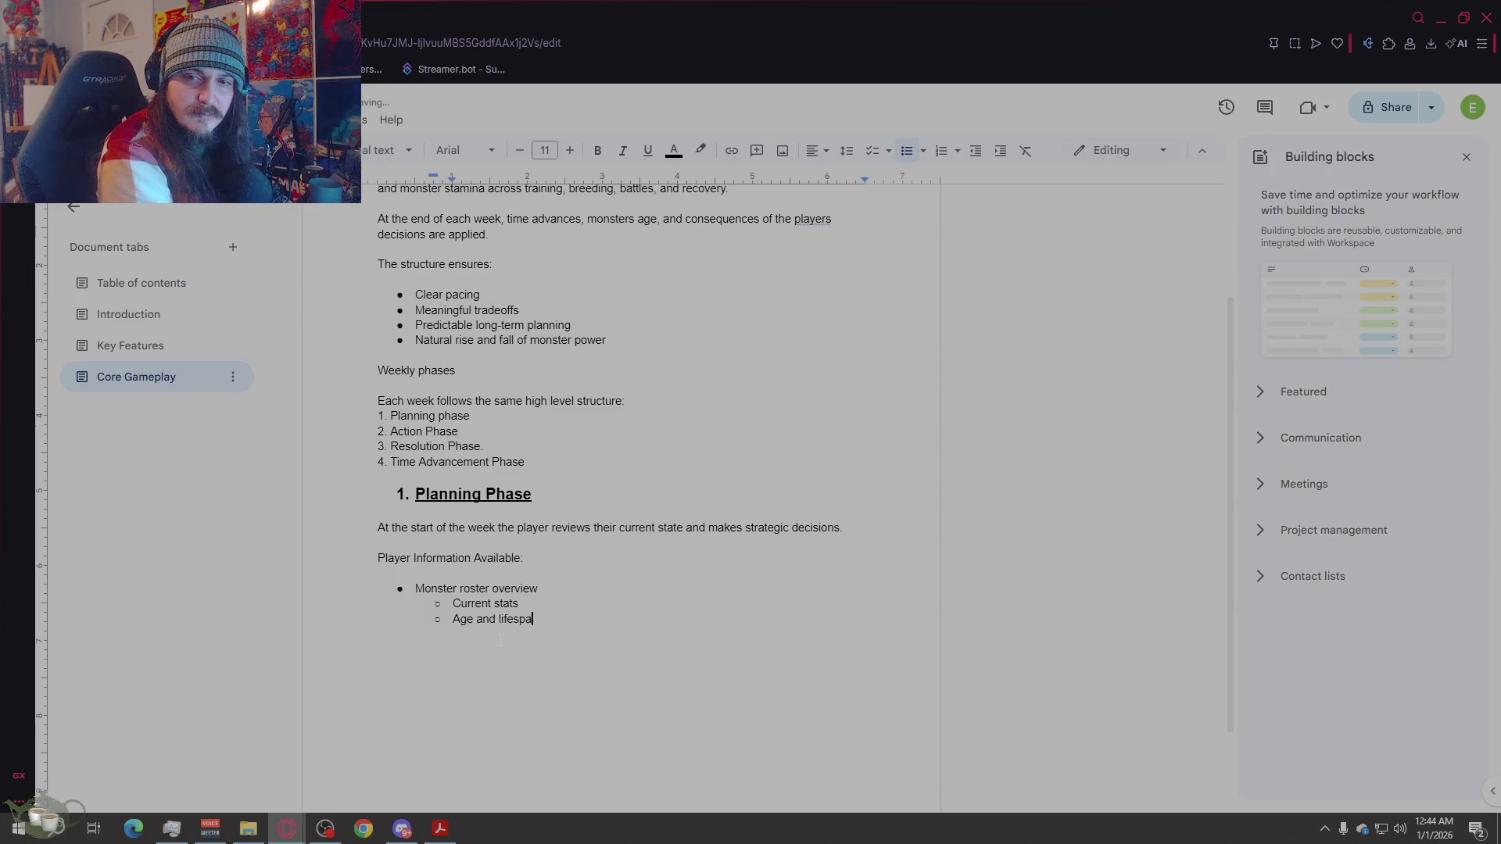
type("n stage")
key("Return")
type("I")
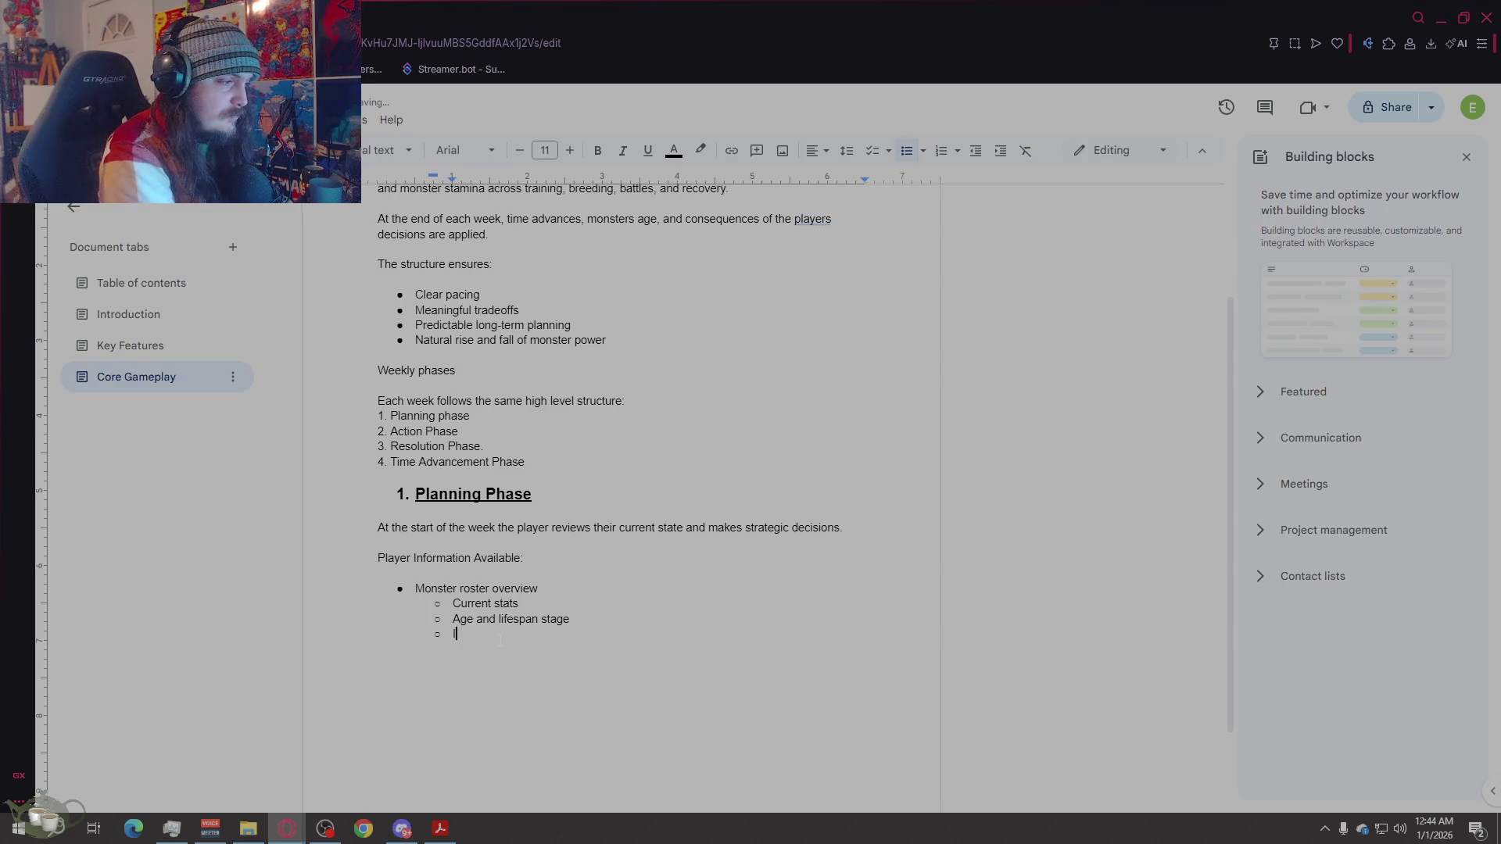
type("nju")
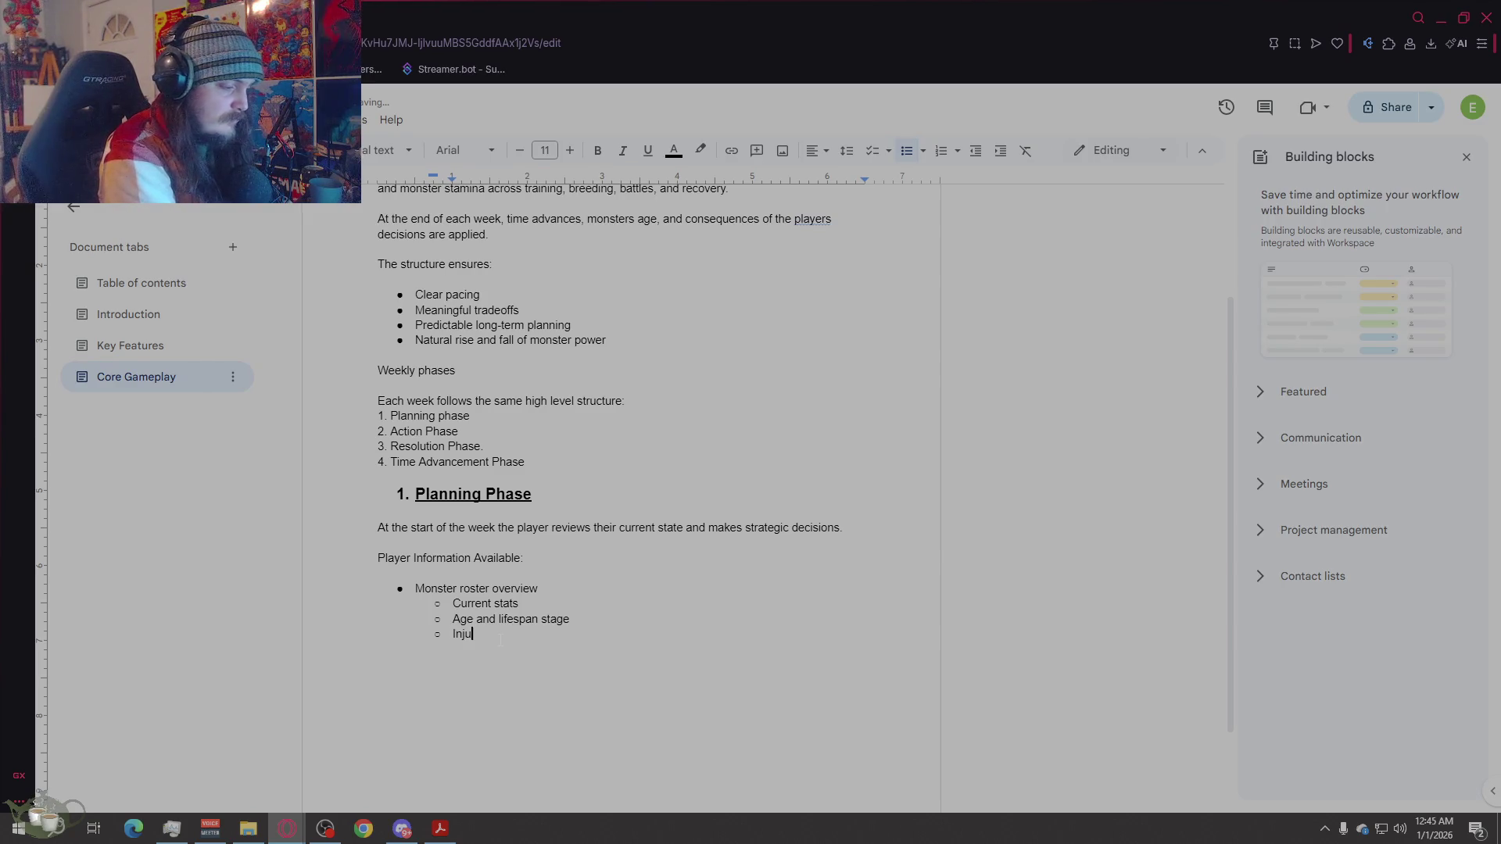
type("ry status")
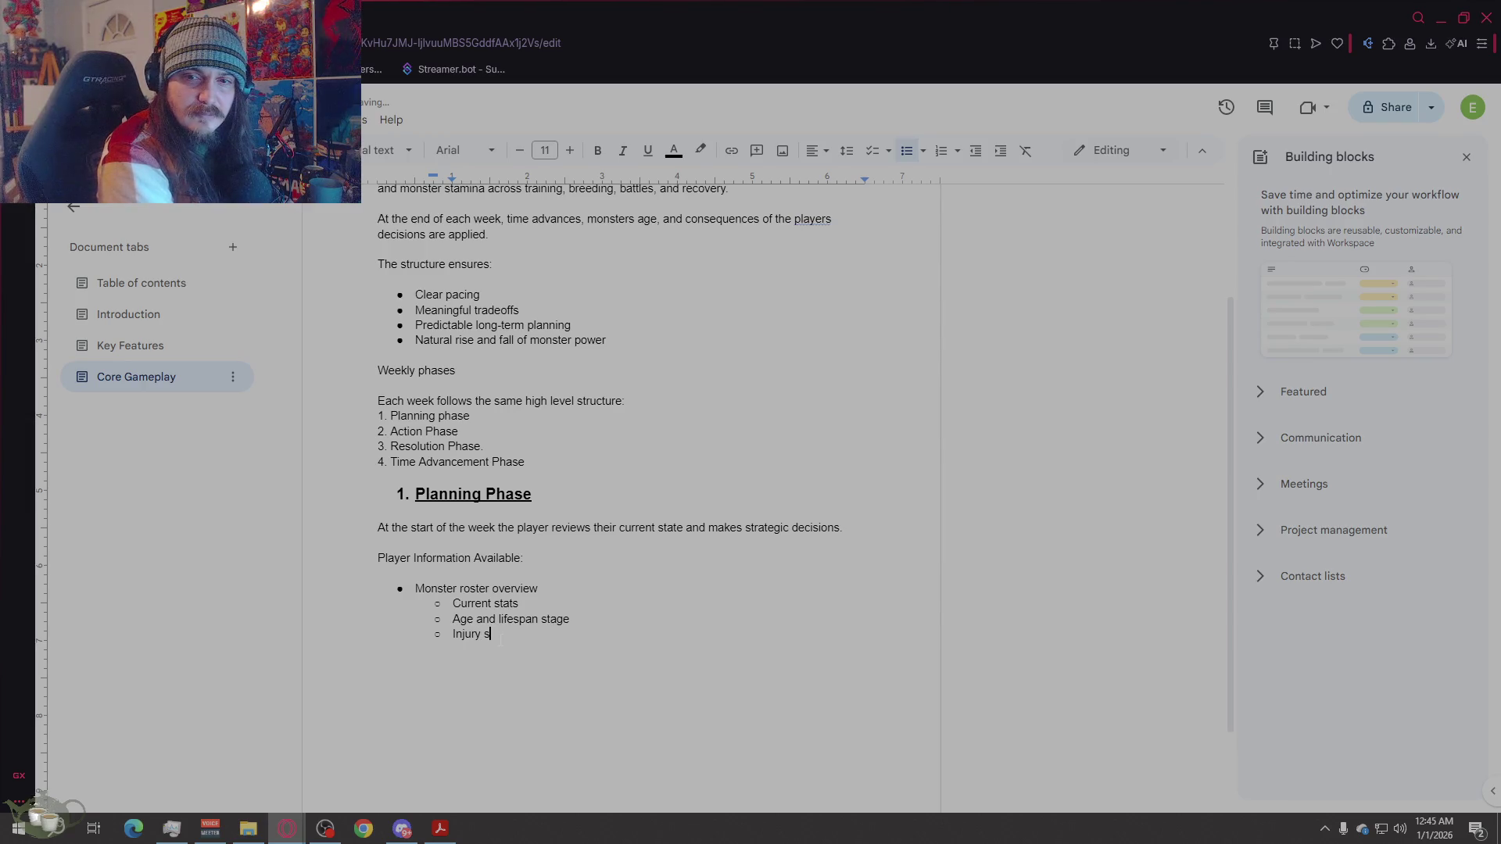
key("Return")
type("Bree")
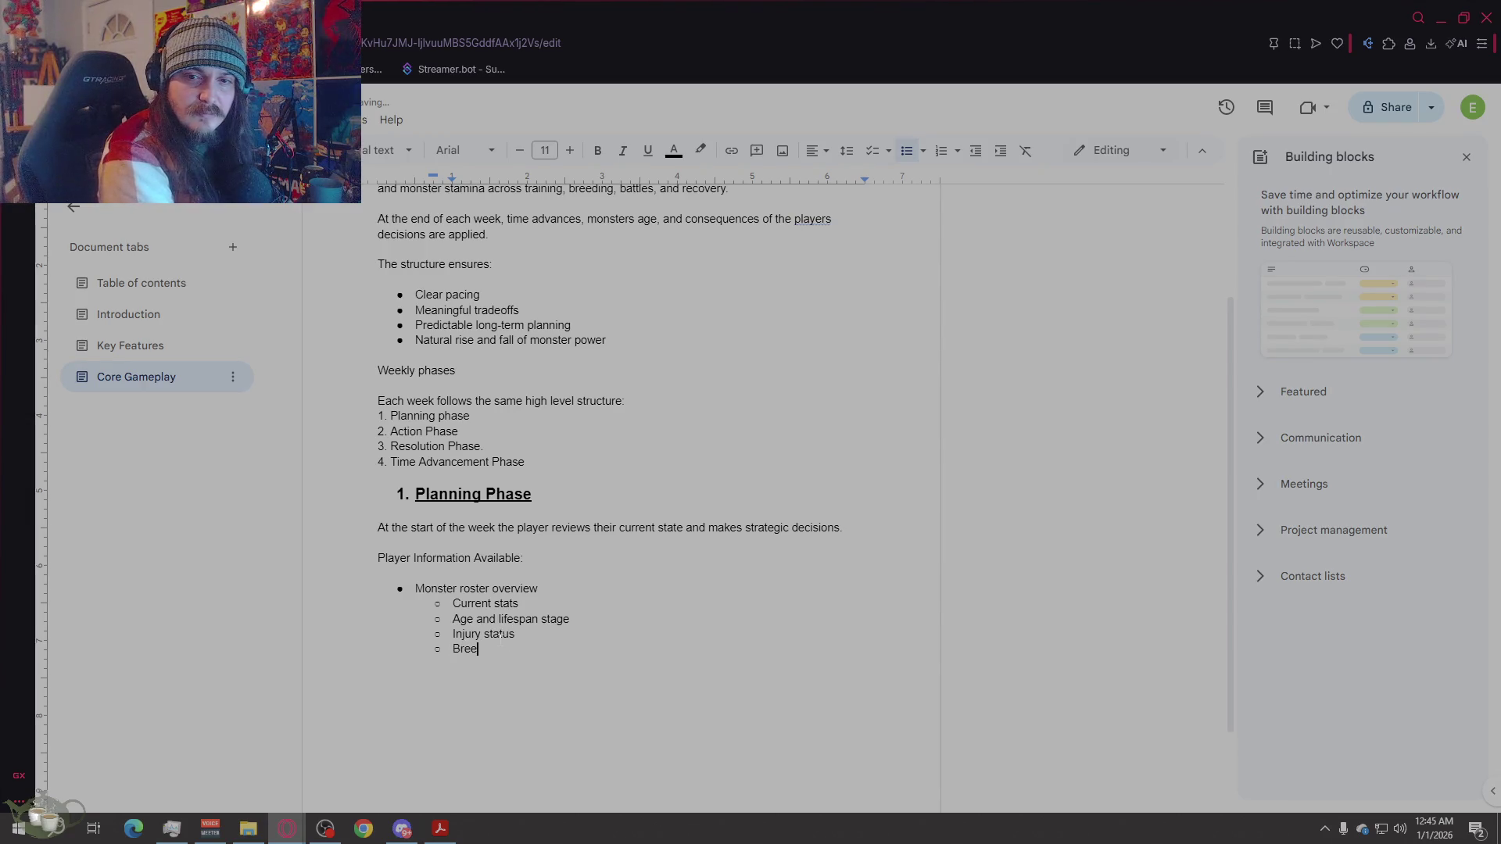
type("ding Availability")
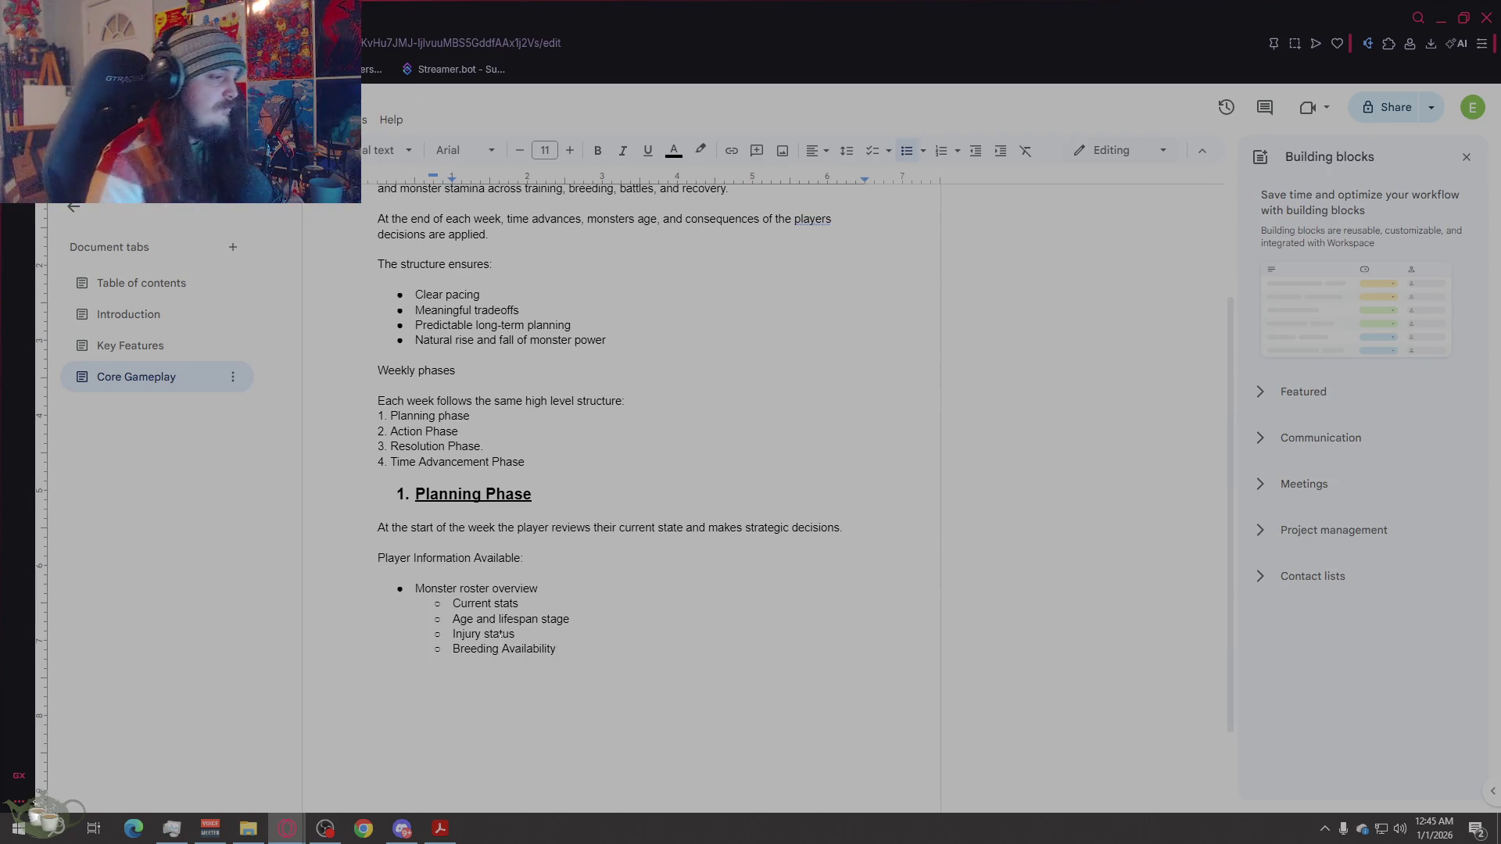
Step: Lowercase the A in 'Breeding availability' and leave an unbulleted empty line below the list
left_click(507, 649)
key("BackSpace")
type("a")
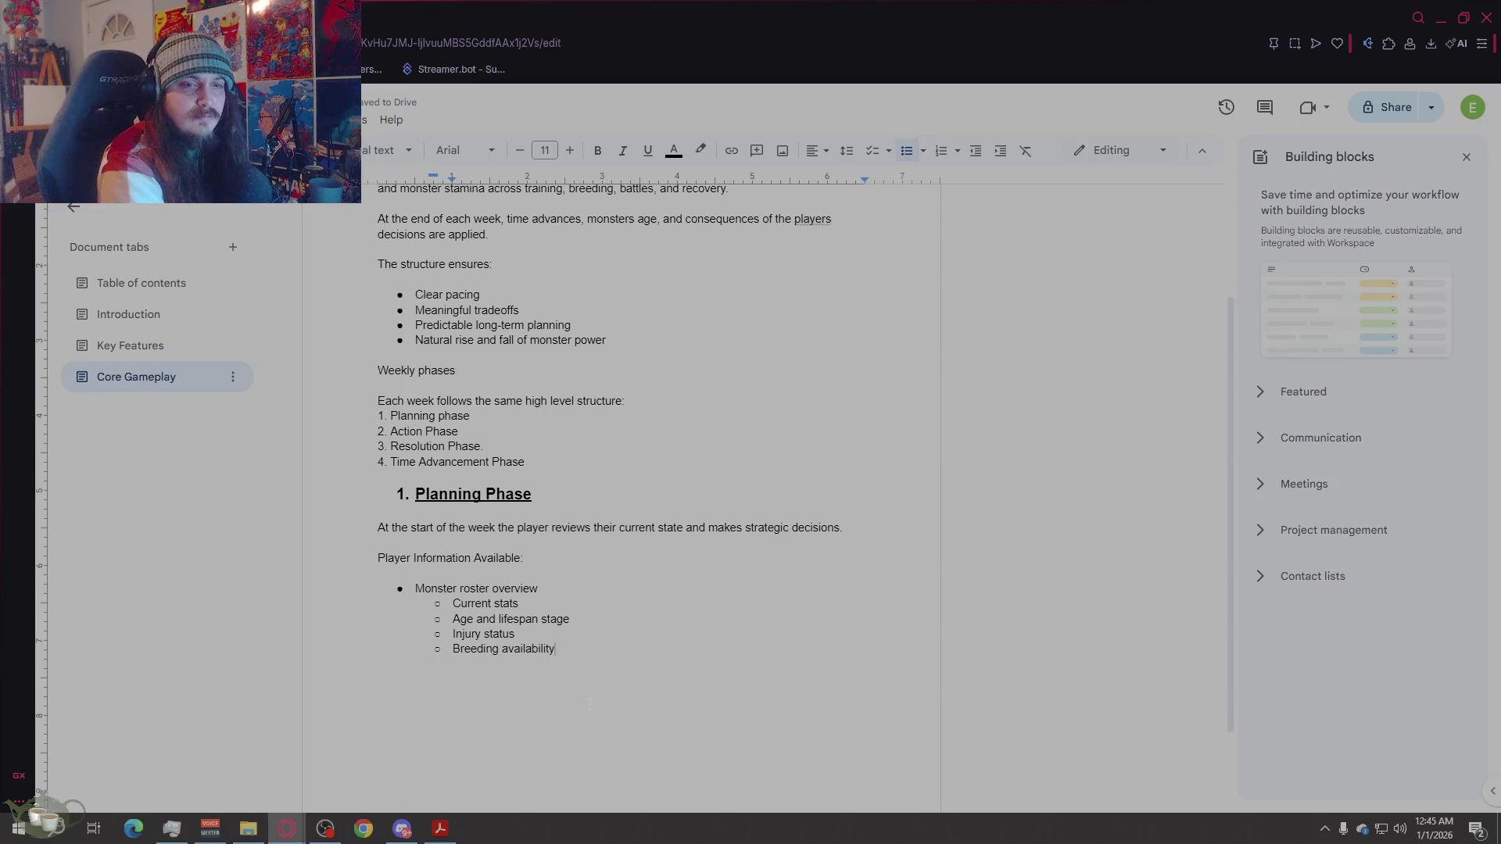
key("Return")
key("Return")
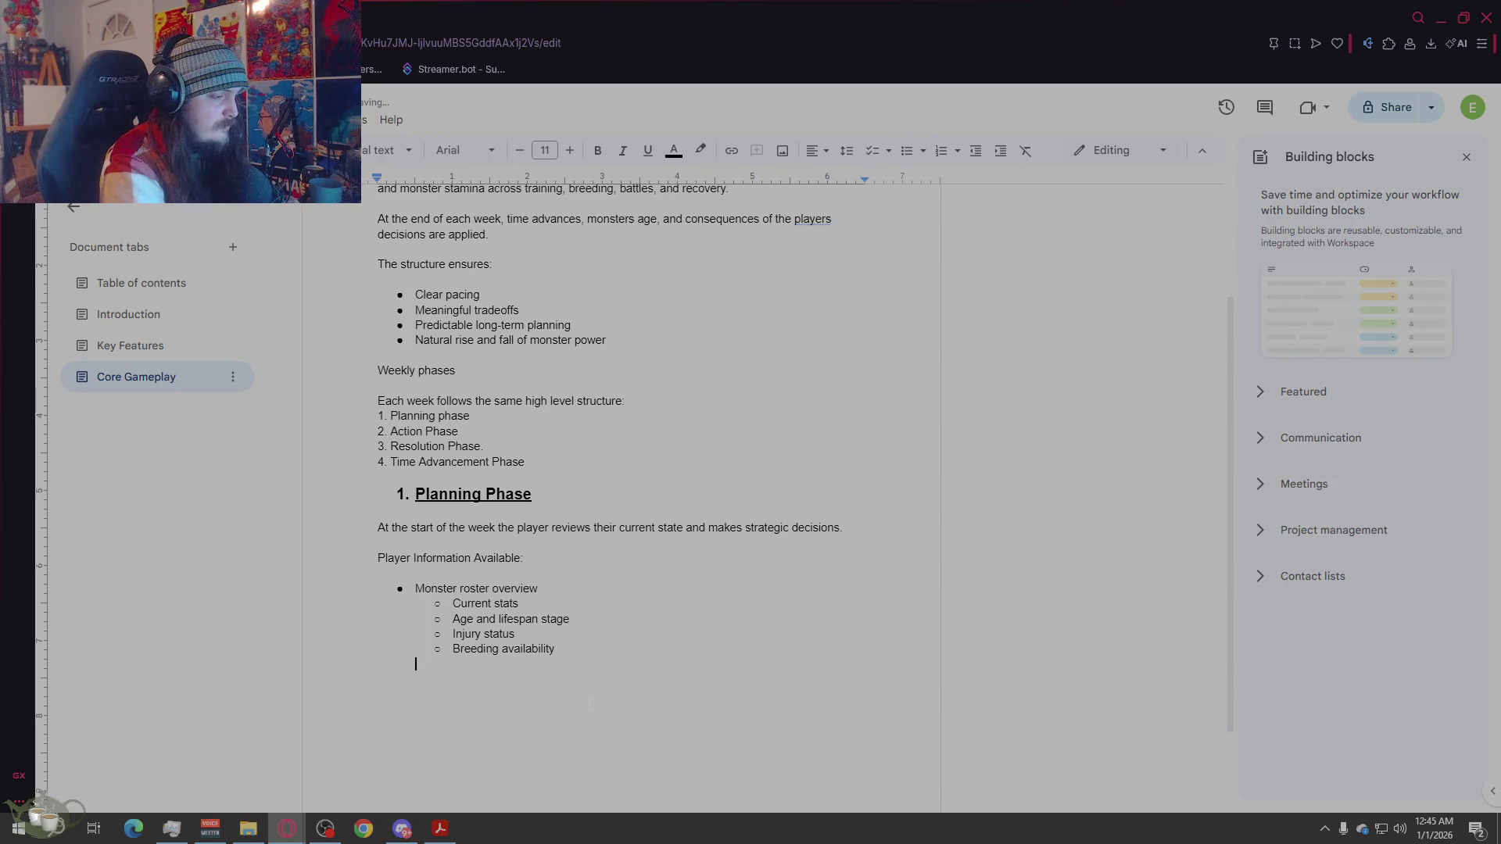
key("BackSpace")
key("Return")
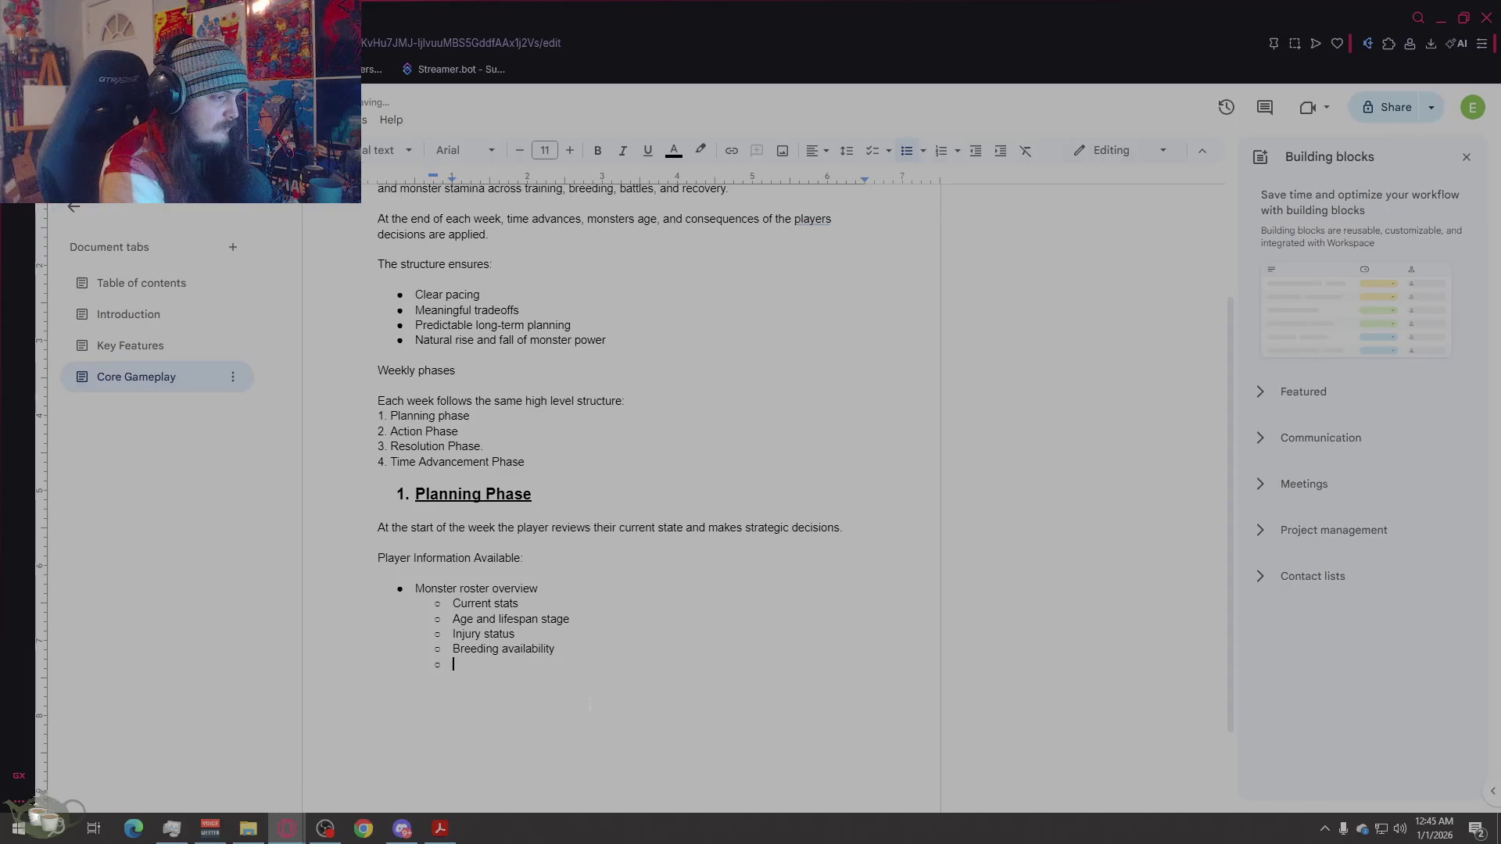
key("BackSpace")
key("BackSpace")
key("BackSpace")
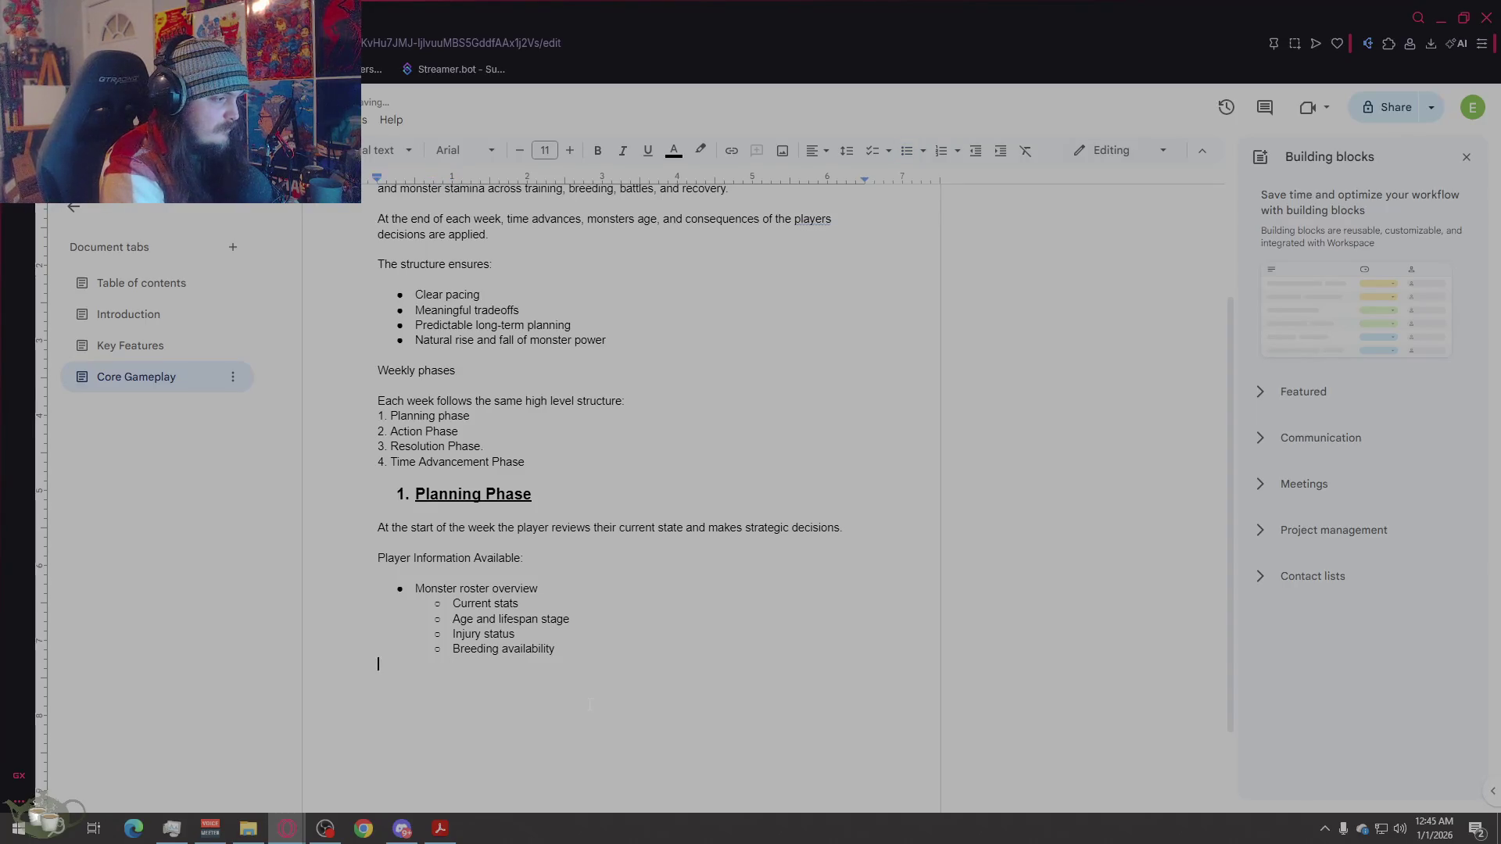
key("Return")
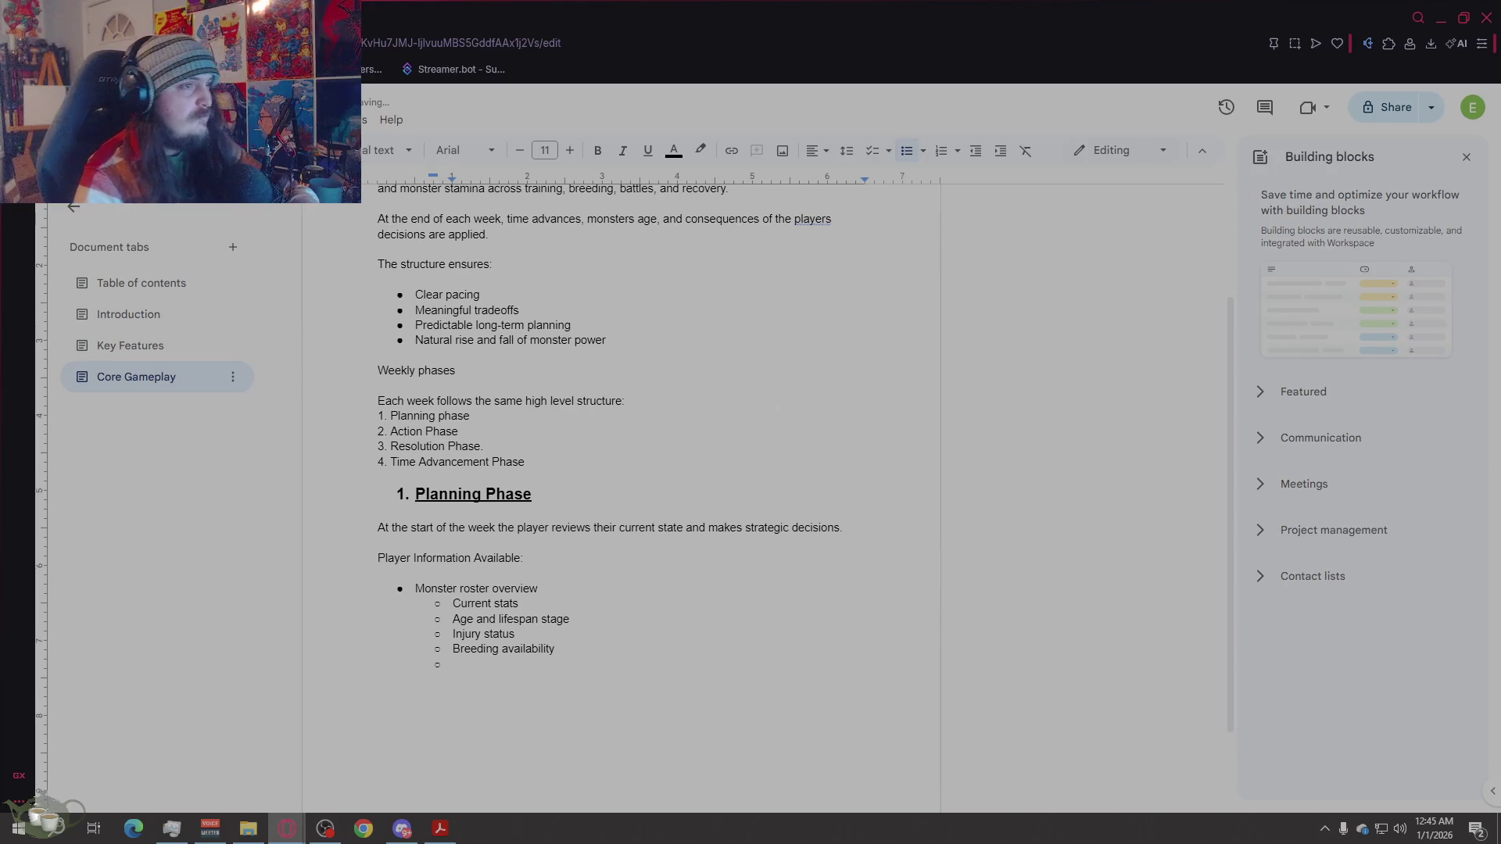
left_click(911, 160)
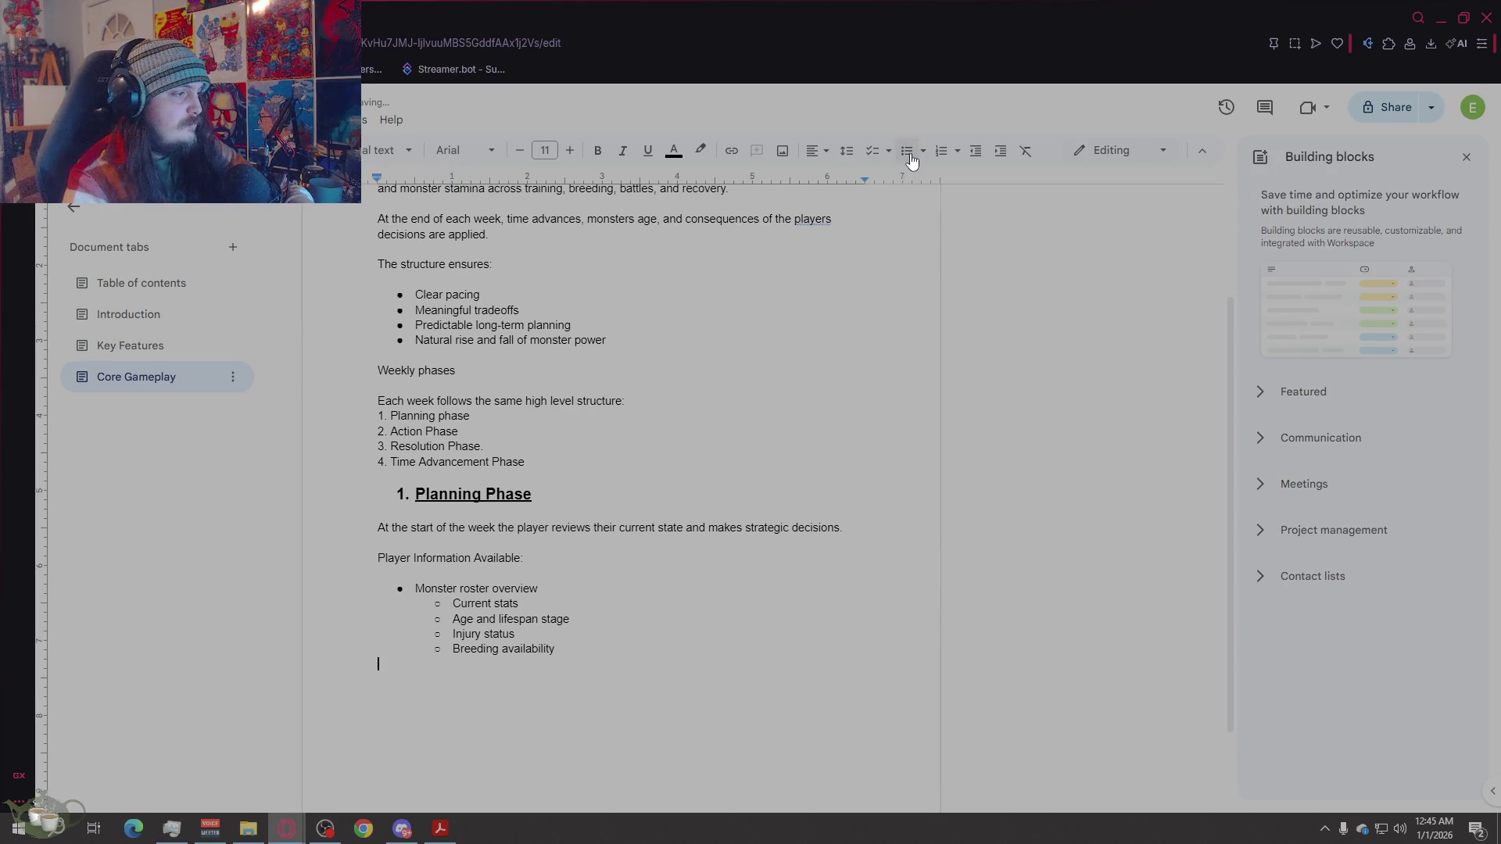
Step: Add bullets Available money, Upcoming Tournaments, Seasonal Events (If Any), and License tier and restrictions
left_click(911, 159)
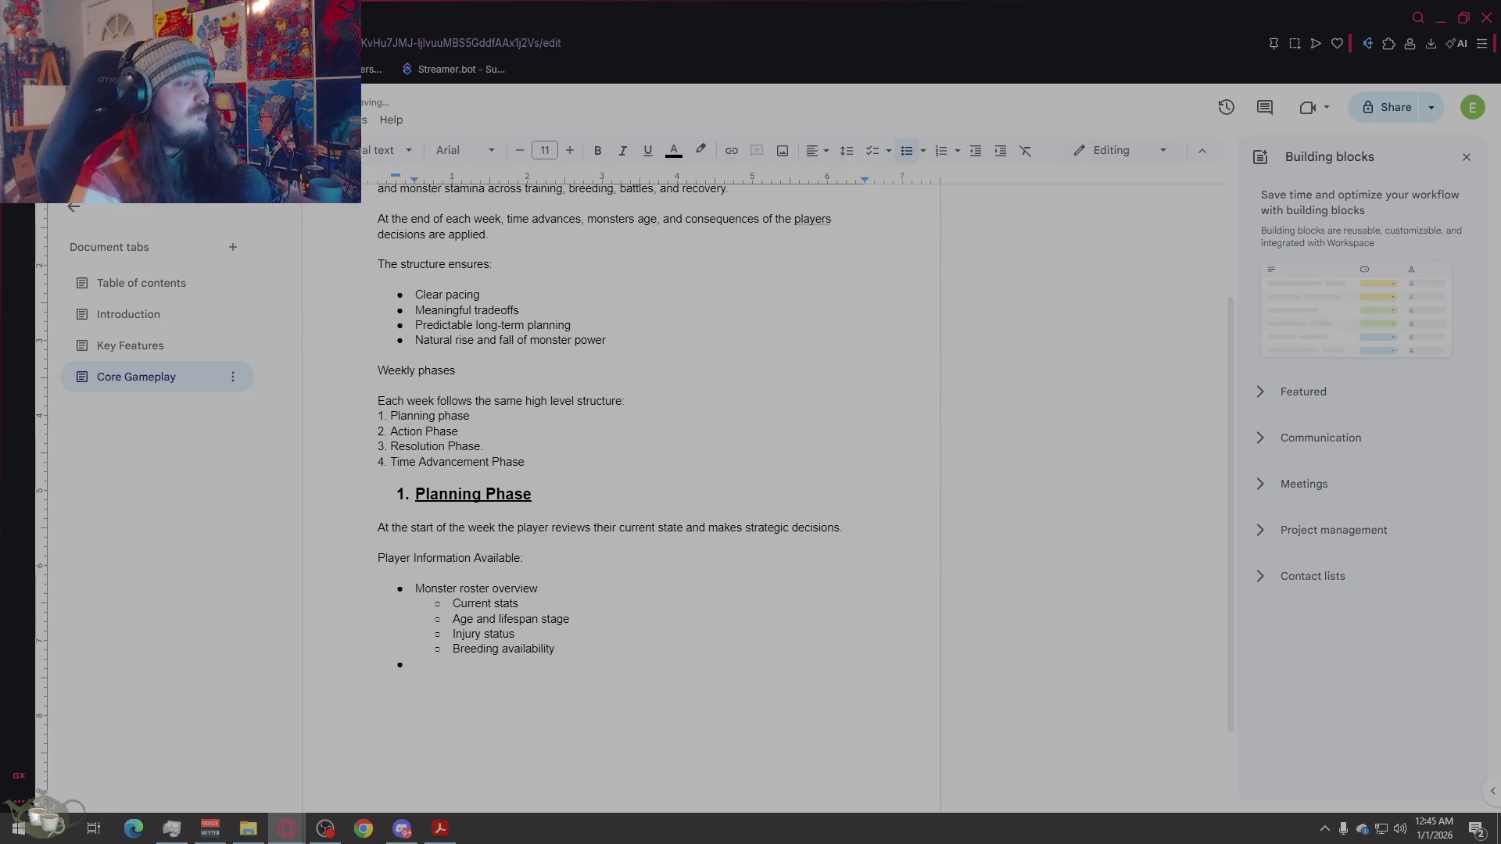
type("Available ")
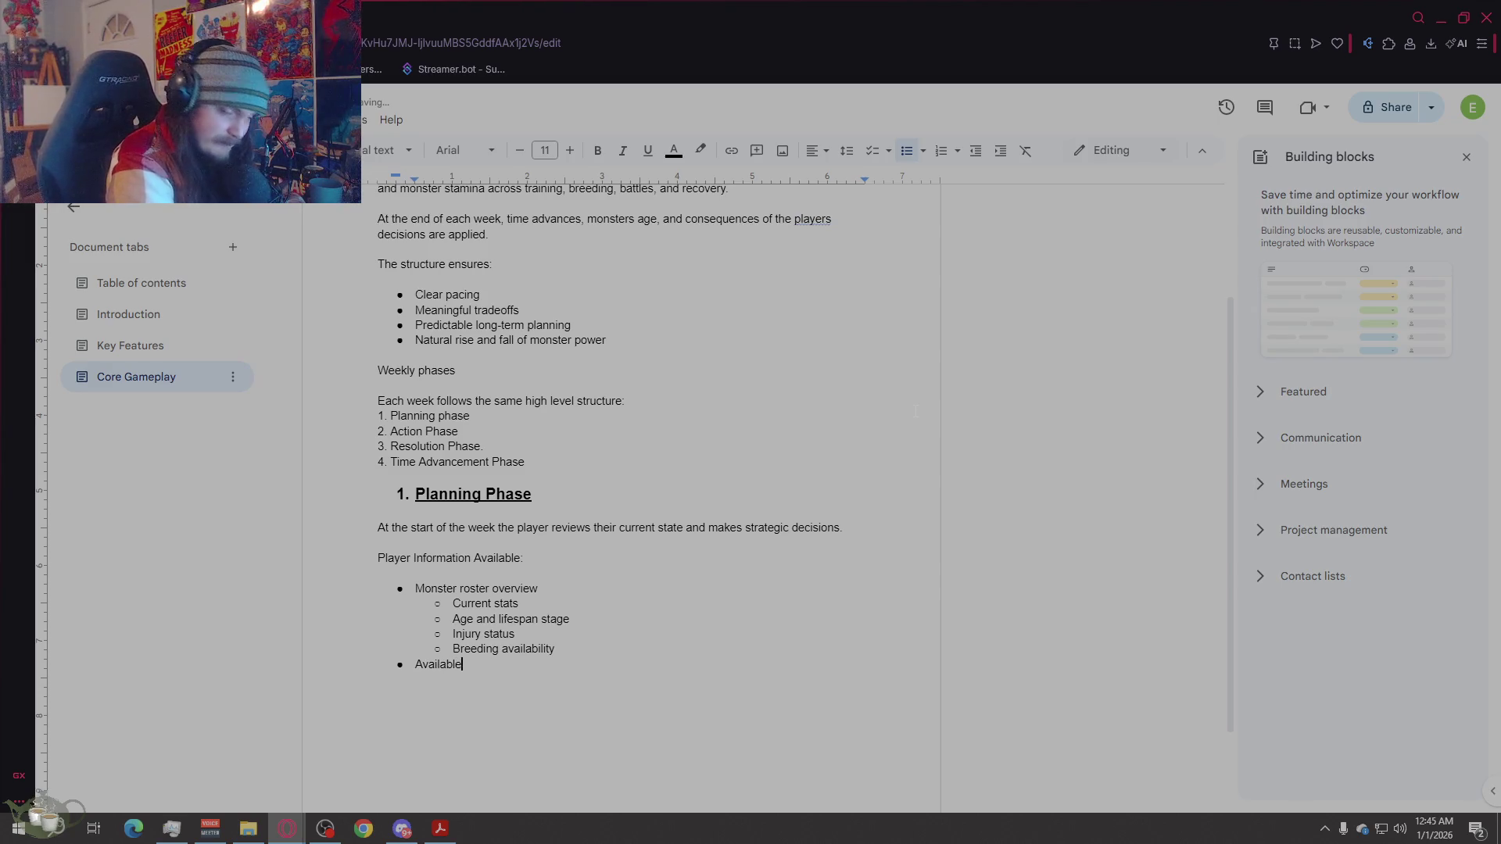
type("money")
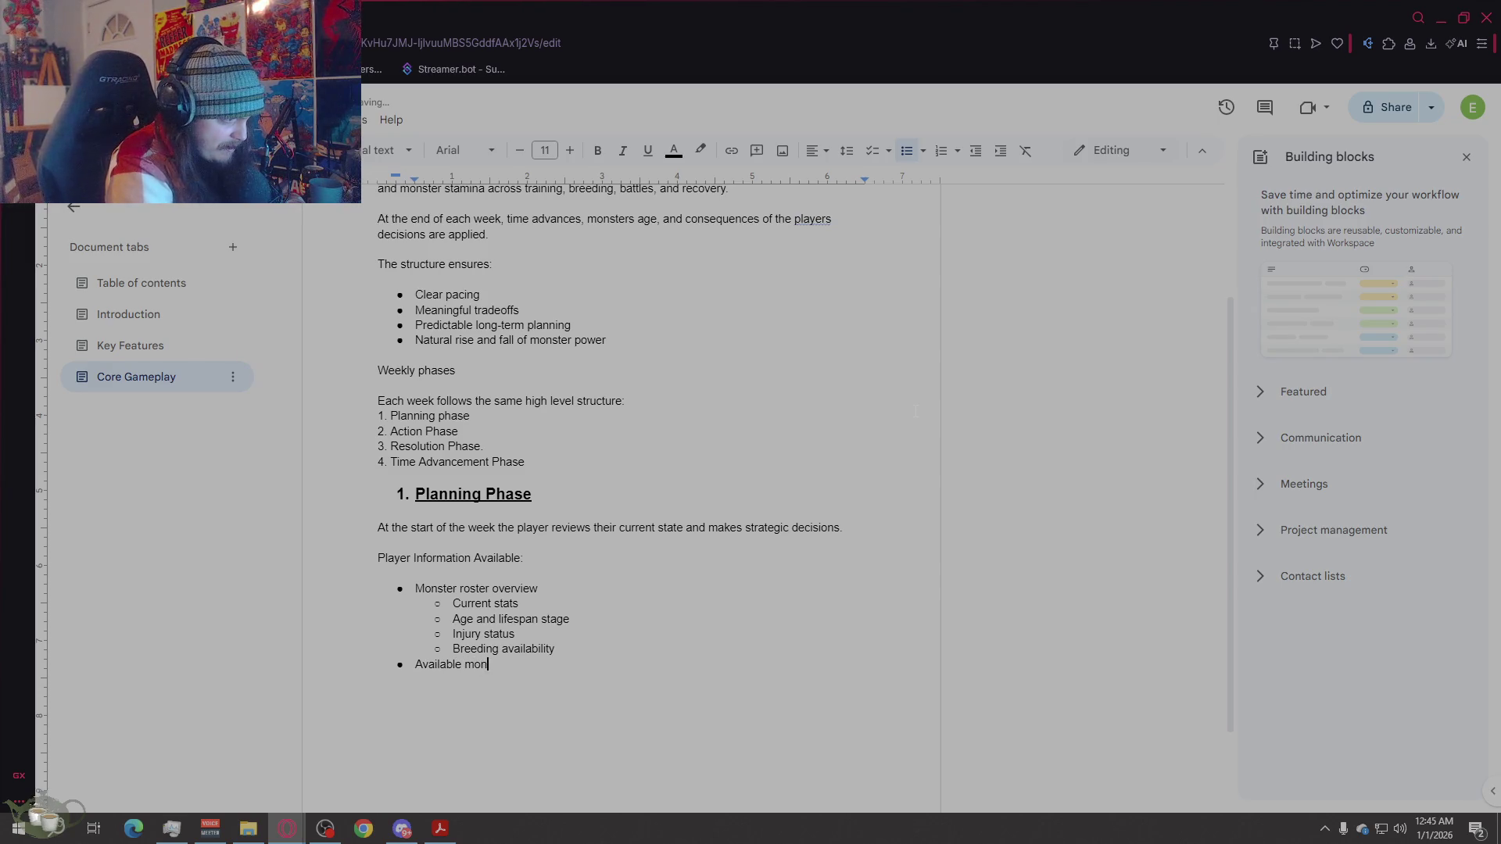
key("Return")
type("Up")
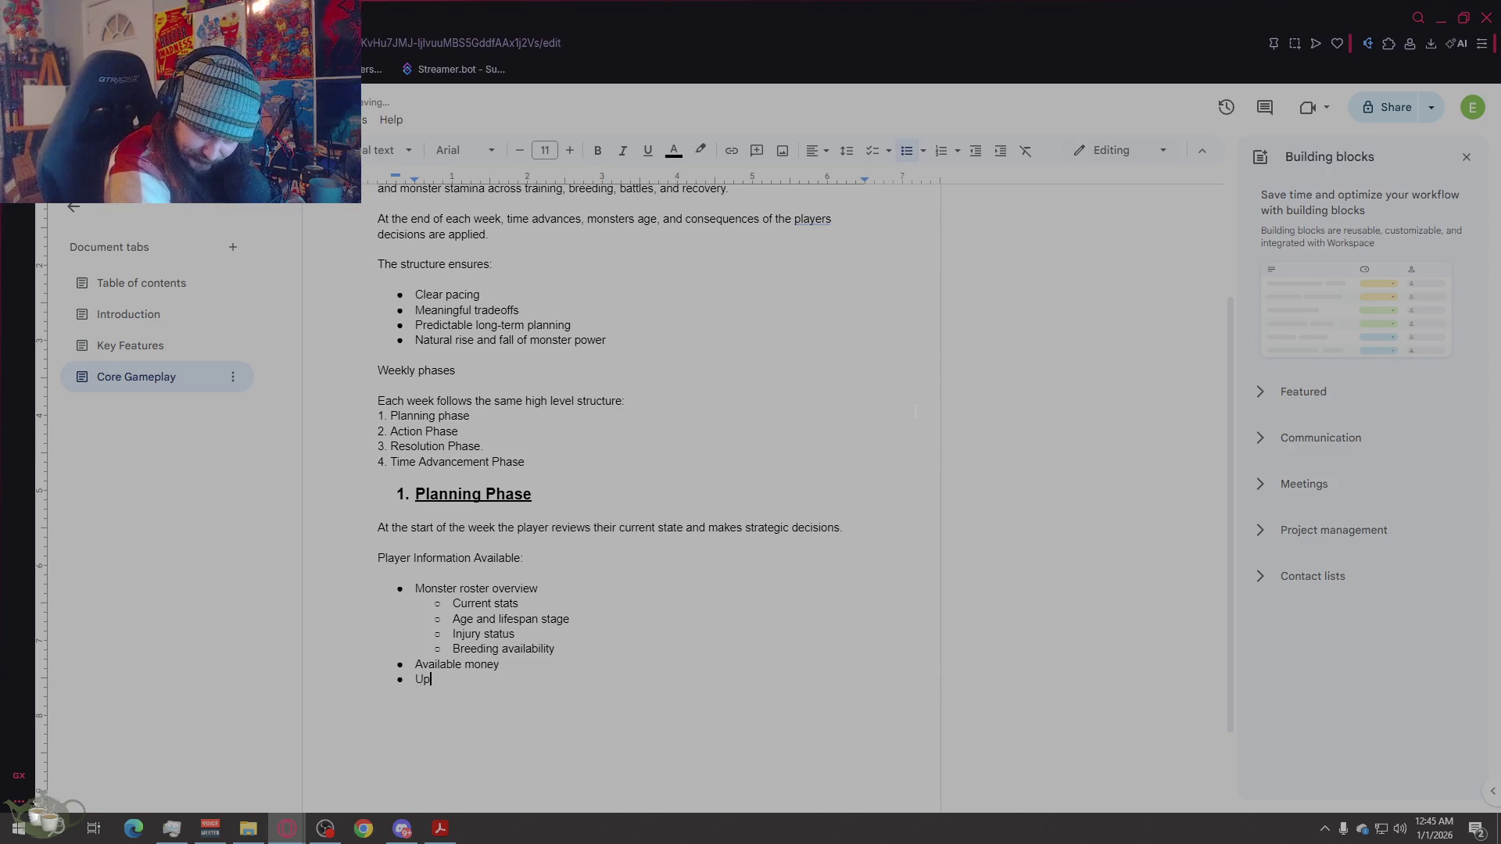
type("coming Tournaments")
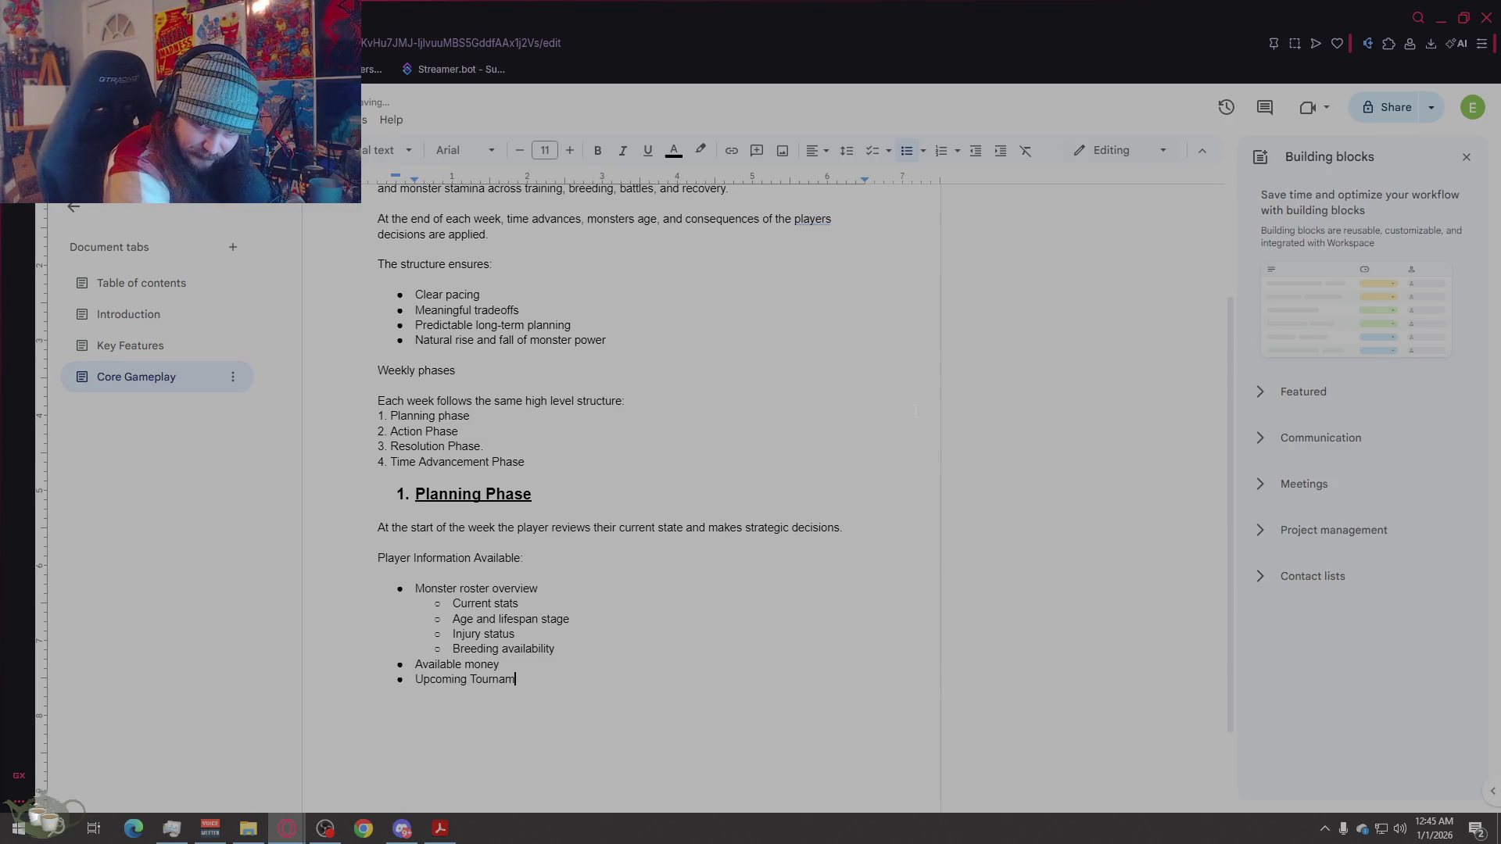
key("Return")
type("Seasonal Events (I")
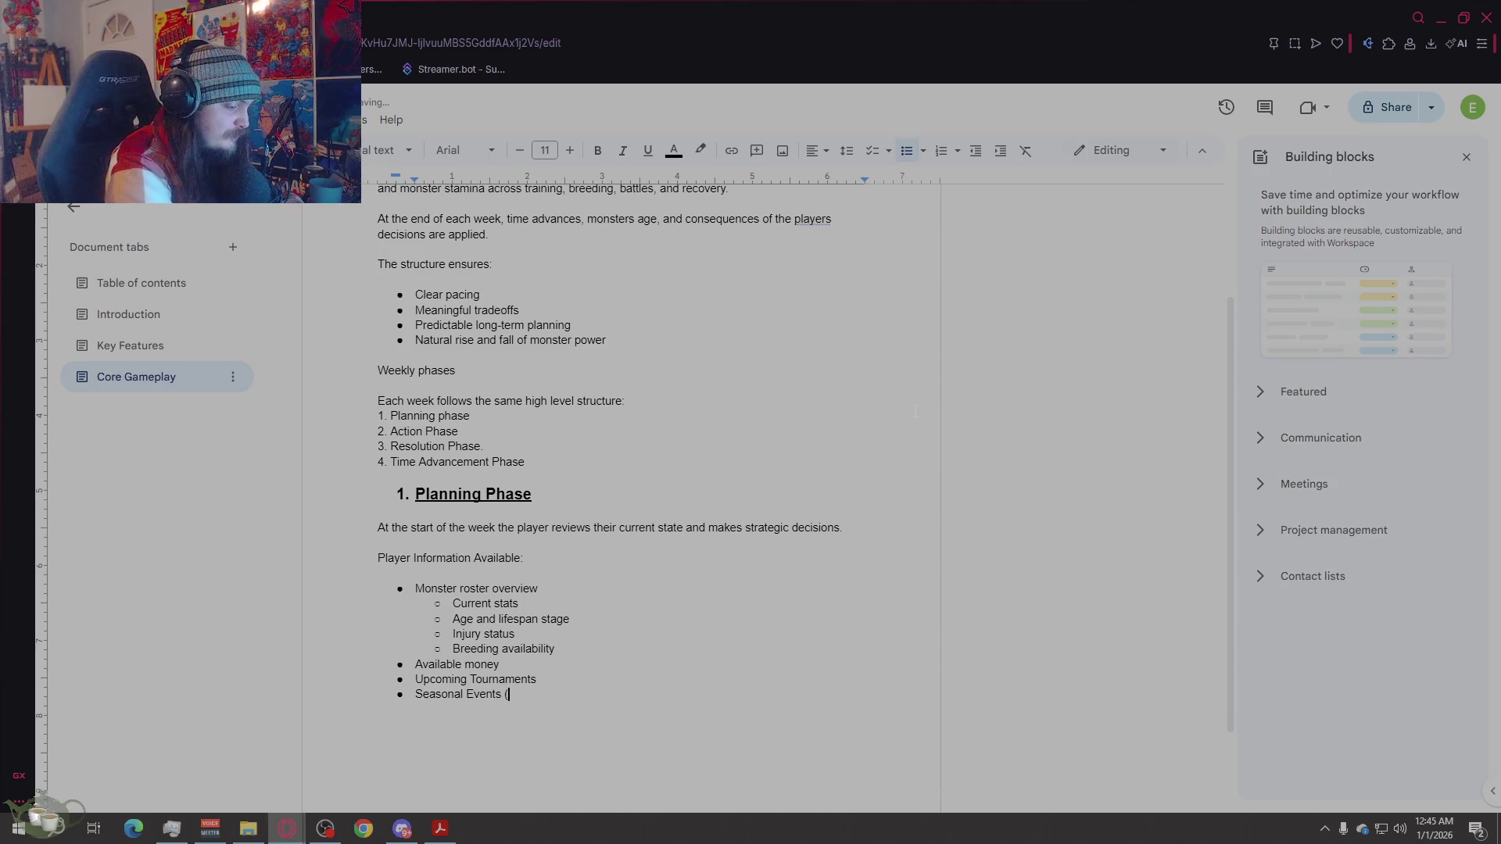
type("f Any")
key("Return")
type("License tier ")
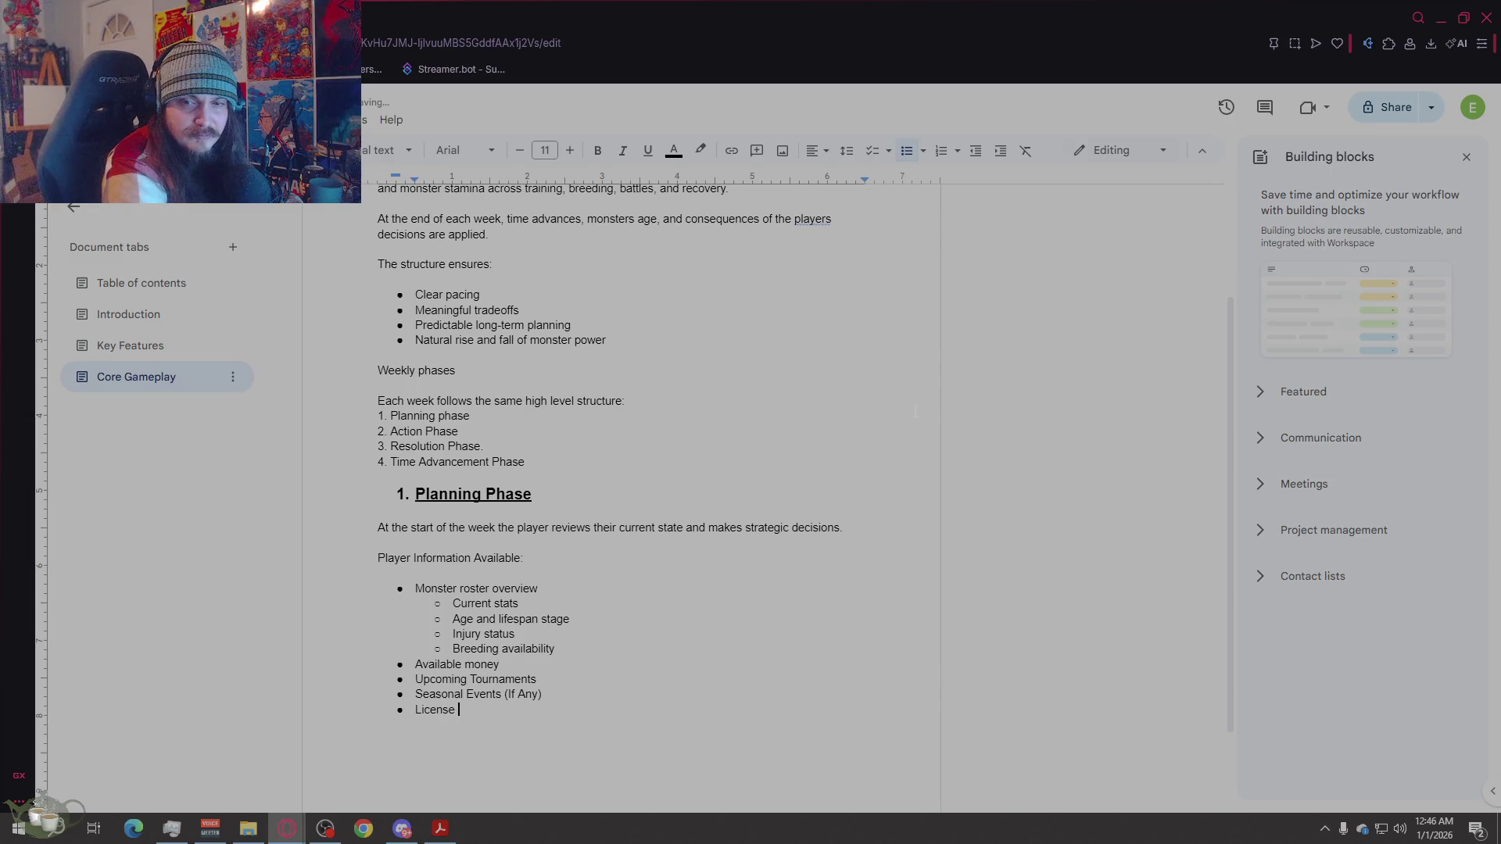
type("and restrictions")
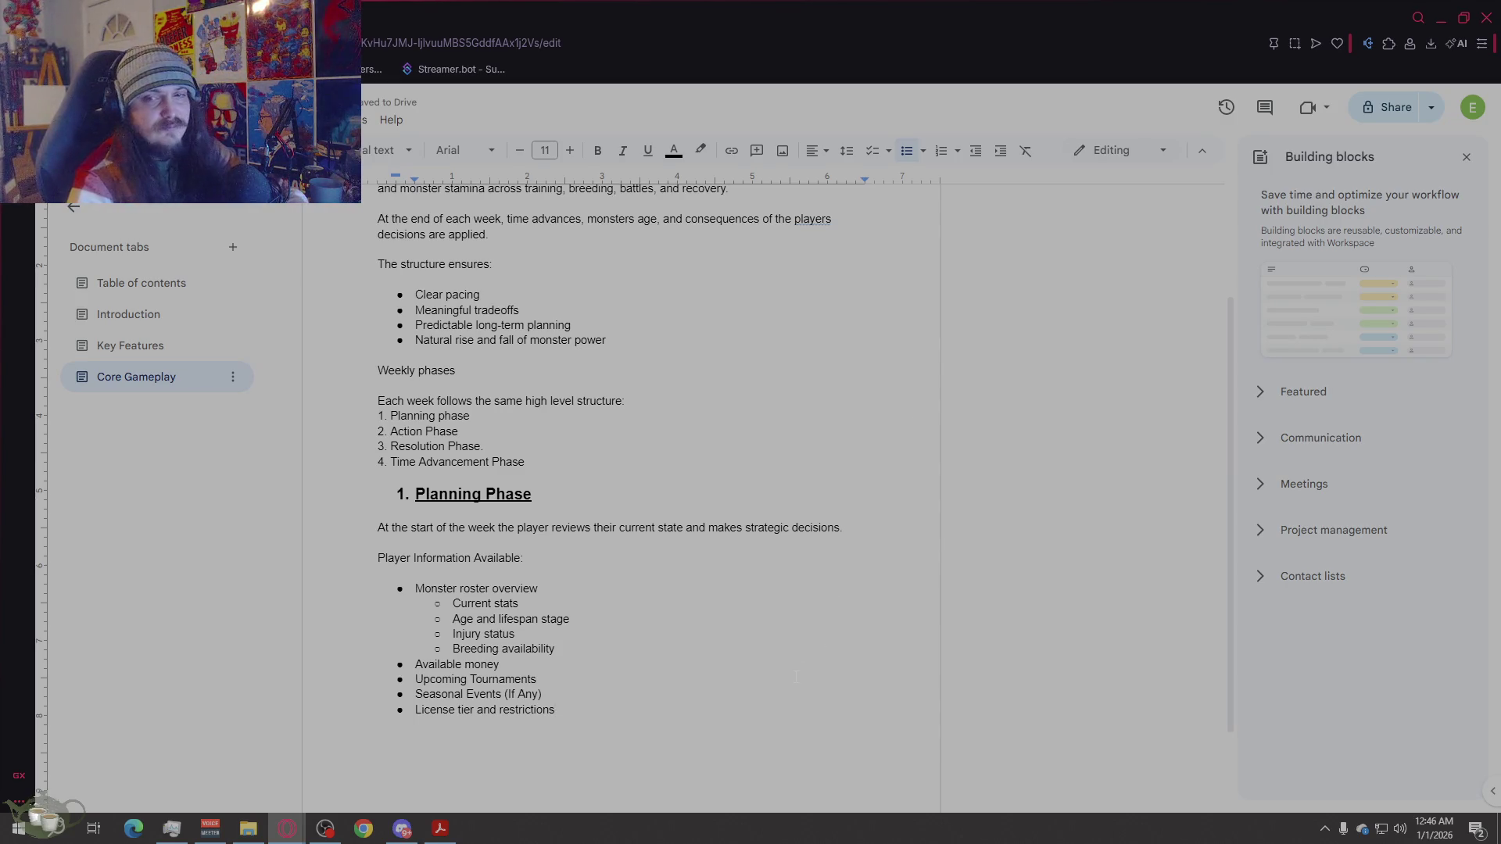
Step: End the list with a plain 'Decisions made:' line
key("Return")
key("Return")
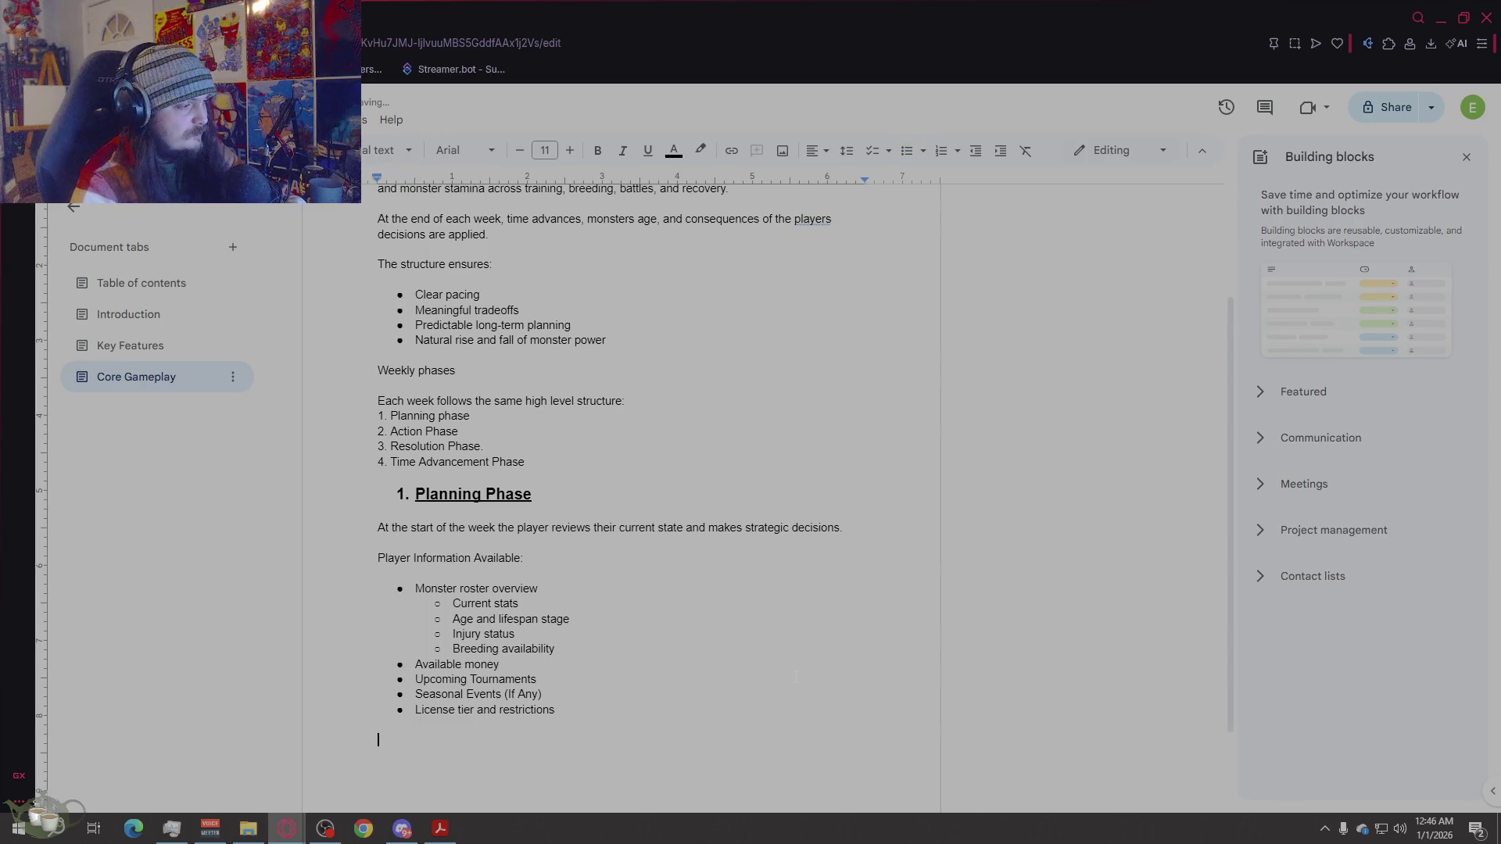
type("D")
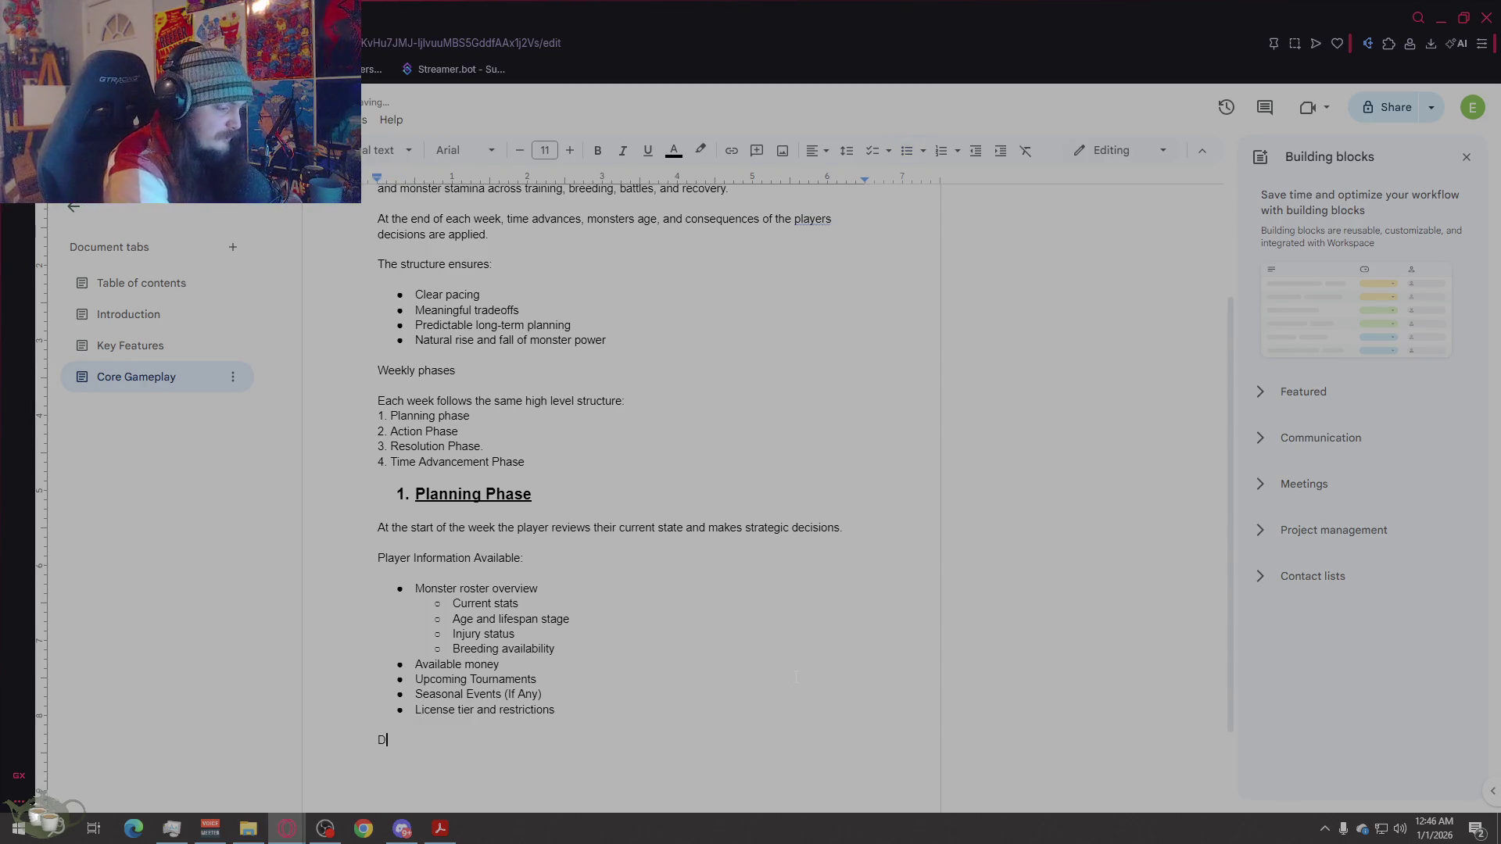
type("ecisi")
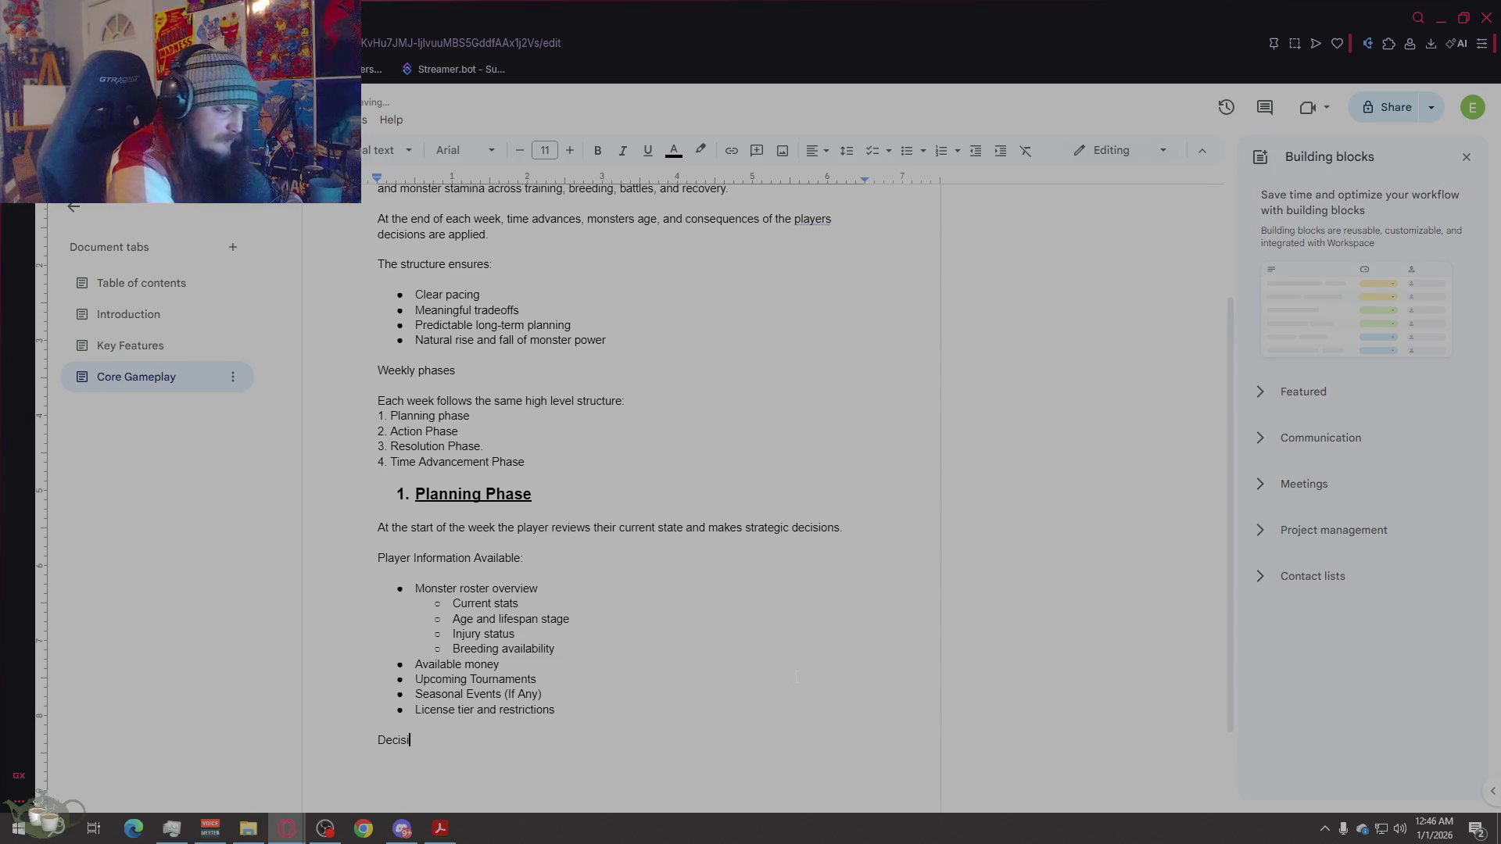
type("ons made:")
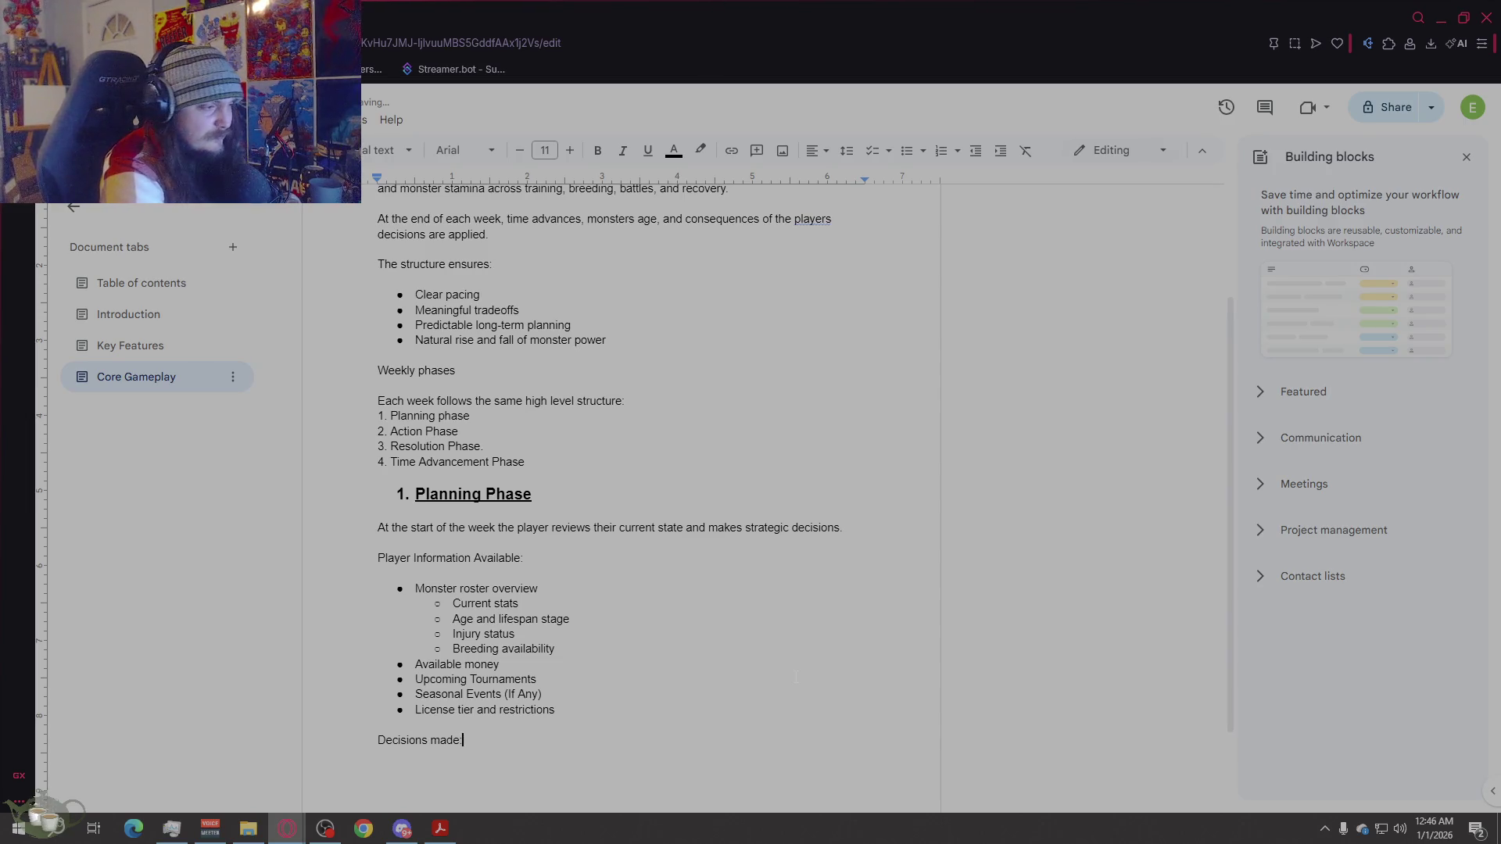
key("Return")
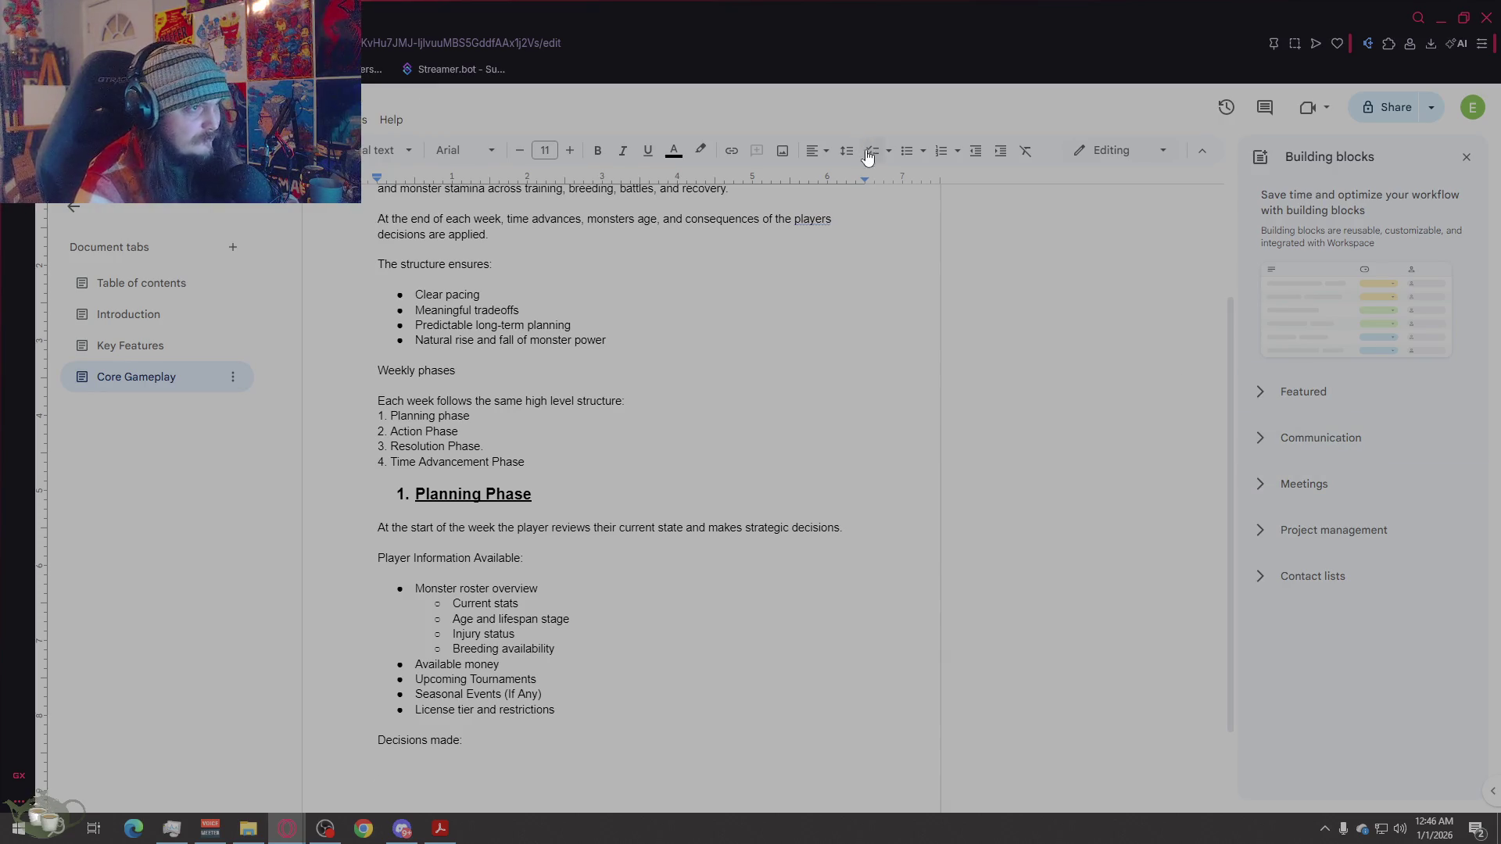
Step: Start a 'Which monsters to' bullet with an indented sub-point
left_click(907, 150)
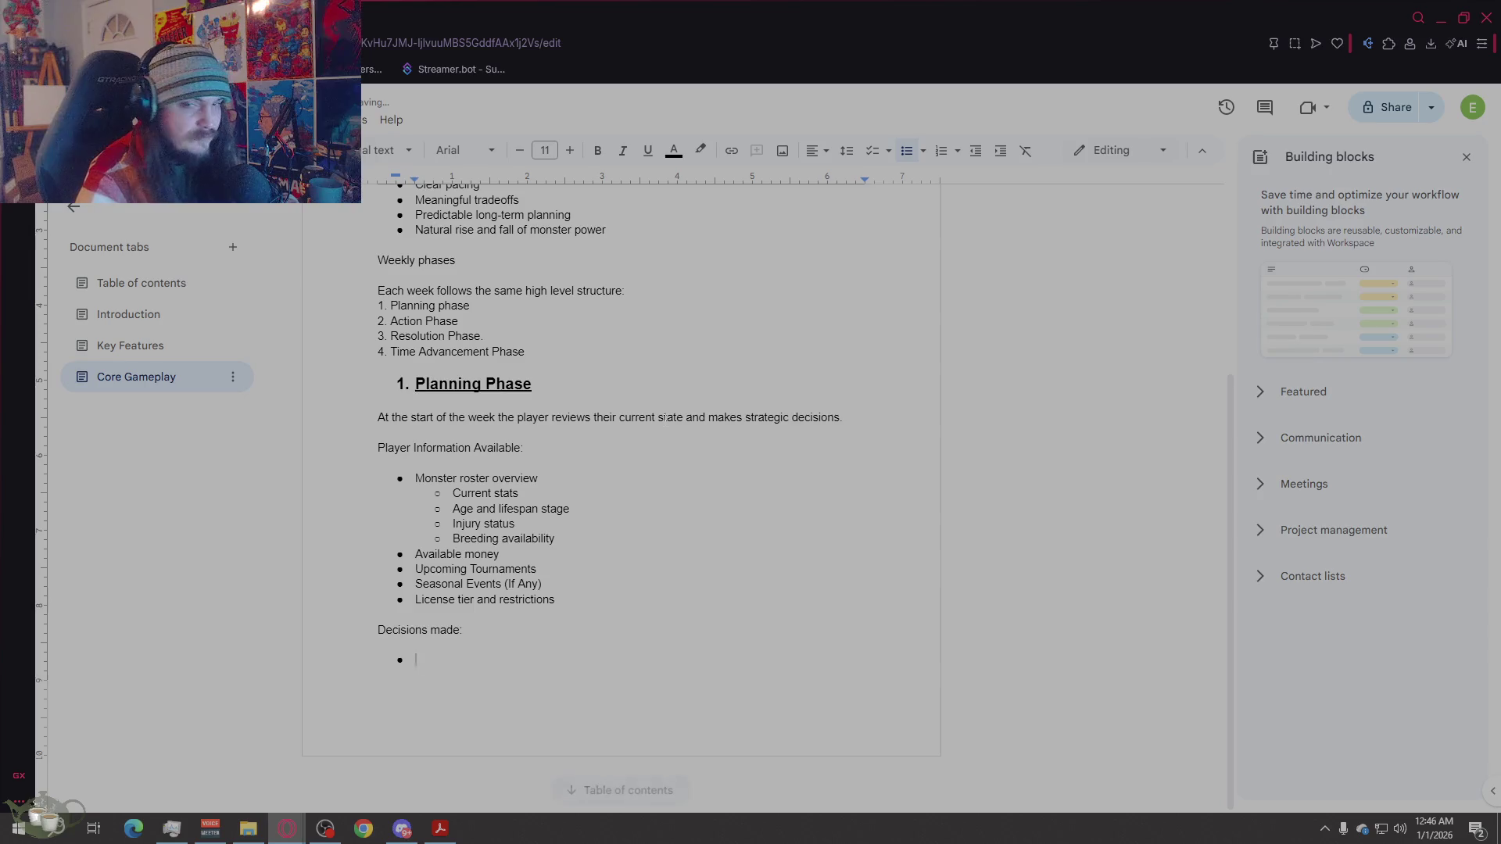
type("Which monsters to")
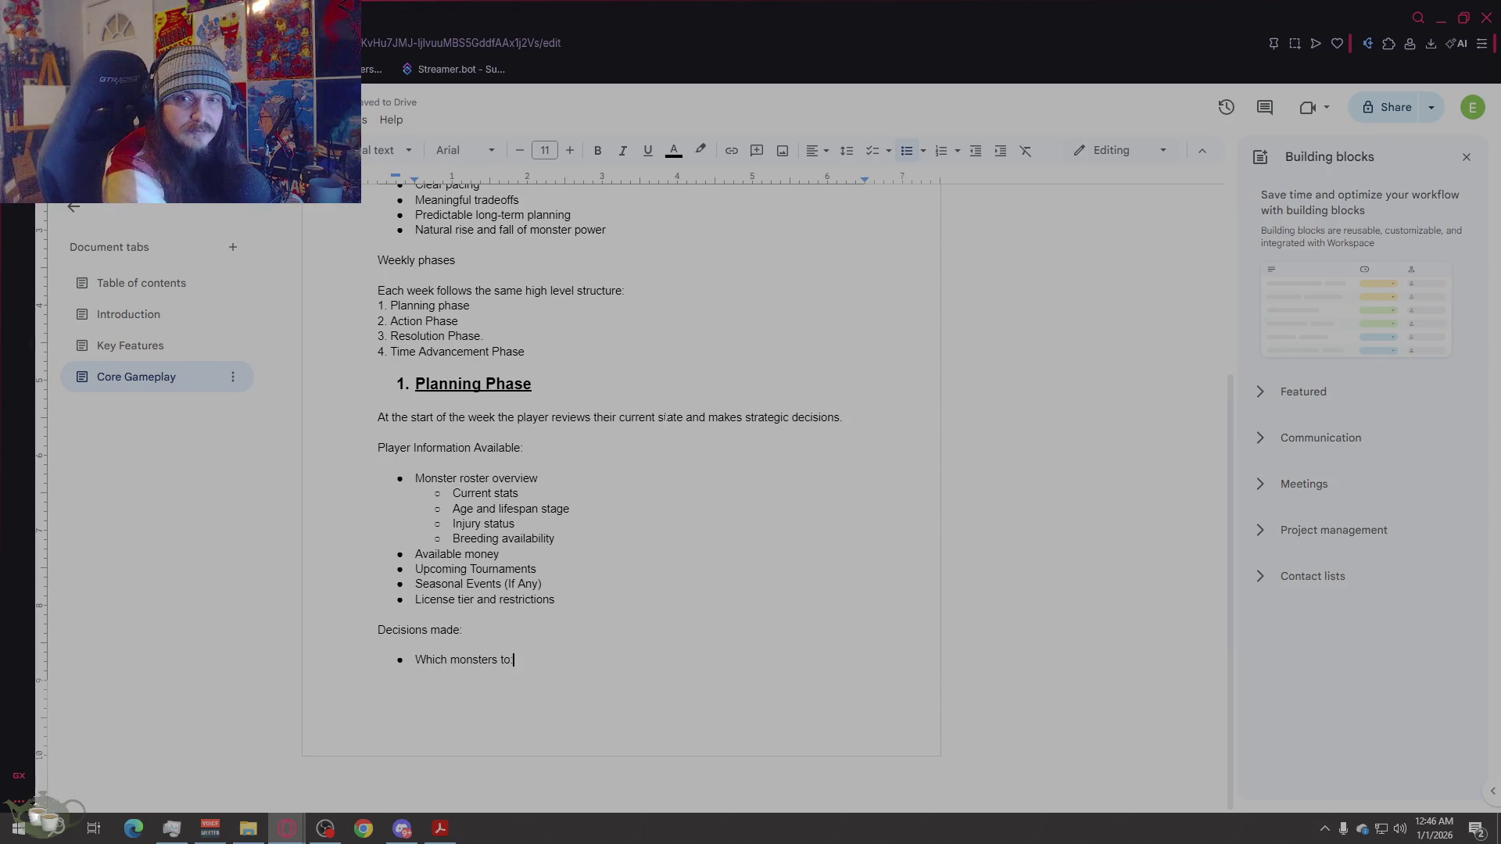
key("ctrl+Return")
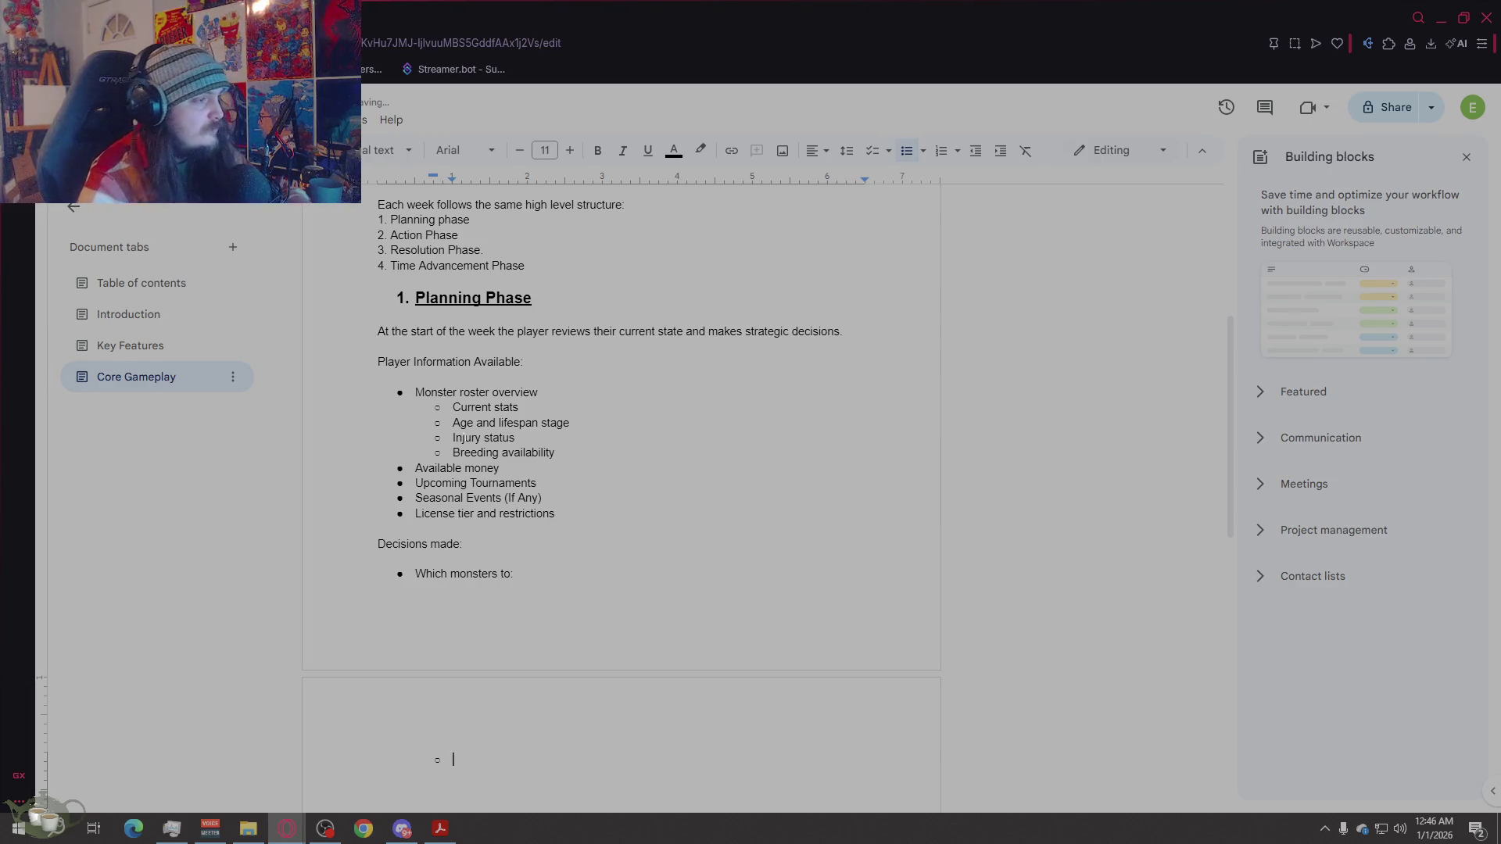
Step: Push 'Decisions made:' onto the next page and return to the empty sub-point
left_click(489, 559)
key("ctrl+Return")
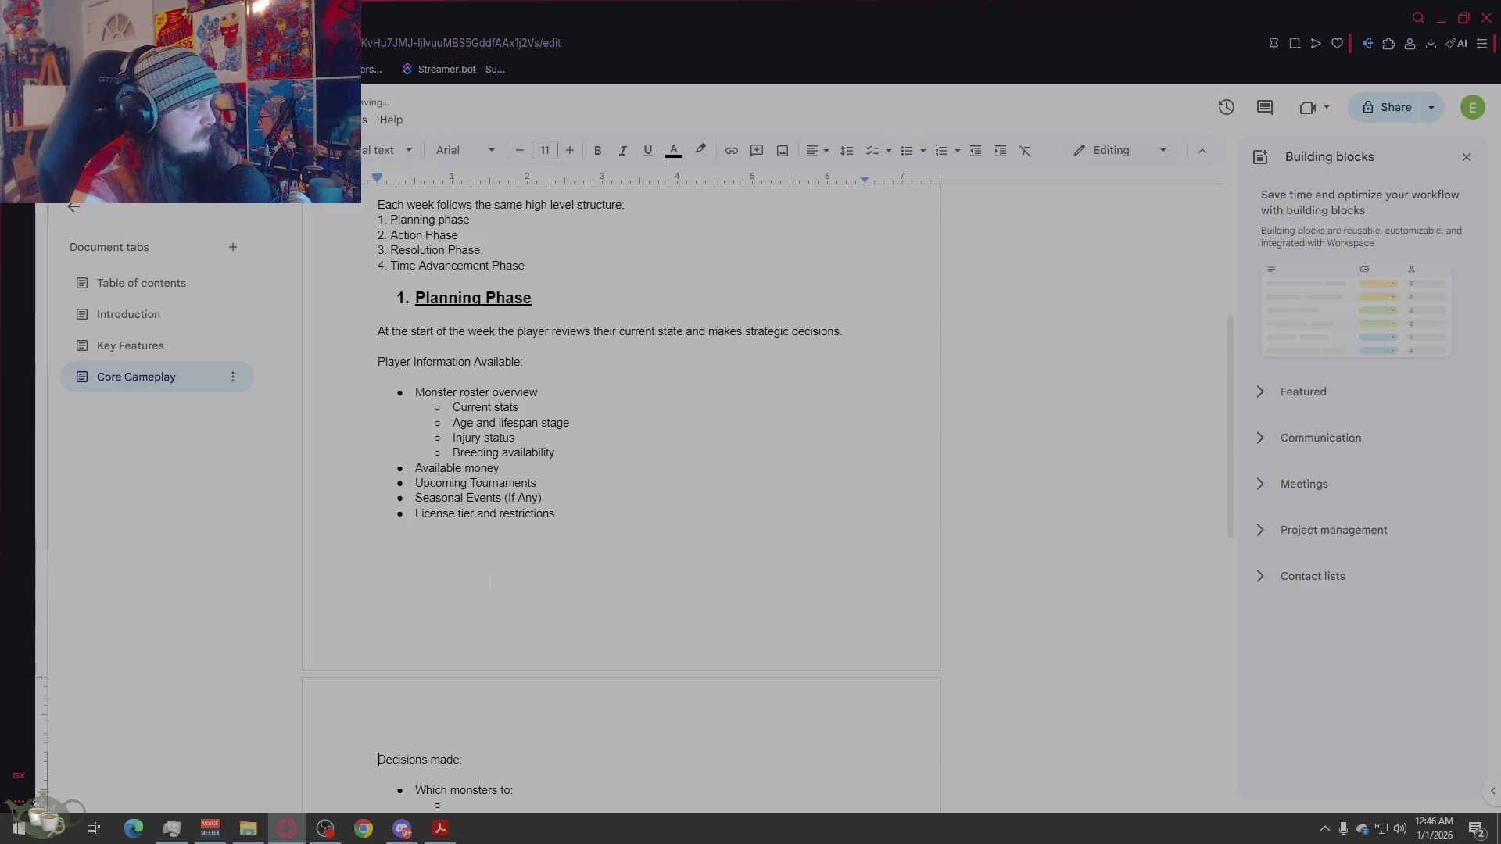
scroll(631, 459, "down", 1)
scroll(631, 459, "up", 2)
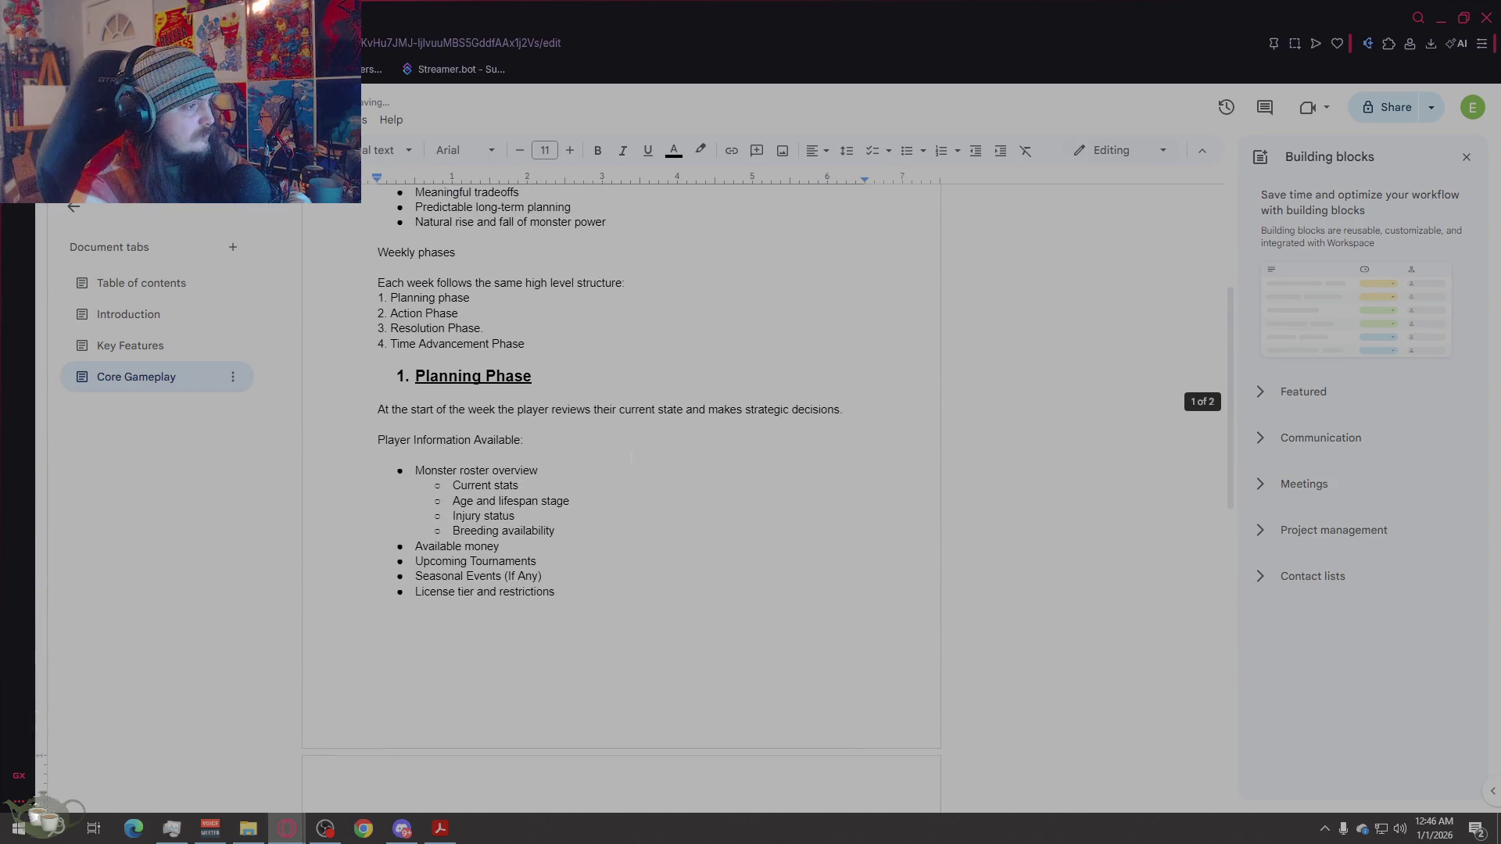
scroll(631, 459, "down", 2)
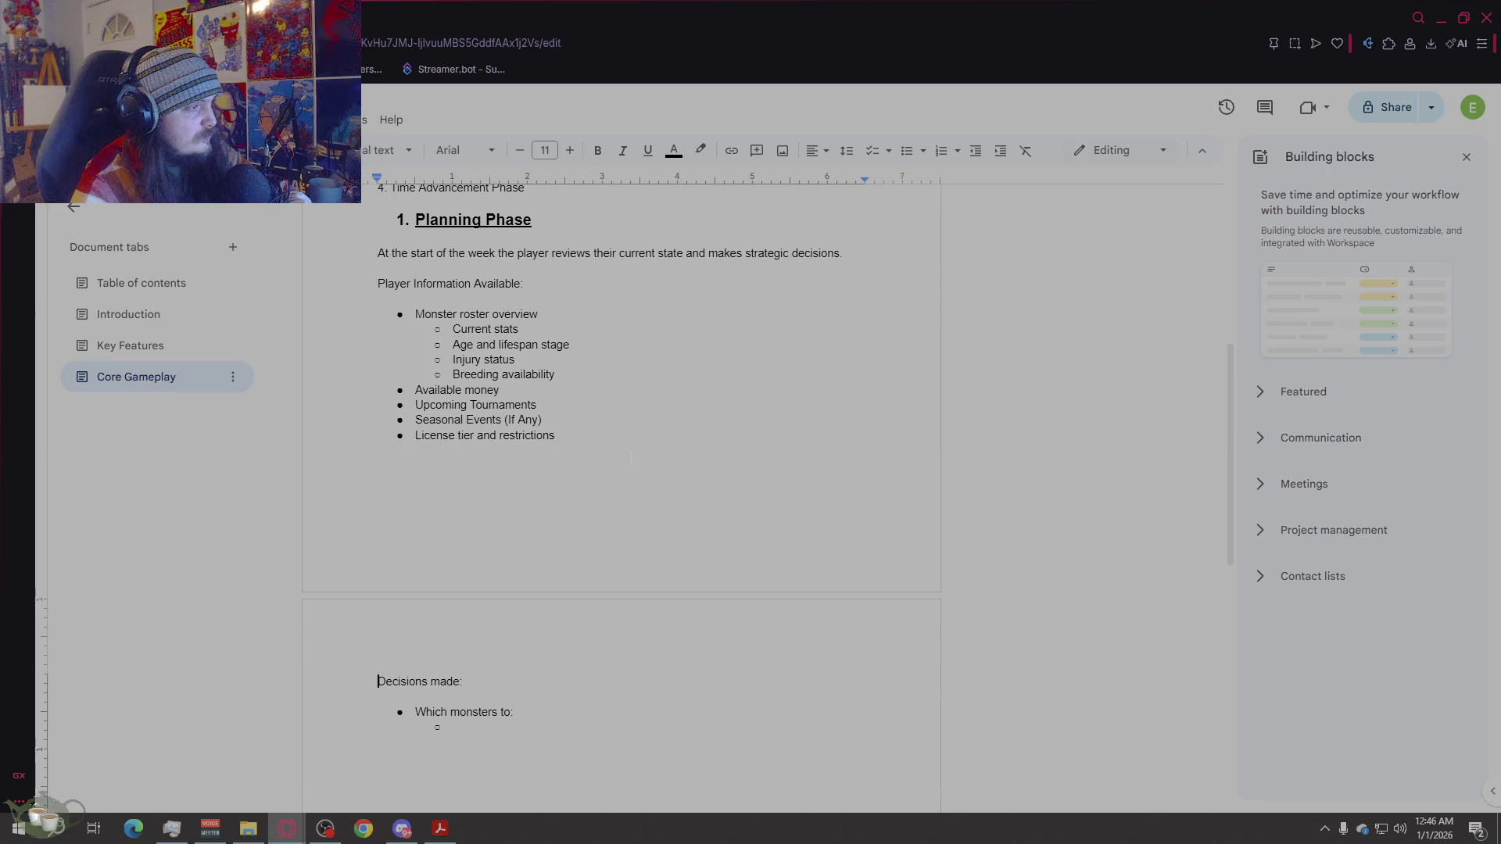
scroll(631, 458, "down", 1)
left_click(545, 668)
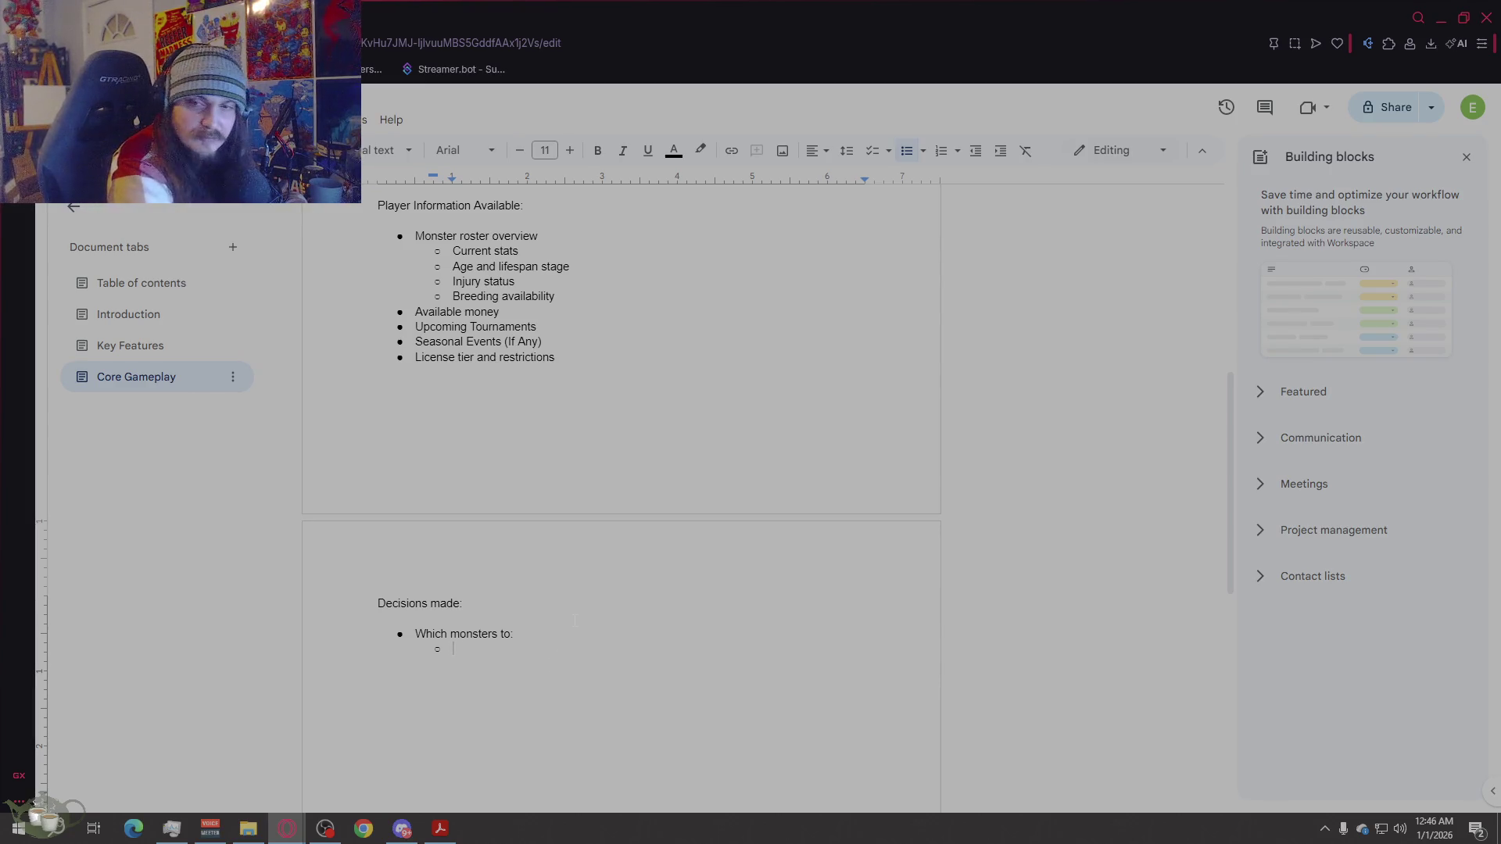
Step: Add sub-bullets Train, Rest, Breed and Enter into battles under 'Which monsters to:'
type("train")
key("Return")
type("Rest")
key("Return")
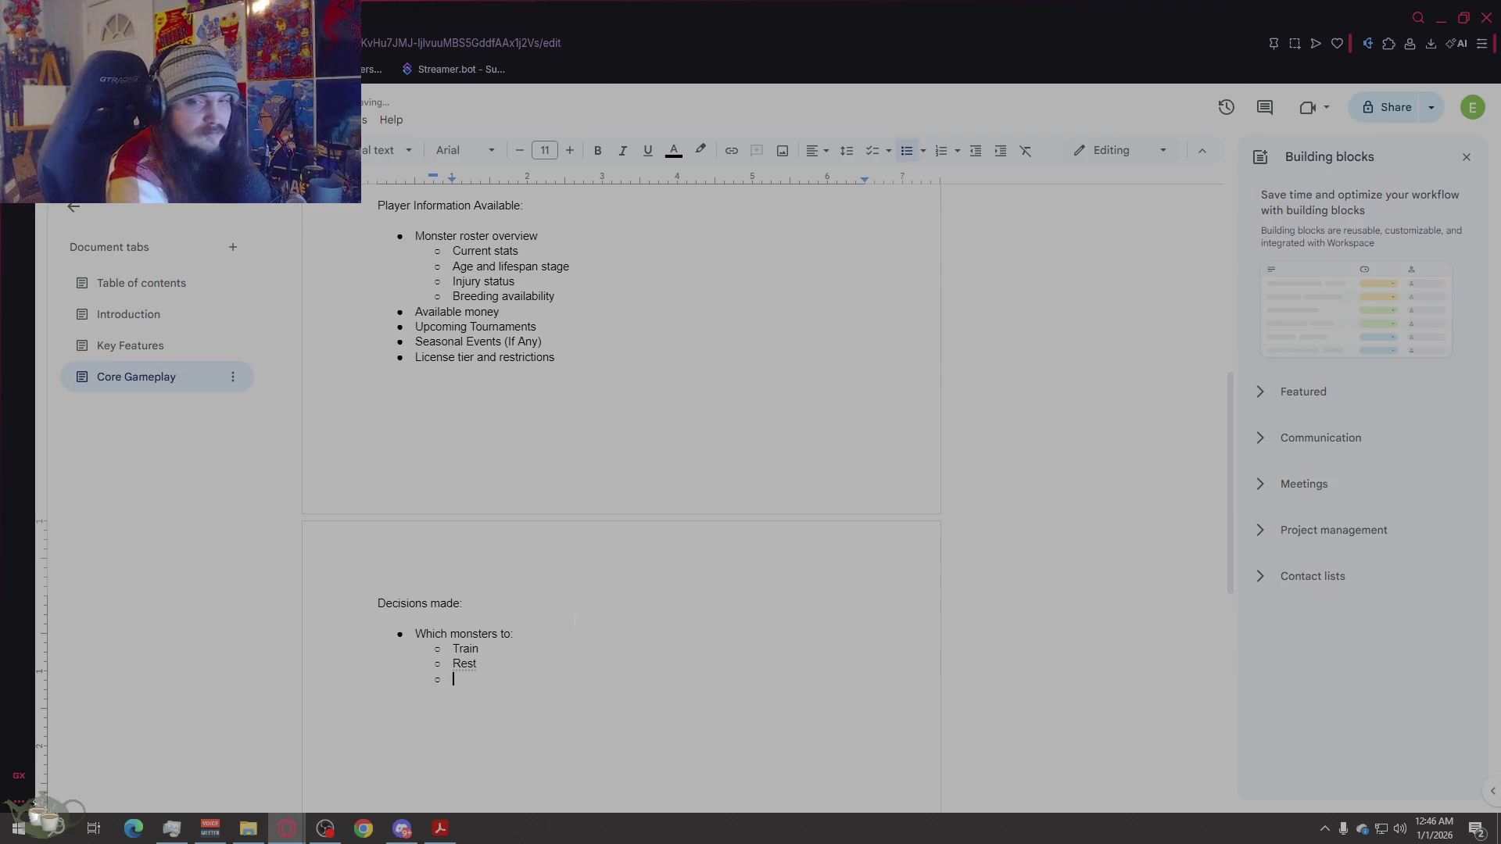
type("Breed")
key("Return")
type("E")
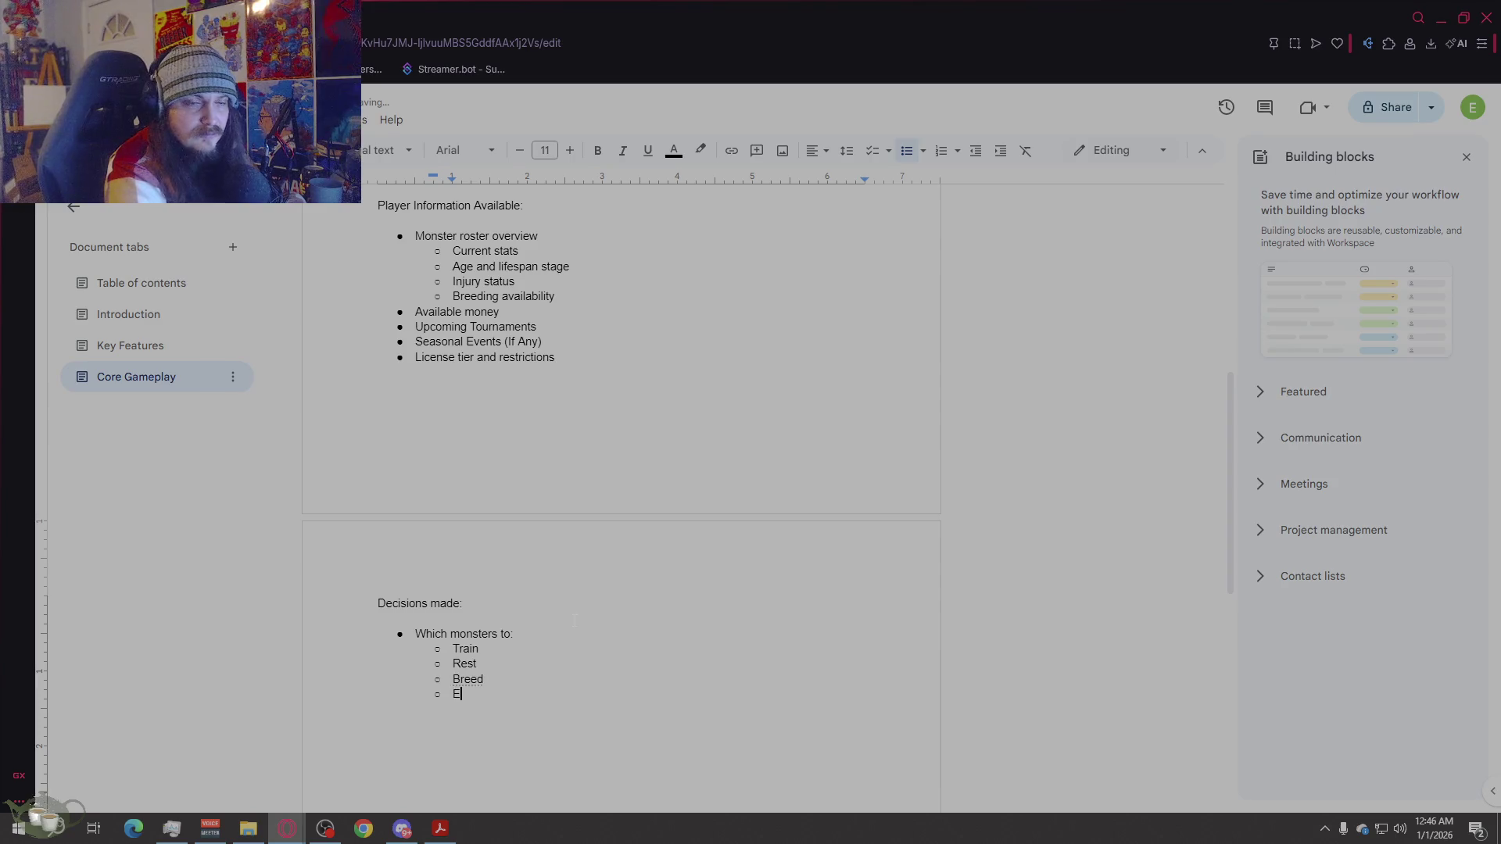
type("nter into battles")
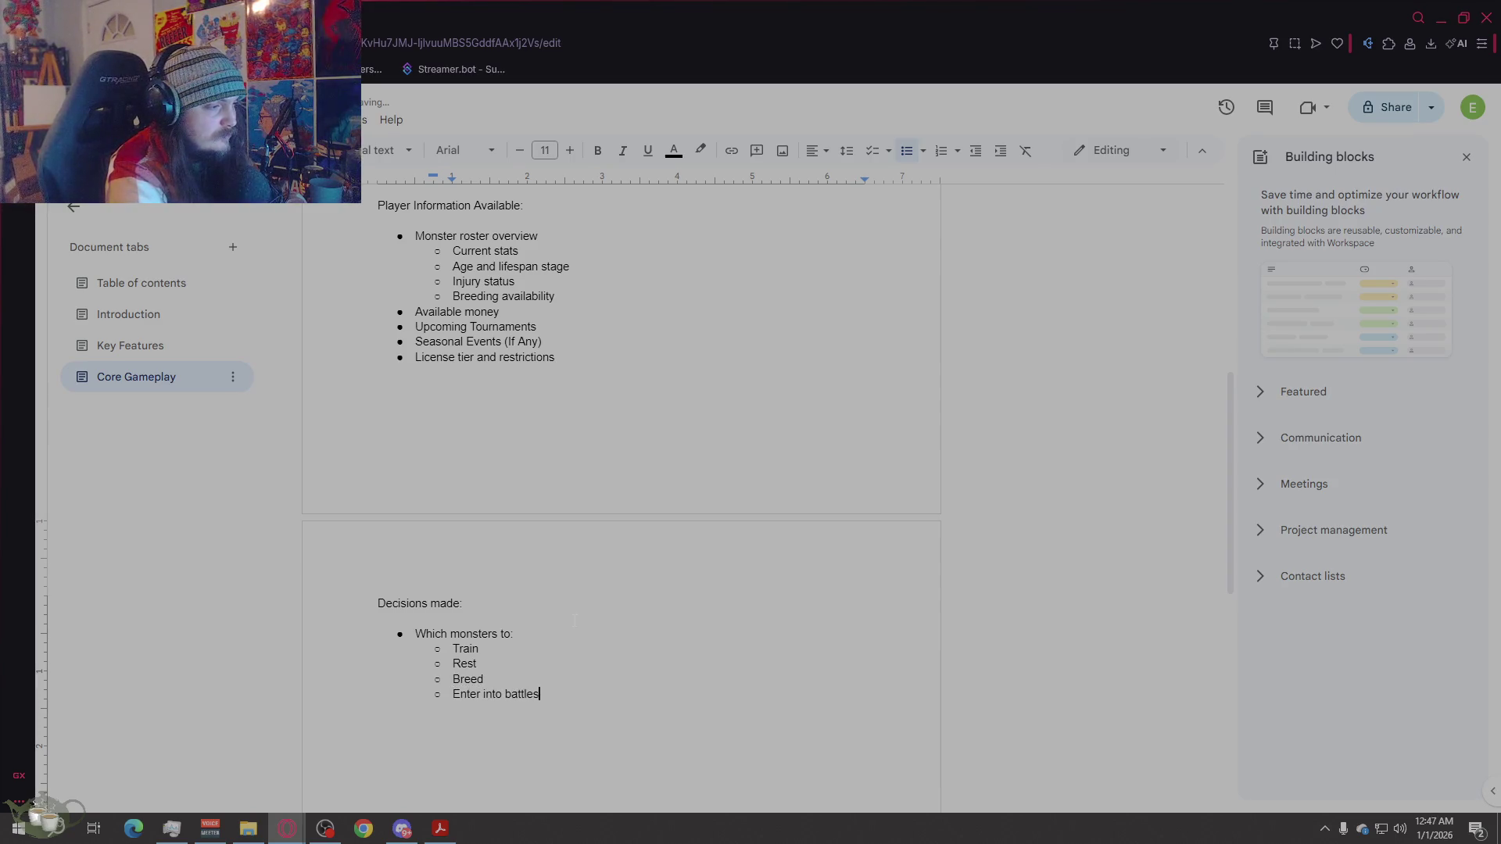
Step: Add top-level bullets 'Which facilities to use' and 'Which items to purchase'
key("Return")
key("shift+Tab")
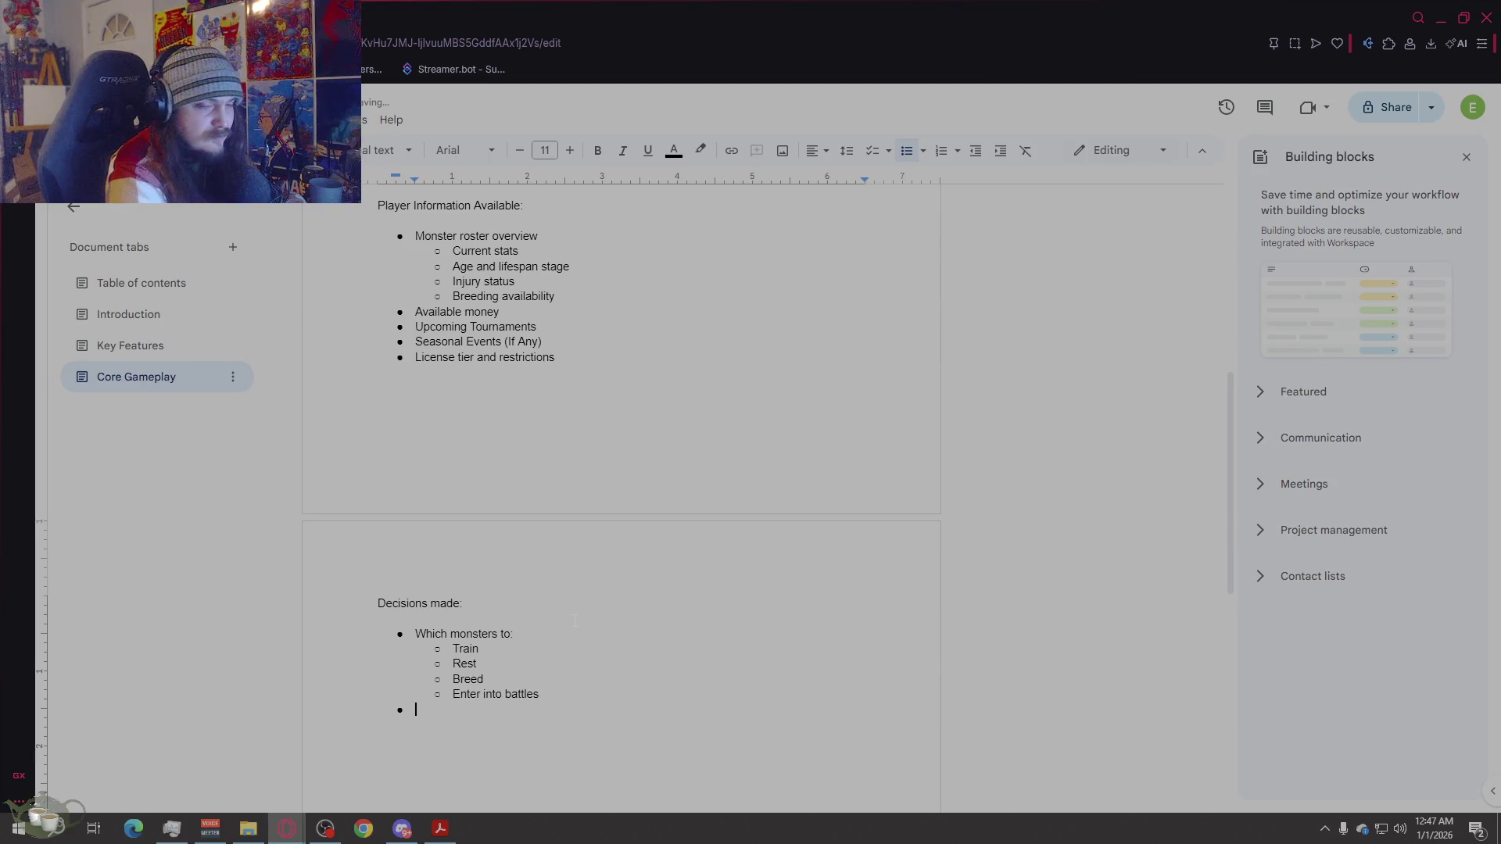
type("Which mo")
key("BackSpace")
key("BackSpace")
type("facilities ")
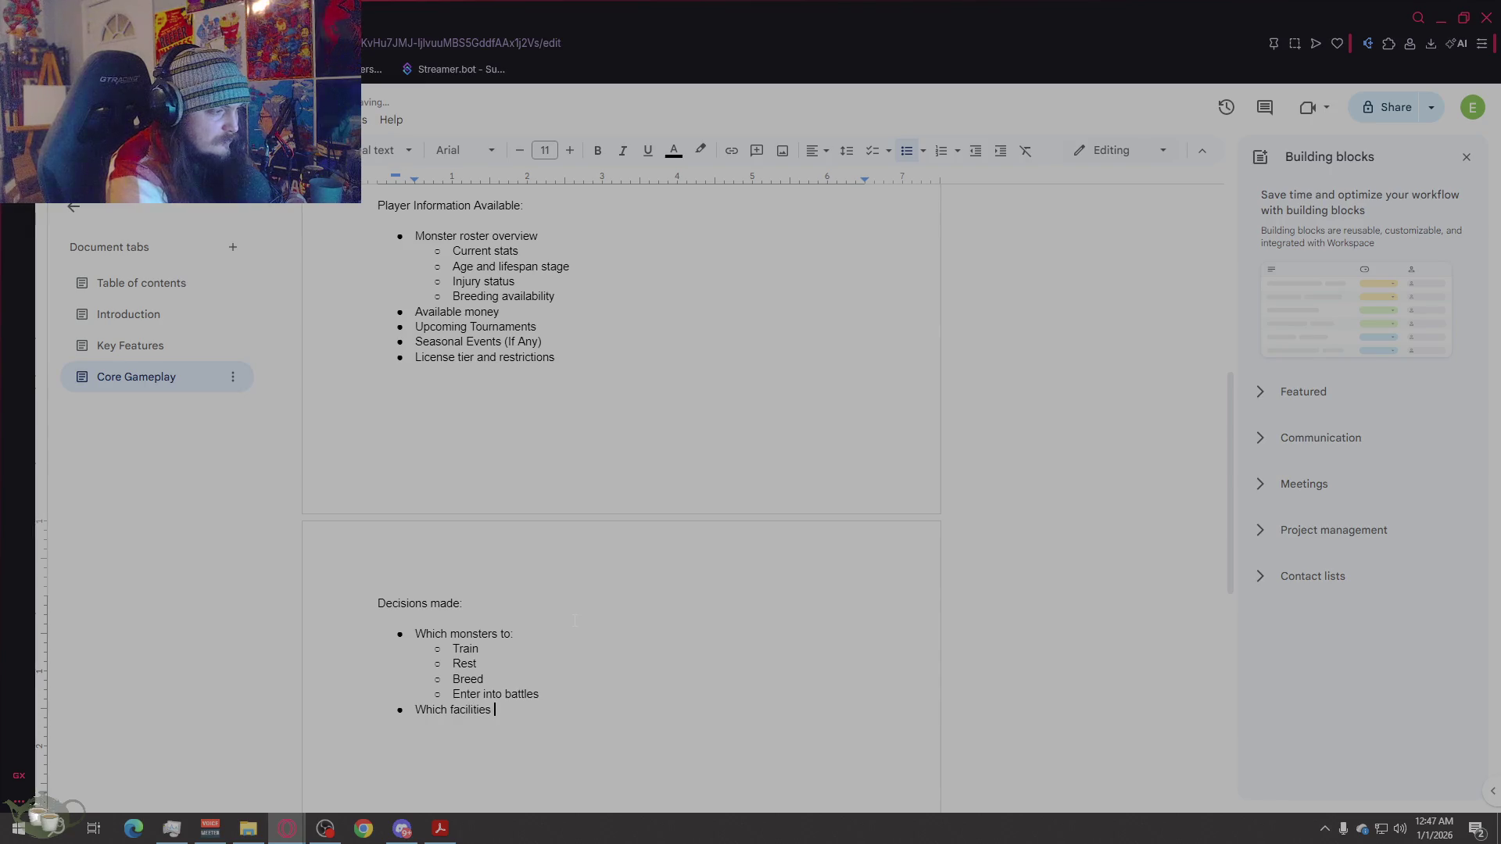
type("to use")
key("Return")
type("Which")
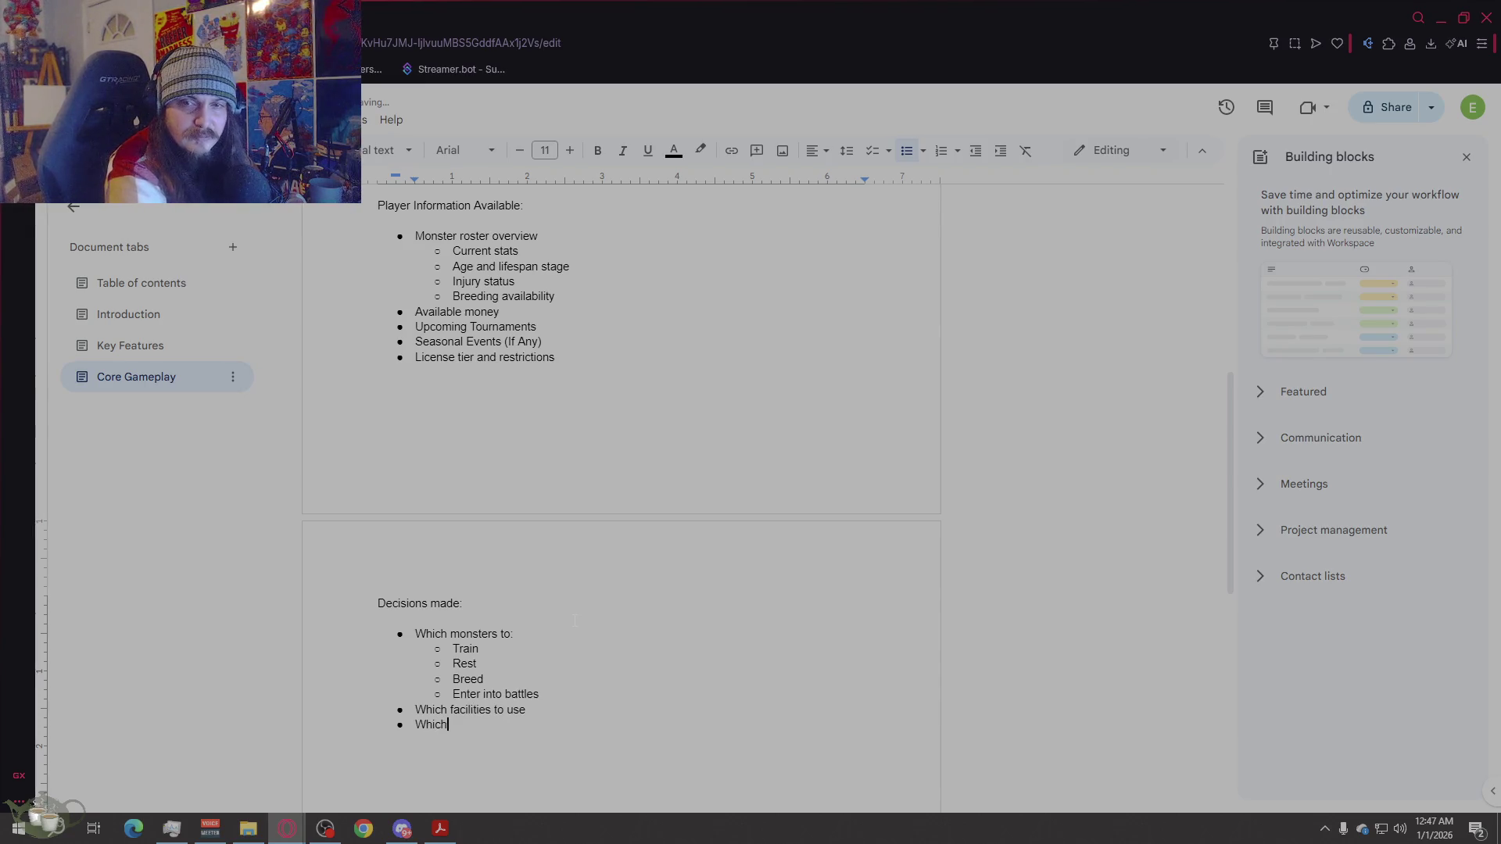
type(" items to purchase")
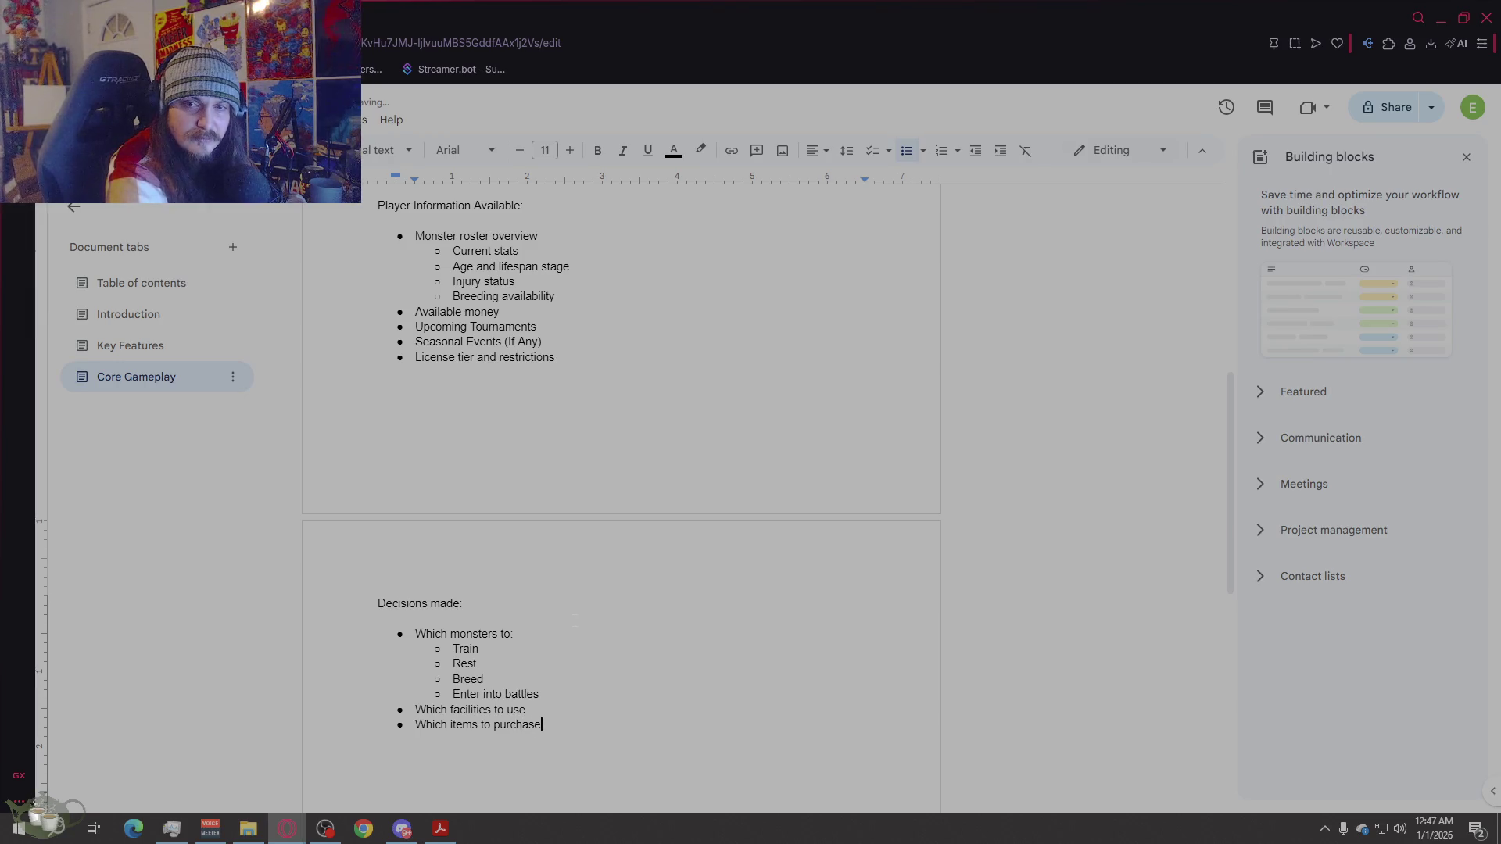
Step: Add a final bullet reading 'Generate monsters using spawn stone'
key("Return")
type("Whether to generate")
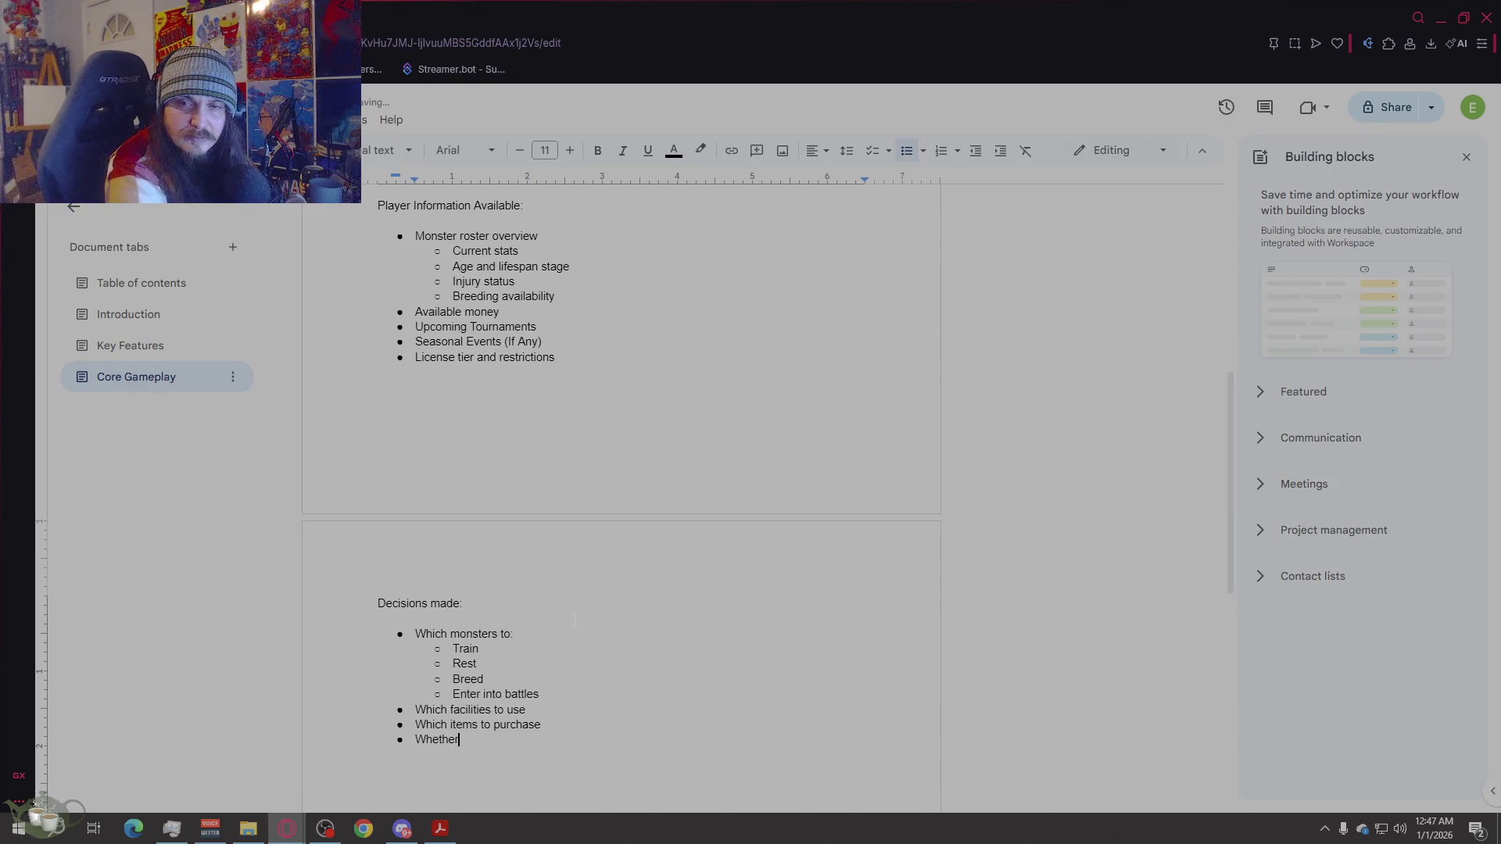
type(" new monsters")
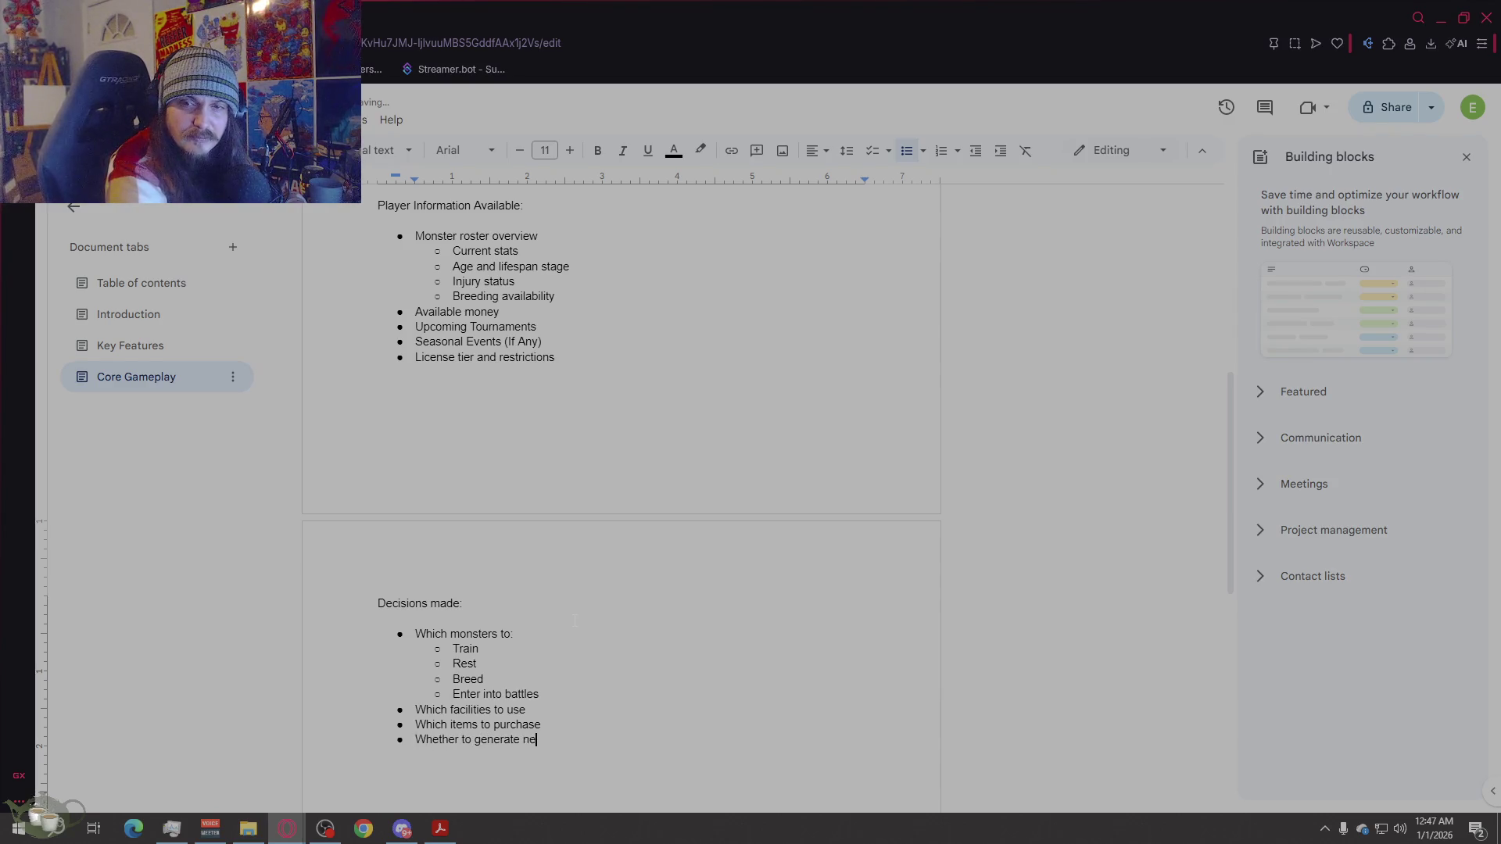
key("BackSpace")
key("BackSpace")
key("BackSpace")
key("BackSpace")
key("BackSpace")
key("BackSpace")
type("enerate ")
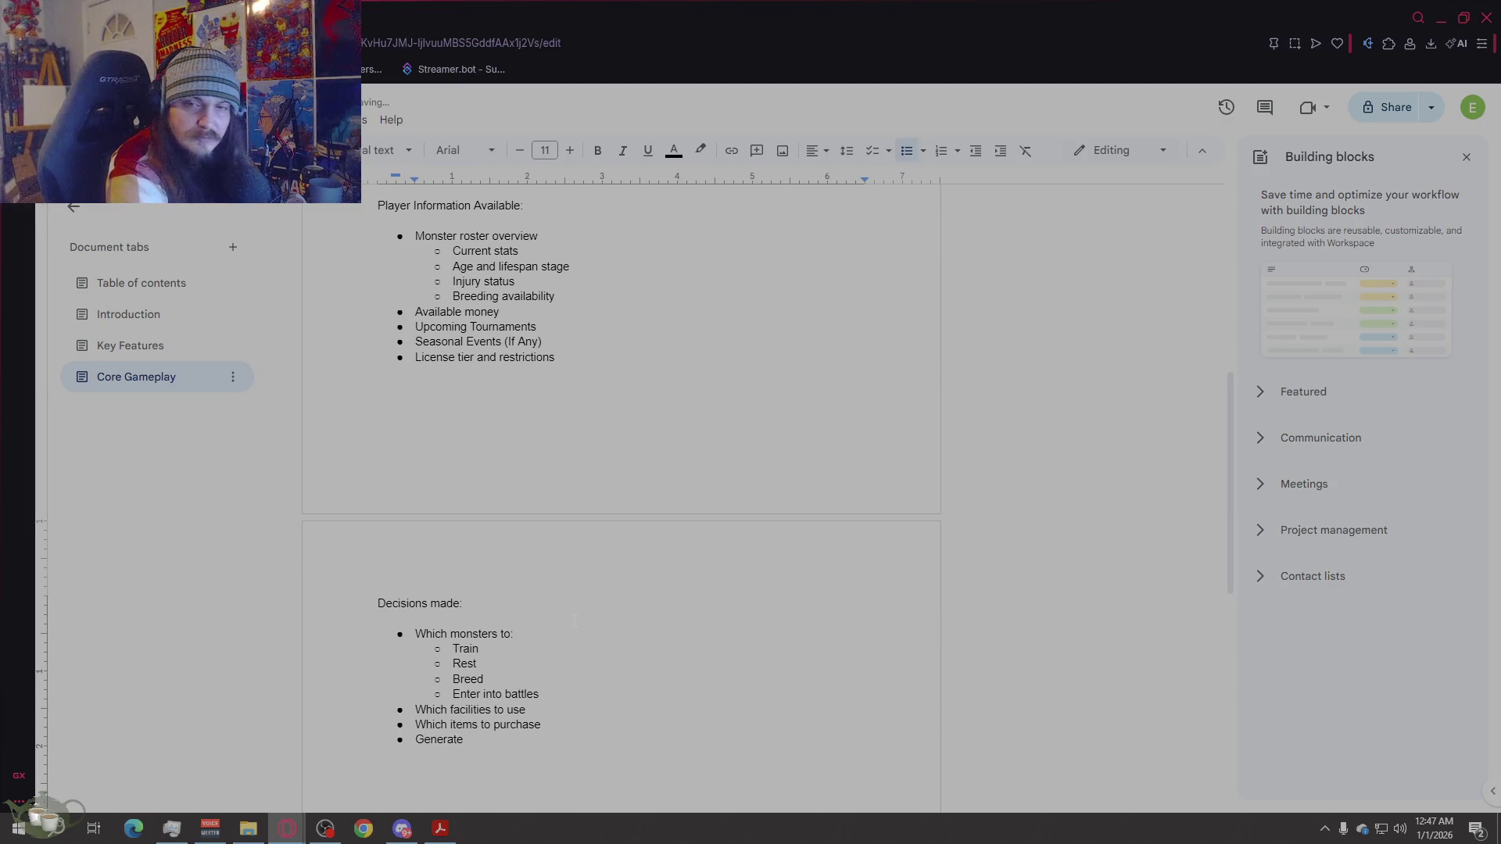
type("M")
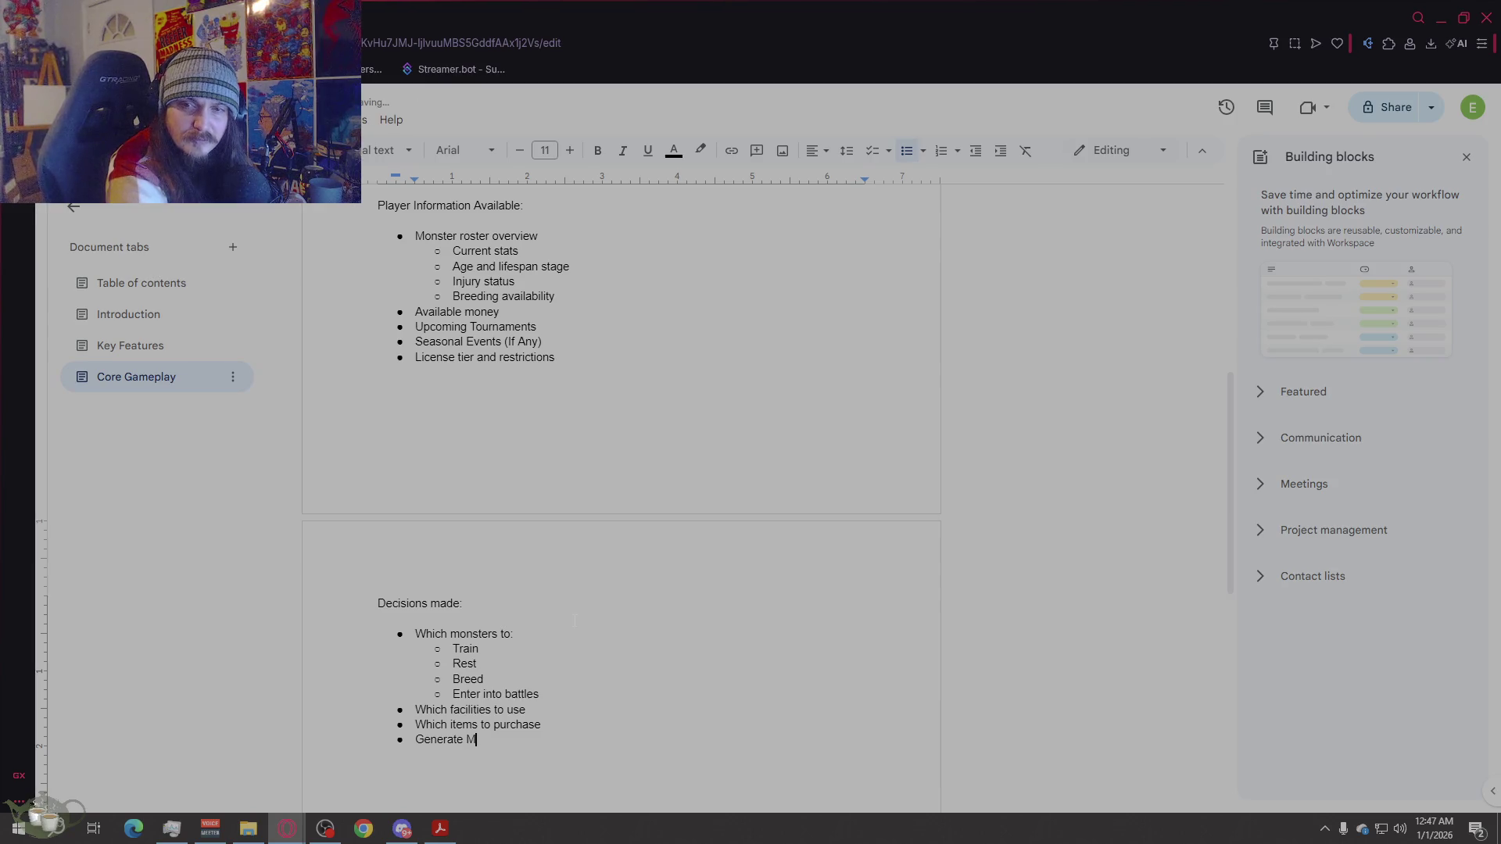
key("BackSpace")
type("mon")
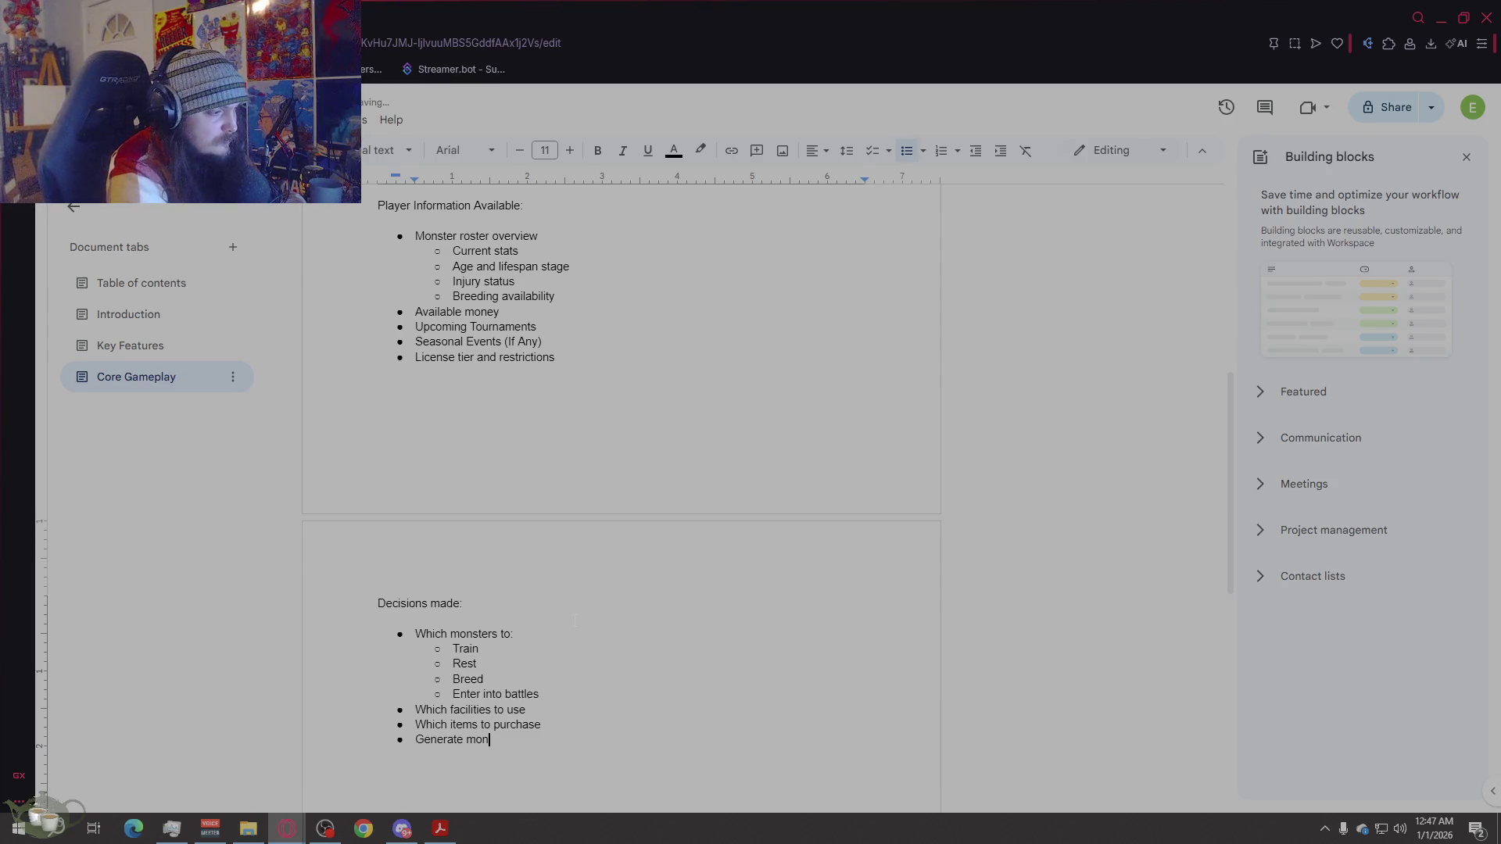
type("sters using spawn stones")
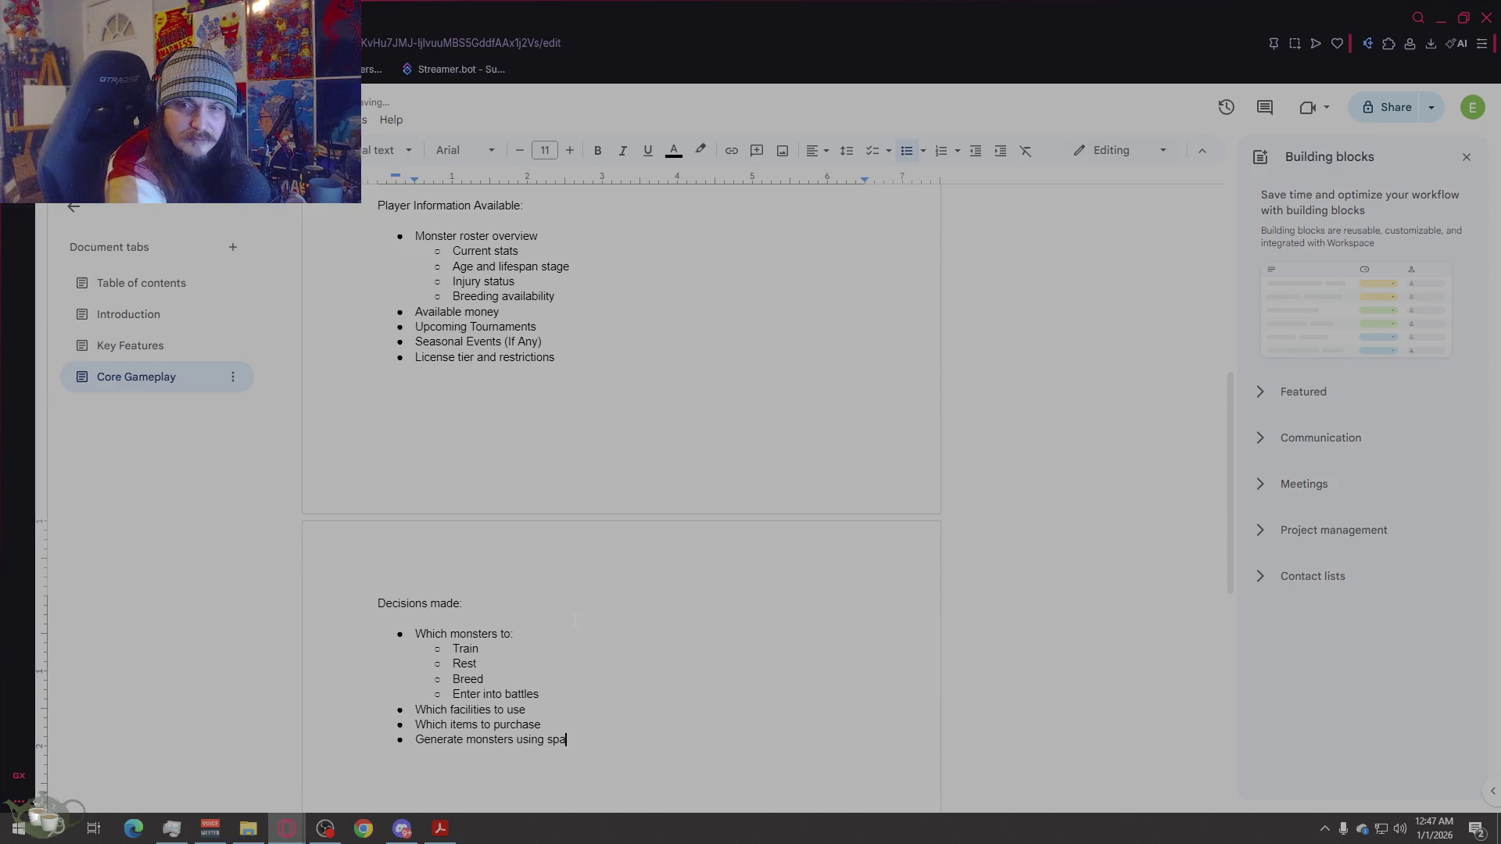
key("BackSpace")
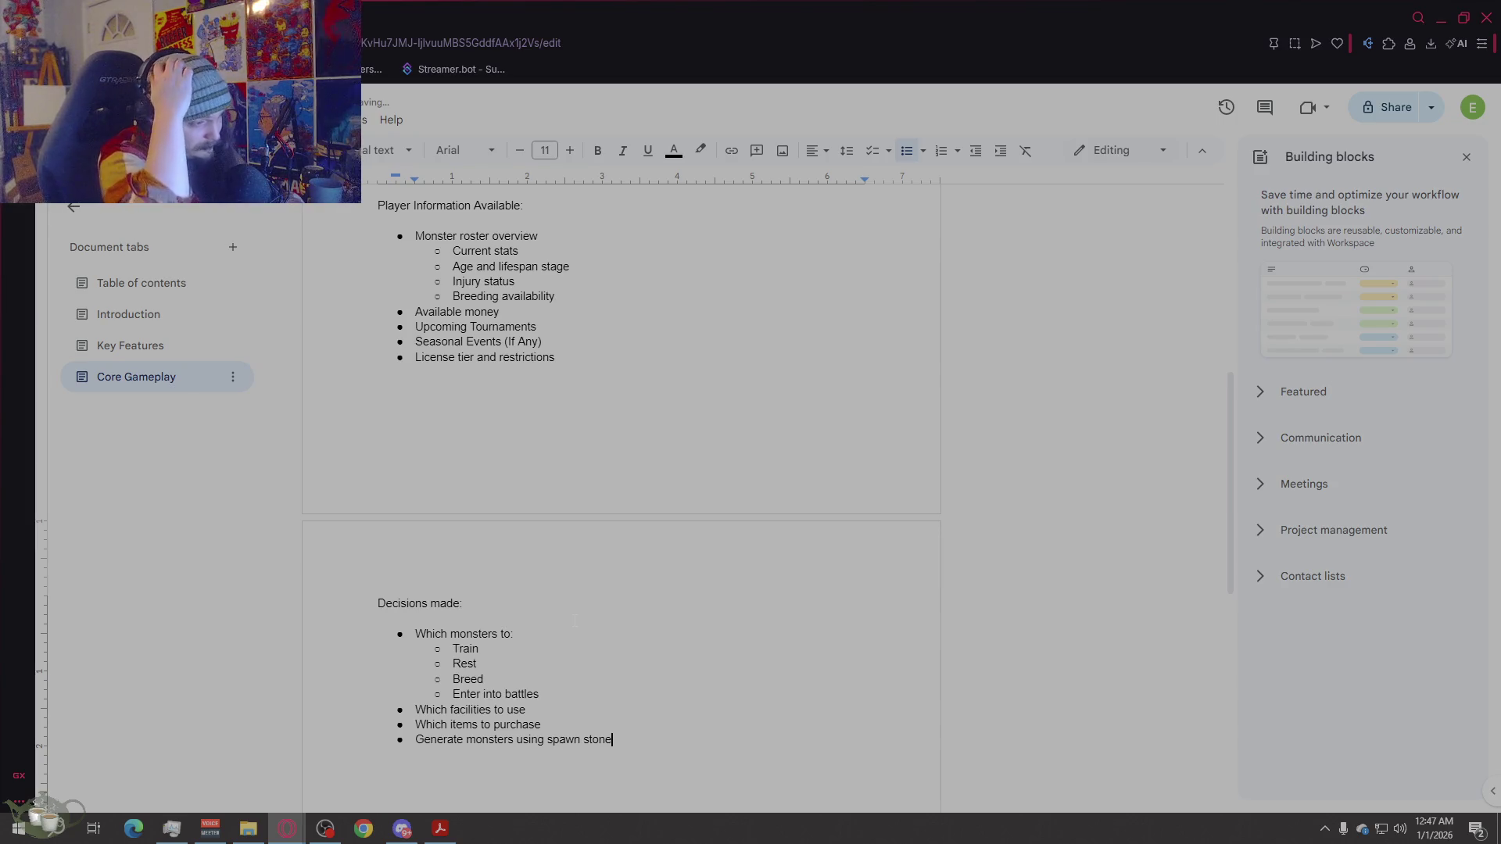
scroll(587, 610, "down", 2)
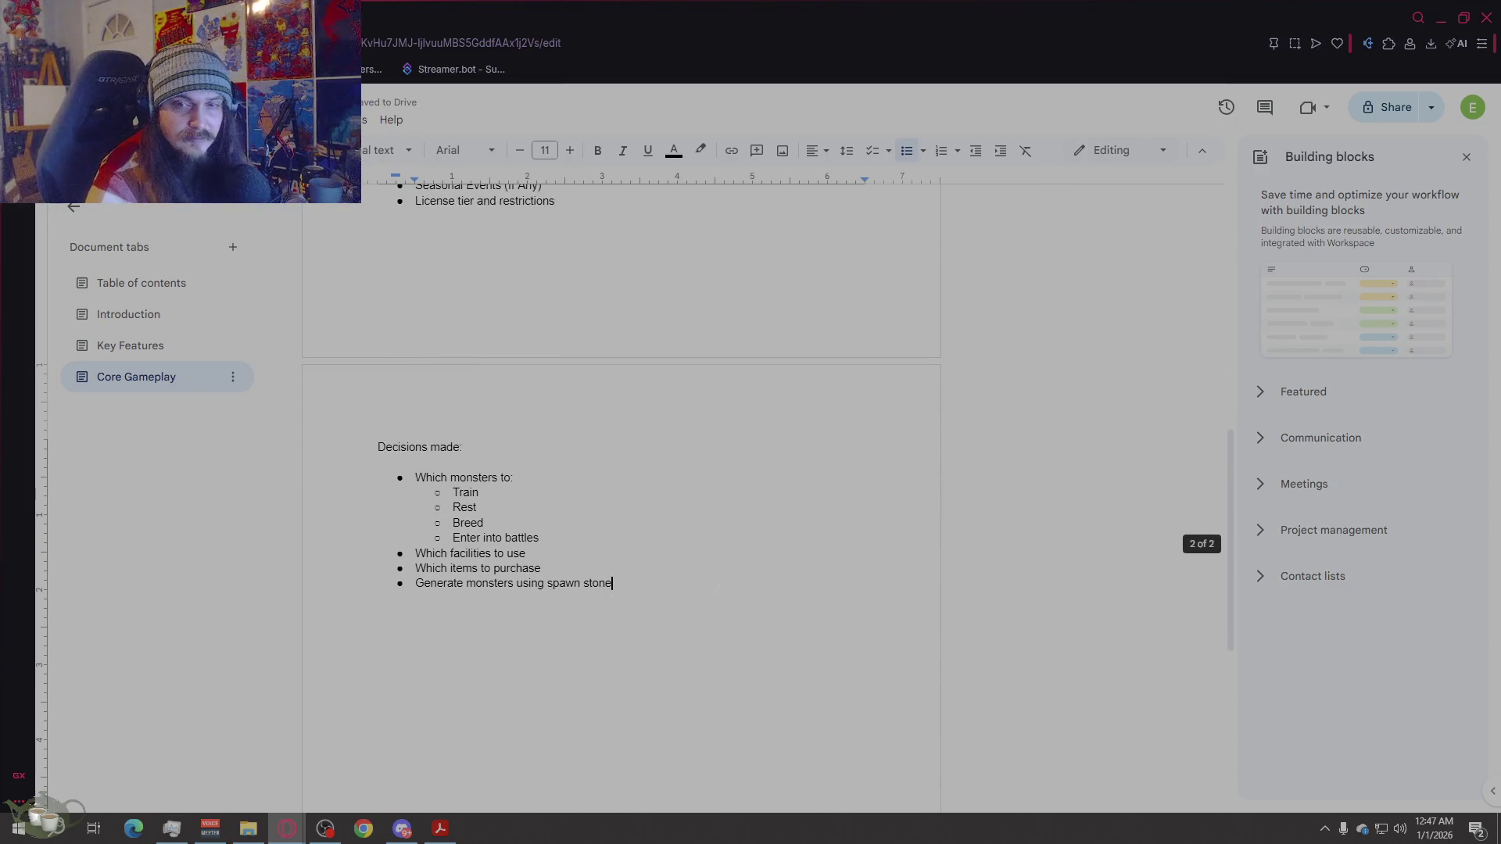
Step: Add the unbulleted line 'No time passes during this phase' below the Decisions list
key("Return")
key("Return")
type("B")
key("BackSpace")
key("Return")
type("N")
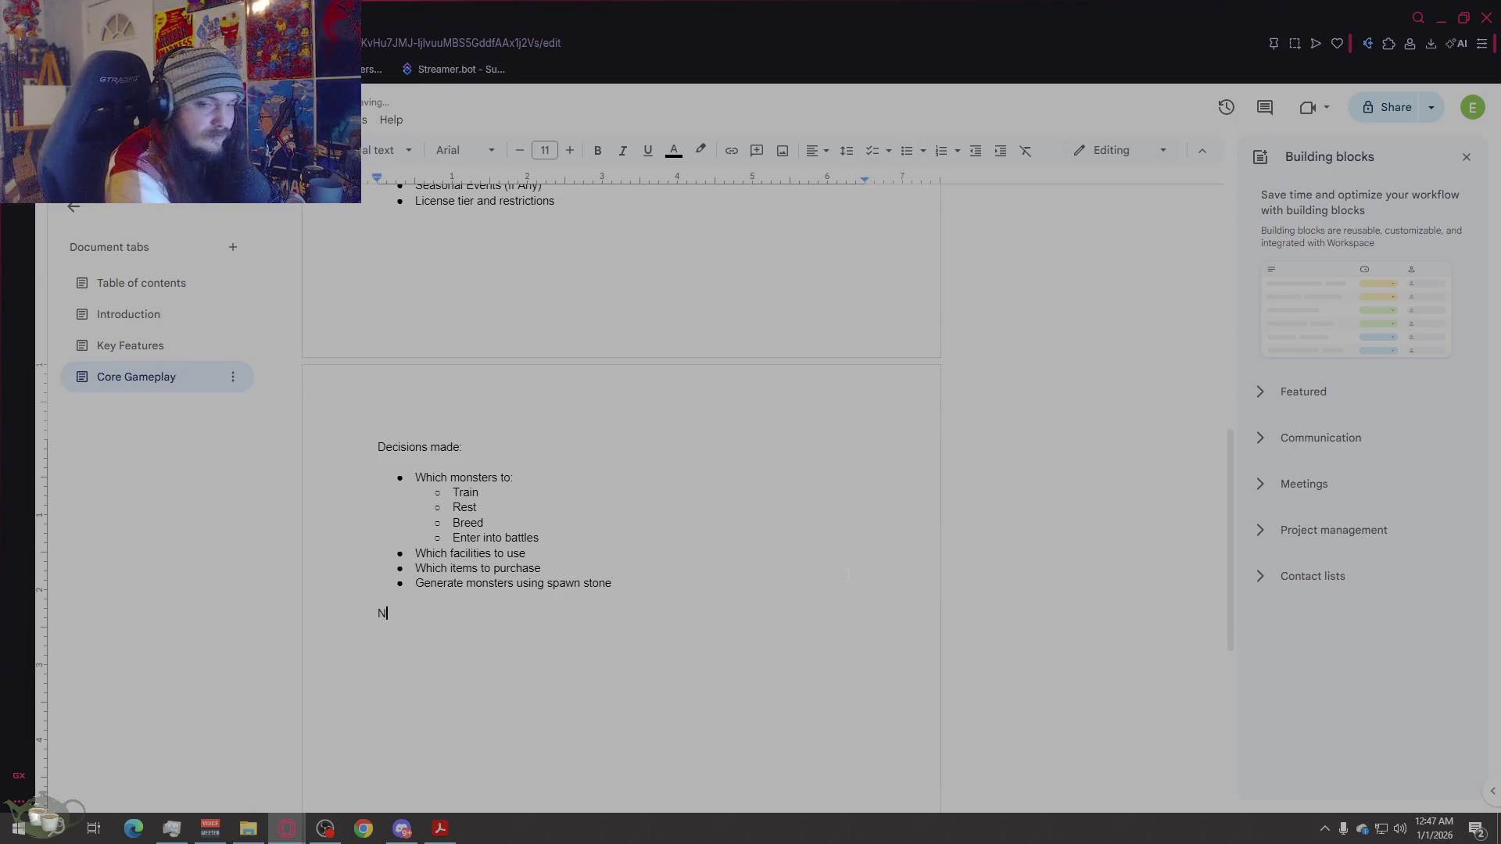
type("o time passes du")
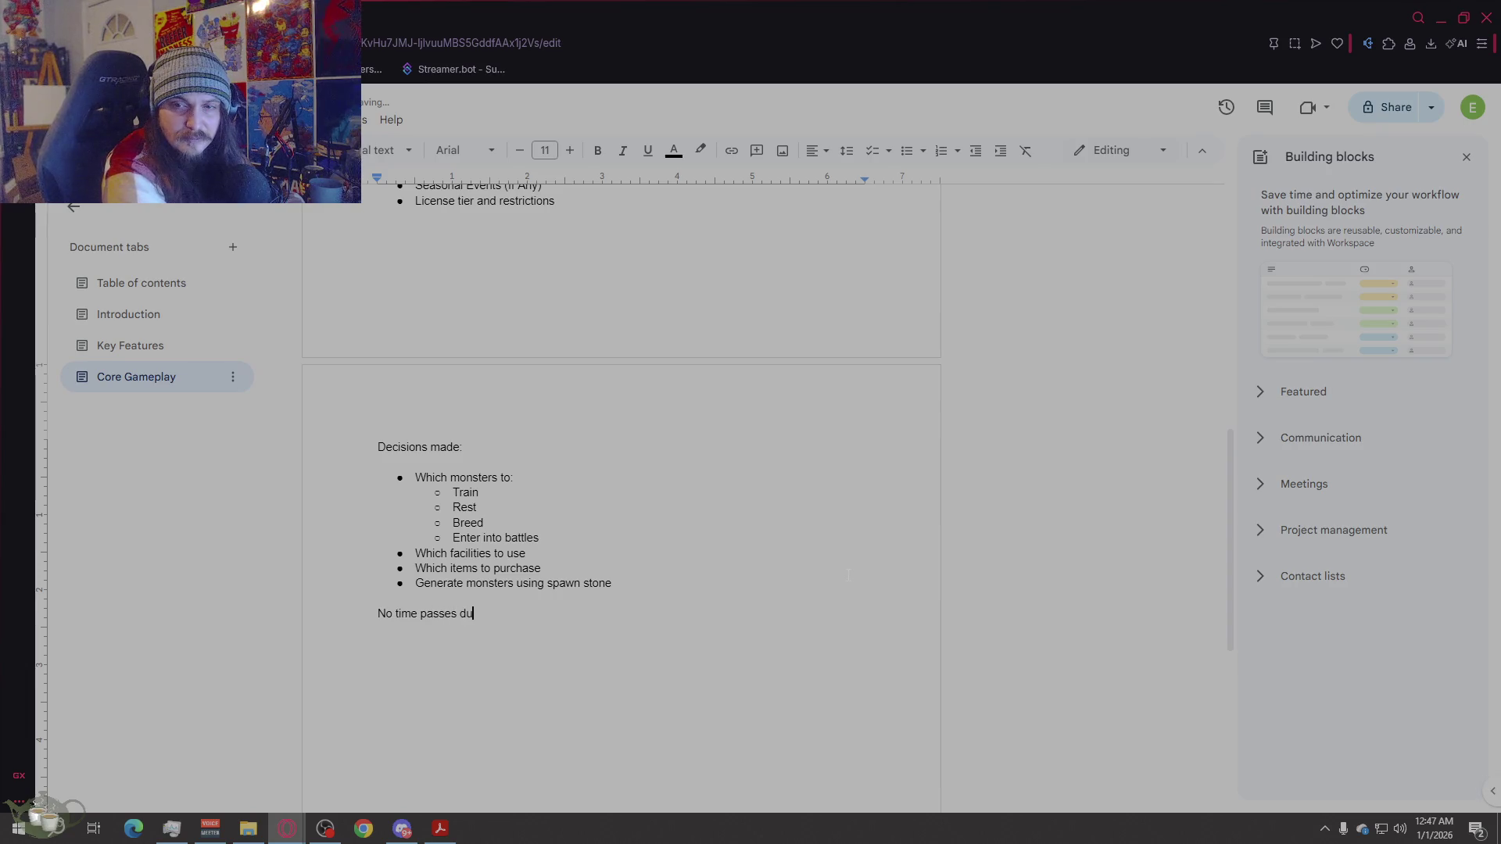
type("ring this phase")
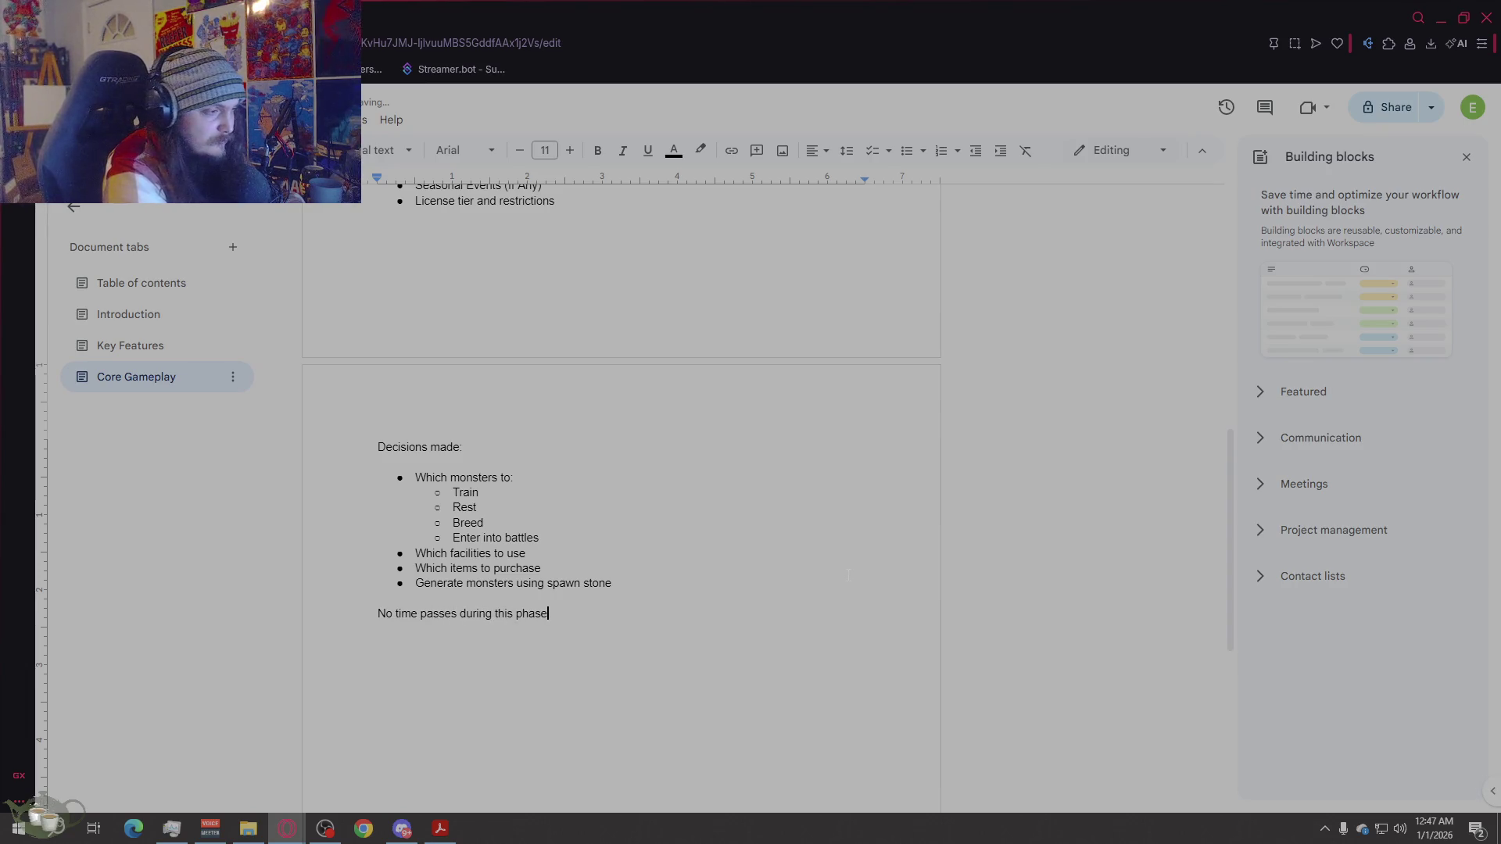
key("Return")
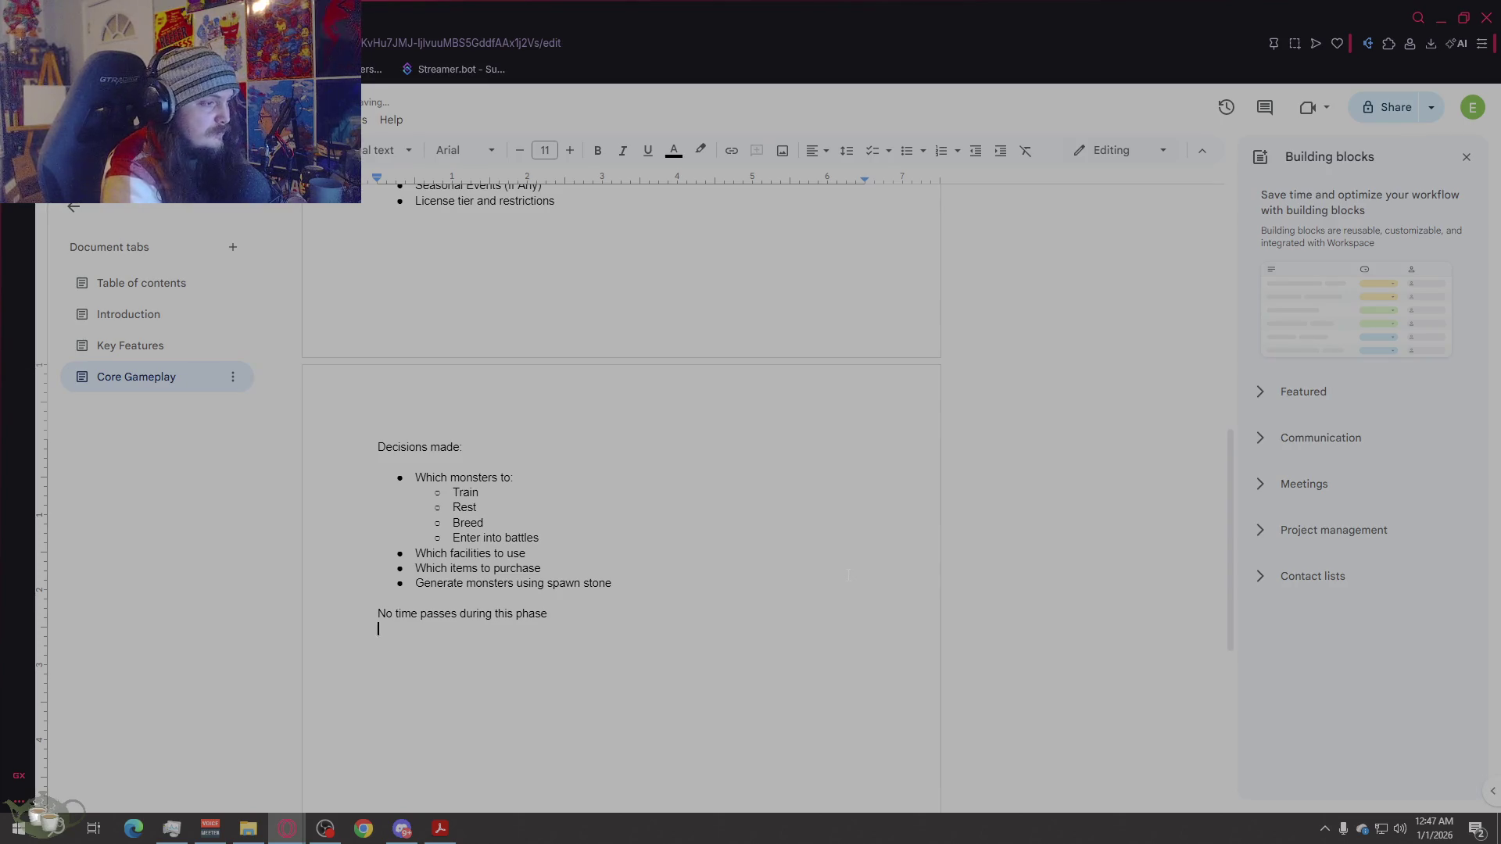
scroll(348, 366, "up", 5)
Step: Duplicate the Planning Phase heading below the note and retitle it '2. Action Phase'
left_click_drag(532, 376, 348, 367)
key("ctrl+c")
key("ctrl+minus")
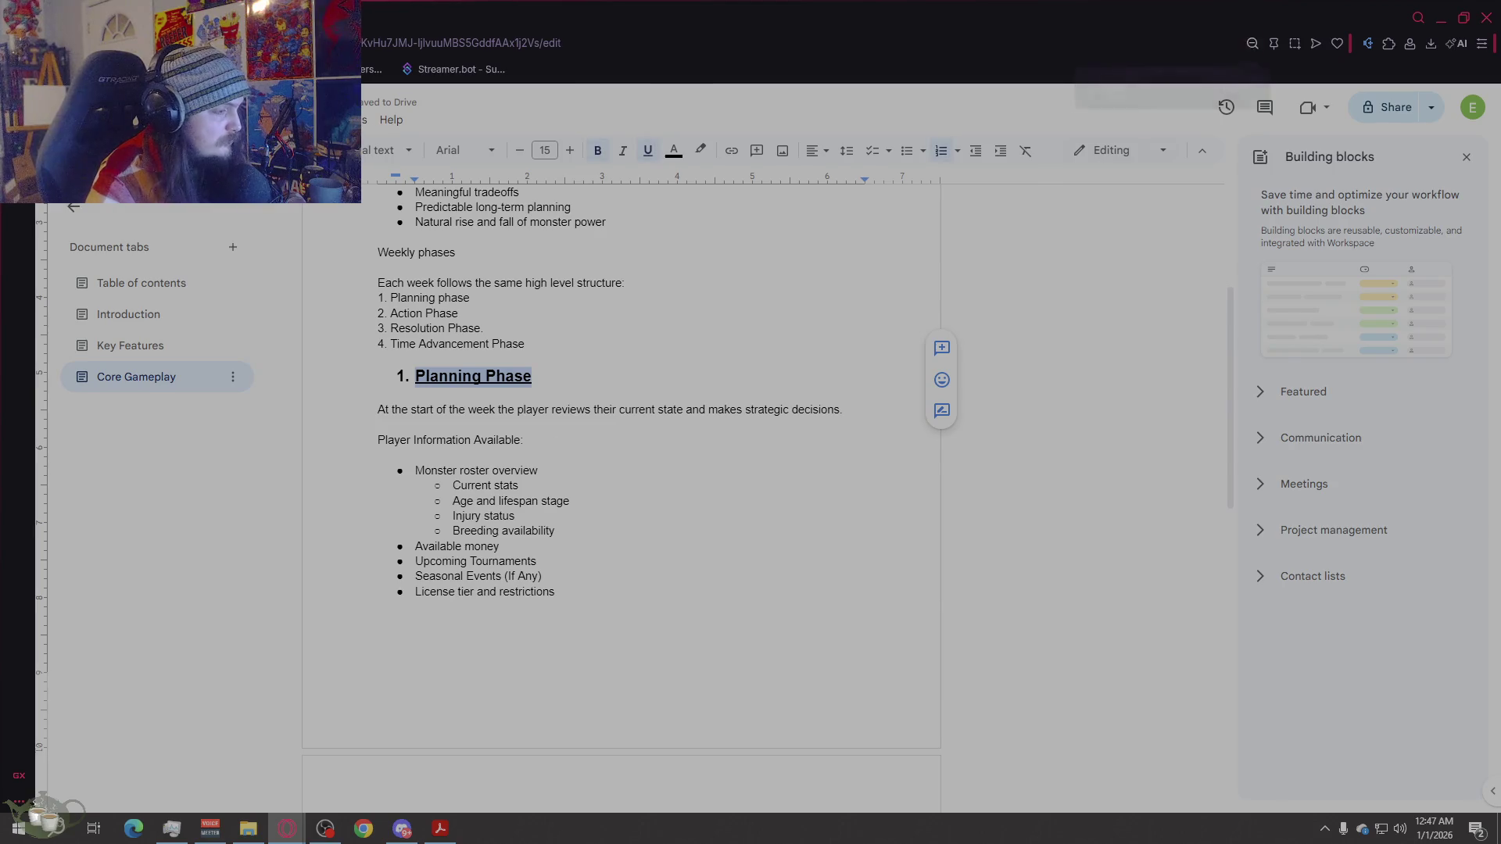
key("ctrl+v")
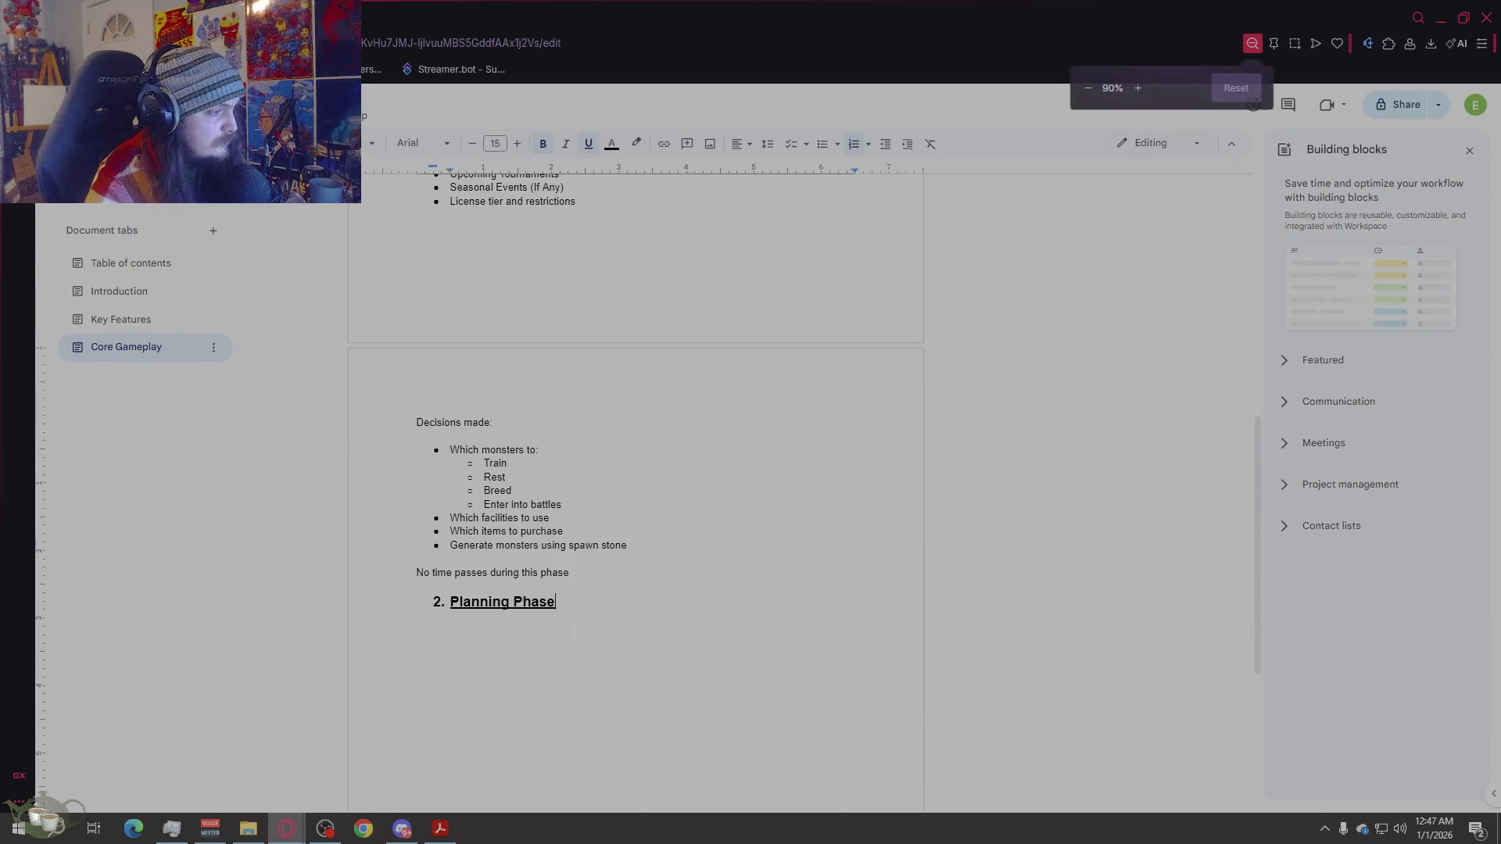
key("ctrl+shift+Left")
key("ctrl+shift+Left")
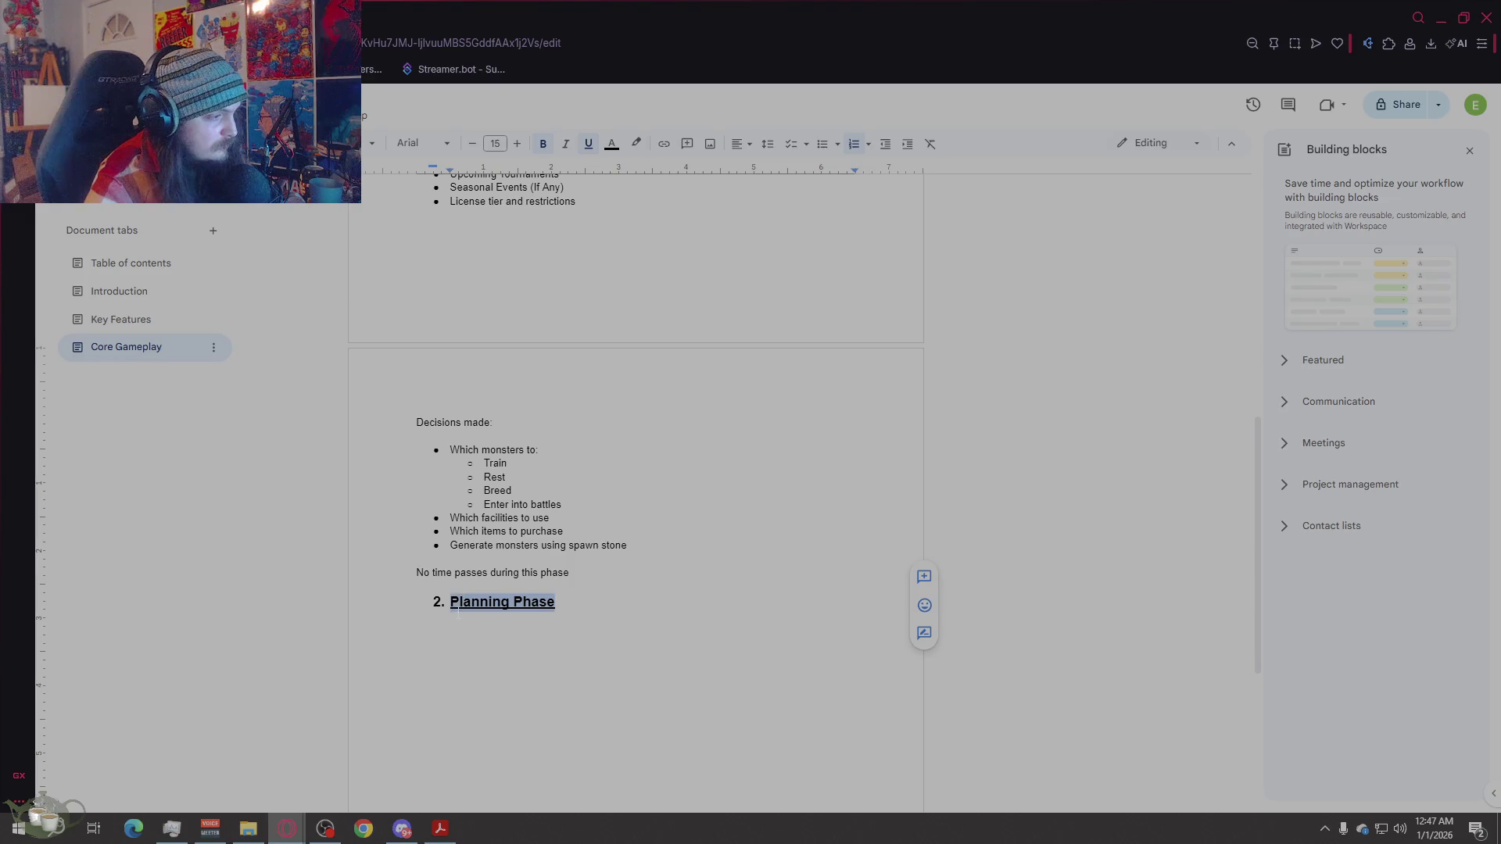
type("Action phase")
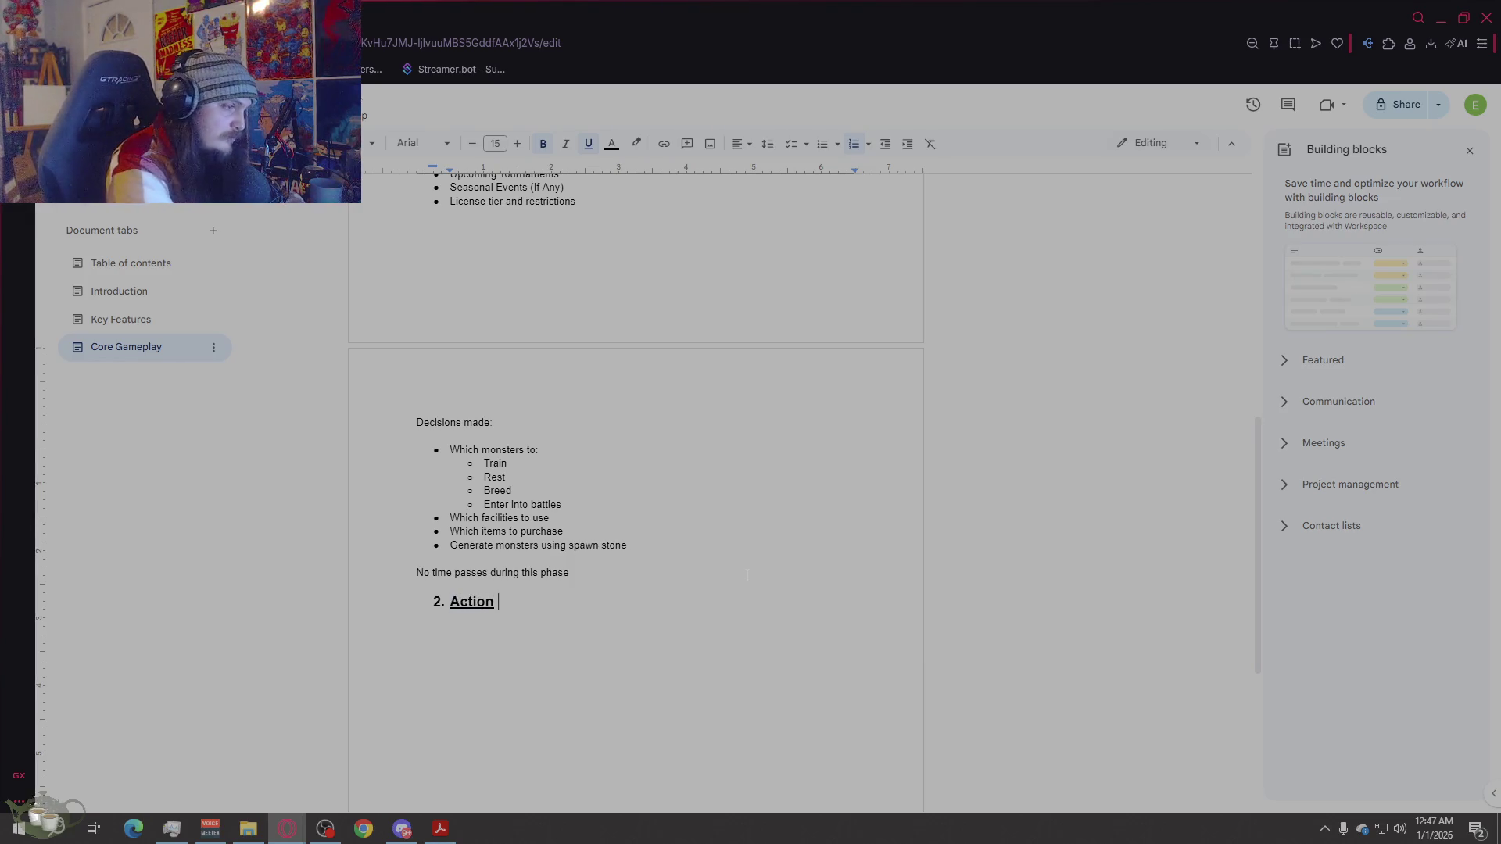
key("BackSpace")
key("BackSpace")
key("BackSpace")
type("Phase")
key("Return")
key("Return")
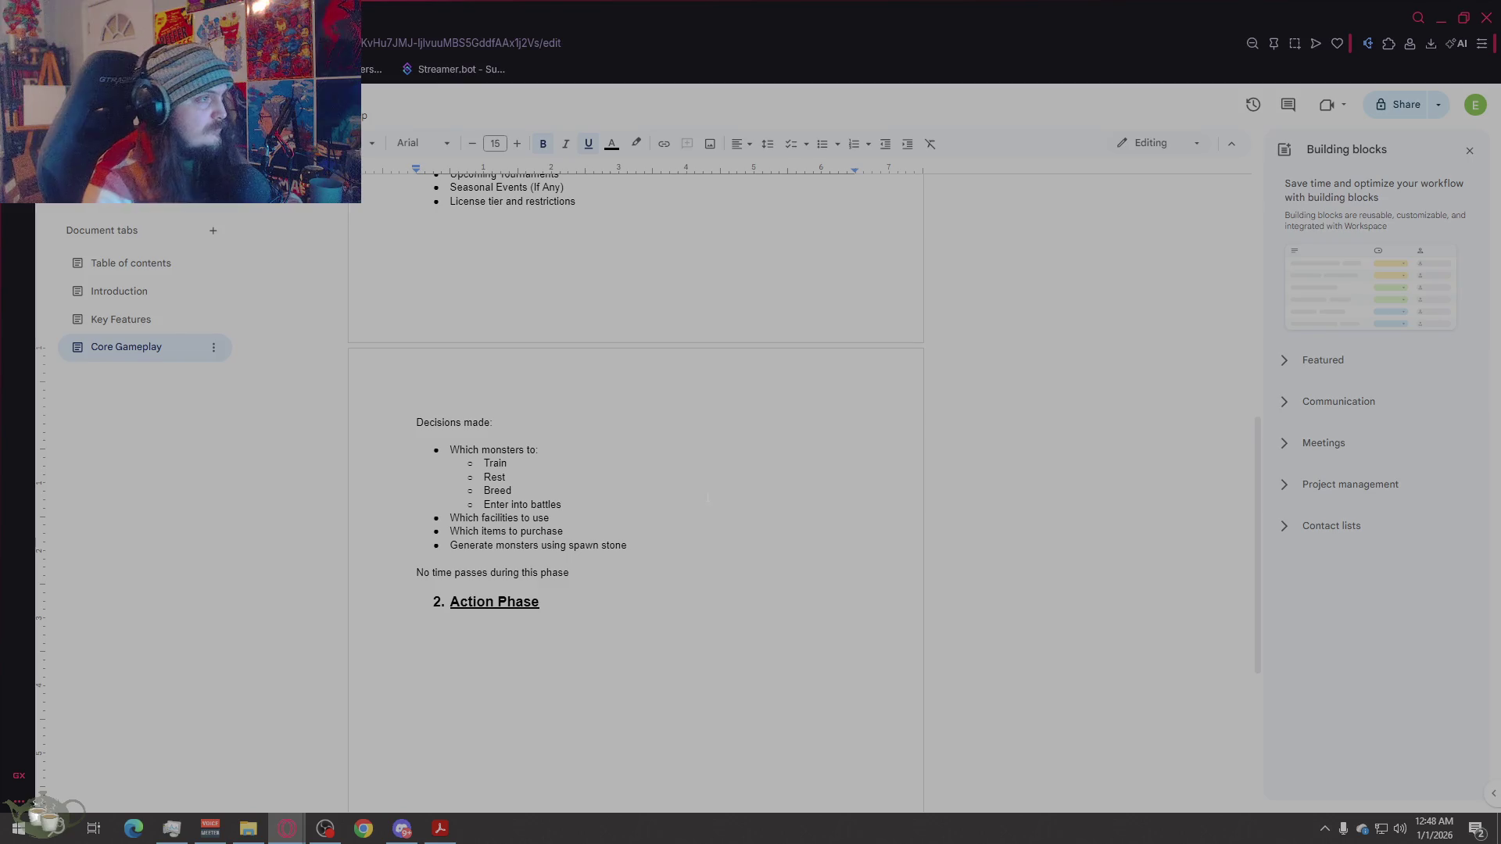
left_click(542, 143)
Step: Reset the line under the heading to plain 11 pt body text without bold or underline
left_click(589, 143)
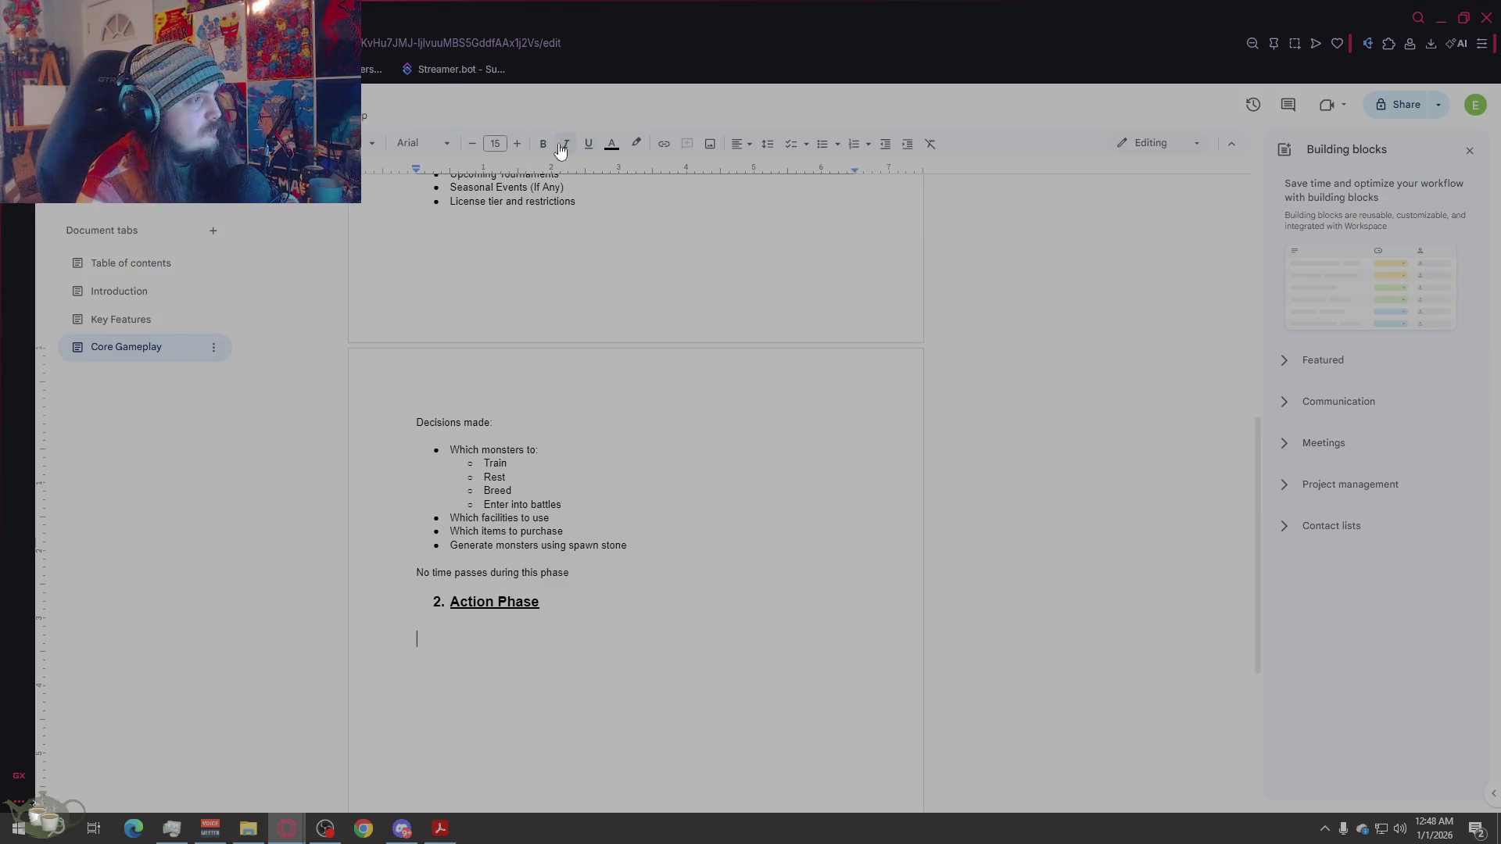
left_click(495, 143)
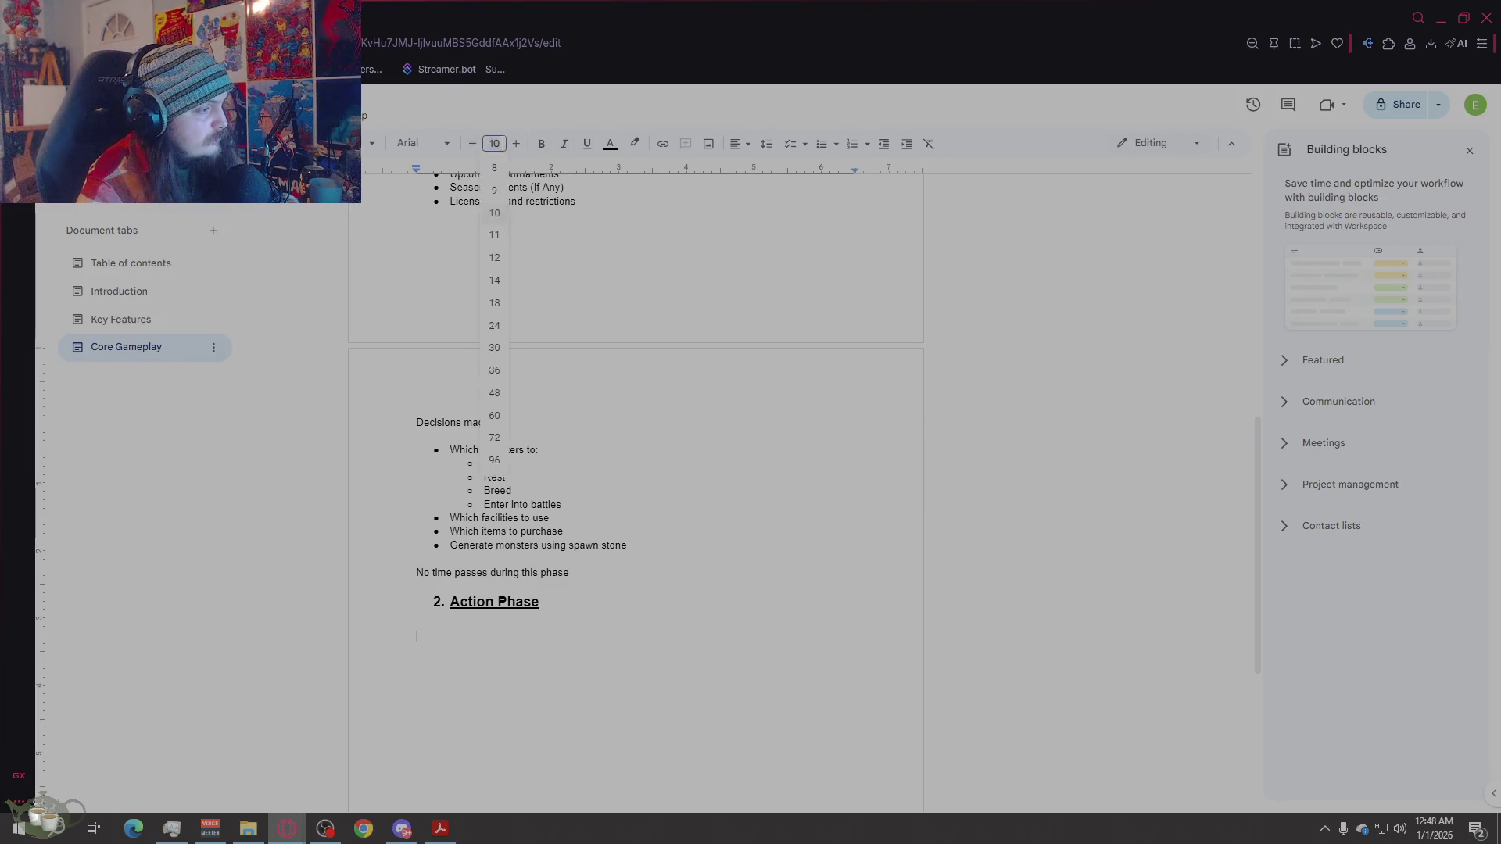
left_click(516, 144)
key("BackSpace")
left_click(471, 145)
left_click(471, 145)
left_click(472, 145)
left_click(544, 144)
left_click(588, 144)
key("Return")
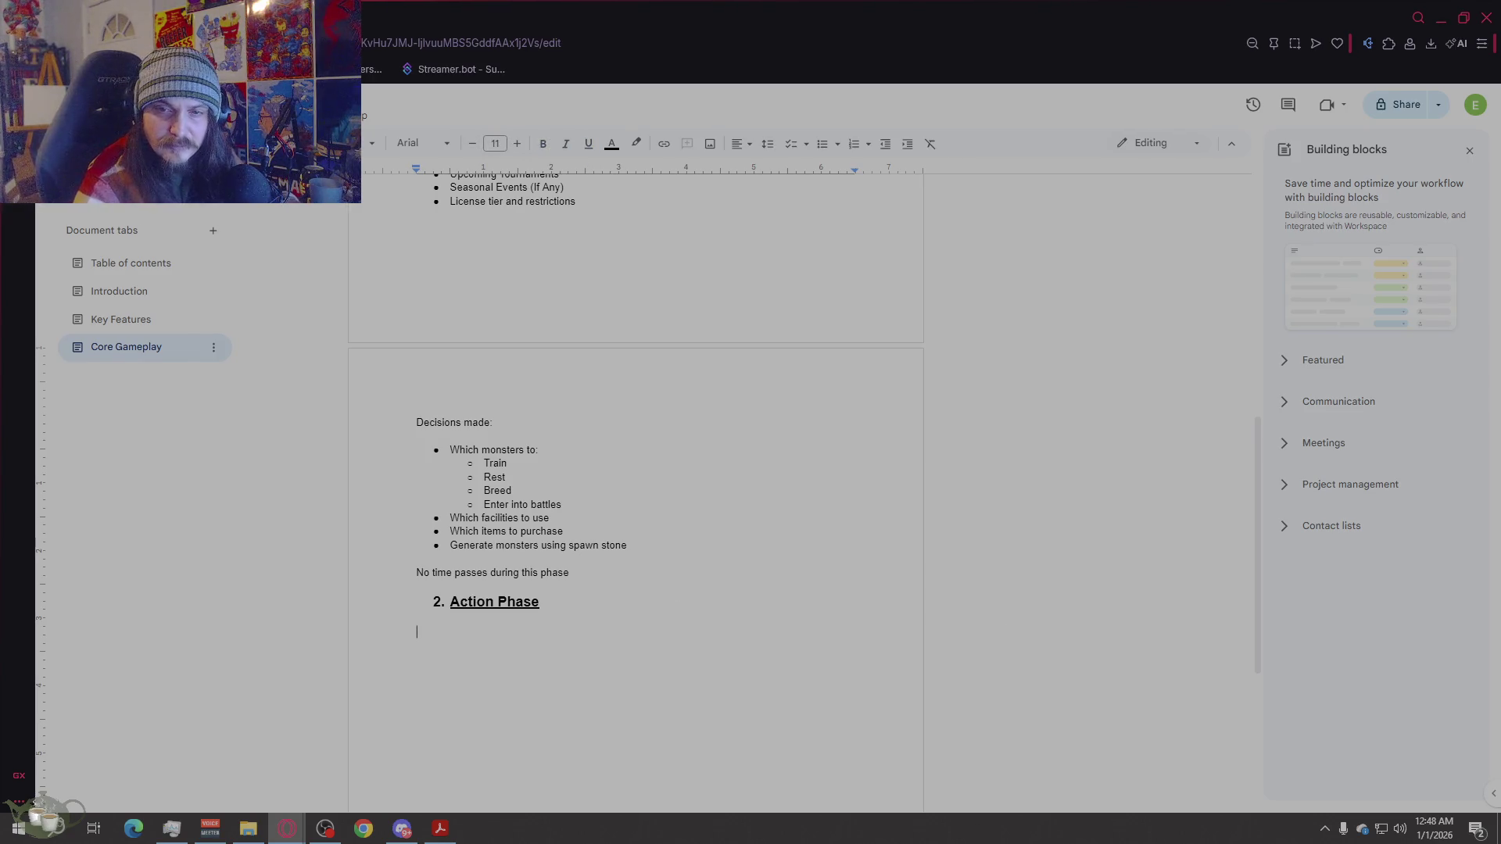
Step: Write the one-major-action-per-week paragraph, then add a 'Core weekly actions:' line
type("Durein")
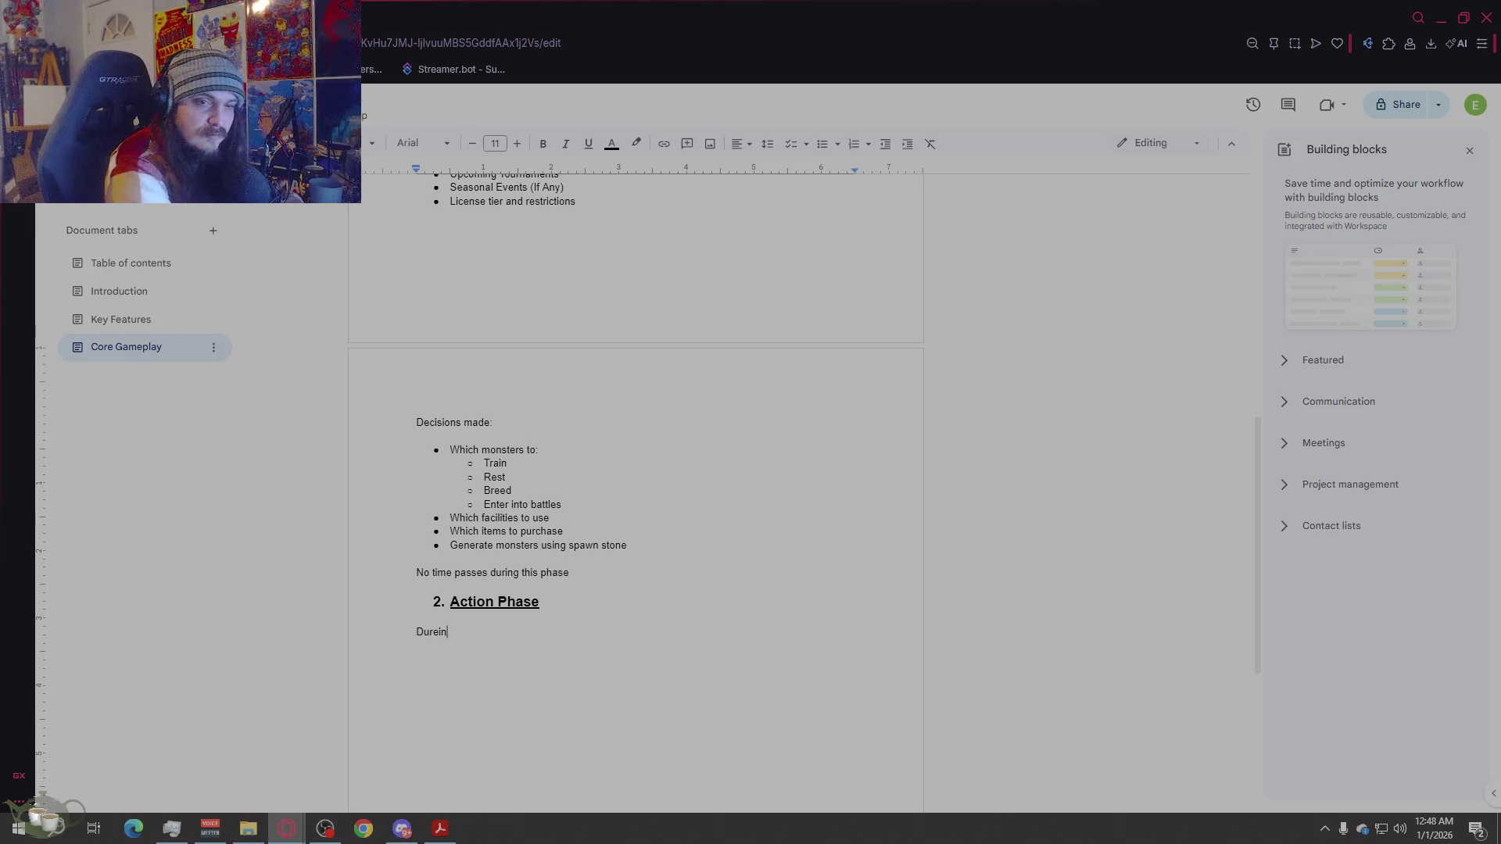
key("BackSpace")
key("BackSpace")
key("BackSpace")
type("ing the a")
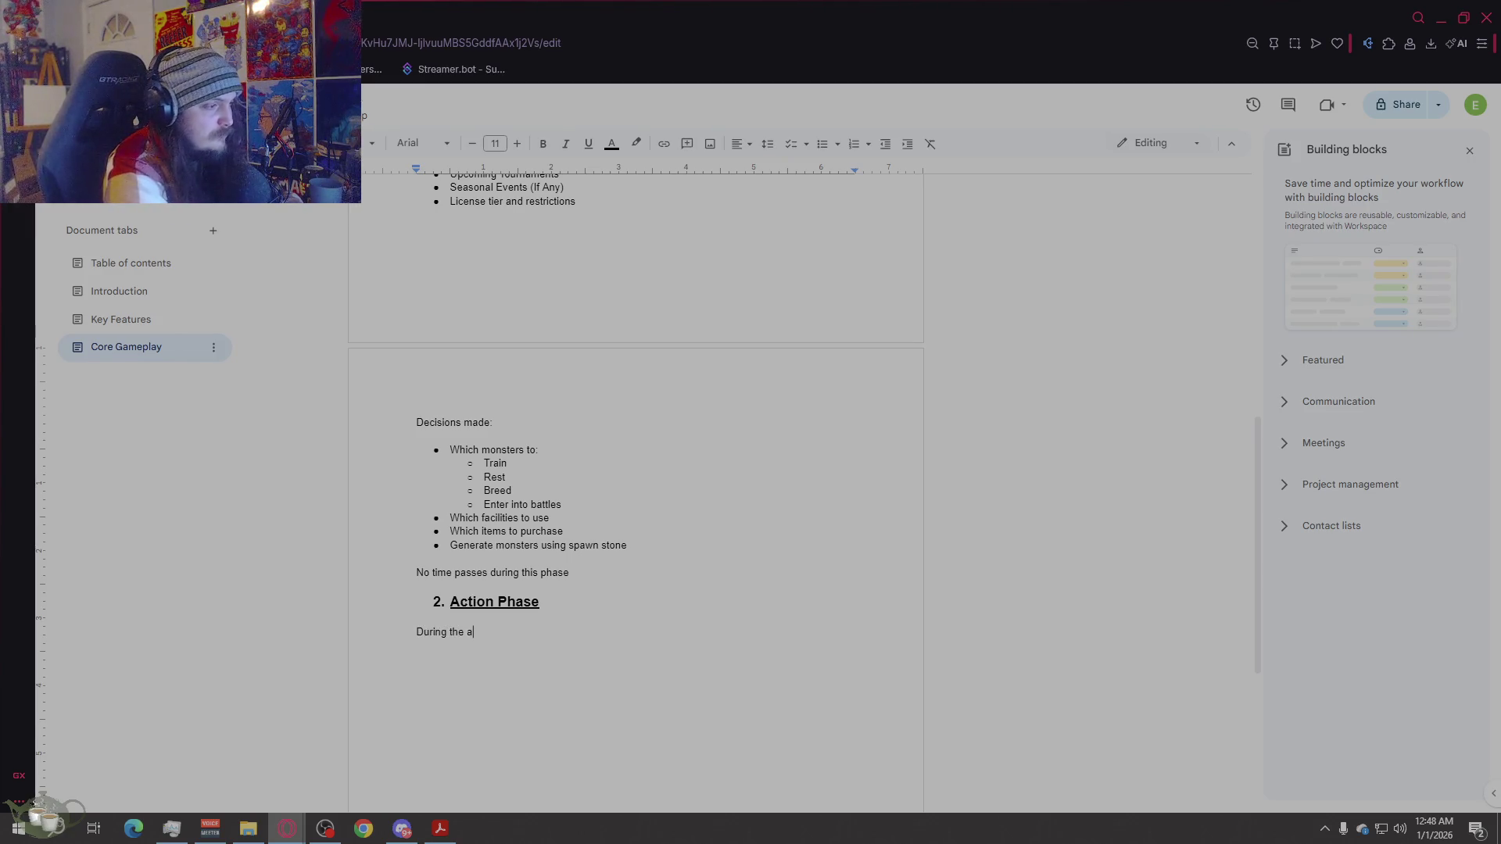
type("ction p")
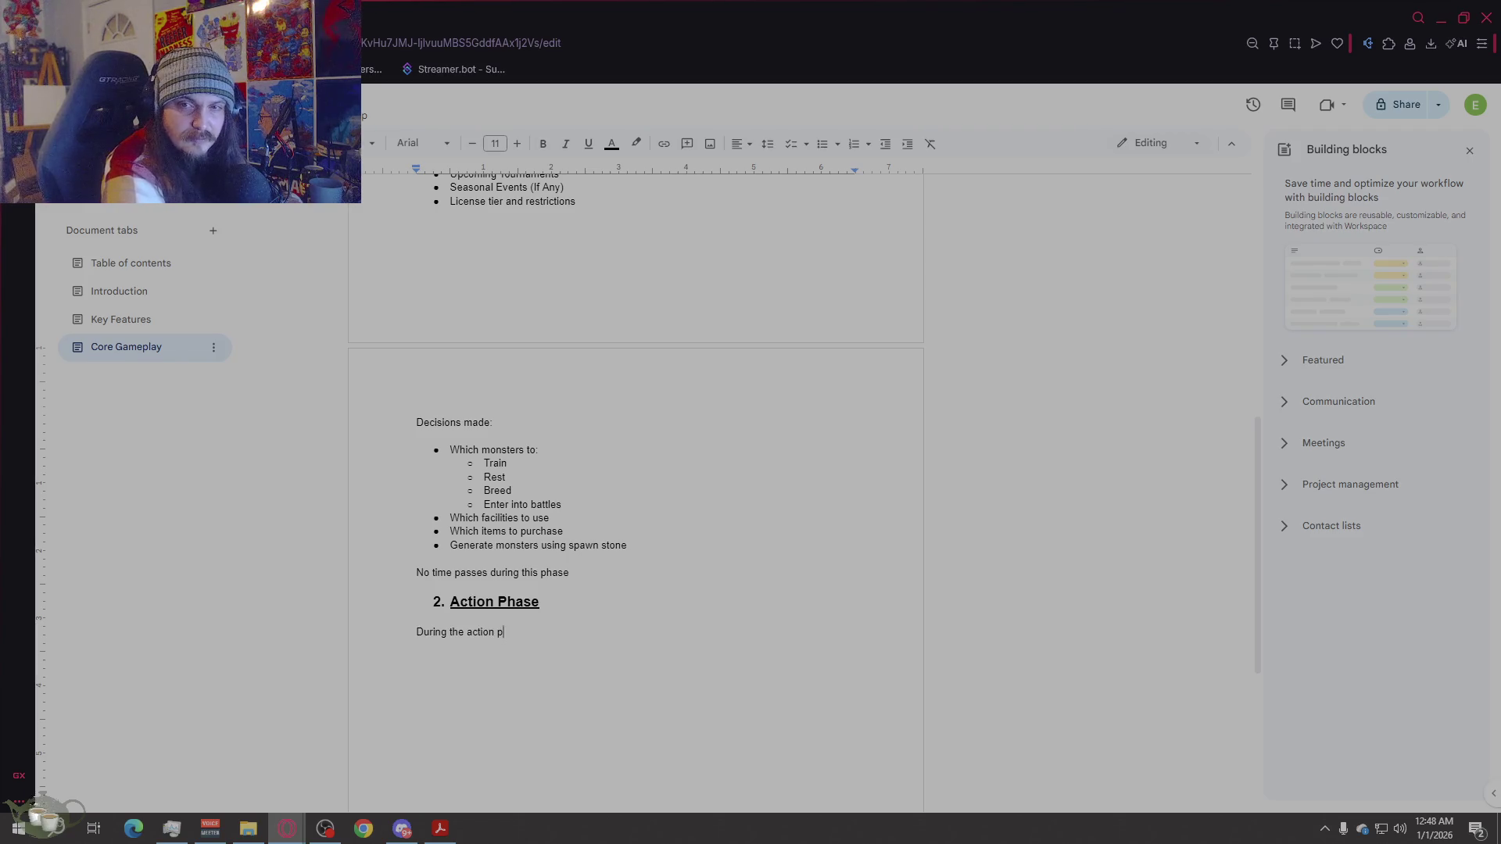
type("hase, the player a")
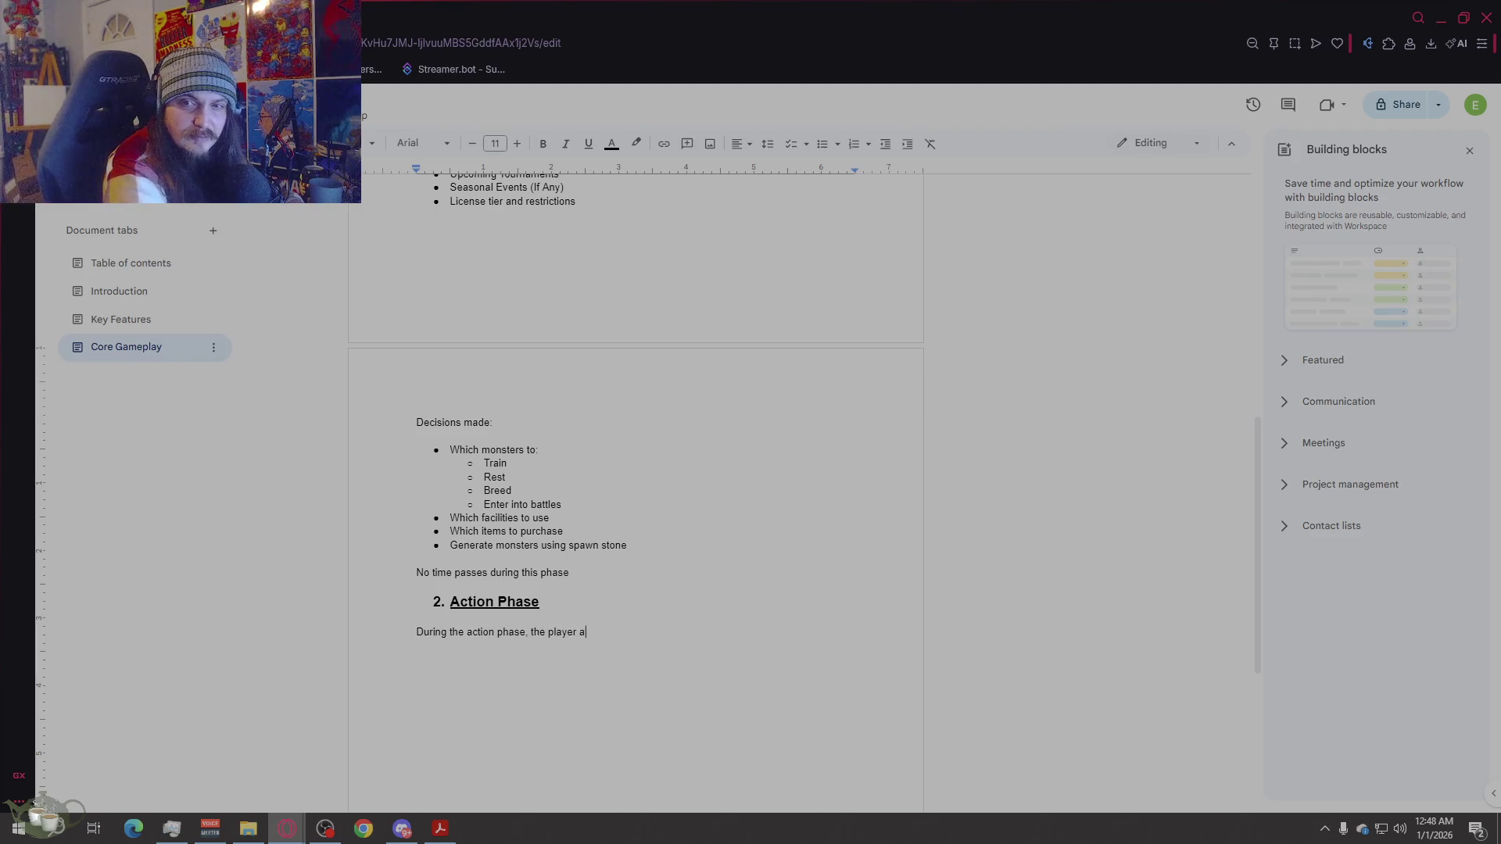
type("ssigns weekly a")
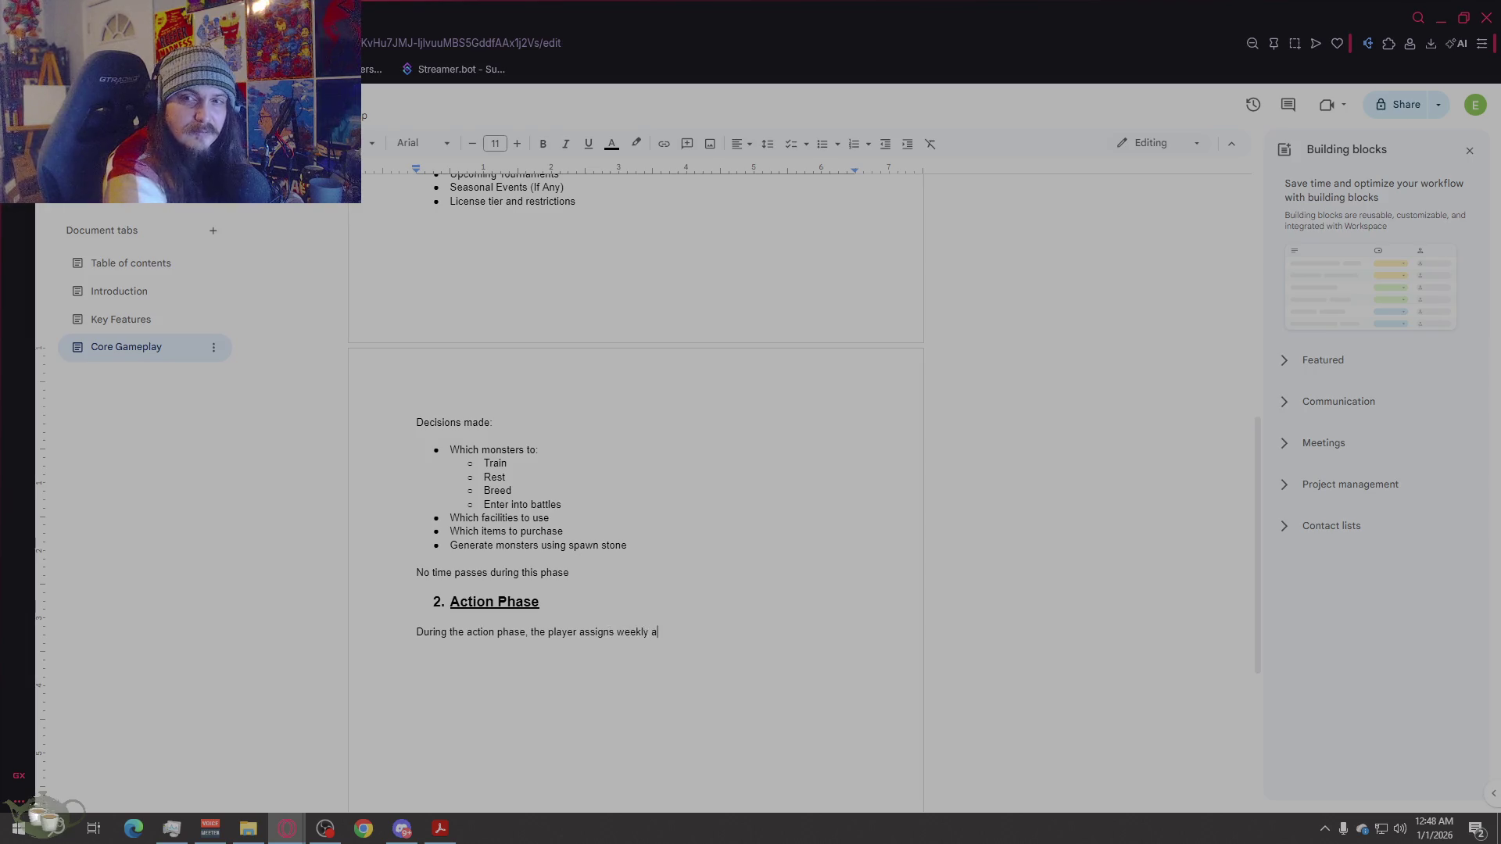
type("ctions. Each monster ca")
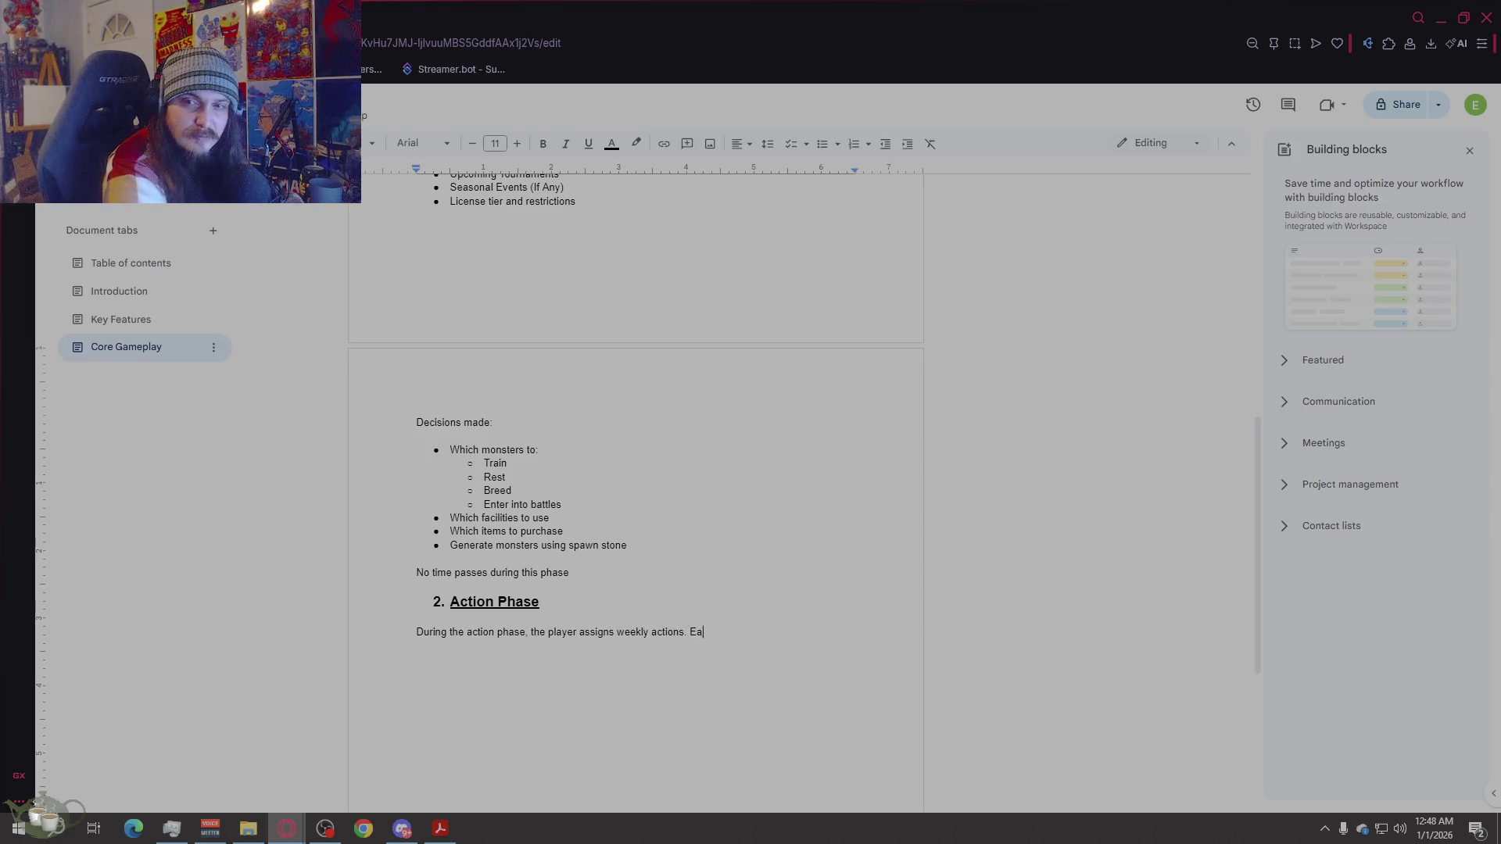
type("n ge")
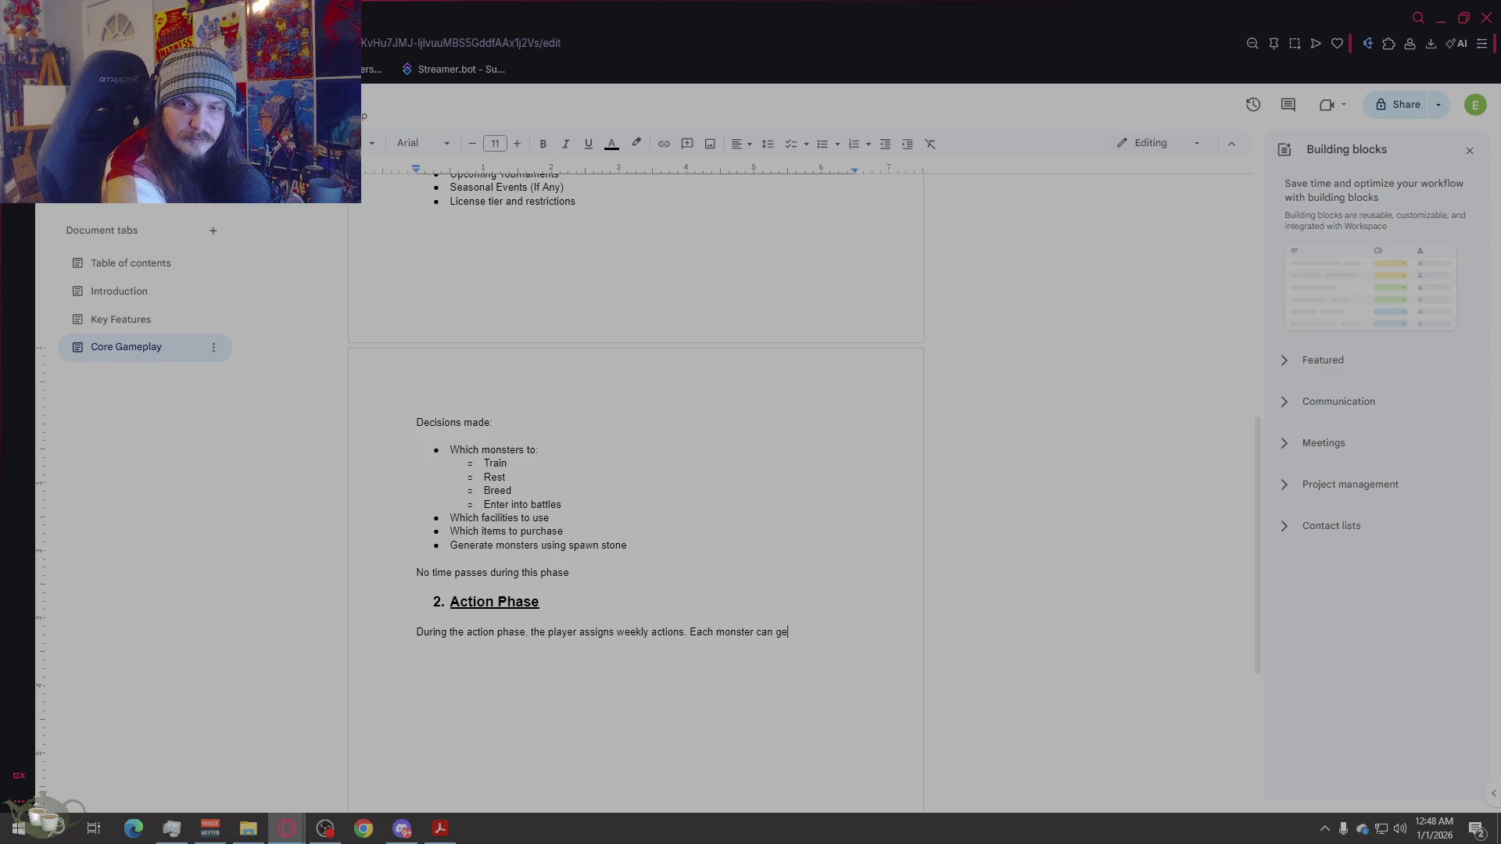
type("neral perofmr")
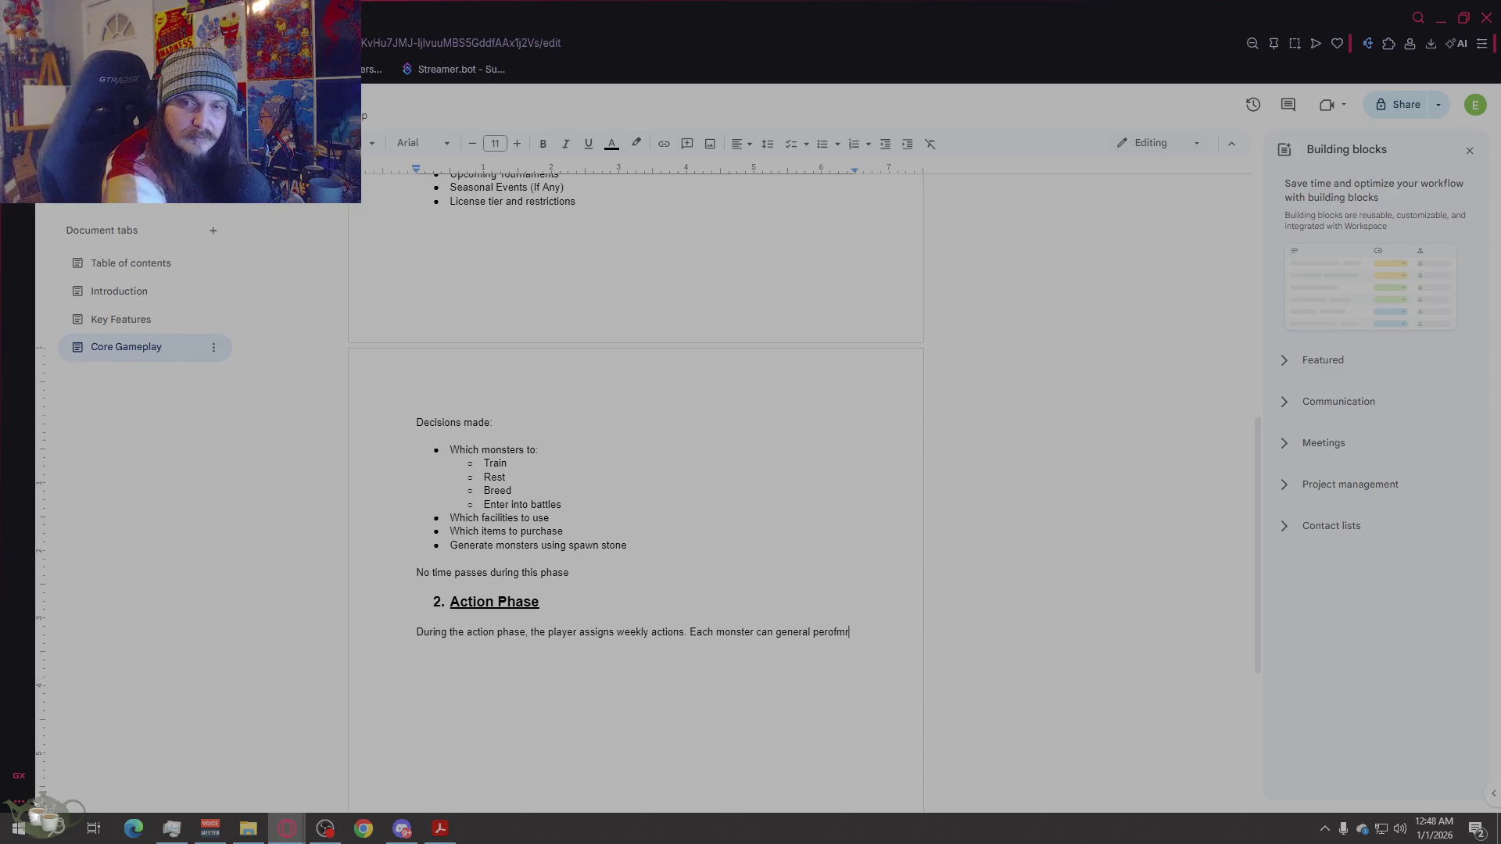
key("BackSpace")
key("BackSpace")
key("BackSpace")
key("BackSpace")
type("form ")
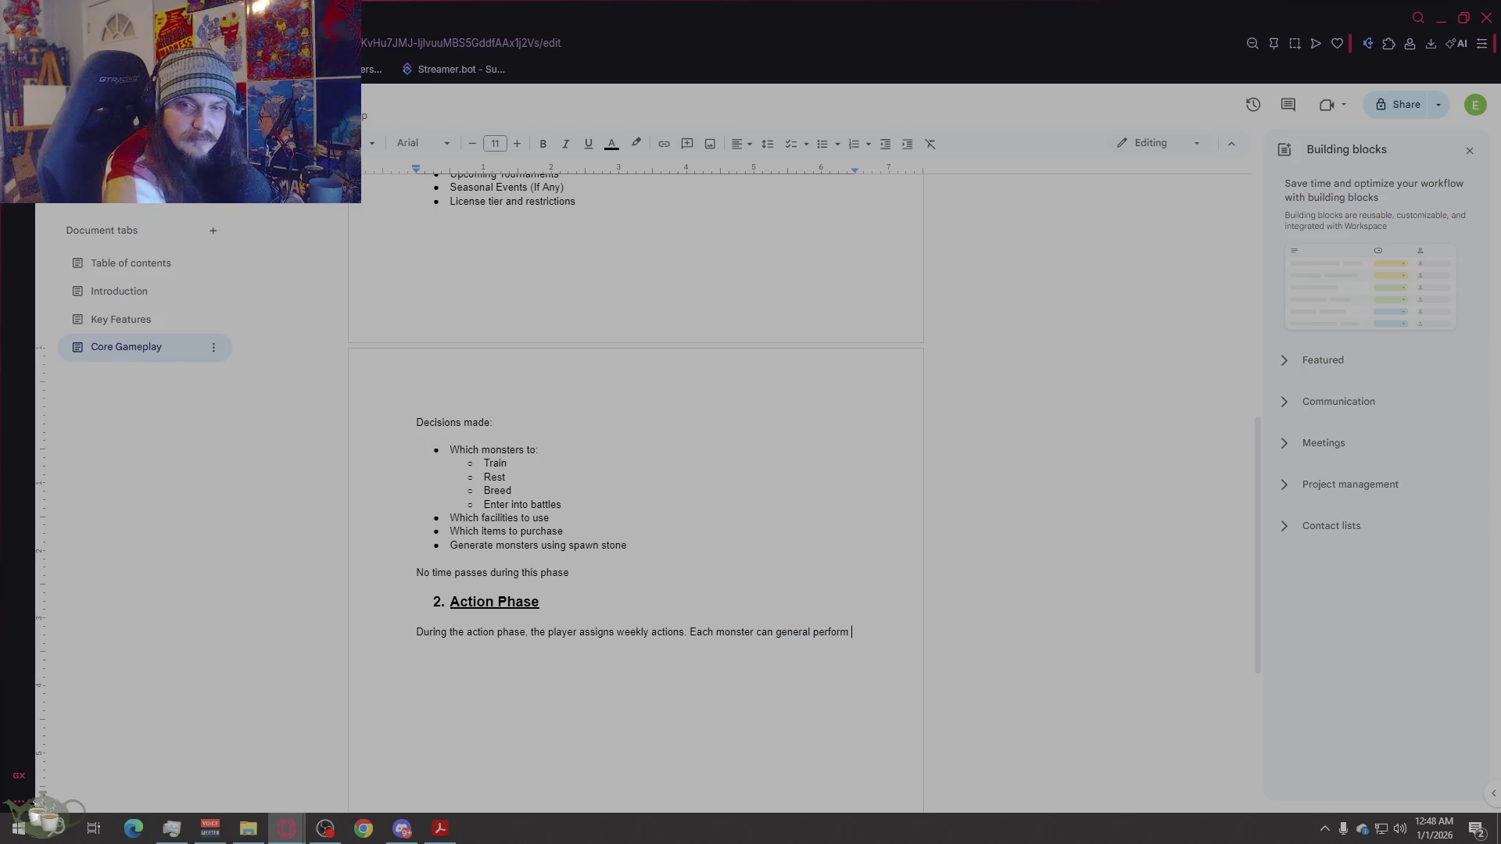
type("one major")
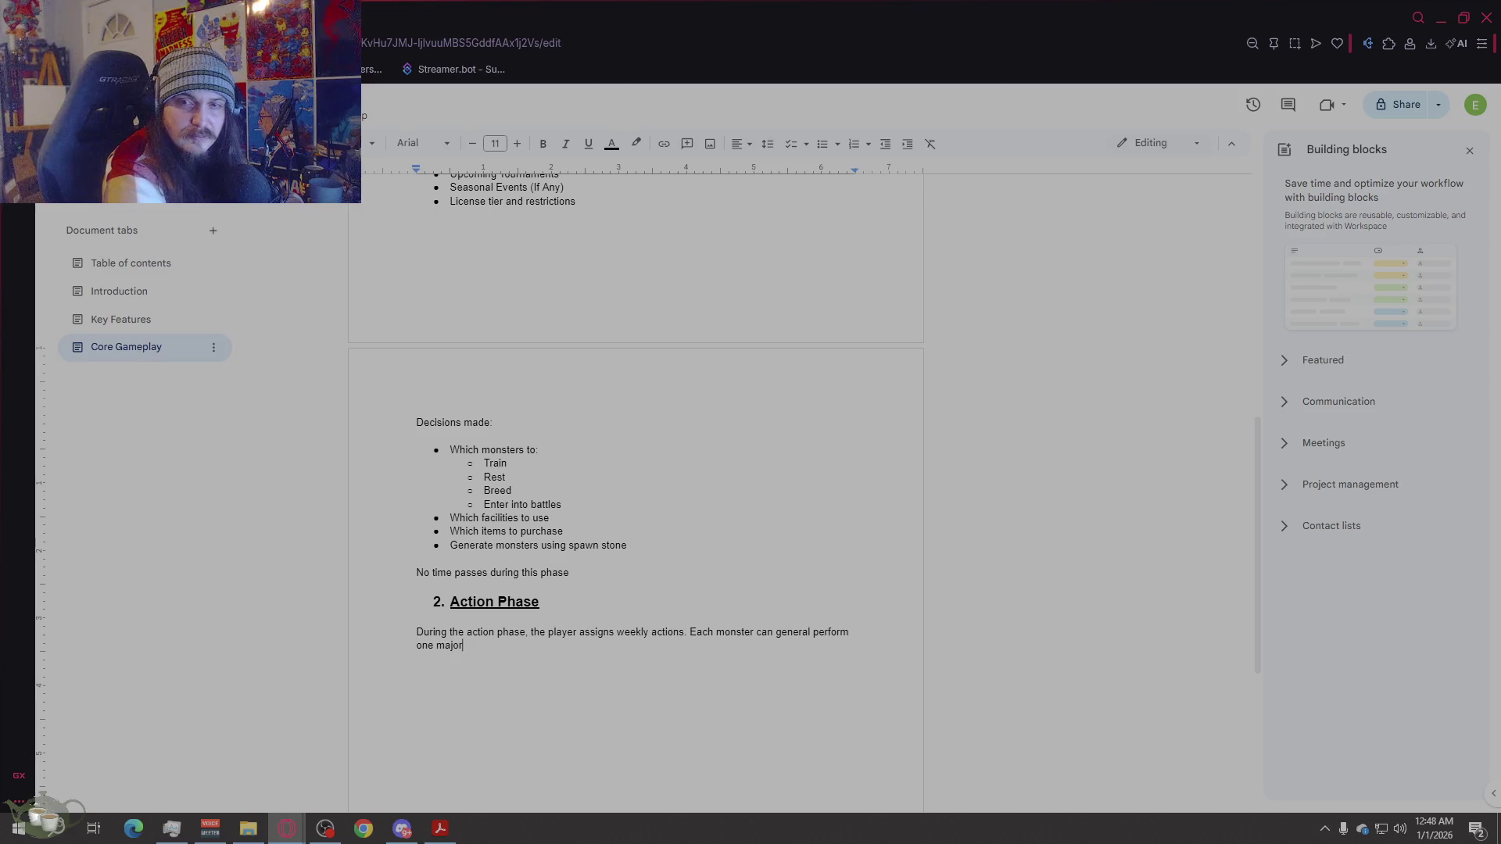
type(" actio")
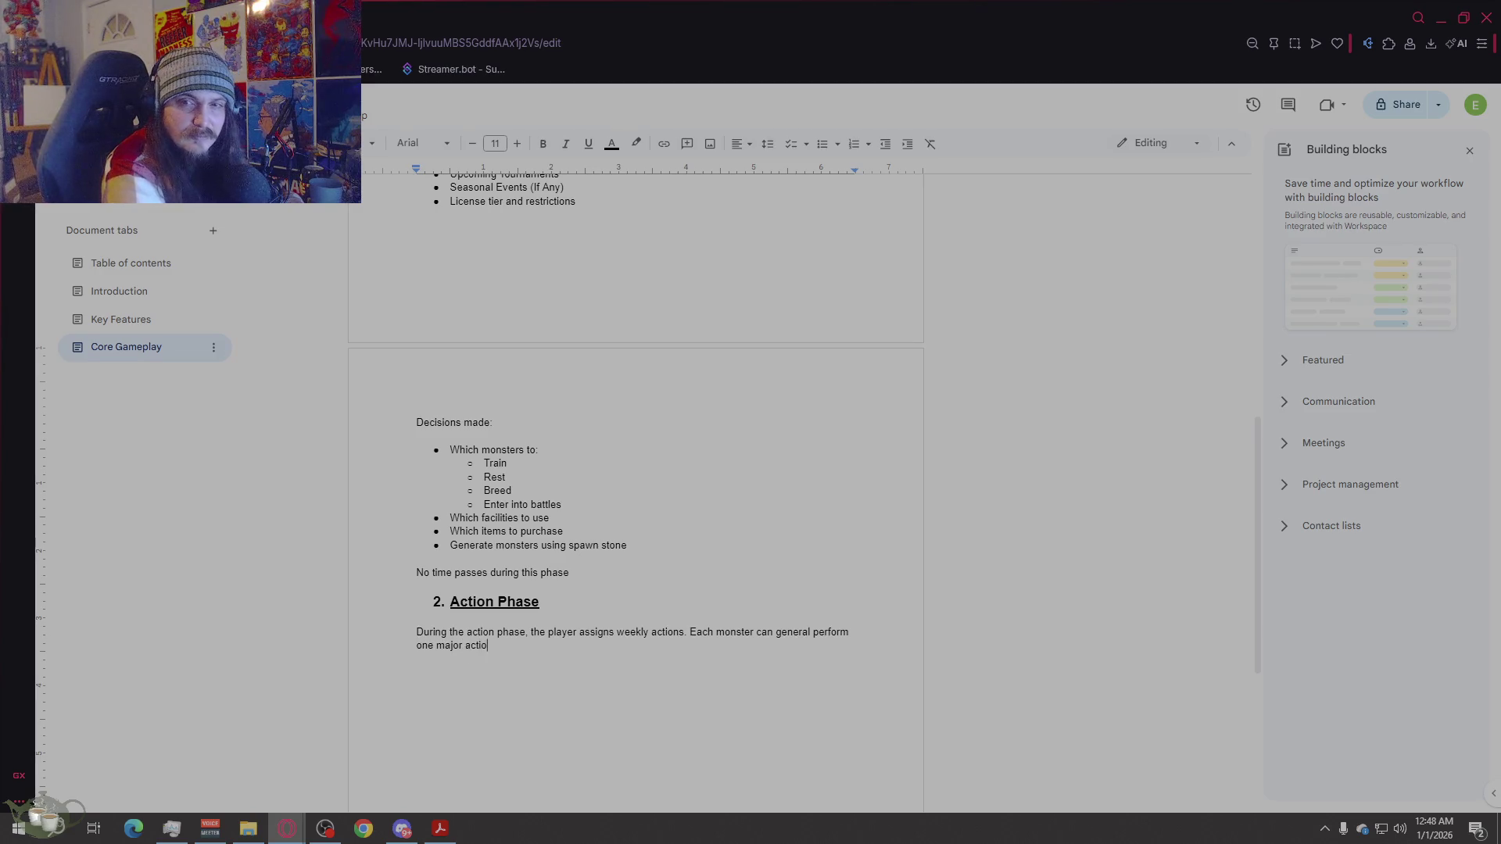
type("n per week, through upgrades or items")
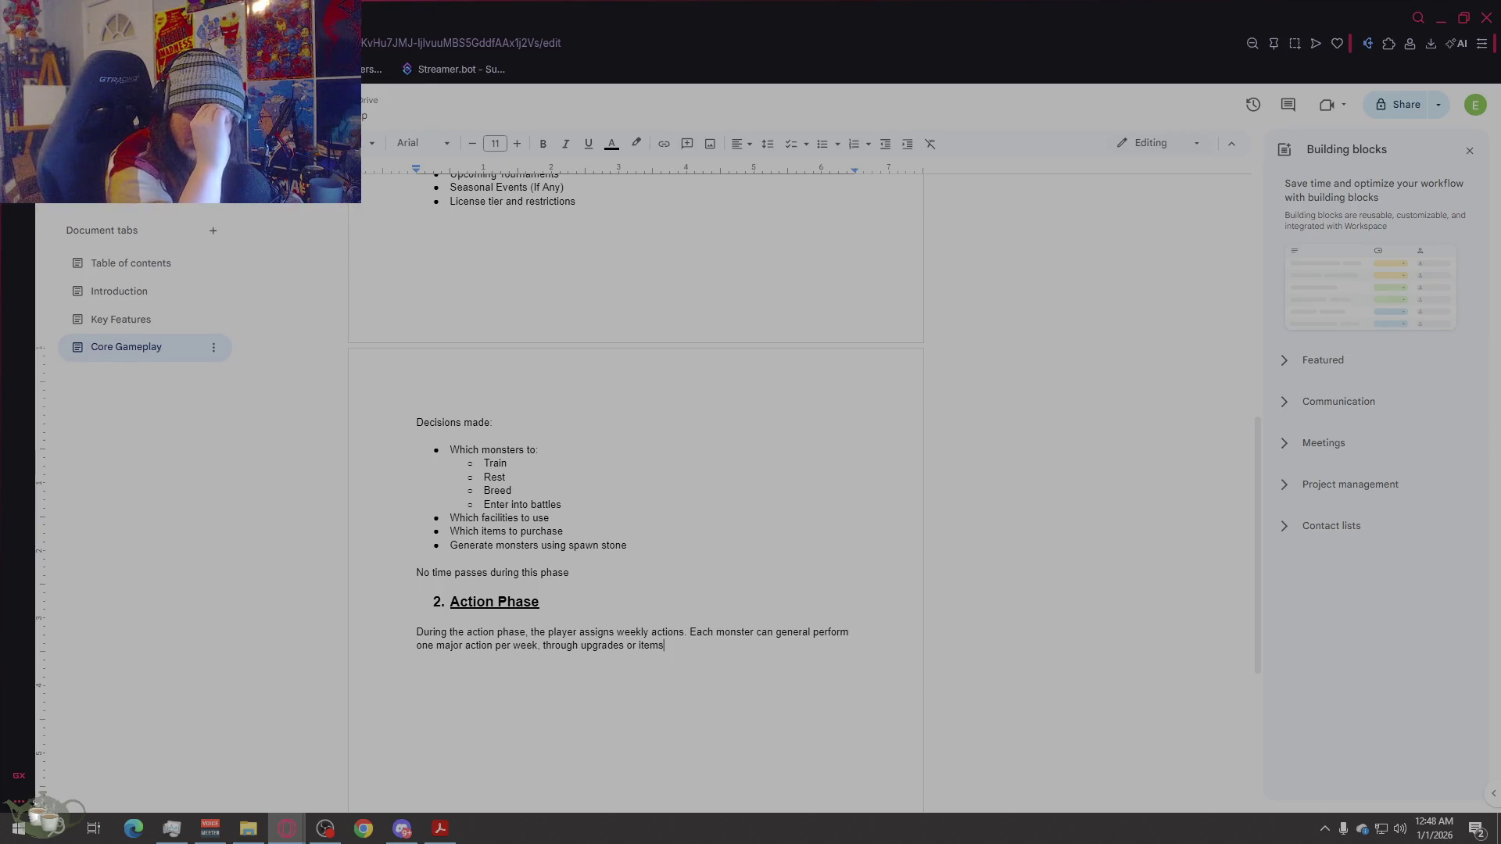
key("BackSpace")
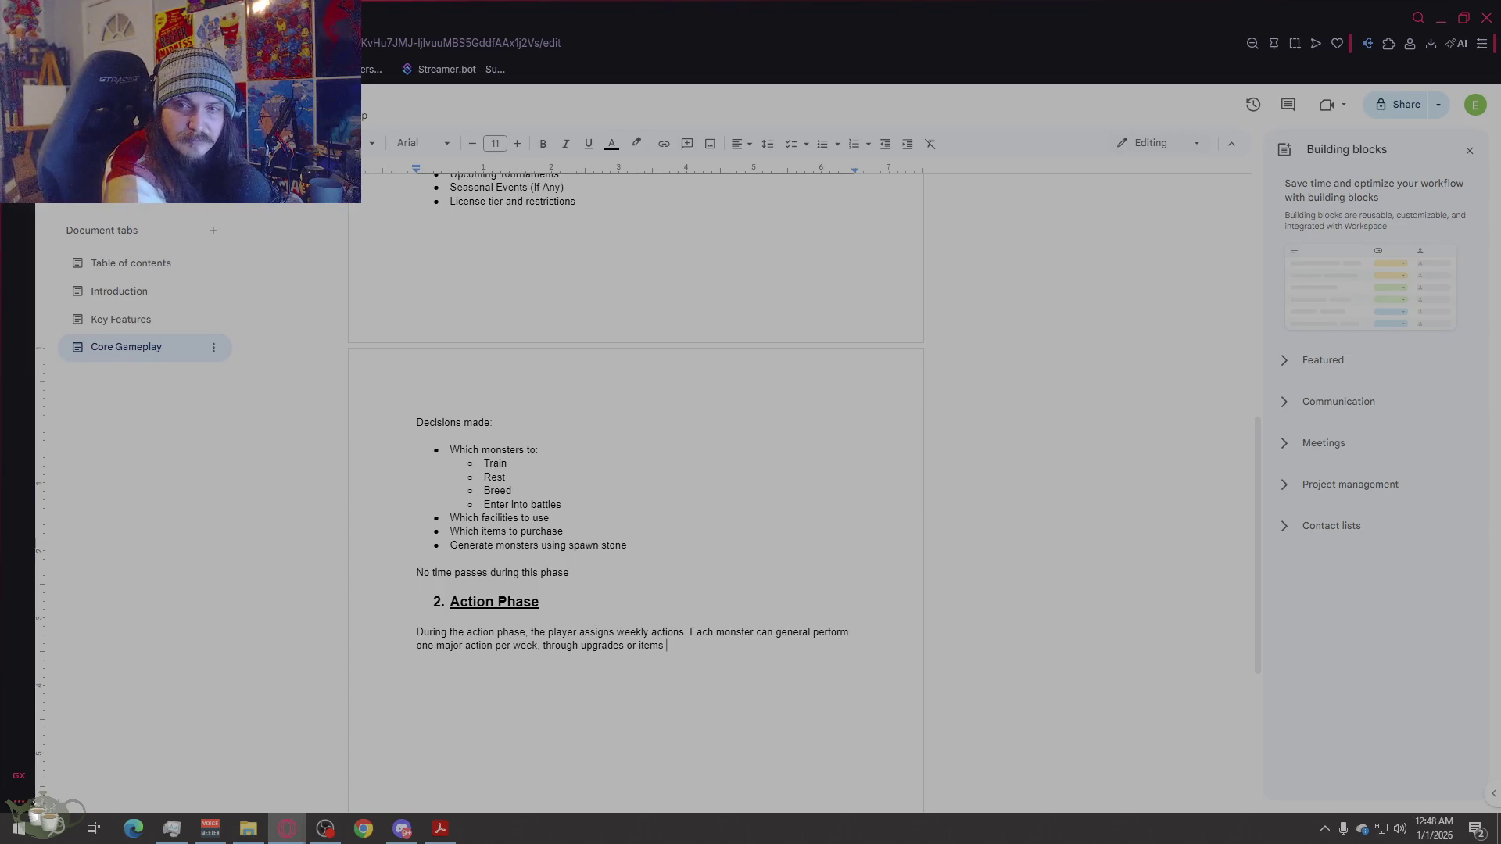
type("may alter")
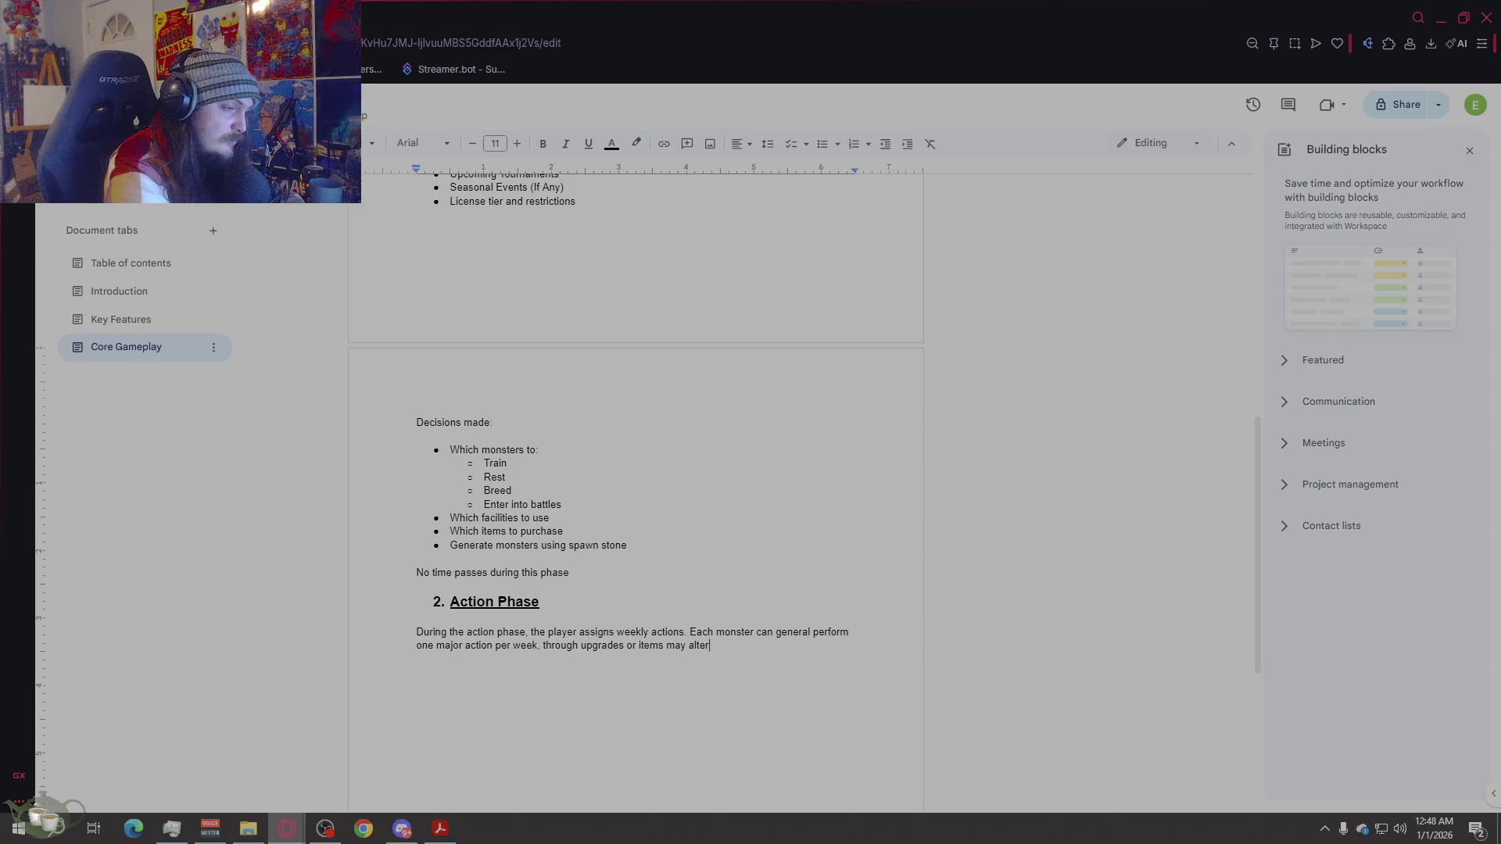
type(" this.")
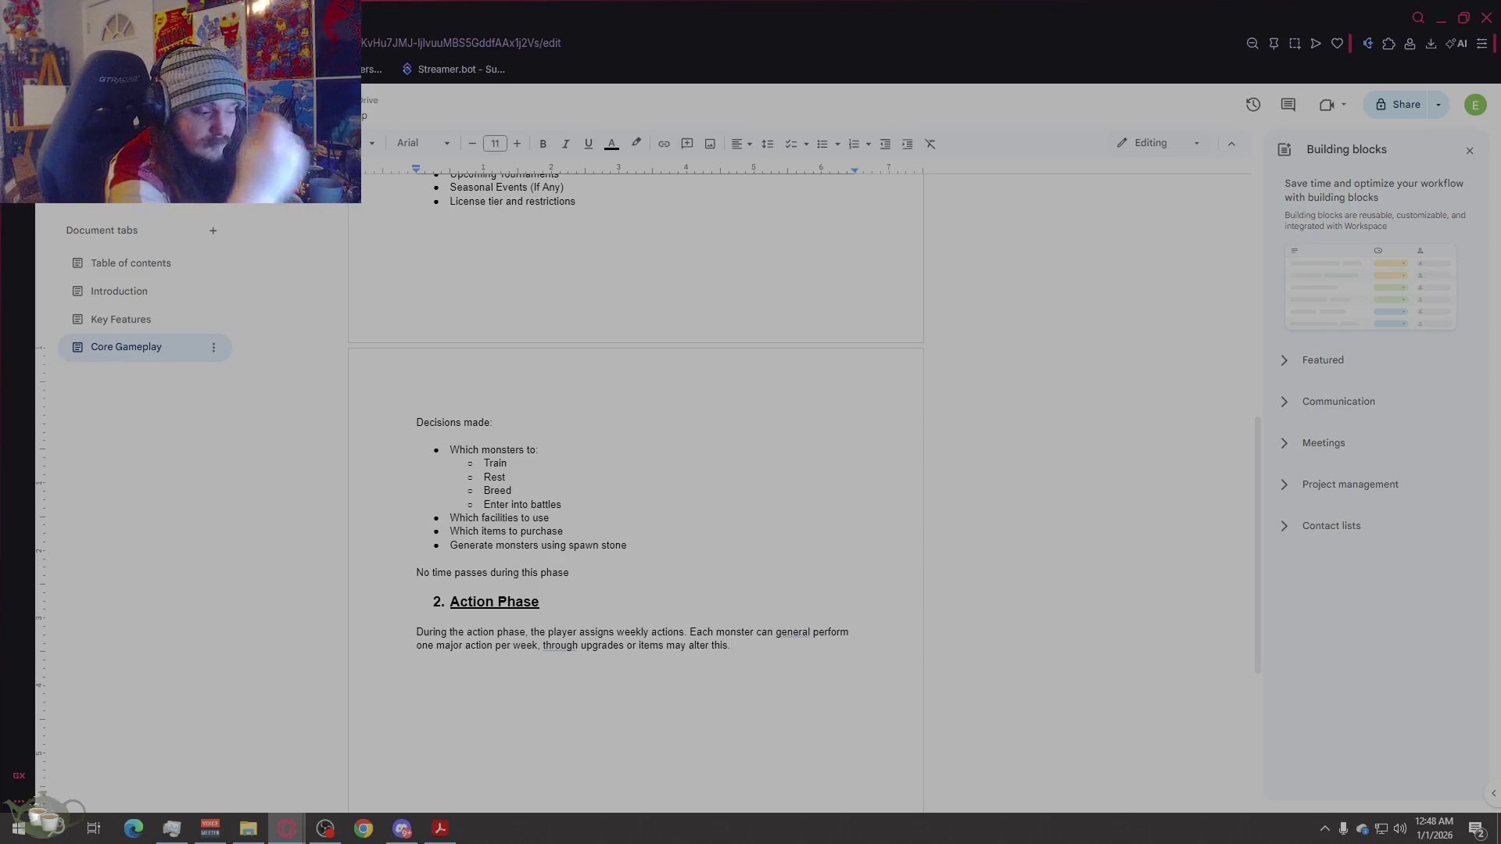
key("Return")
type("Core weekly actions:")
Step: Start lettered item 'A) Training' with the bullet 'Increases monster stats'
key("Return")
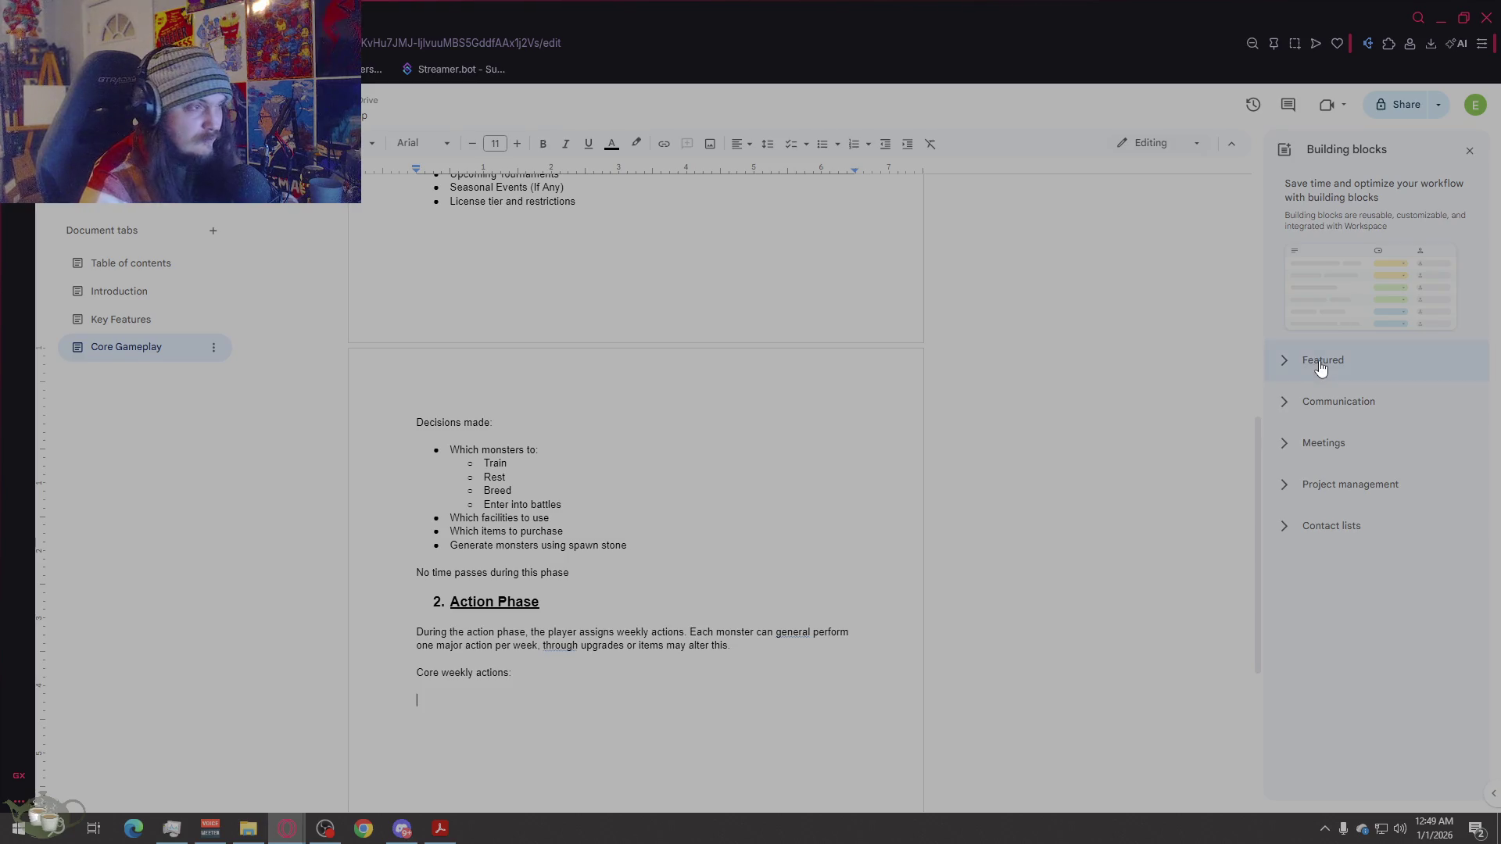
type("A)T")
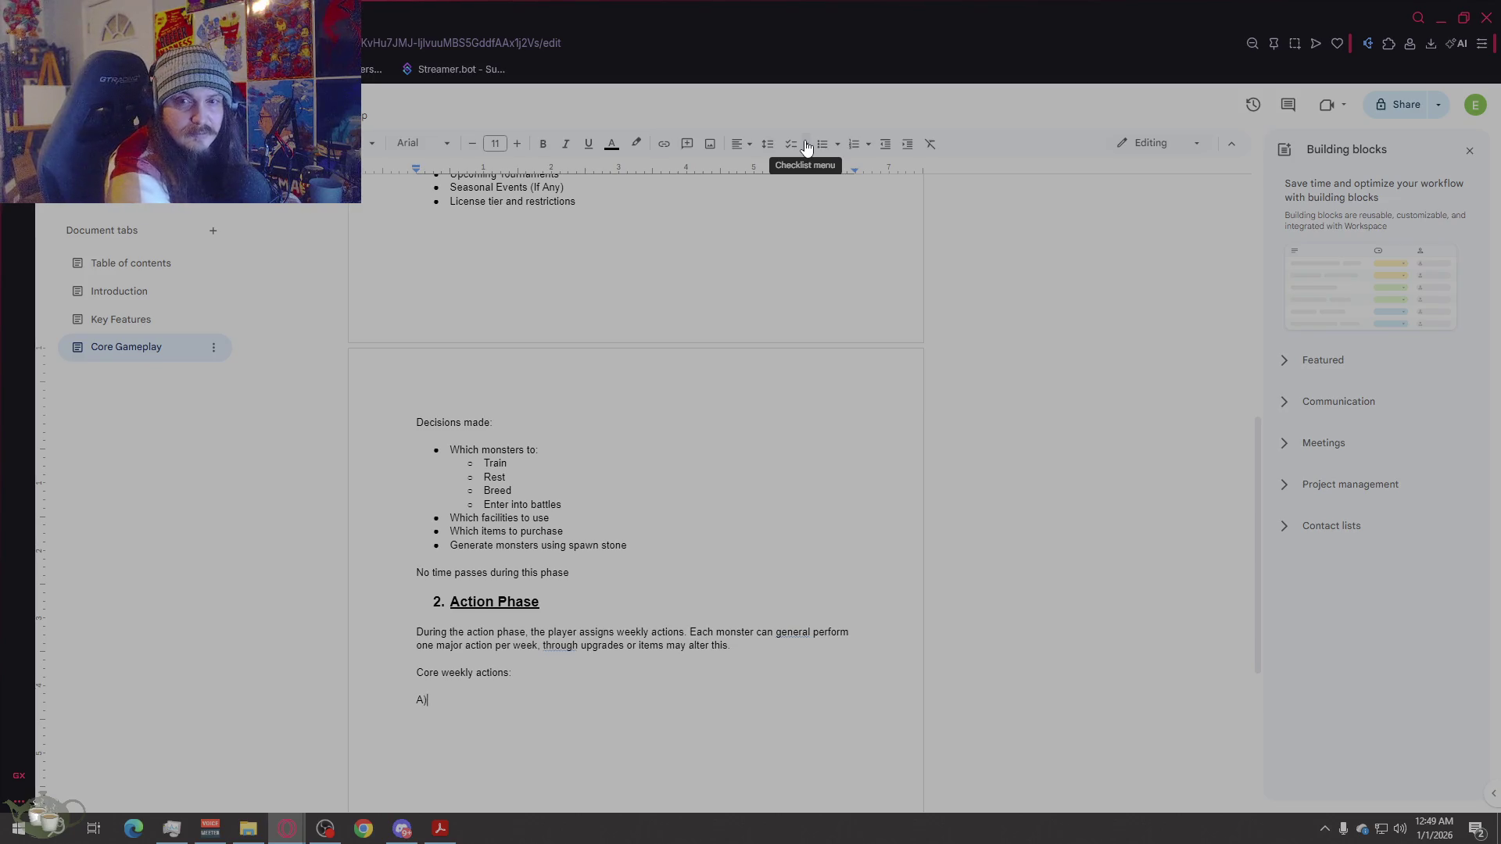
key("BackSpace")
type("Train")
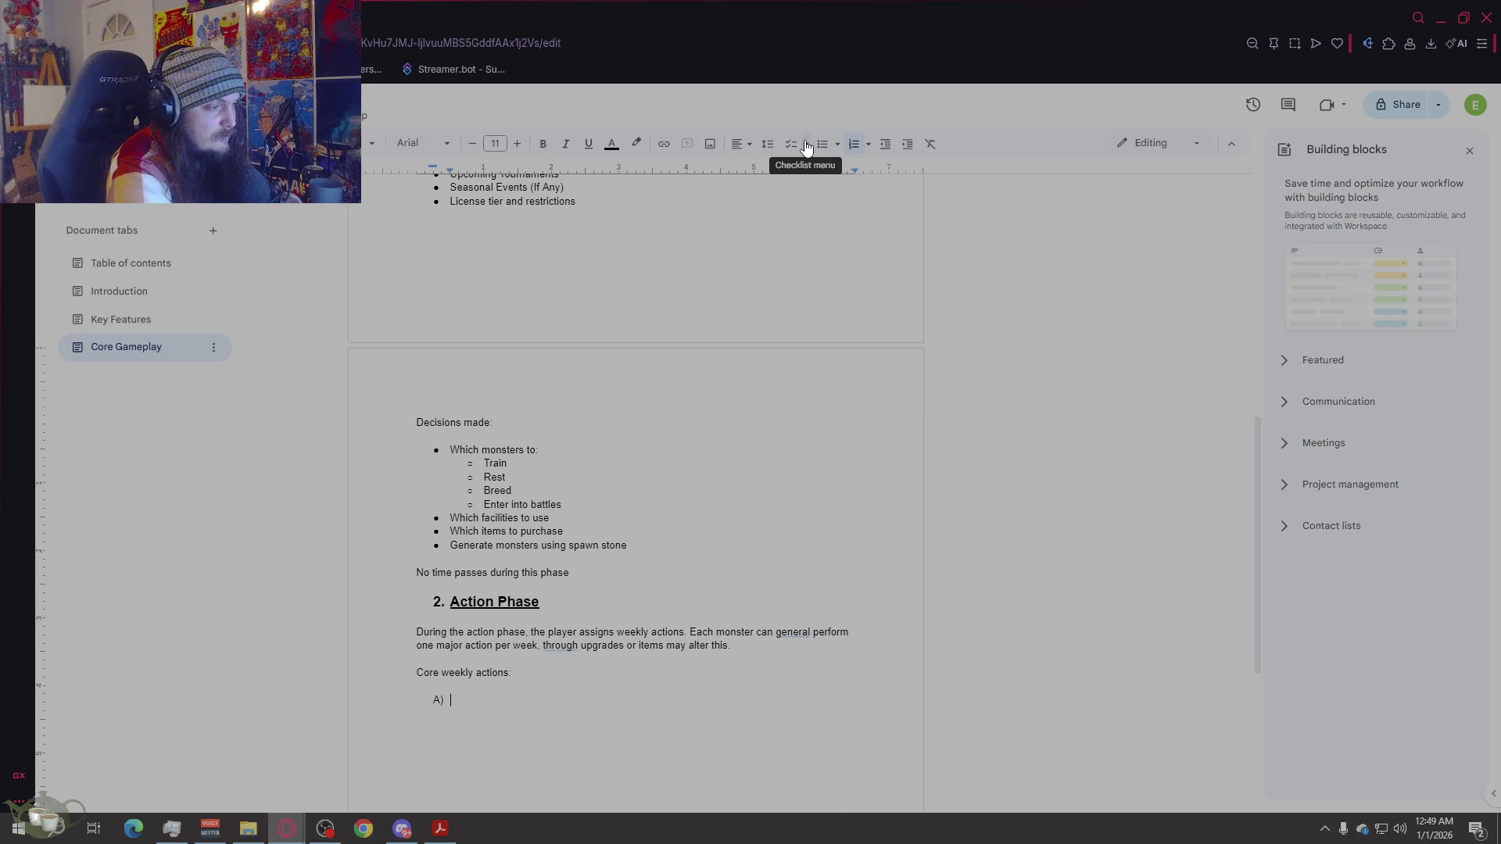
type("ing")
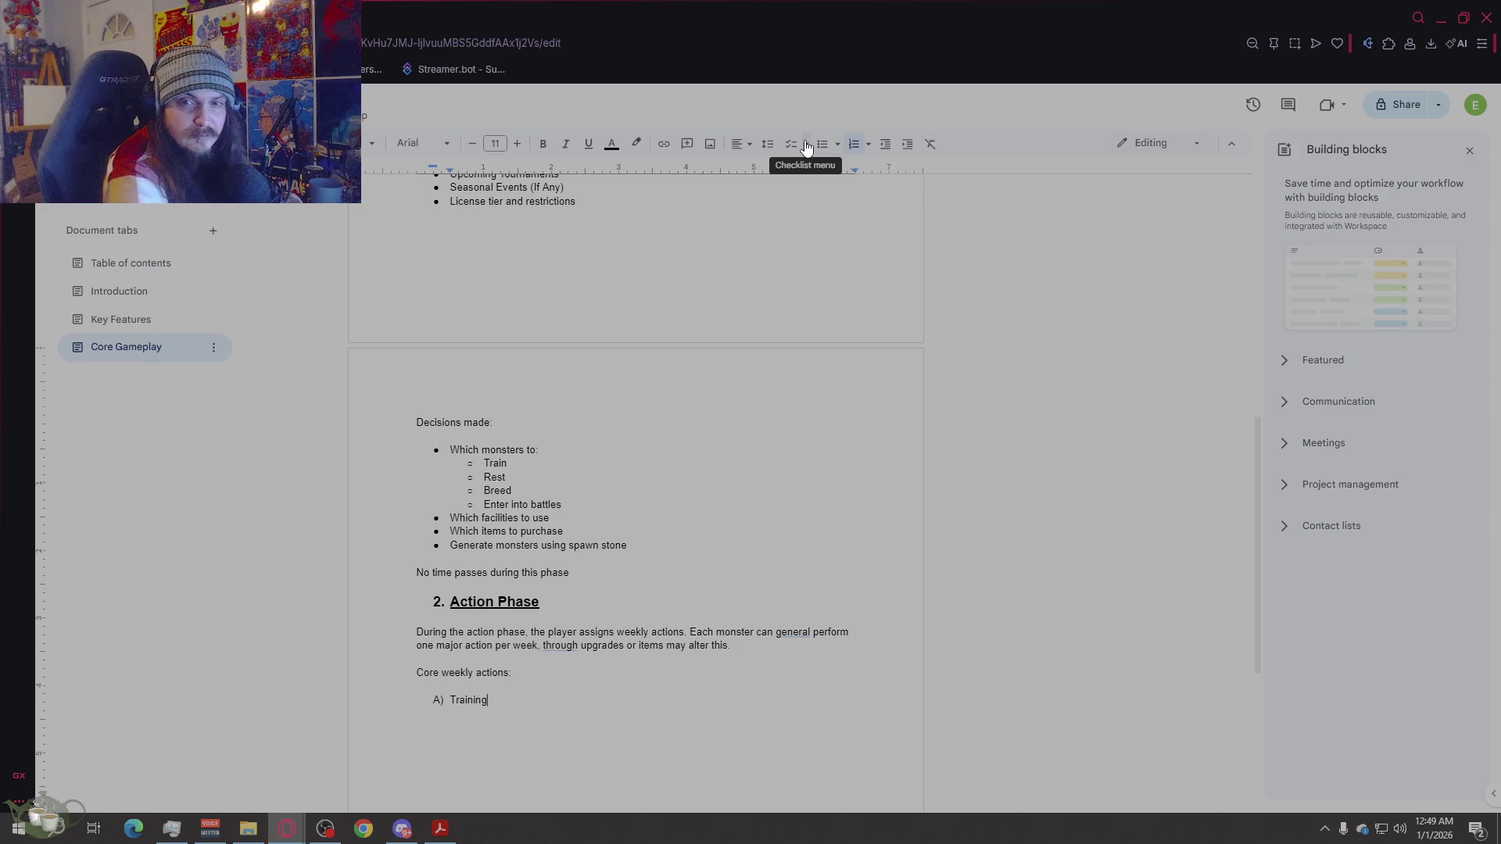
key("Return")
key("BackSpace")
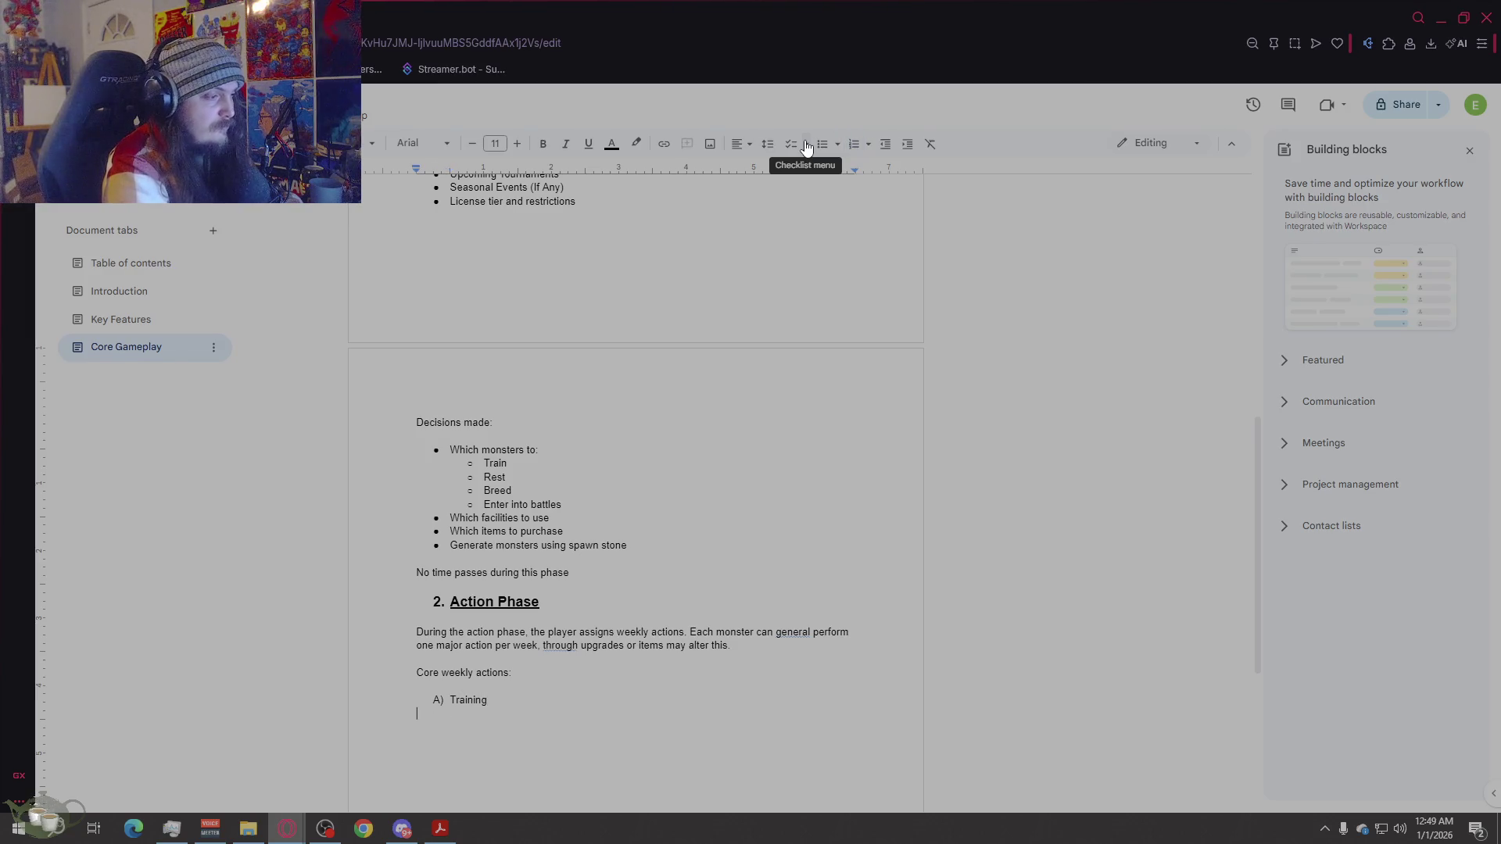
left_click(821, 144)
type("Increases monster s")
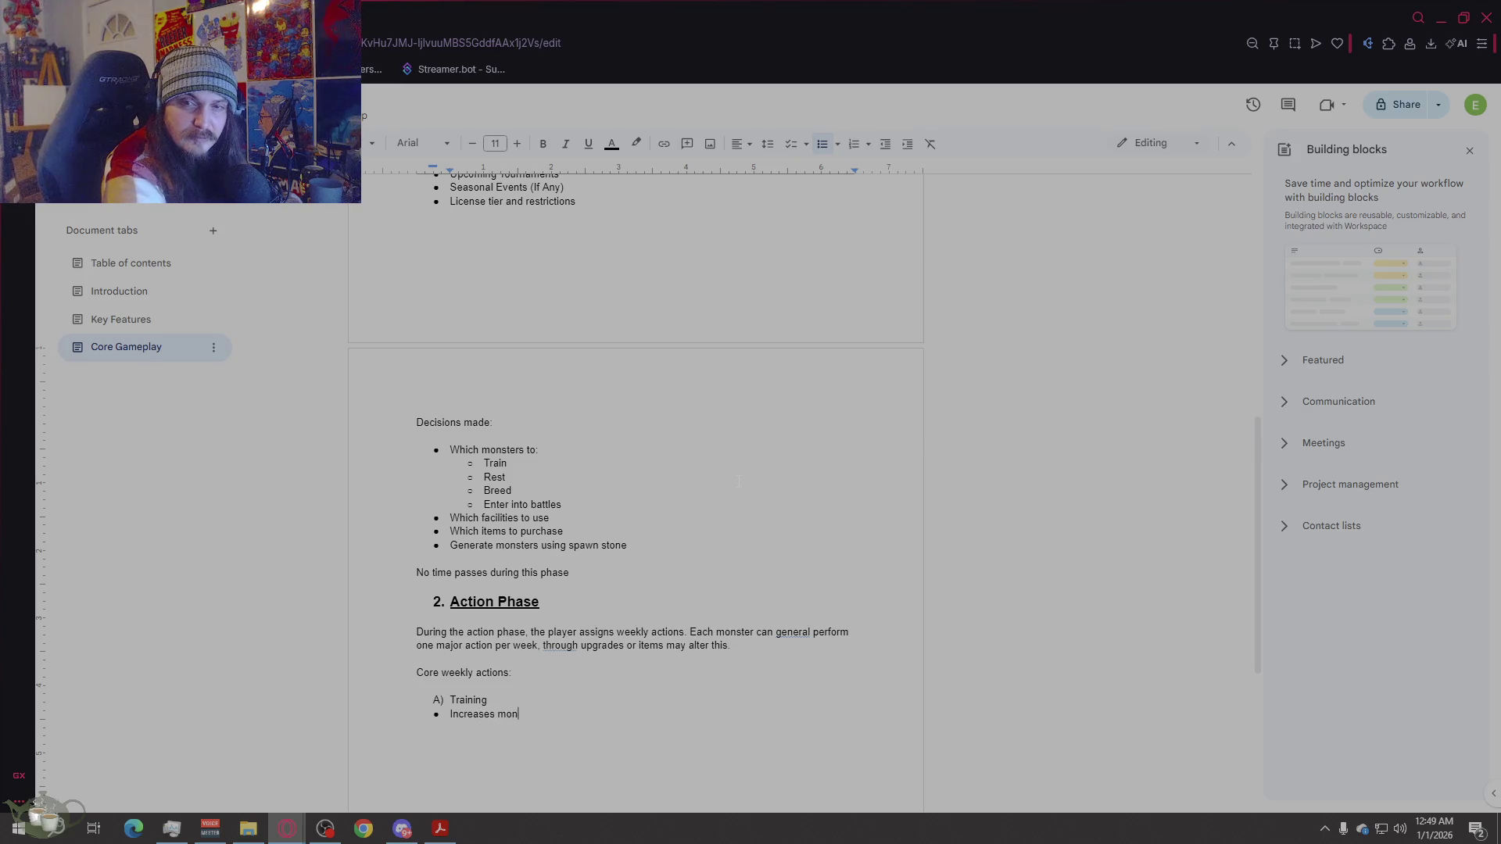
type("tats")
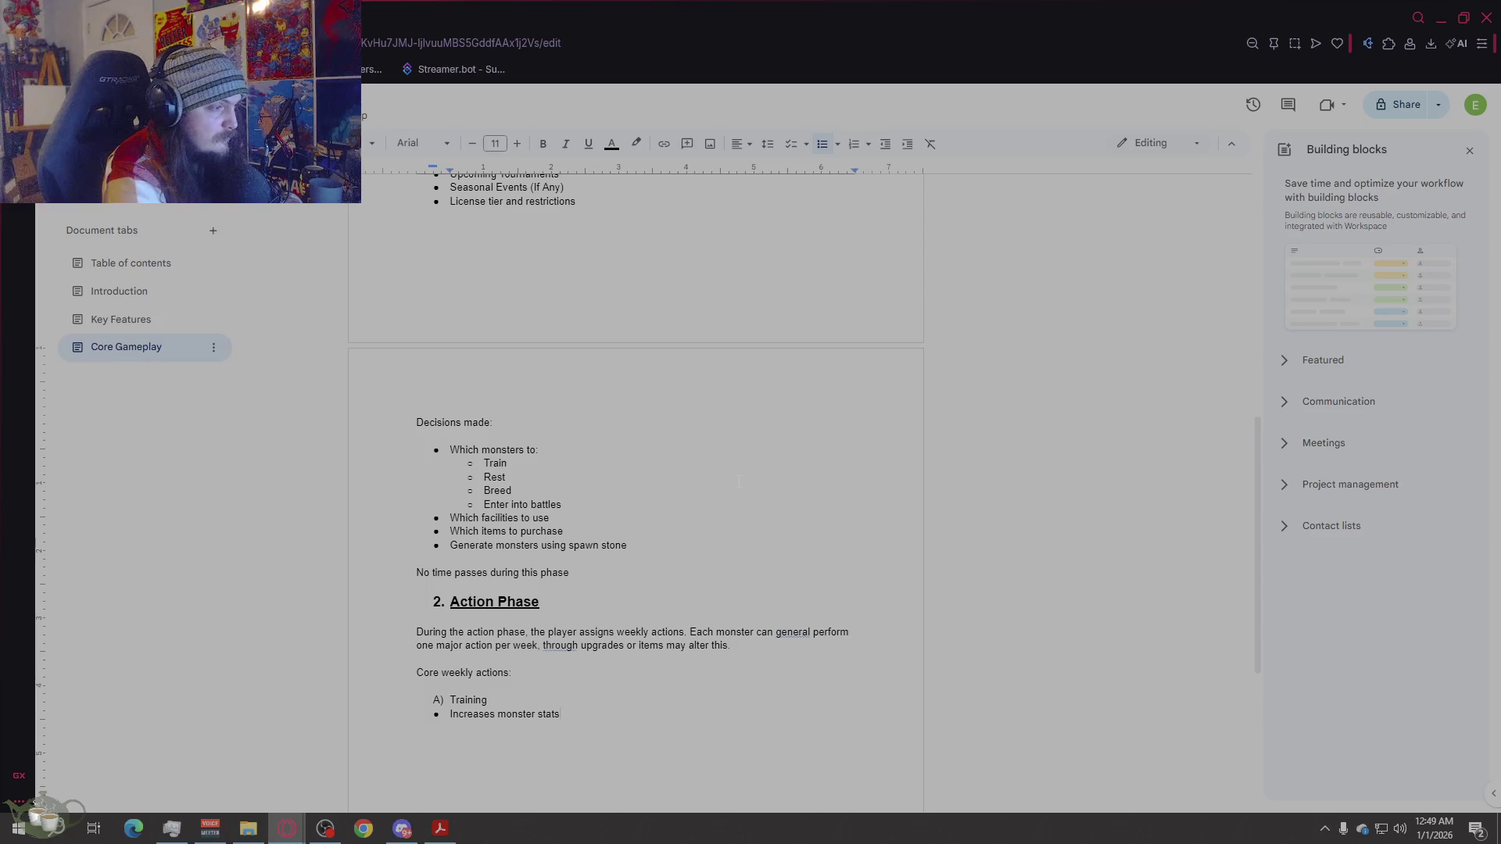
Step: Add bullets 'Applies training strain', 'Strain severity depends on training intensity' and 'Harsh training:'
scroll(739, 482, "up", 5)
scroll(703, 428, "down", 3)
scroll(695, 437, "down", 5)
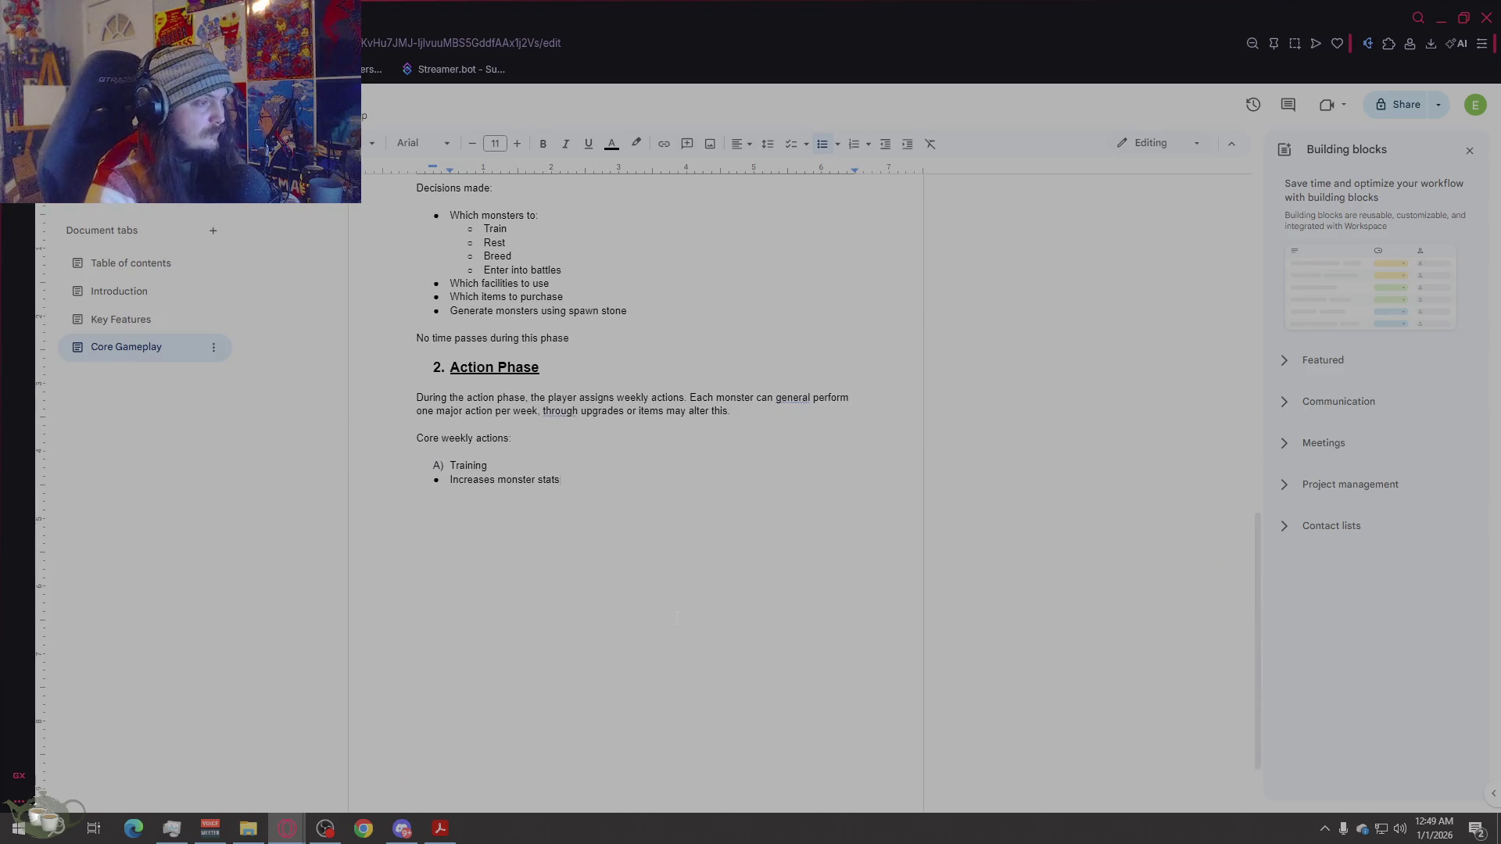
key("Return")
type("Applies ")
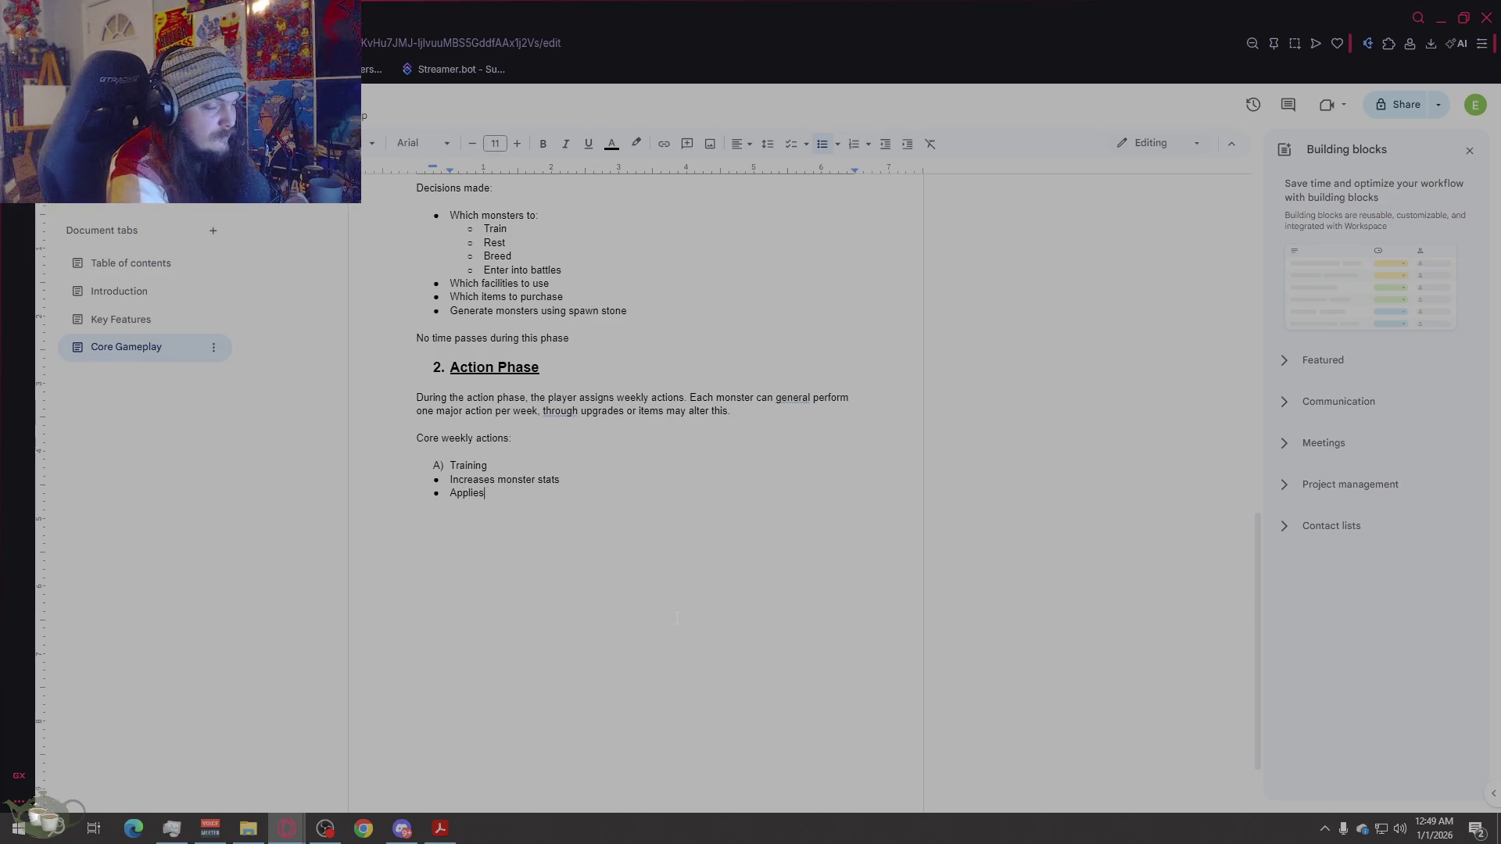
type("training strain")
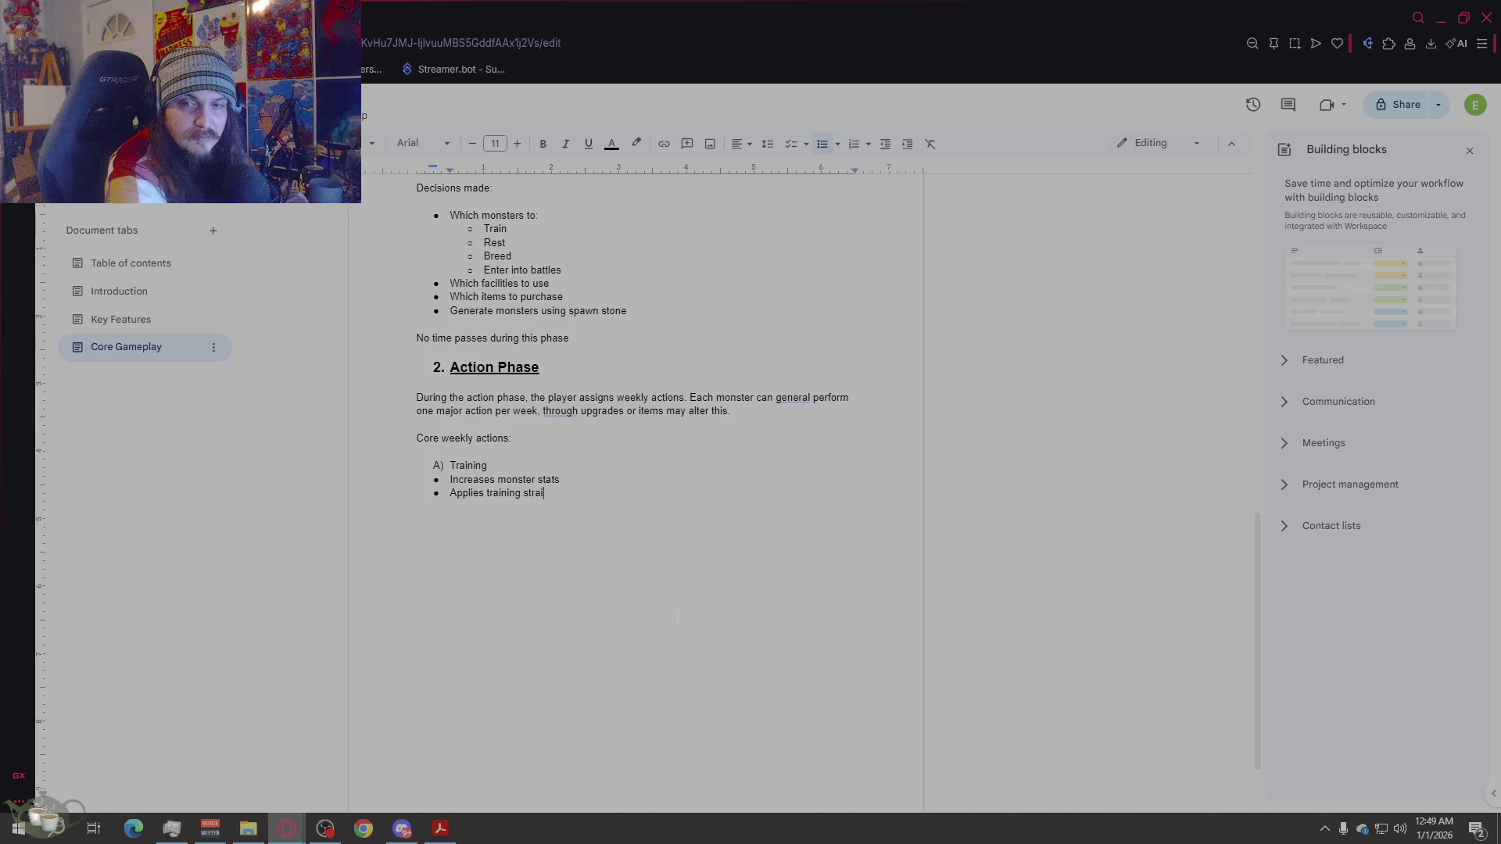
key("Return")
type("Strain severity depends on training intensity")
key("Return")
type("Harsh training")
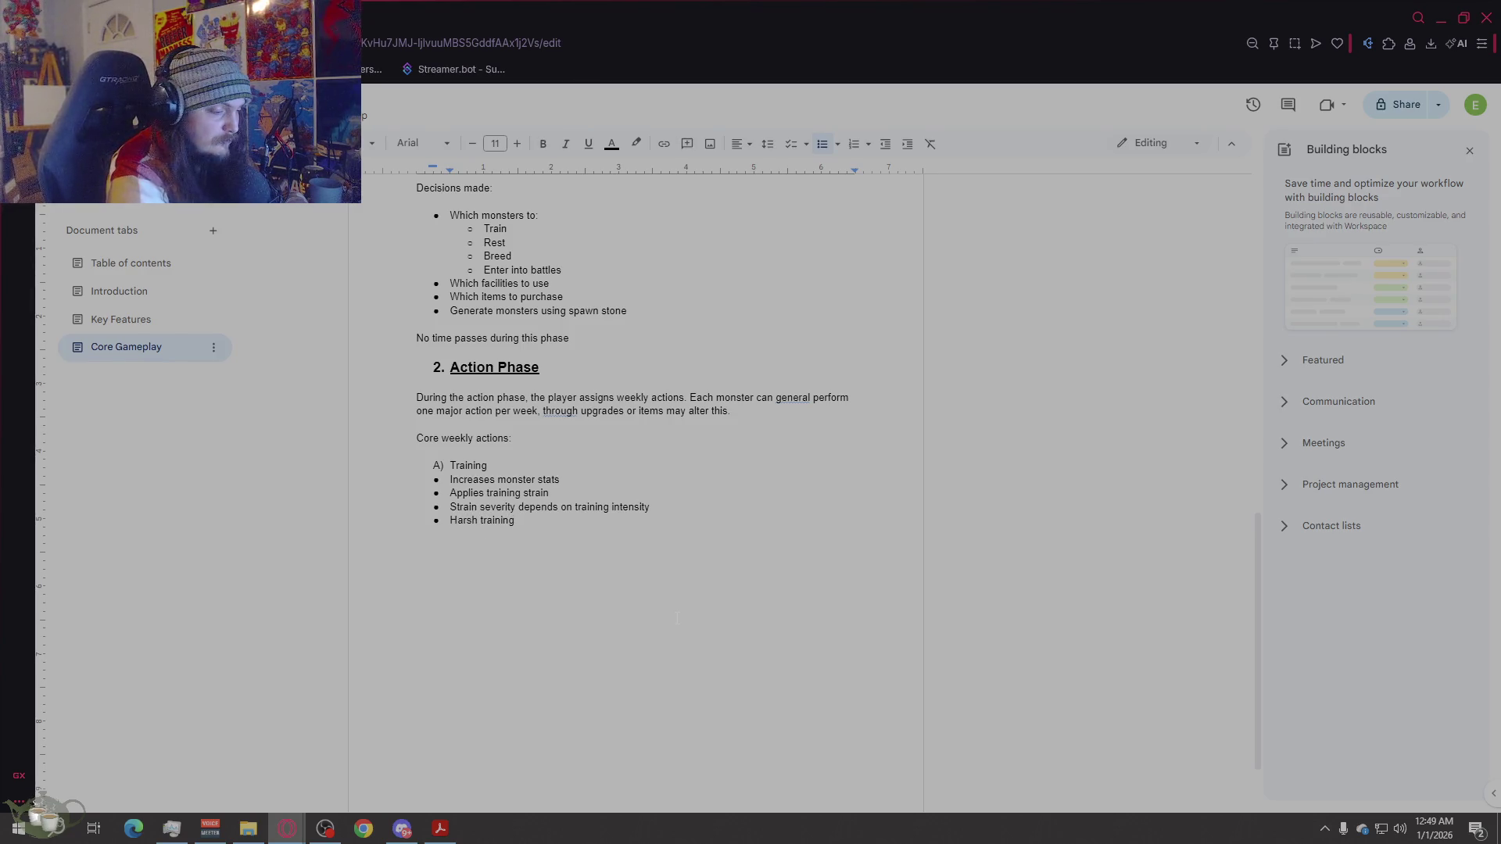
type(":")
Step: List Faster stat growth, Increased injury risk and Reduced lifespan as sub-bullets under Harsh training
key("Return")
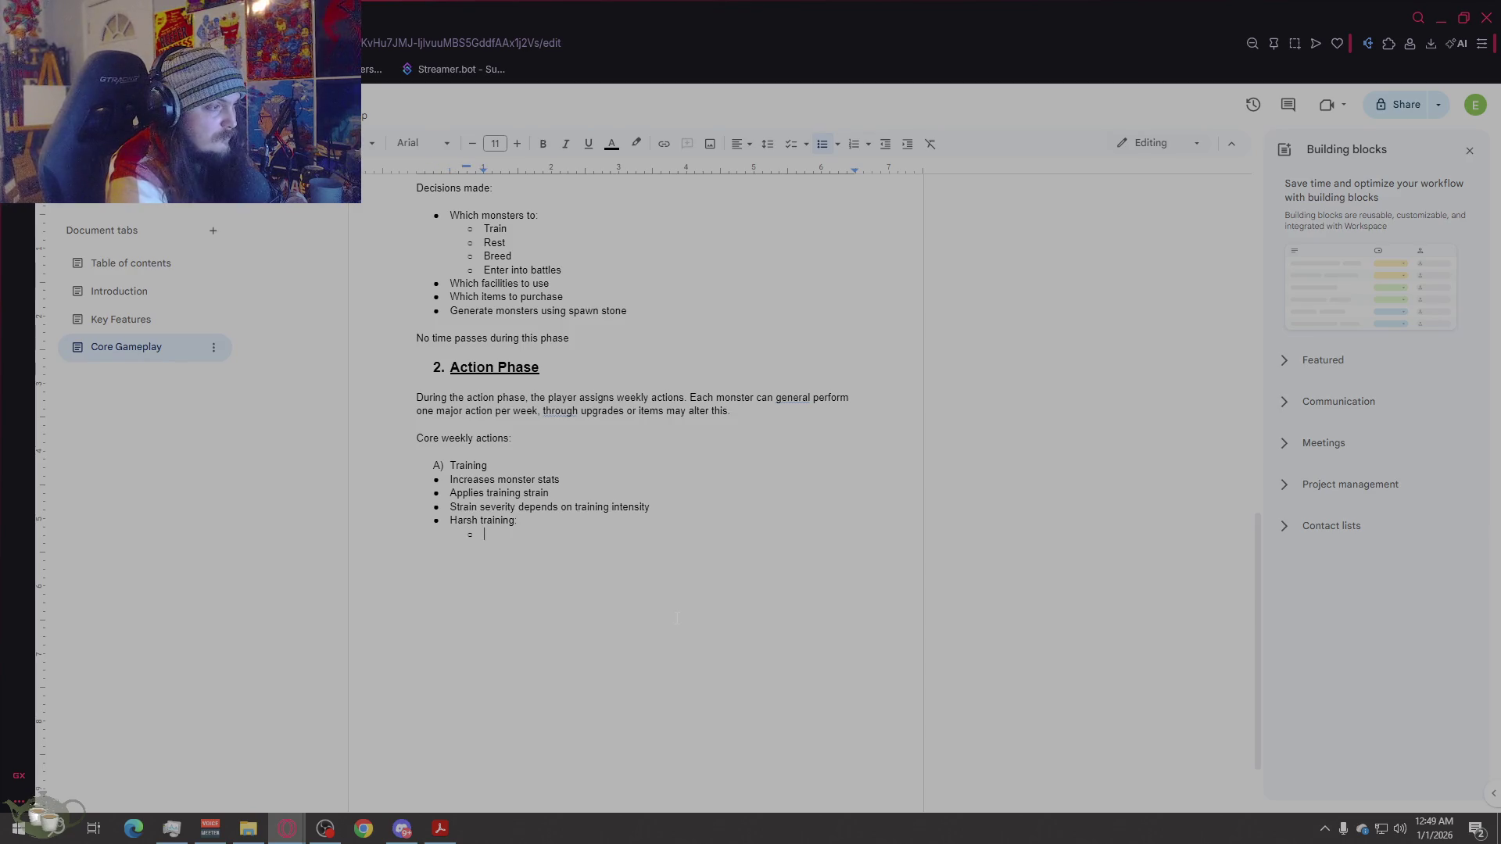
type("Faster ")
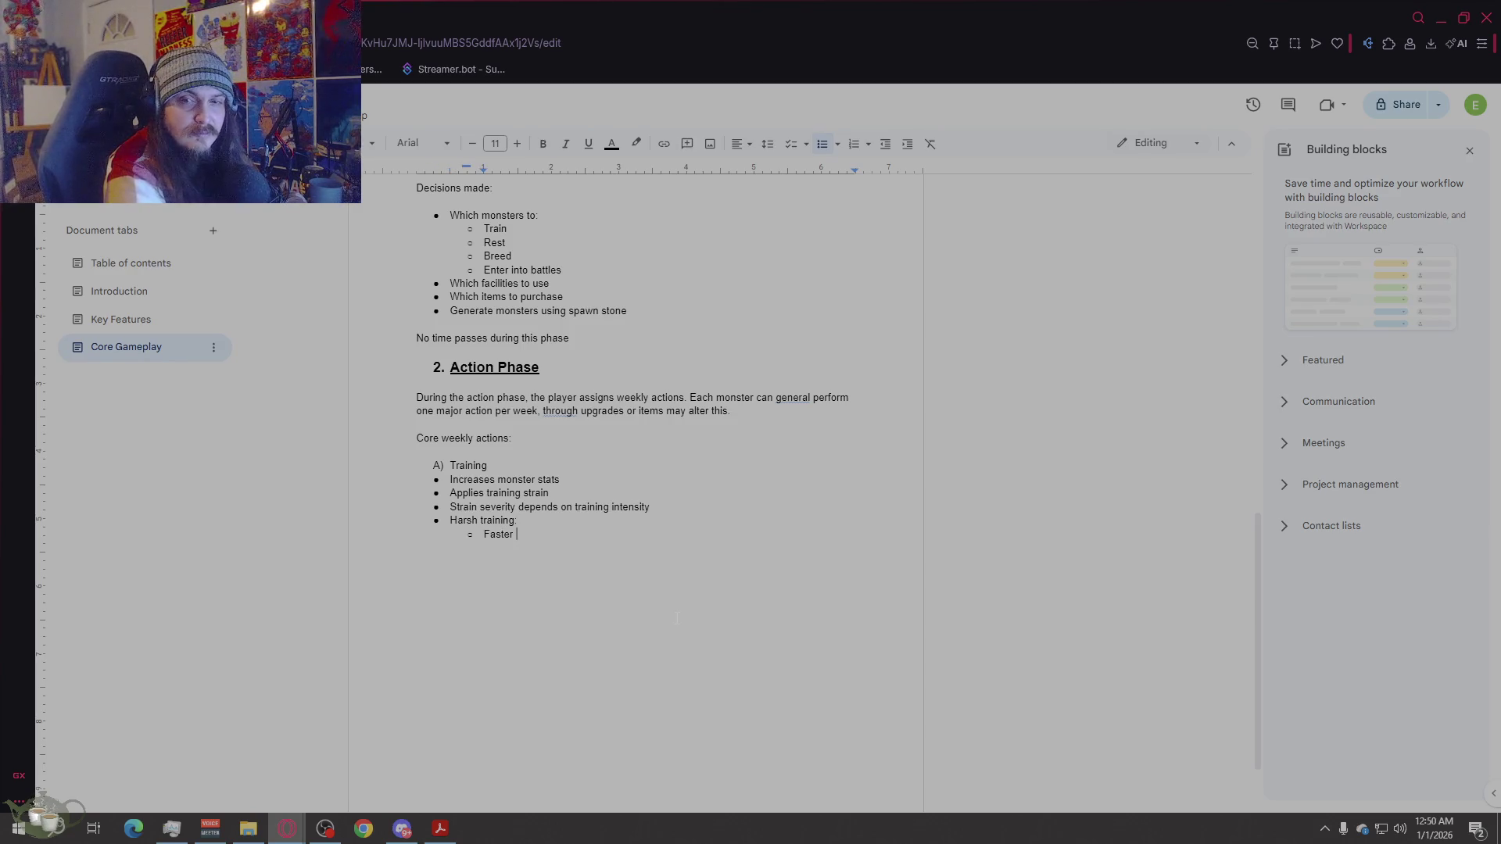
type("stat growth")
key("Return")
type("Increased ")
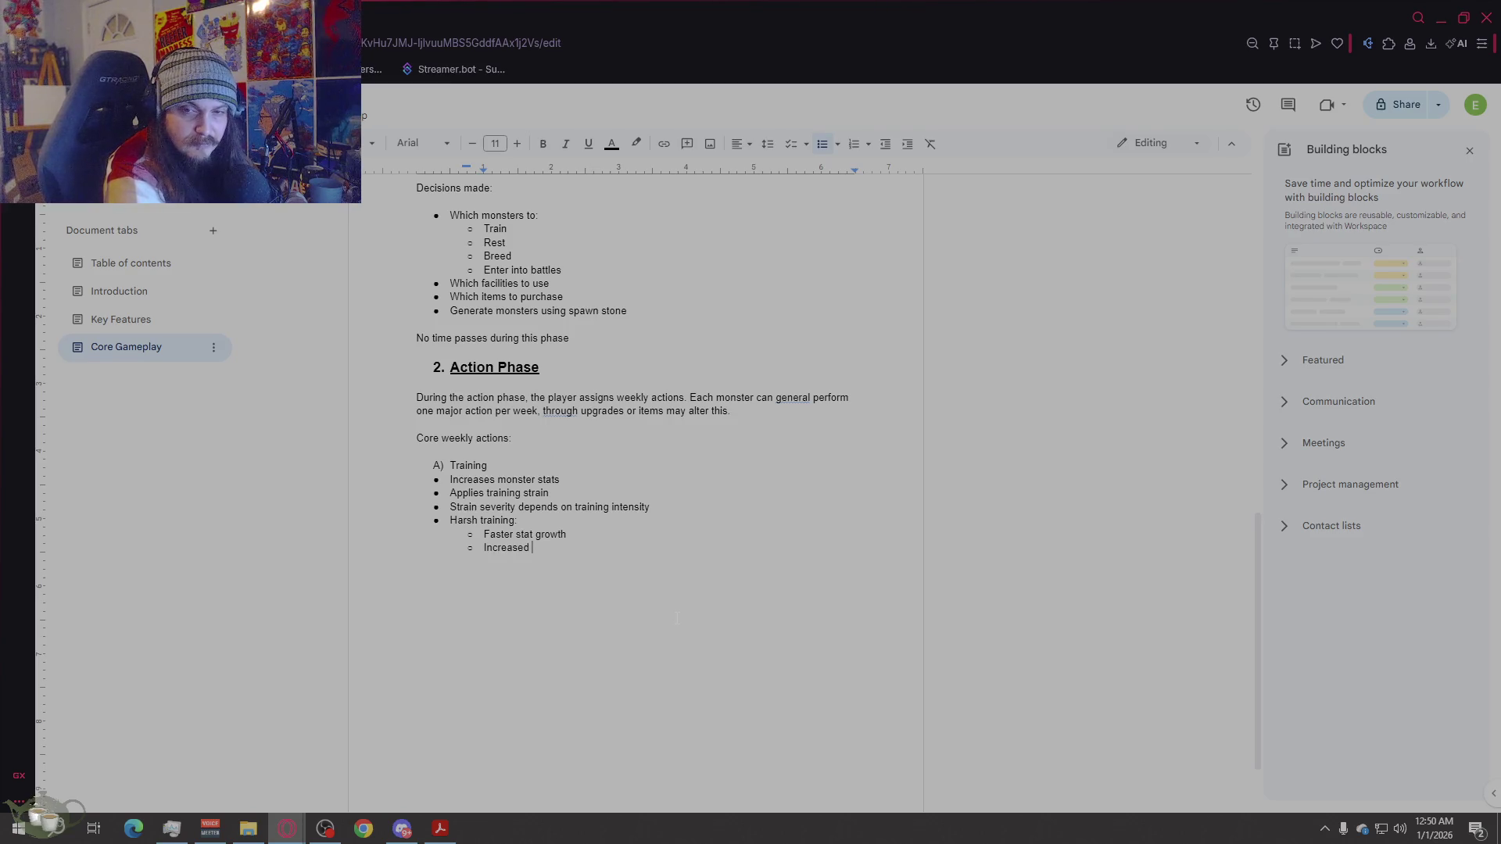
type("injury risk")
key("Return")
type("Reduc")
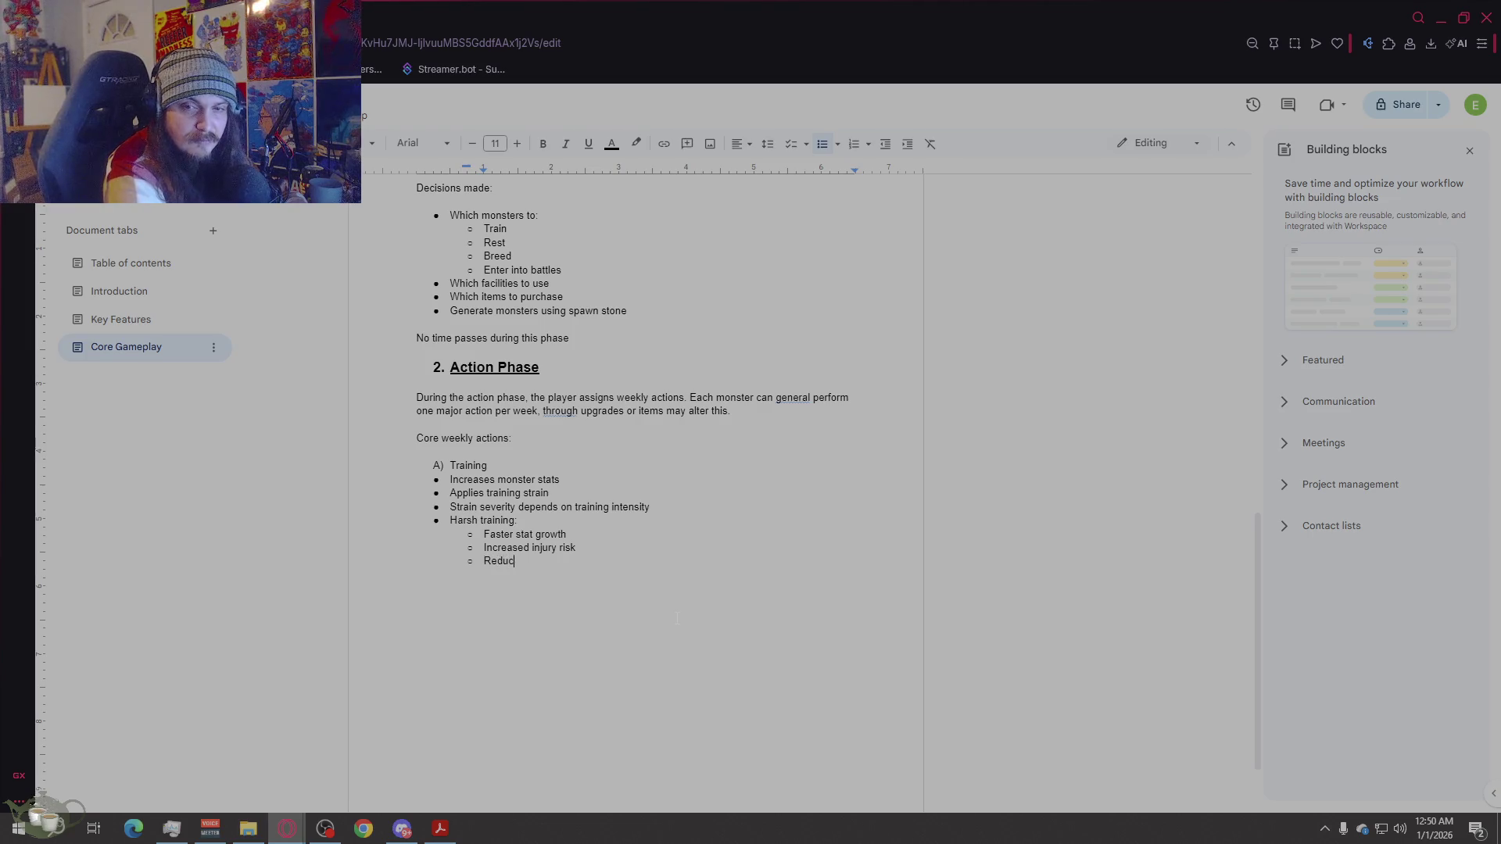
type("ed lifespan")
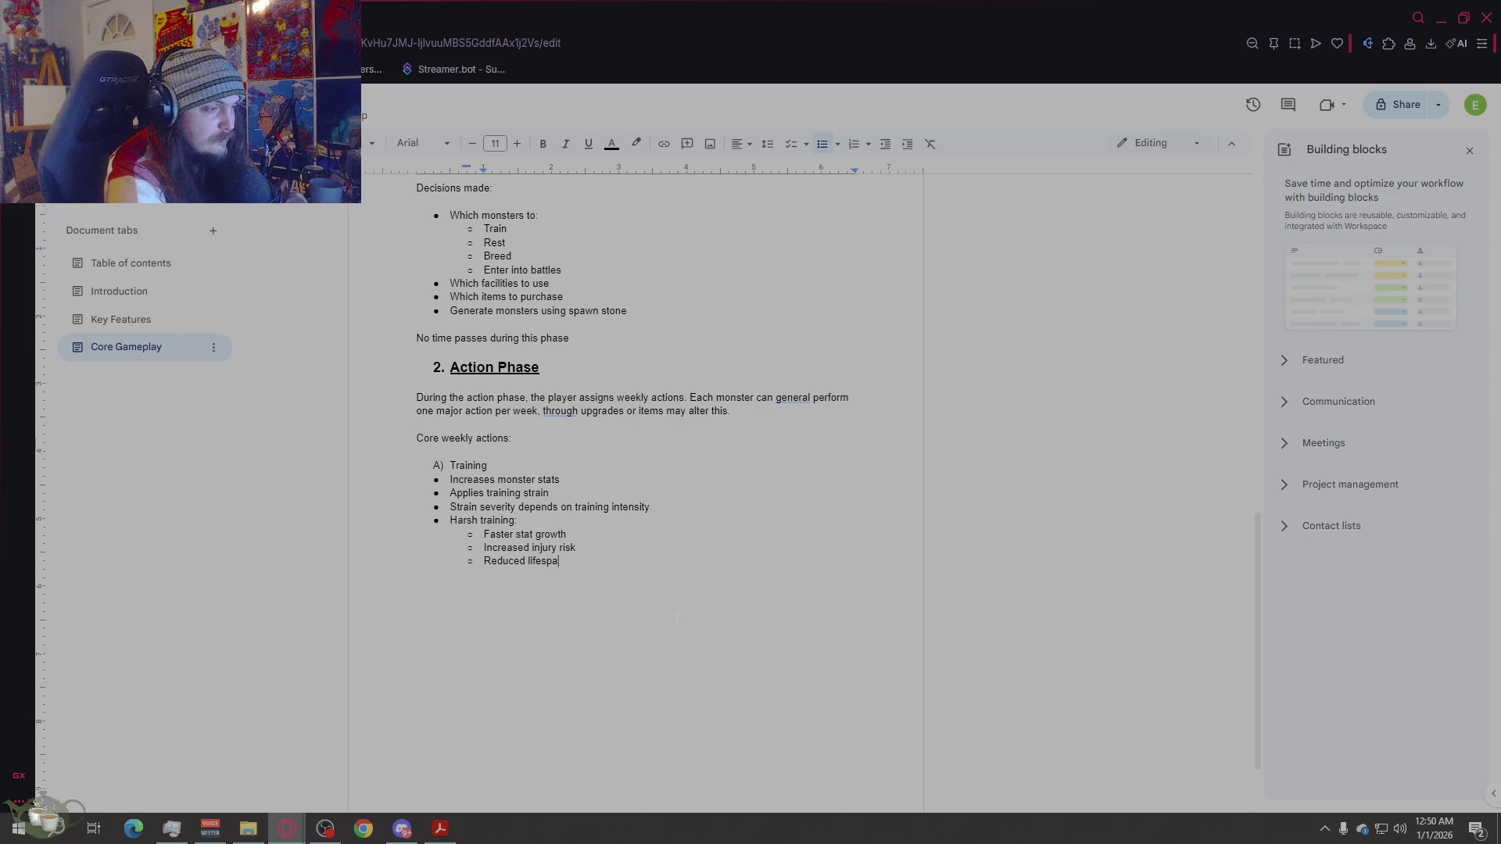
key("Return")
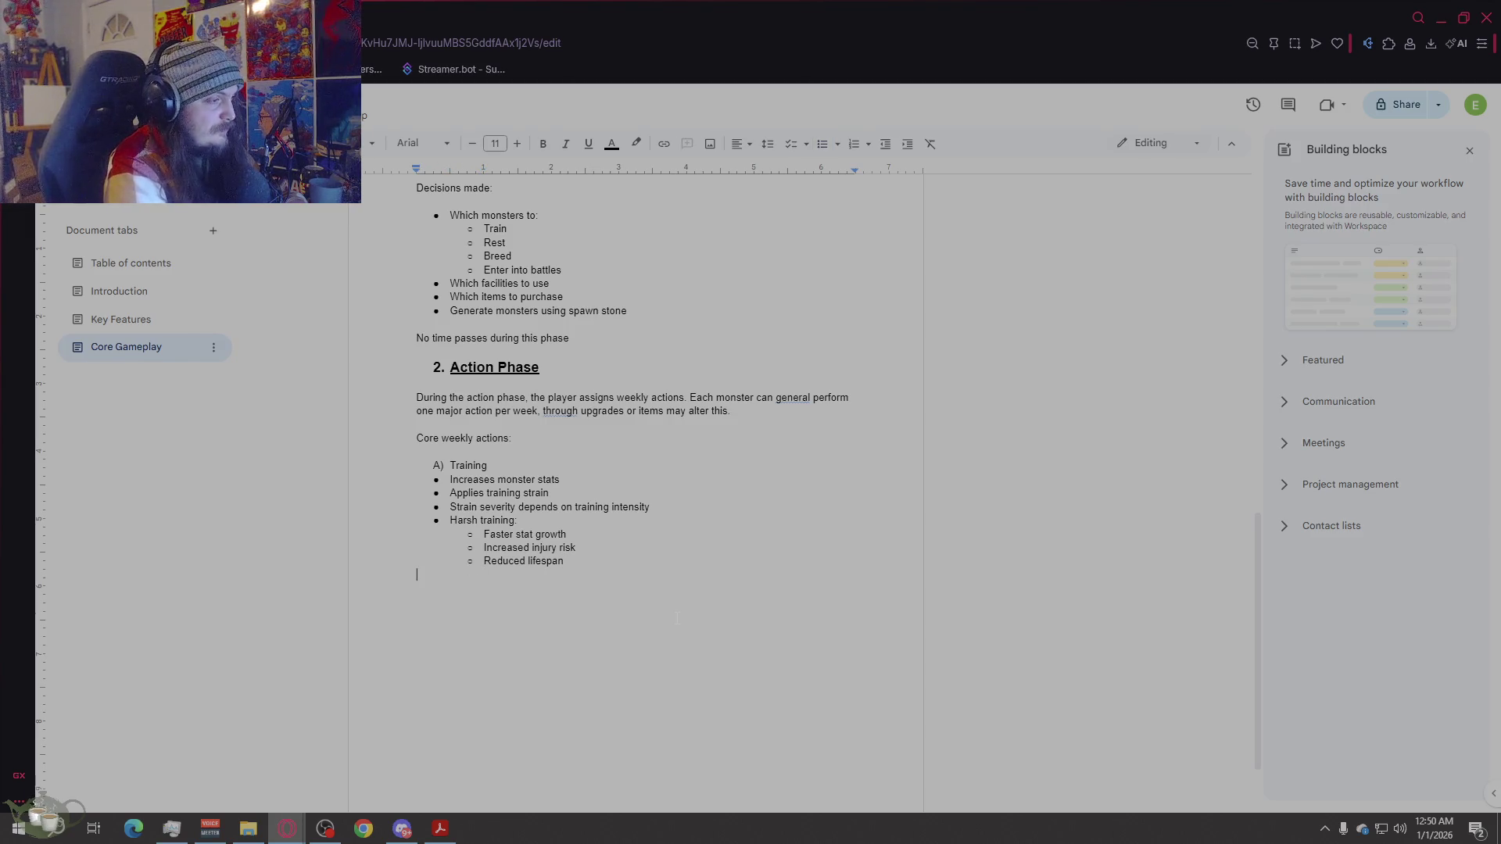
Step: Add 'B) Battle' with bullets on tournaments, earning money and licenses, injuries and fatigue, and performance
type("B)")
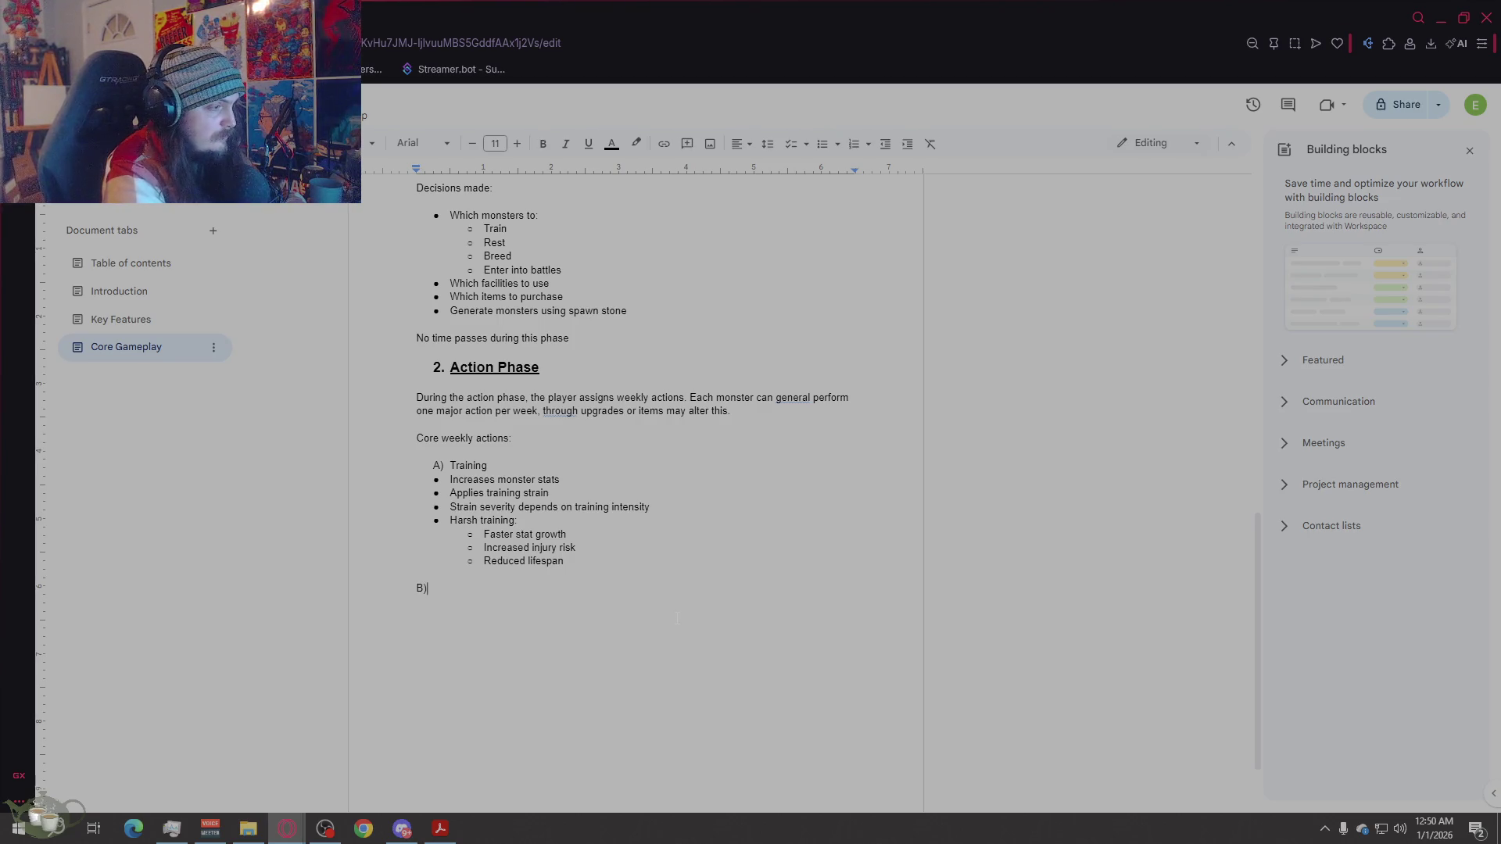
type(" Battle")
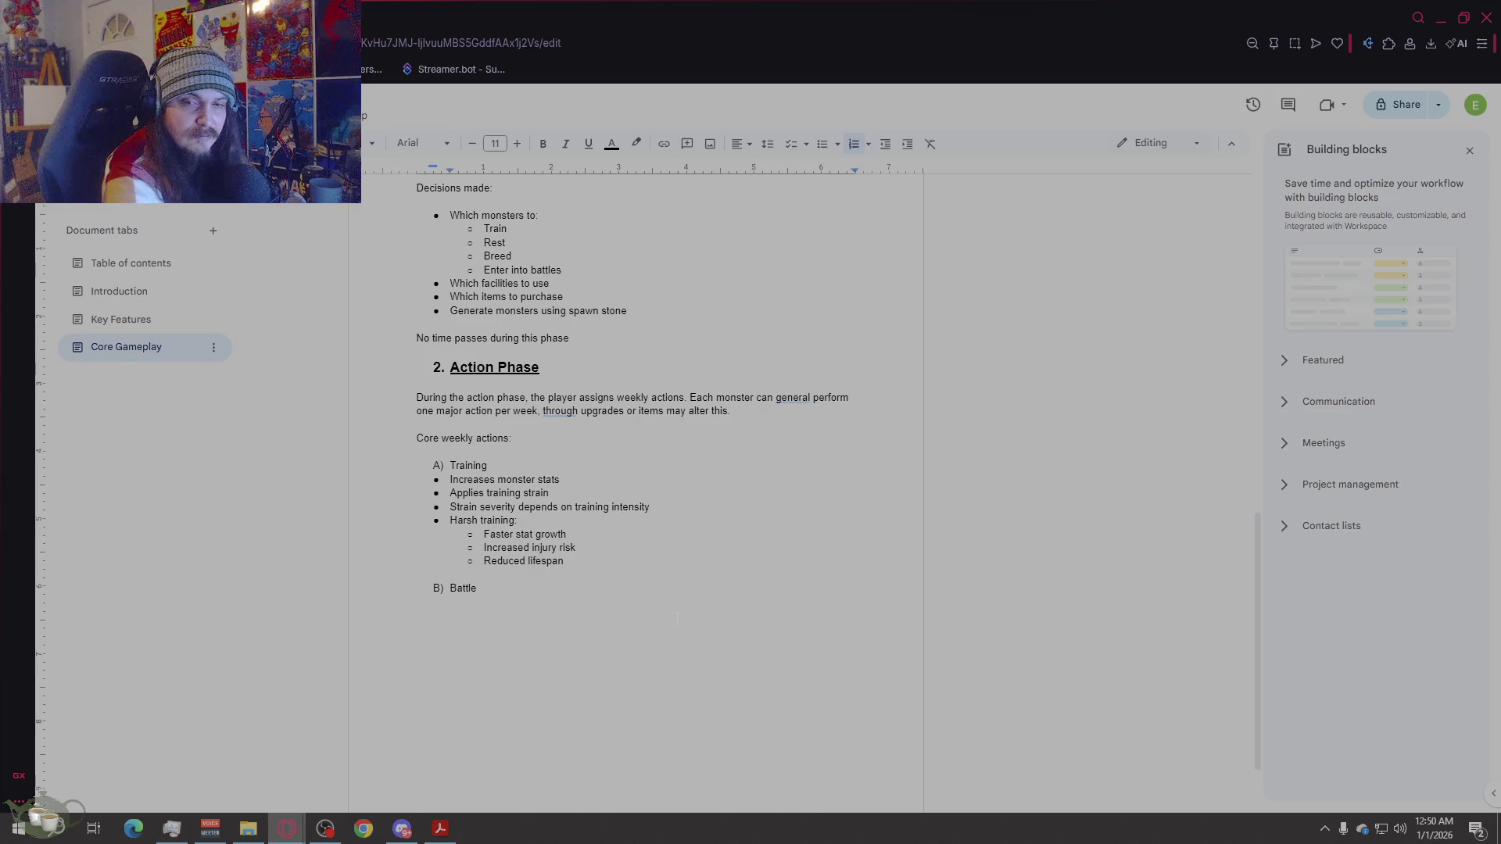
key("Return")
key("Return")
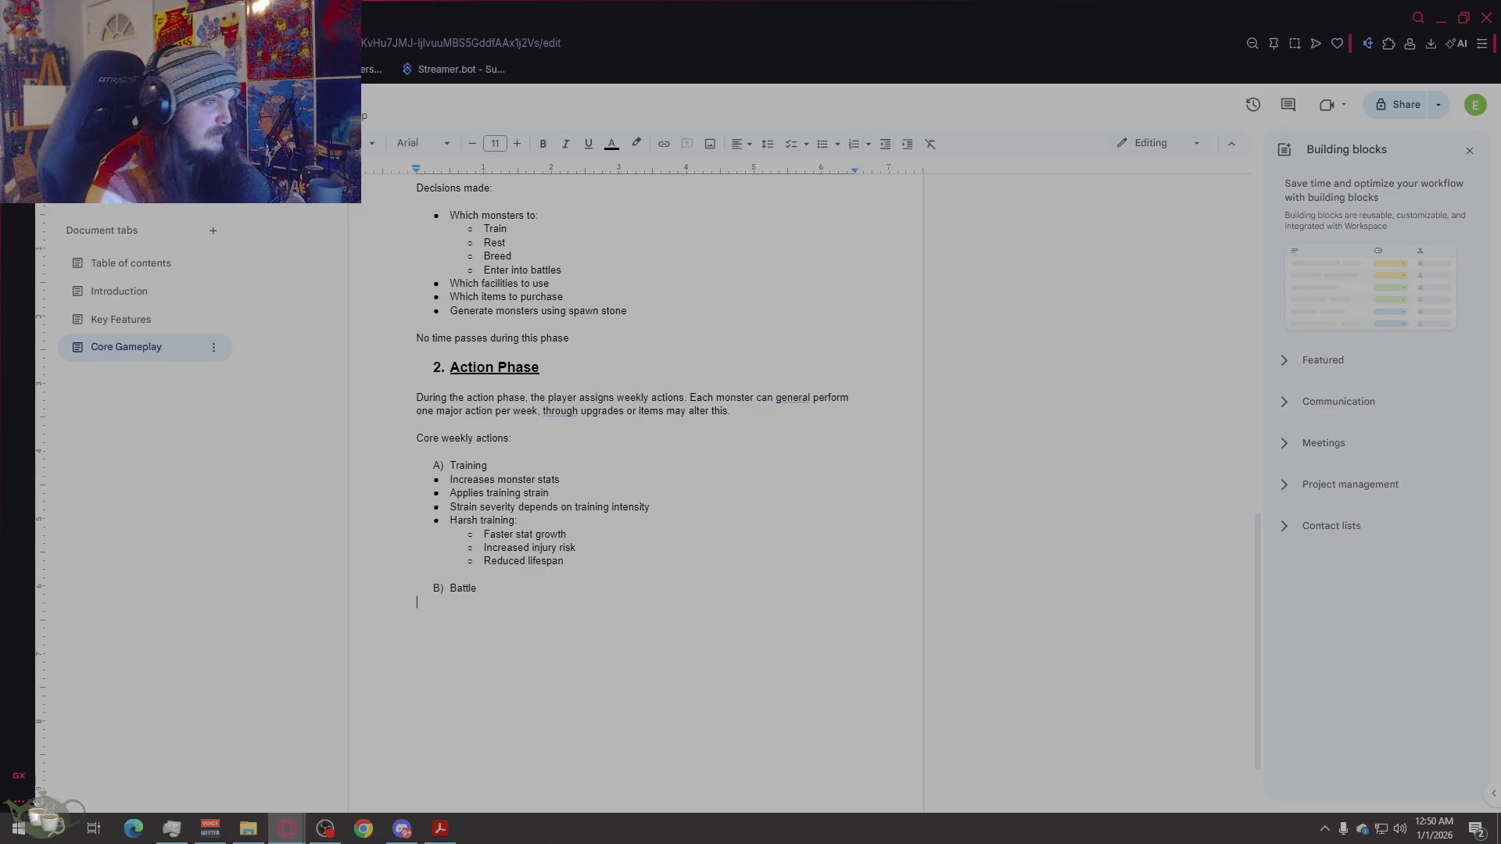
left_click(827, 148)
type("Enter tournaments or ")
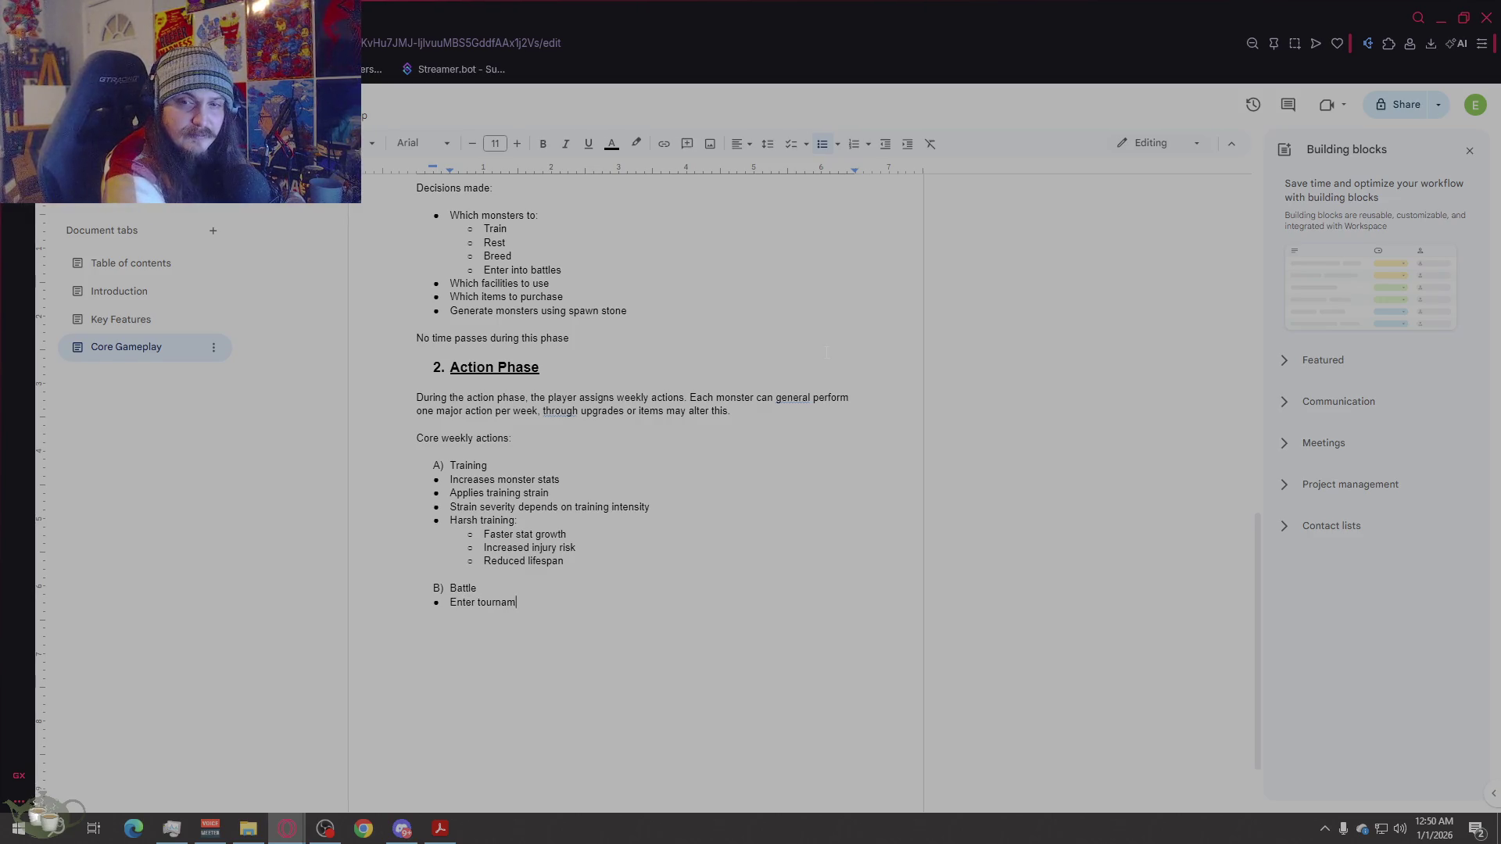
type("matches")
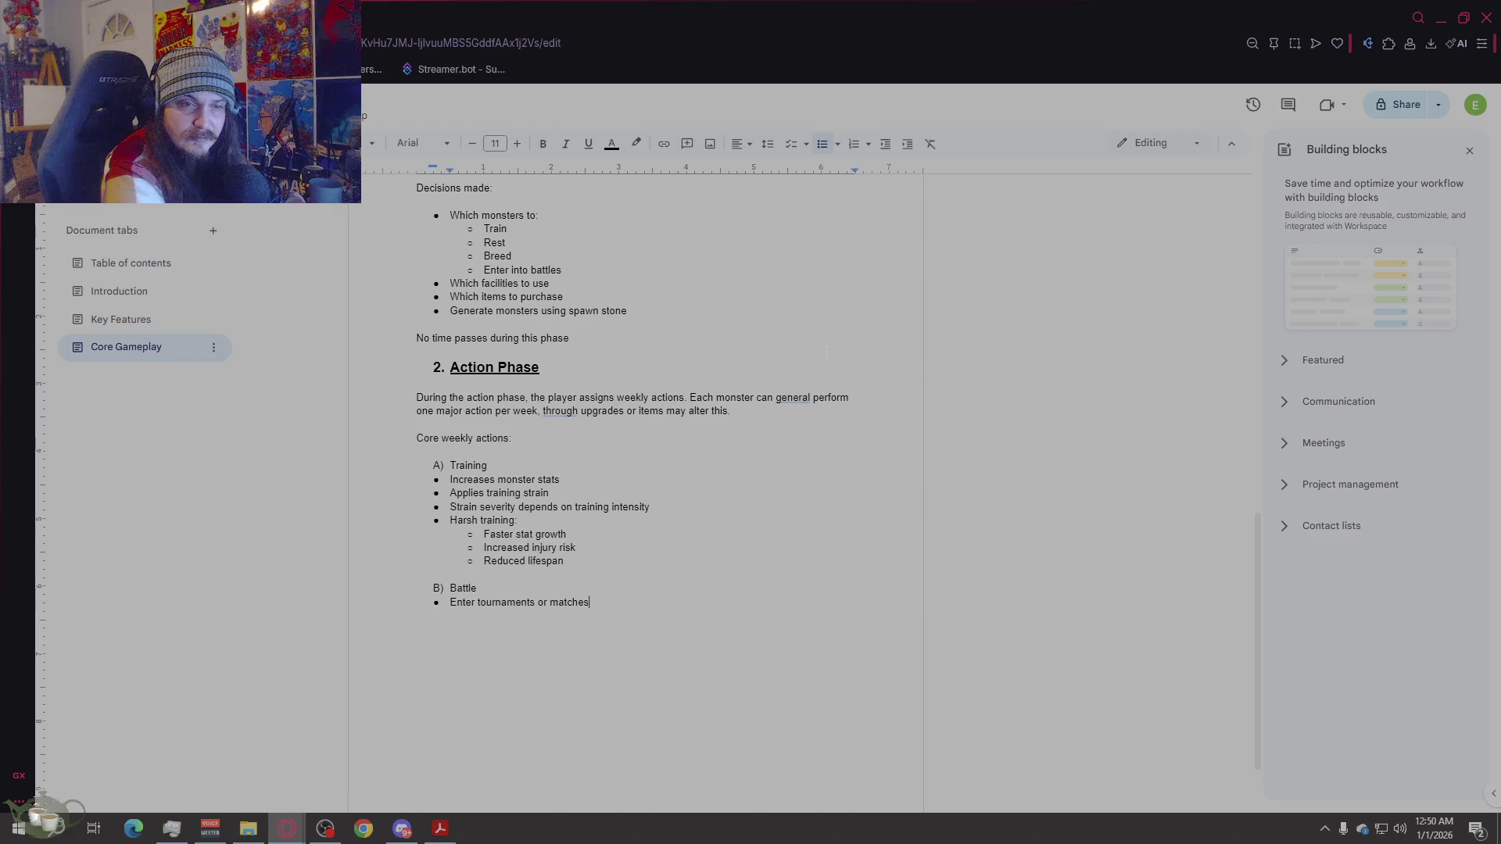
key("Return")
type("Earn ")
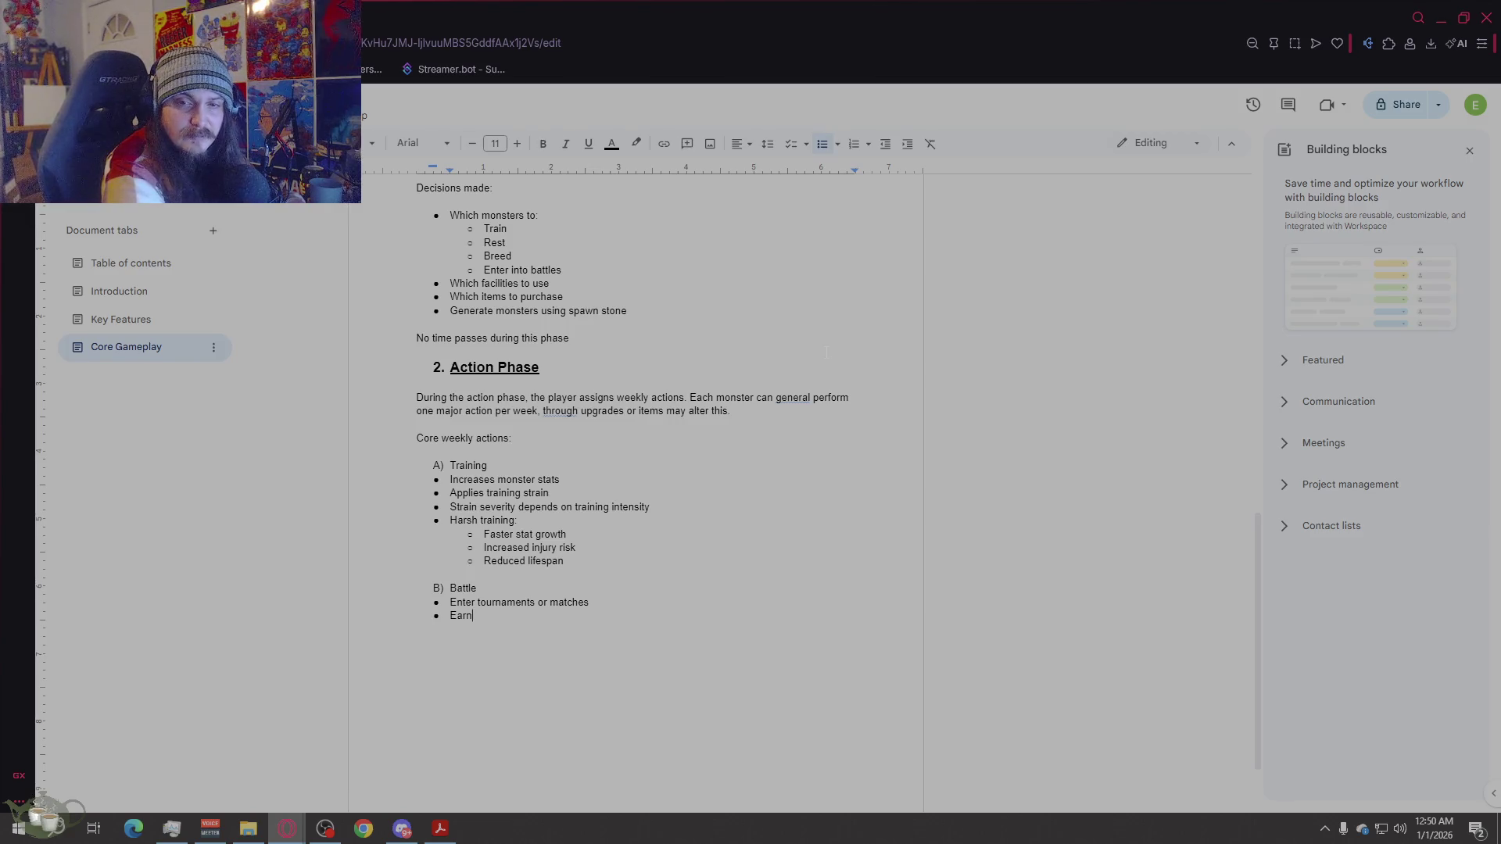
type("Mone")
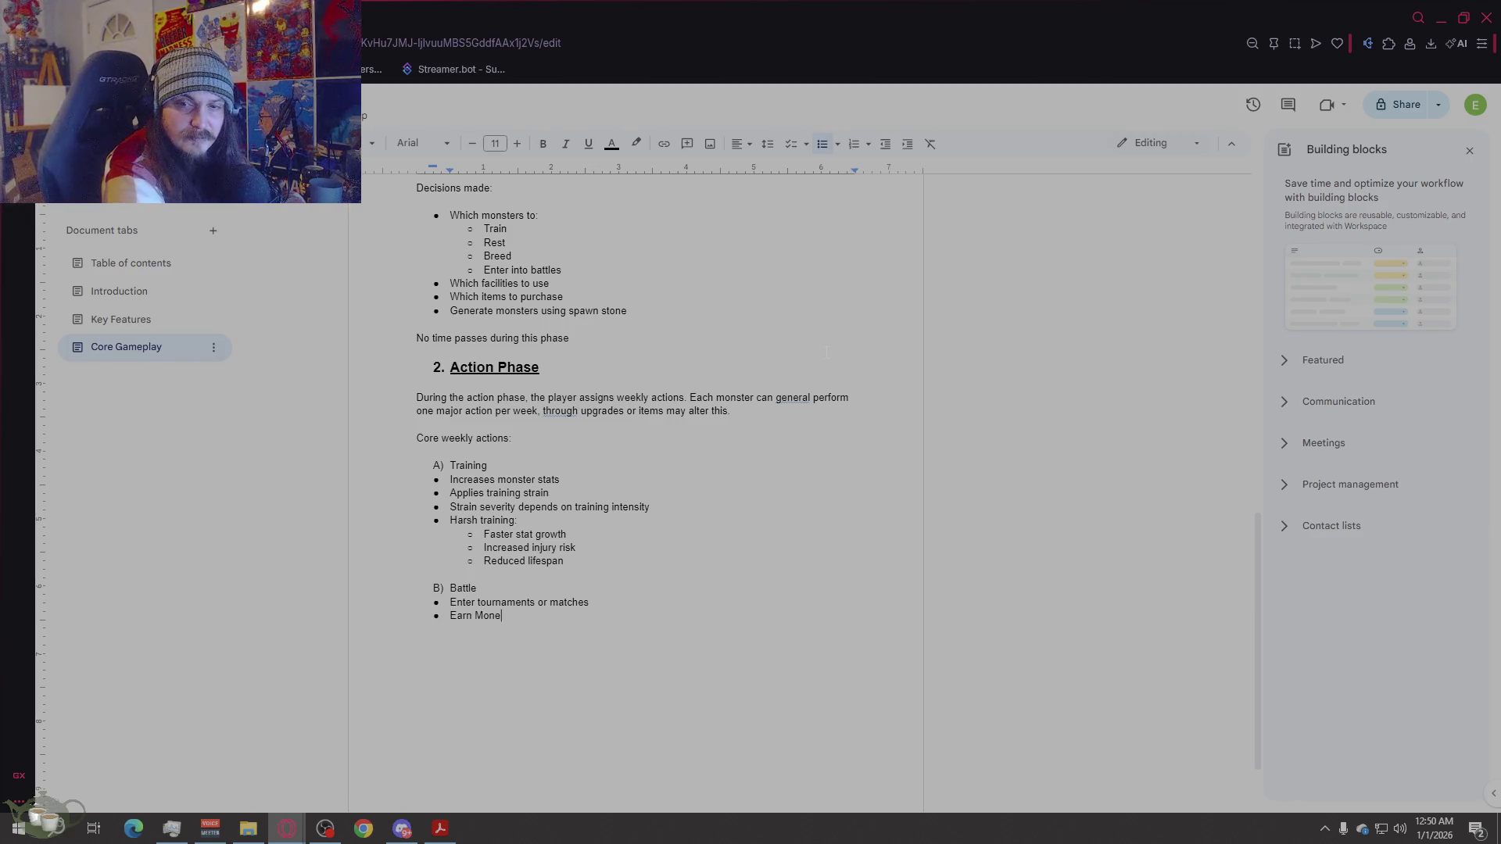
type("y and licenses")
key("Return")
type("Risk inu")
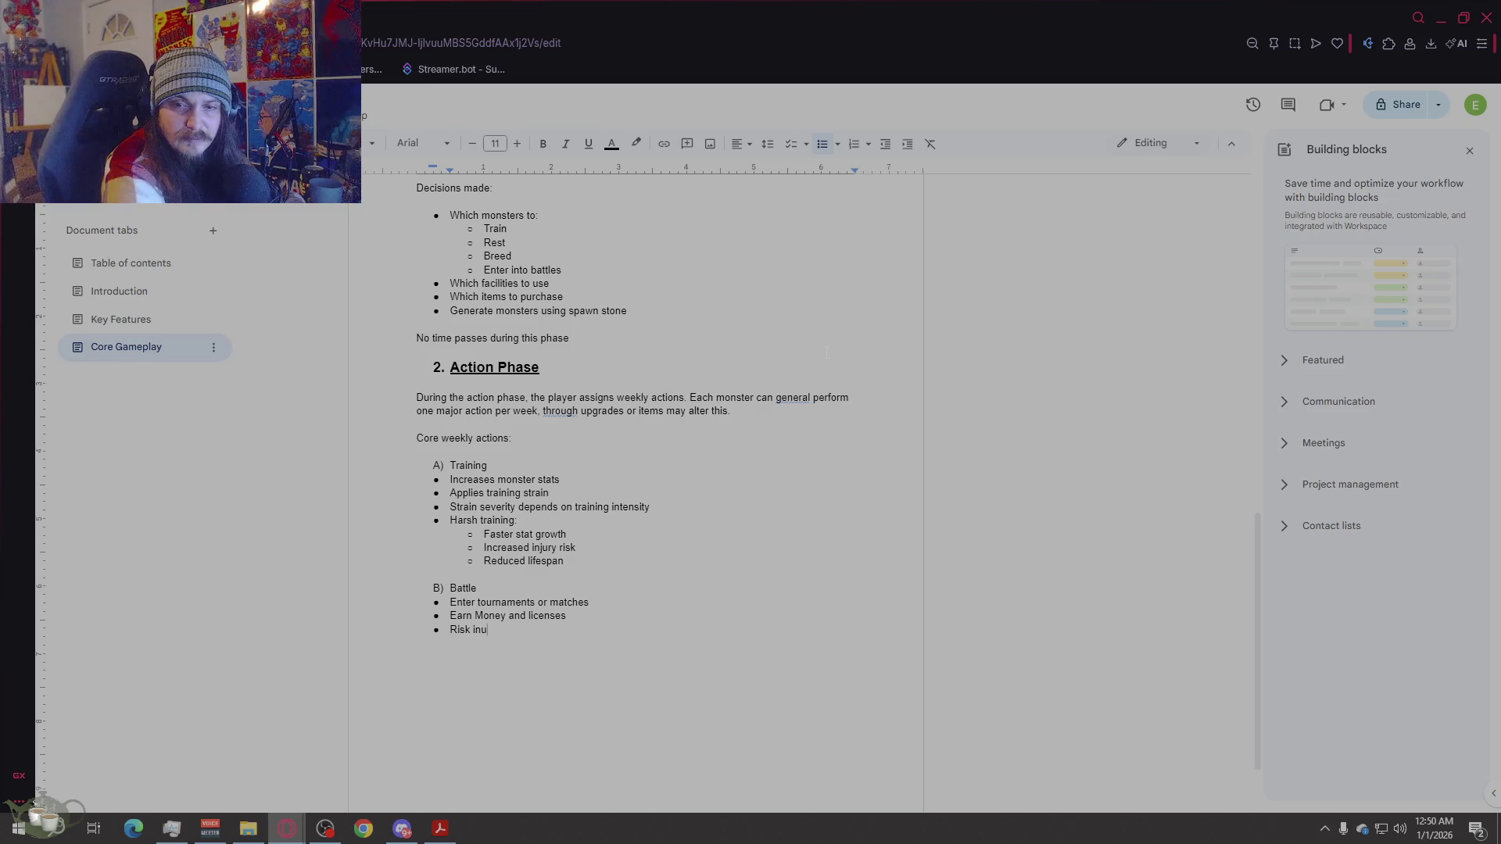
key("BackSpace")
type("juries and fatigue")
key("Return")
type("Performance in")
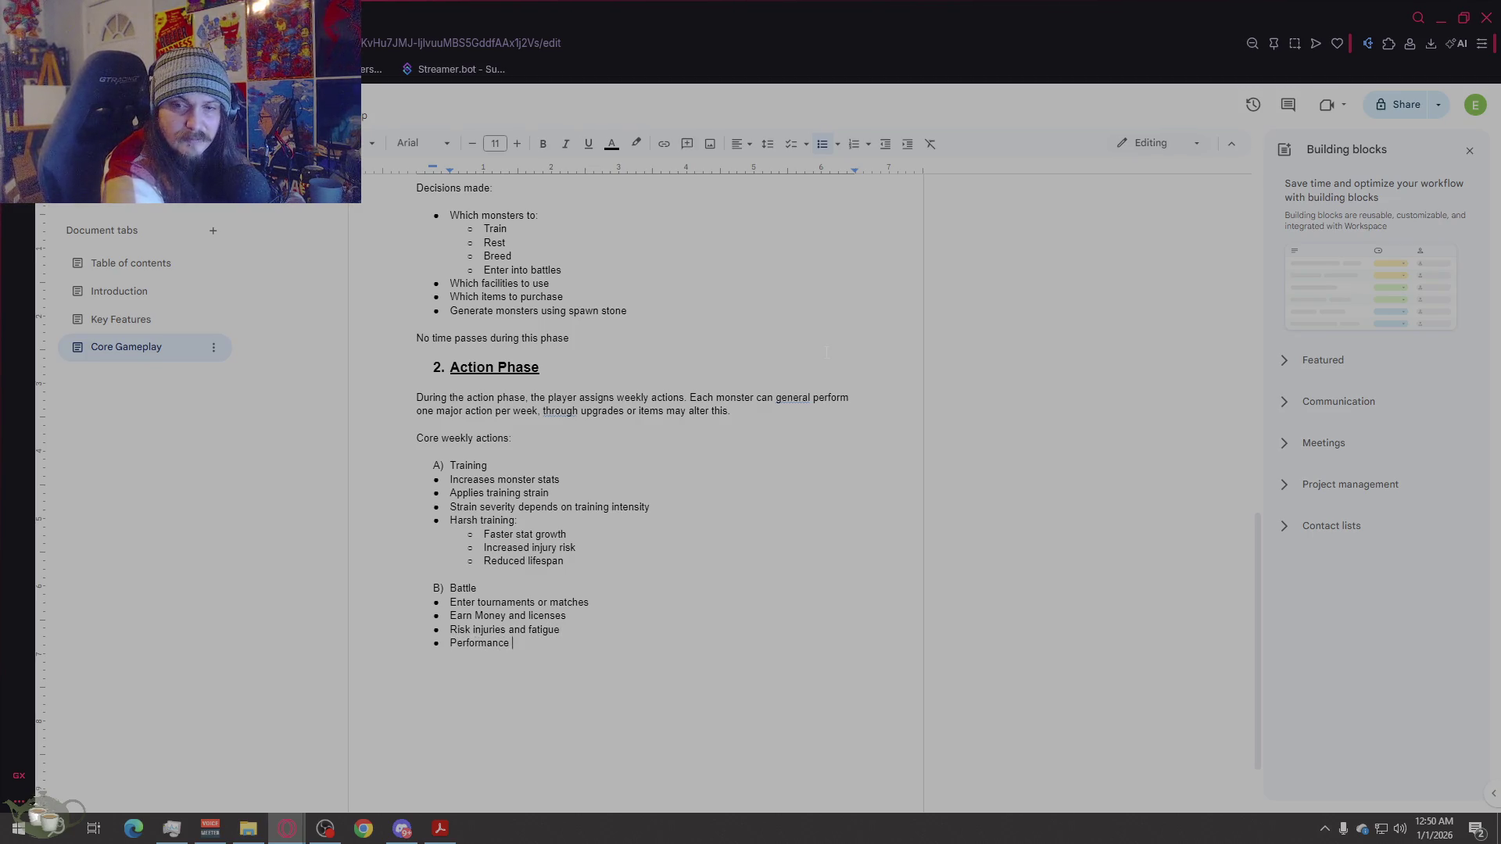
type("fluence")
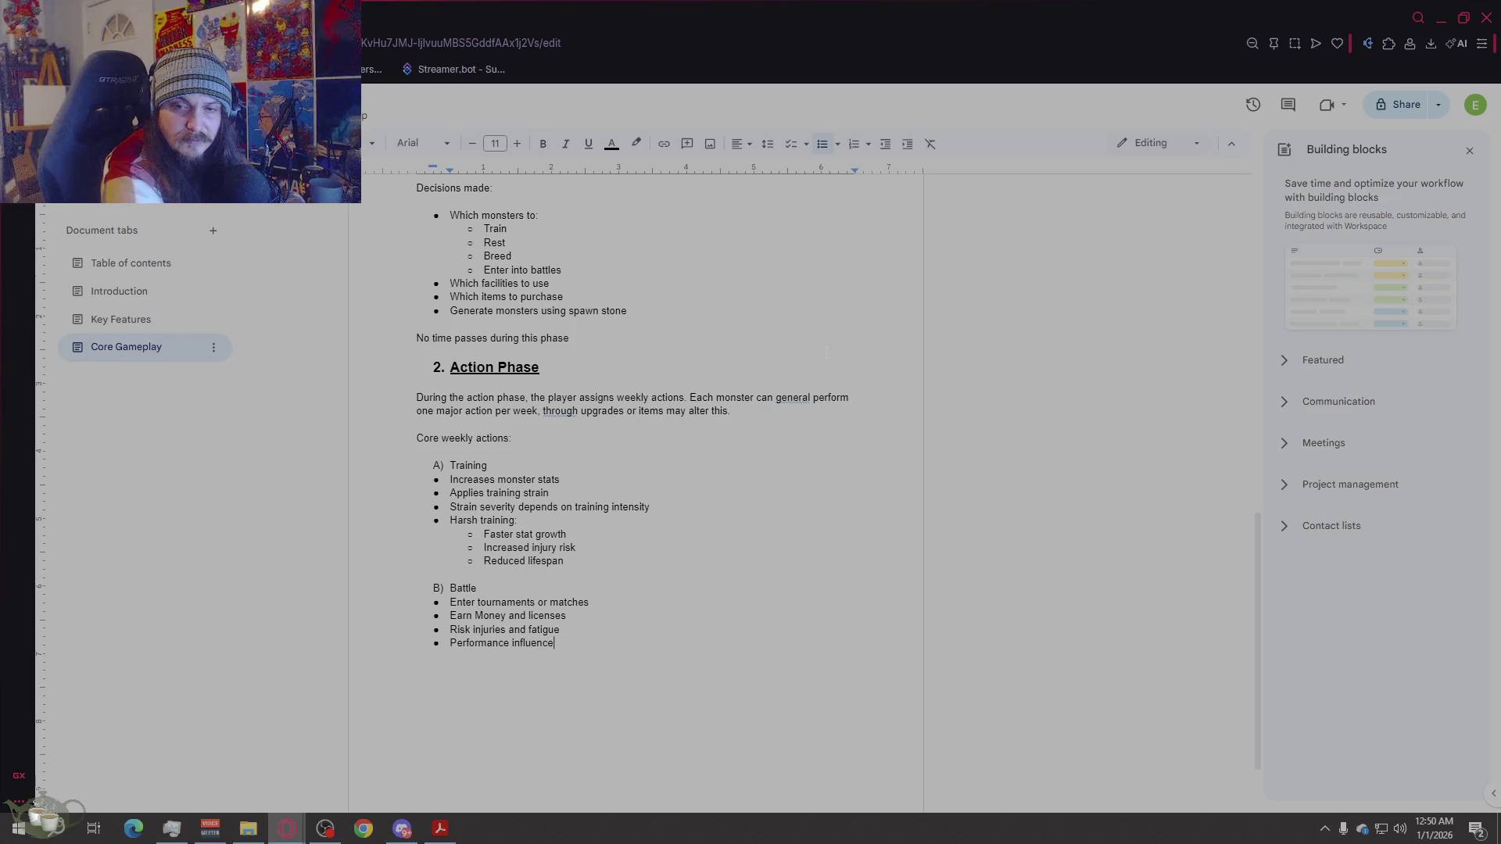
type("d b")
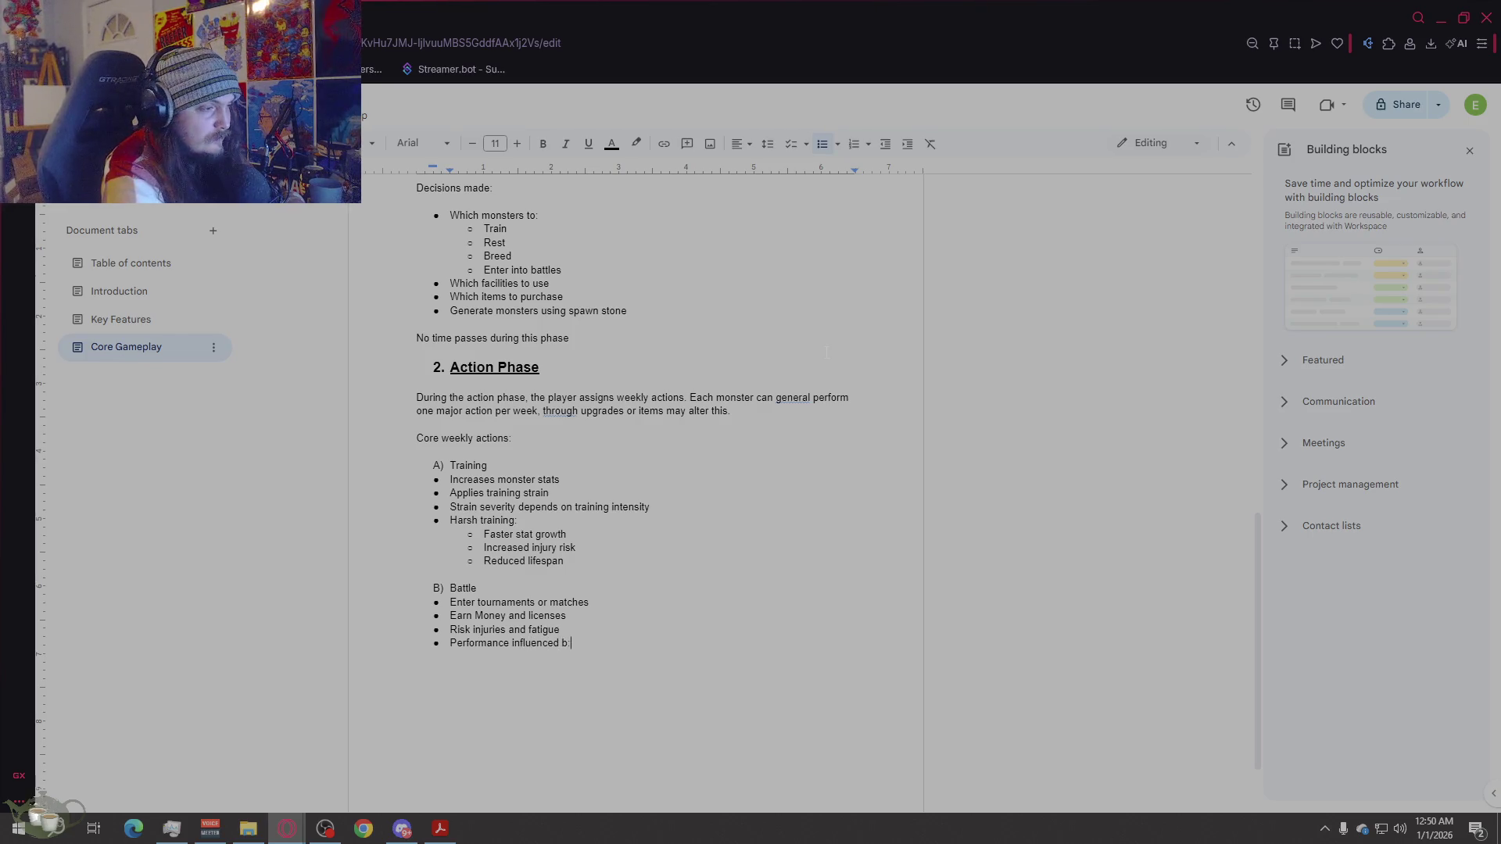
type("y:")
Step: Indent sub-bullets Stats, Nature, Age stage and Current condition under 'Performance influenced by:'
key("Return")
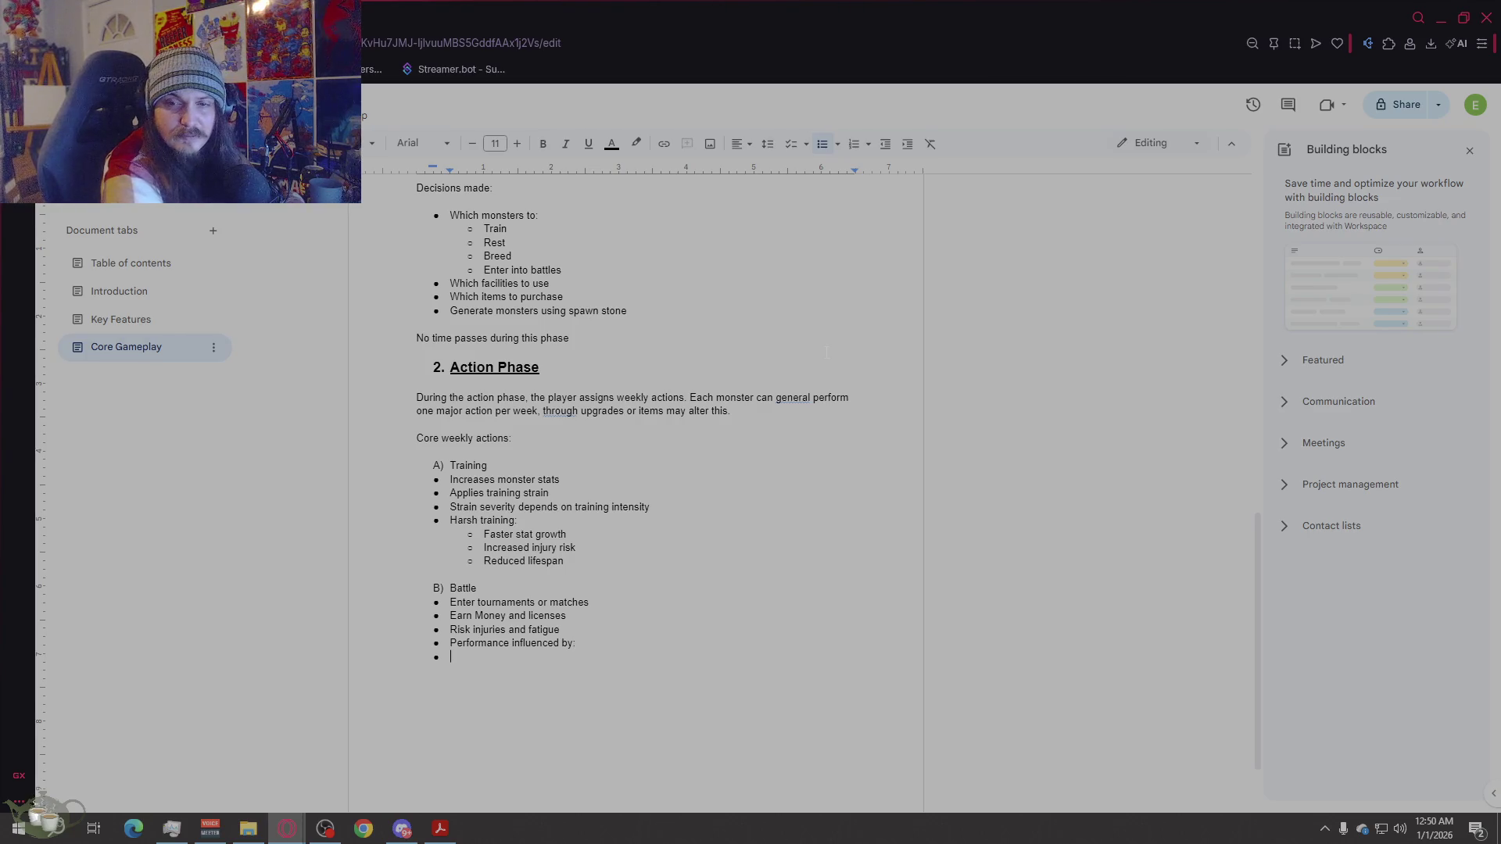
key("Return")
key("ctrl+z")
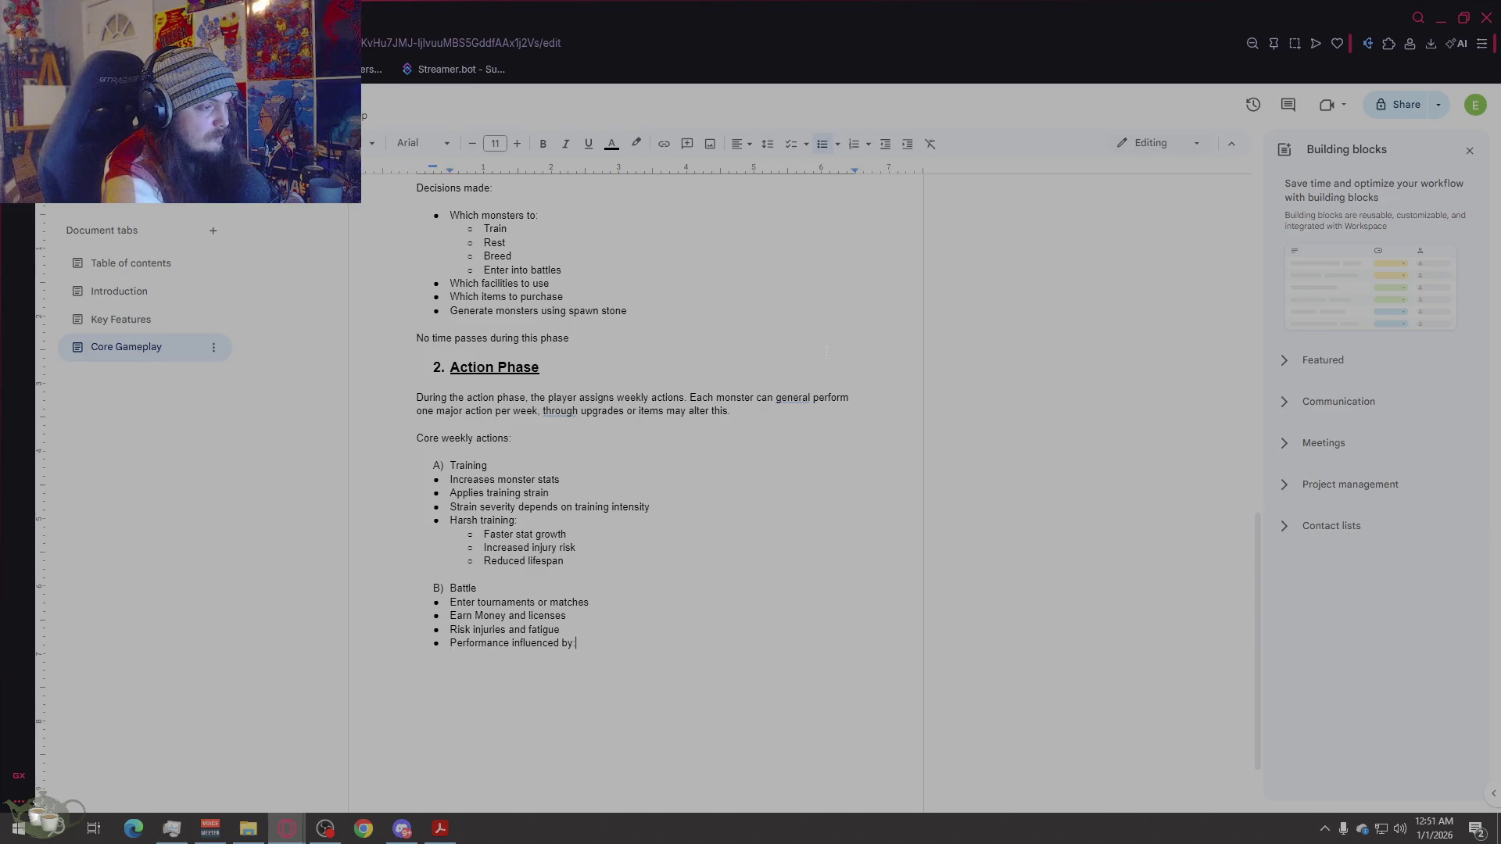
type("Stats")
key("Return")
type("Nature")
key("Return")
type("Age stage")
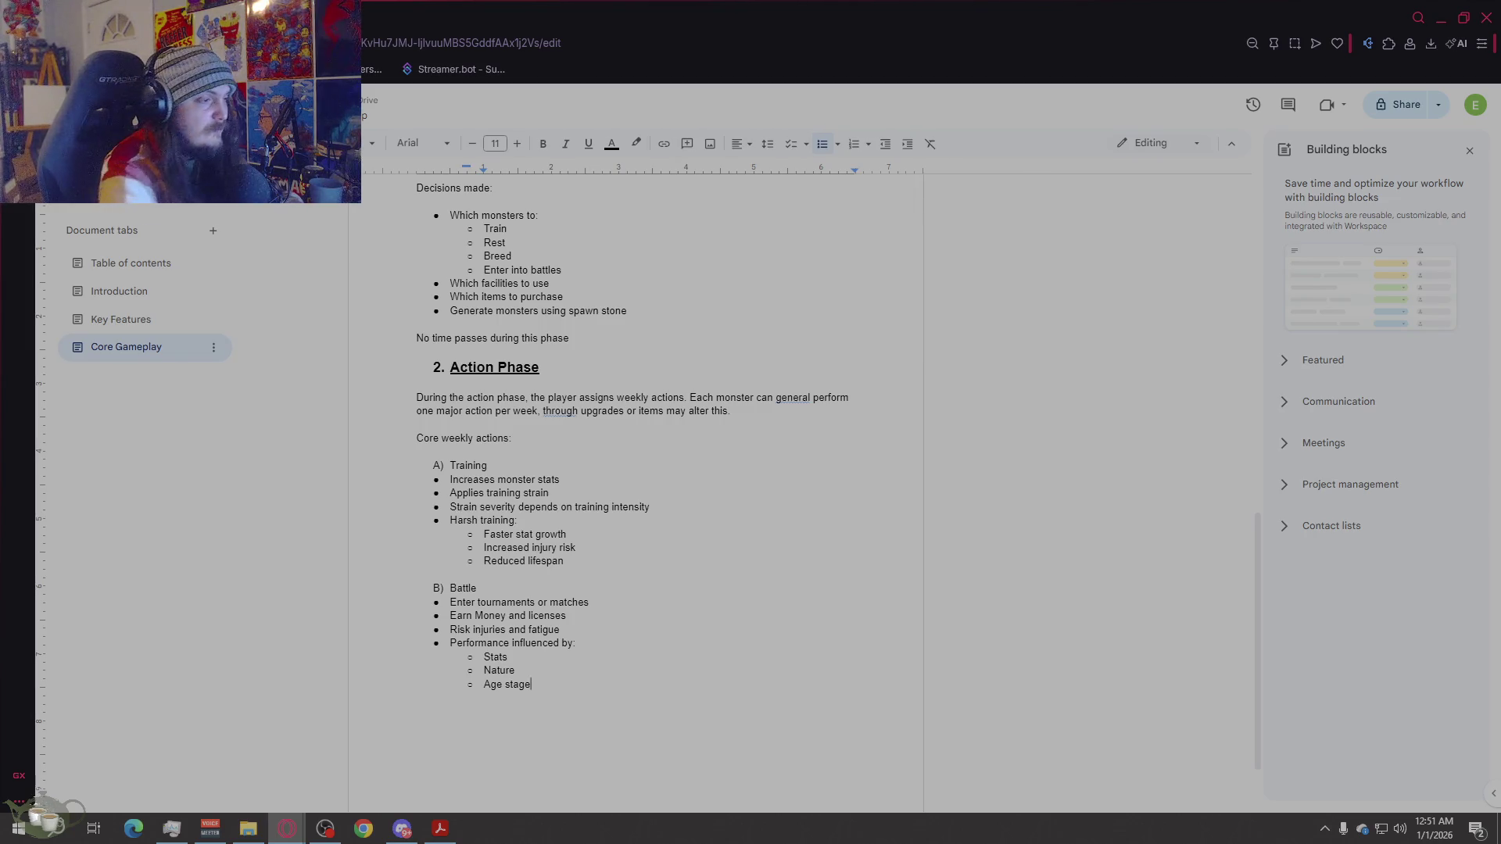
key("Return")
type("Current con")
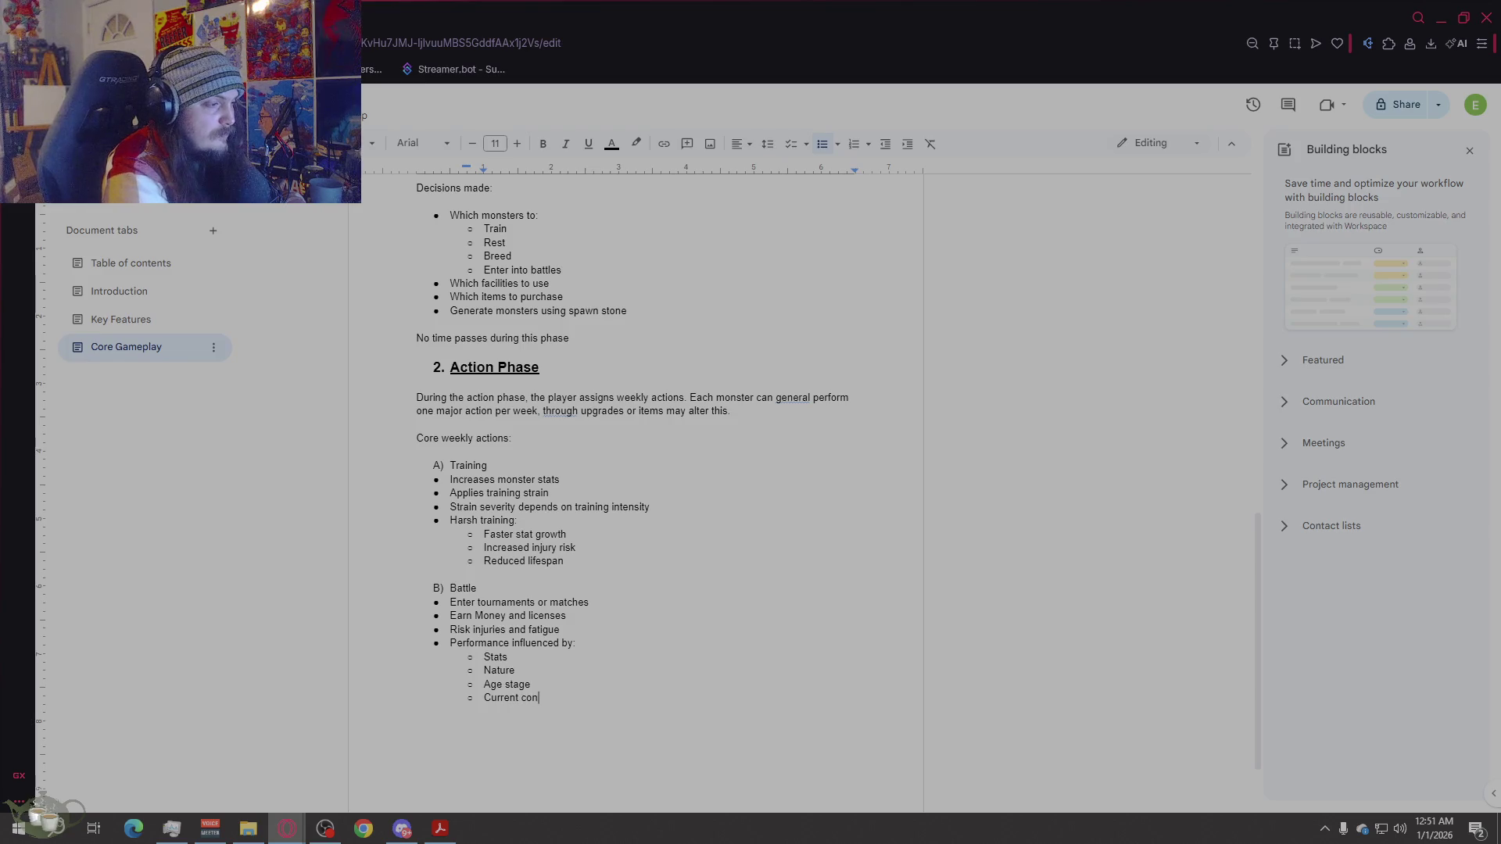
type("dition")
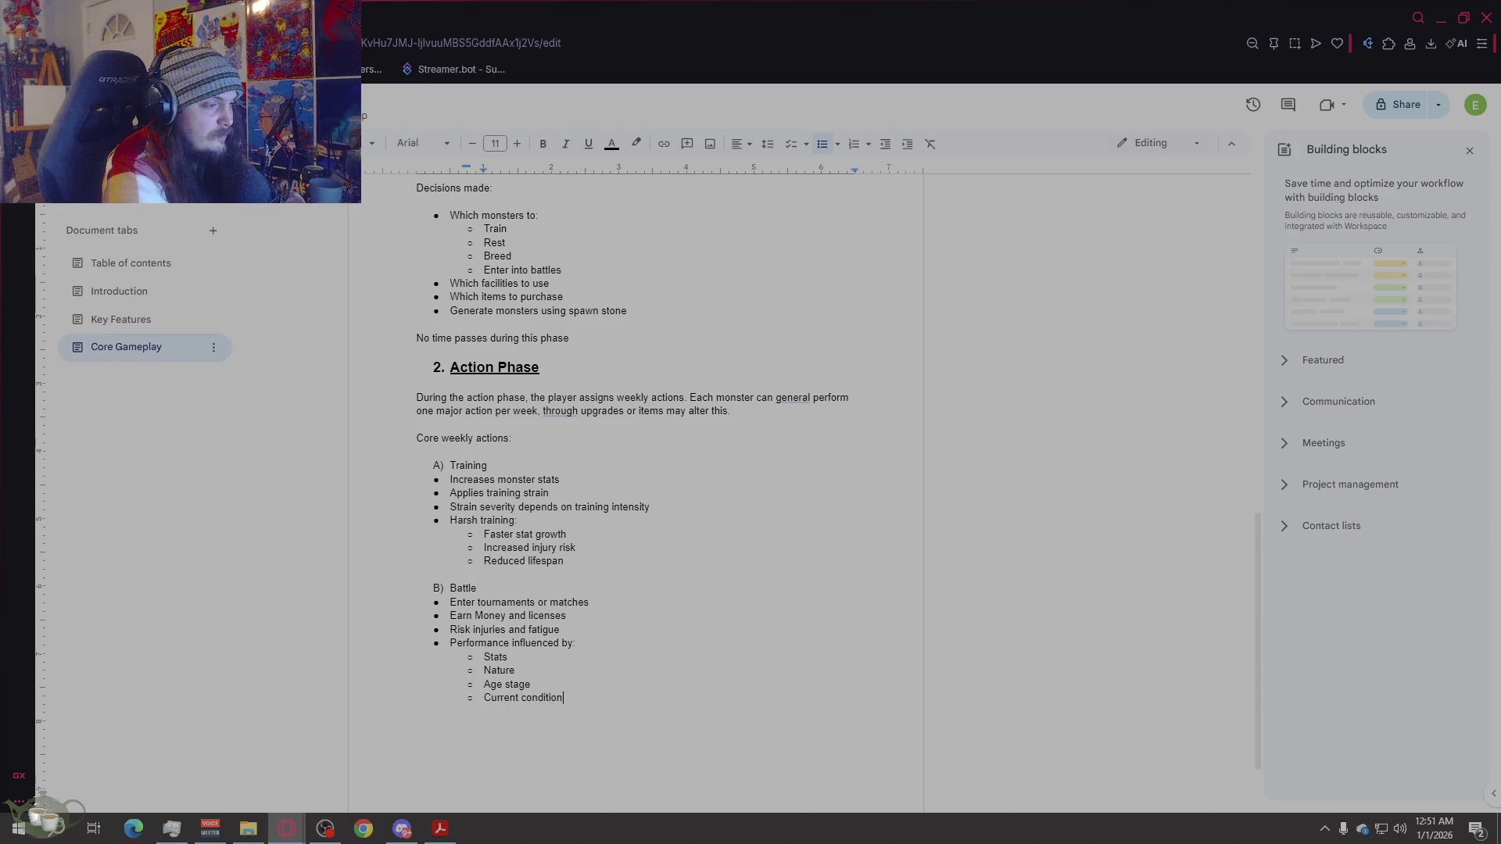
key("Return")
key("Return")
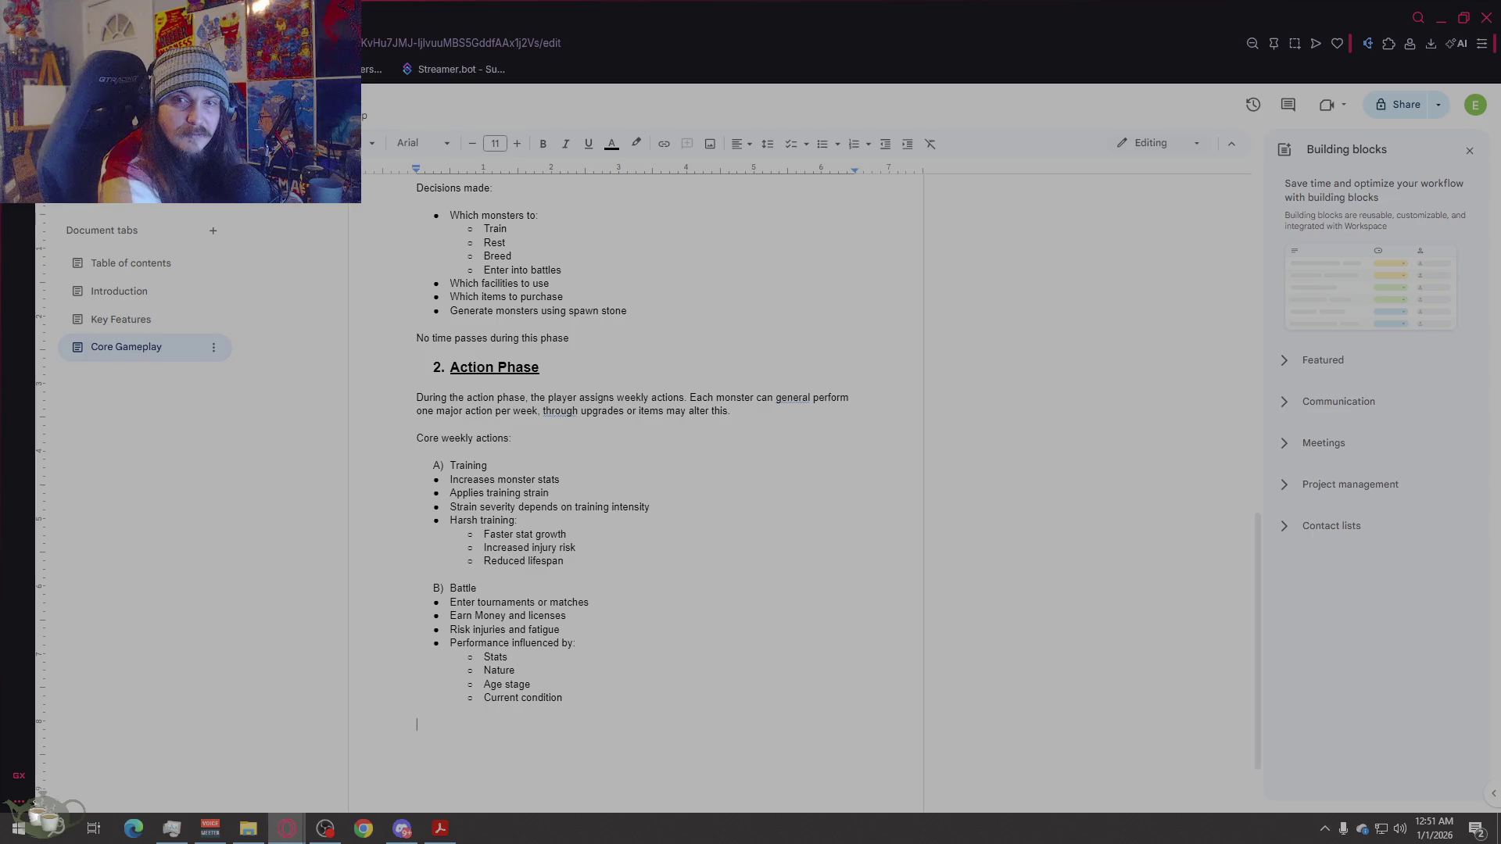
Step: Add 'C) Breeding' with a 'Requires:' bullet holding 'Two eligible monsters' and 'Hiring a nurse'
type("C")
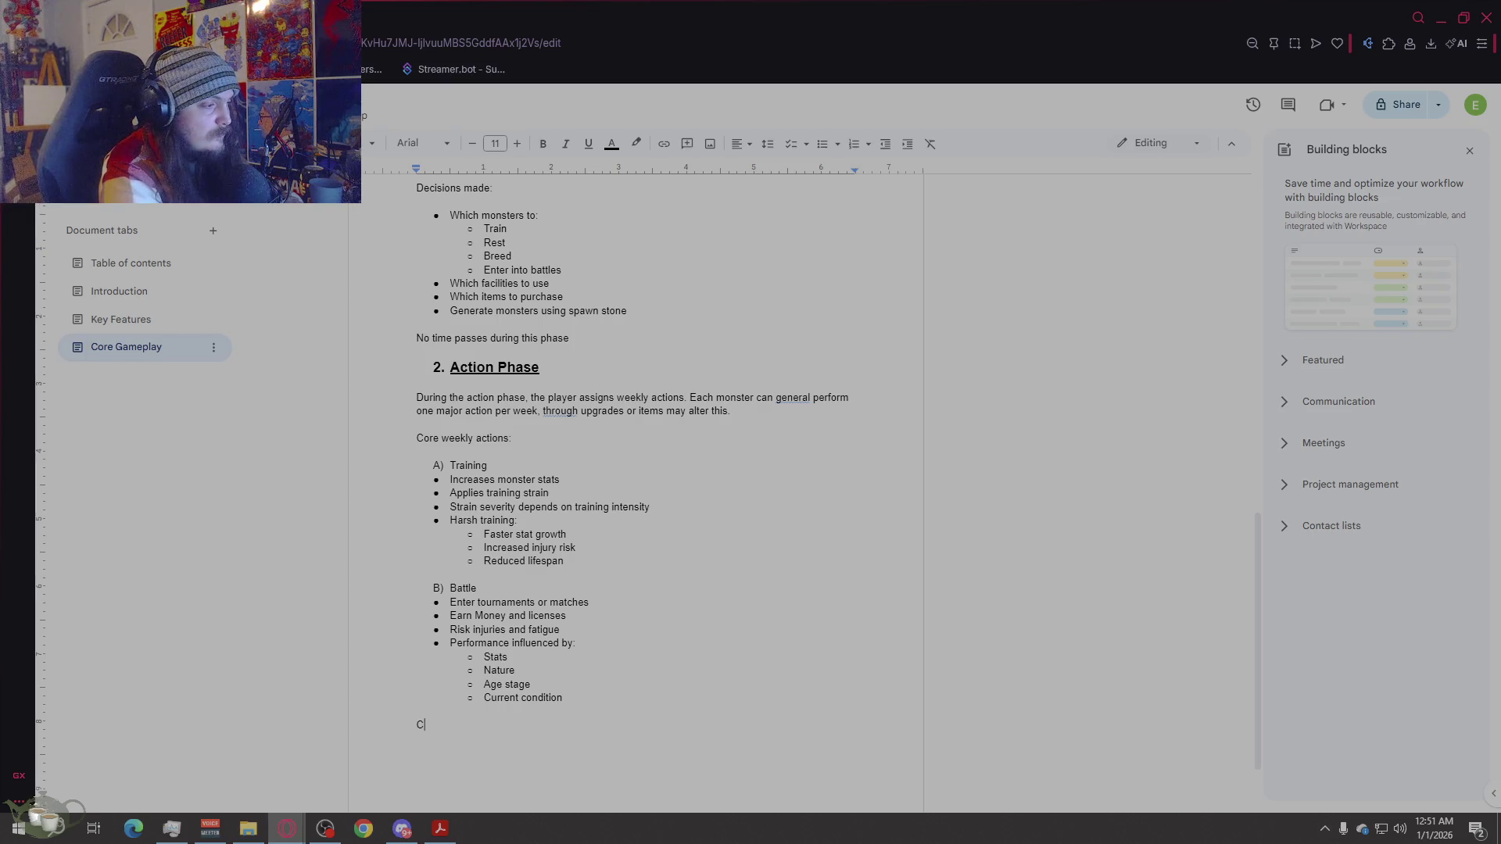
type(") ")
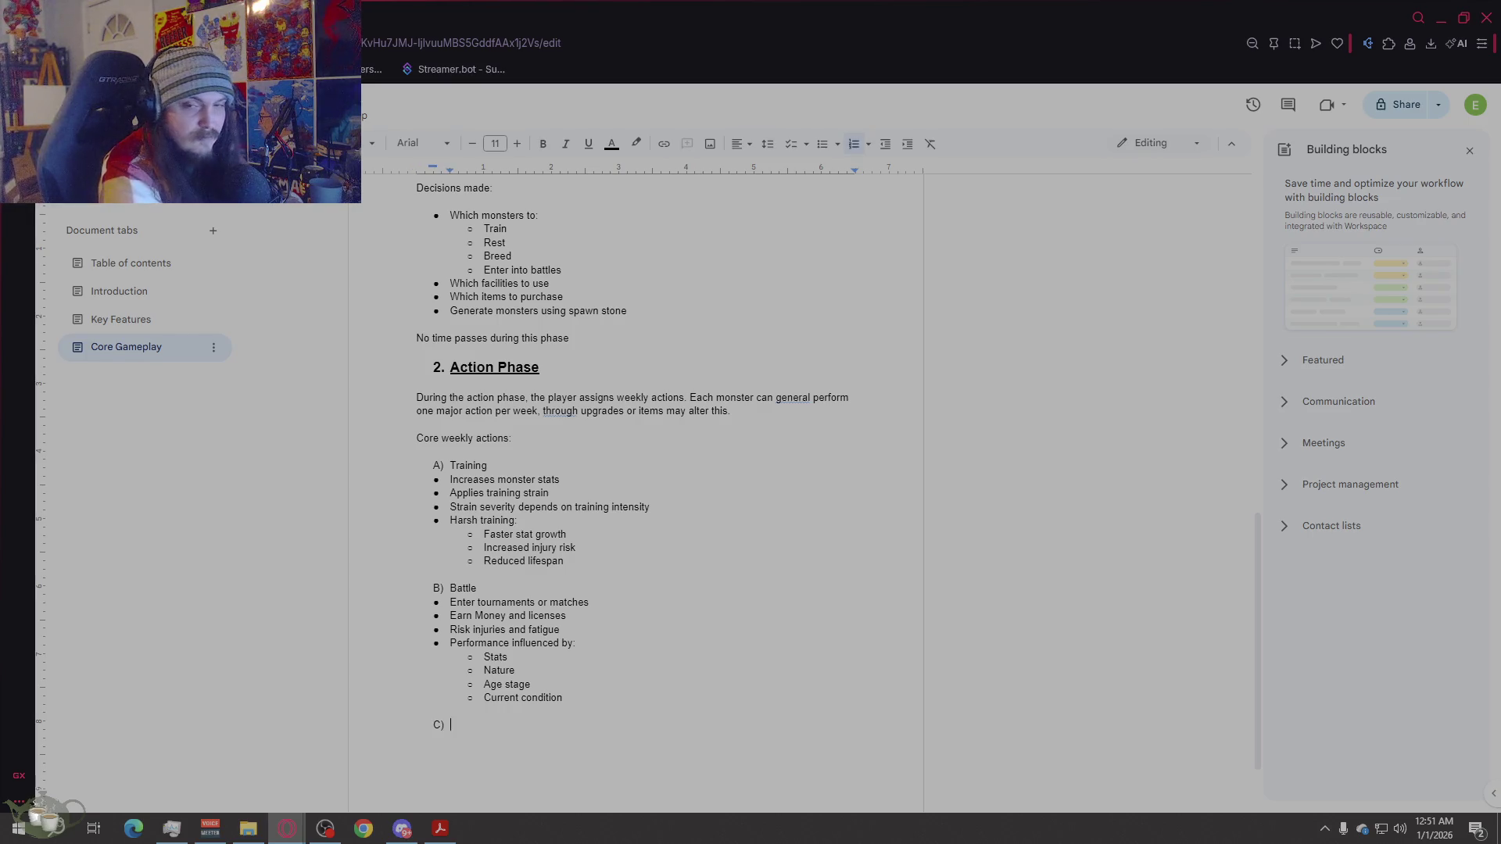
type("Breeding")
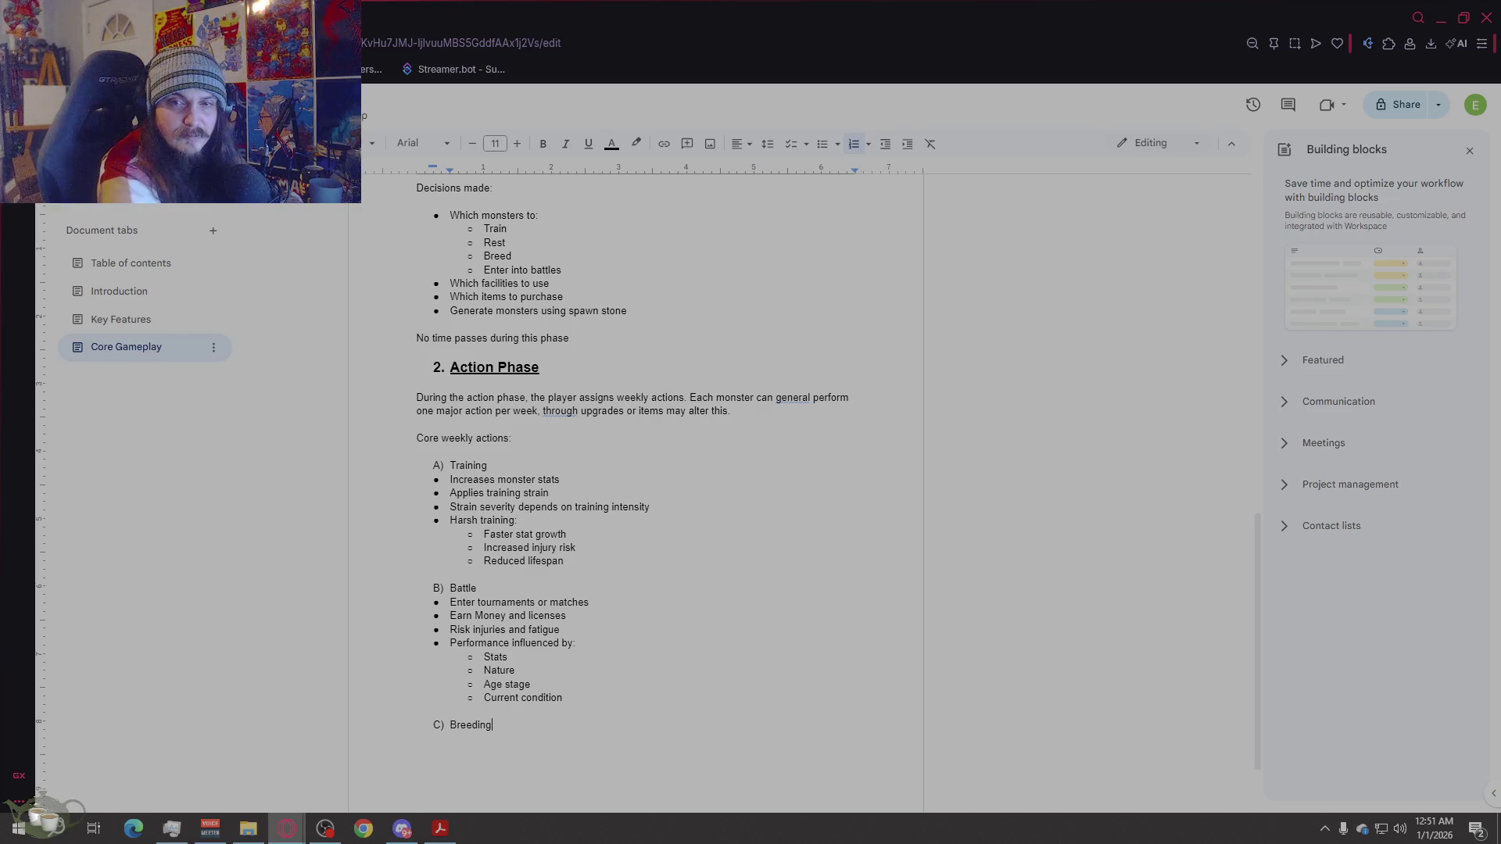
key("Return")
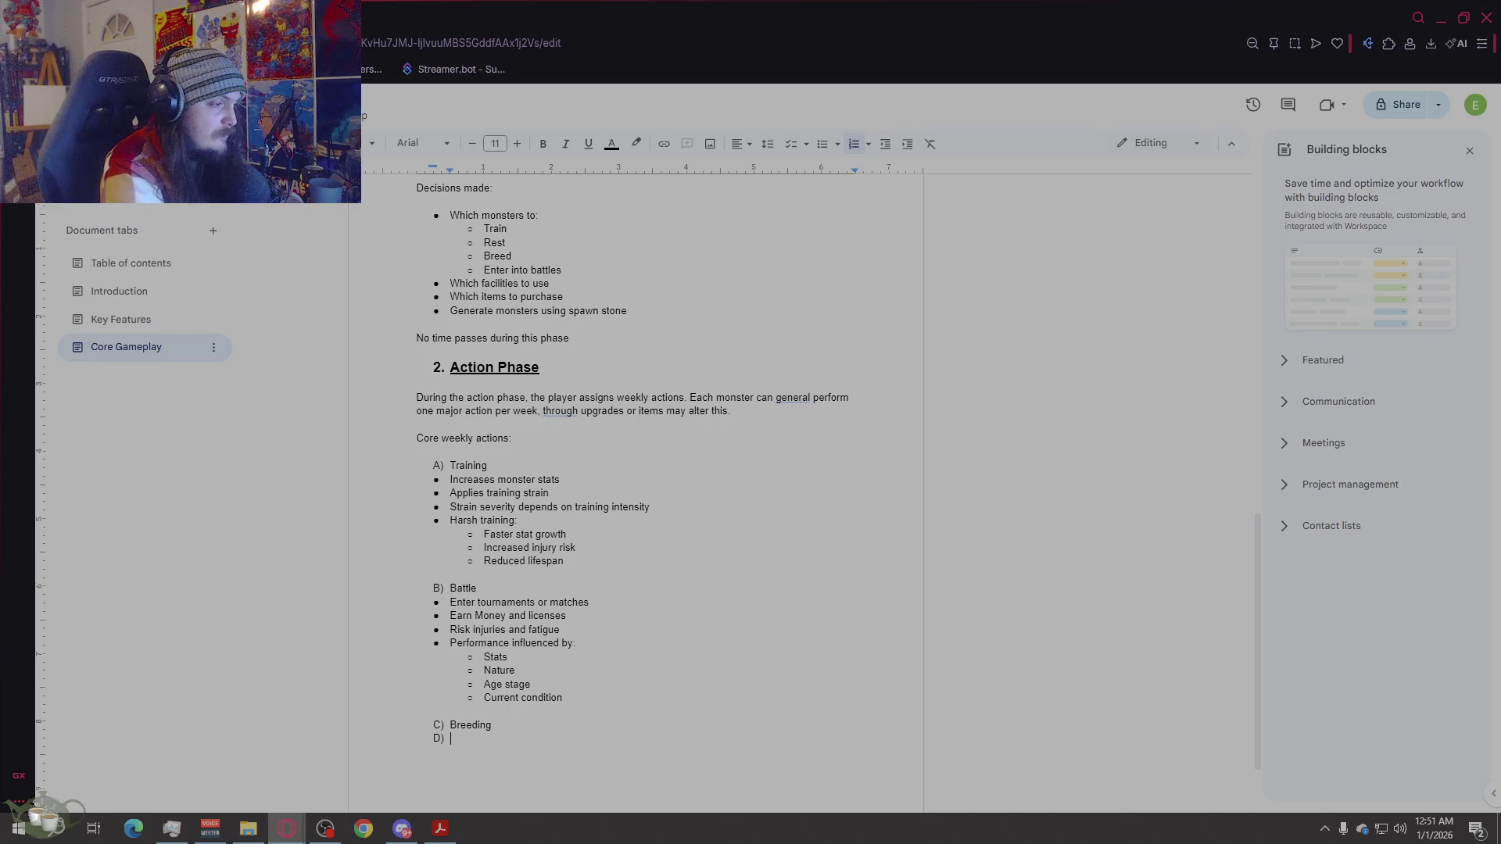
key("Return")
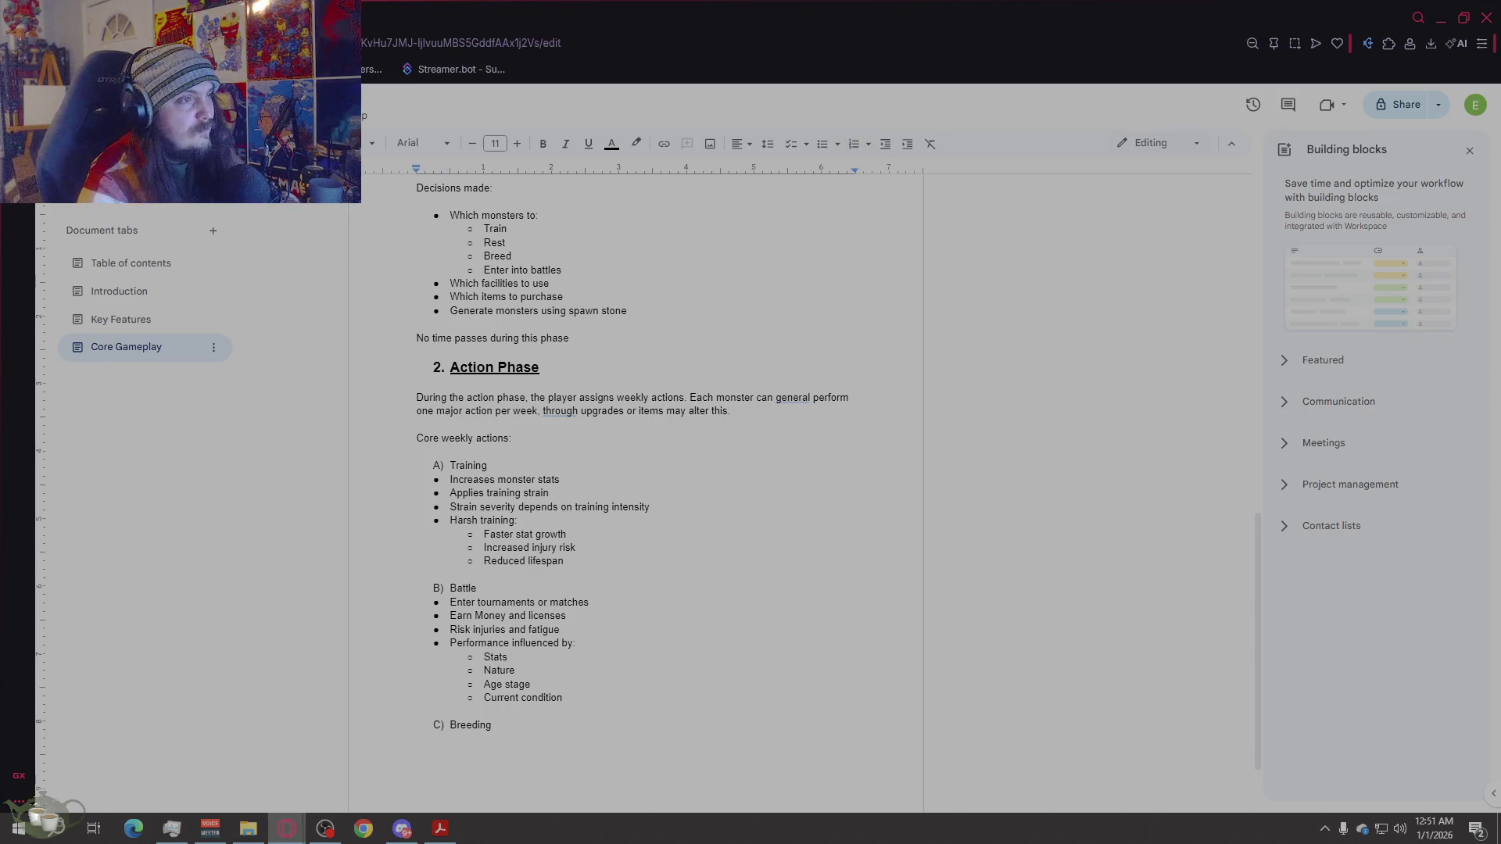
left_click(822, 144)
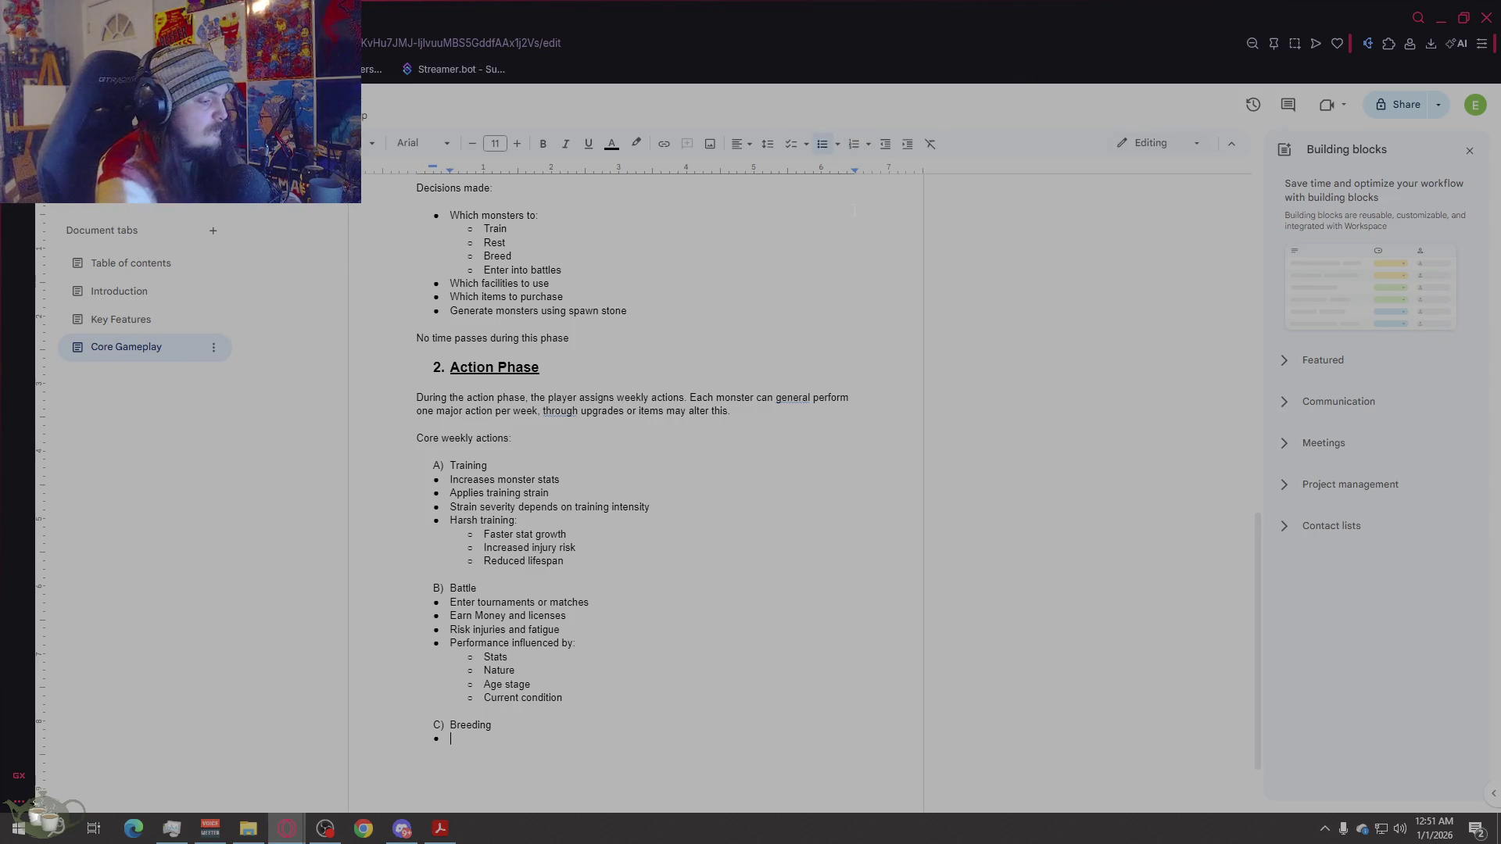
type("Requires:")
key("Return")
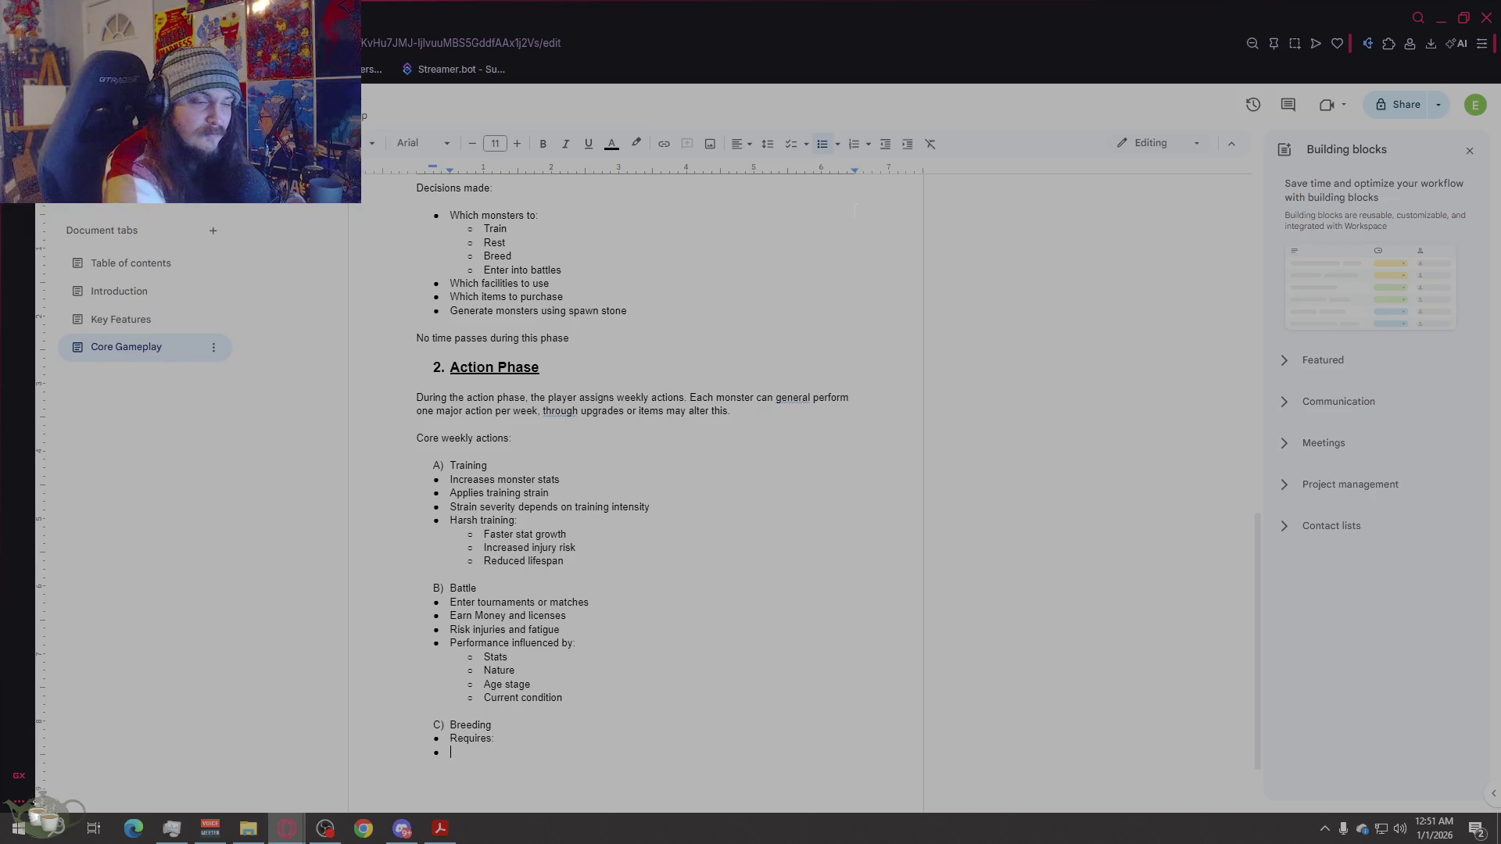
type("Two eli")
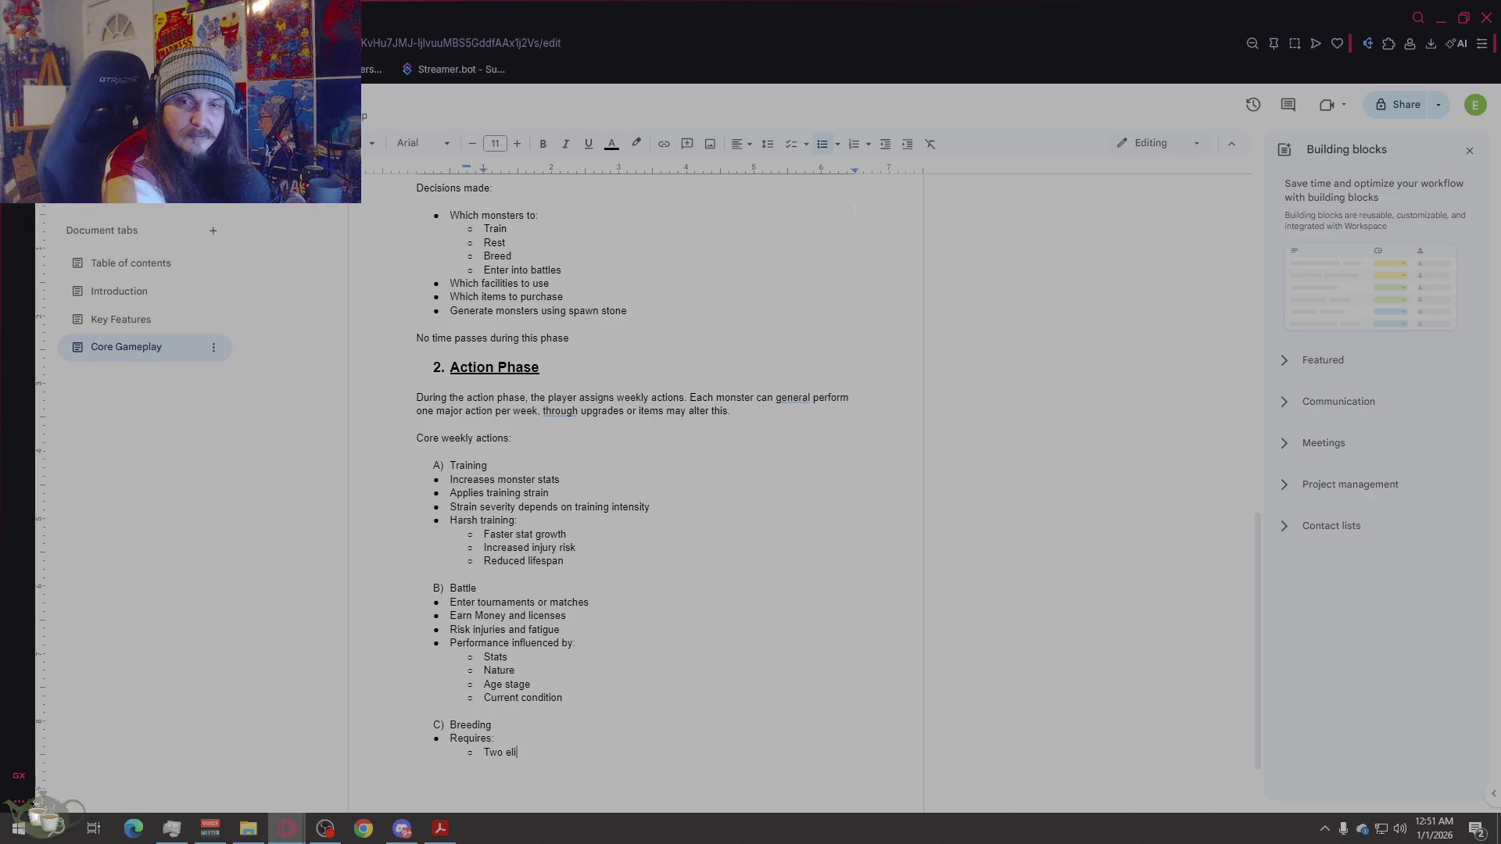
type("gible monsters")
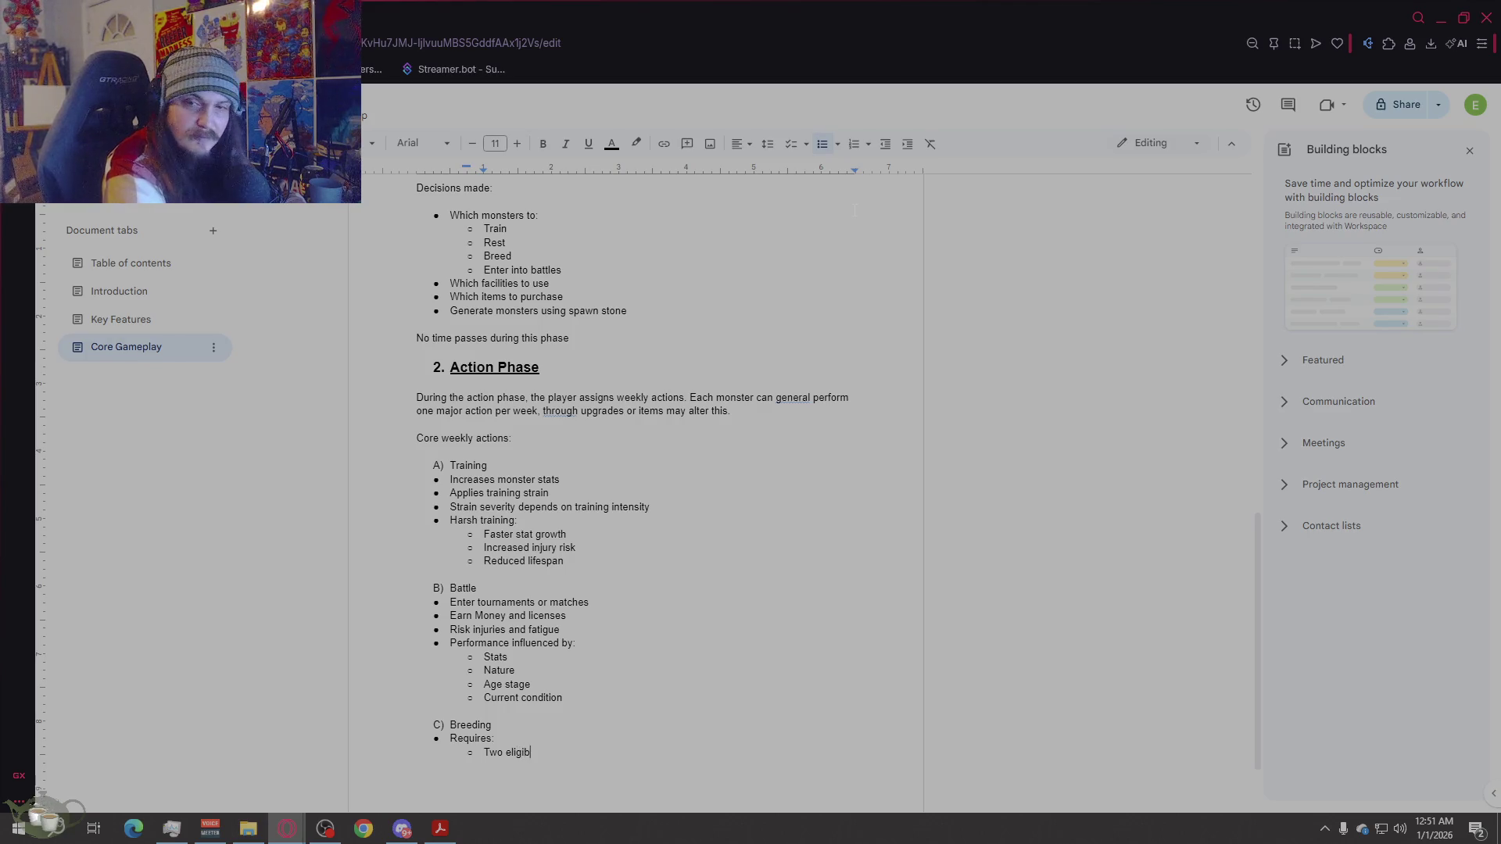
key("Return")
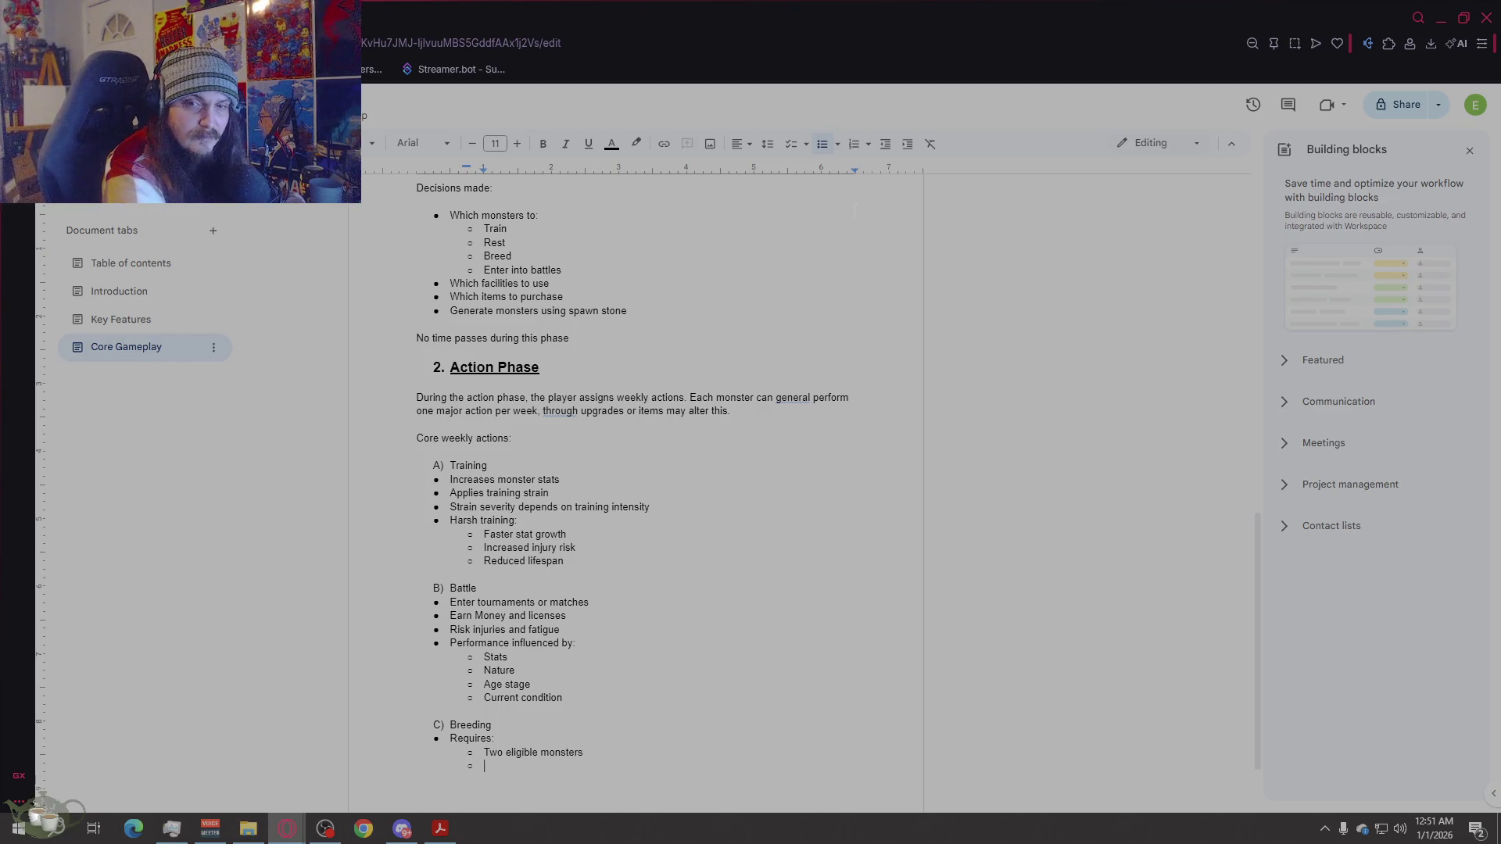
type("Hirinin")
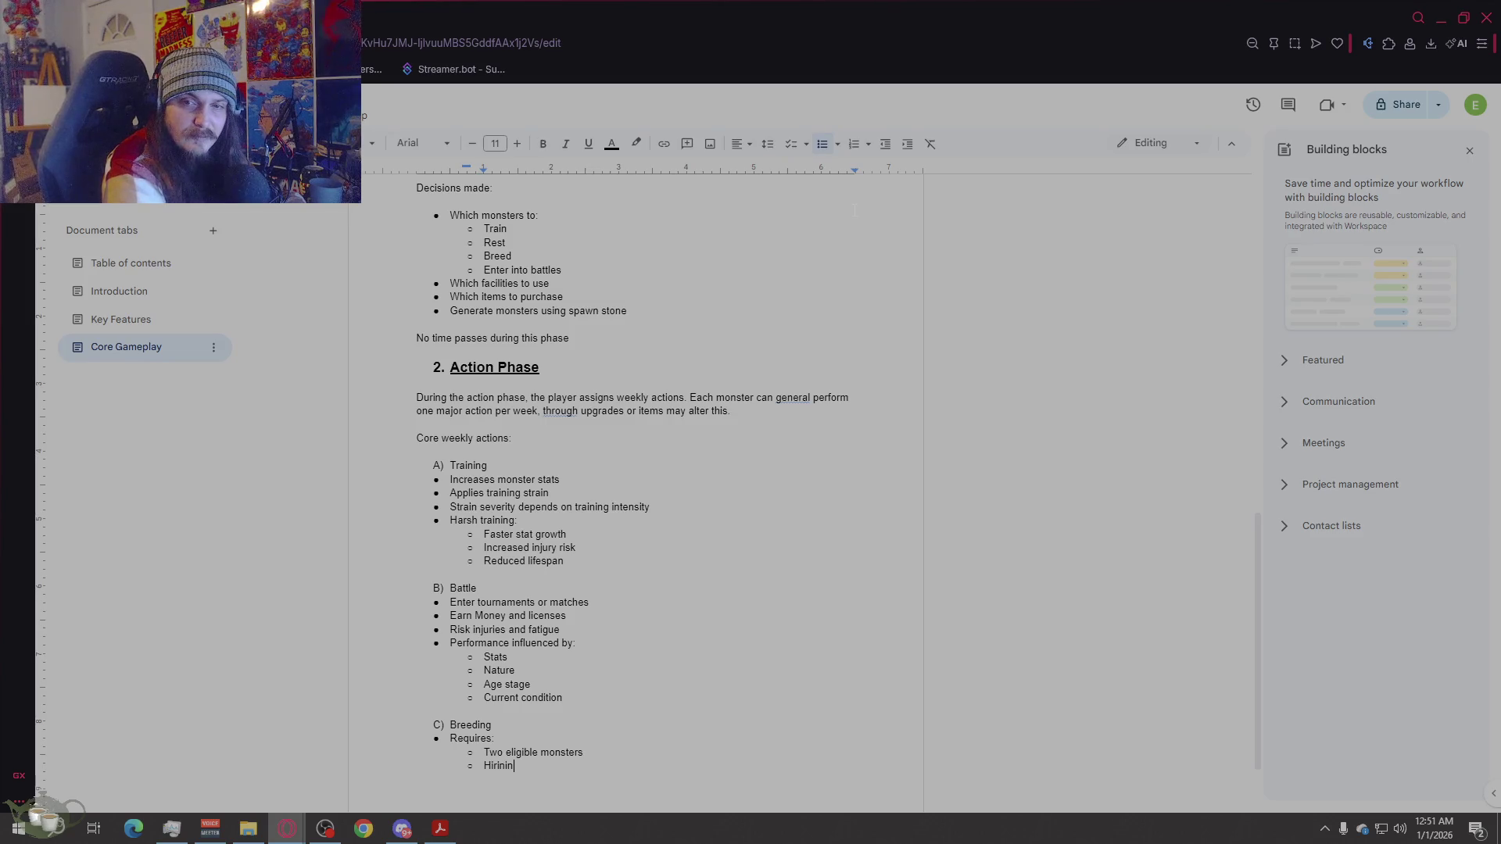
key("BackSpace")
key("BackSpace")
key("BackSpace")
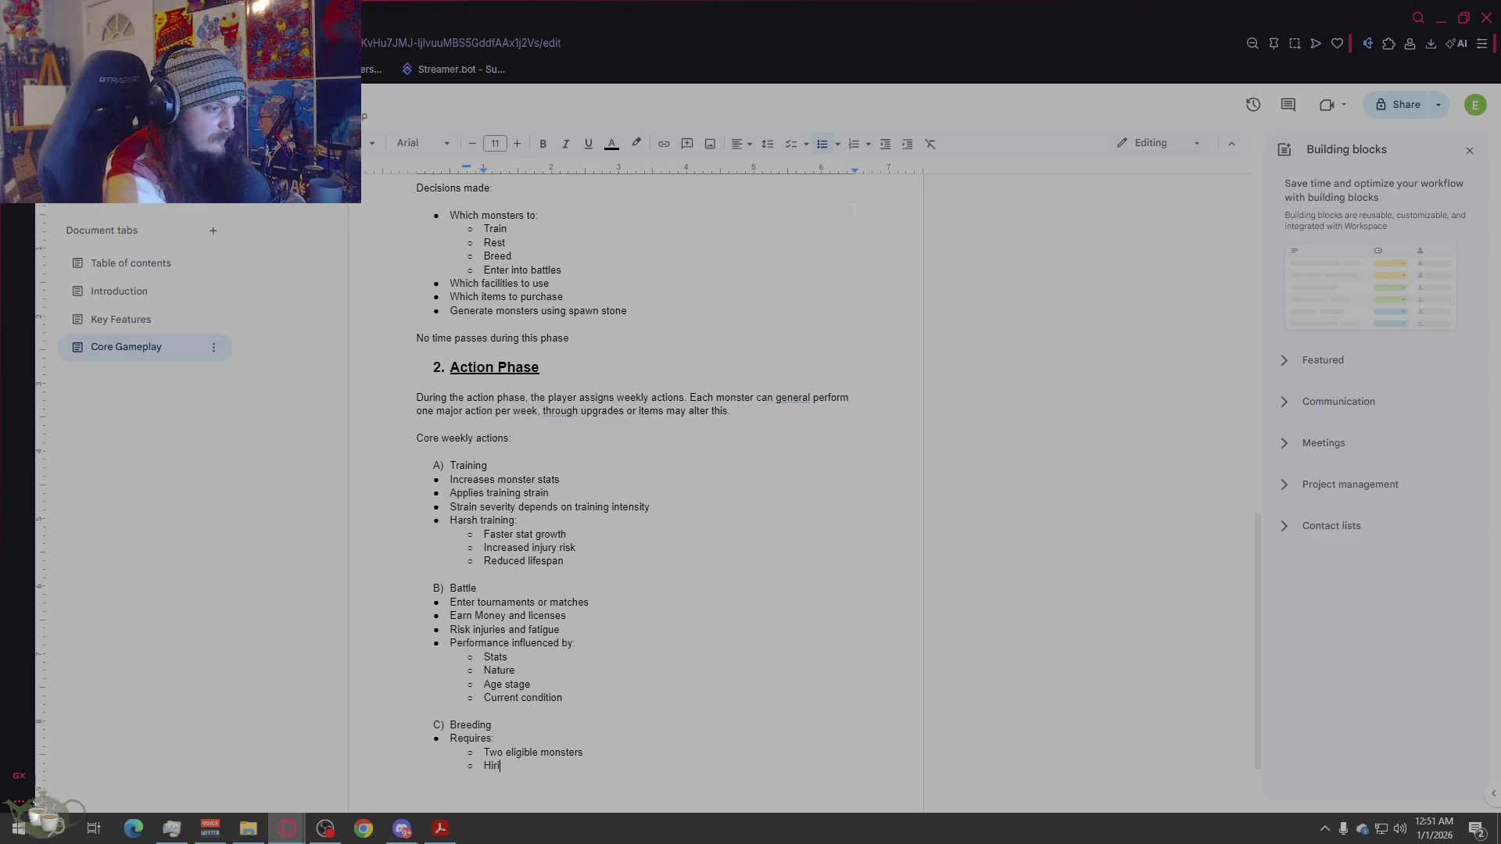
type("ng a nurse")
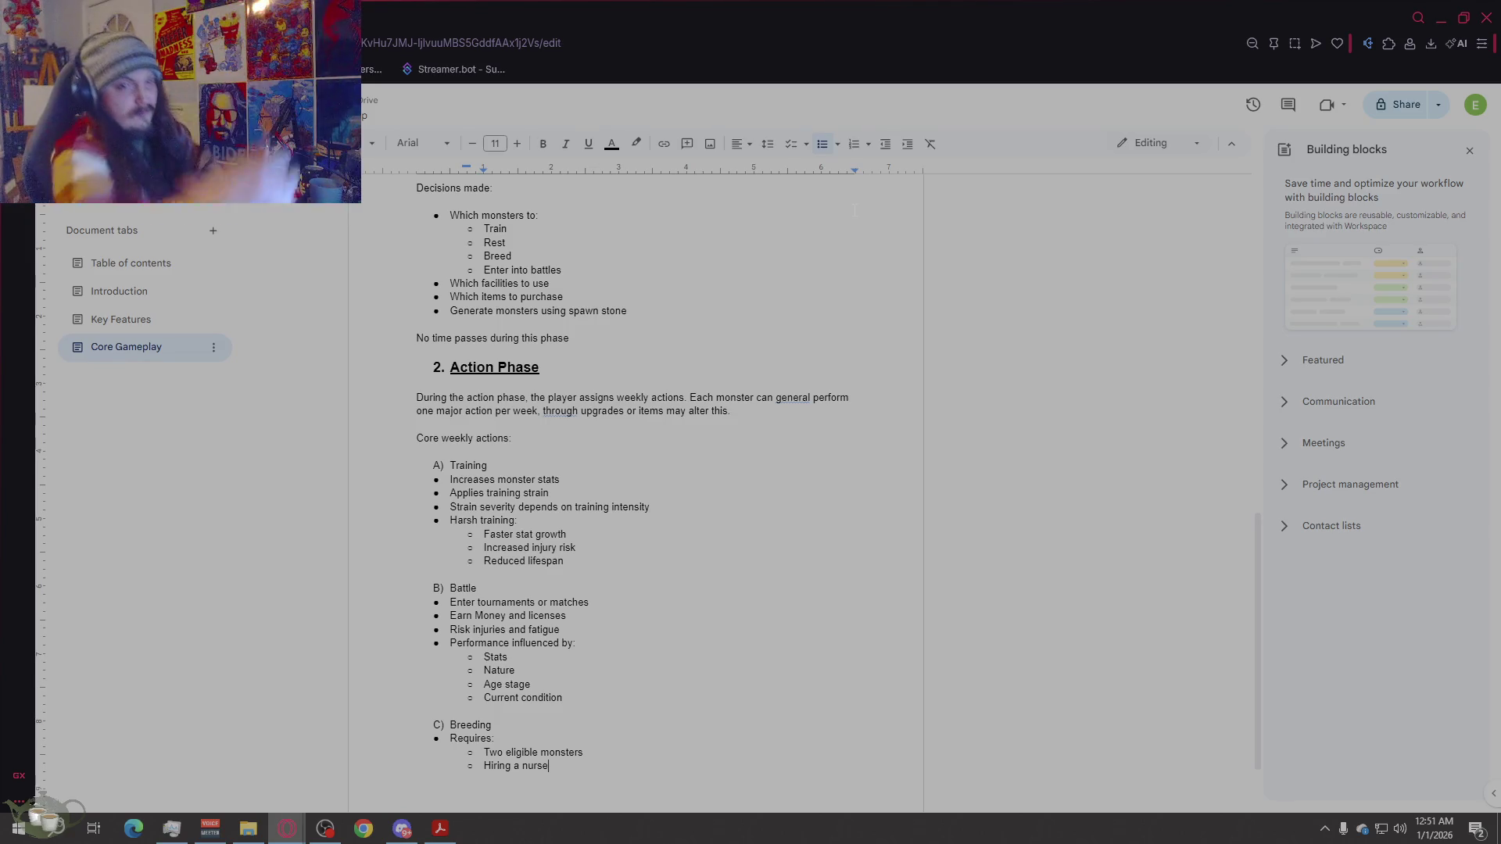
scroll(718, 463, "down", 2)
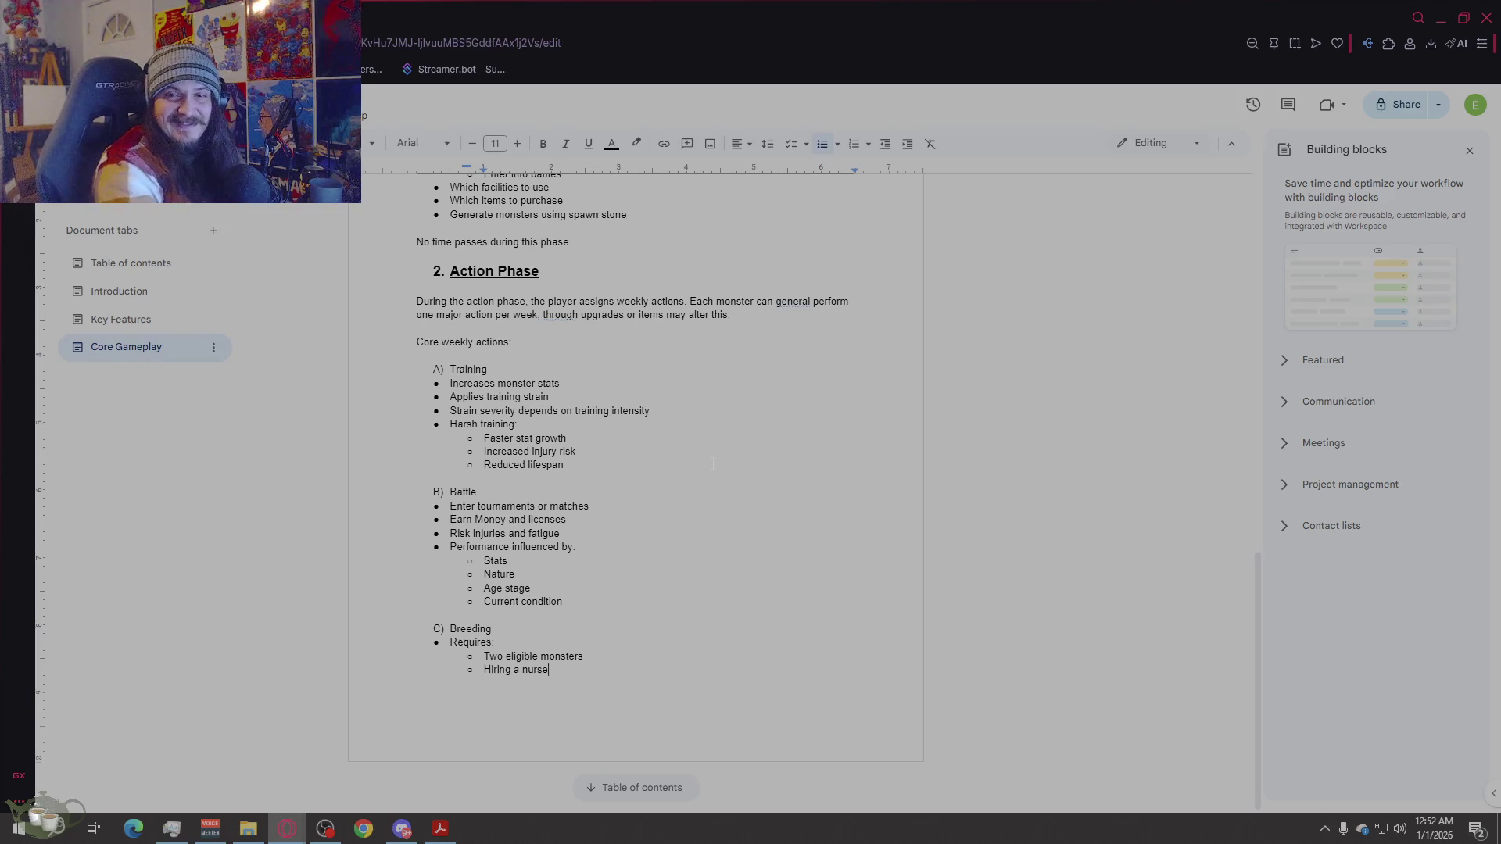
Step: Add bullets 'Reduces breeding capacity of parents' and 'Offspring quality influenced by'
key("Return")
key("Return")
type("Redices nreedomg ca[ac")
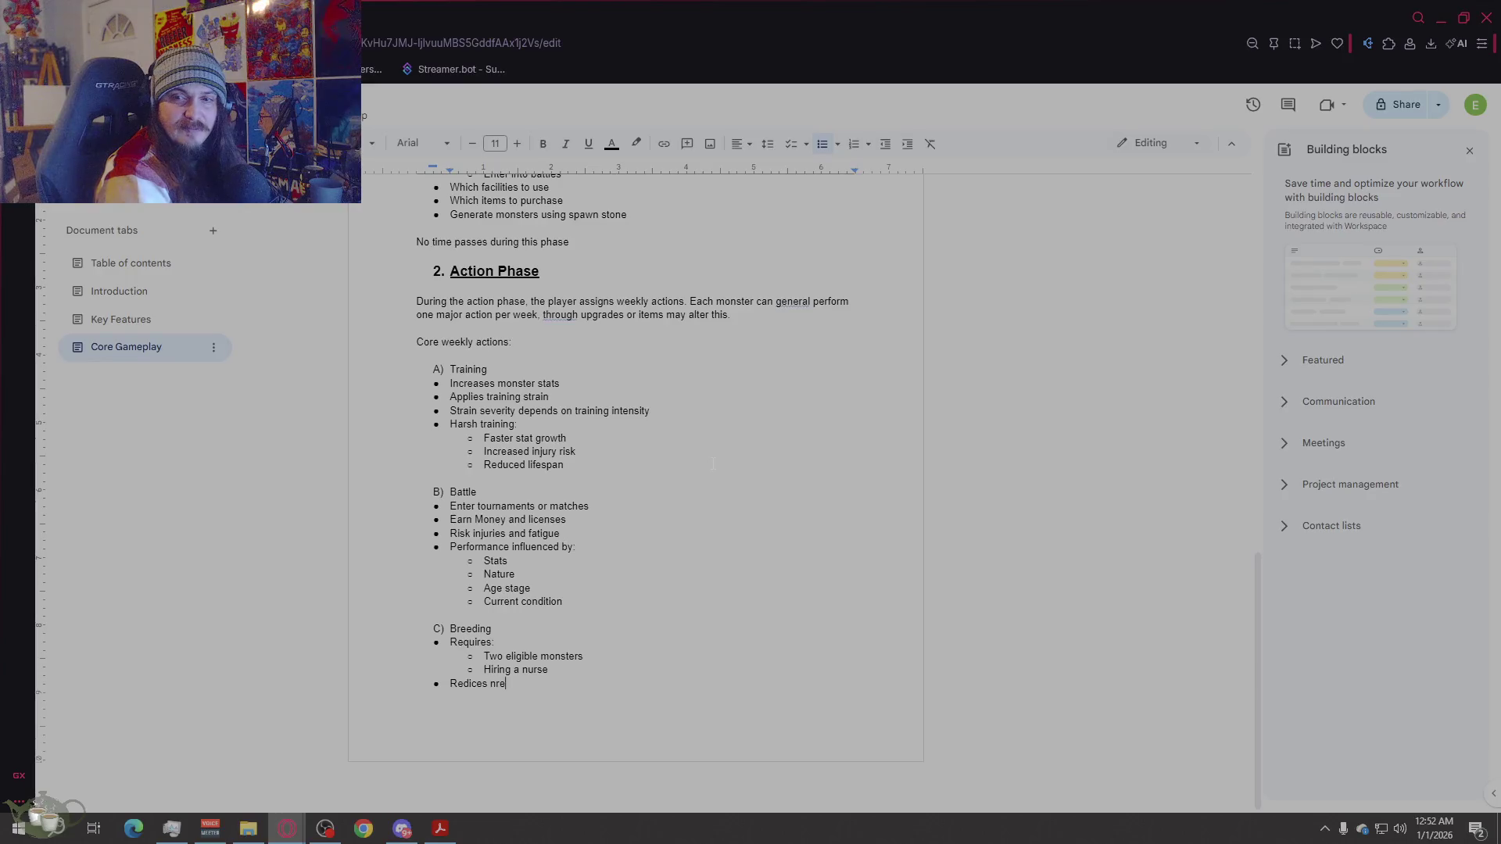
key("BackSpace")
key("BackSpace")
key("BackSpace")
type("pacity")
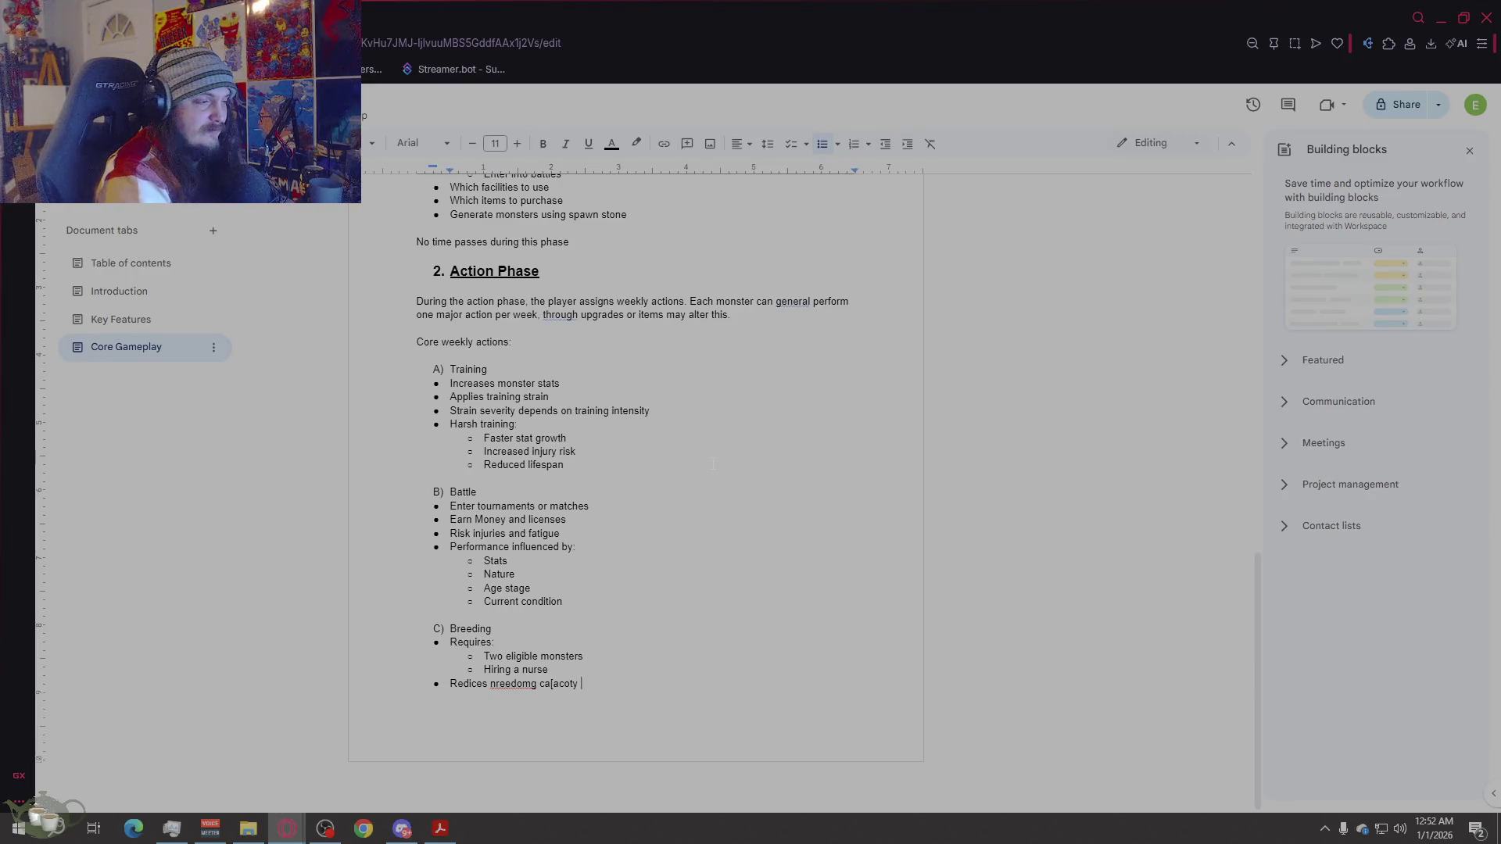
key("BackSpace")
key("BackSpace")
key("BackSpace")
key("BackSpace")
key("BackSpace")
key("BackSpace")
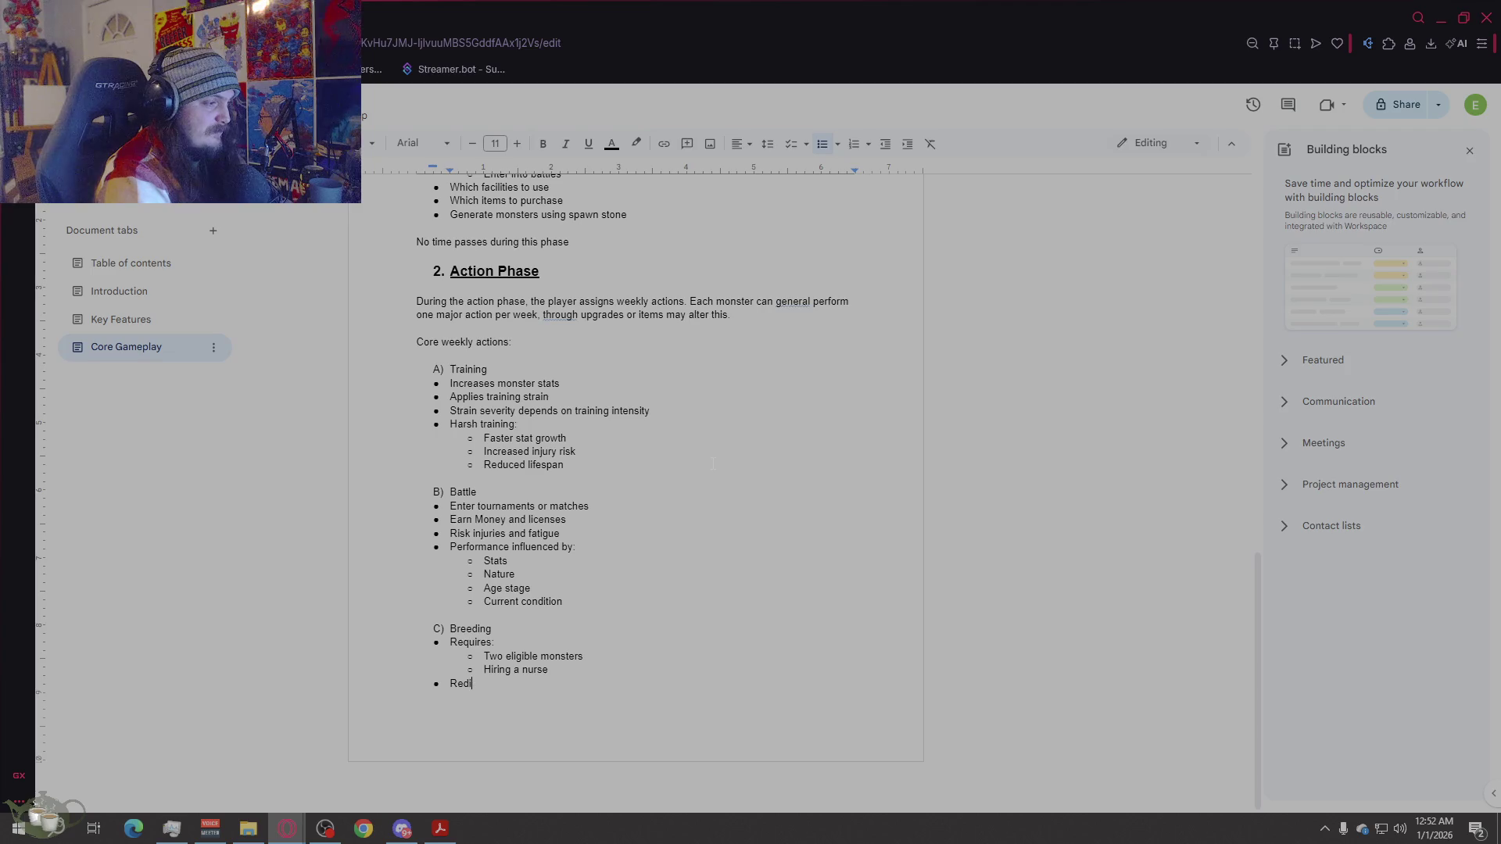
type("uces ")
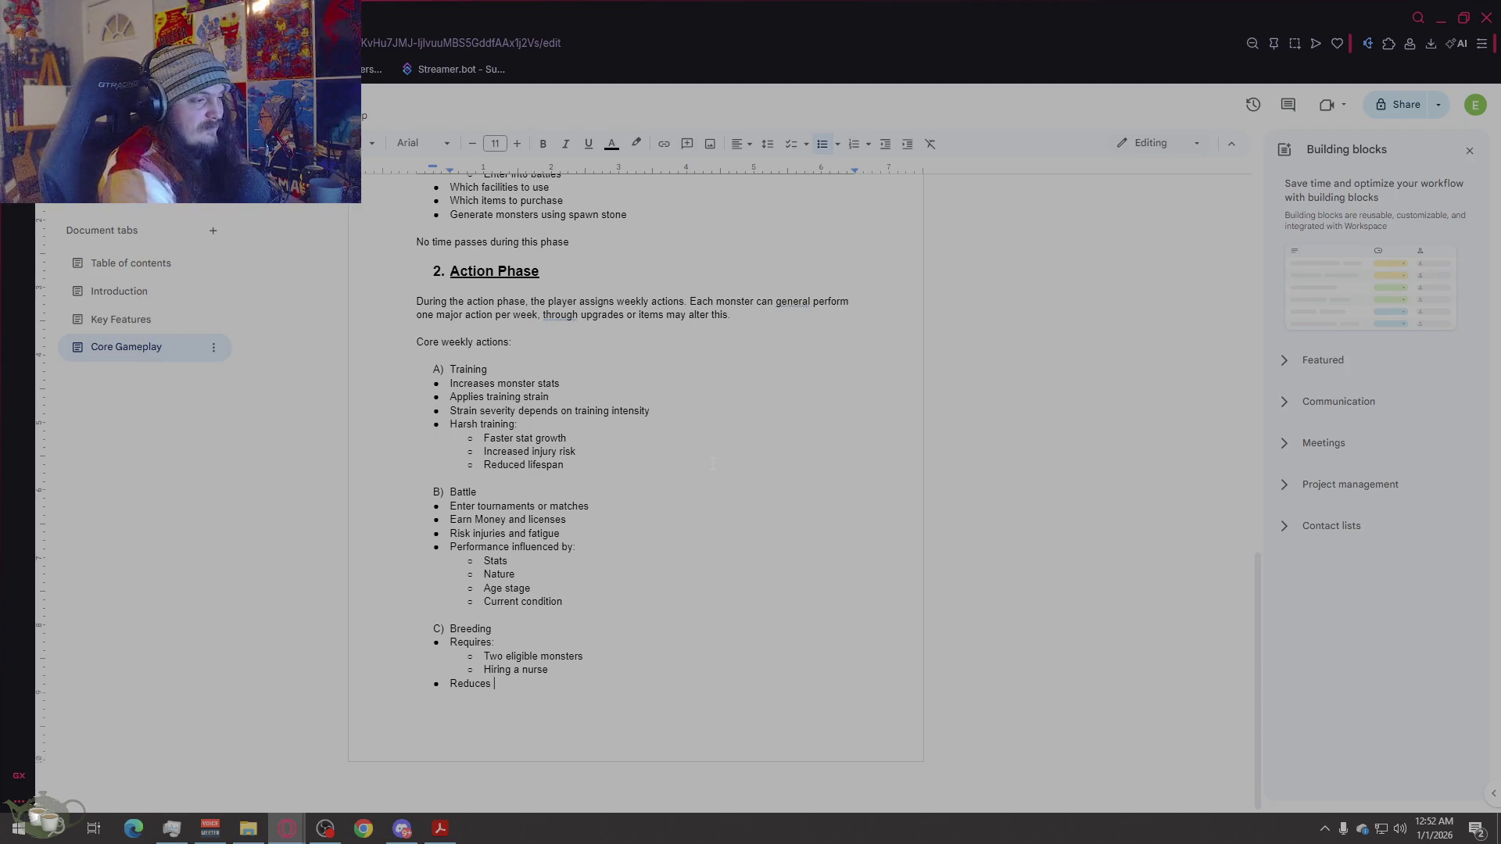
type("breeding capacity of parents")
key("Return")
type("of")
key("BackSpace")
key("BackSpace")
type("Offsping quality influenced by:")
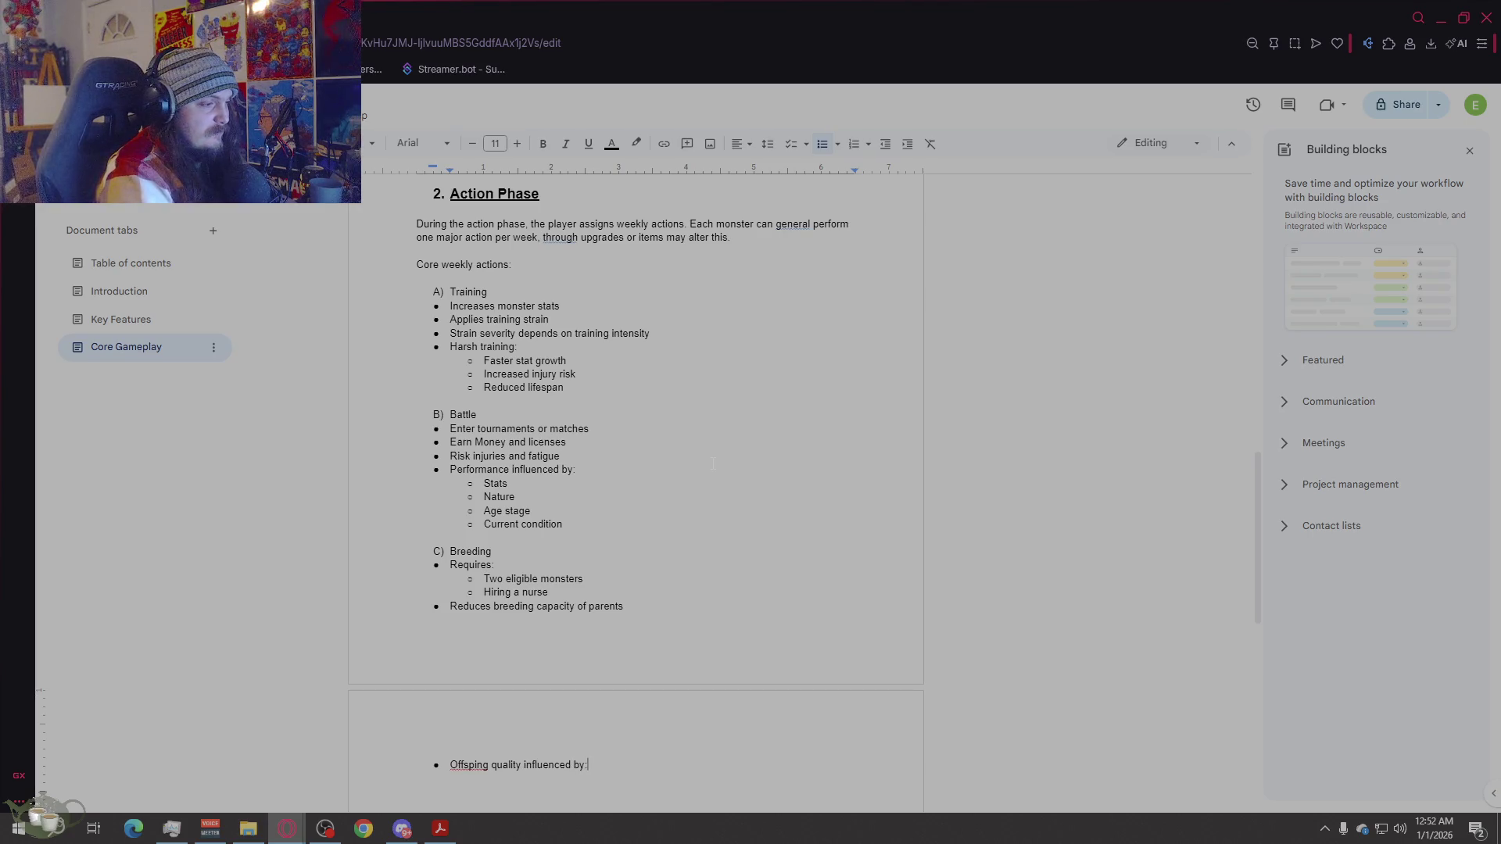
Step: List Parent age, Training harshness history and Parent stats and nature as offspring sub-bullets
key("Return")
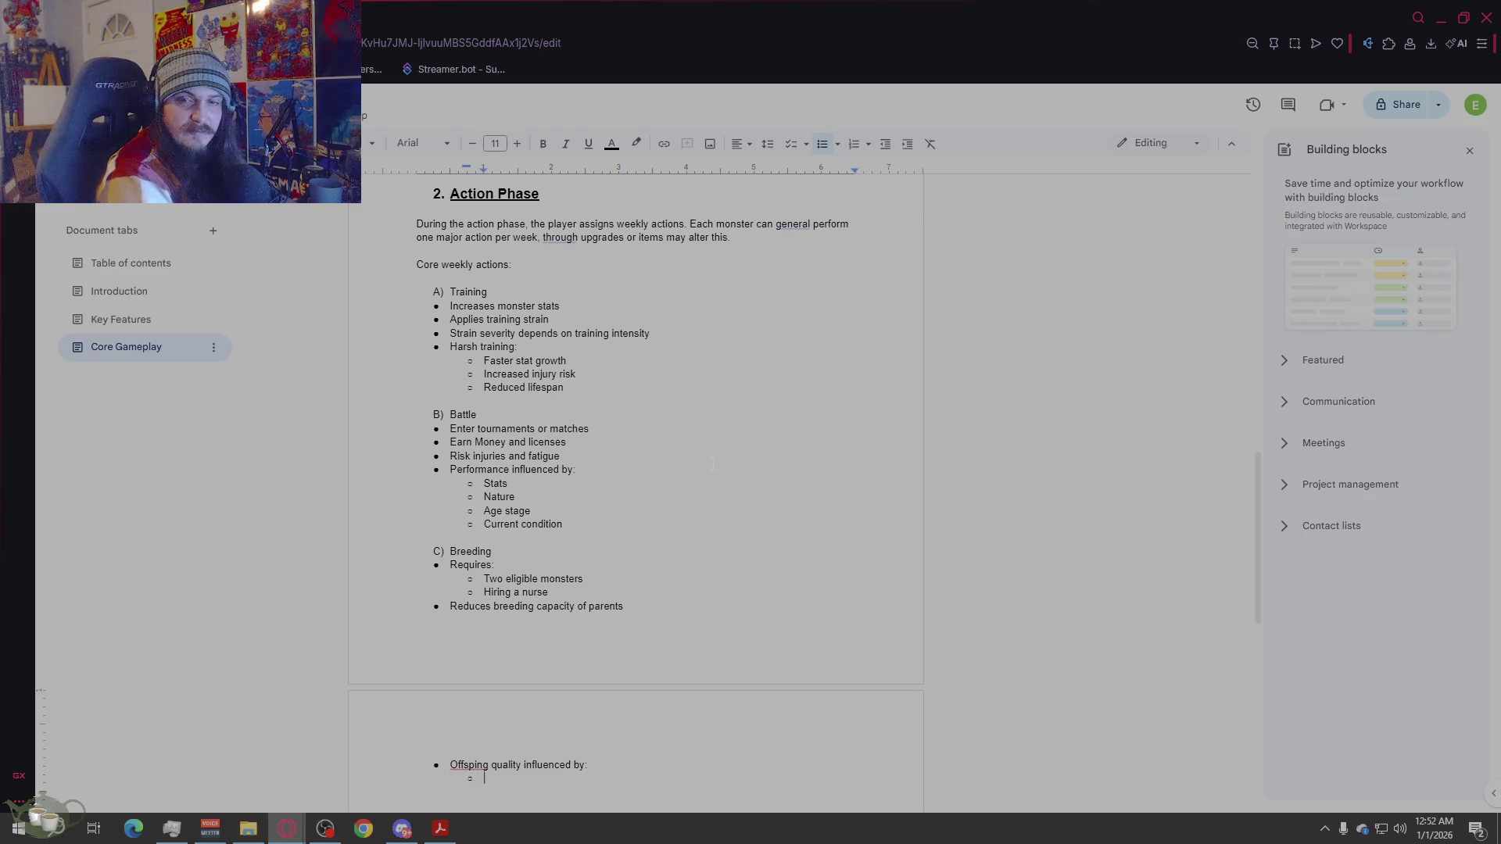
type("Parent age")
key("Return")
type("Training Ha")
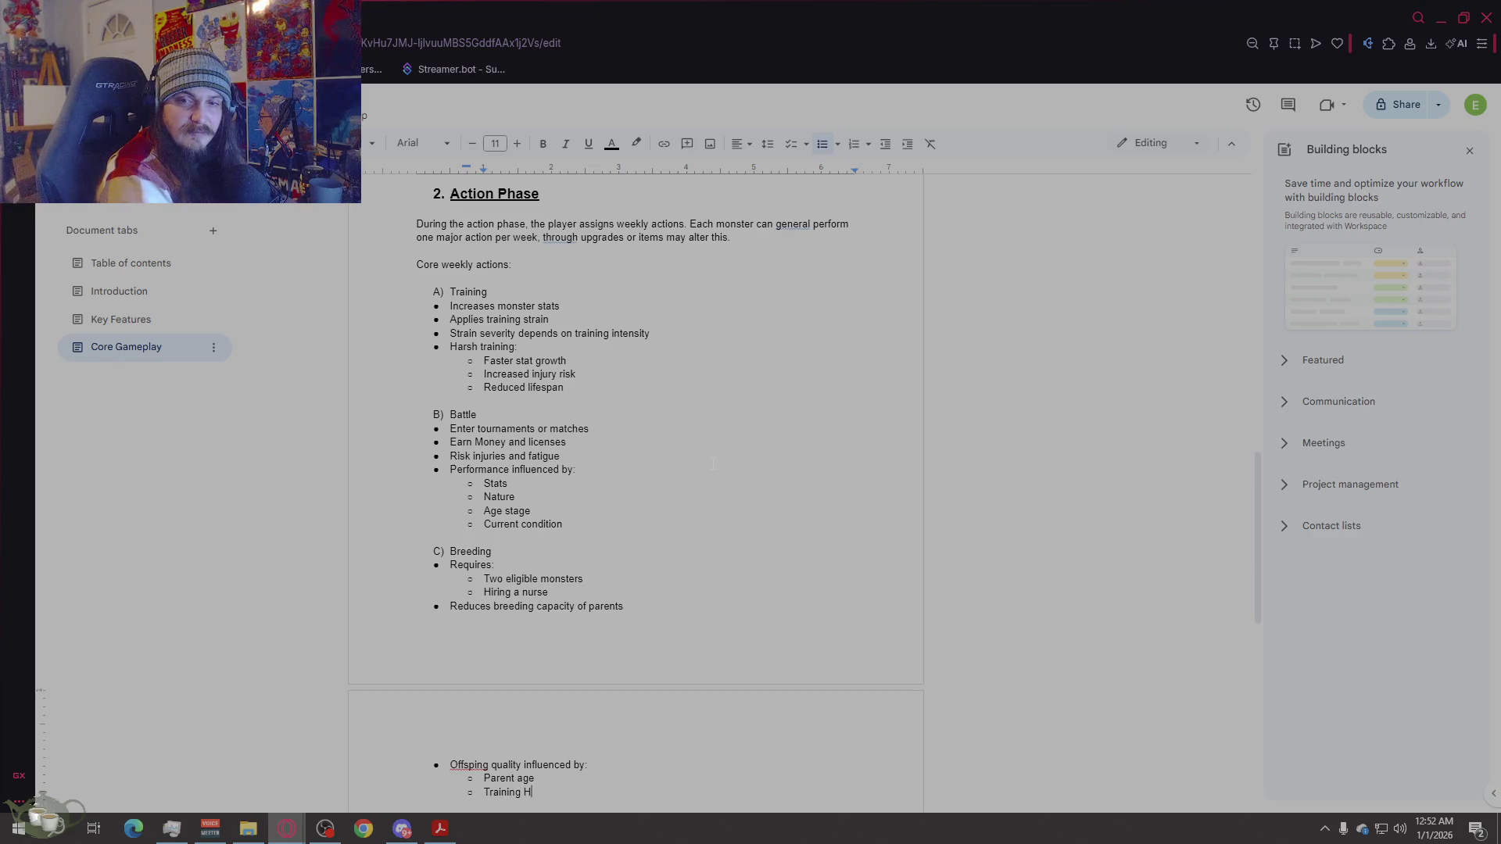
key("BackSpace")
key("BackSpace")
type("harshm")
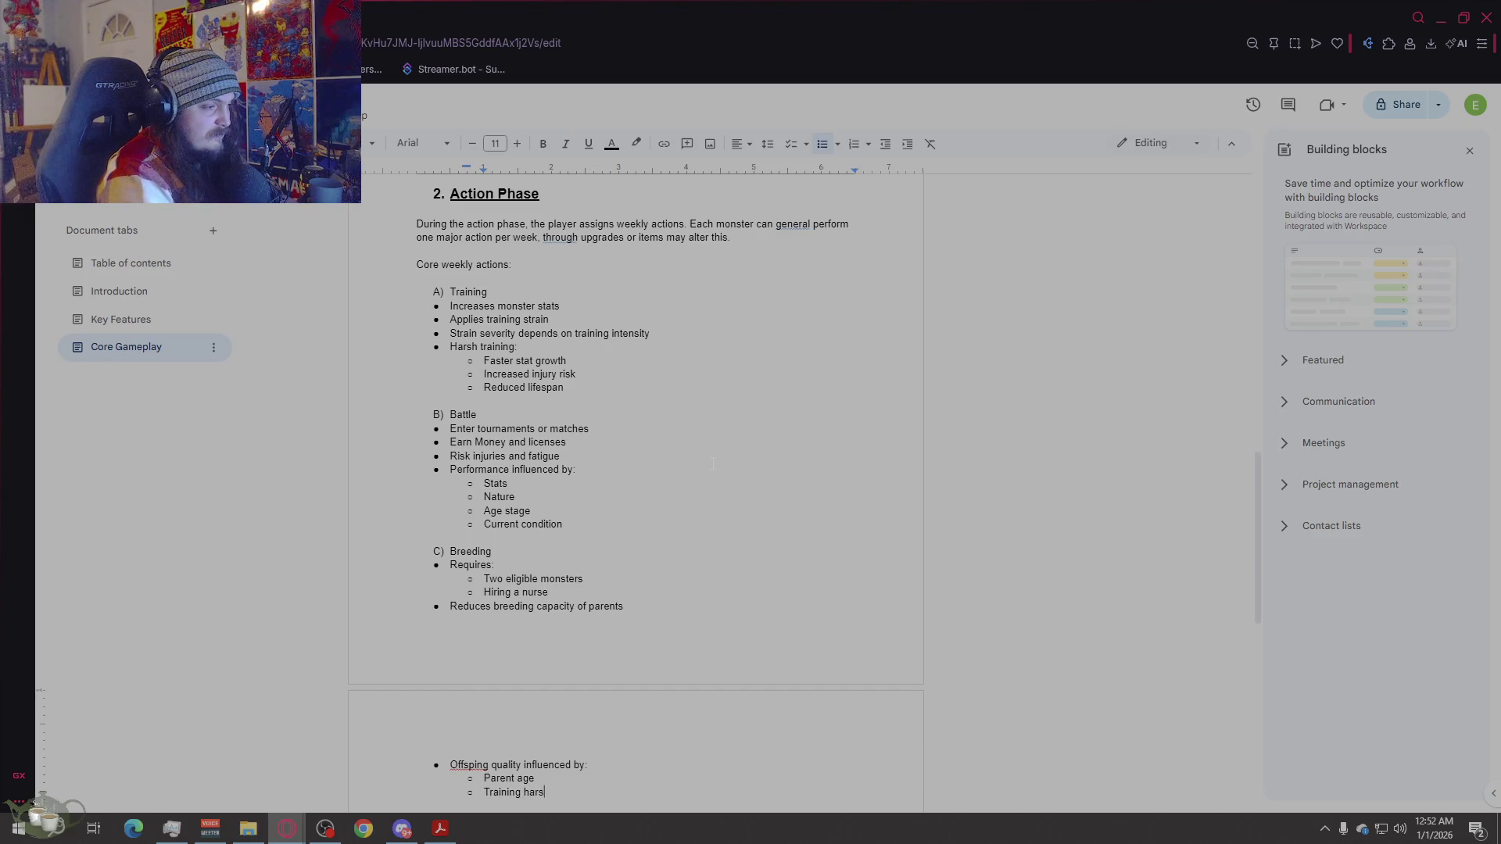
key("BackSpace")
type("ness history")
key("Return")
type("Parent stats and nature")
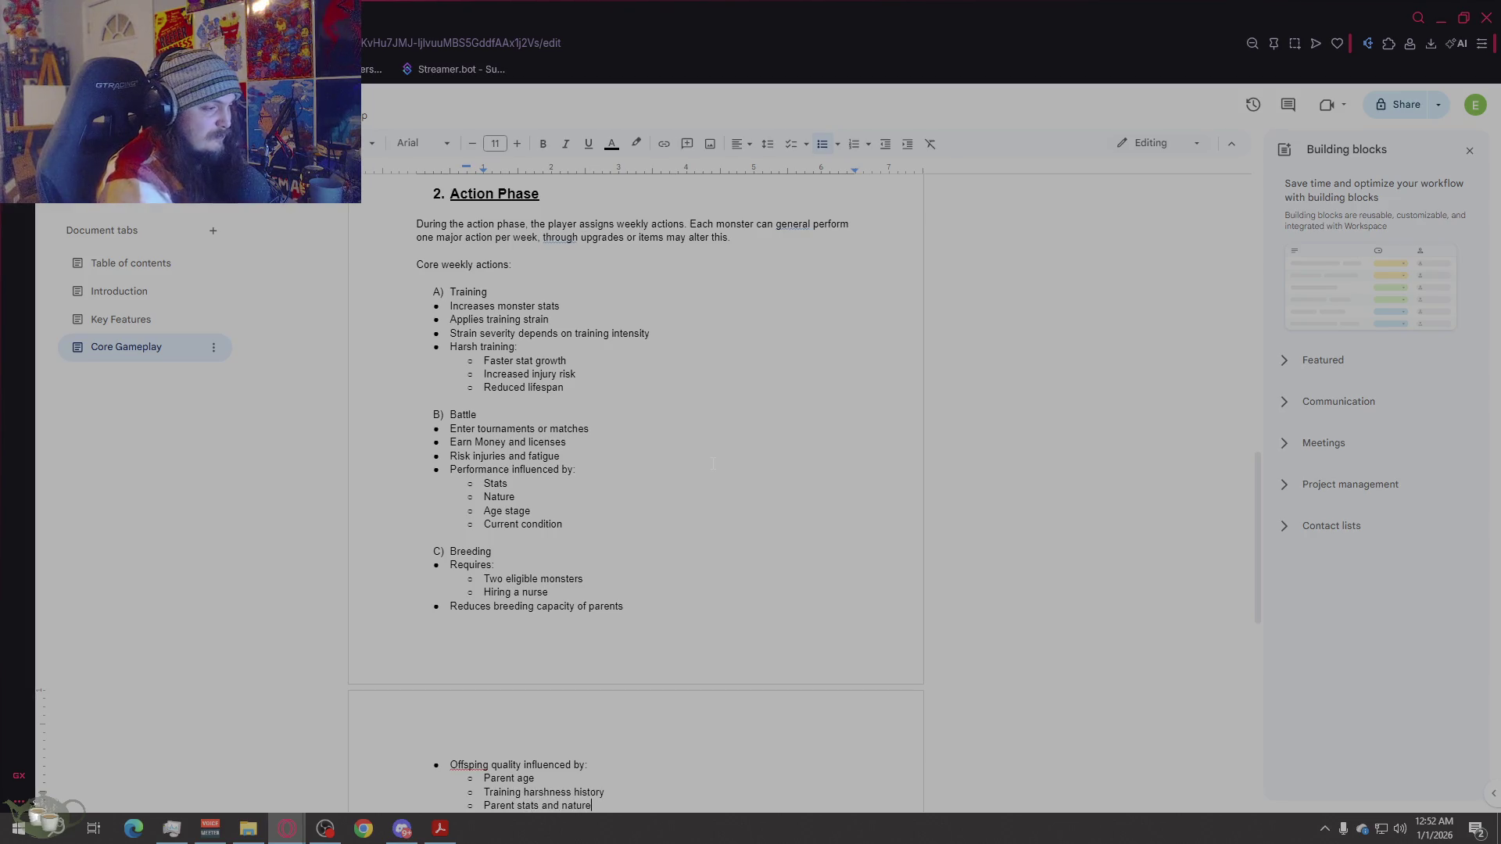
Step: Correct the misspelling 'Offsping' to 'Offspring' using the spelling suggestion
scroll(629, 617, "down", 2)
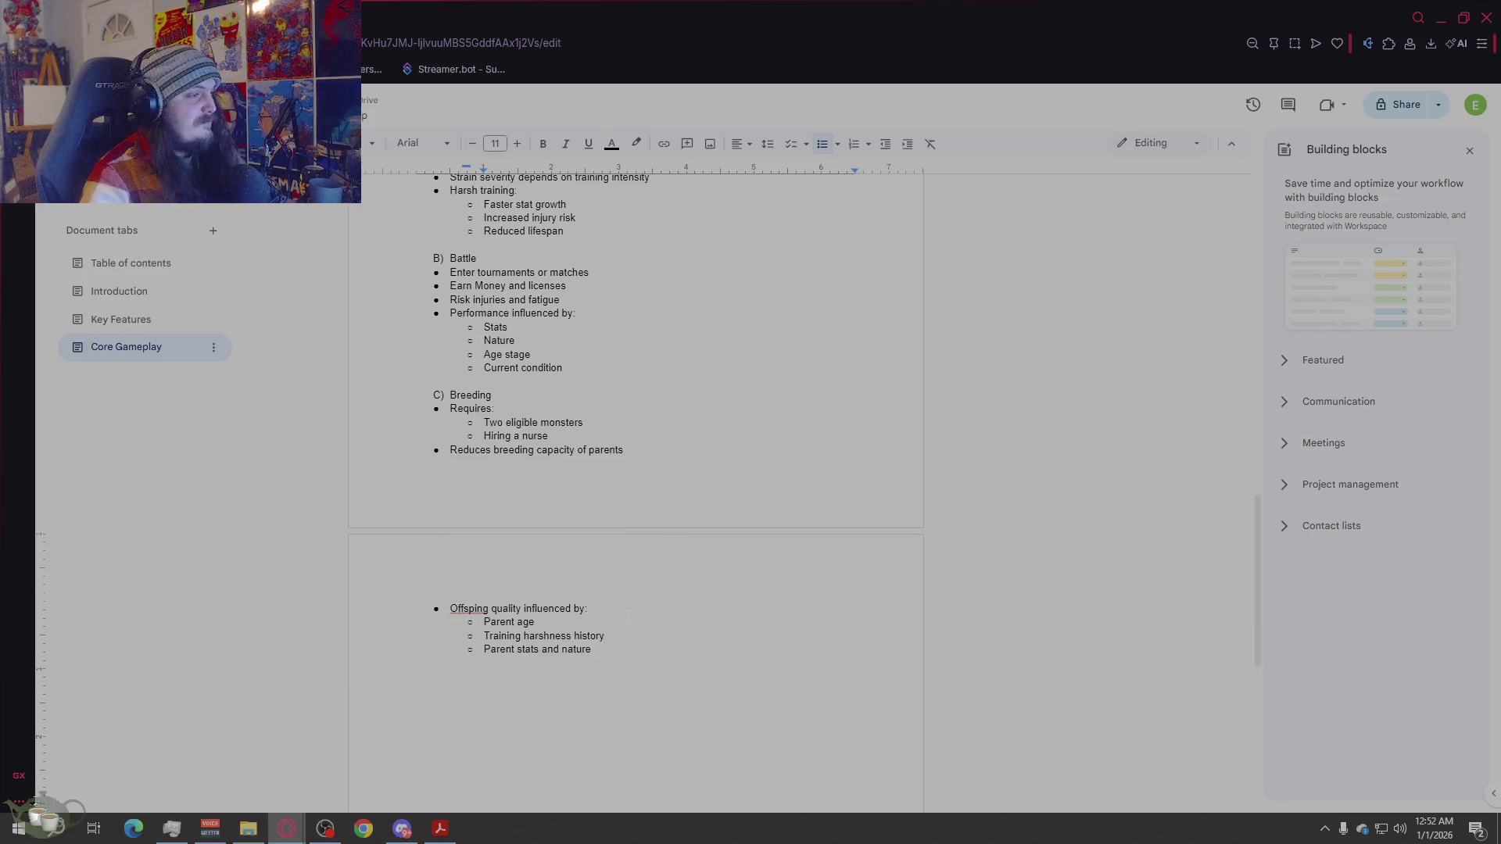
left_click(470, 611)
left_click(477, 590)
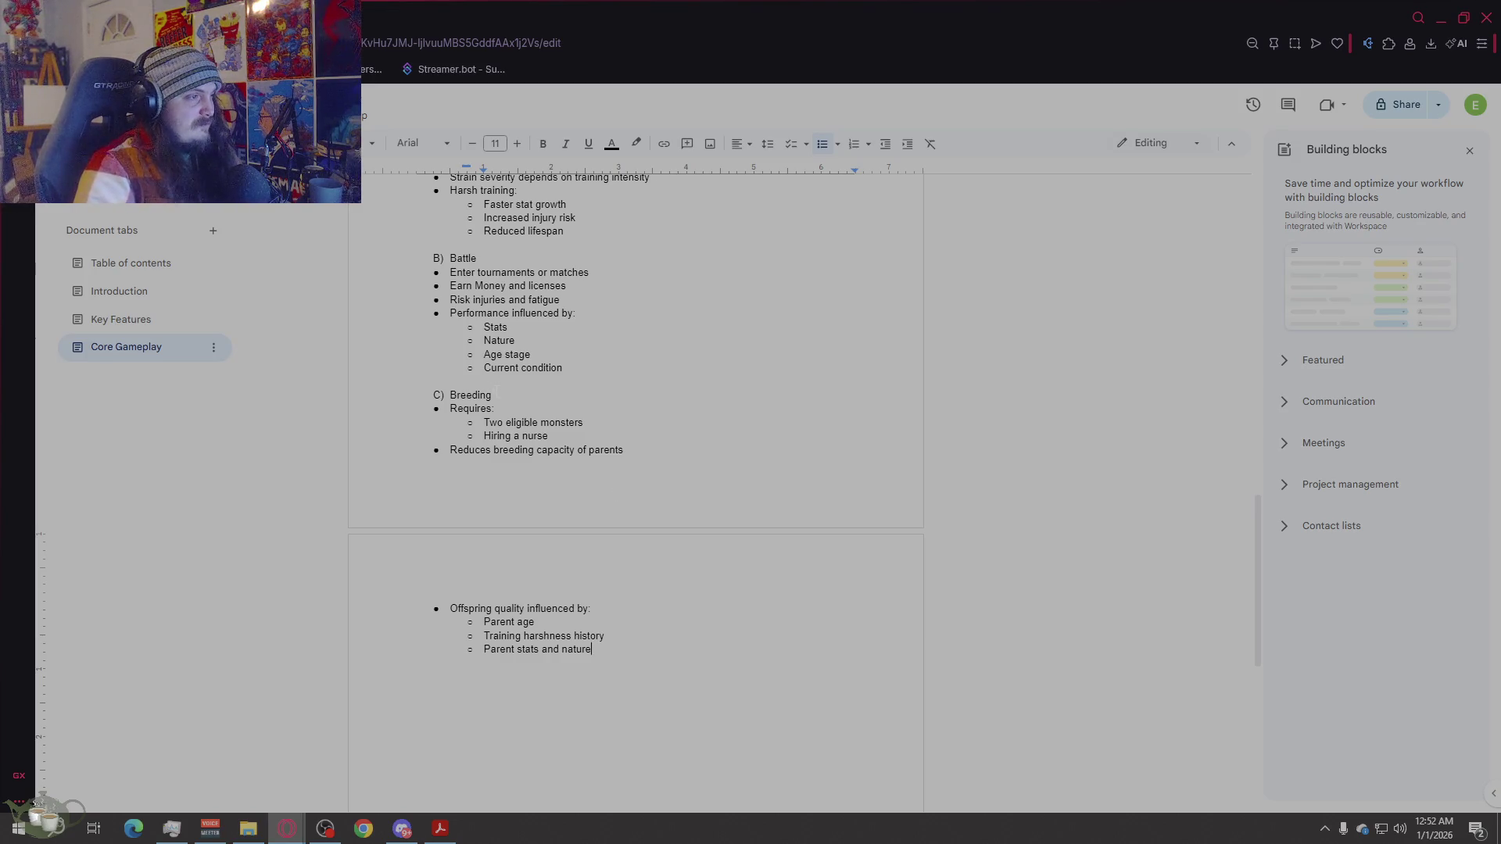
Step: Change 'general' to 'generally' in the Action Phase introduction paragraph
scroll(497, 391, "up", 3)
scroll(582, 479, "down", 3)
scroll(584, 394, "up", 4)
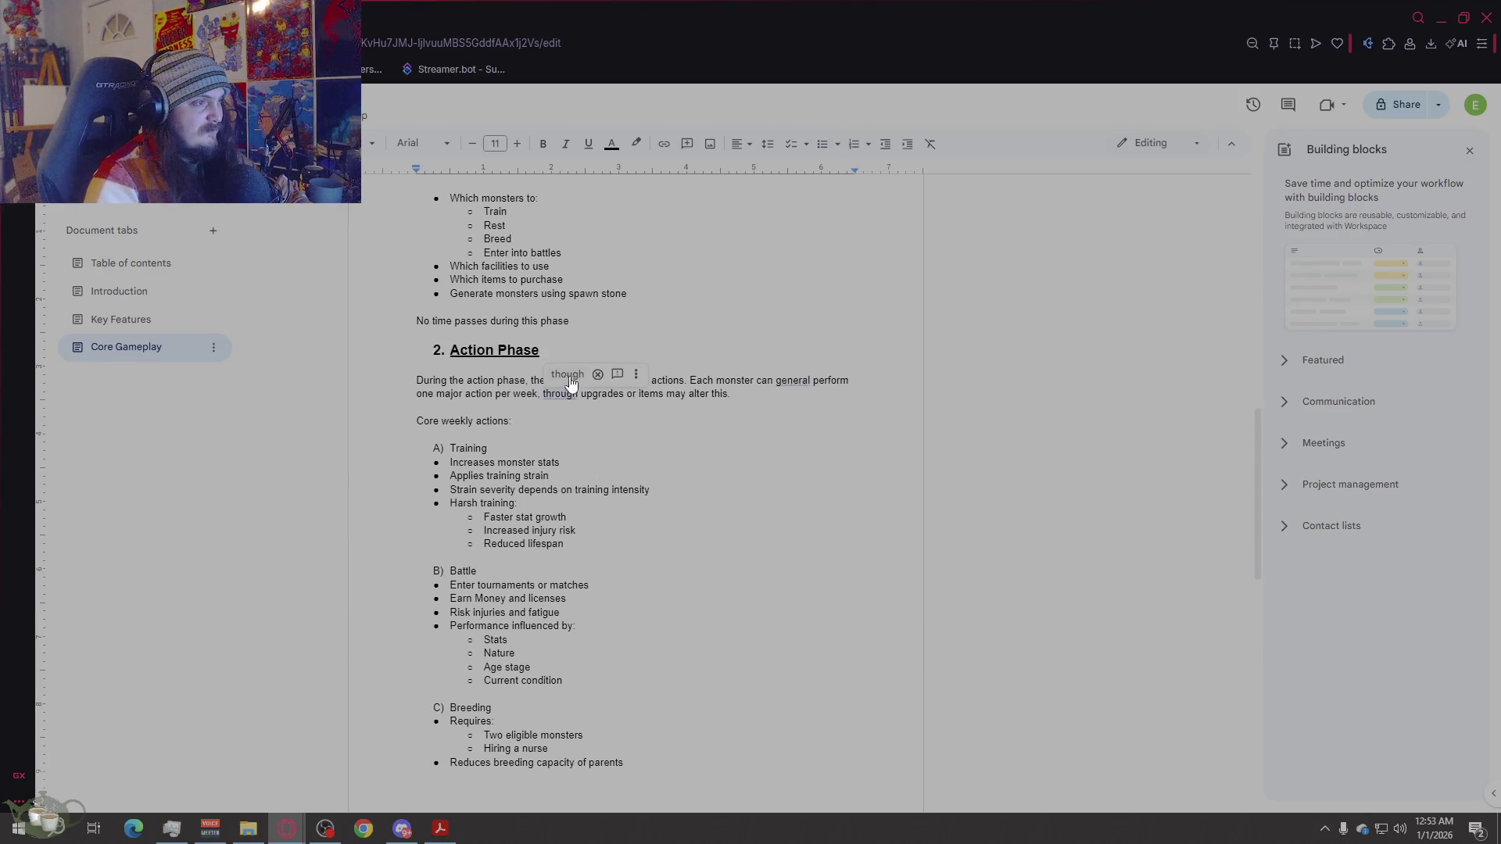
scroll(619, 523, "down", 3)
scroll(622, 523, "down", 3)
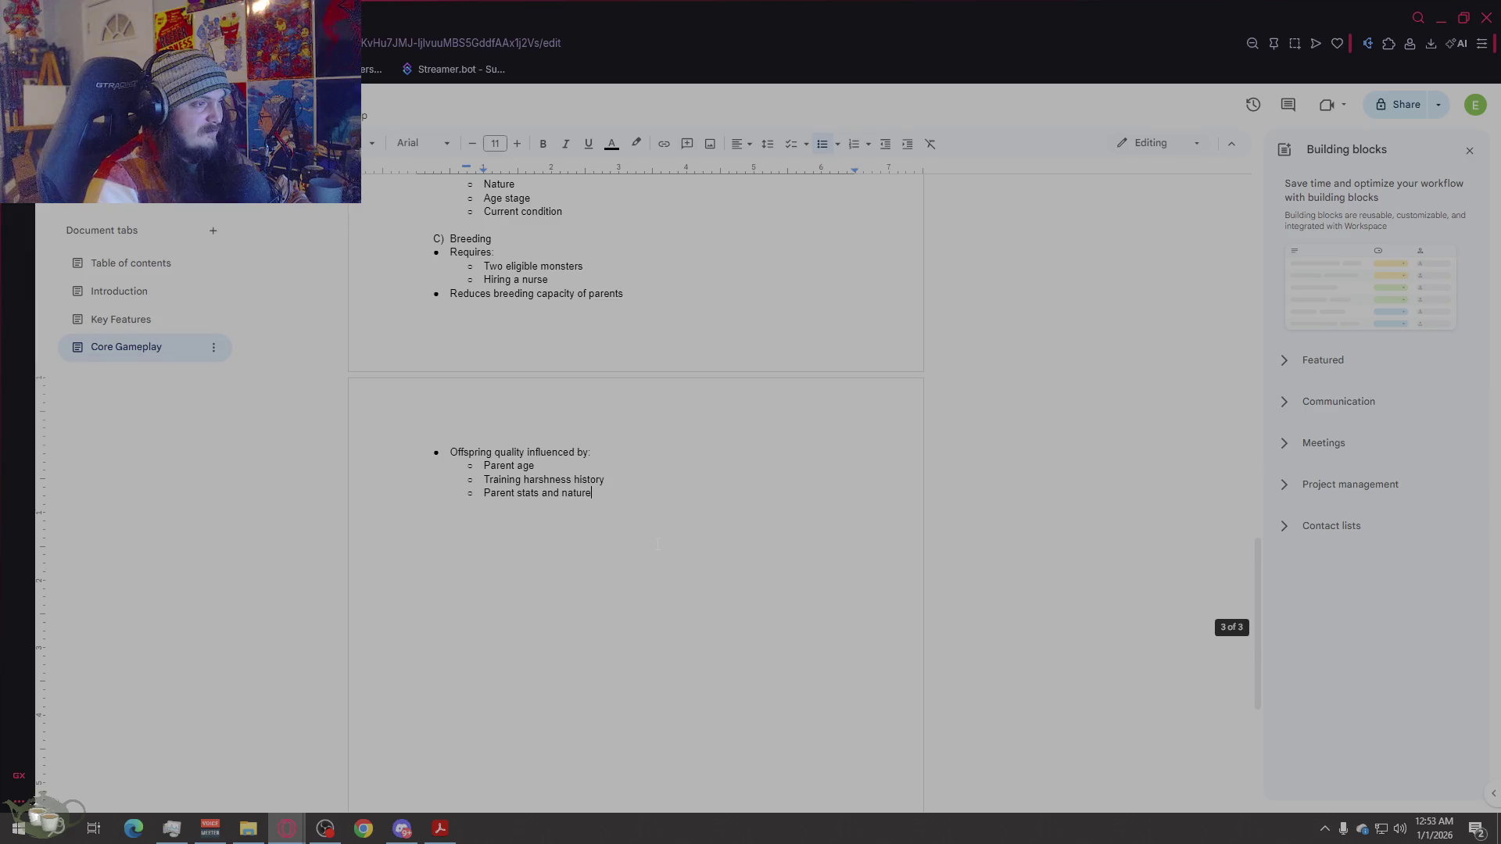
scroll(657, 545, "up", 10)
left_click(811, 693)
type("ly")
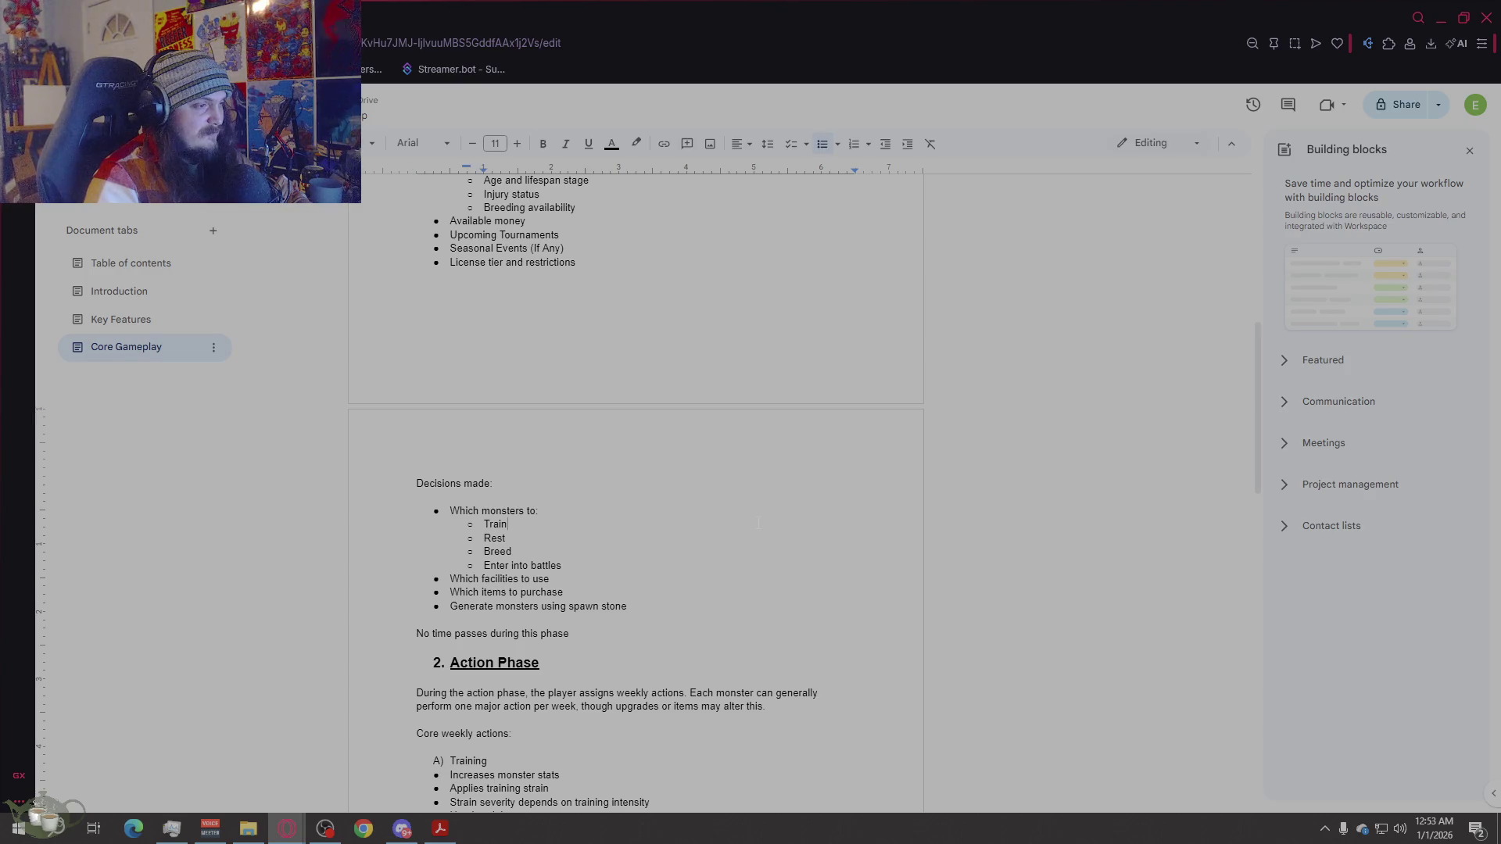
Step: Return to the Breeding section and place the cursor after 'Parent stats and nature'
scroll(758, 523, "down", 3)
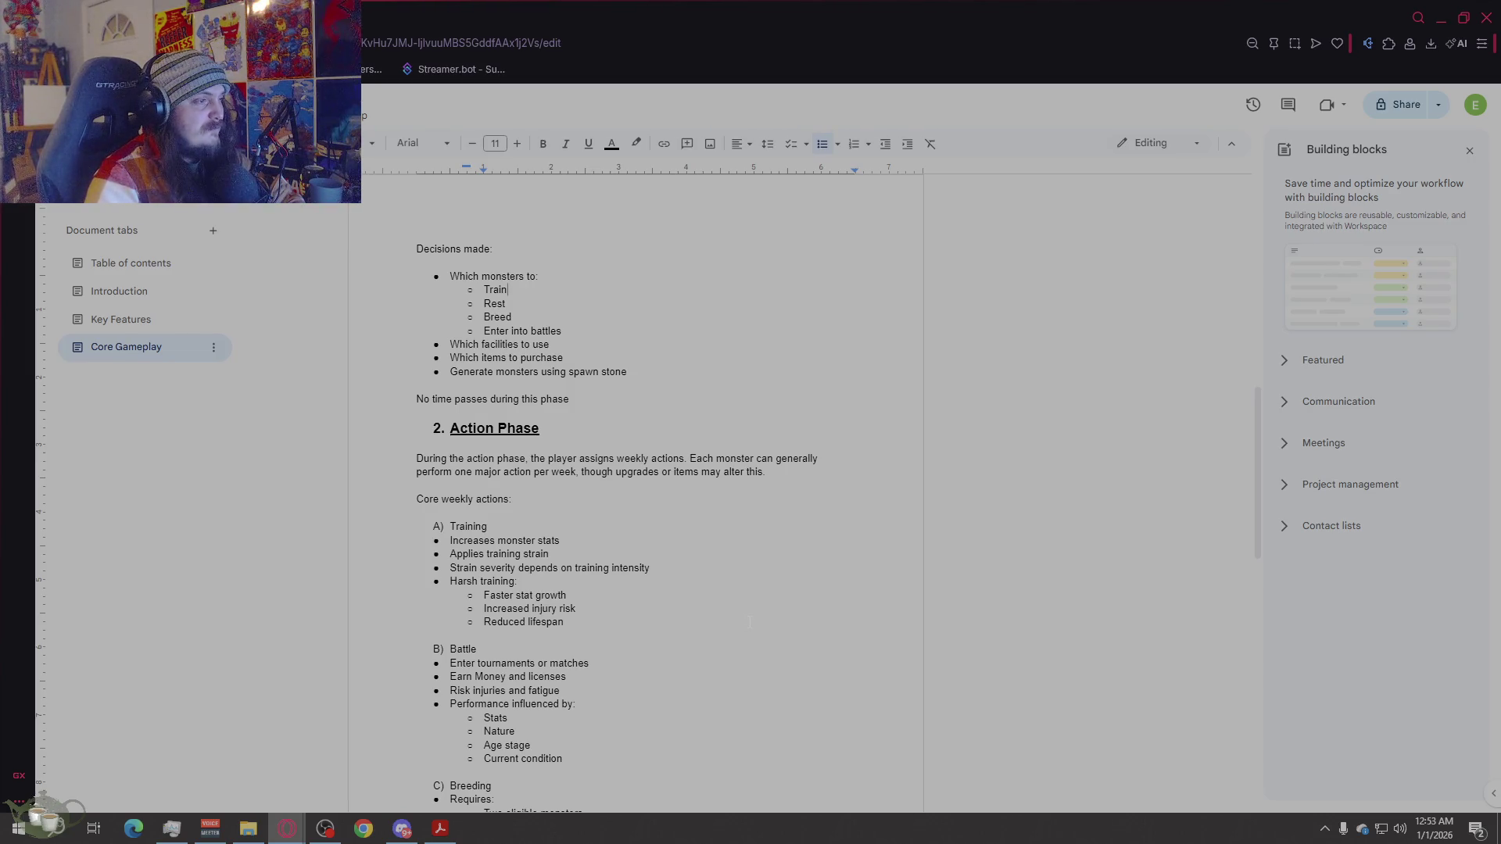
scroll(749, 622, "down", 3)
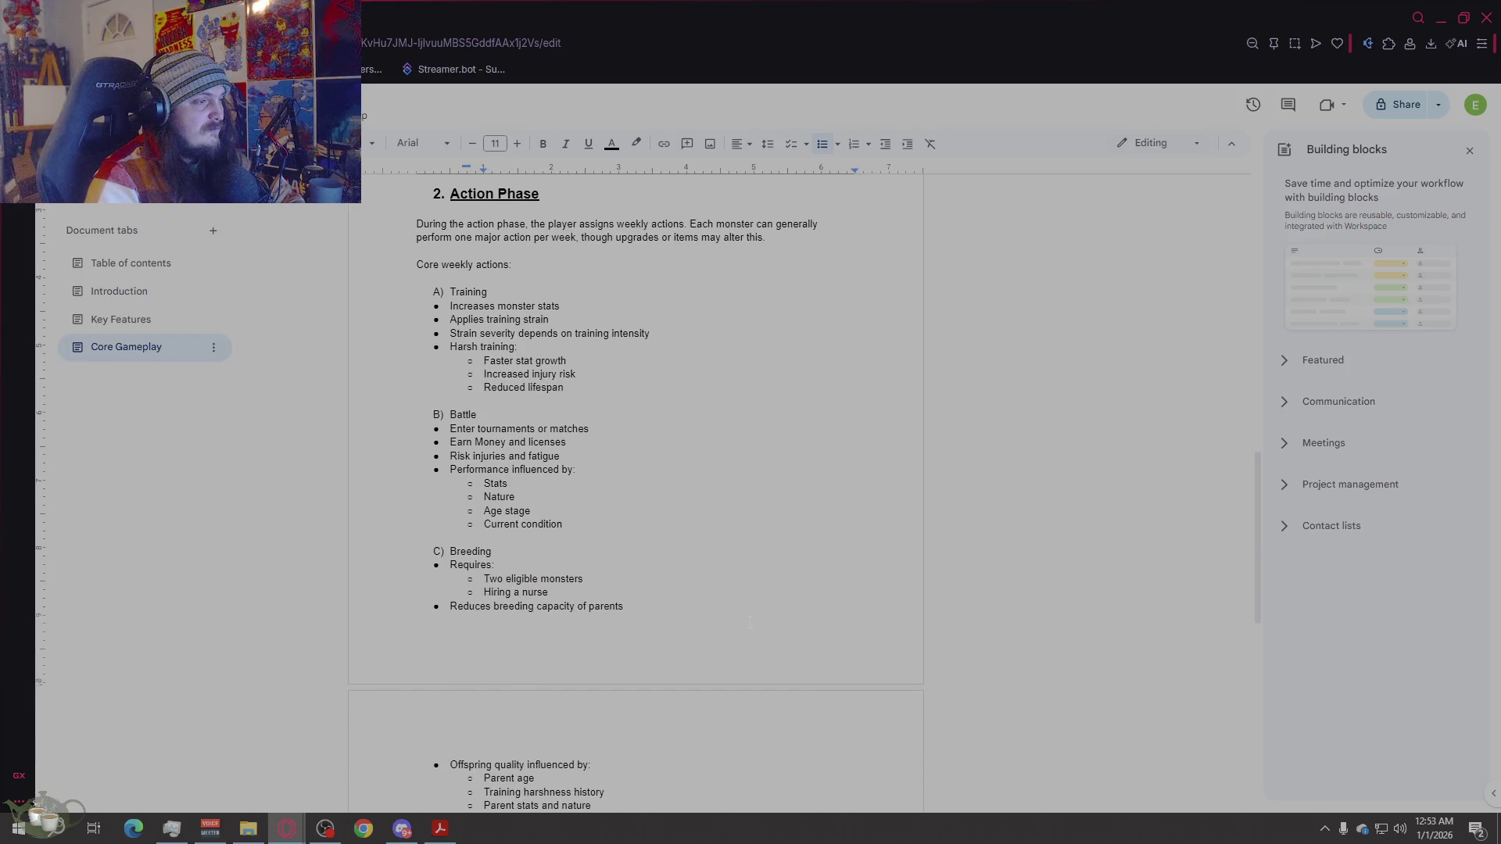
scroll(749, 621, "down", 2)
scroll(749, 622, "up", 15)
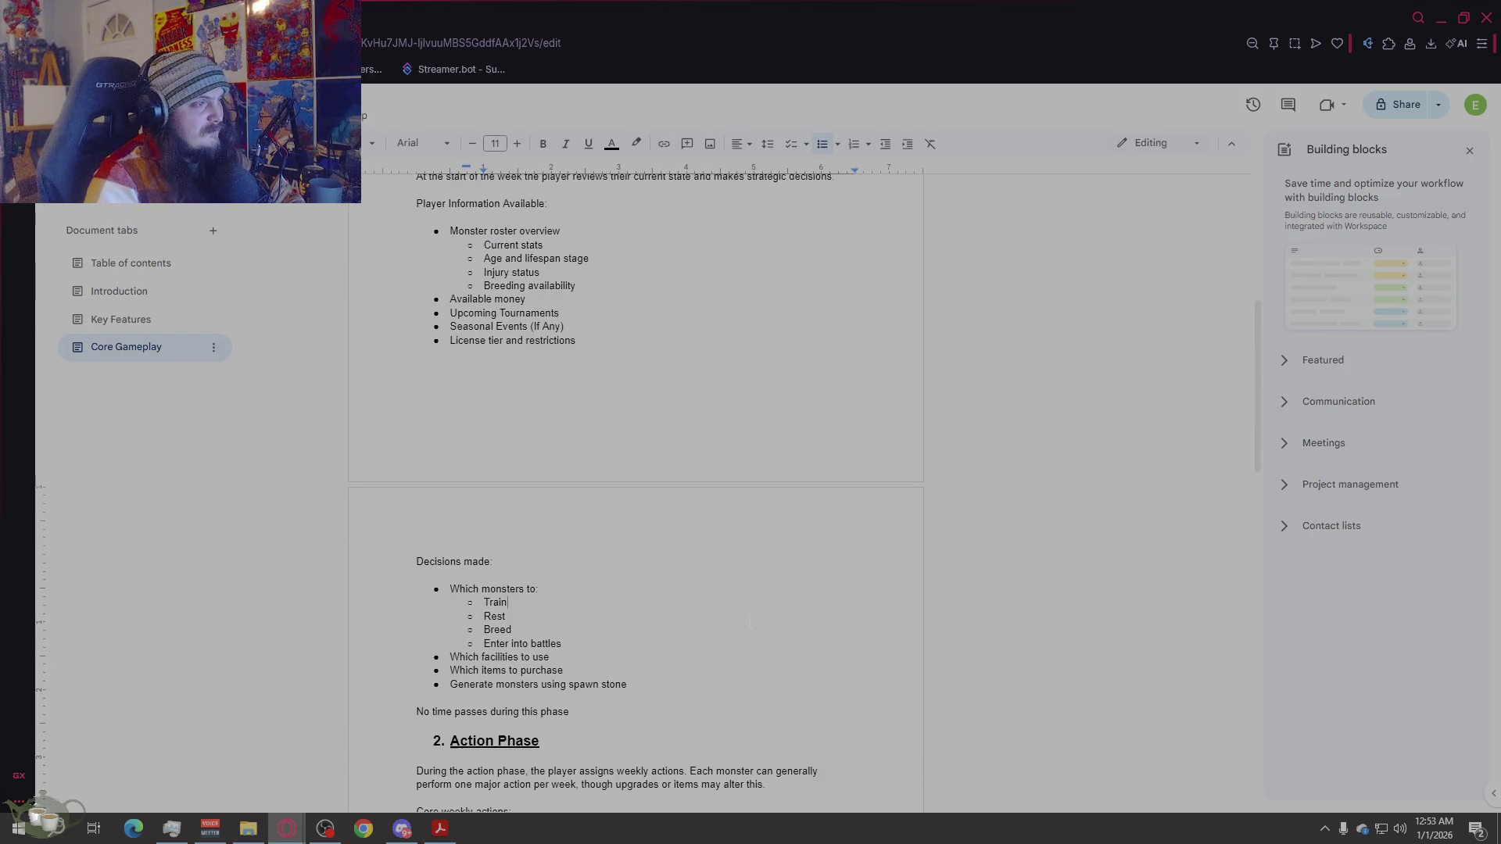
scroll(749, 622, "up", 1)
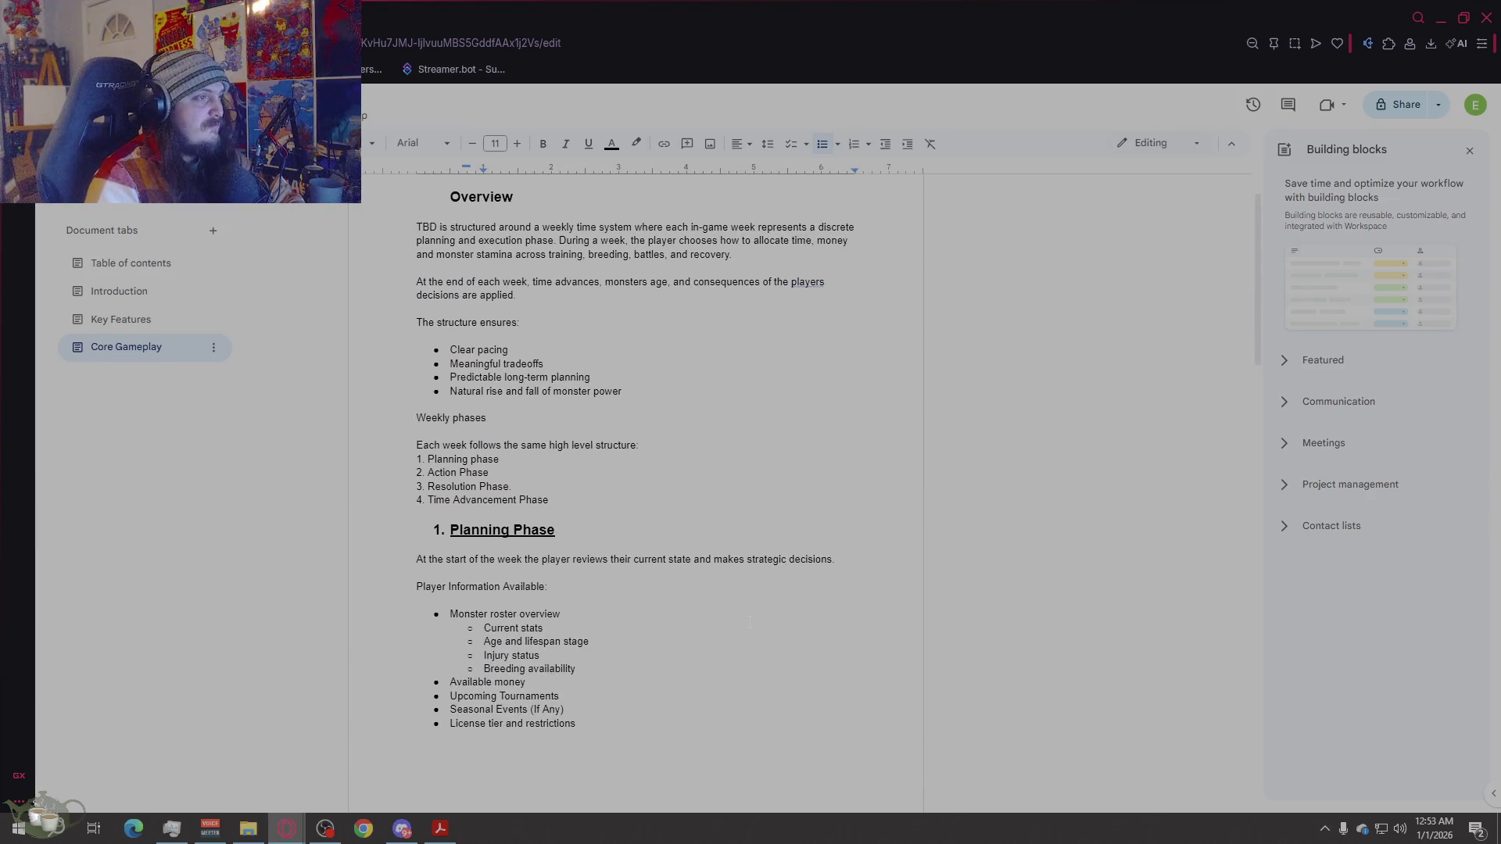
scroll(748, 616, "down", 1)
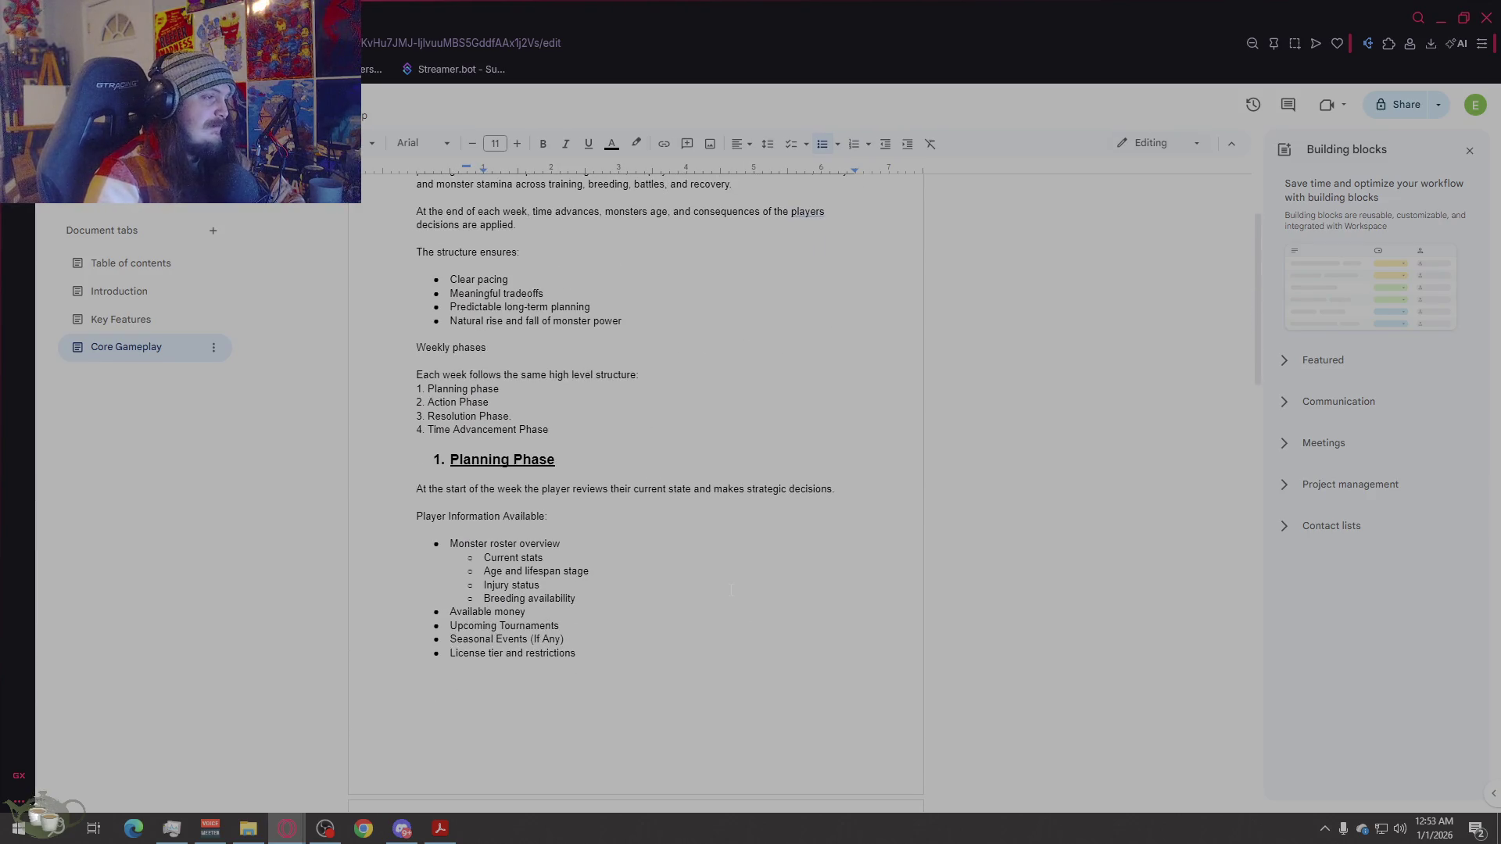
scroll(731, 590, "down", 15)
left_click(717, 604)
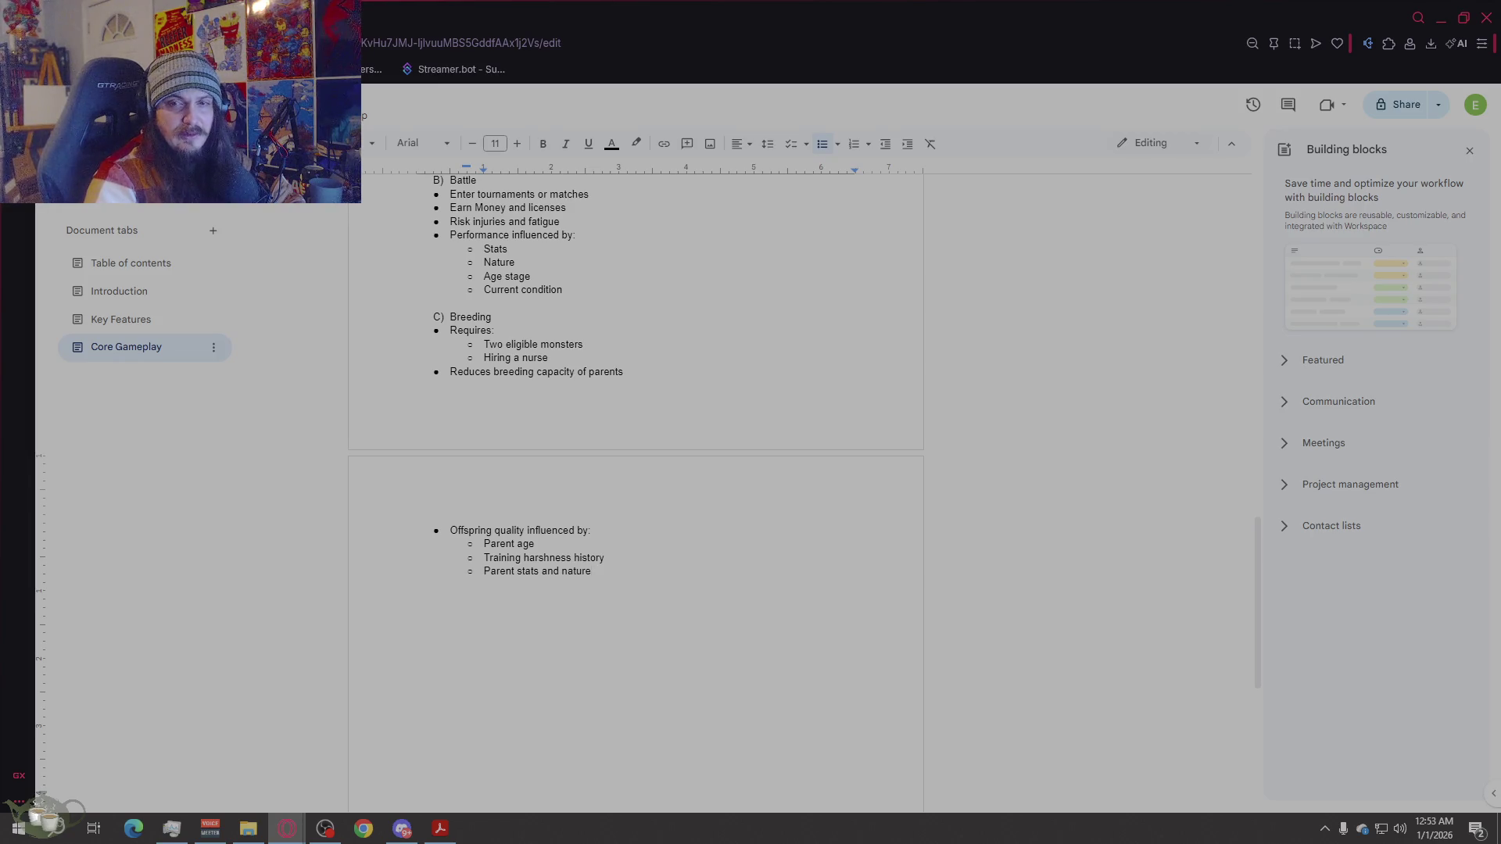
Step: Add action 'D) Rest/Recovery' with a first bullet reading 'Reduces fargue'
key("Return")
key("Return")
key("Return")
type("D) R")
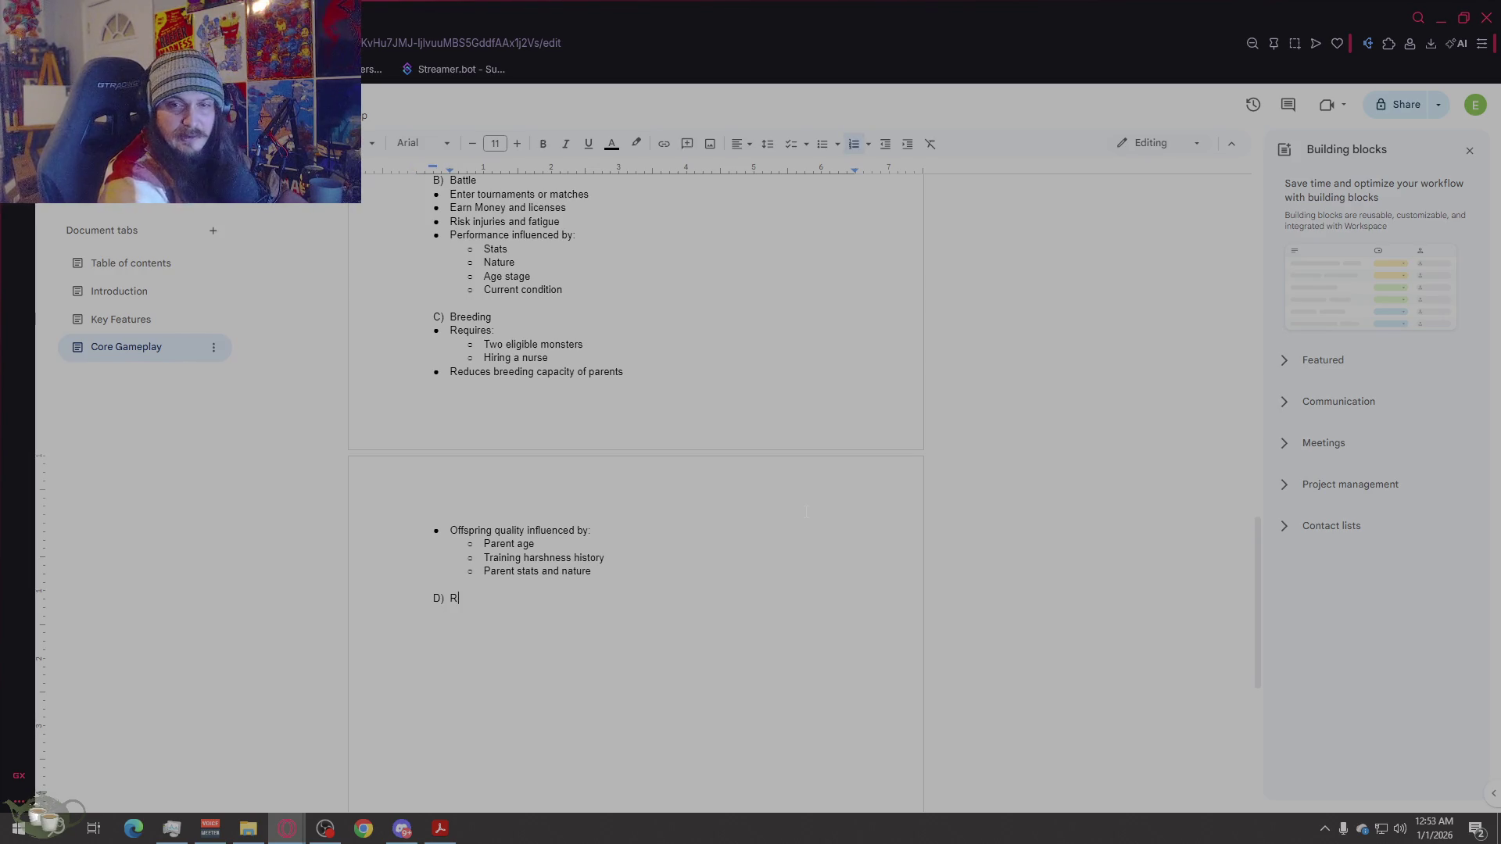
type("est/Recovery")
key("Return")
key("Return")
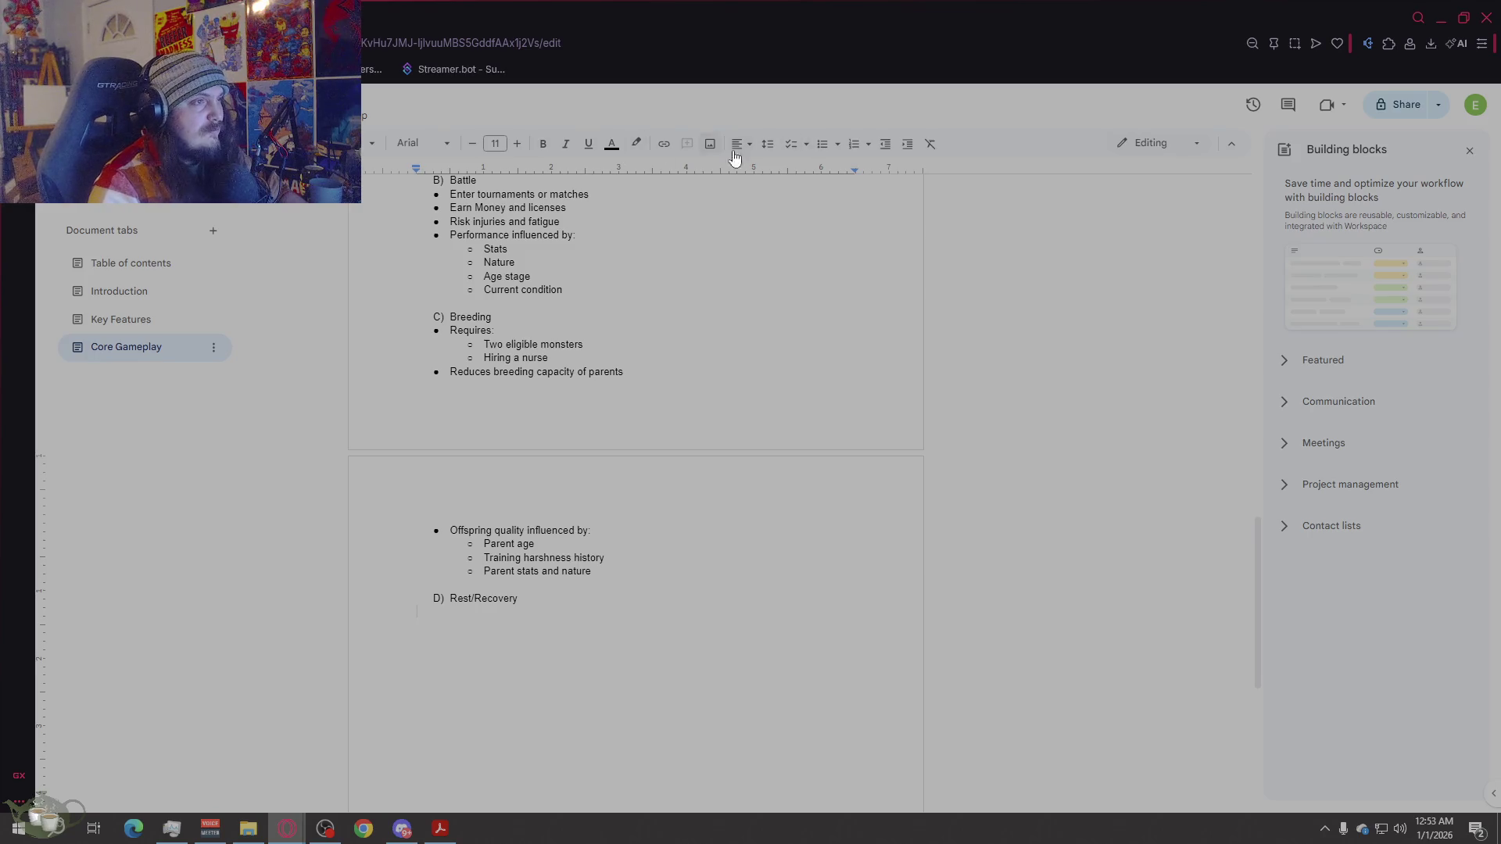
left_click(823, 148)
type("R")
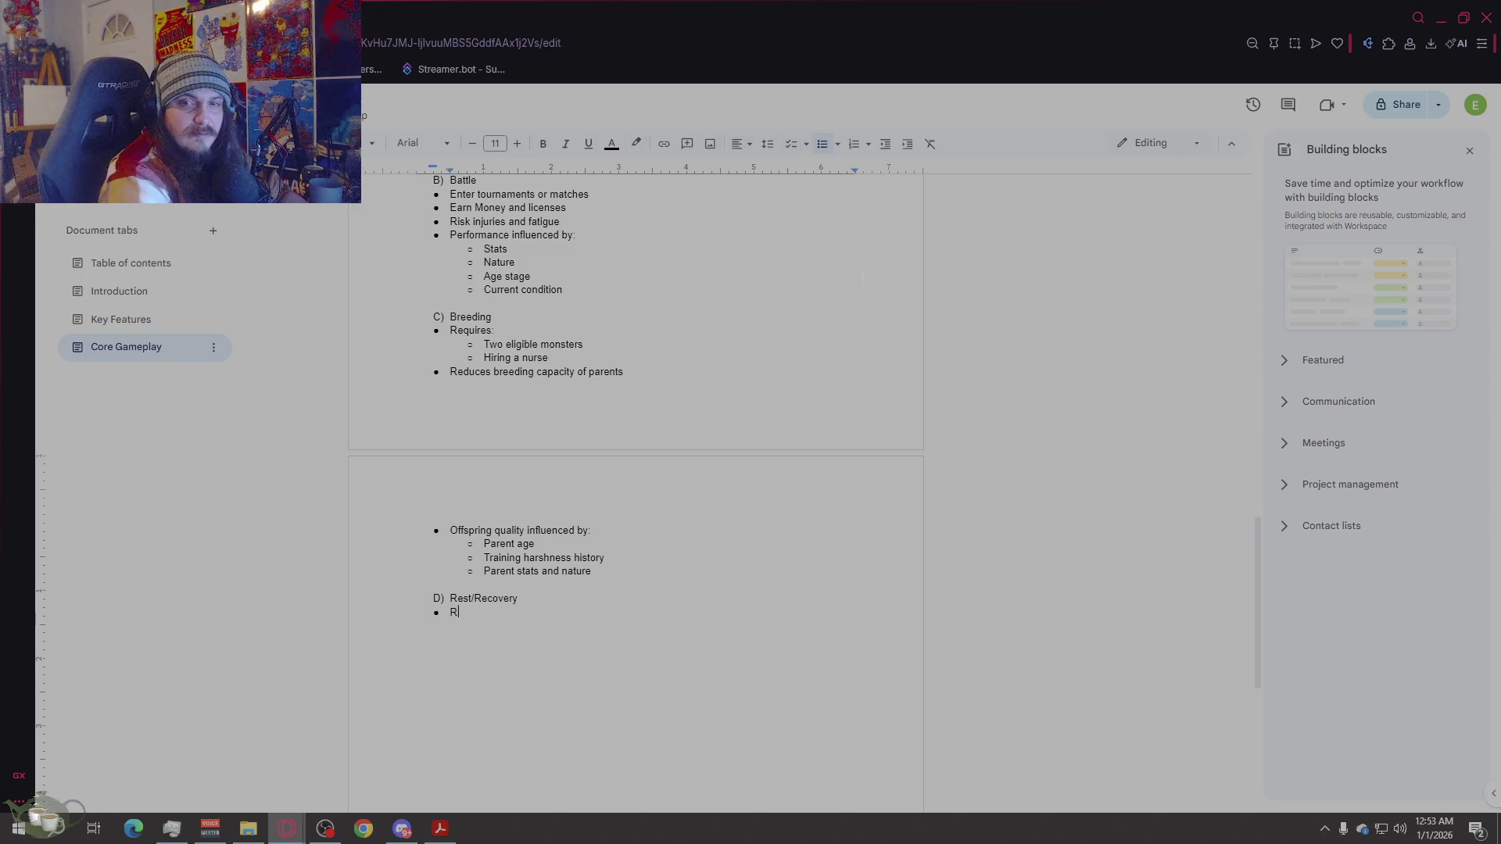
type("educes fa")
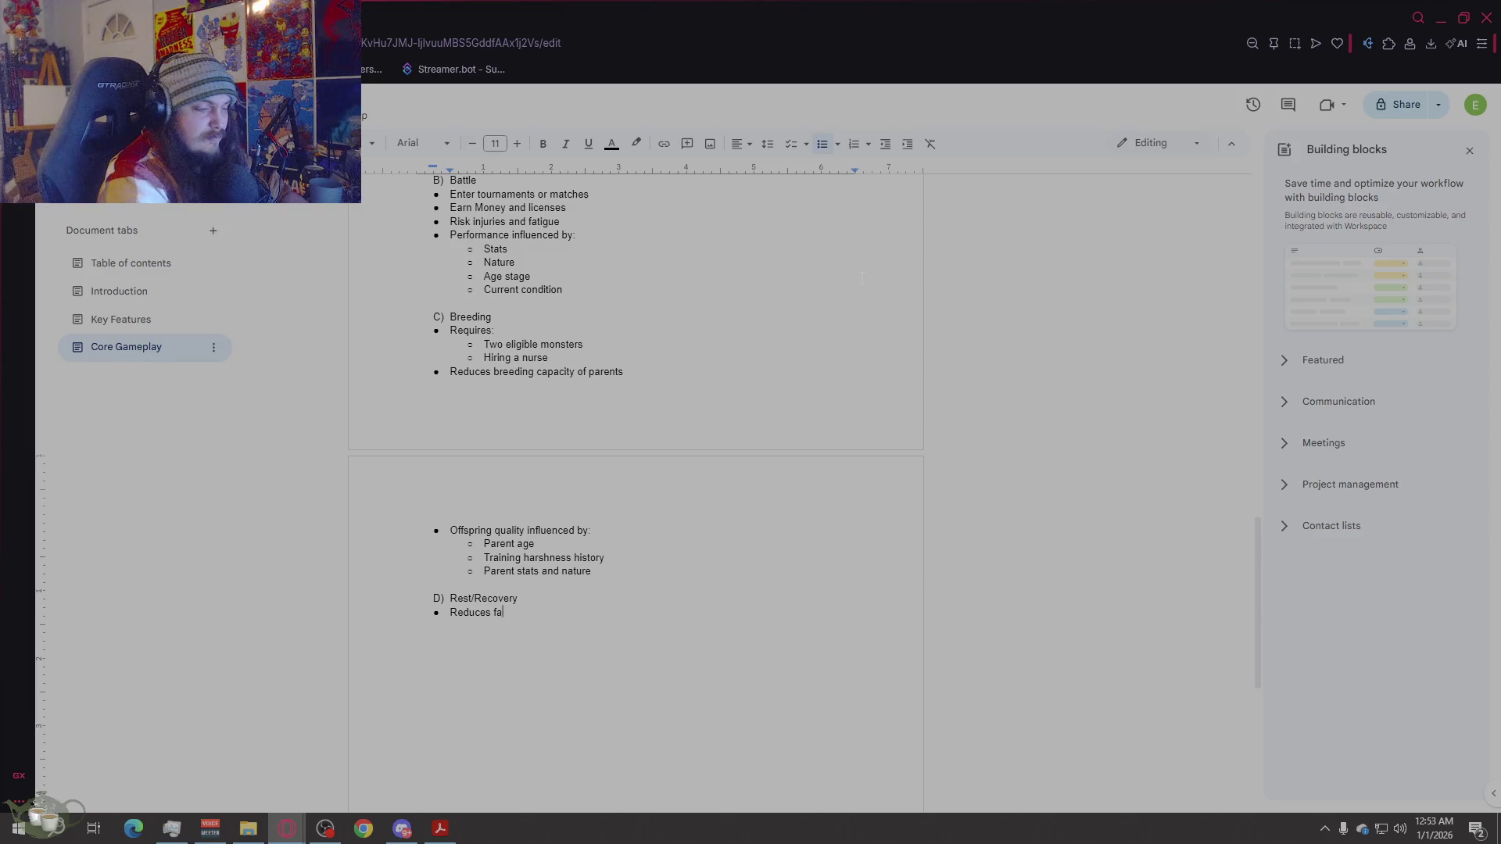
type("rgue and strain")
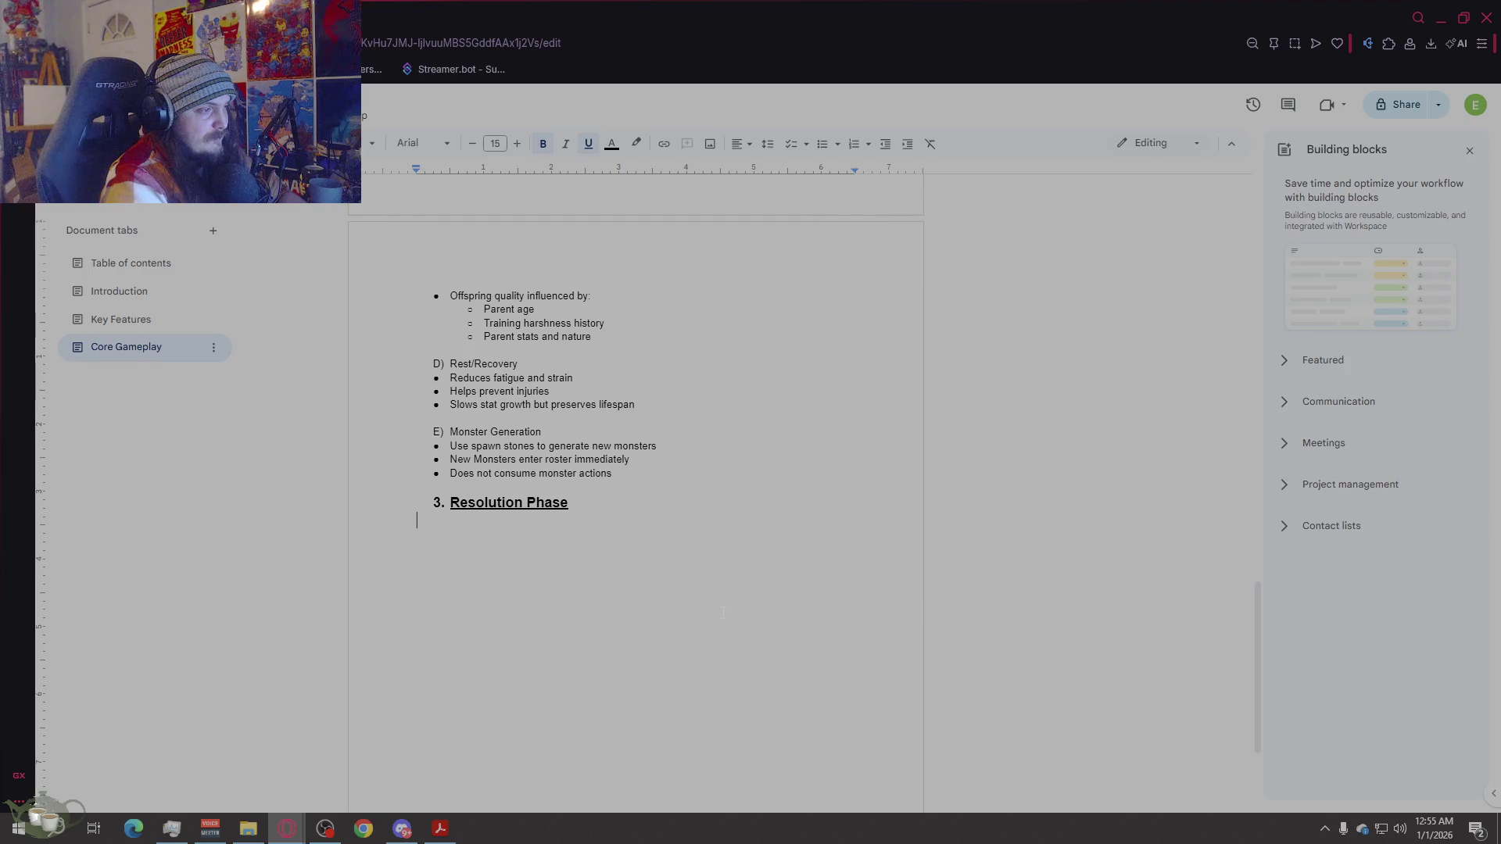
key("Return")
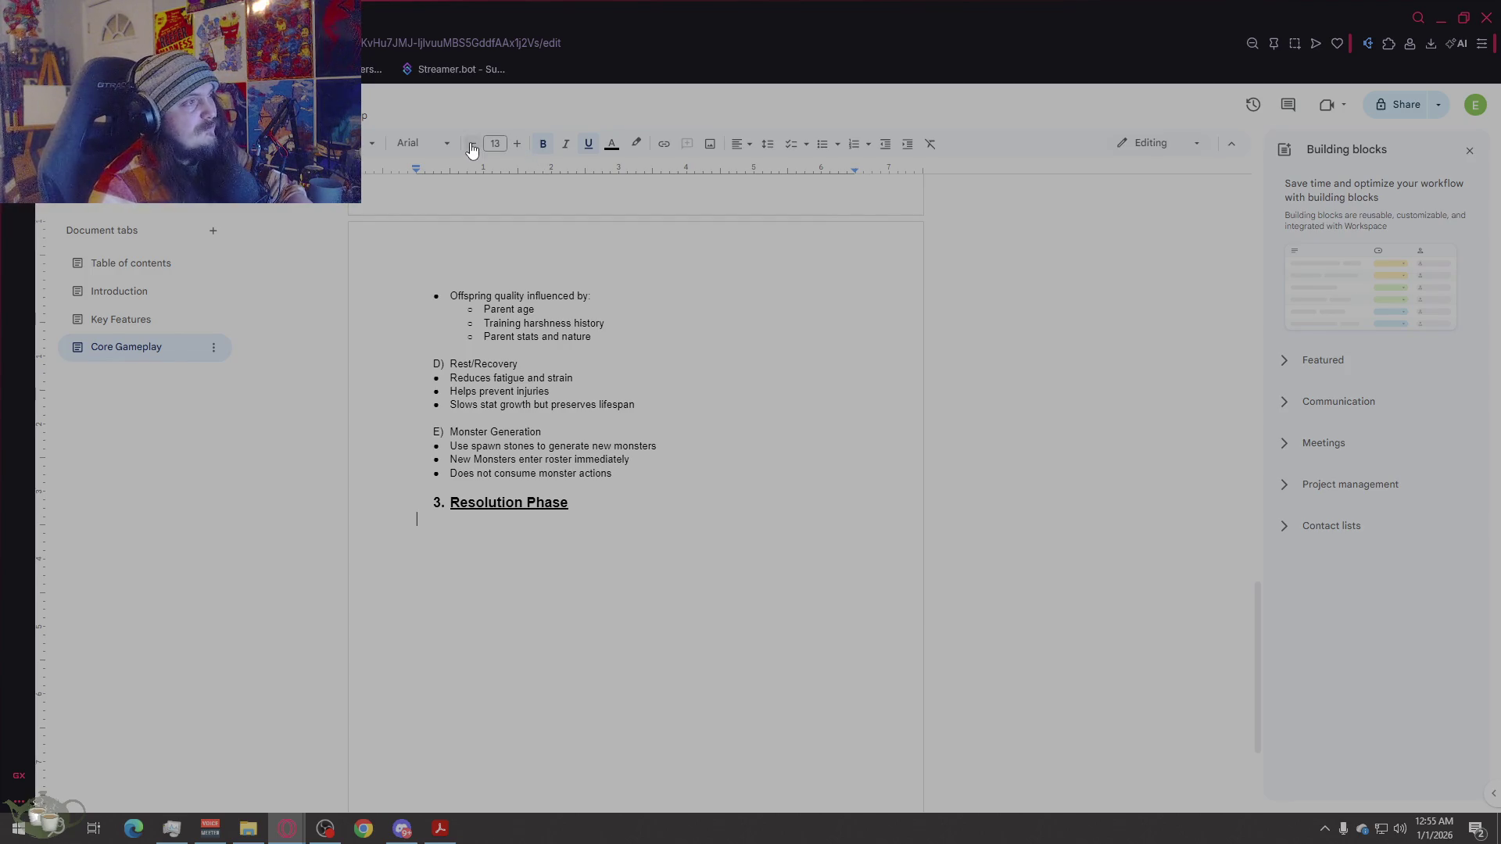
Step: Reset the line to 11 pt body text and type 'Once actions are confirmed, the game resolves outcomes in sequence:'
left_click(471, 143)
left_click(543, 143)
left_click(588, 143)
key("Return")
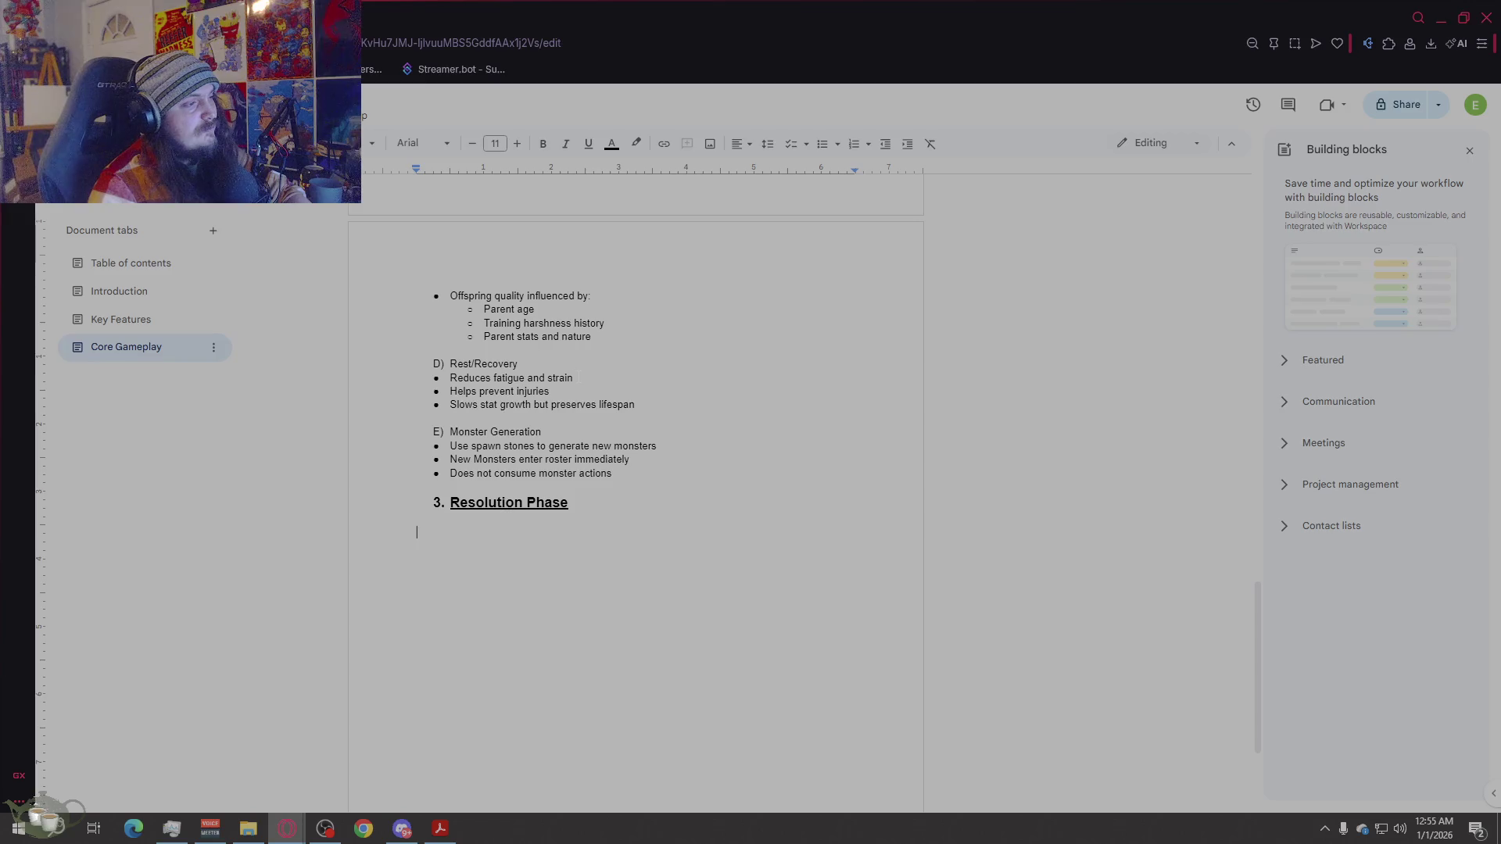
type("O")
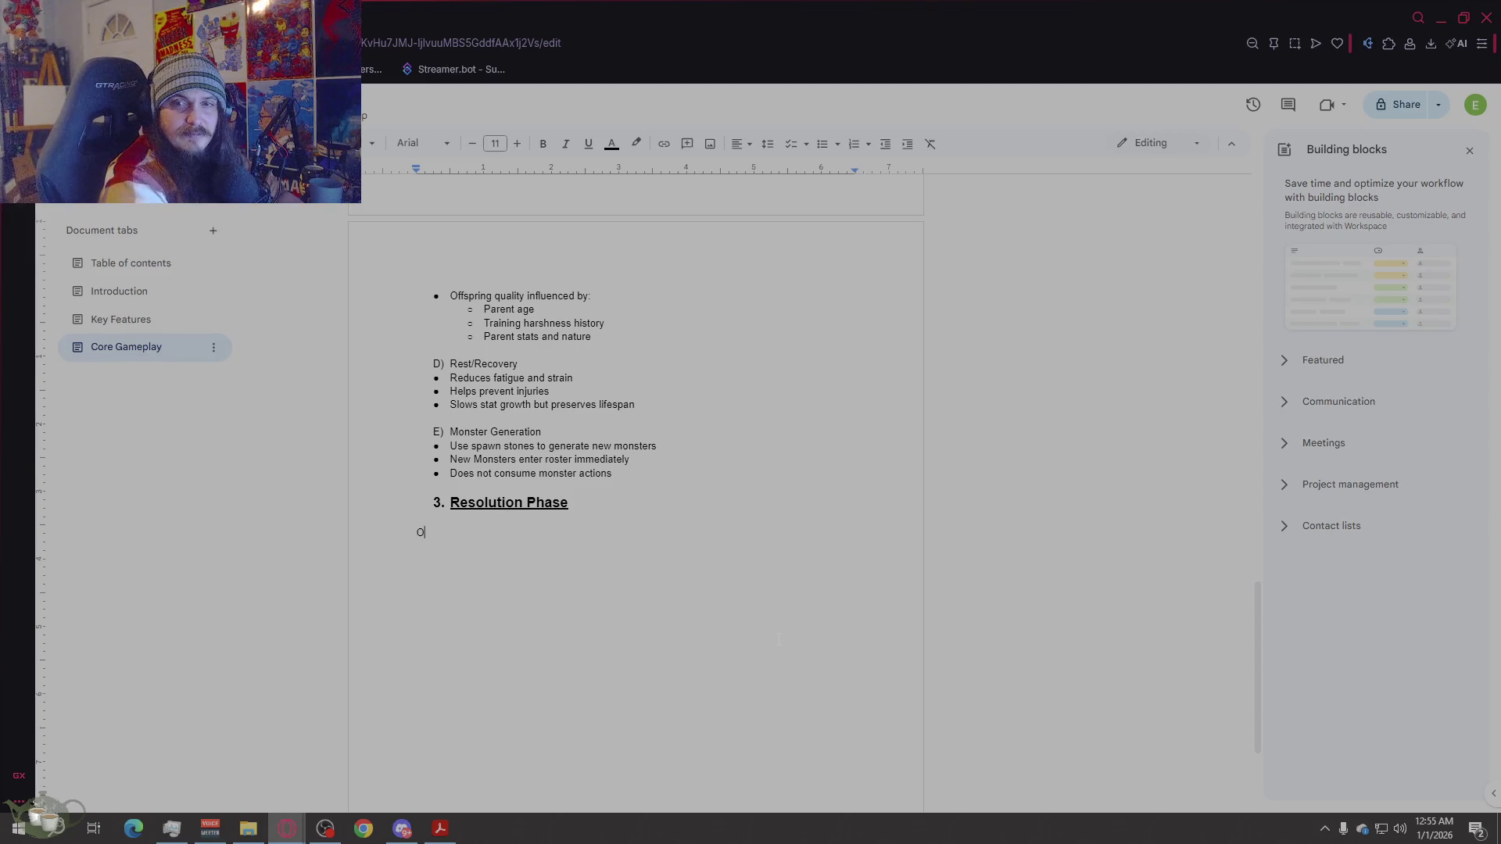
type("nce actions are ")
type("confirmed, ")
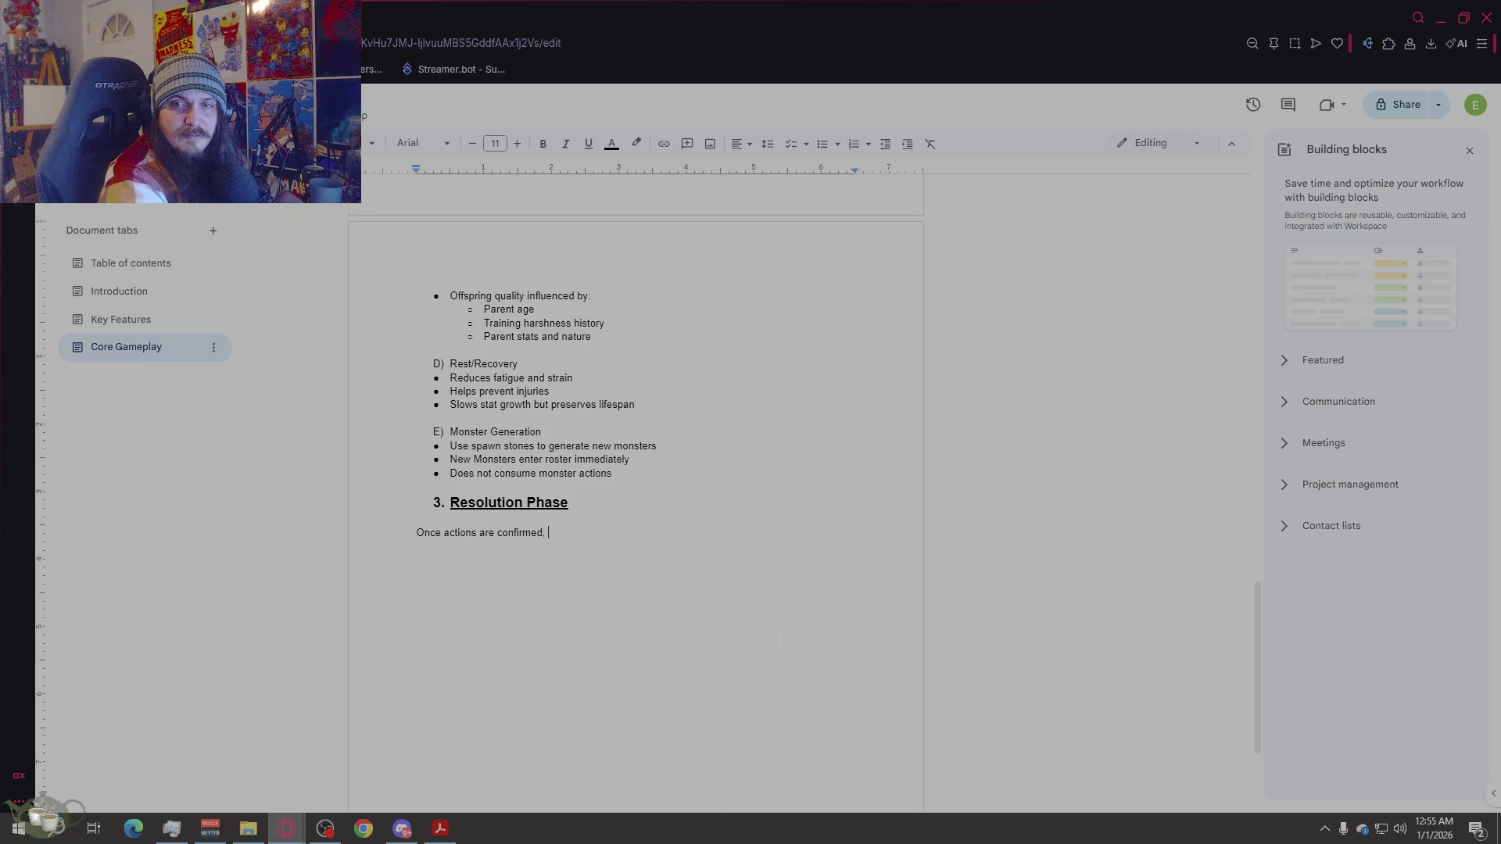
type("the game resolves out")
type("comes in sequi")
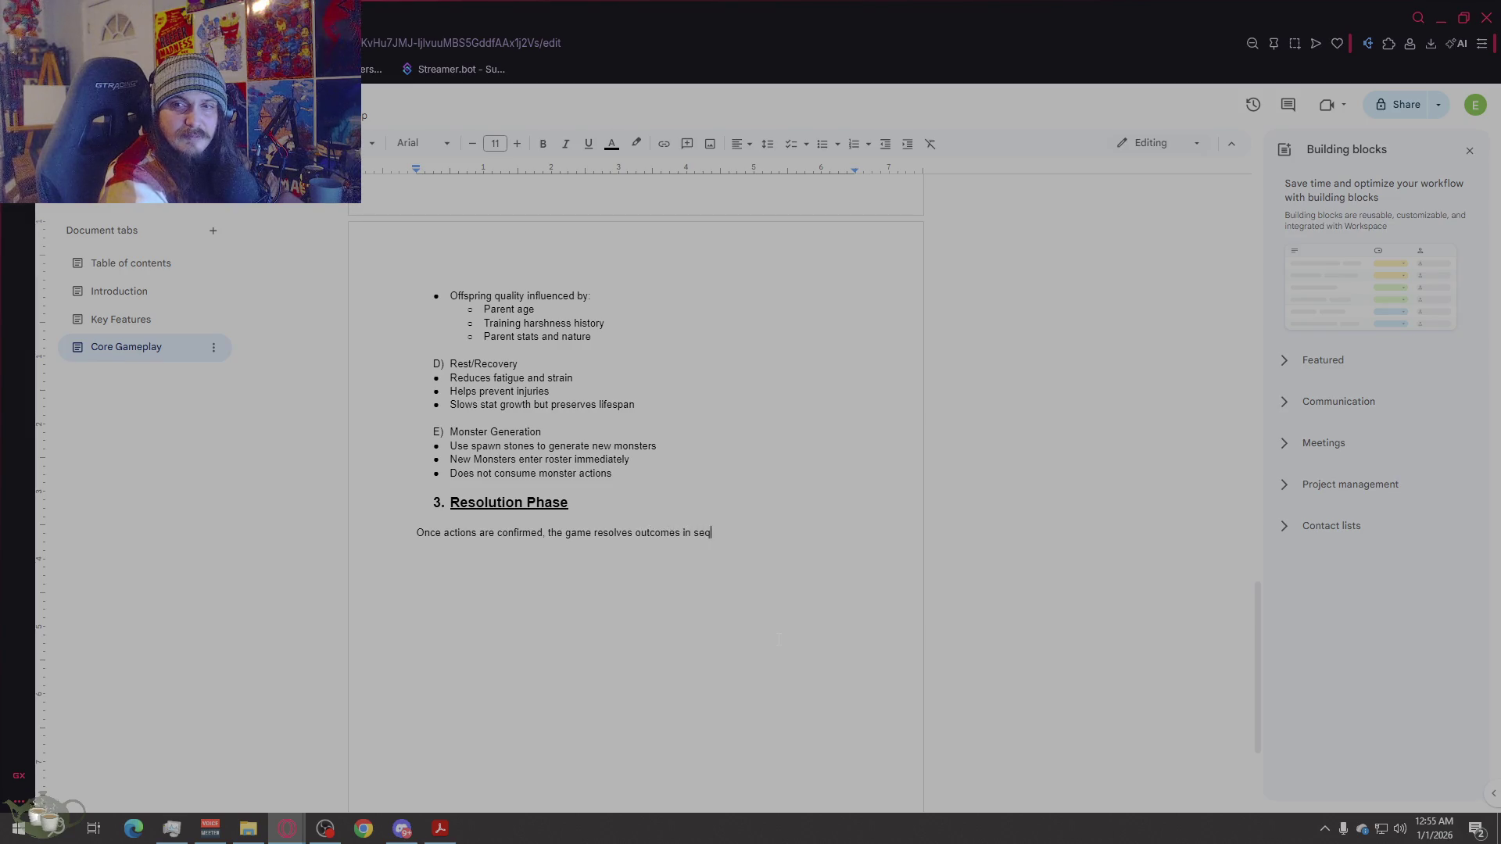
key("BackSpace")
type("ence:")
key("Return")
Step: Add the 'Resolved Systems:' label with an empty bullet beneath it
type("Resol")
type("by")
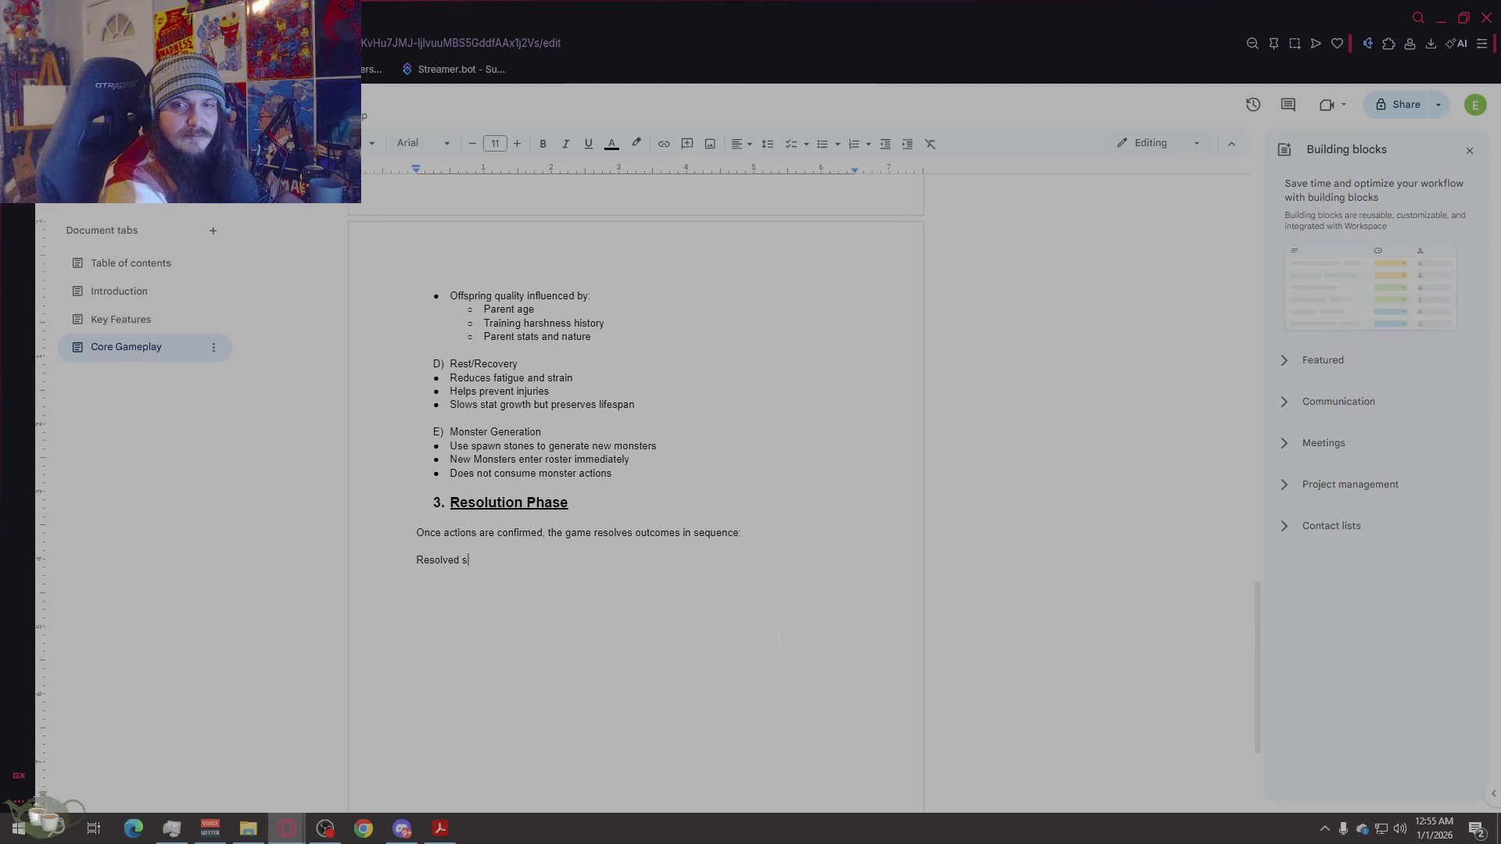
key("BackSpace")
key("BackSpace")
type("Systems")
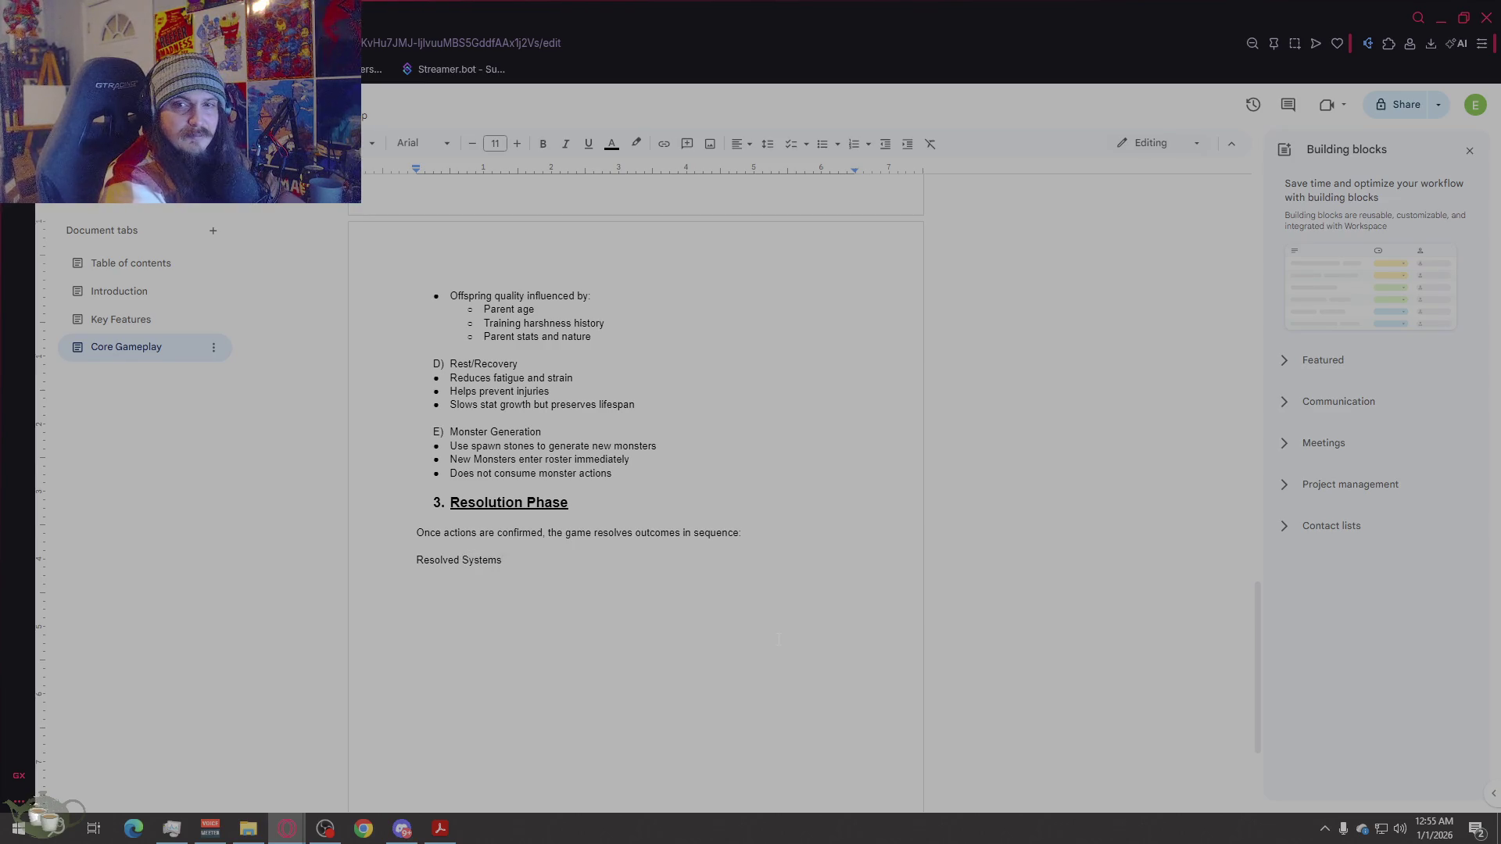
type(":")
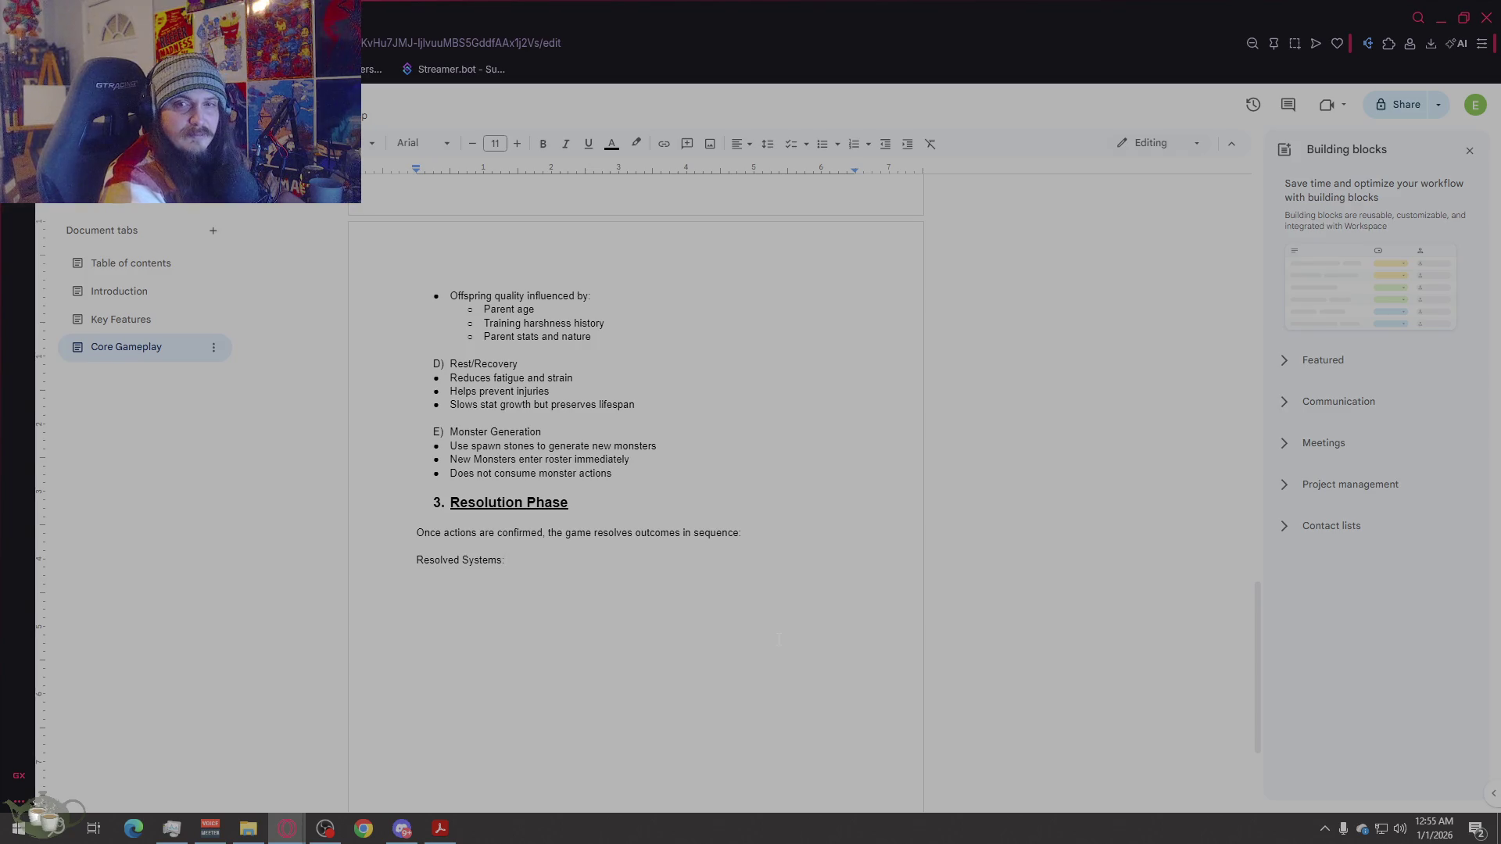
key("Return")
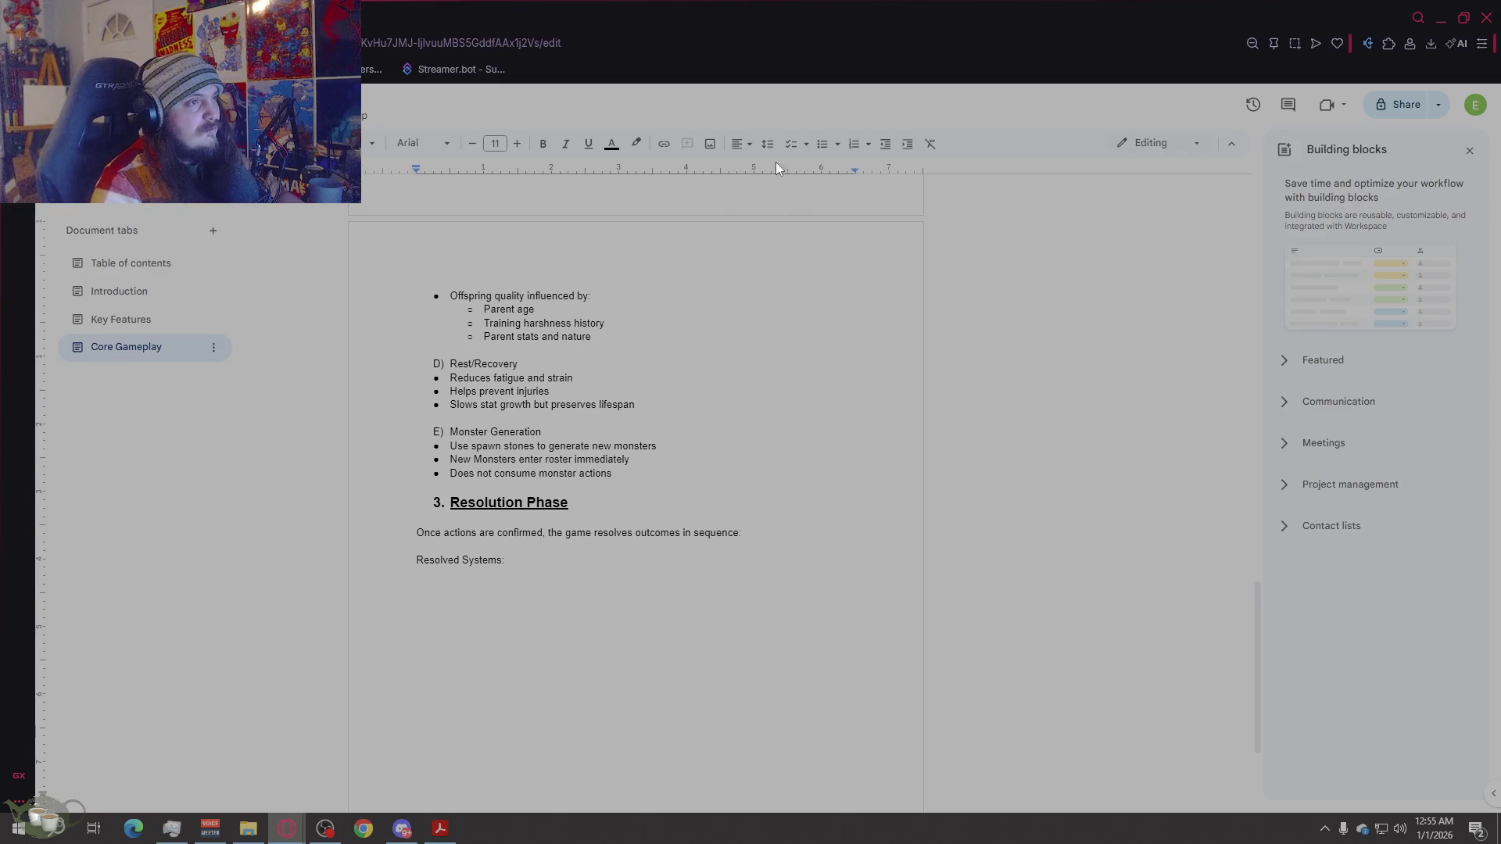
left_click(822, 144)
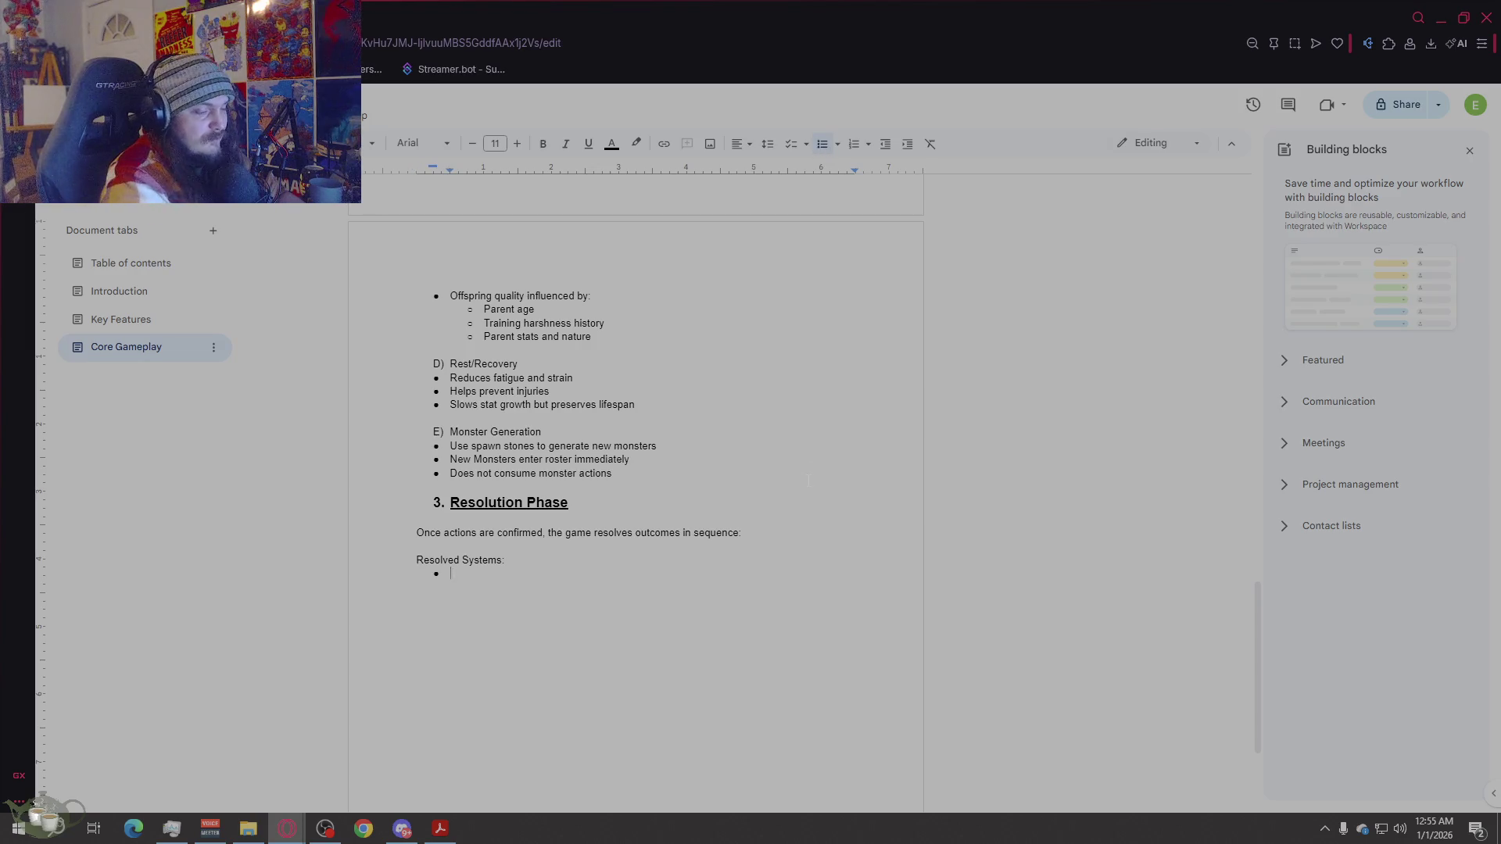
Step: Add bullets 'Training stat gains', 'Battles' and 'Battle Results'
type("Training ")
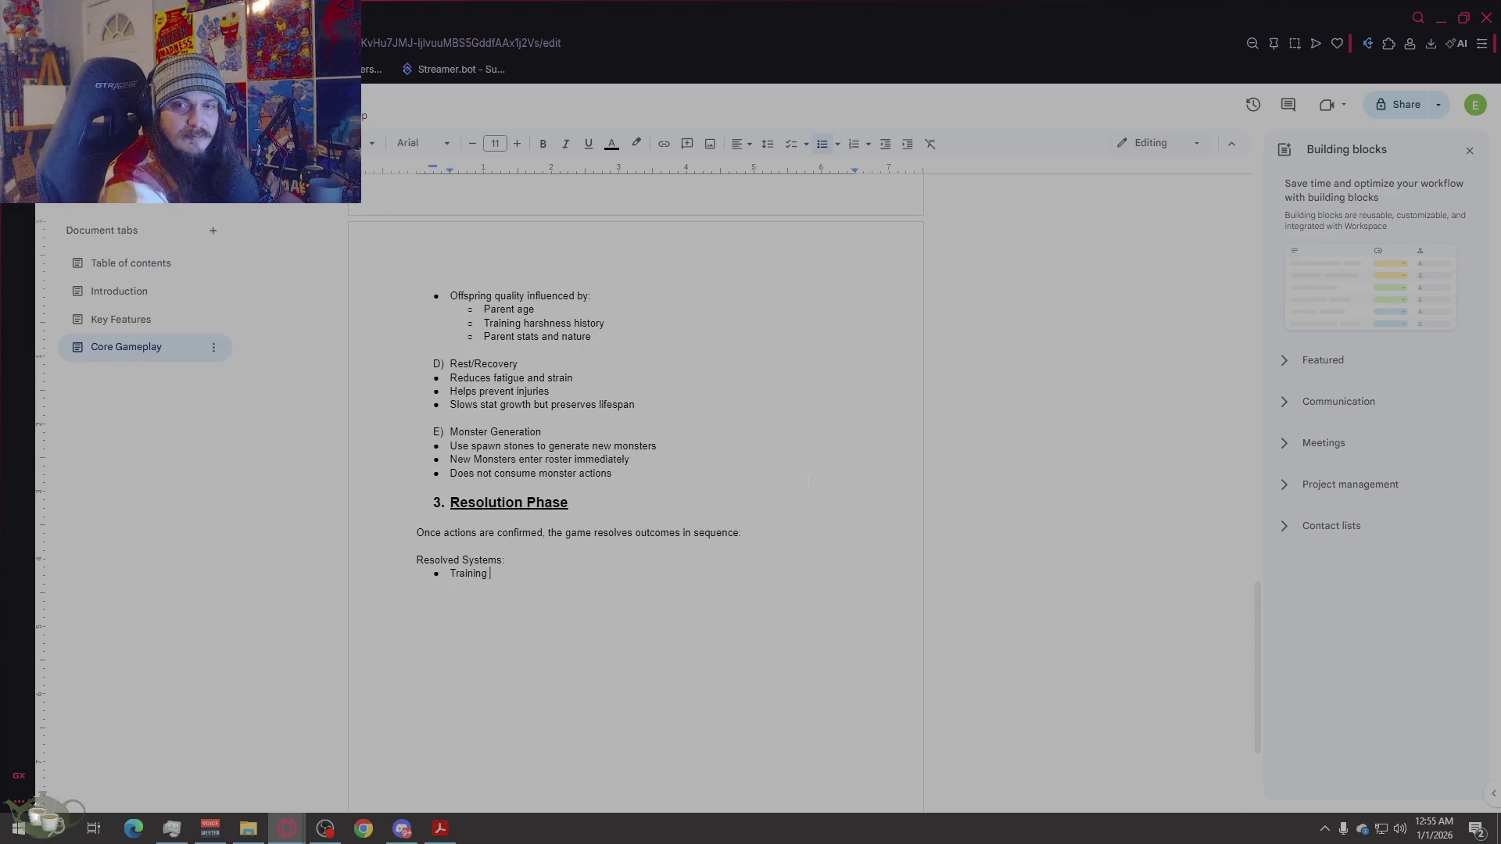
type("stat gains")
key("Return")
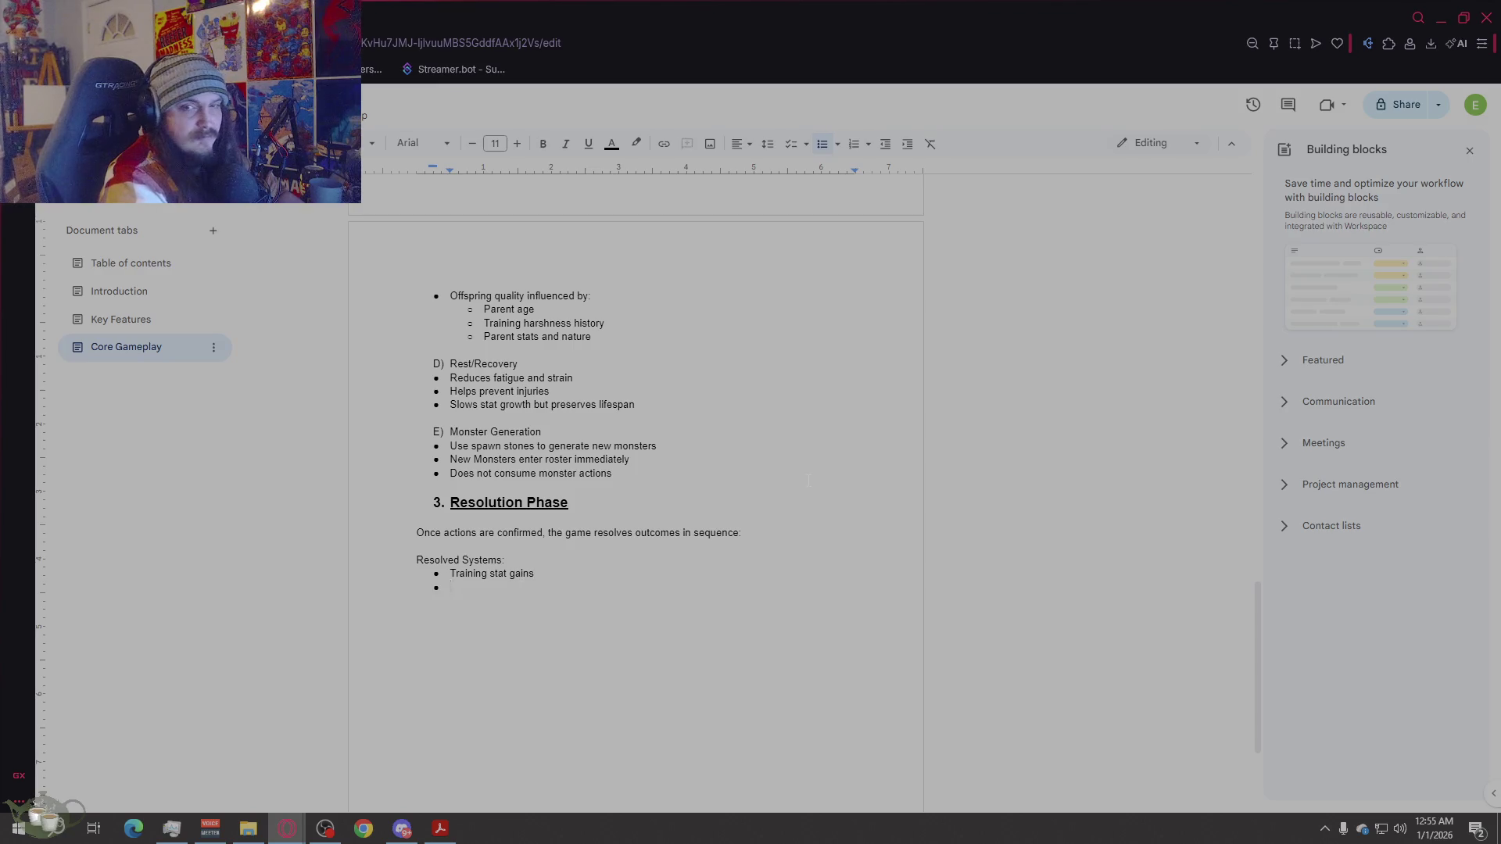
type("Battle resu")
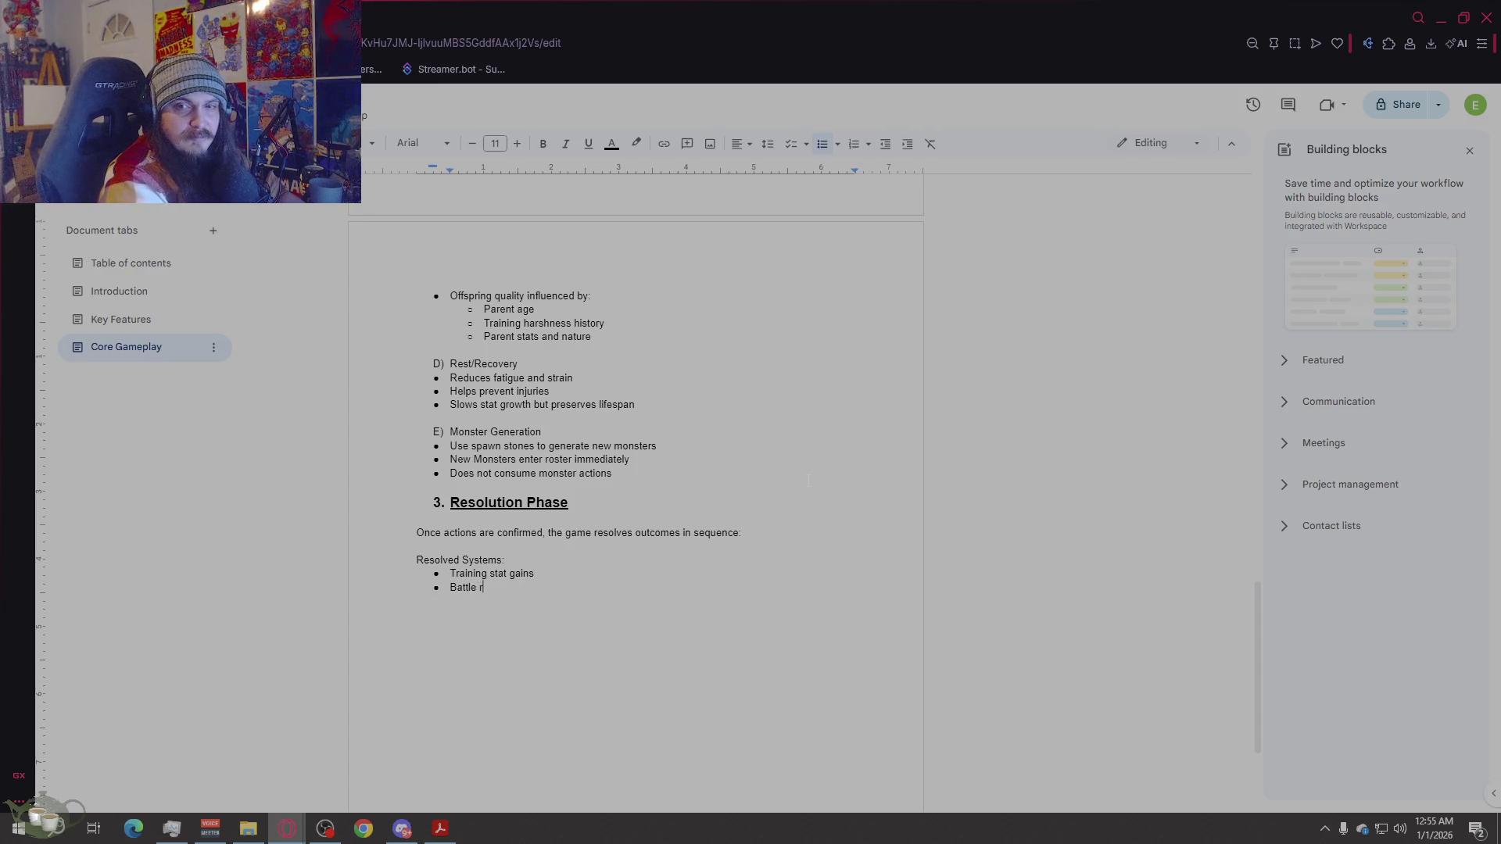
key("BackSpace")
key("BackSpace")
key("BackSpace")
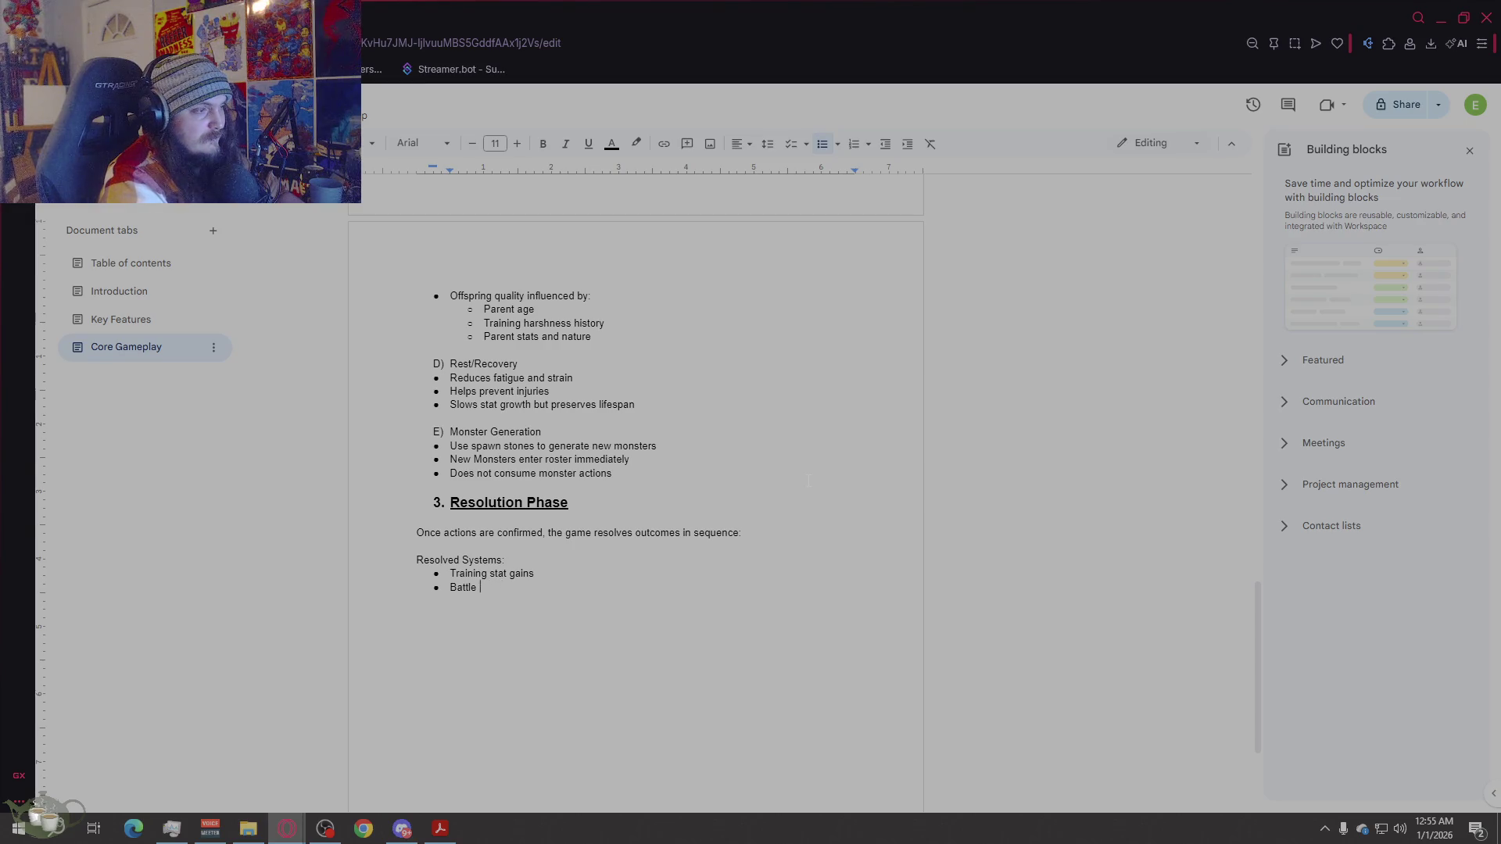
type("s")
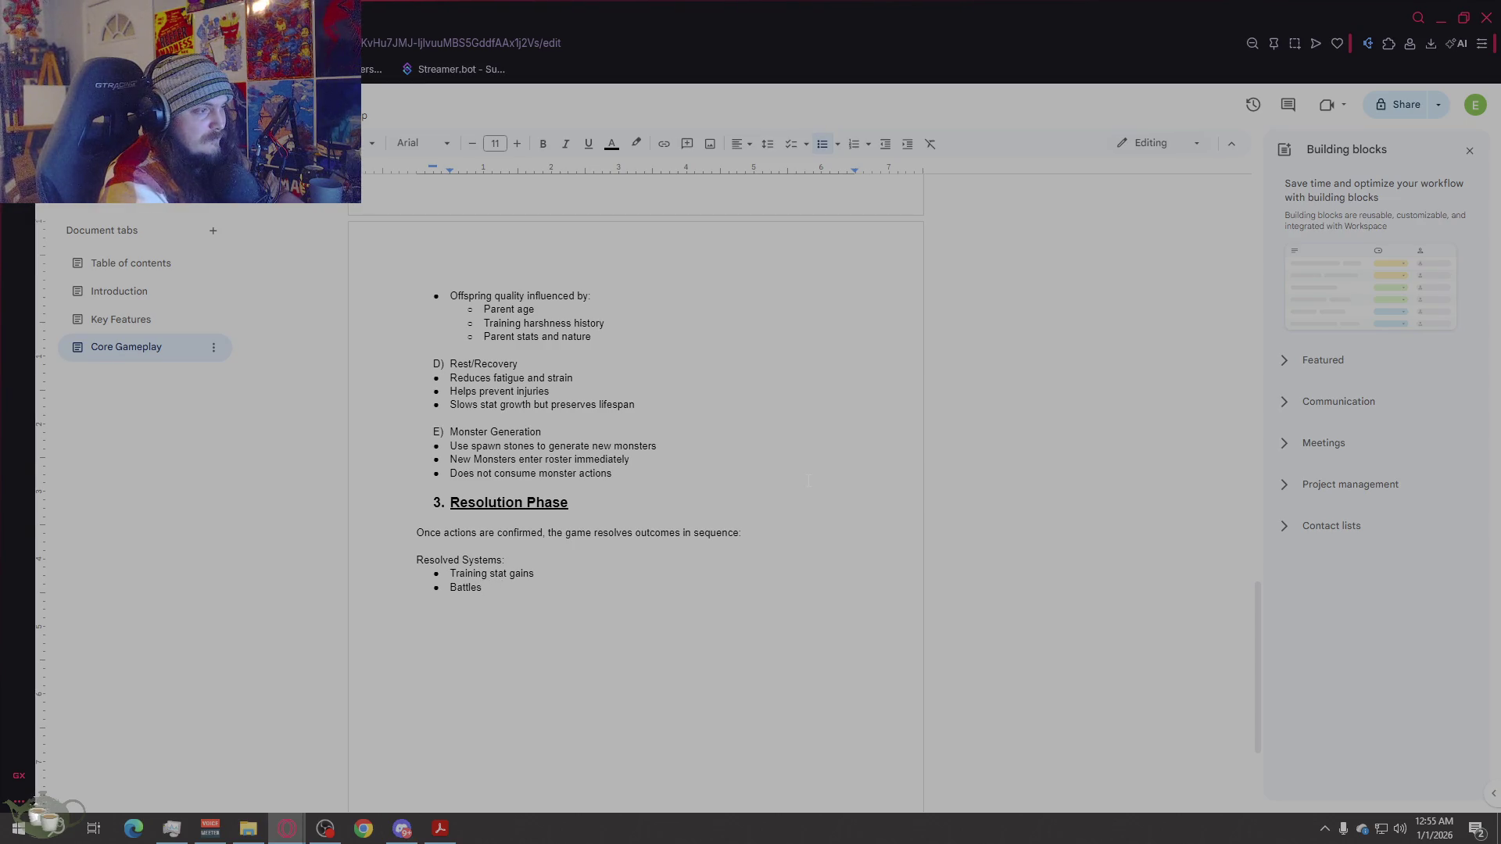
key("Return")
type("Battle R")
type("esults")
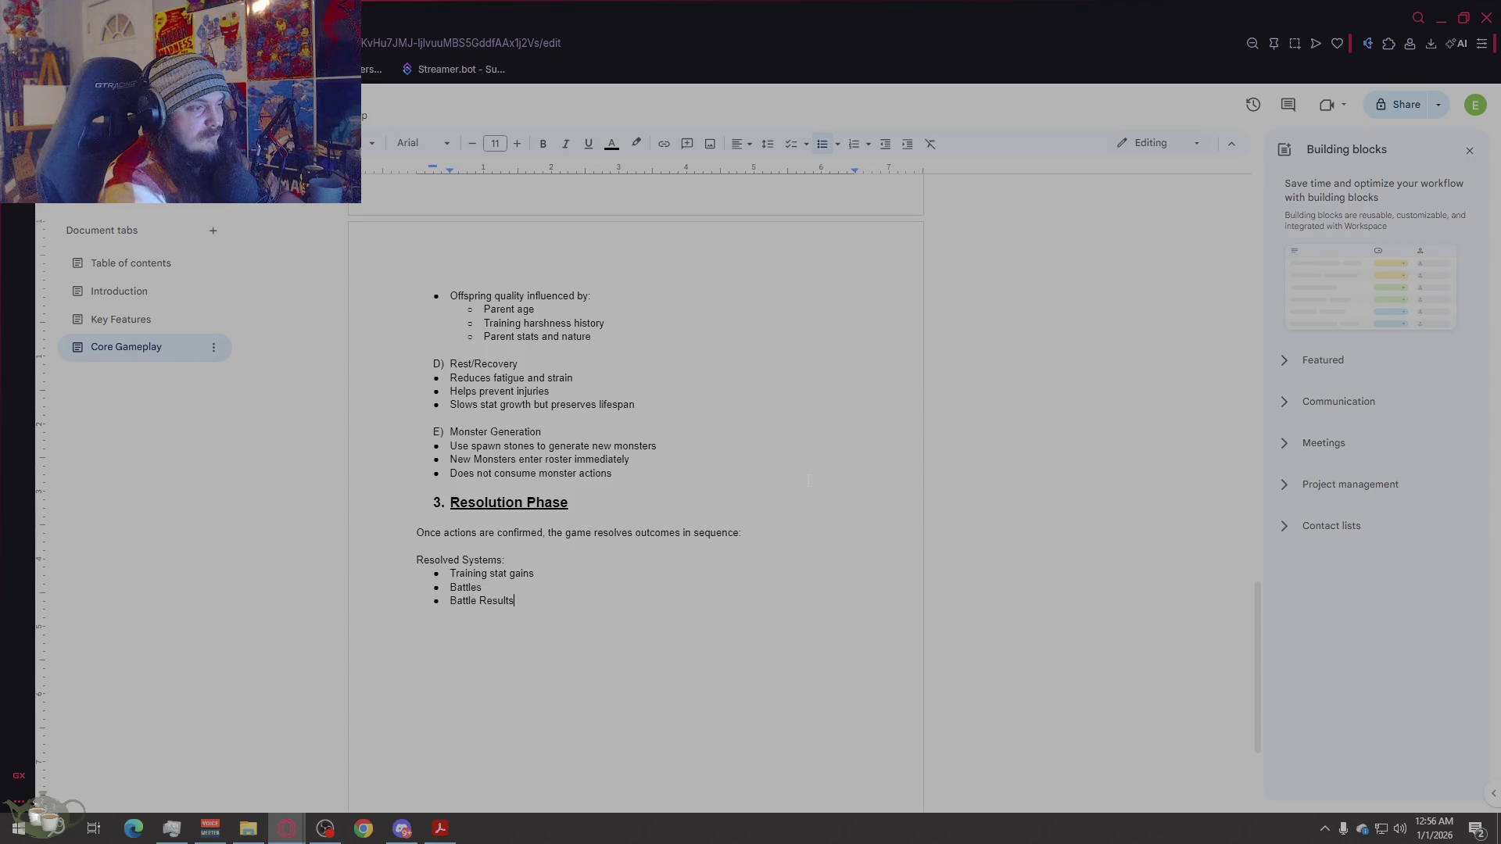
key("Return")
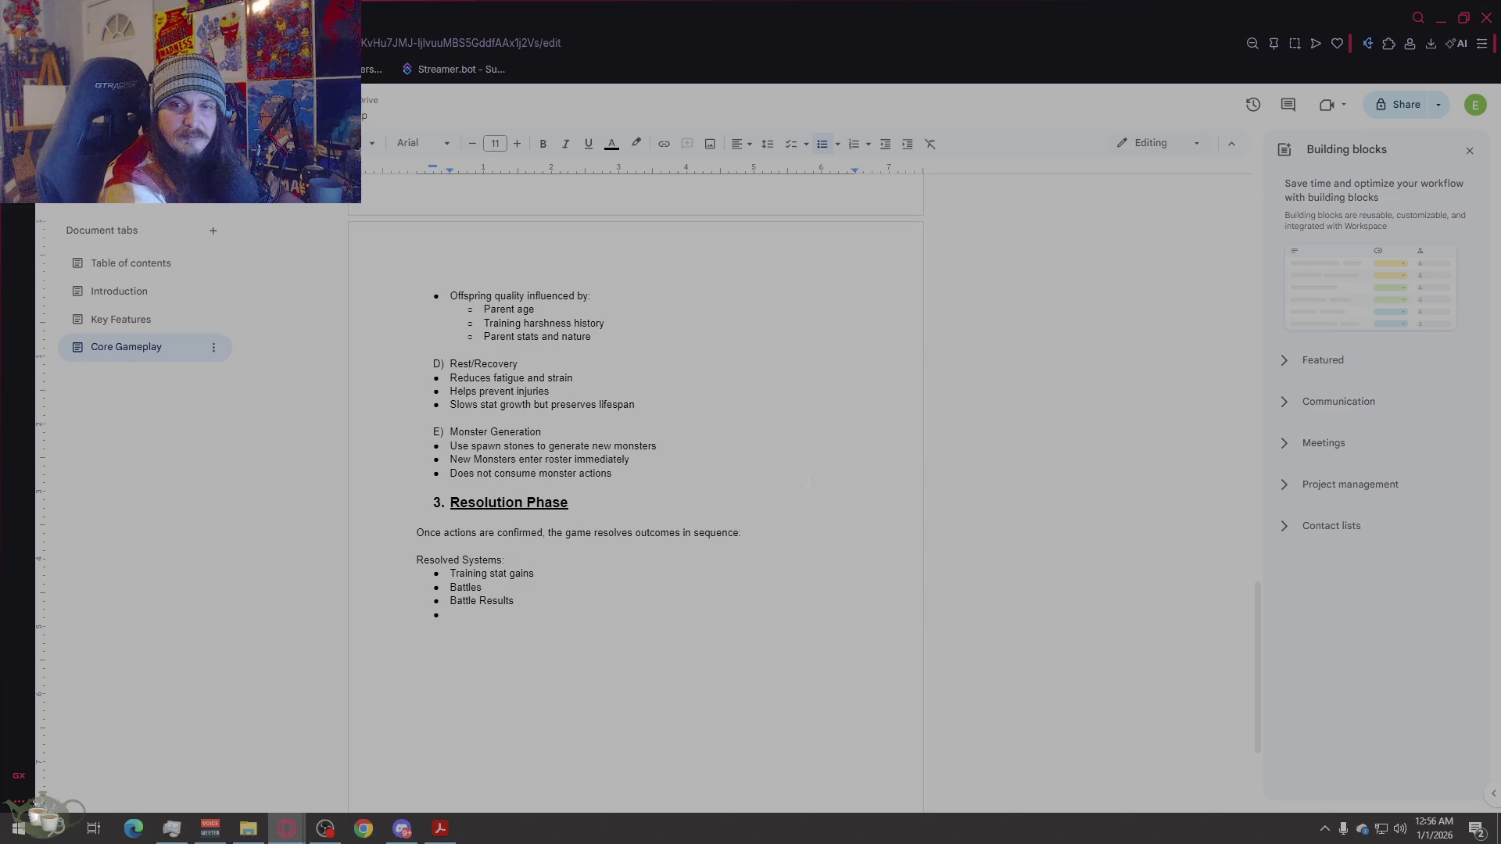
Step: Add bullets 'Money gained or lost', 'Injury checks', 'Breeding outcomes' and 'Item Effects', ending the list
type("Money ")
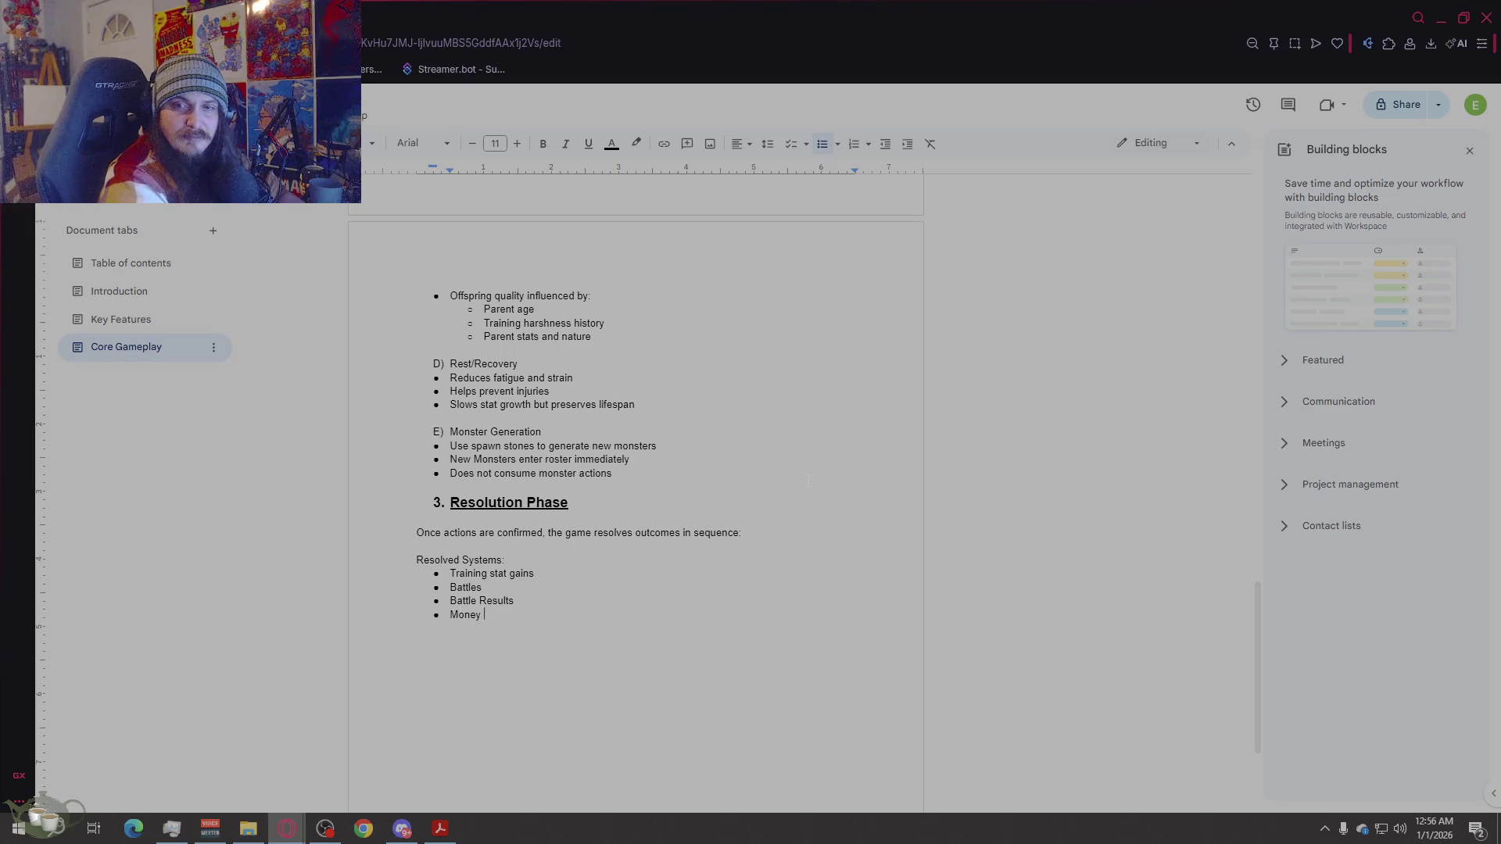
type("gained or lost")
key("Return")
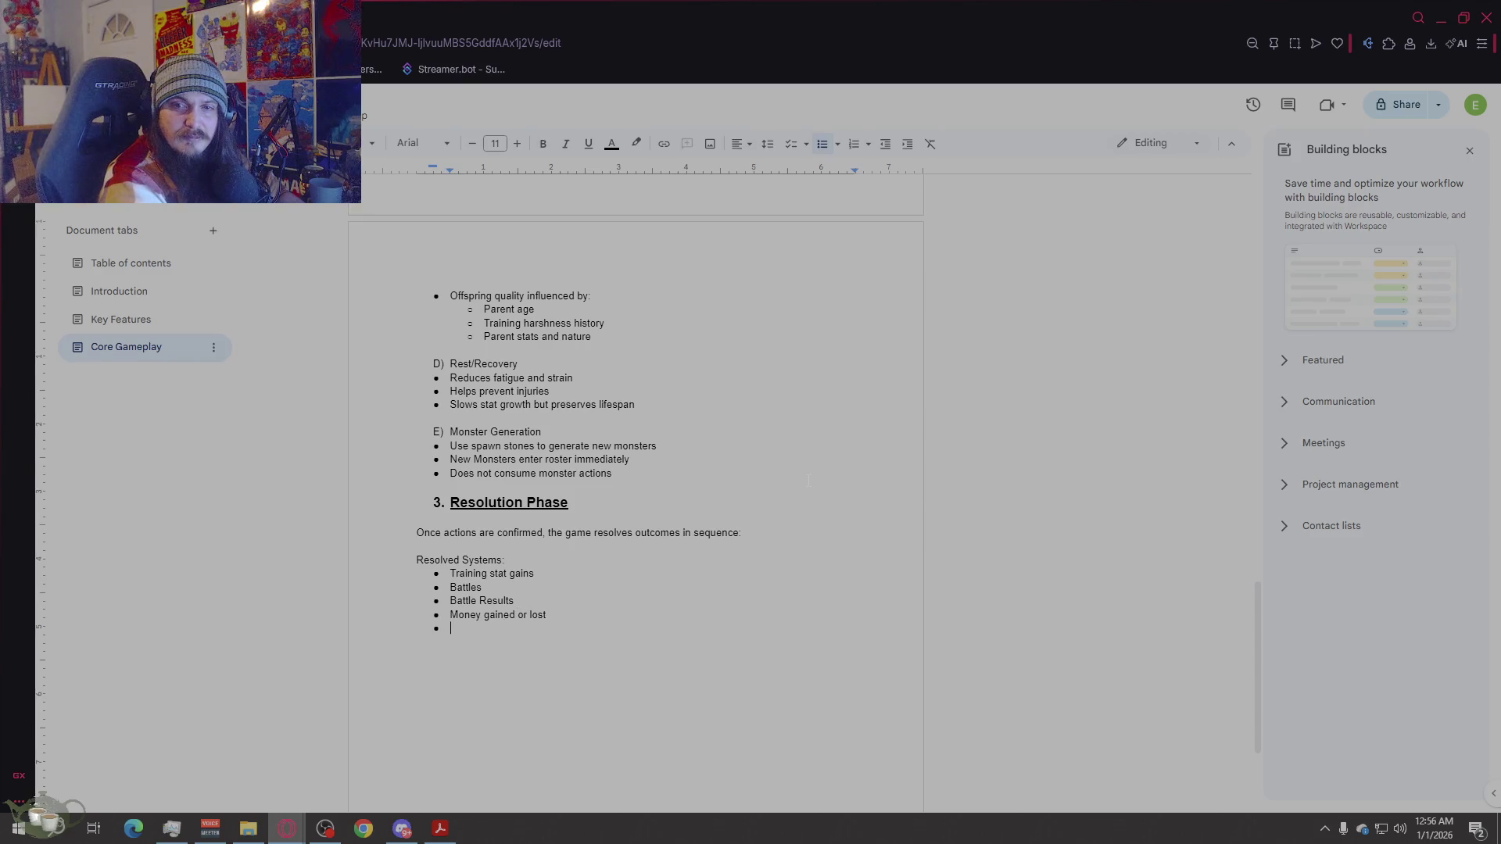
type("In")
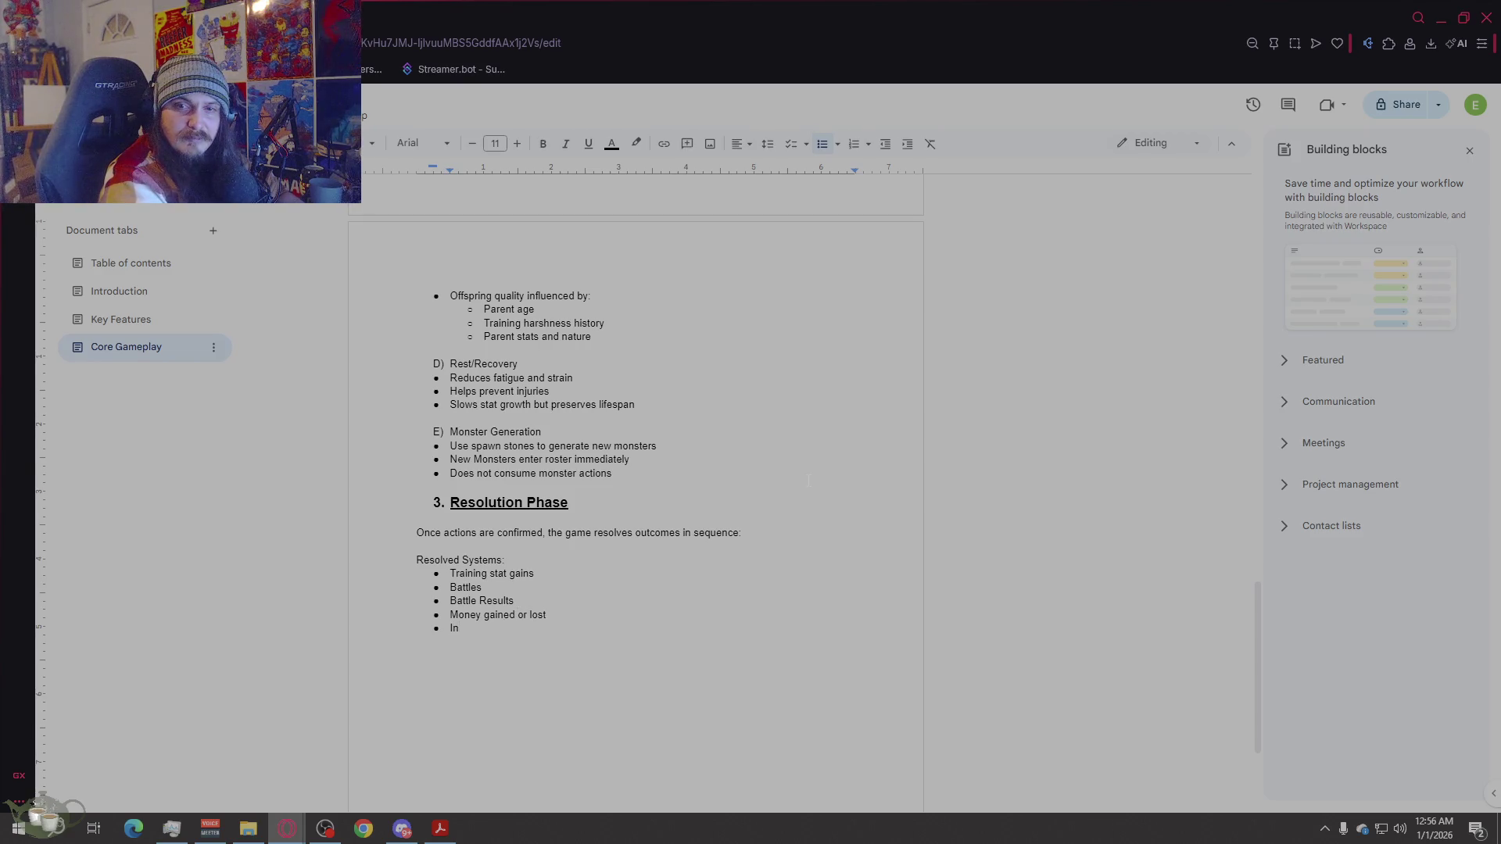
type("jury checks")
key("Return")
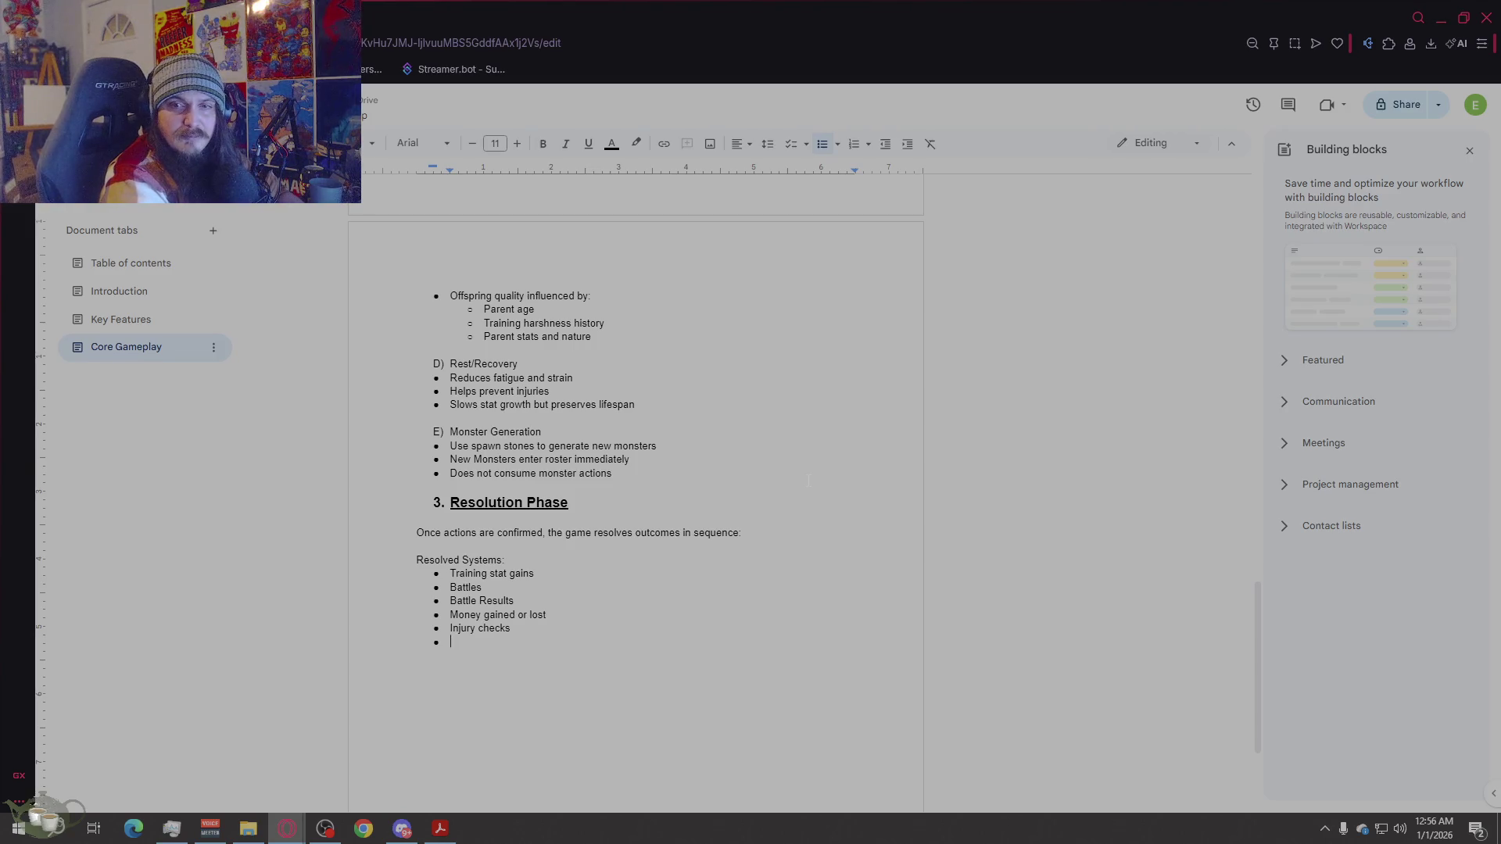
type("Breeding ")
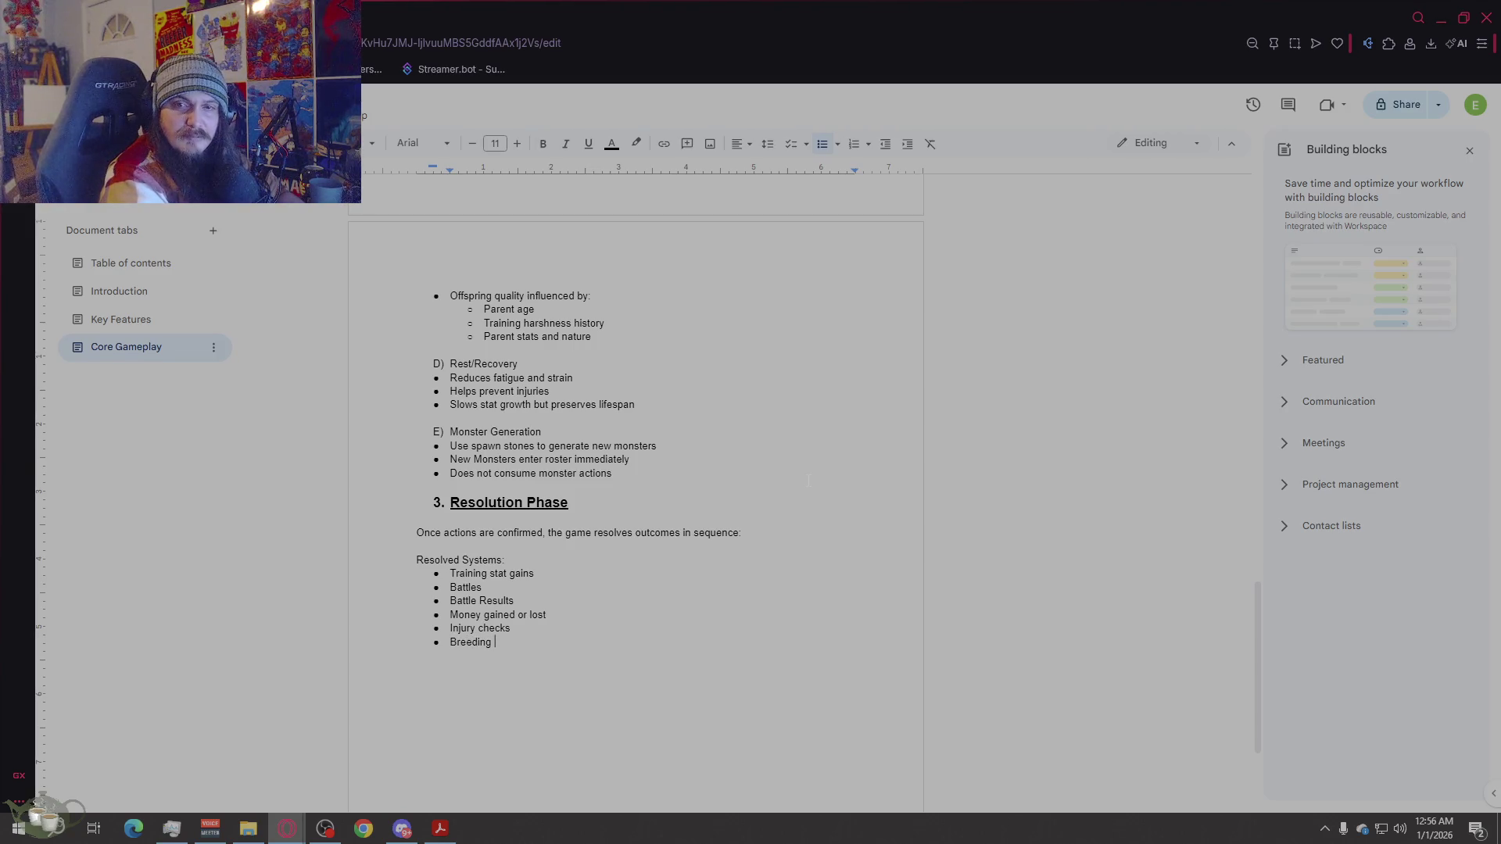
type("Outcomes")
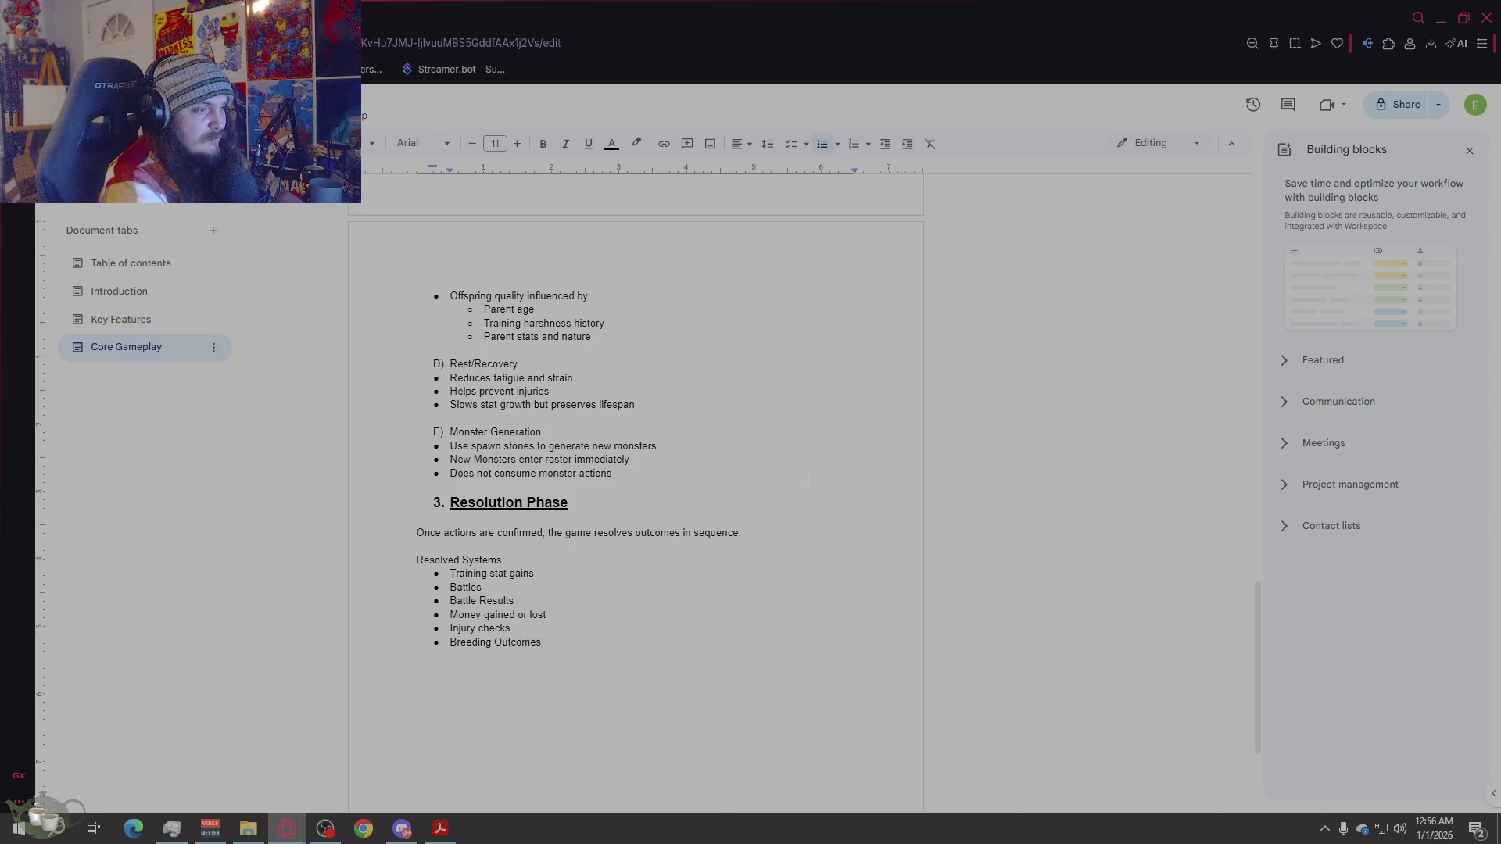
key("BackSpace")
key("BackSpace")
key("BackSpace")
type("outcomes")
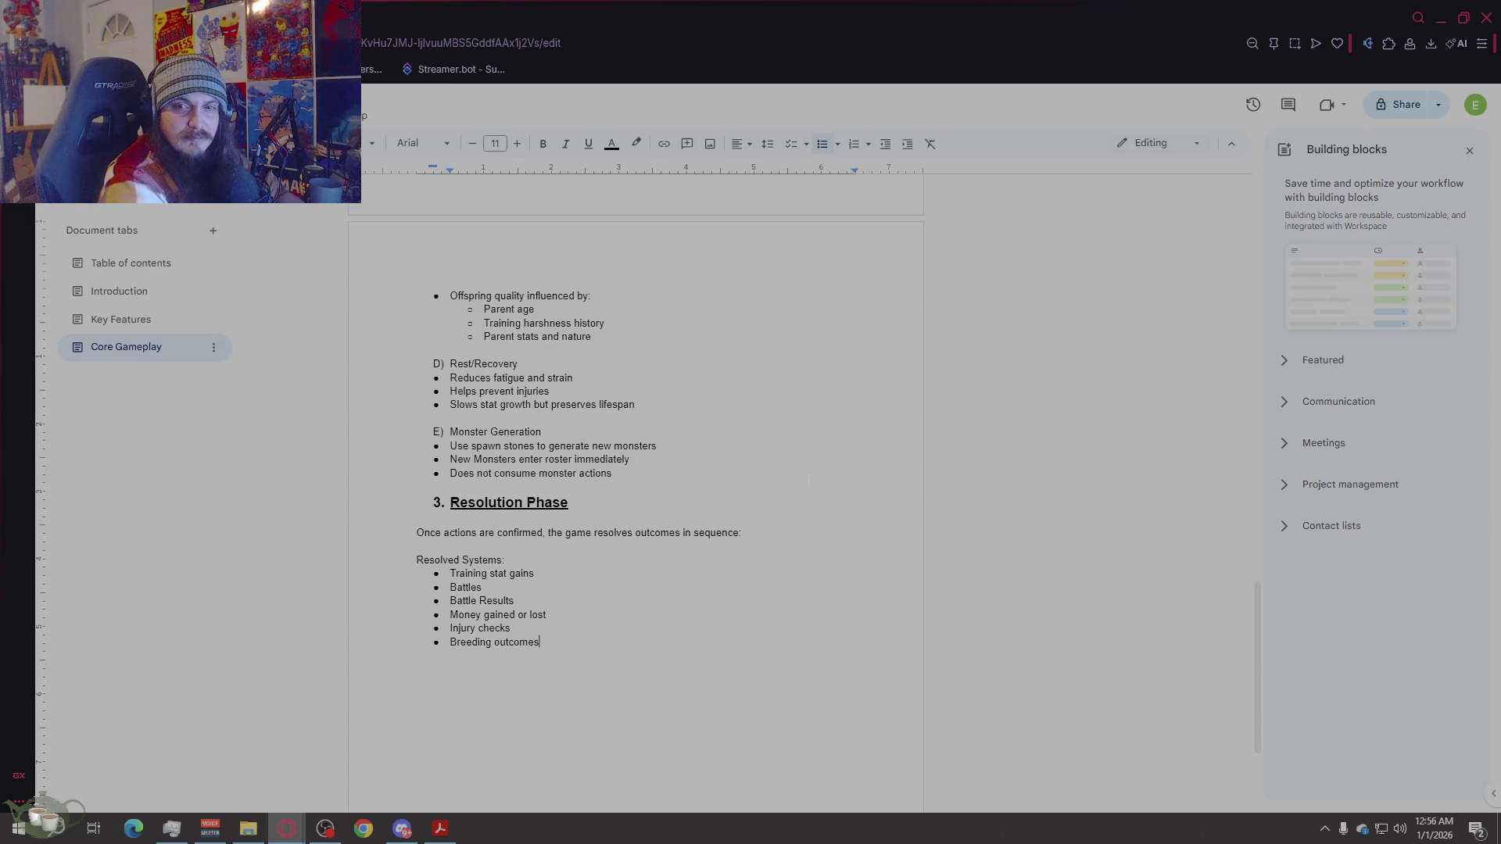
key("Return")
type("Item Effects")
key("Return")
key("Return")
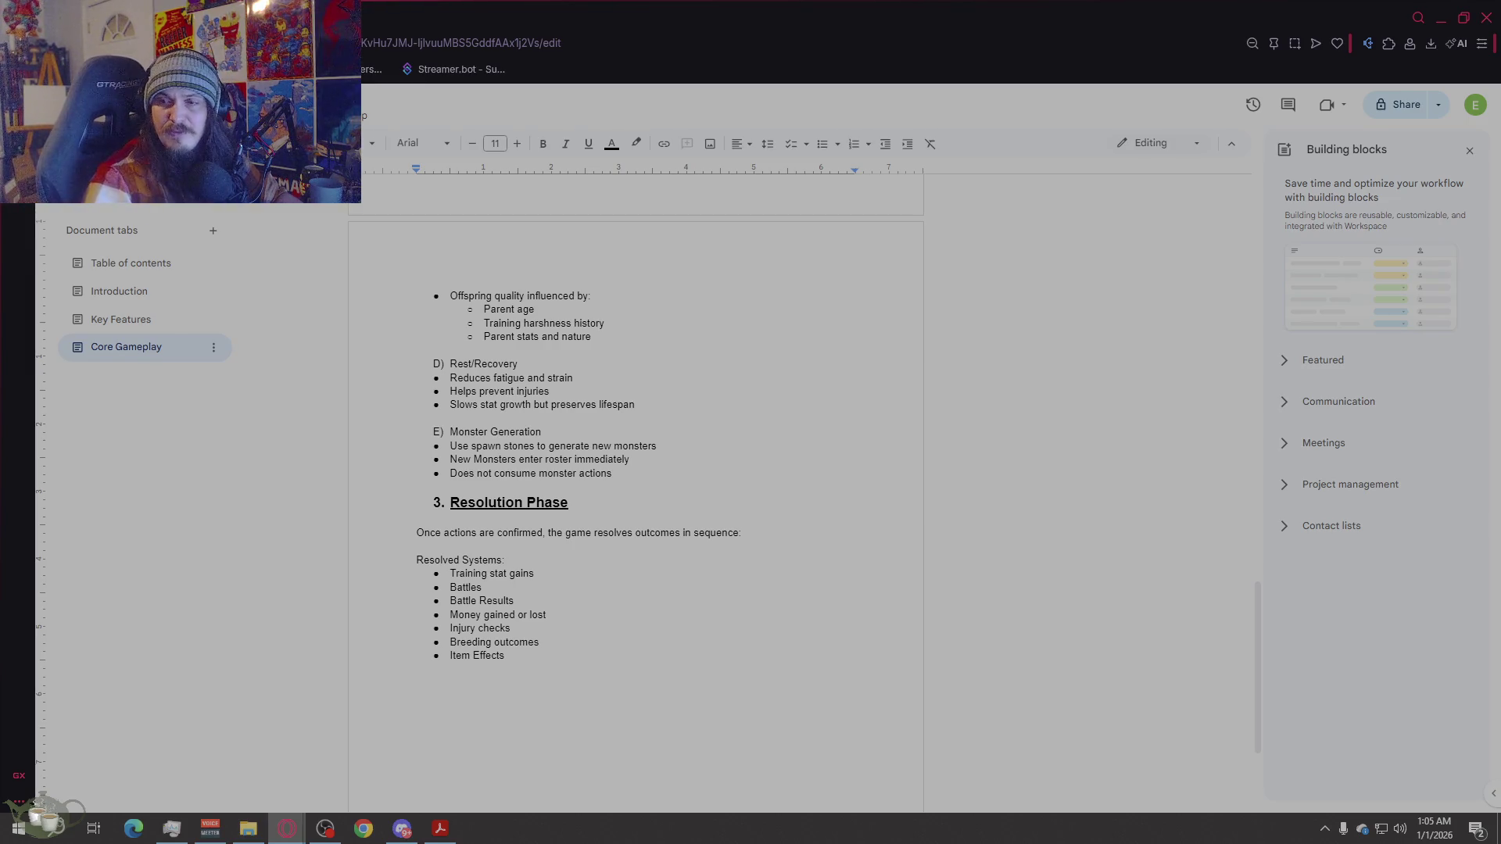
Step: Switch briefly to the Discord window and return to the document
key("alt+Tab")
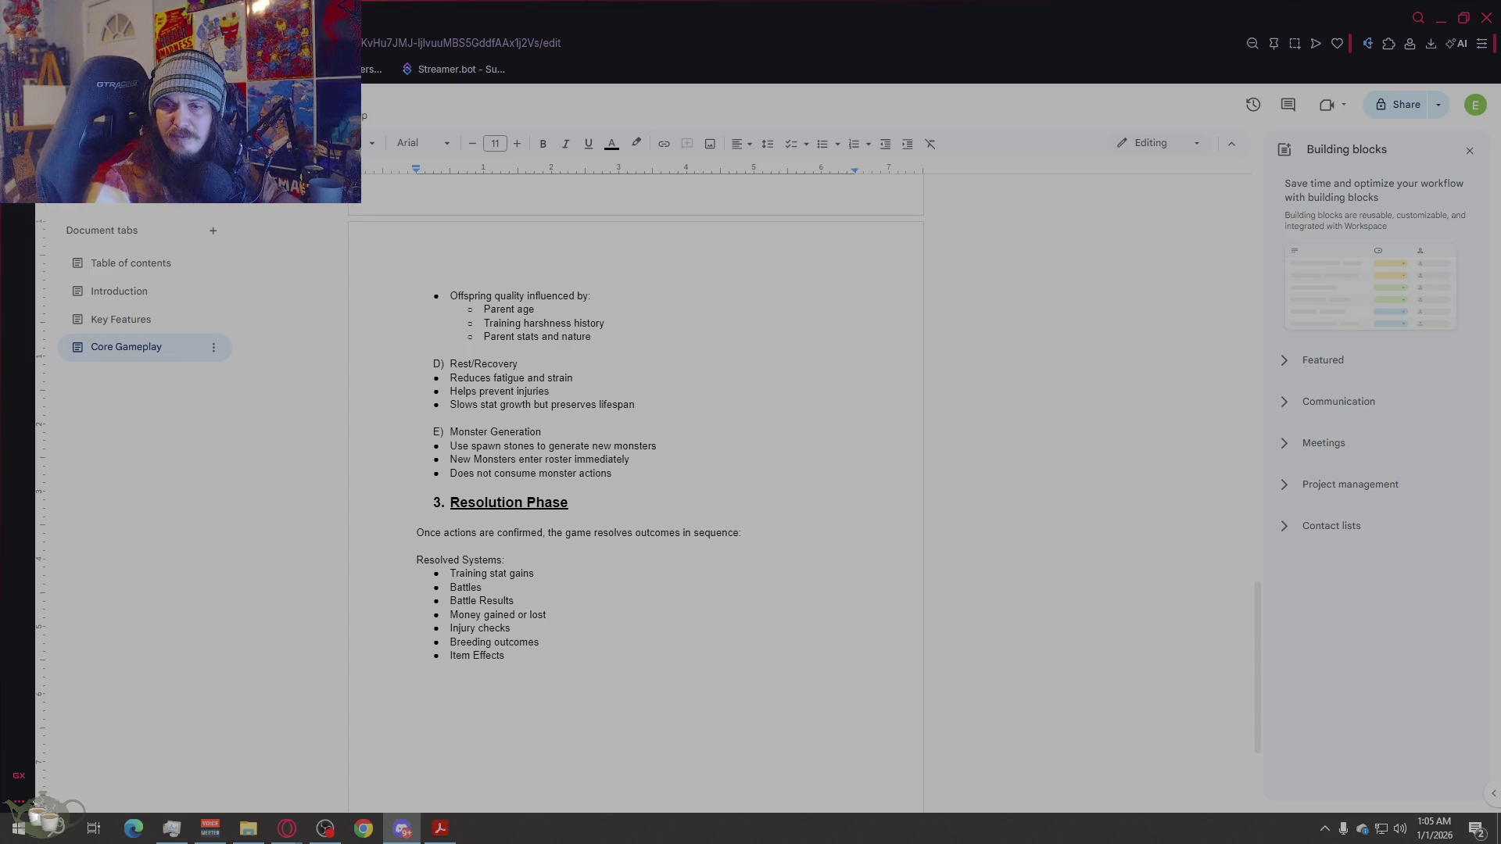
key("alt+Tab")
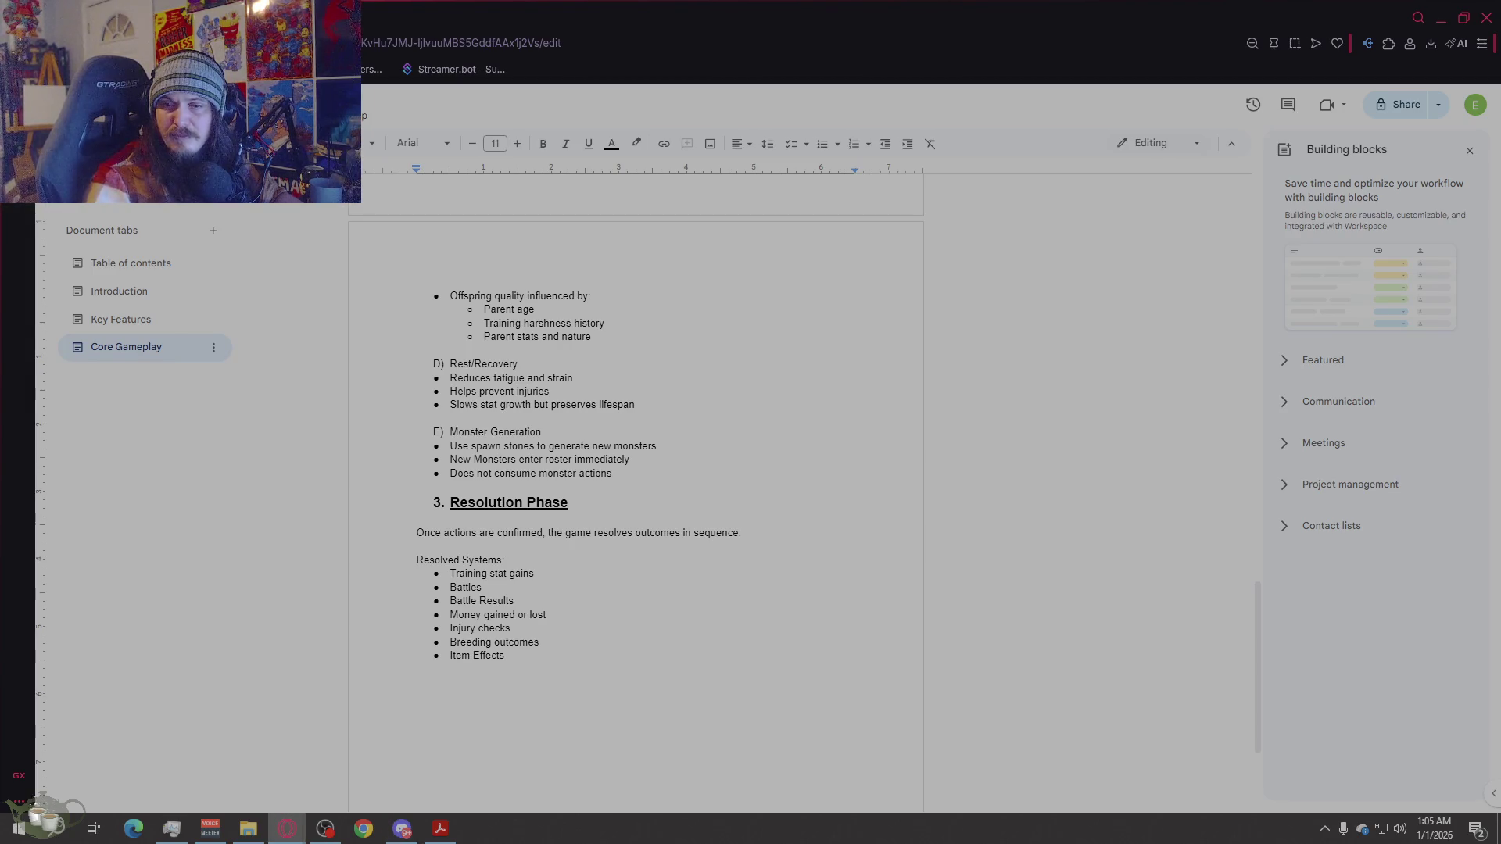